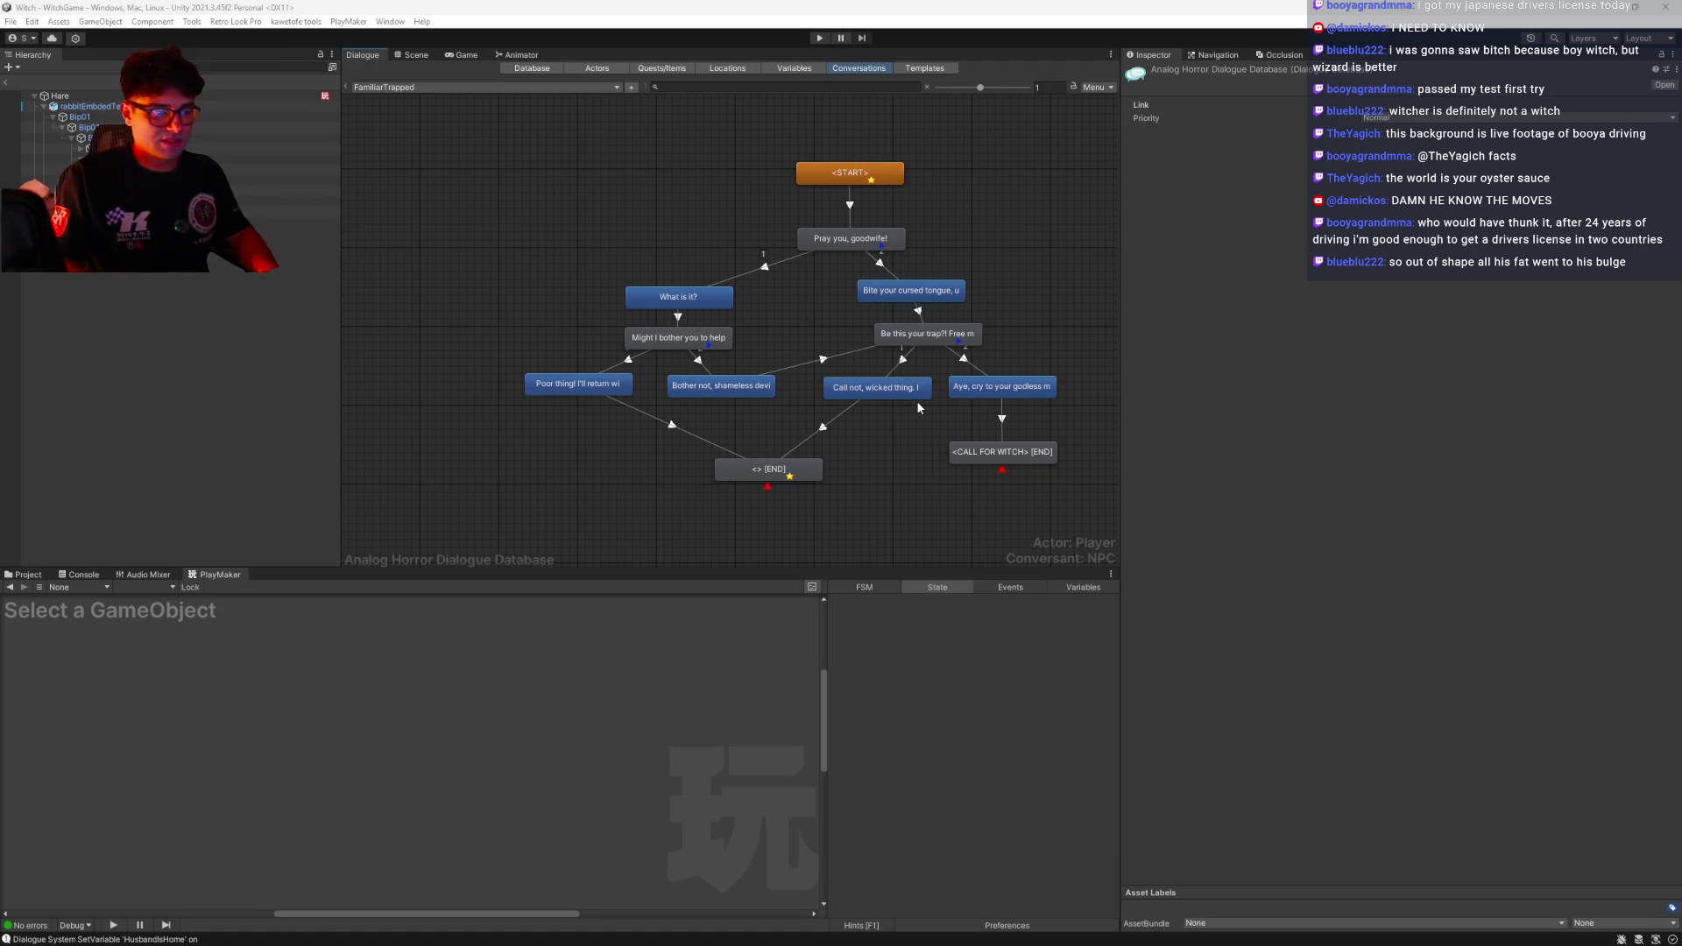
Open the 'Familiar calls Witch (trapped version)' task in My Day and scroll through its steps
key("alt+Tab")
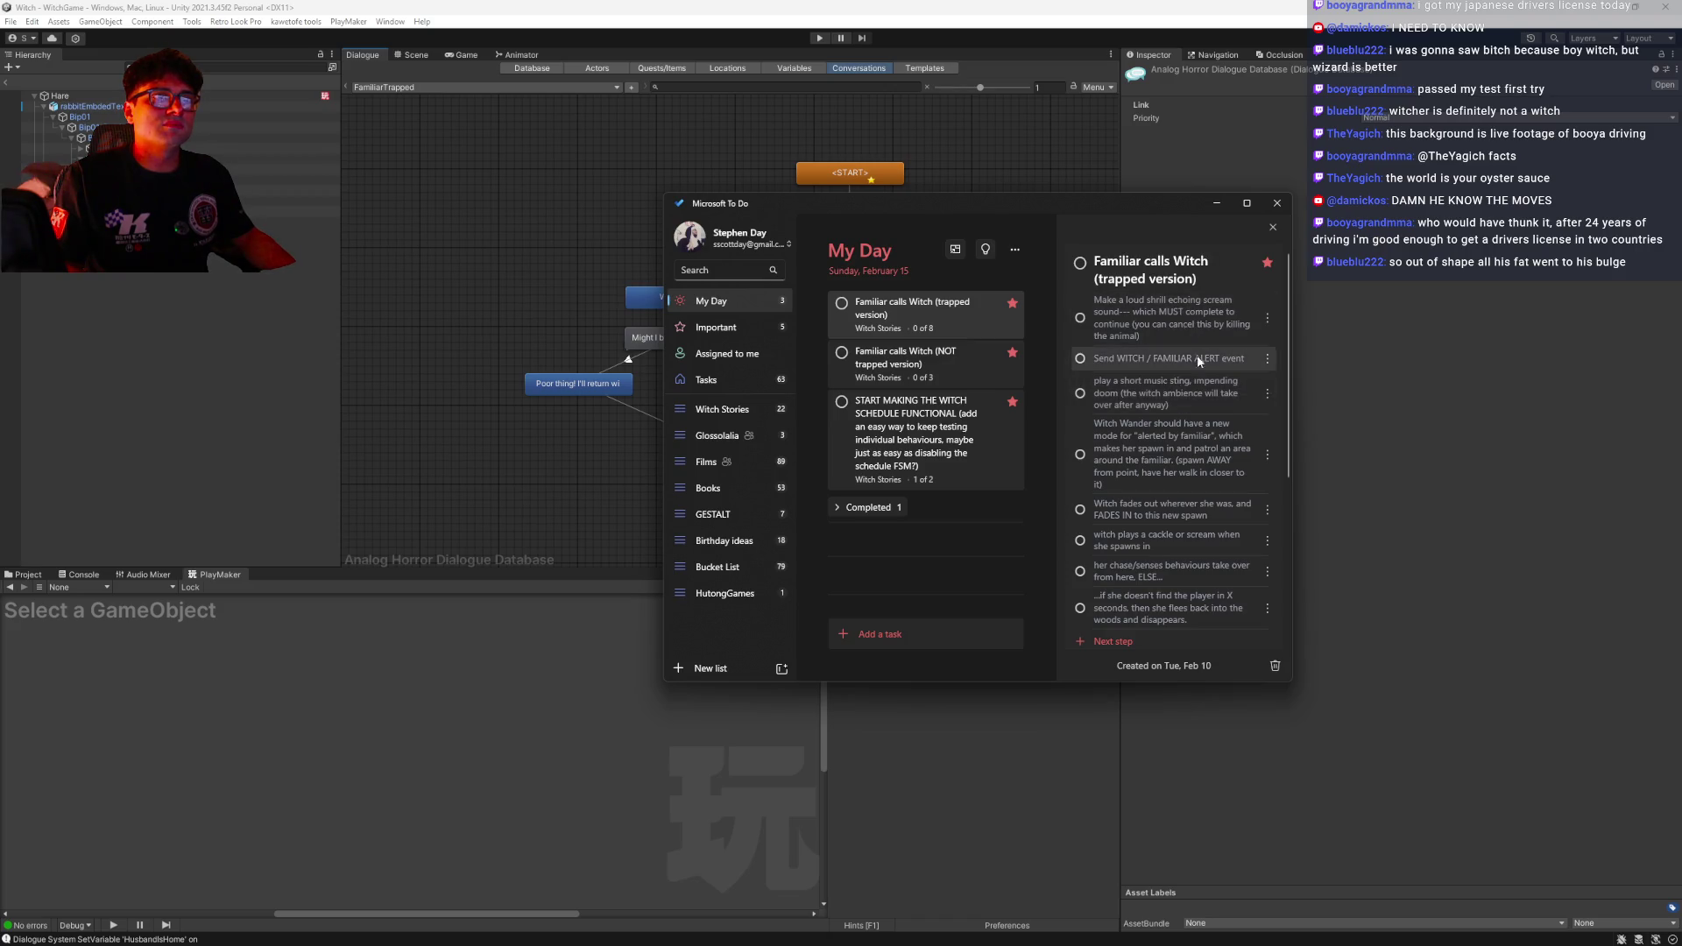
left_click(491, 258)
left_click(1008, 452)
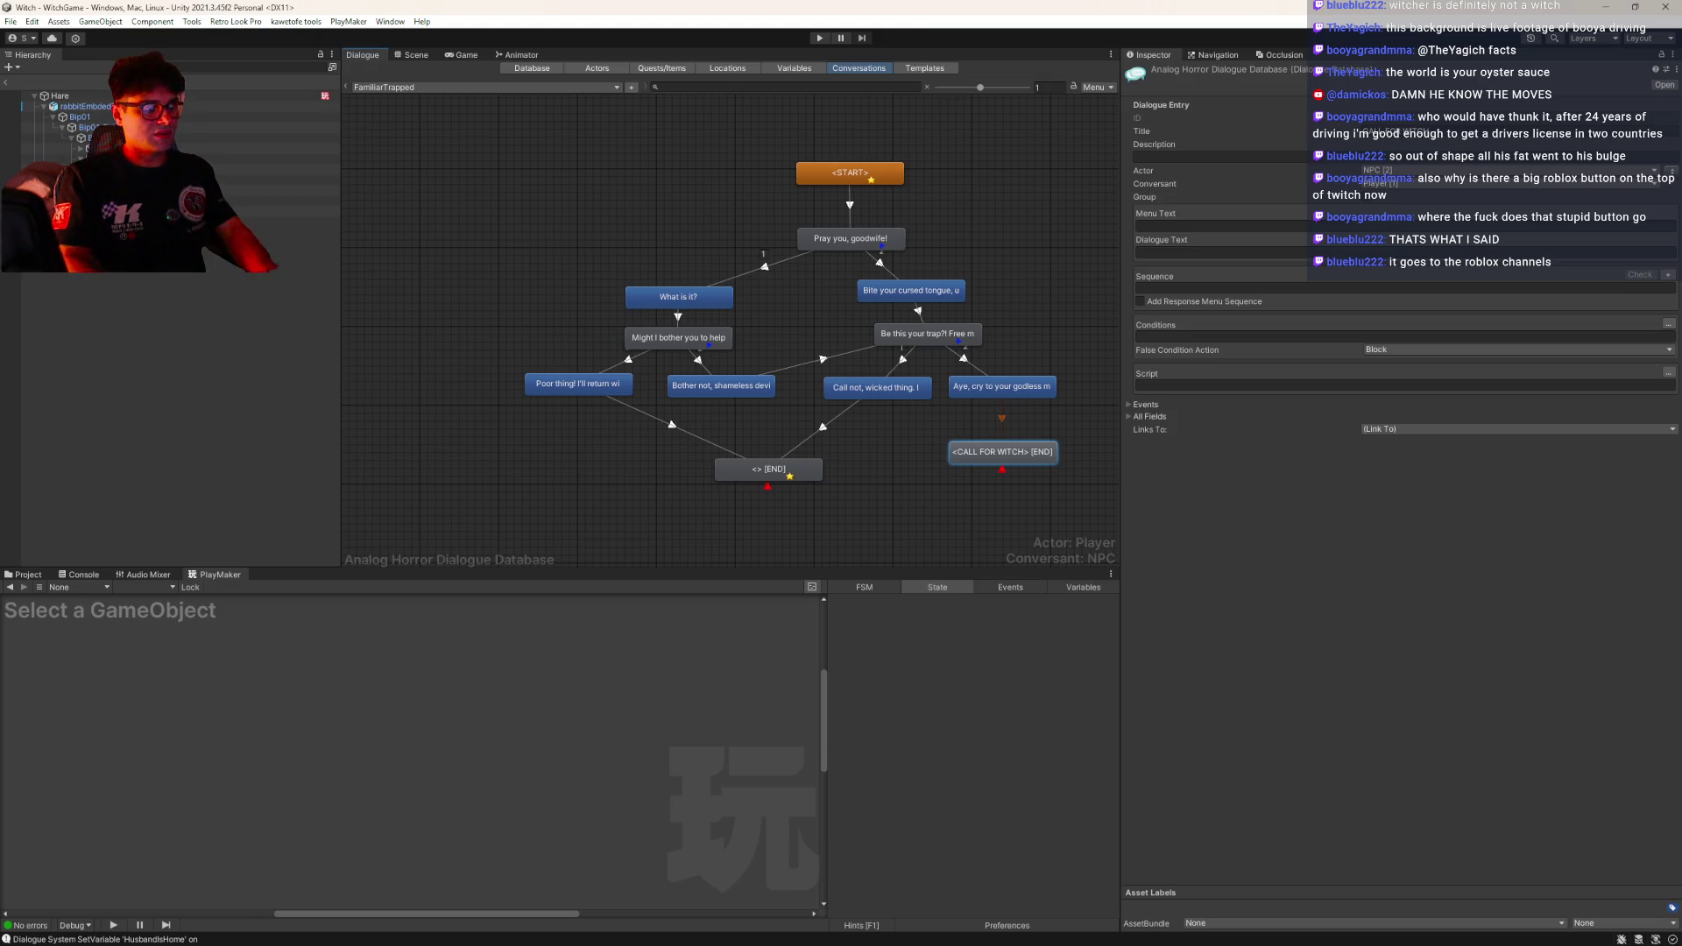
key("alt+Tab")
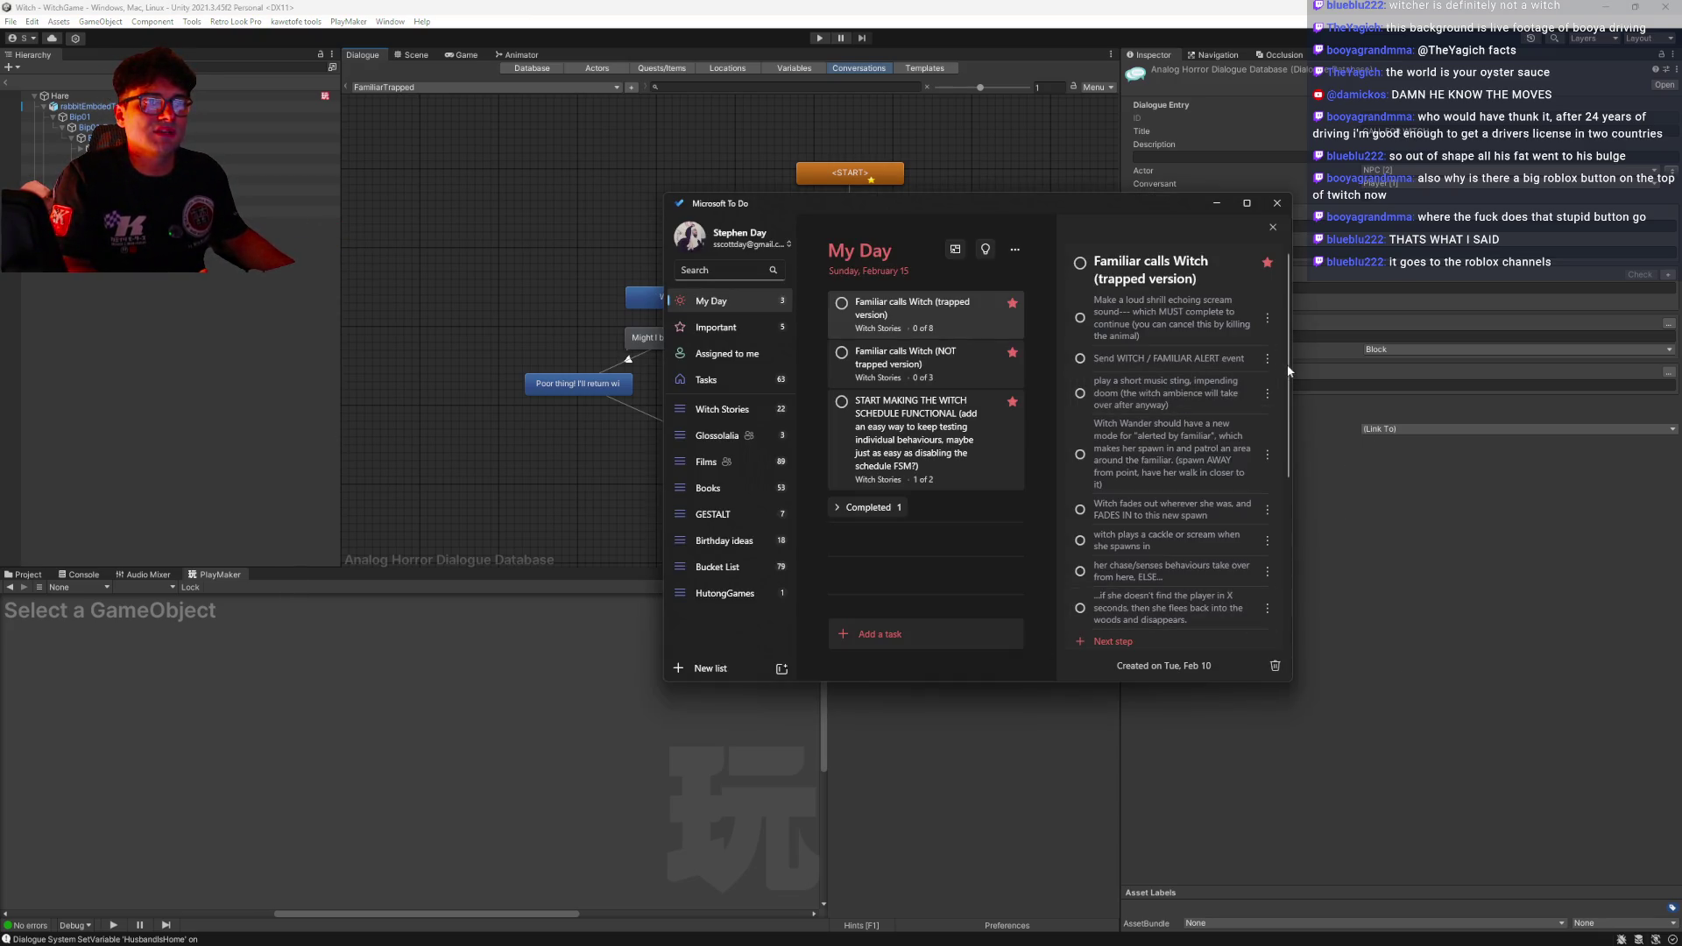
scroll(1290, 368, "down", 1)
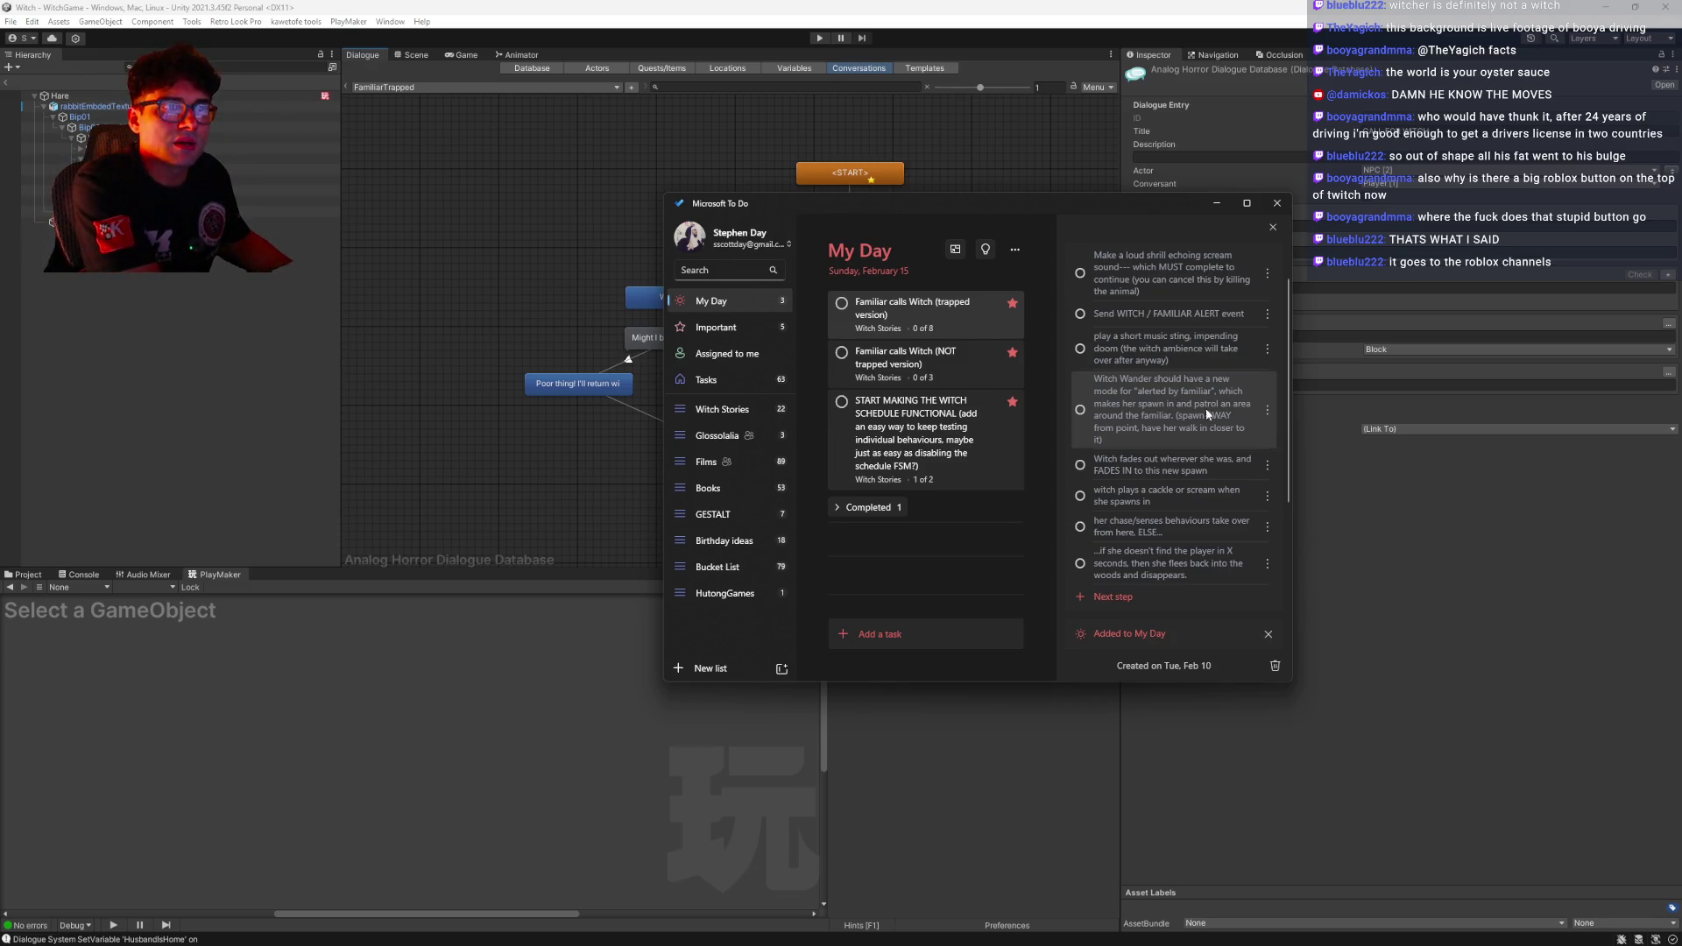
scroll(1203, 424, "down", 1)
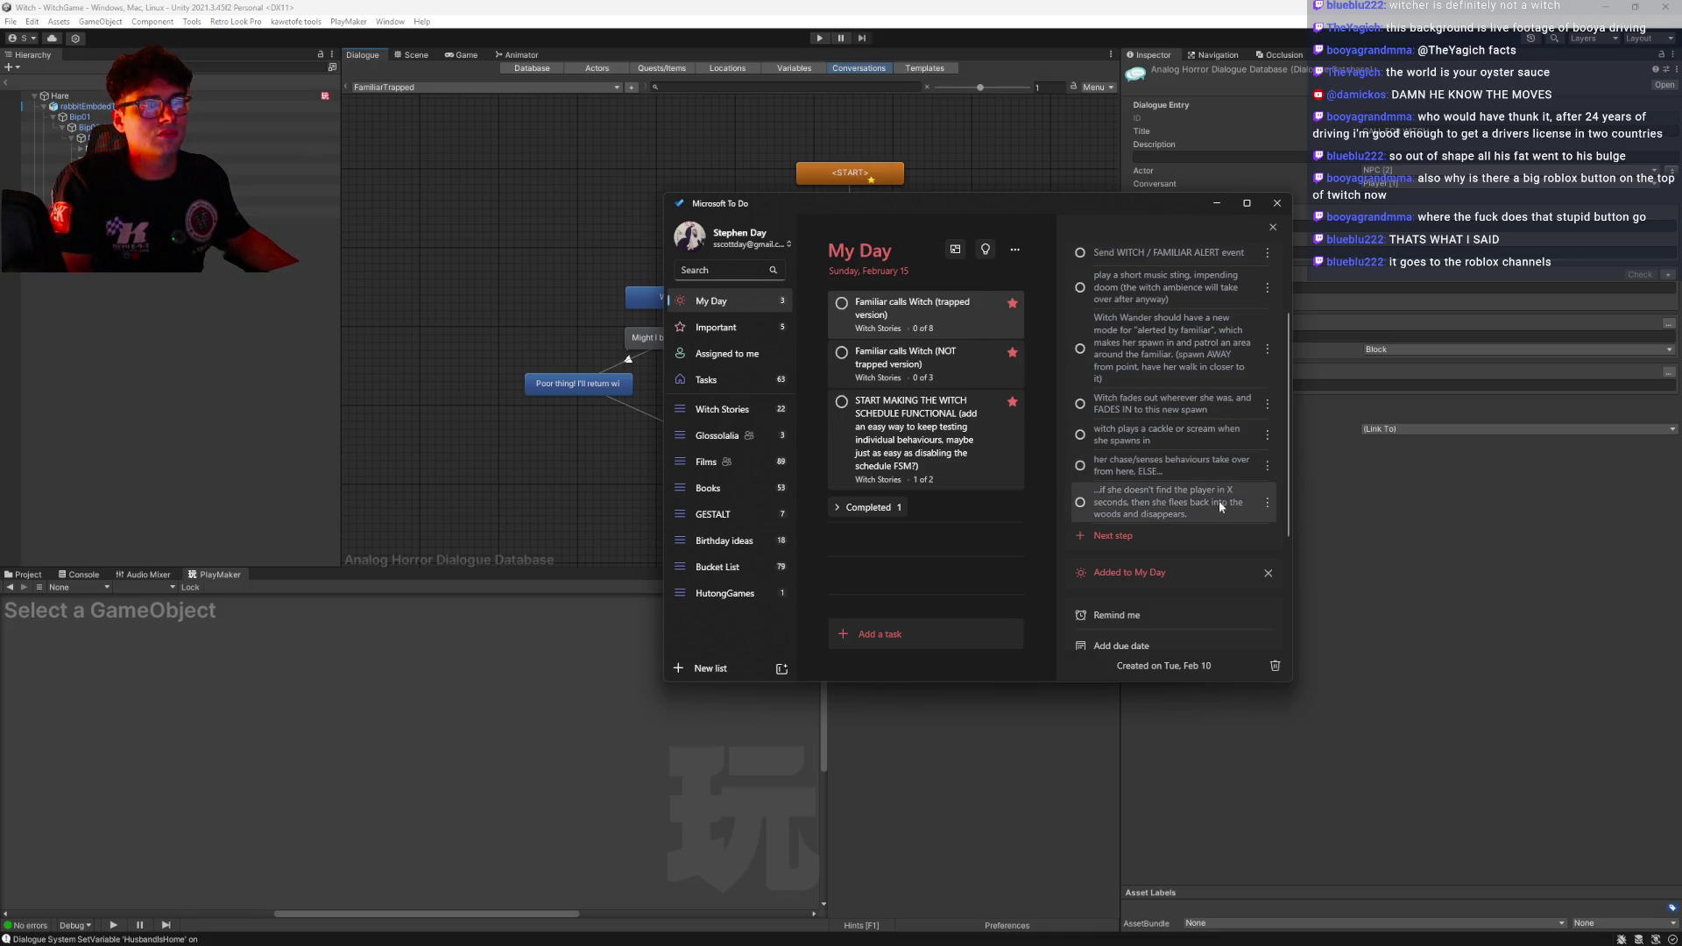
Review the 'NOT trapped version' task's steps, then select Hare in Unity's Hierarchy
left_click(922, 368)
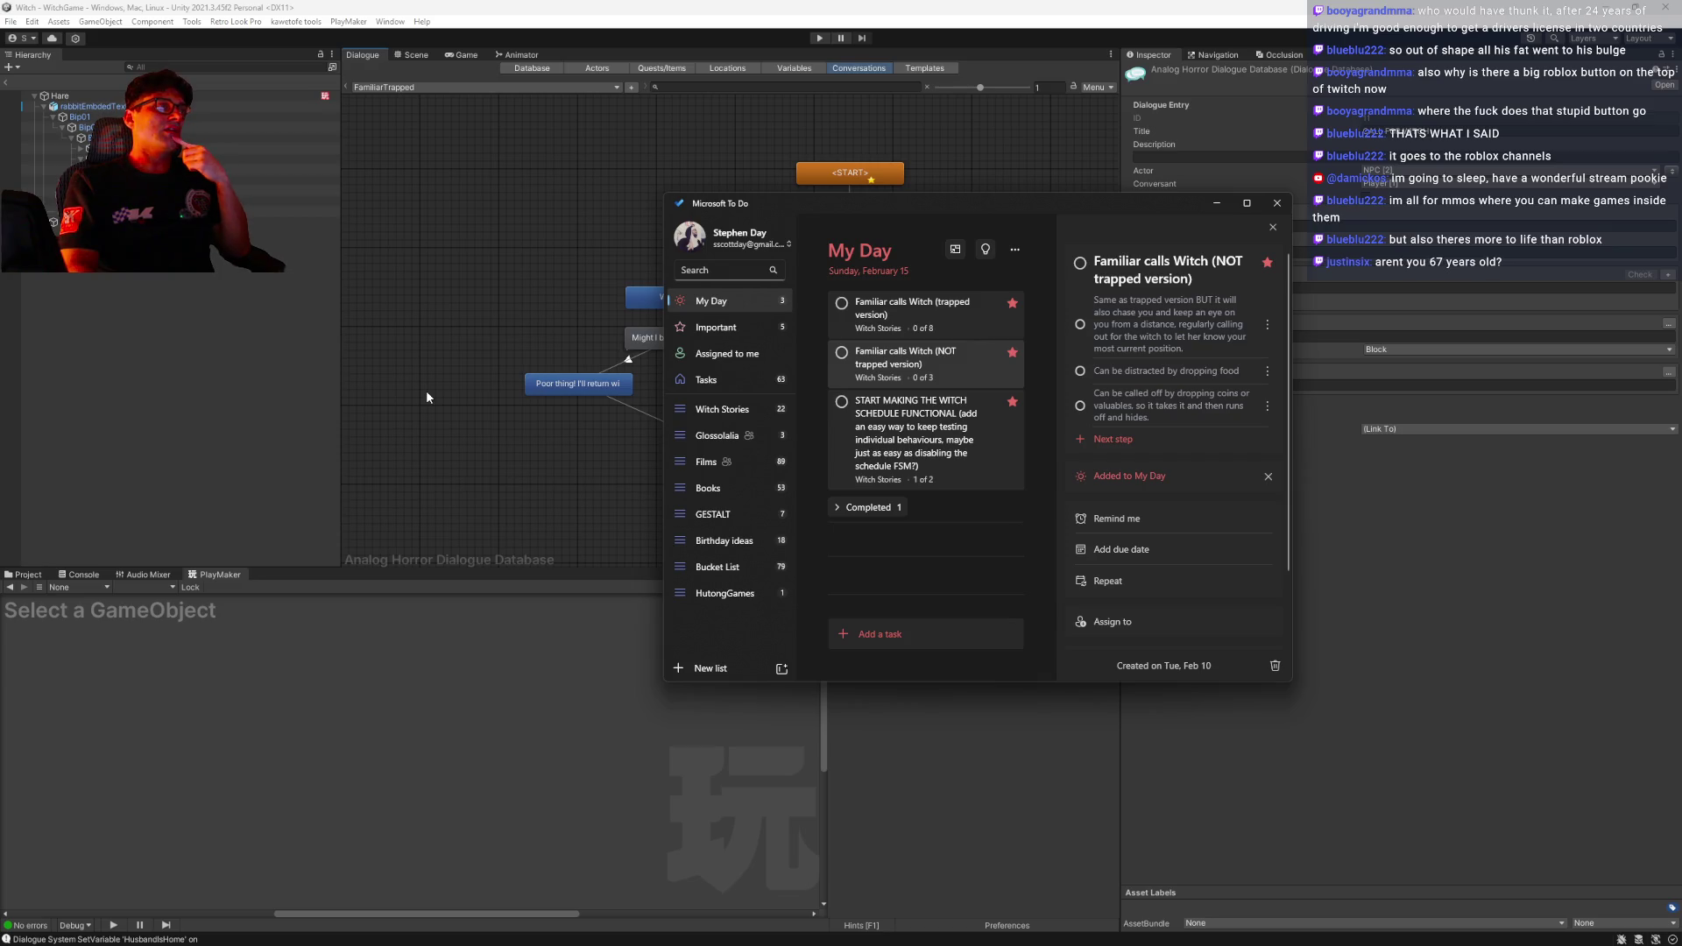
left_click(88, 96)
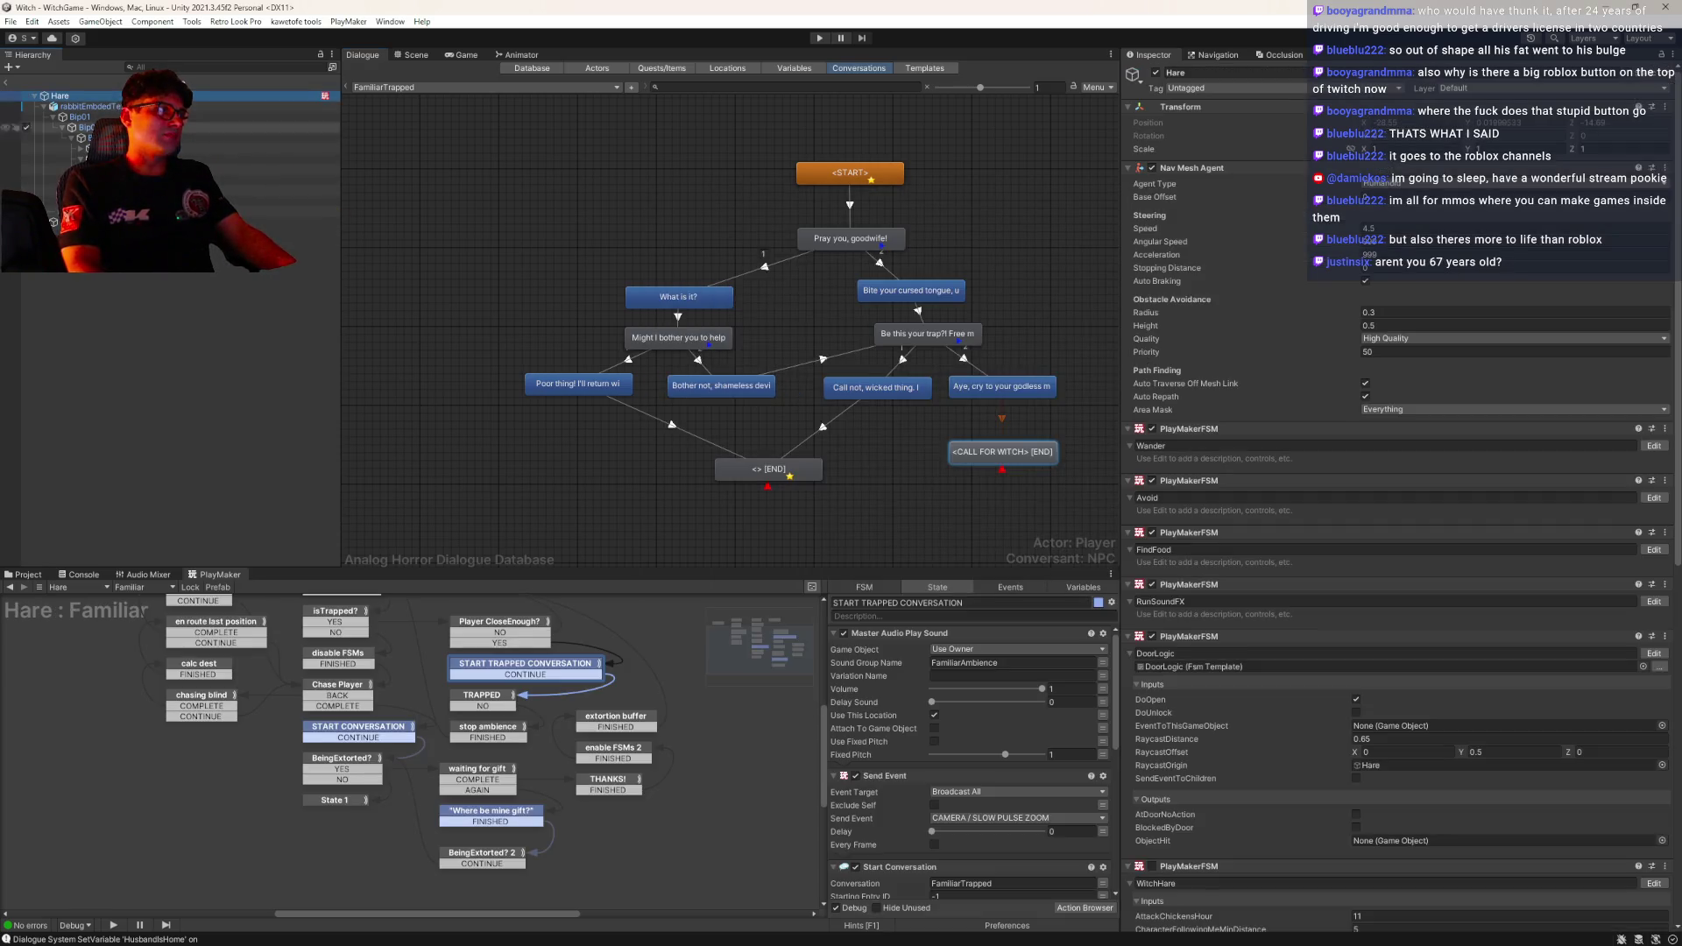
left_click_drag(704, 782, 690, 746)
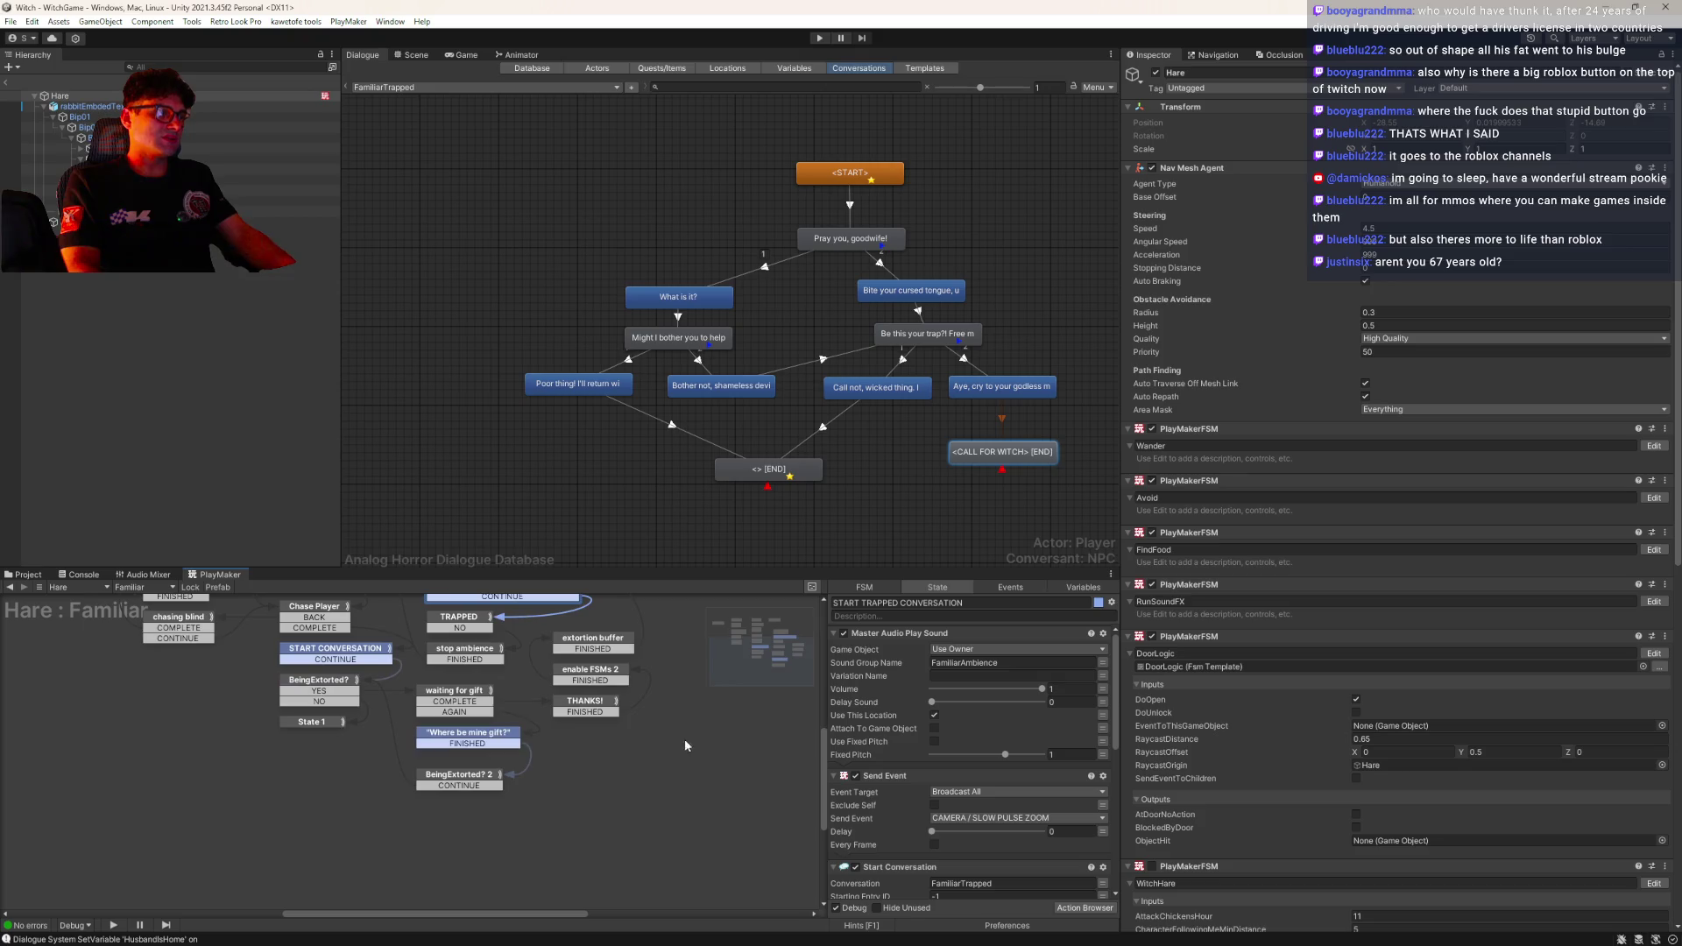
left_click(457, 775)
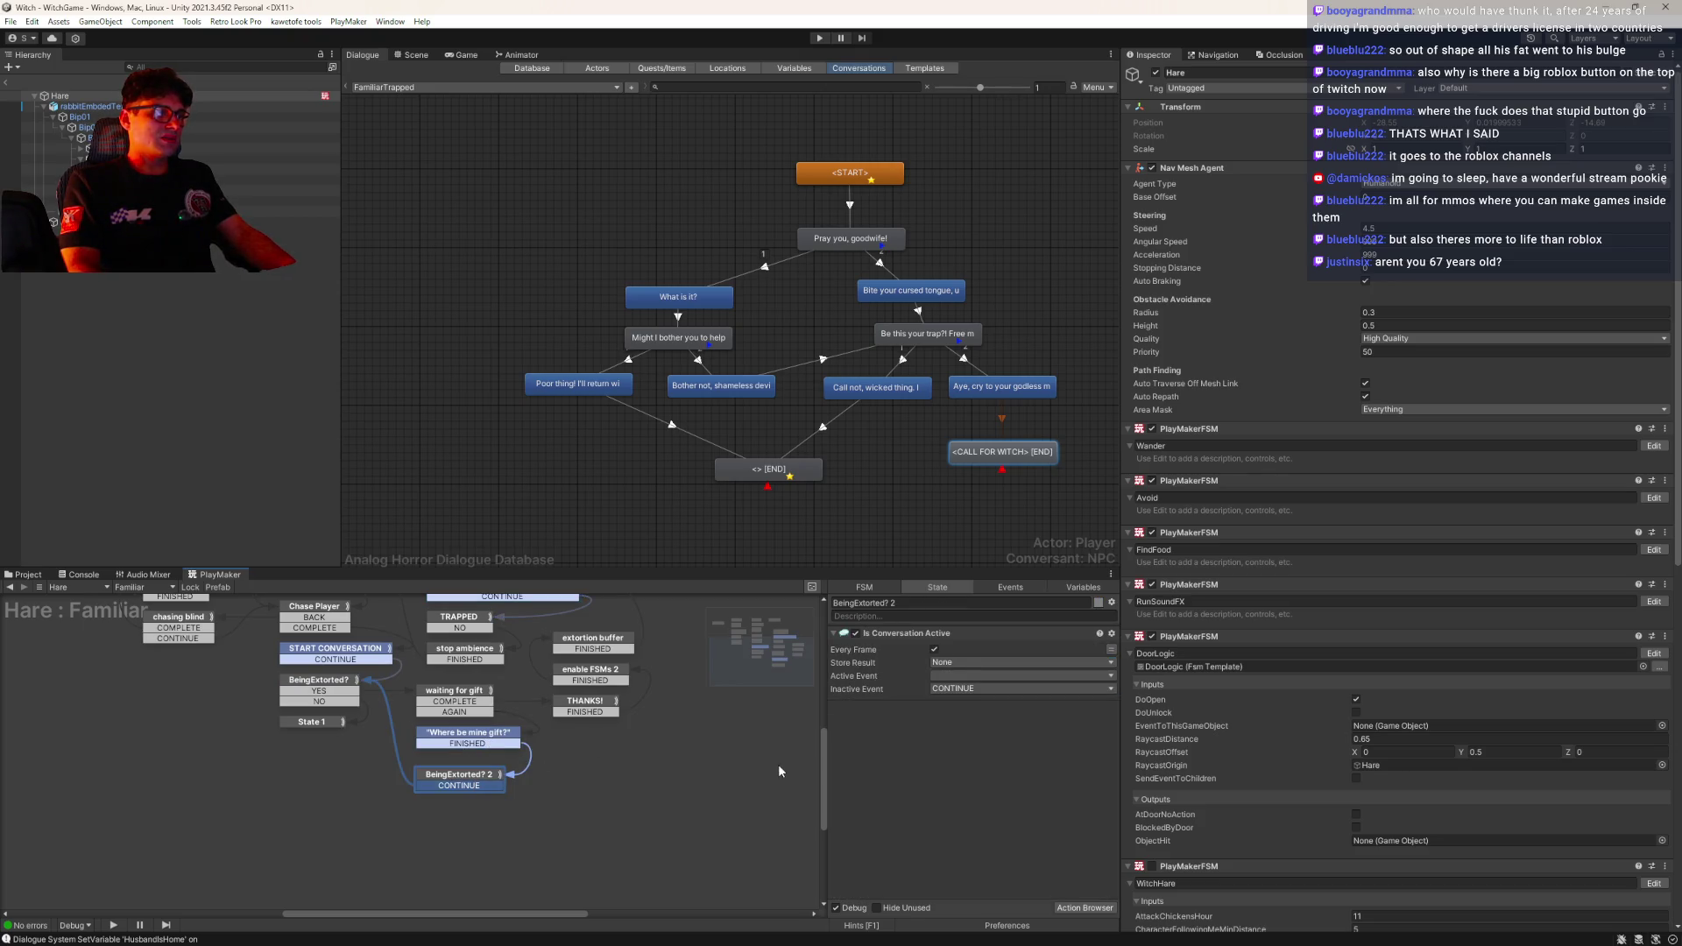
mouse_move(565, 708)
left_mouse_down()
mouse_move(604, 756)
mouse_move(550, 770)
mouse_move(451, 704)
left_mouse_up()
left_click(464, 686)
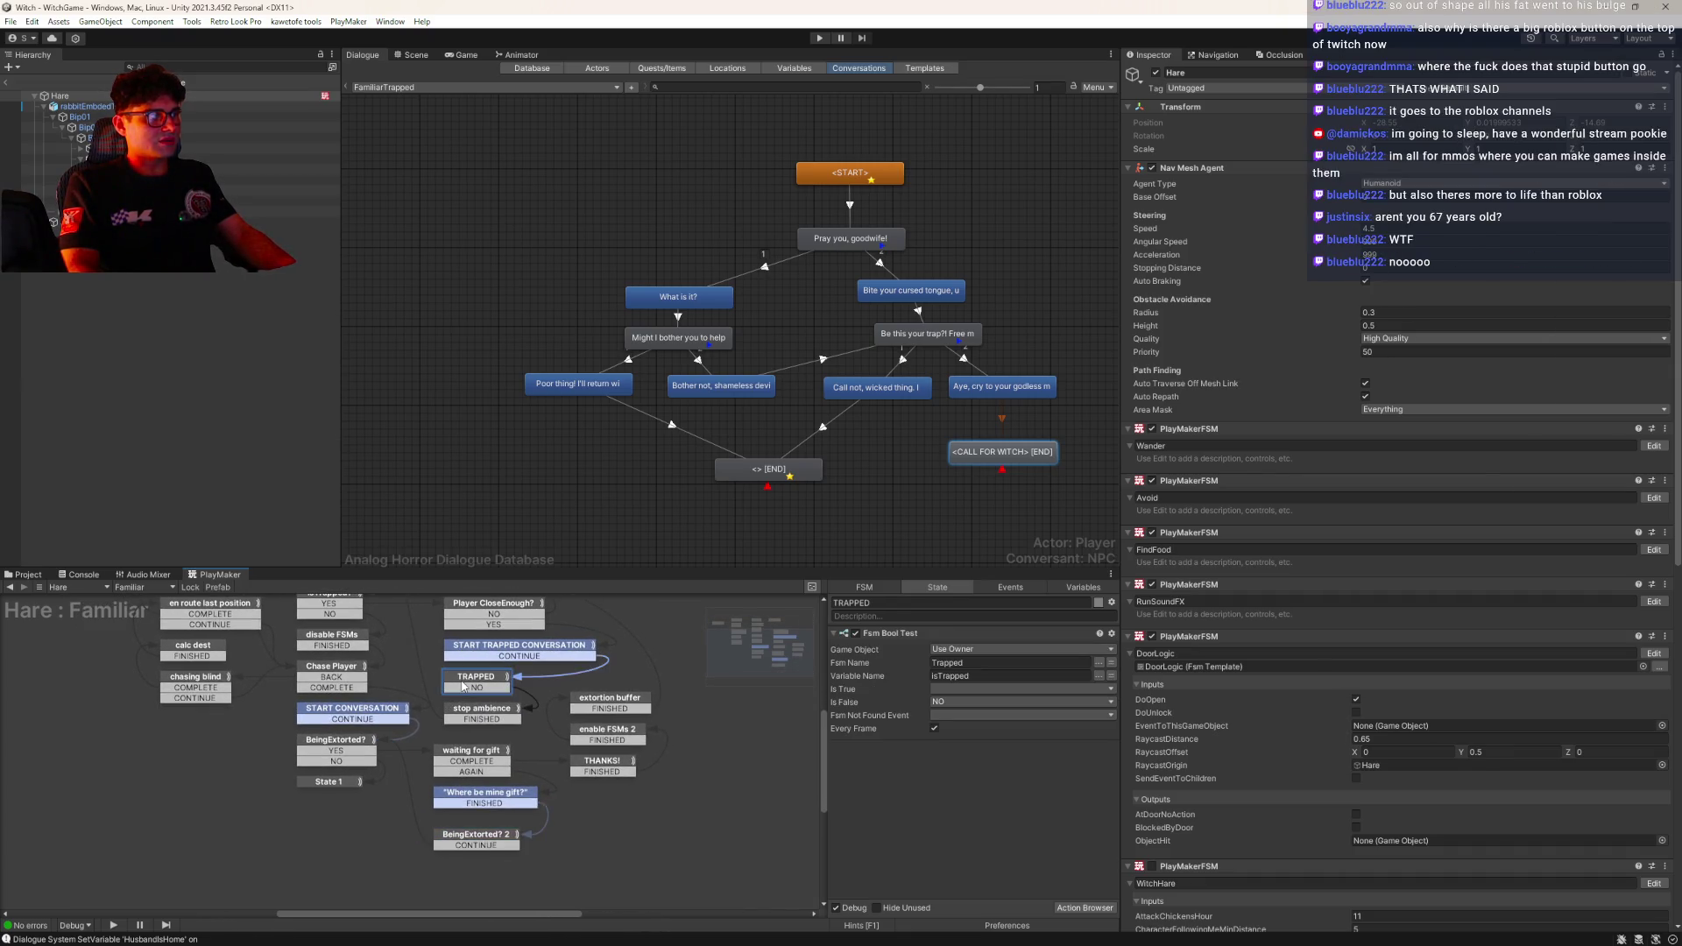
left_click(482, 712)
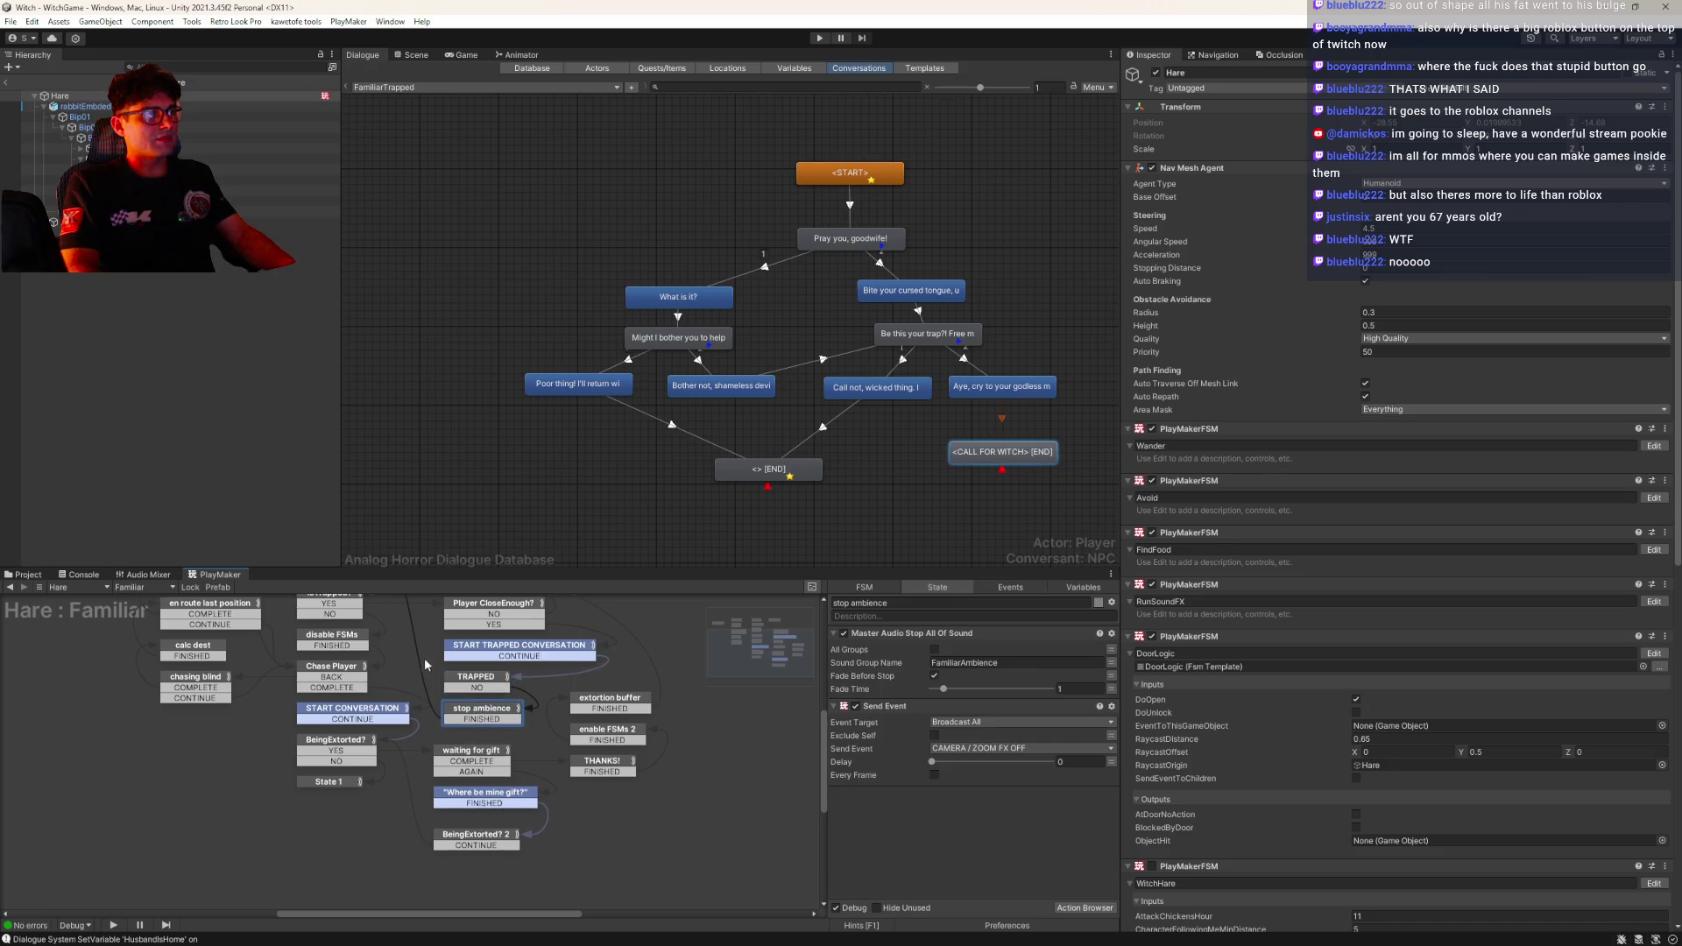
left_click_drag(428, 666, 445, 698)
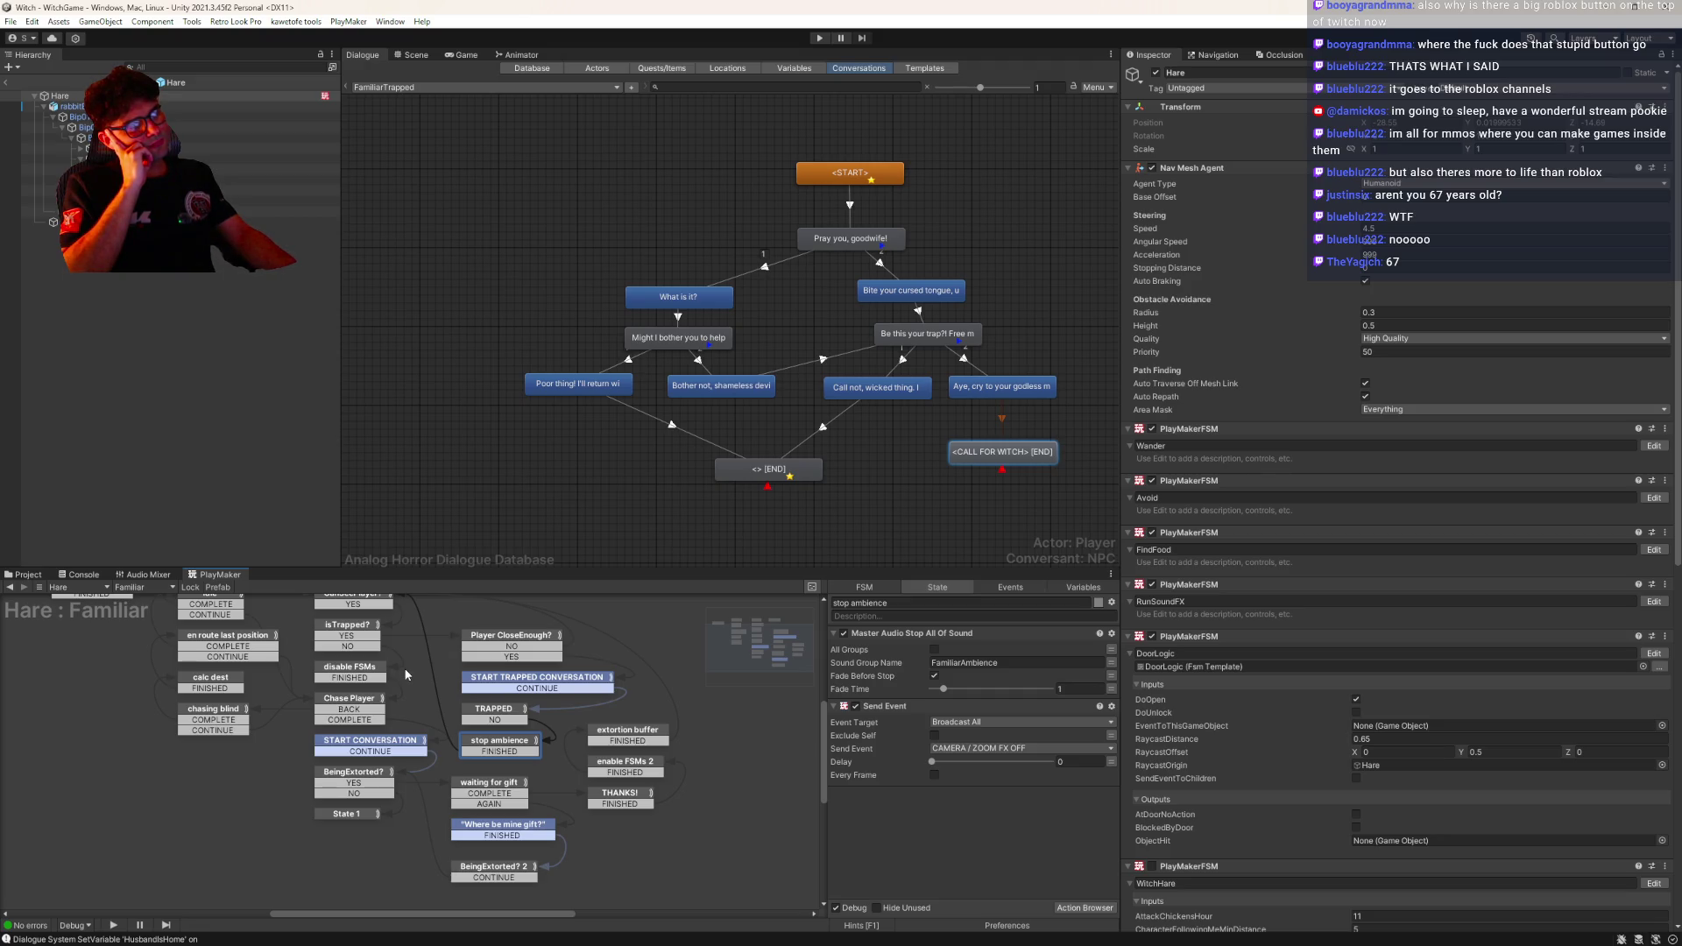
left_click(481, 713)
left_click(488, 694)
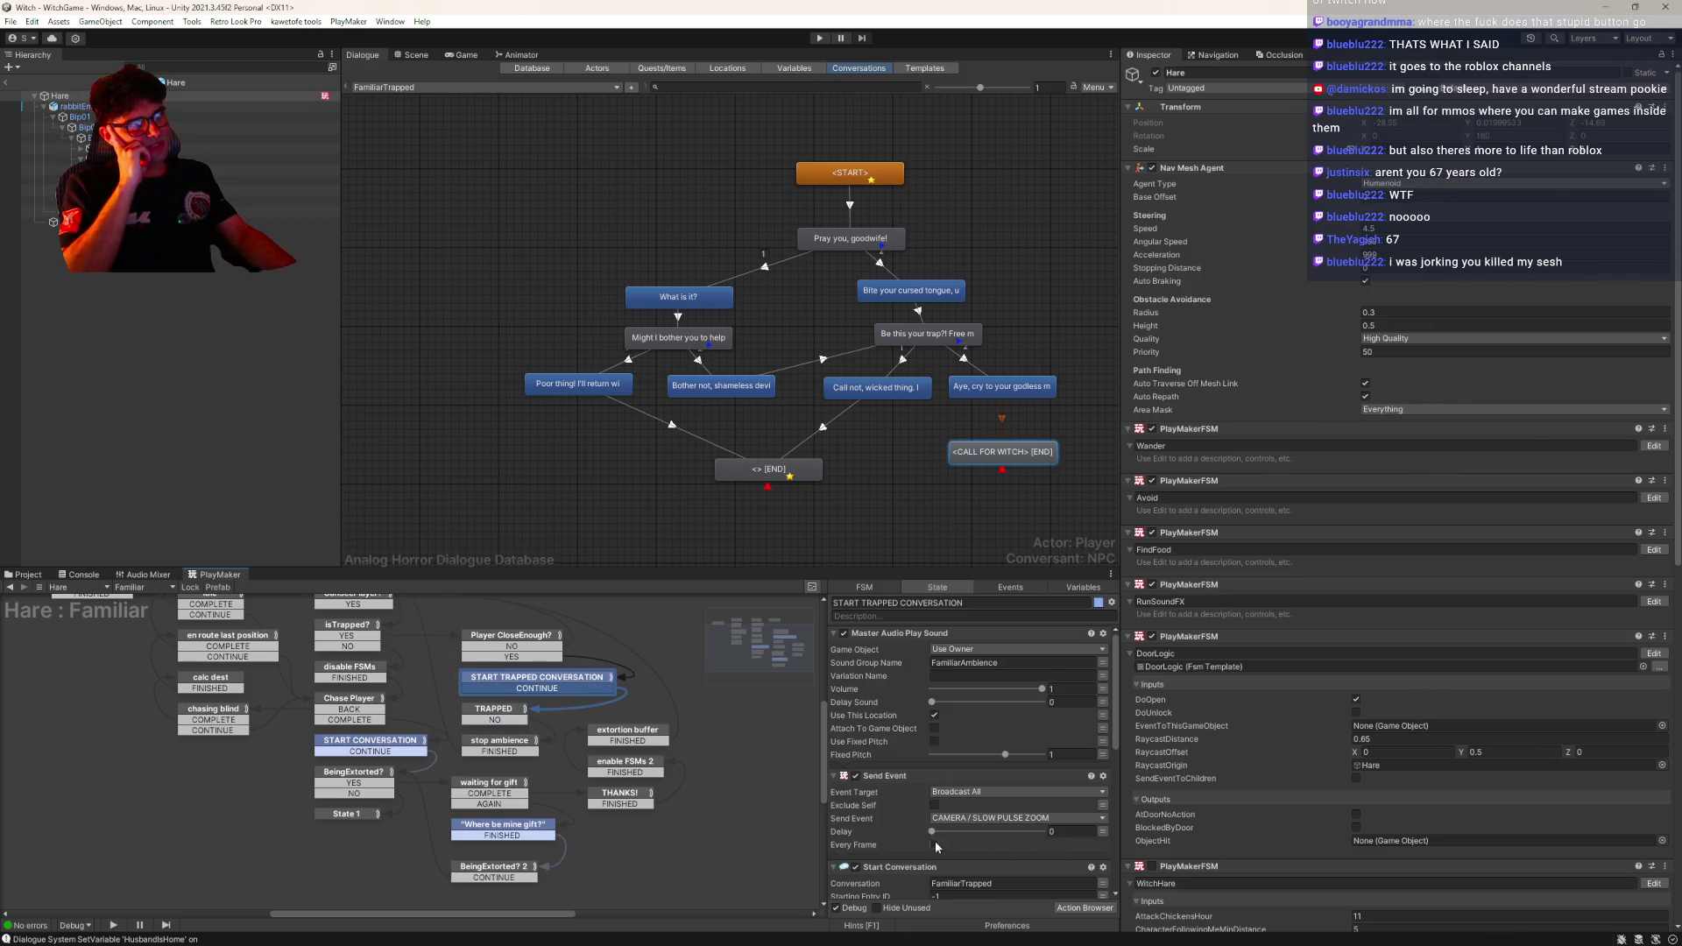
scroll(945, 808, "down", 3)
scroll(945, 808, "down", 3)
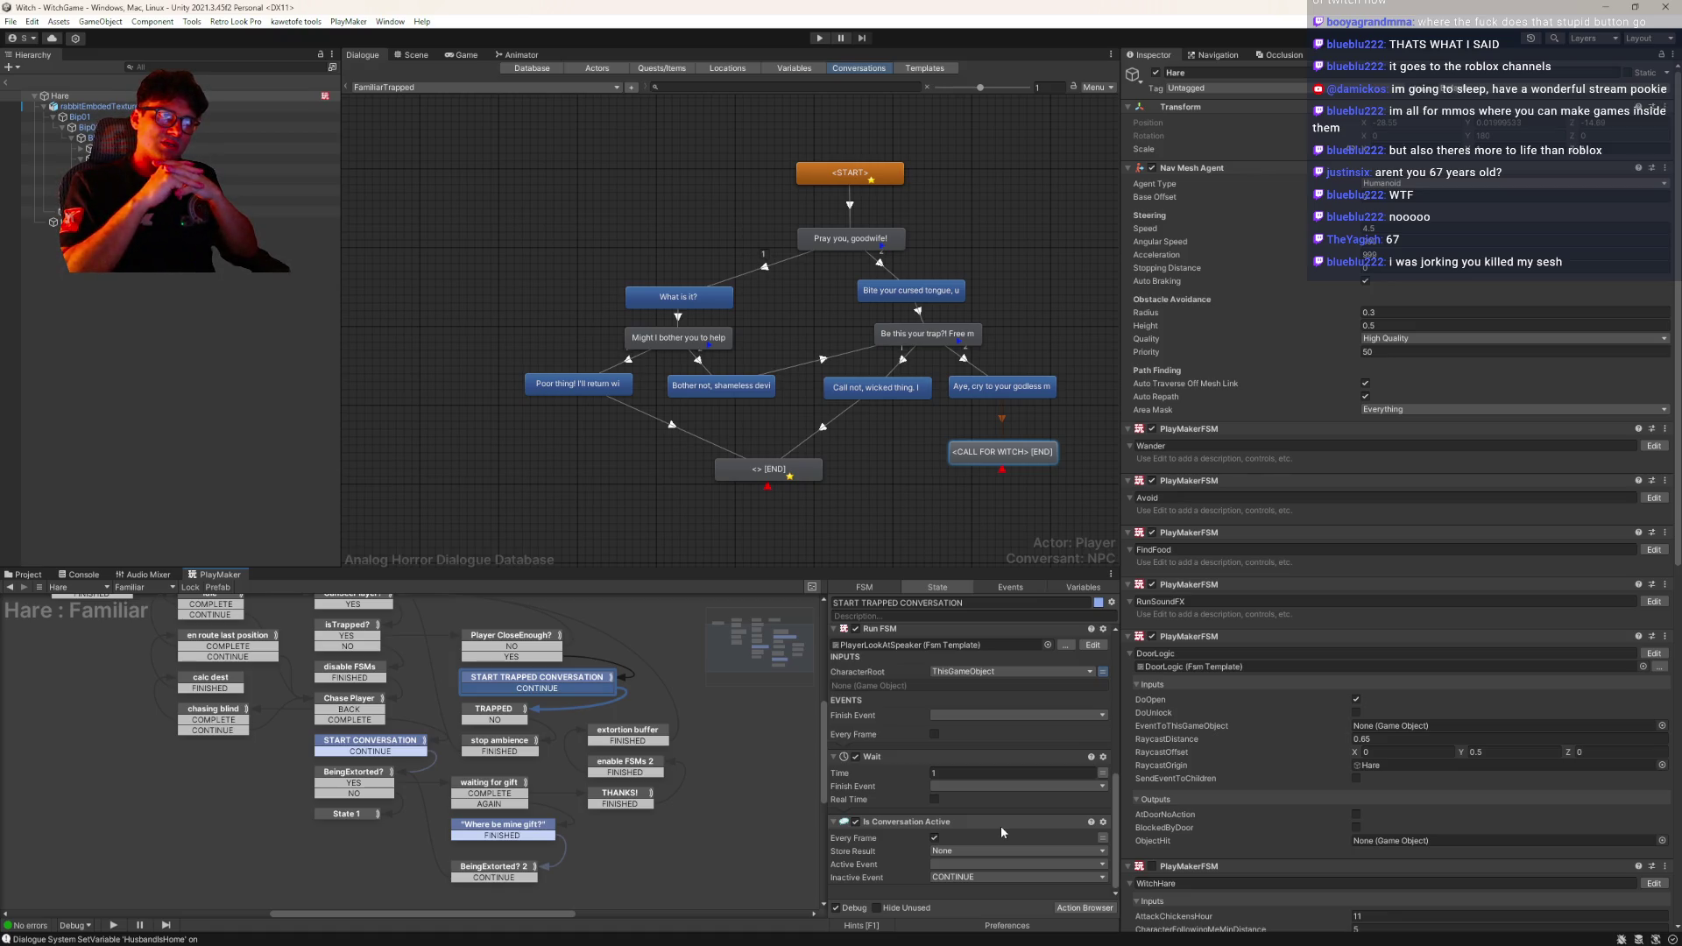
left_click(1050, 393)
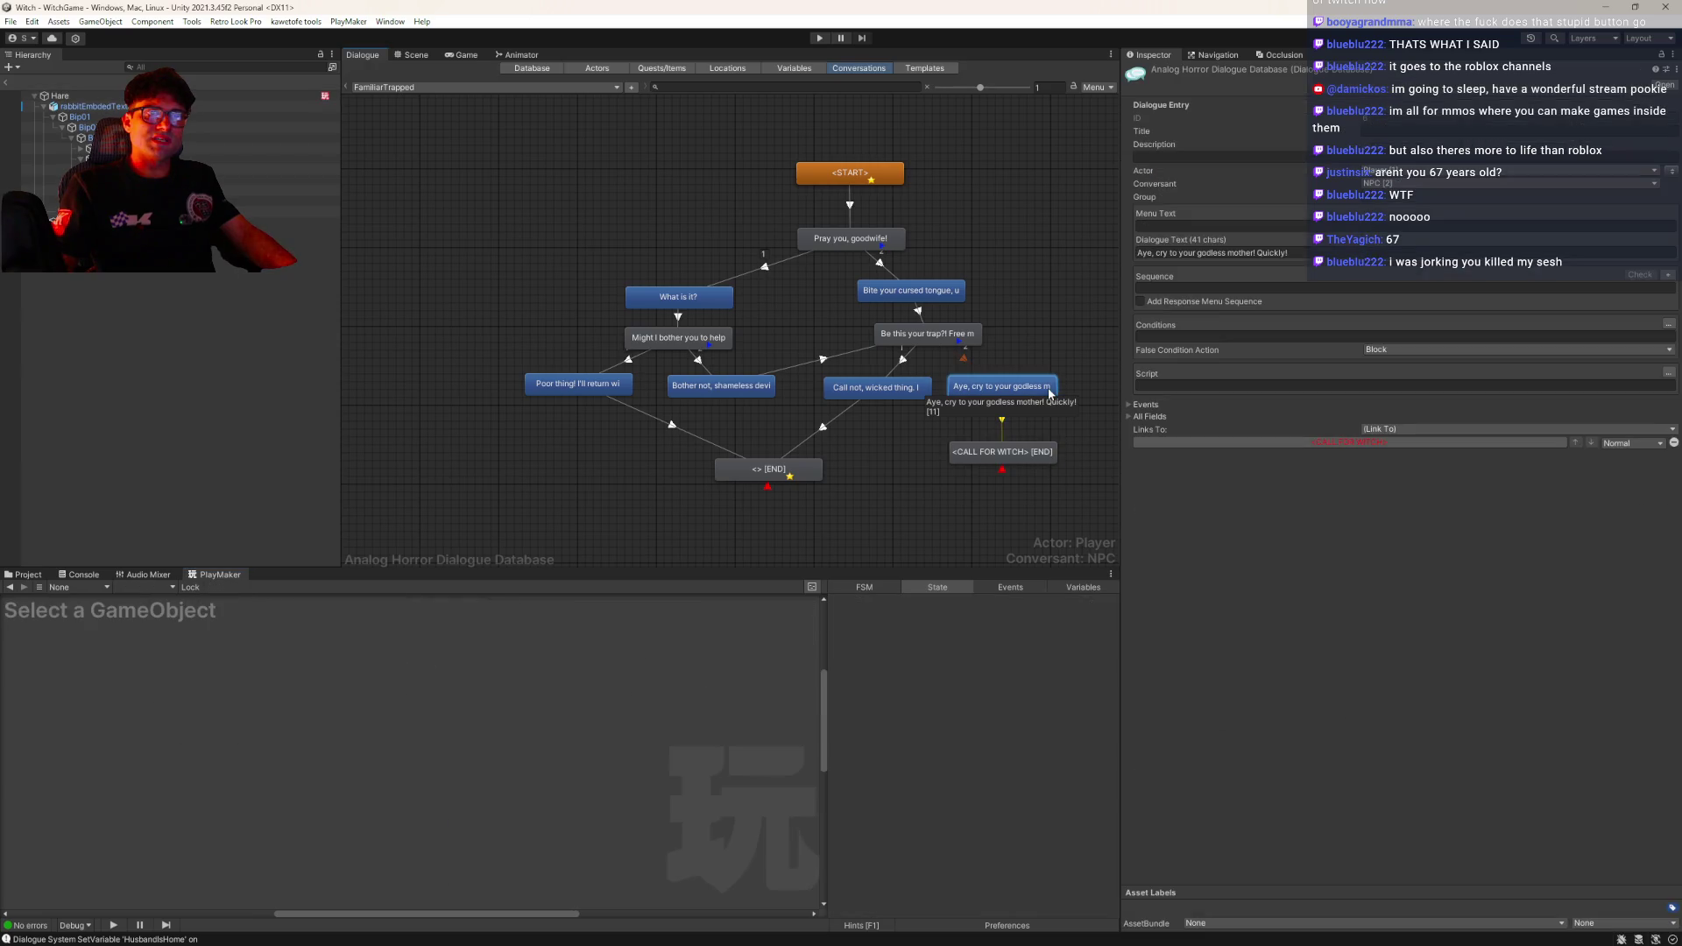
Drag the CALL FOR WITCH end node slightly higher in the FamiliarTrapped dialogue graph
left_click(1004, 463)
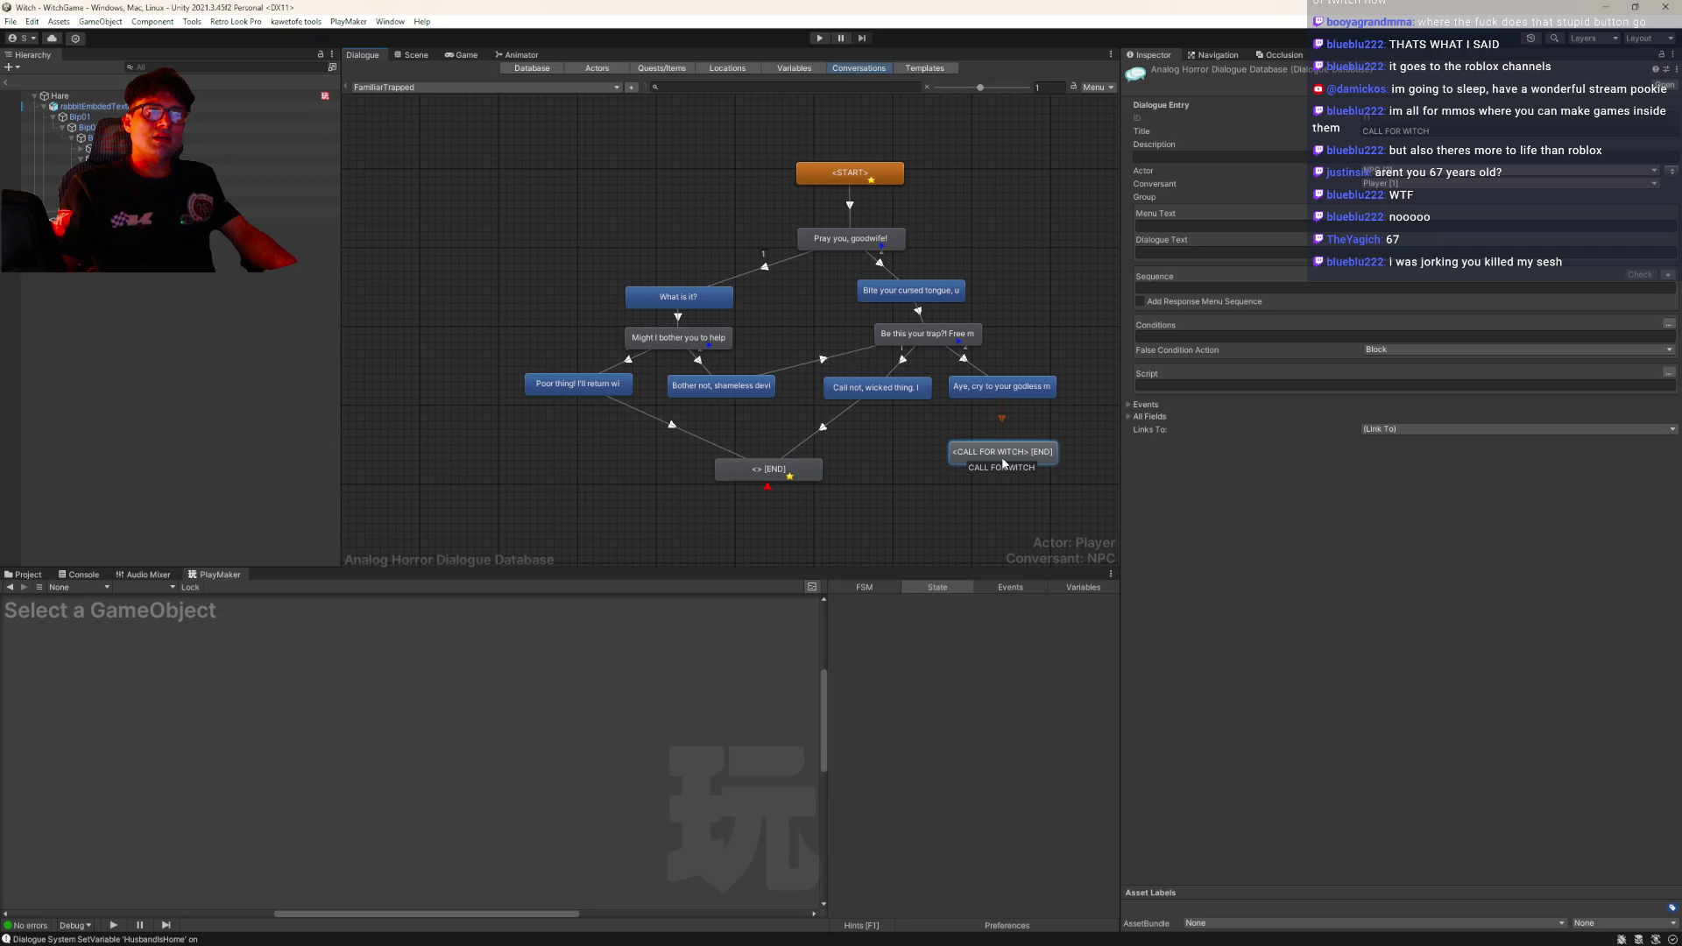
left_click(999, 394)
left_click(988, 452)
left_click(1002, 388)
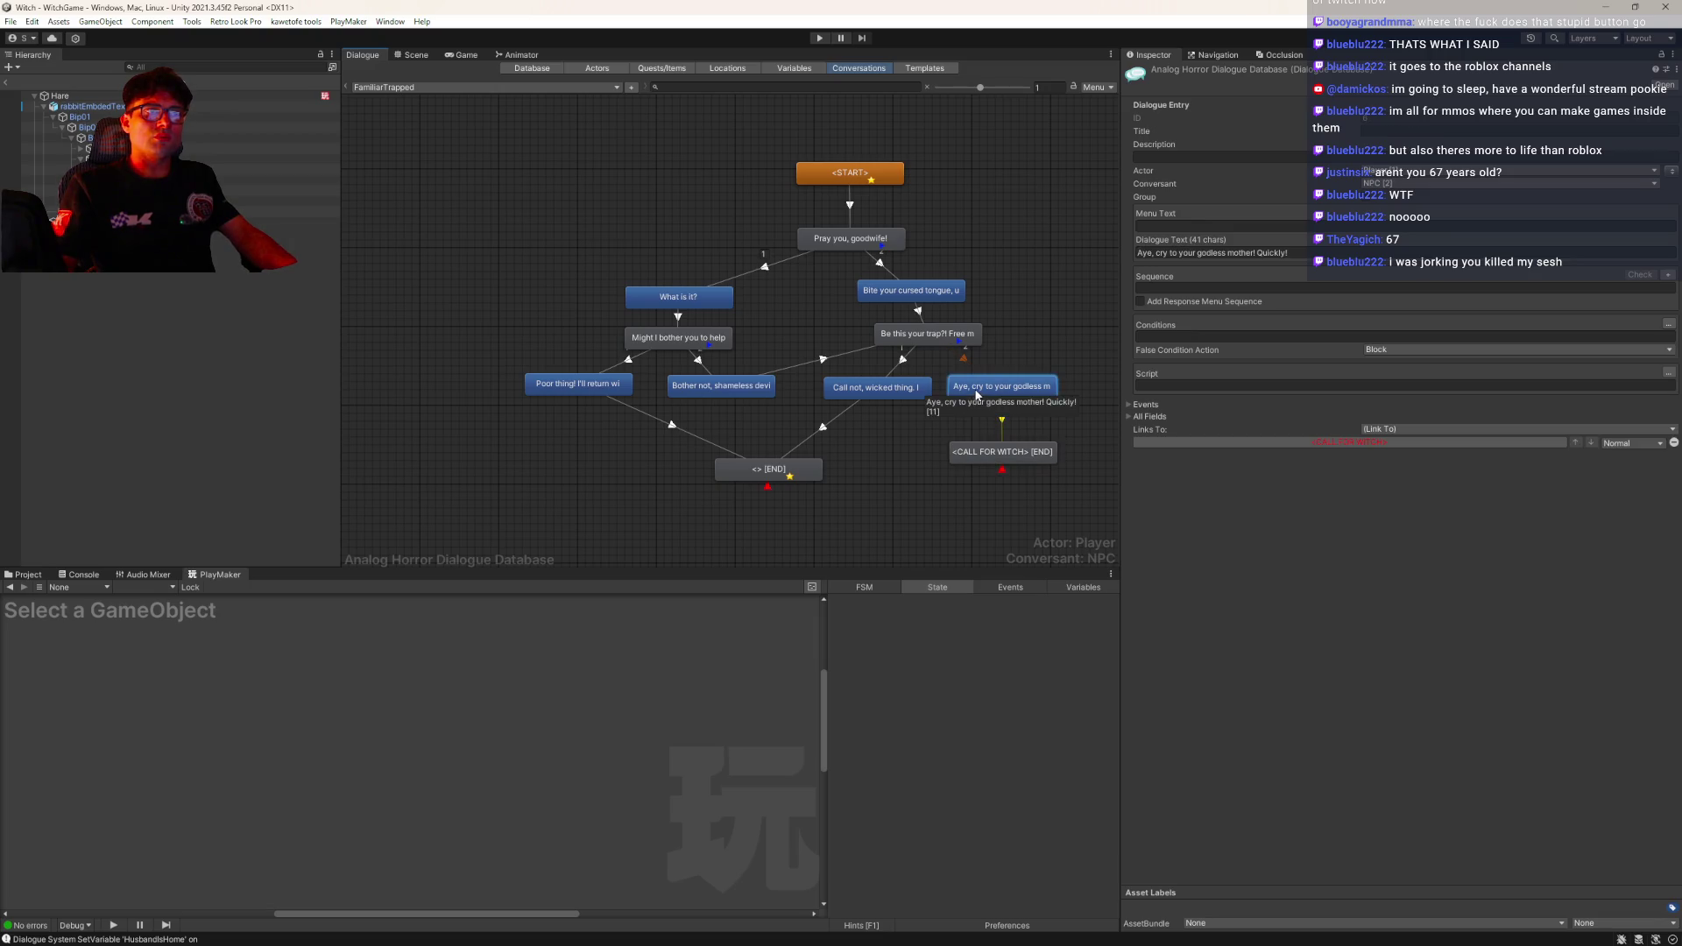
left_click(985, 453)
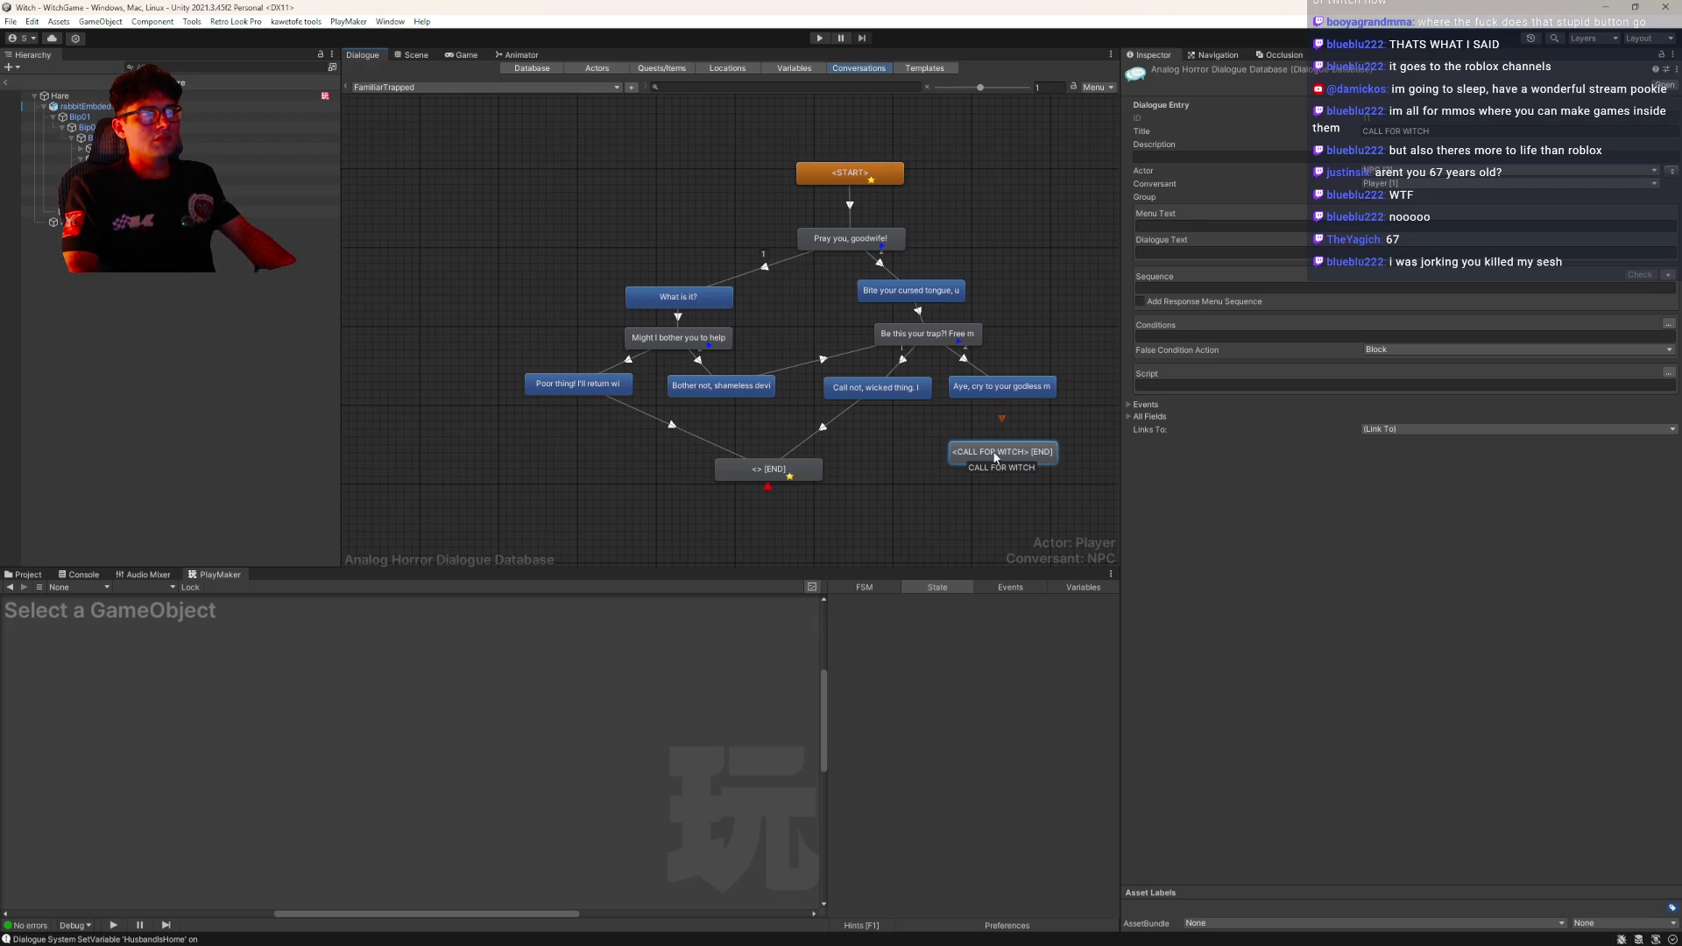
left_click_drag(996, 456, 976, 444)
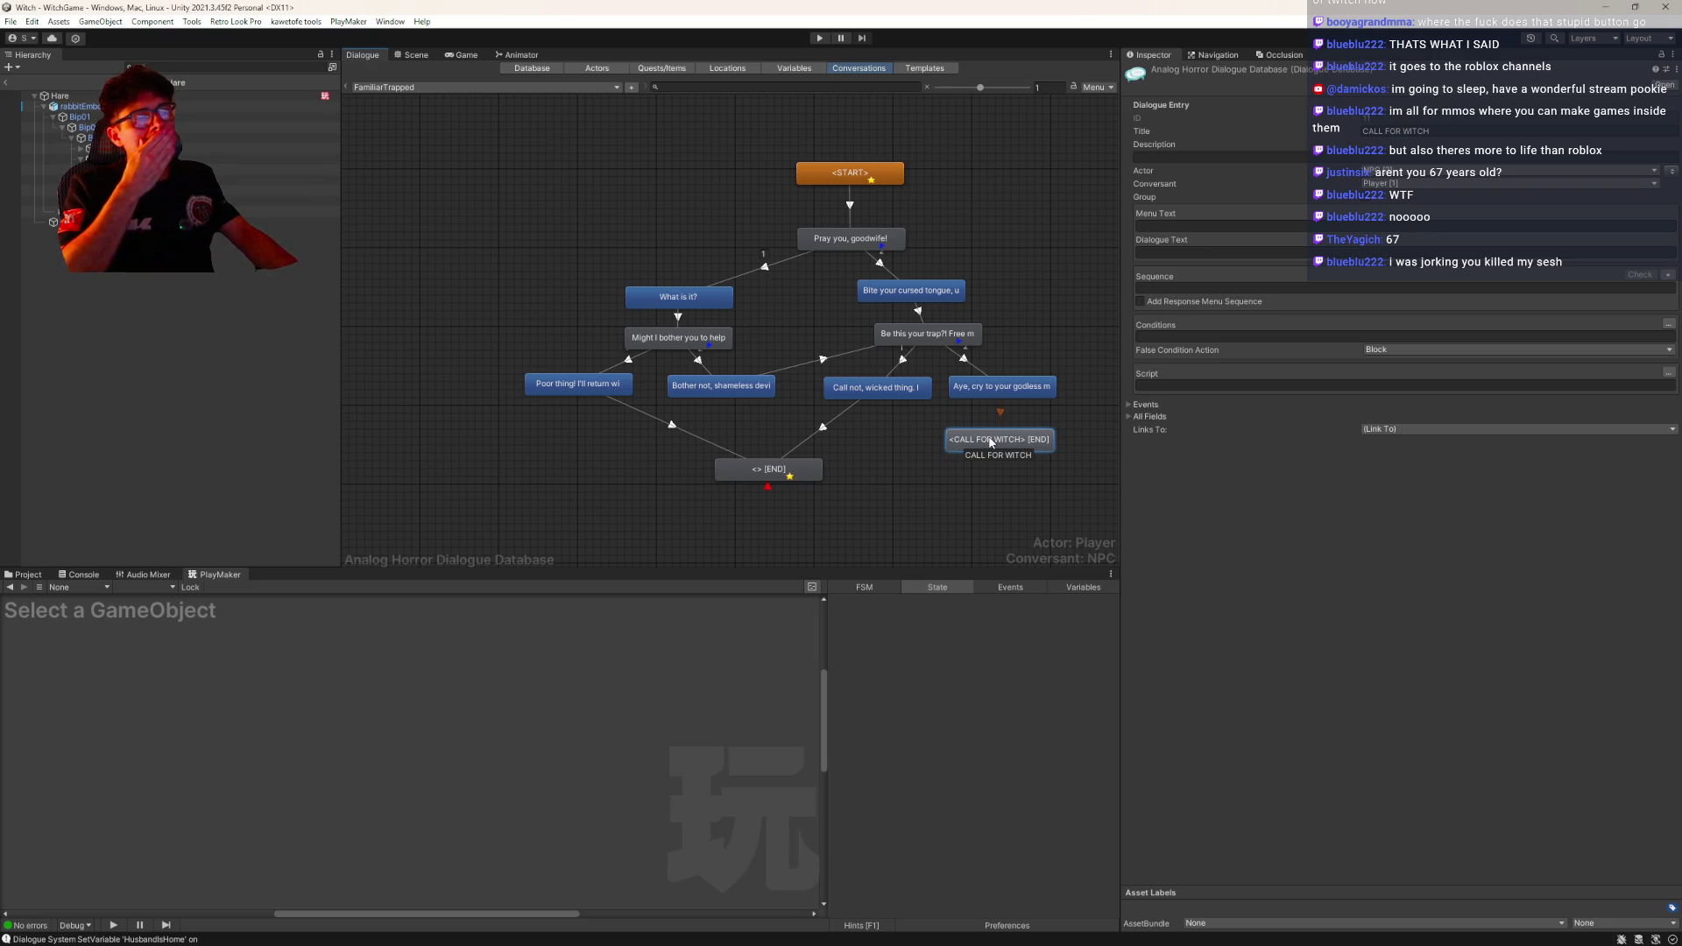
right_click(992, 442)
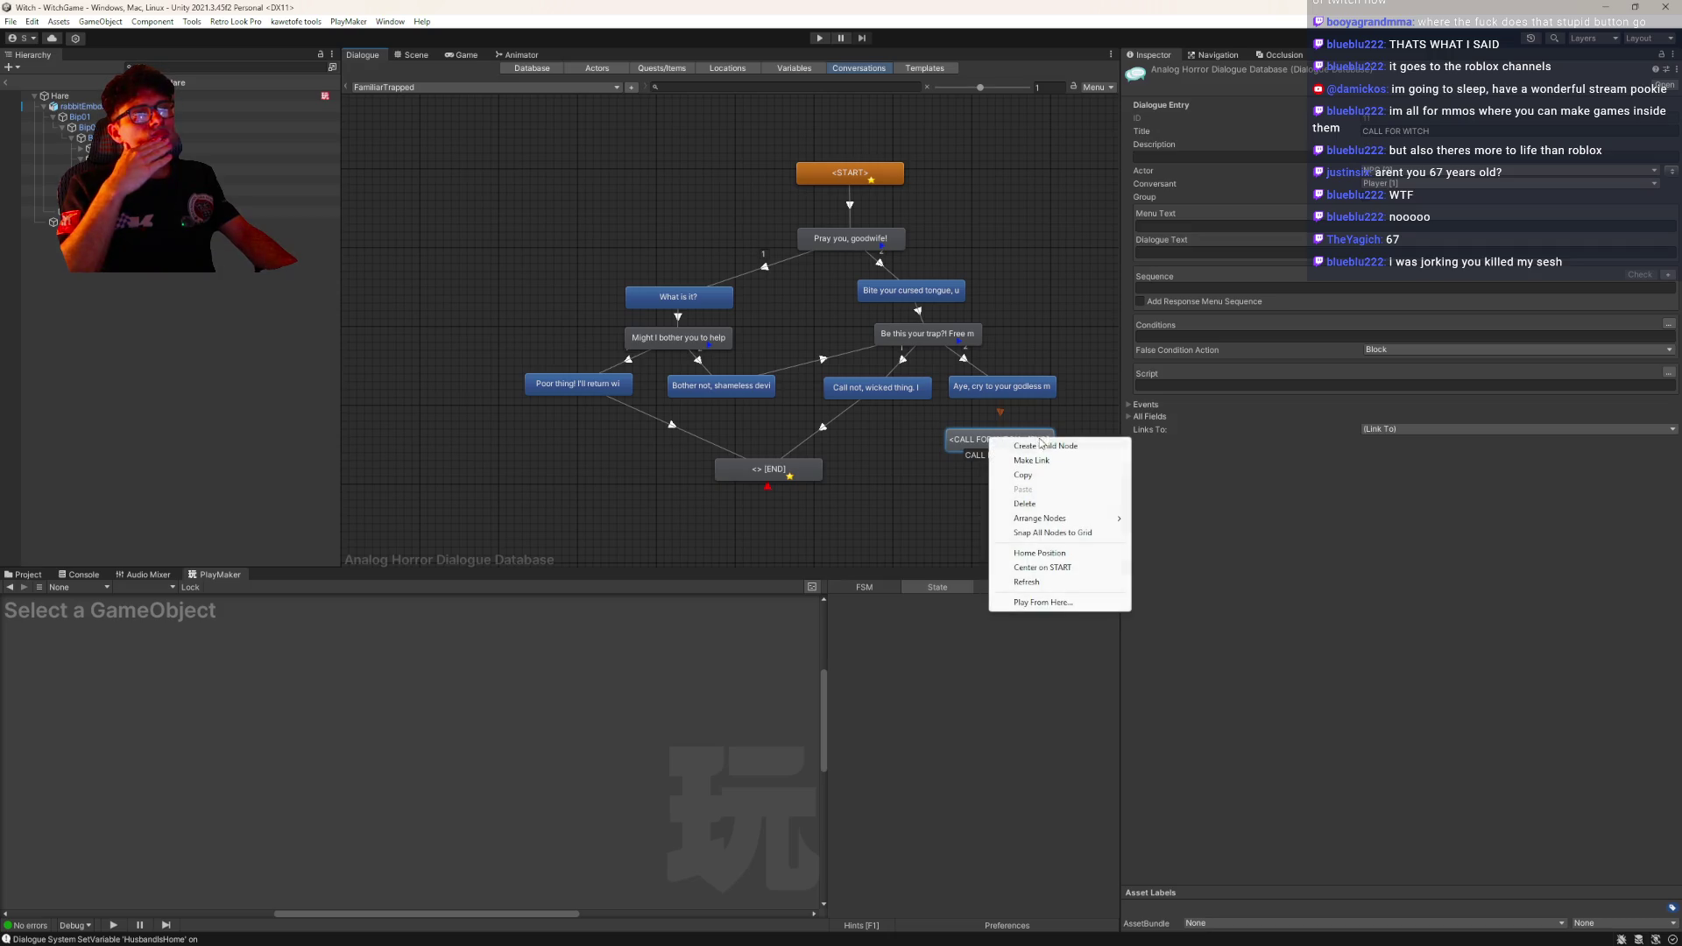
Link CALL FOR WITCH to END, clear its title, and set its dialogue text to 'So be it!'
left_click(1043, 461)
left_click(819, 471)
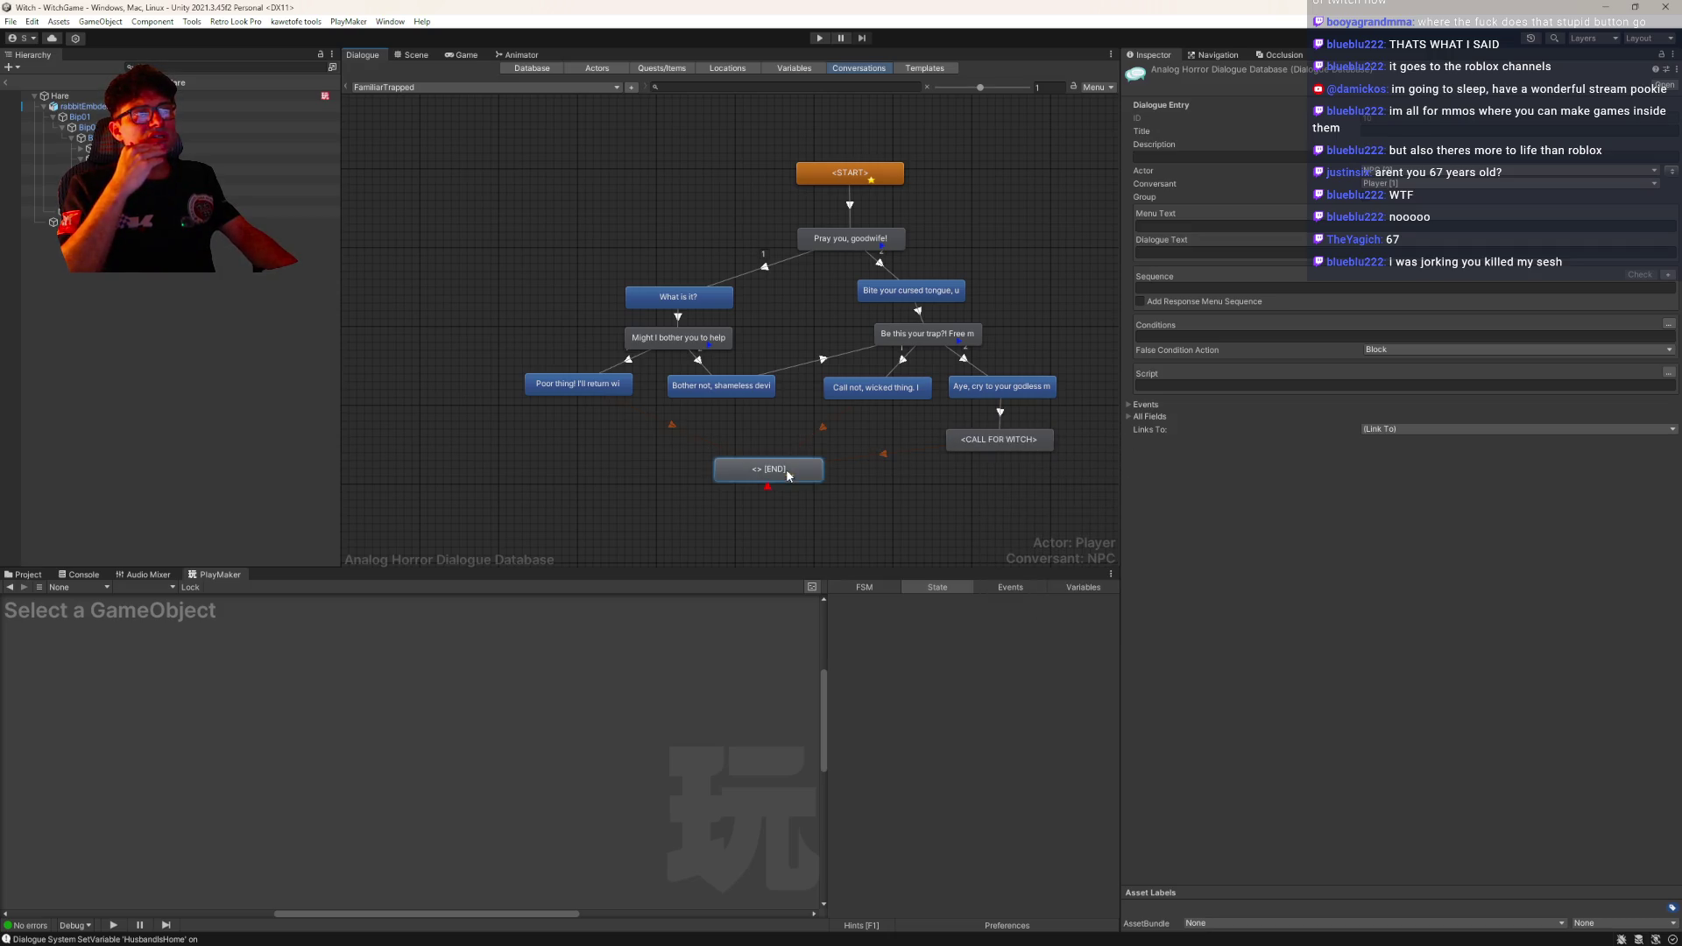
left_click(977, 445)
left_click(1423, 127)
key("BackSpace")
left_click(1191, 253)
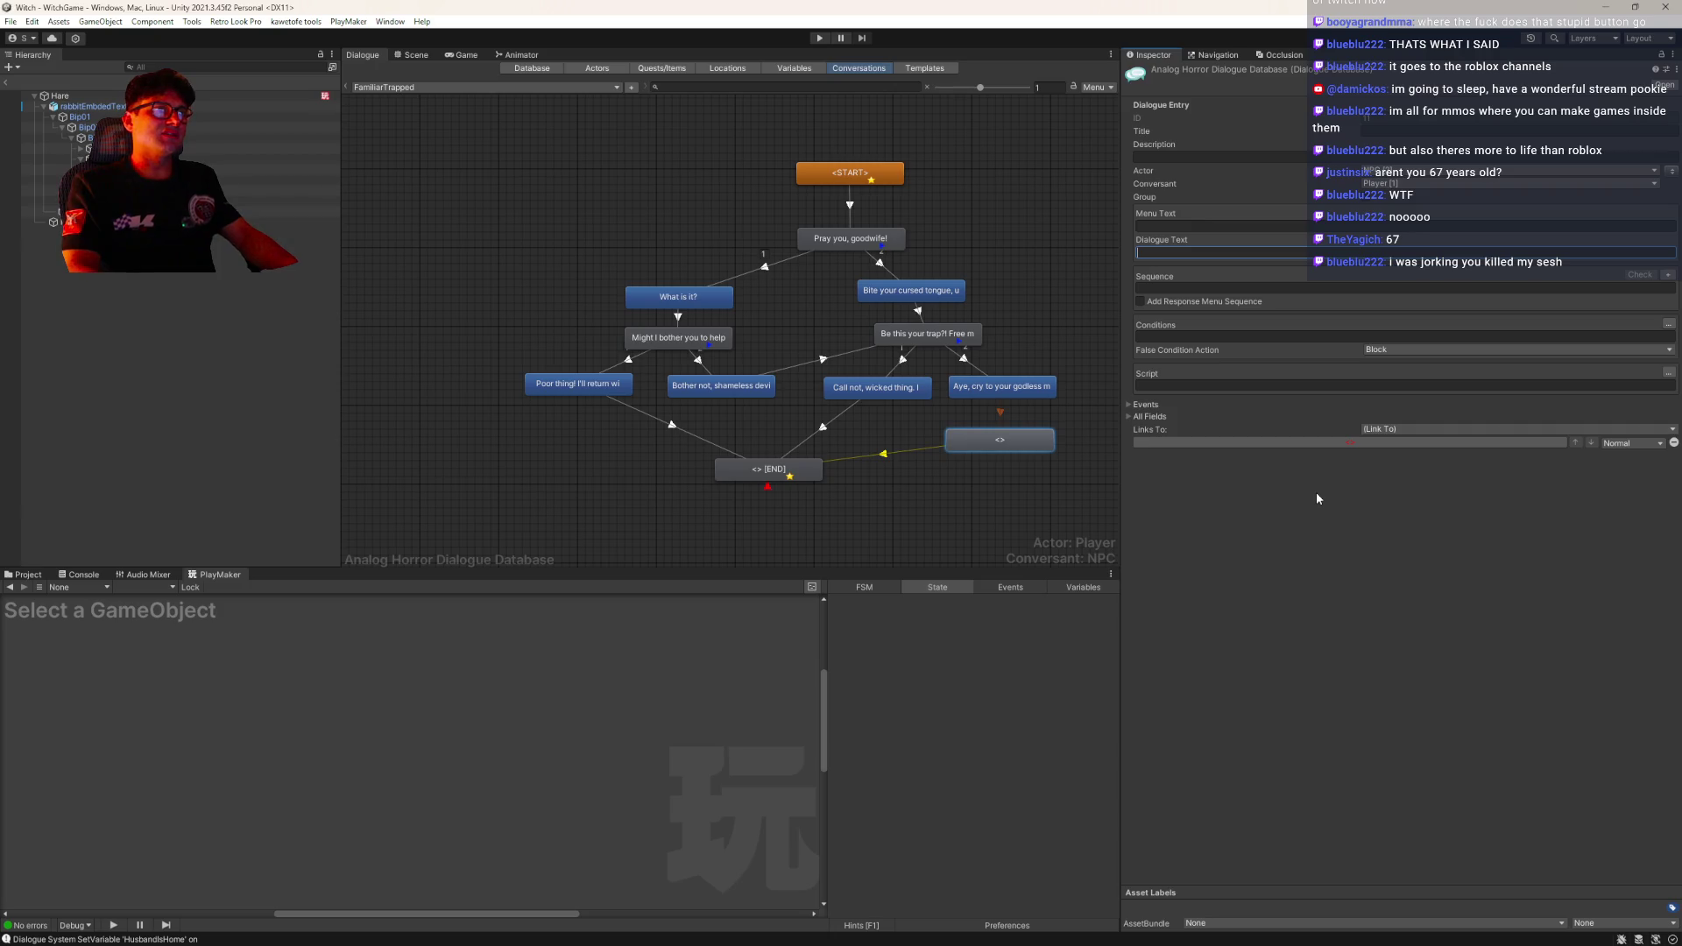
type("So be it!")
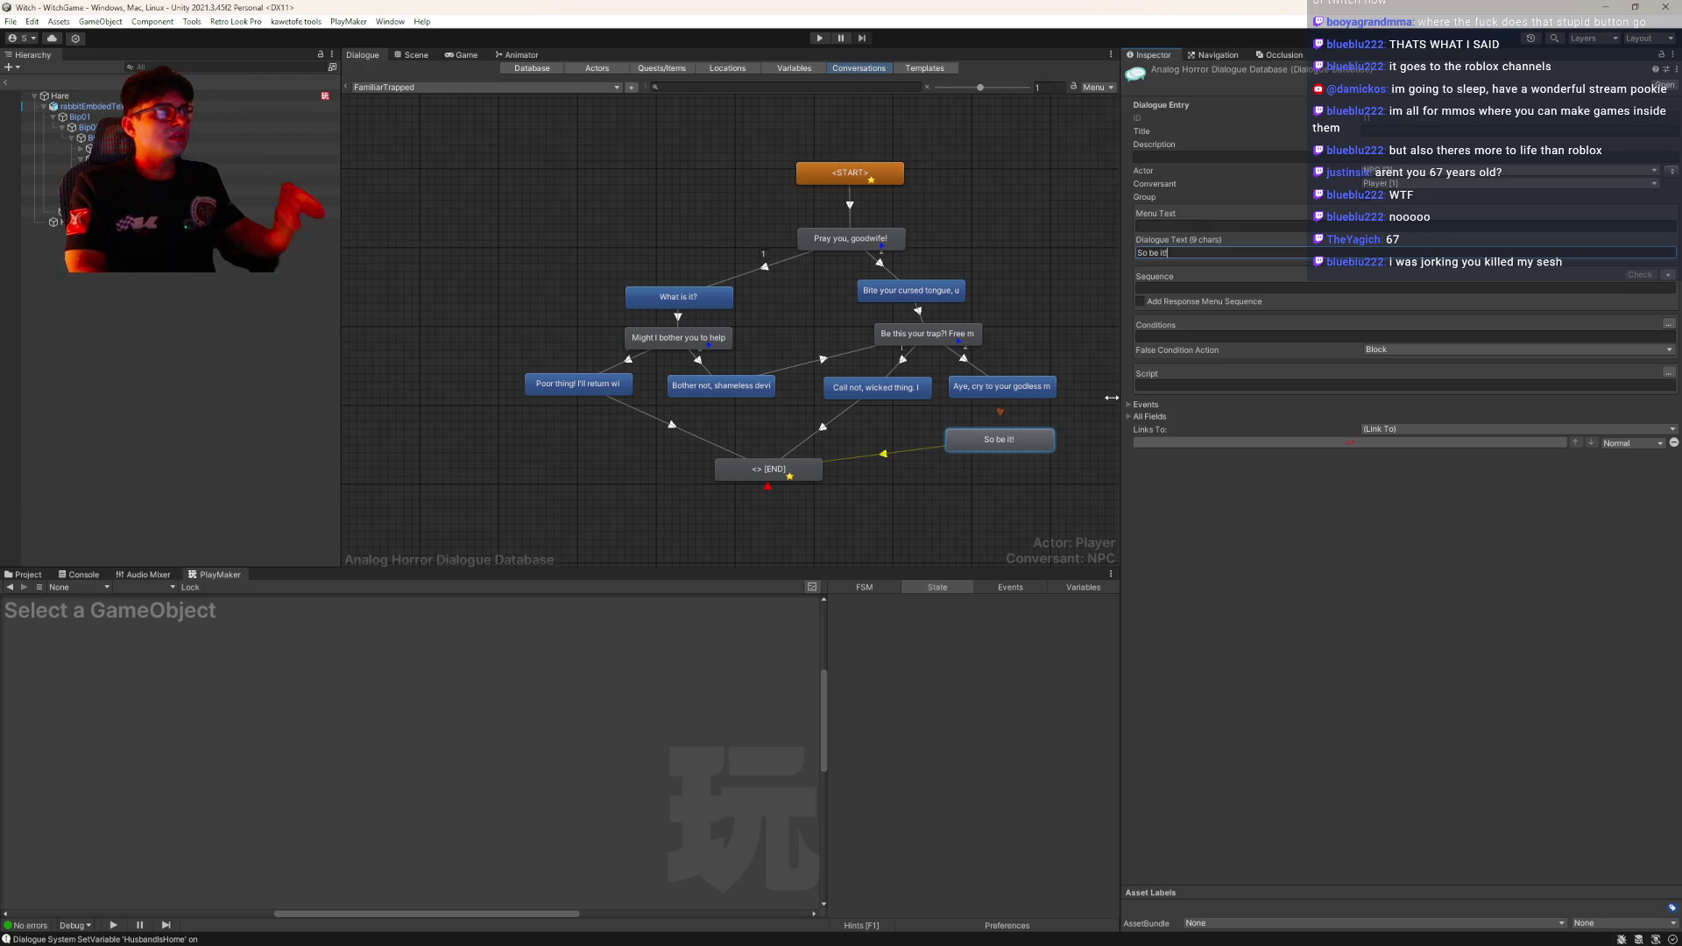
left_click(383, 89)
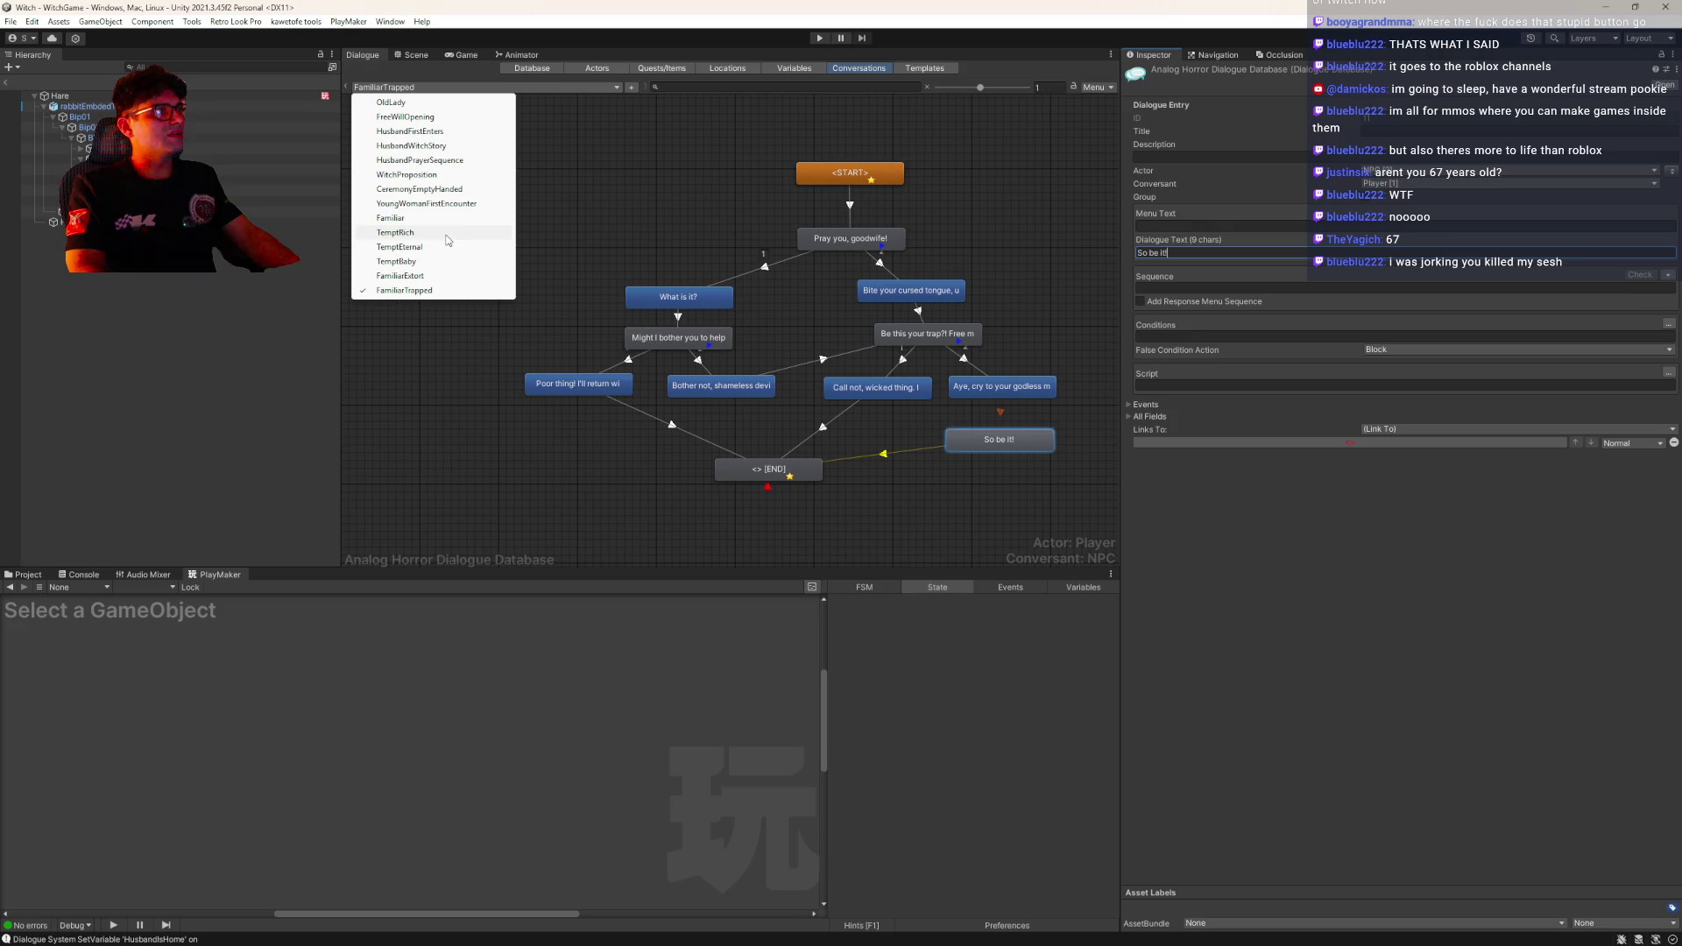
Switch to the Familiar conversation and inspect the FULL ALERT THE WITCH node's fields and events
left_click(416, 223)
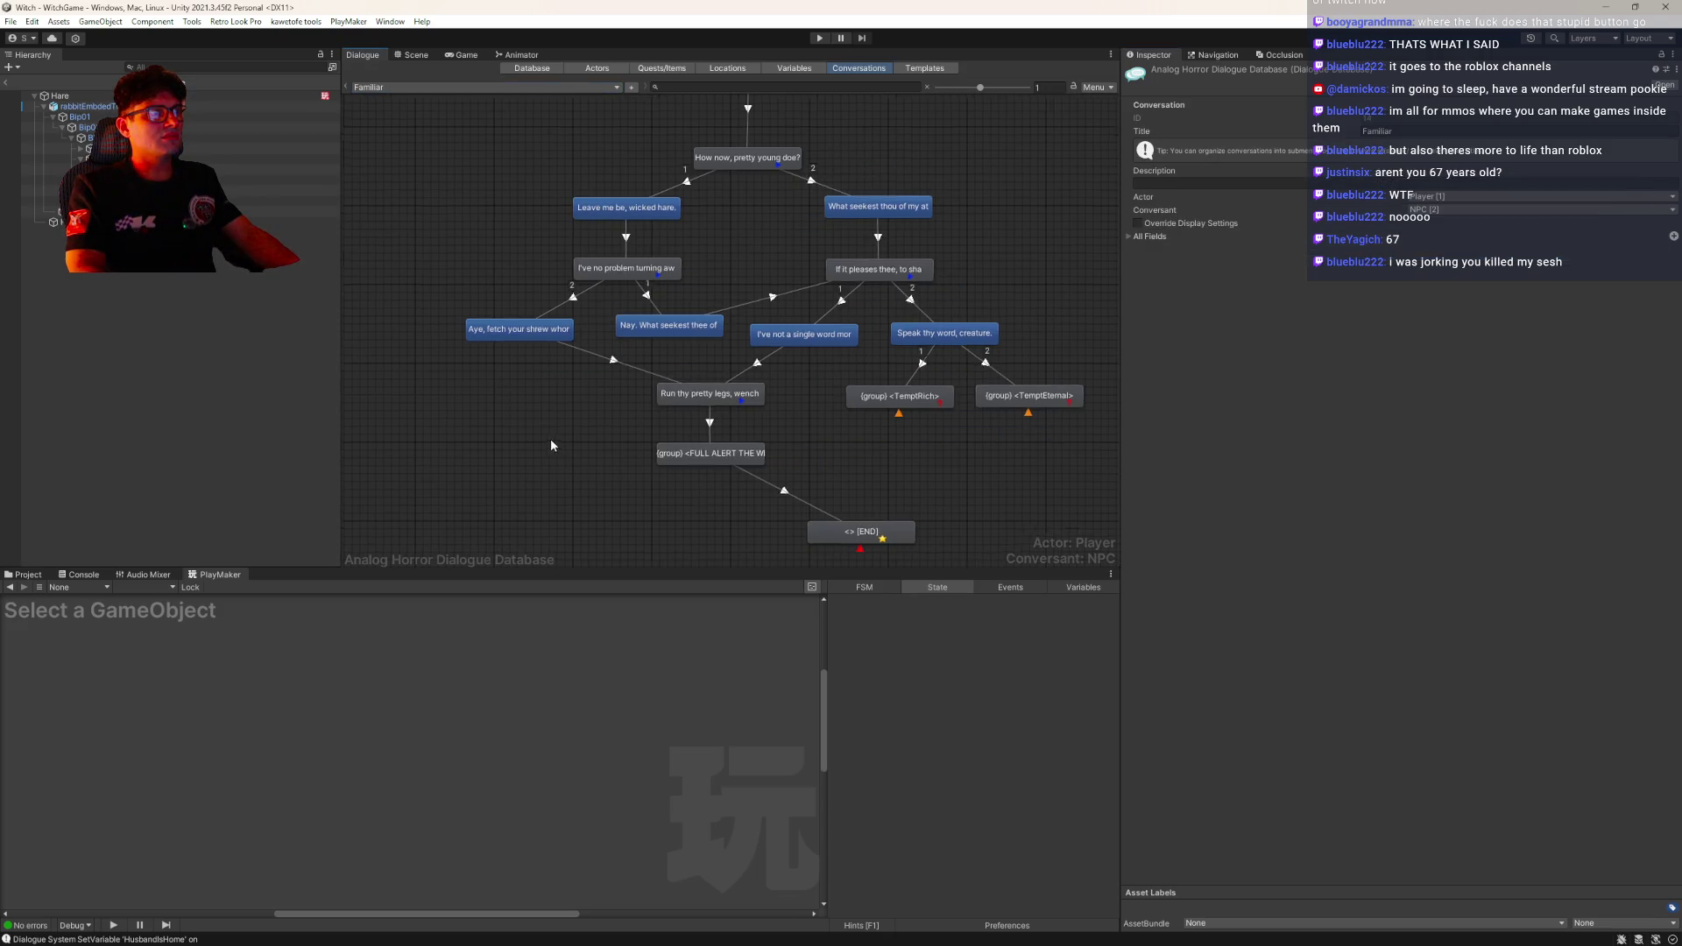
left_click_drag(554, 440, 506, 403)
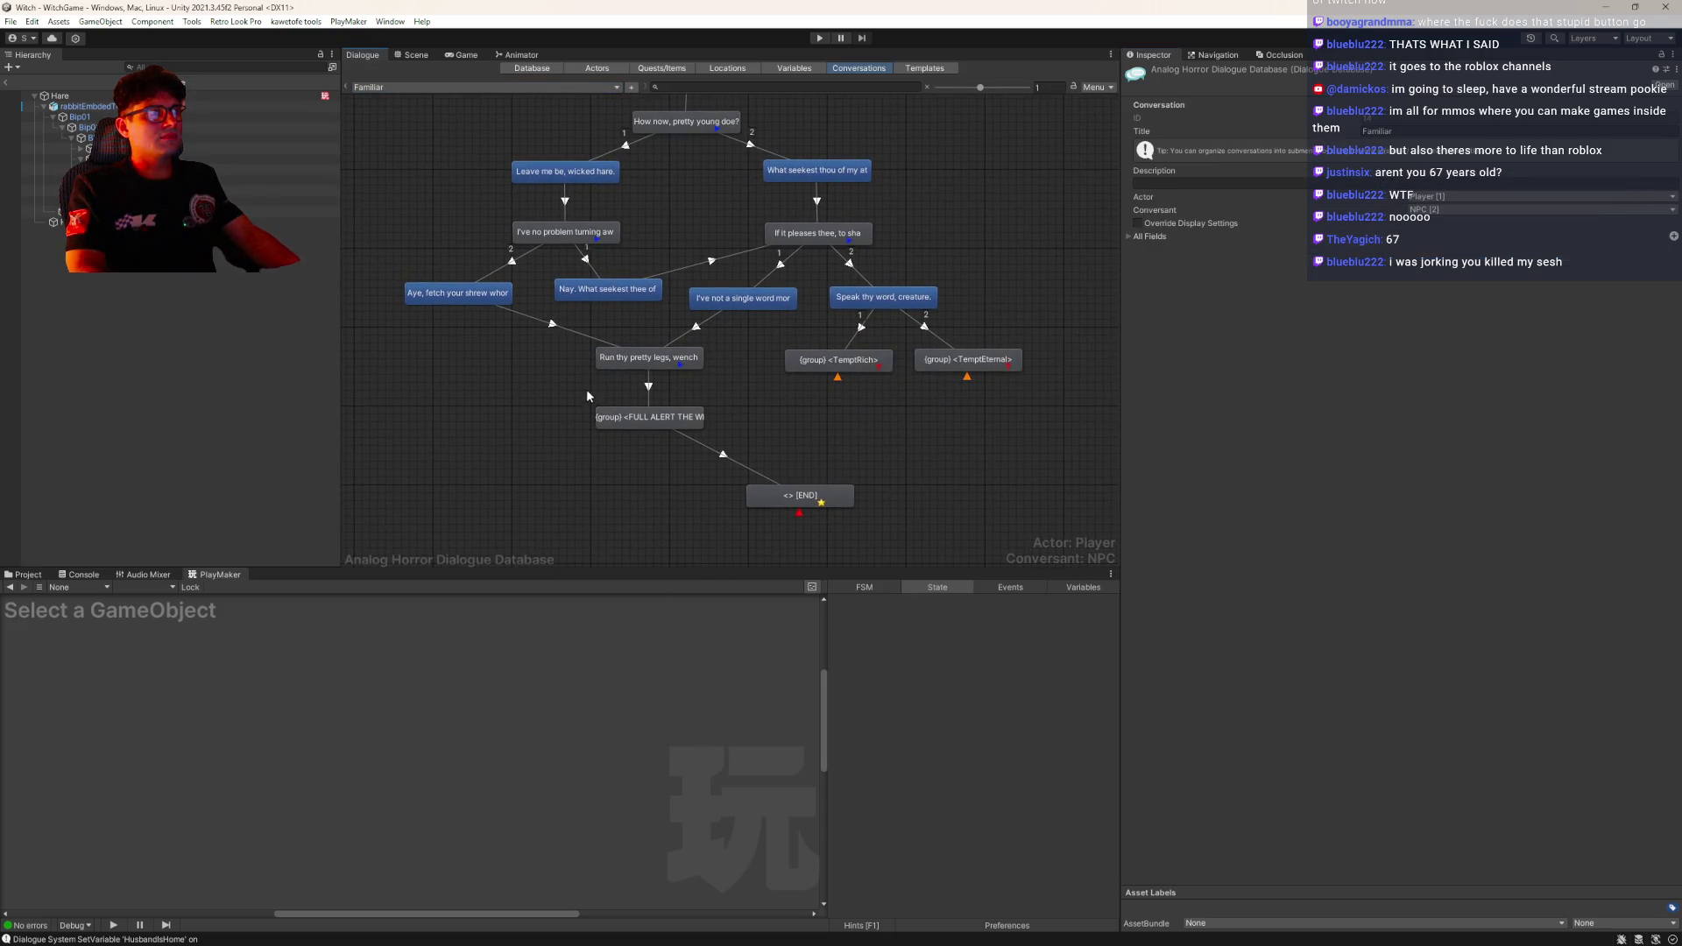
left_click(683, 417)
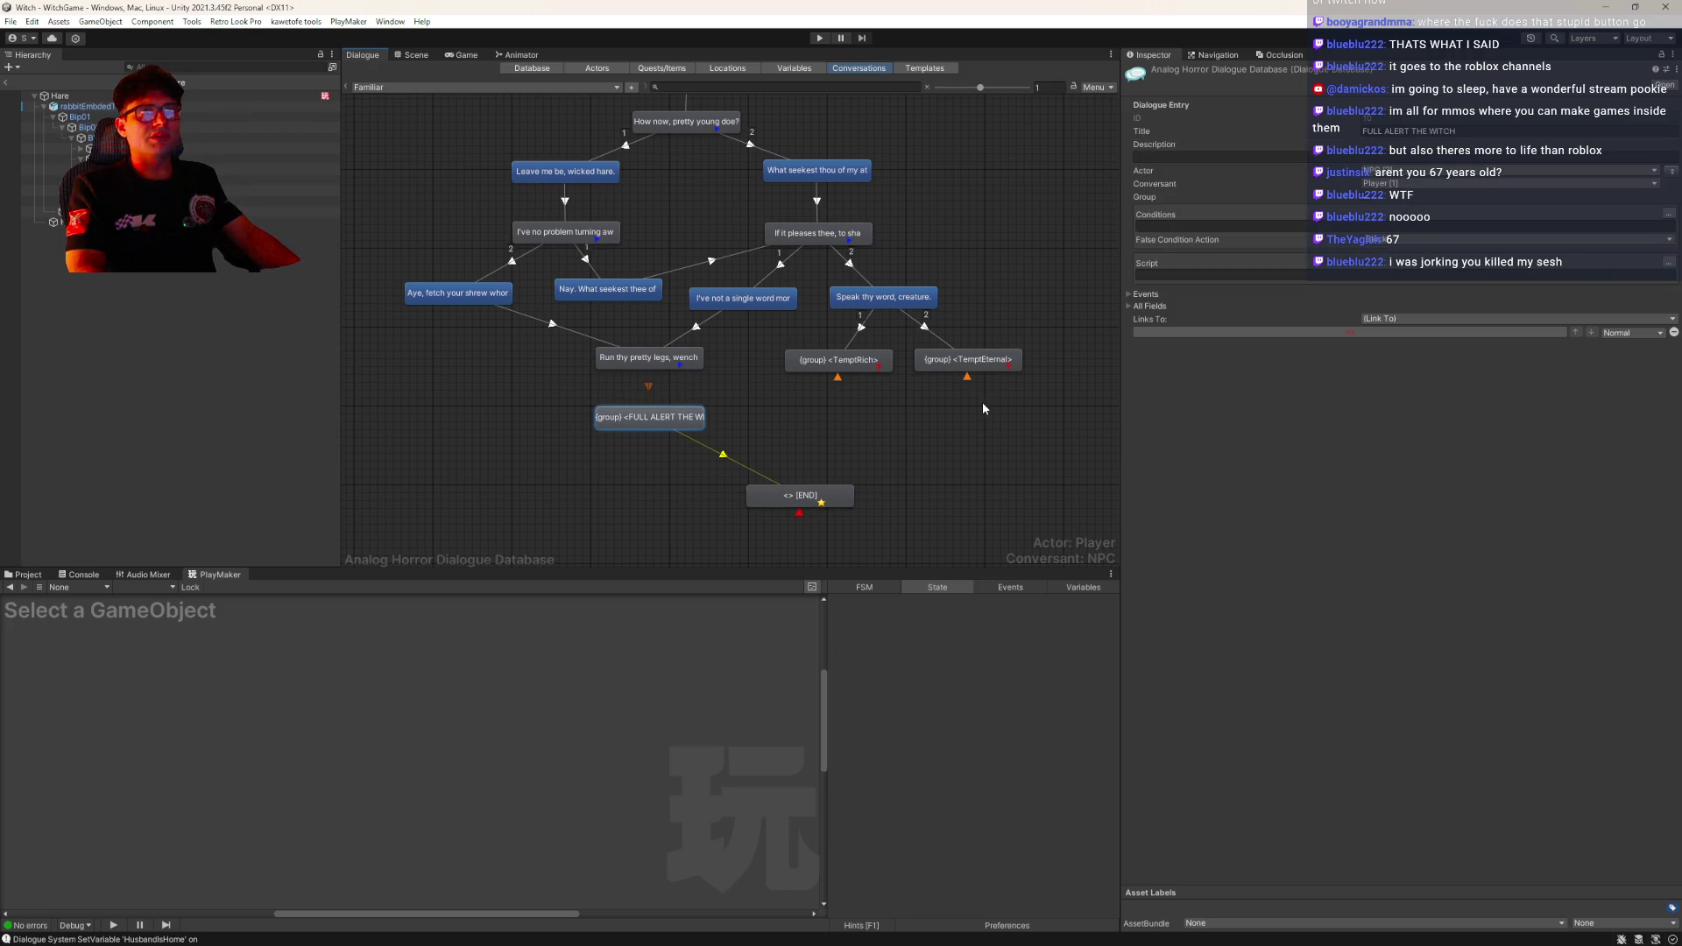
left_click(1128, 306)
left_click(1128, 295)
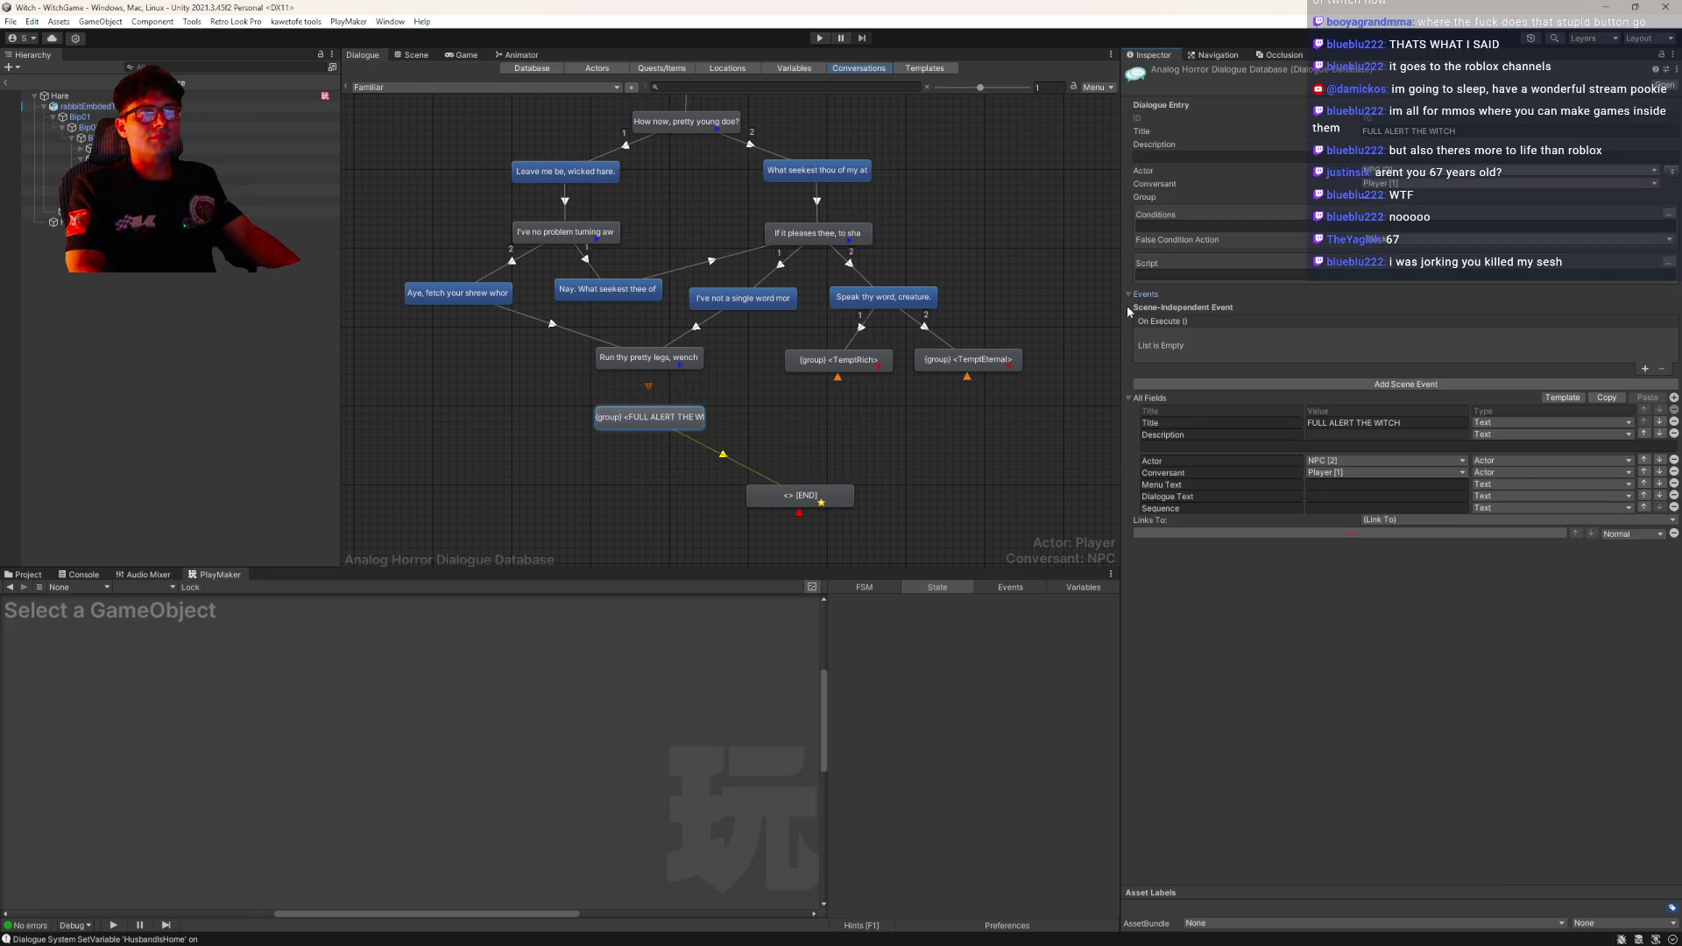
left_click(1129, 399)
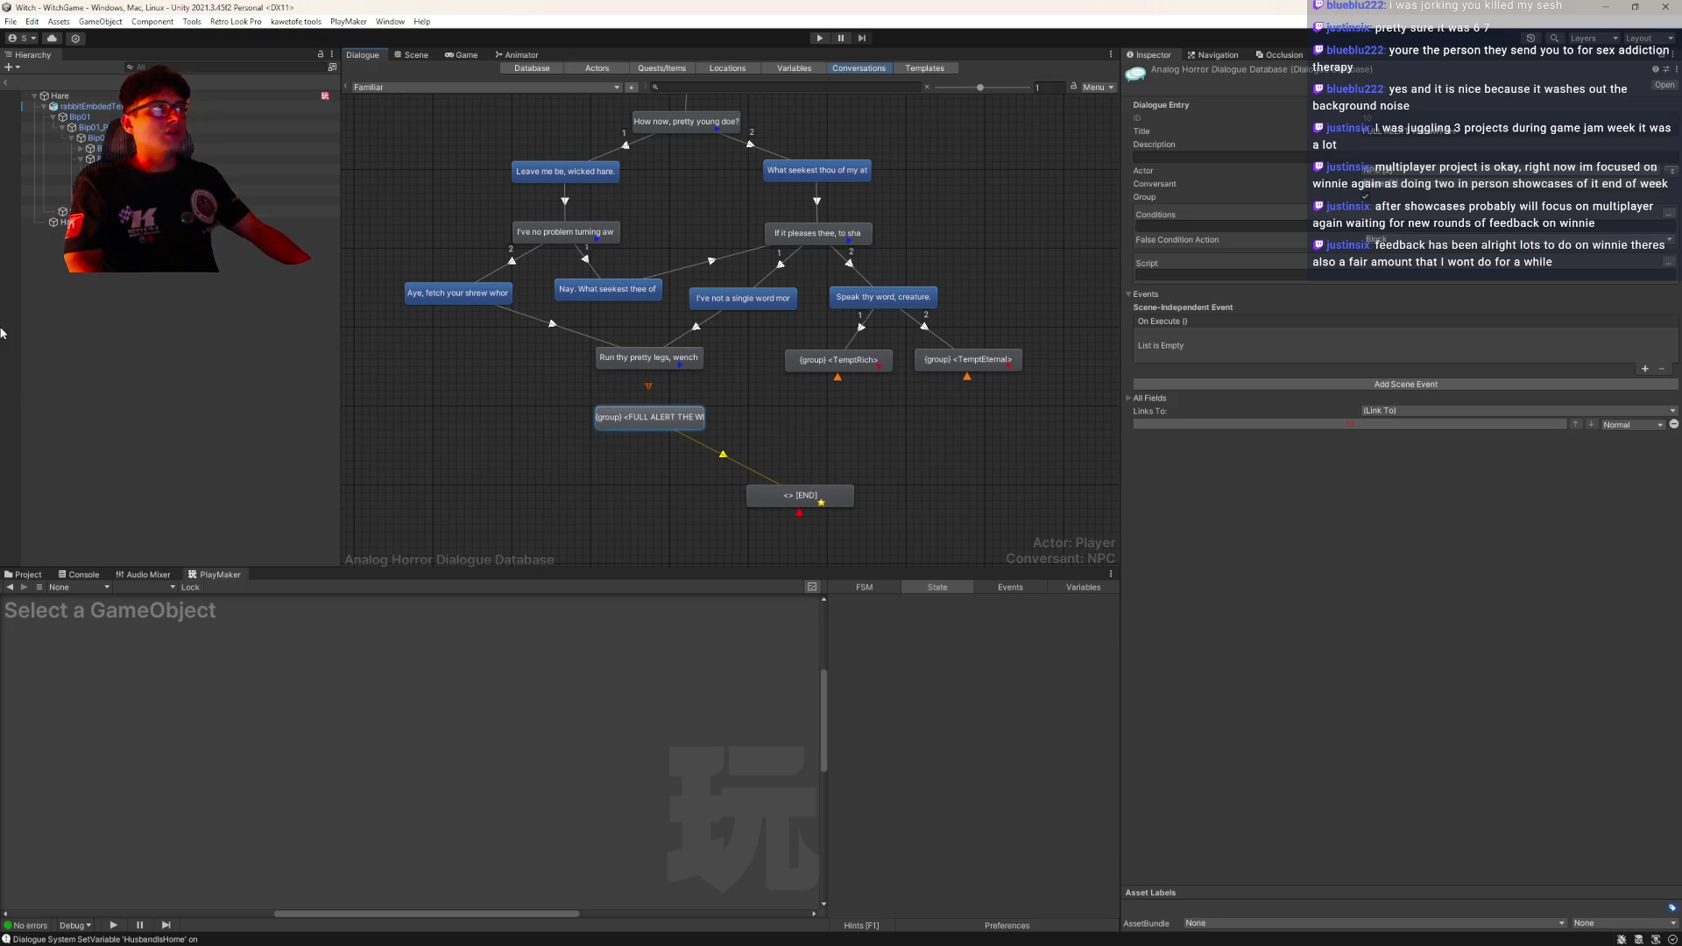
Show the Hare's Familiar FSM and inspect the TRAPPED and stop ambience states
left_click(10, 96)
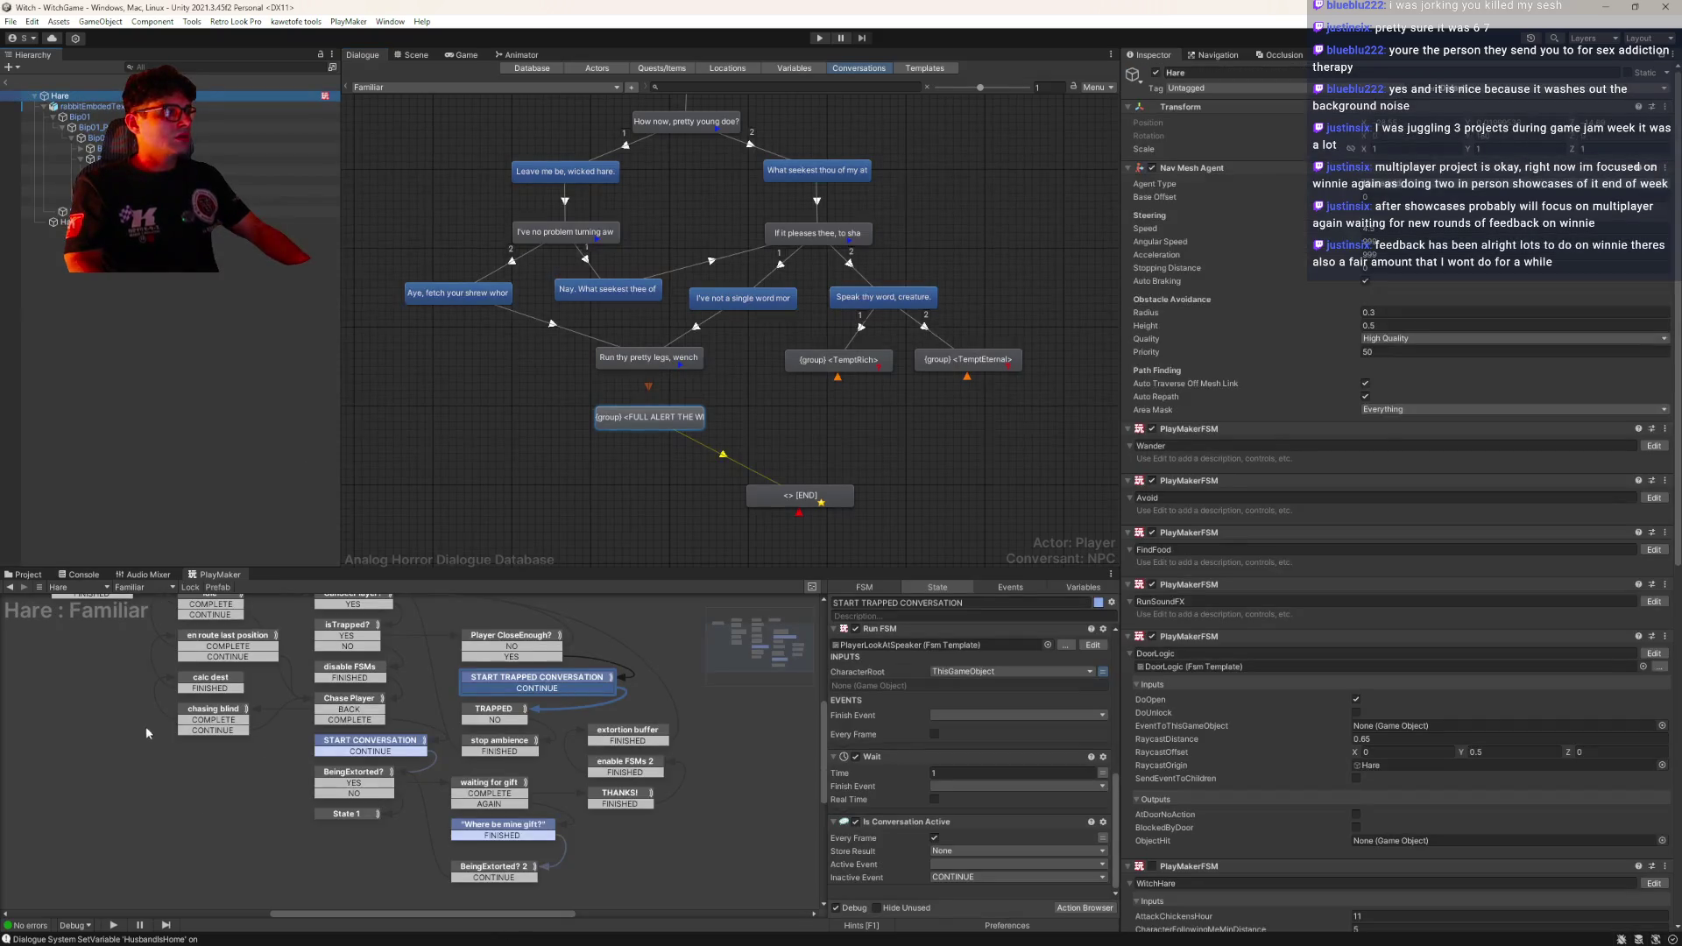
mouse_move(438, 778)
left_mouse_down()
mouse_move(479, 631)
mouse_move(499, 621)
mouse_move(494, 666)
left_mouse_up()
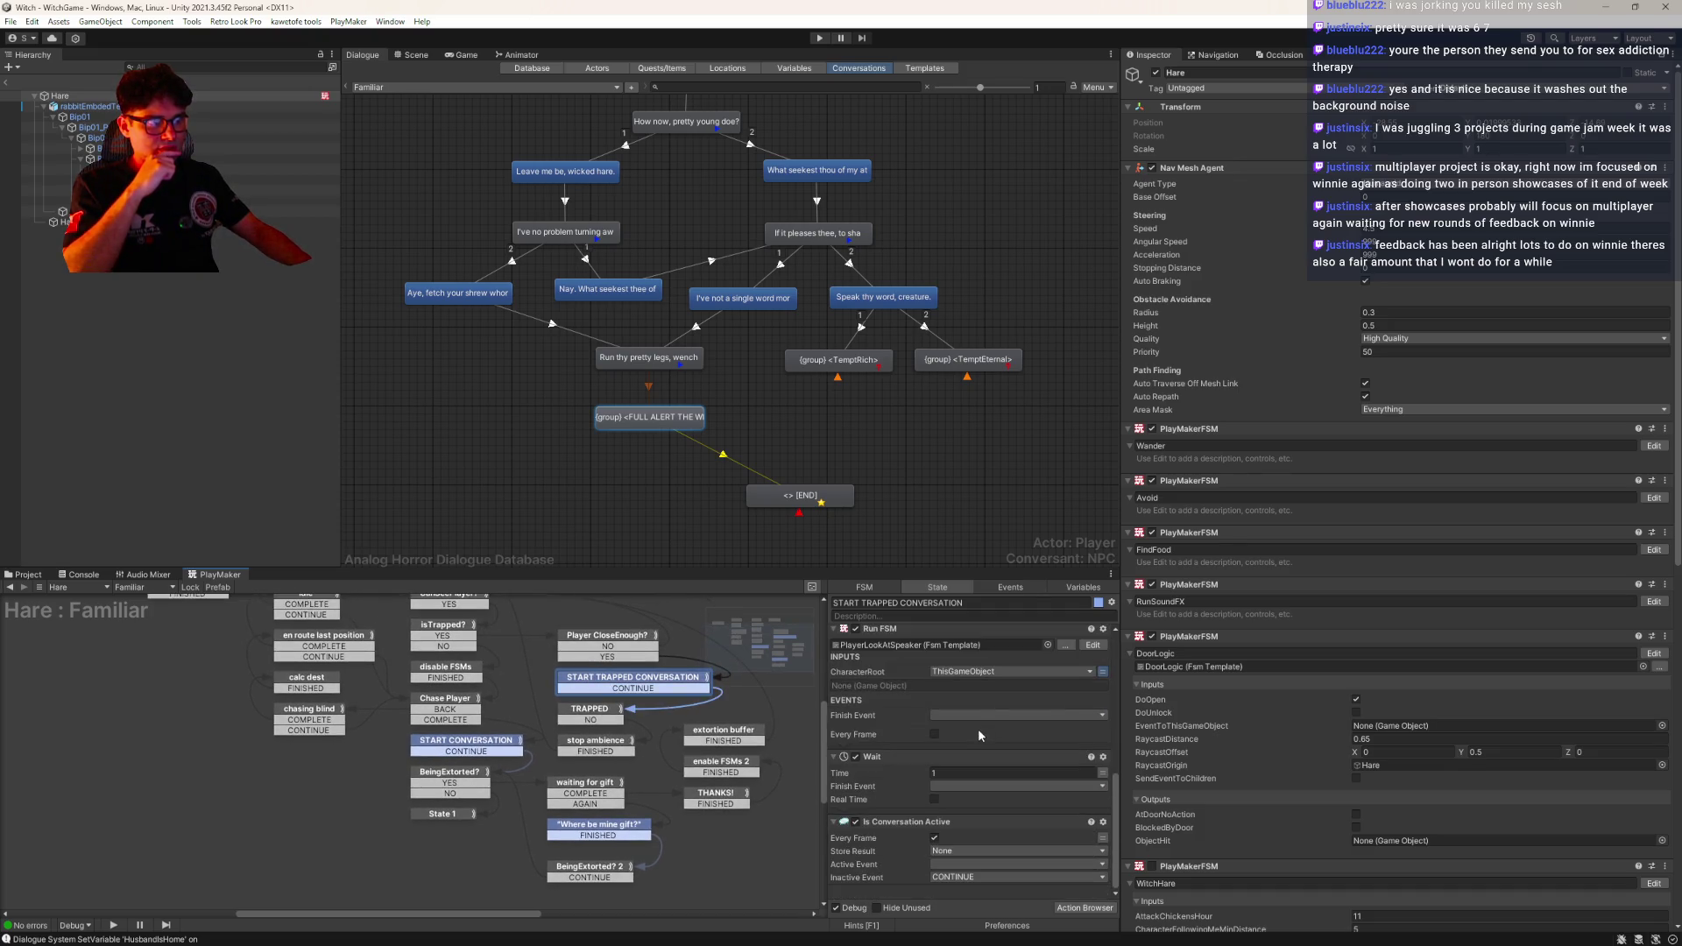
left_click(602, 712)
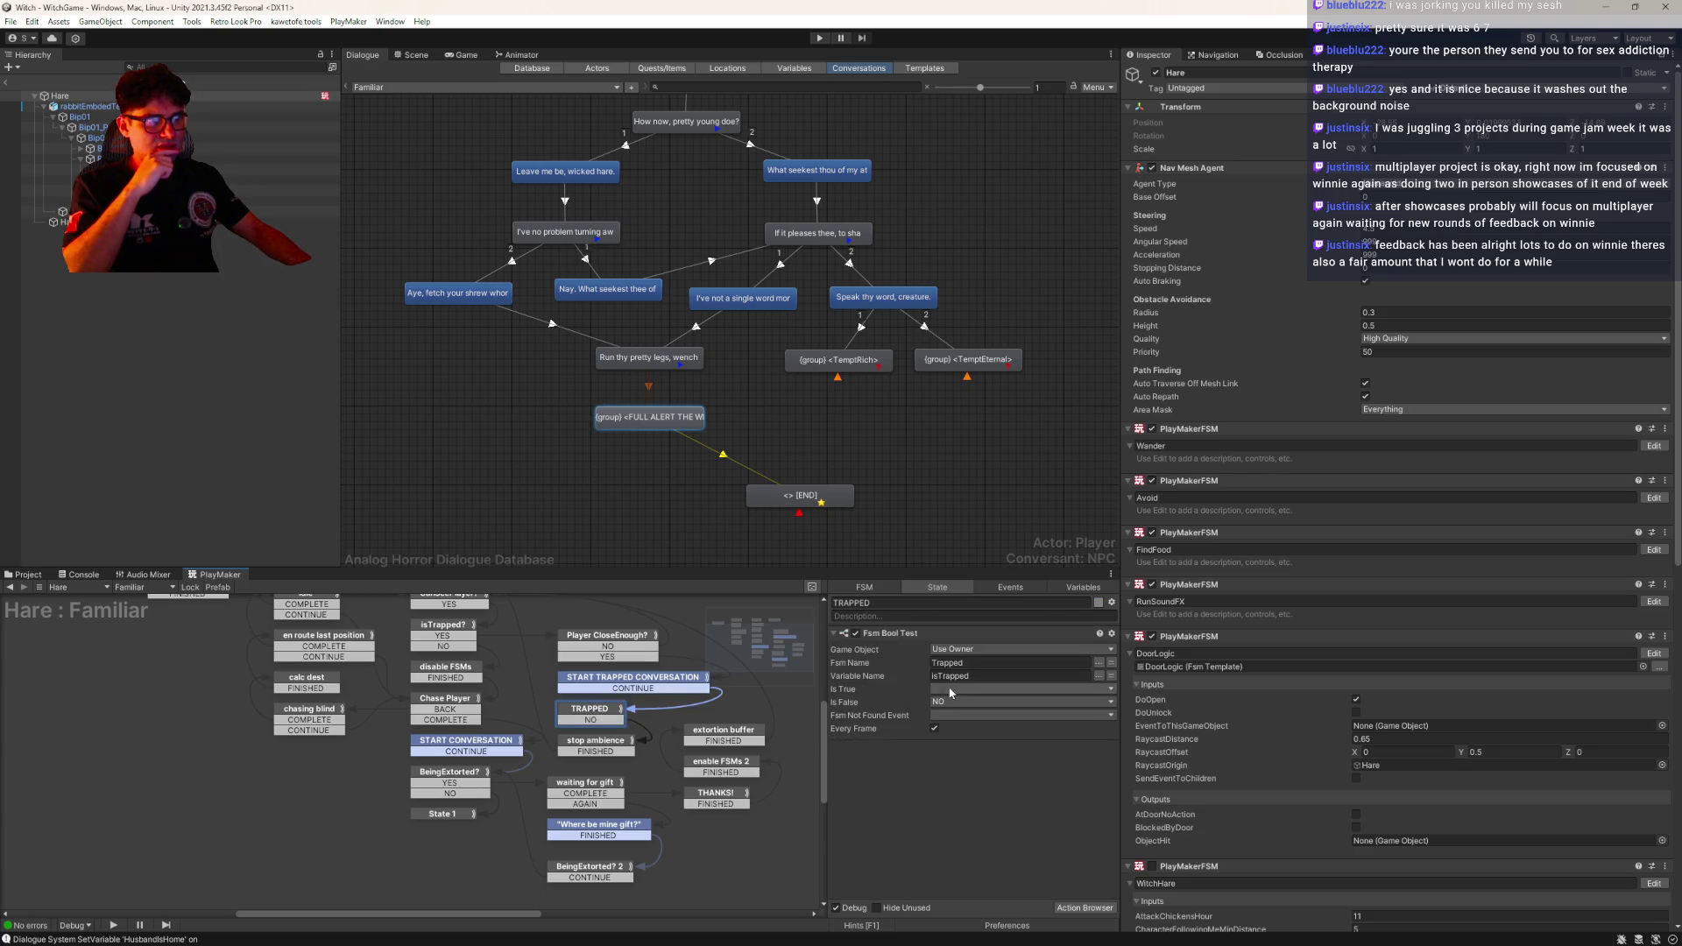
left_click(595, 741)
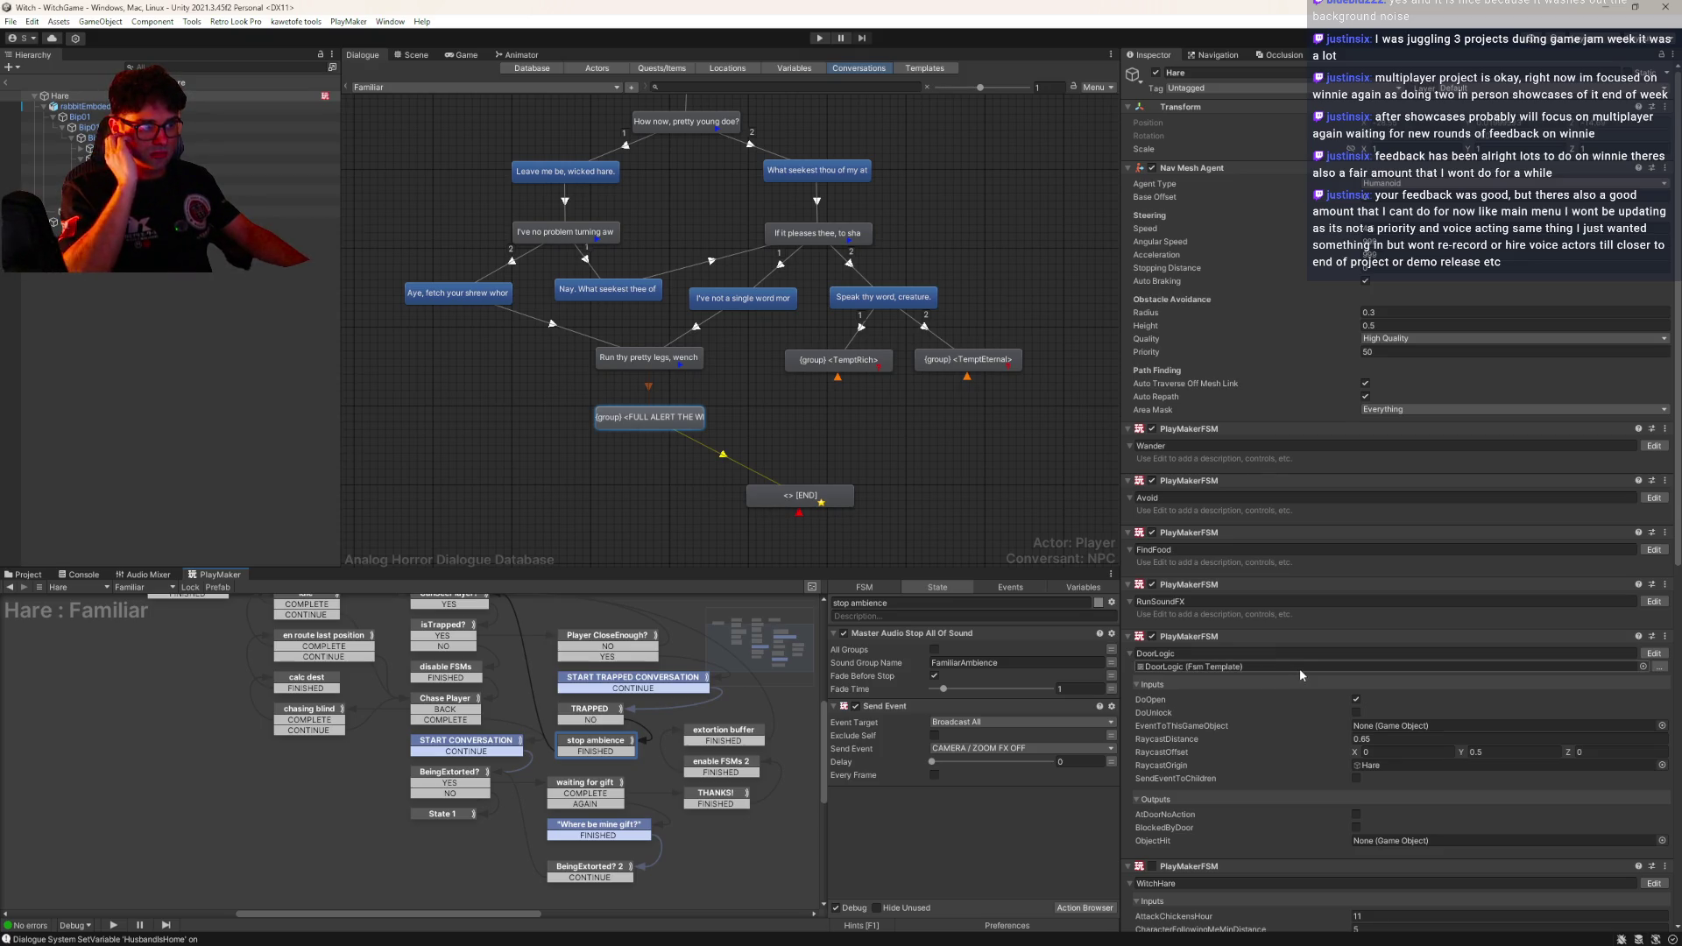
scroll(1348, 648, "down", 10)
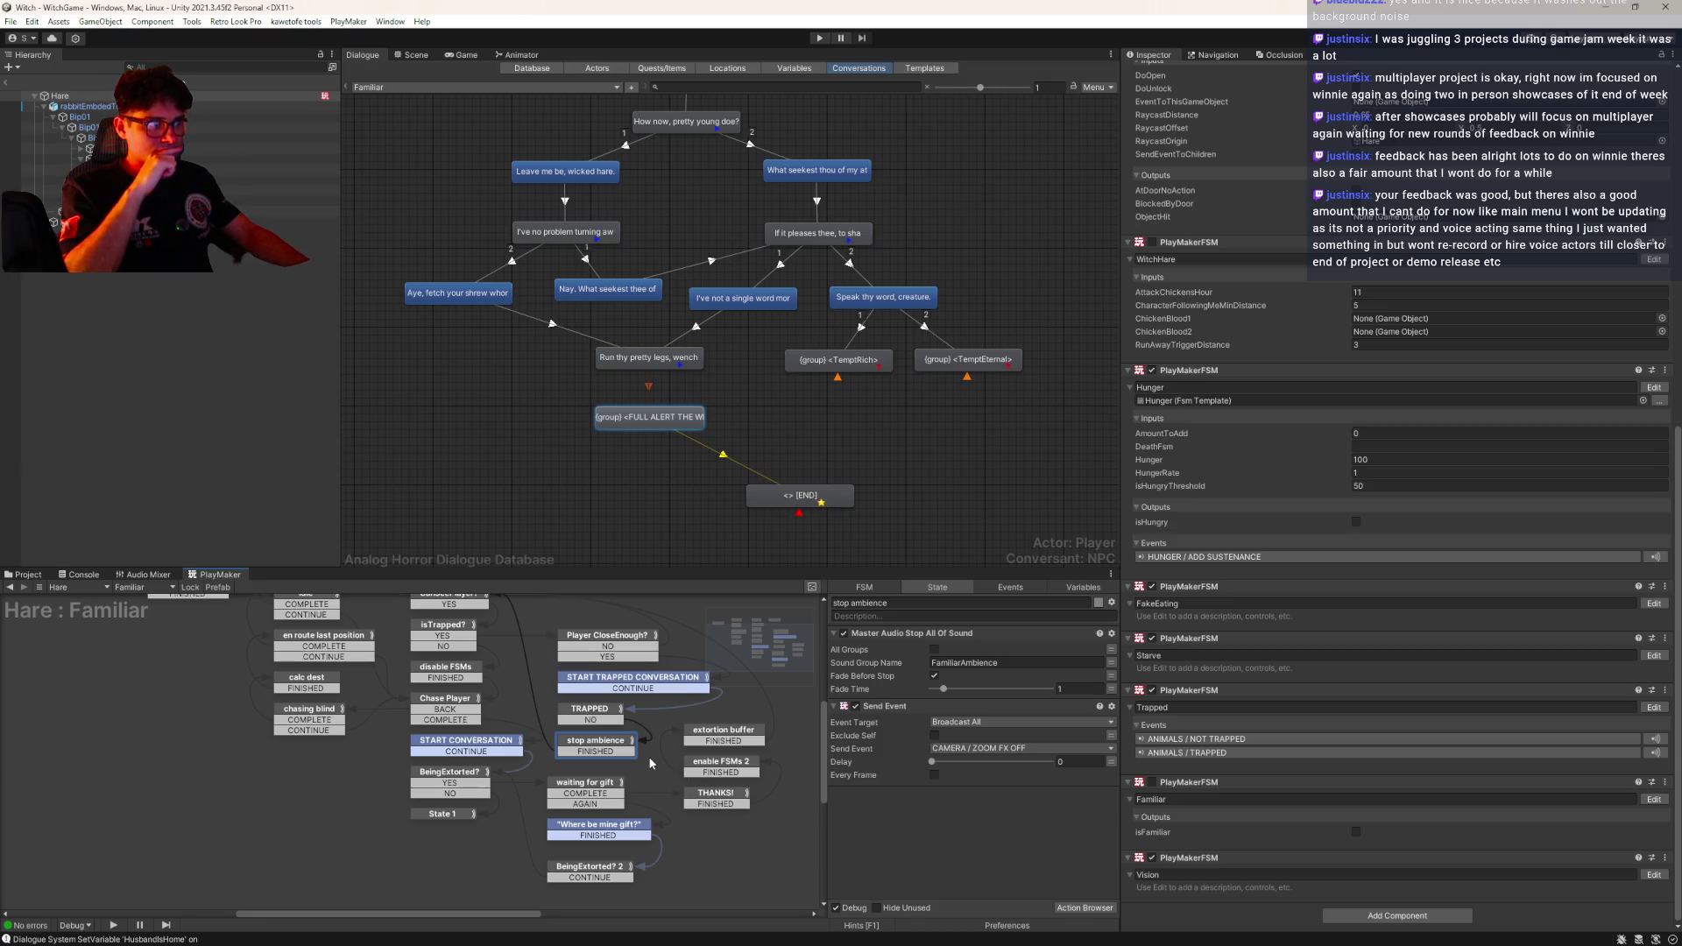
scroll(649, 756, "right", 3)
Inspect the START CONVERSATION, BeingExtorted? and State 1 states in the graph
left_click(369, 749)
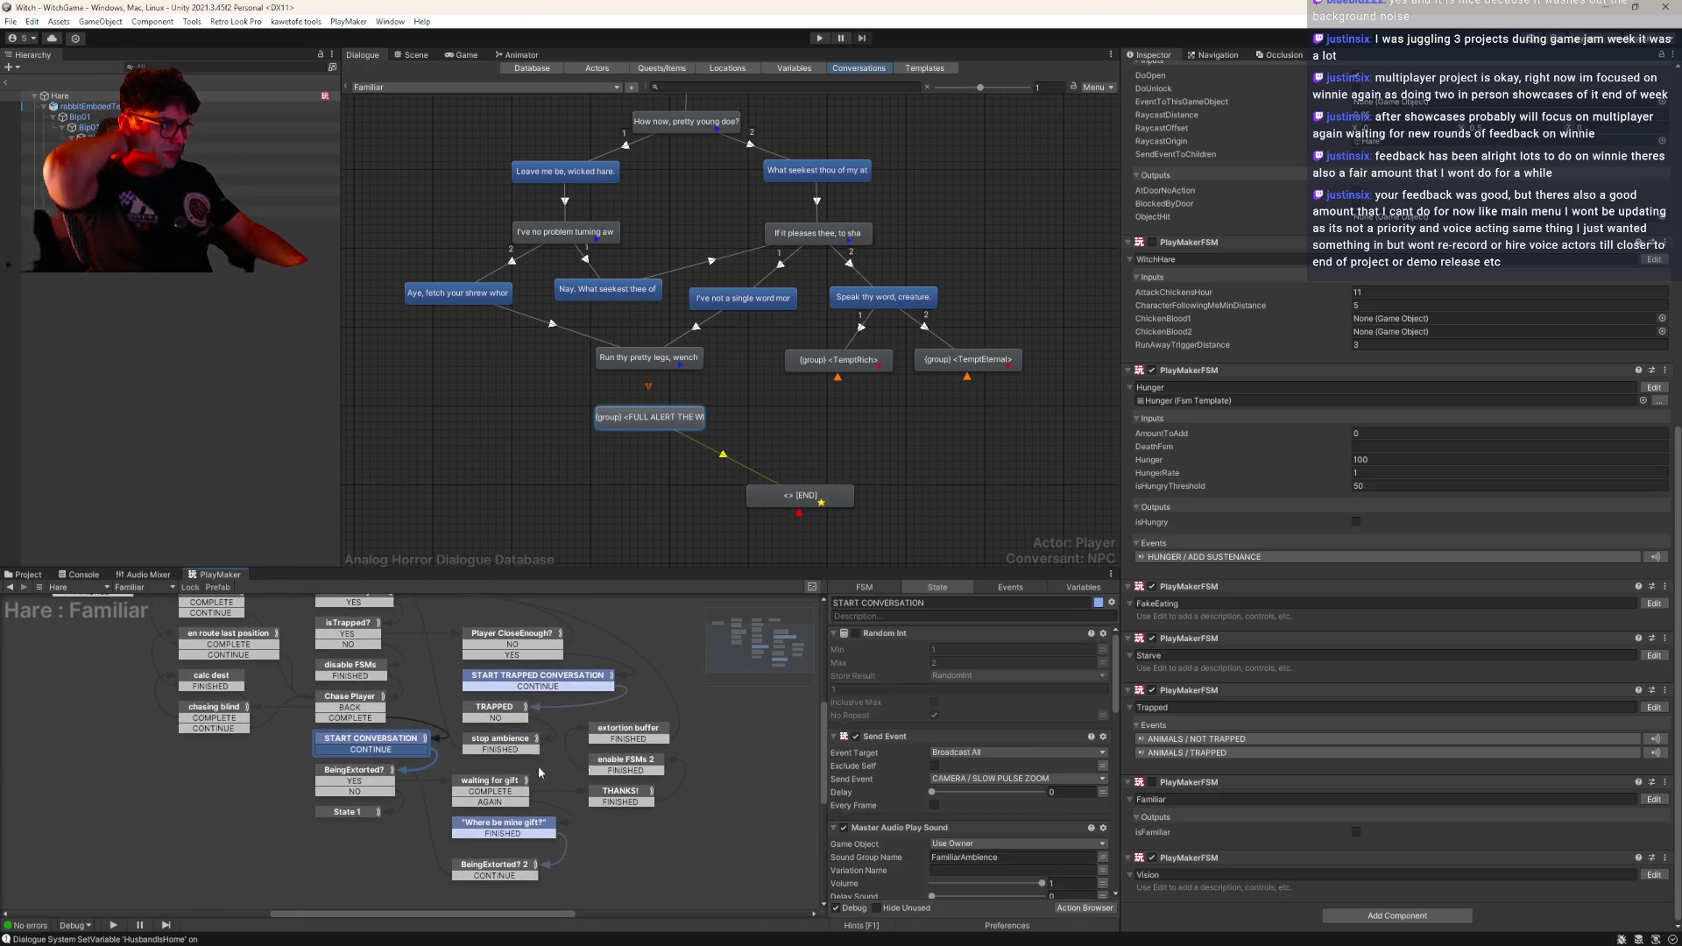
scroll(990, 728, "down", 4)
scroll(991, 727, "up", 5)
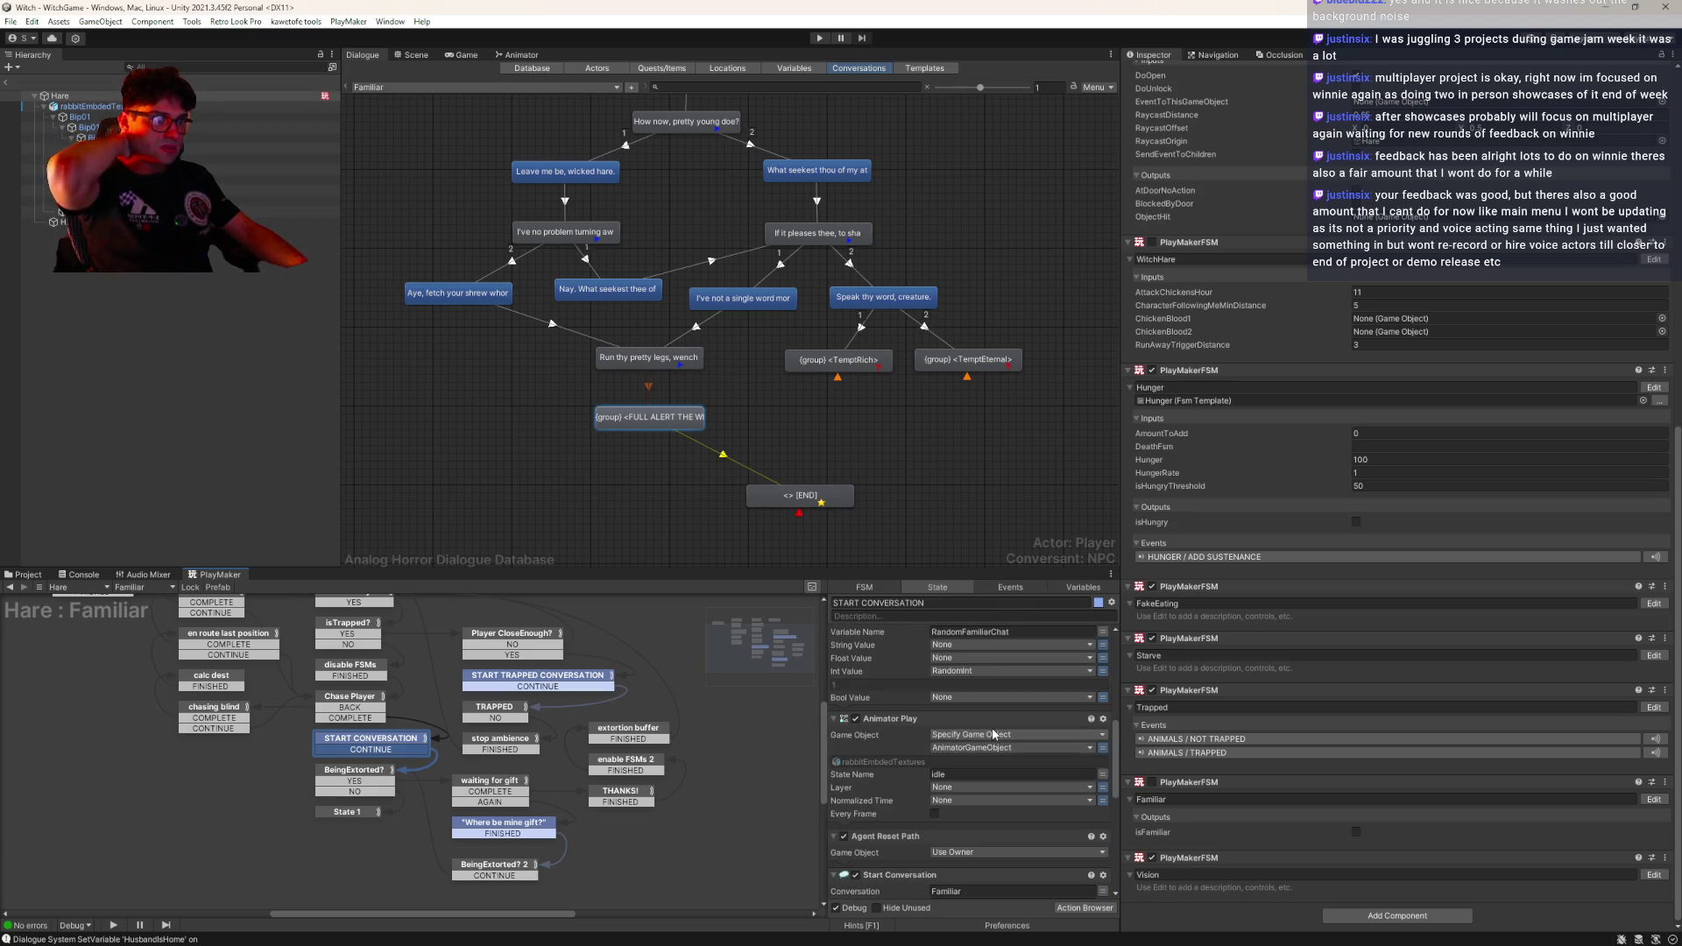
scroll(911, 762, "down", 3)
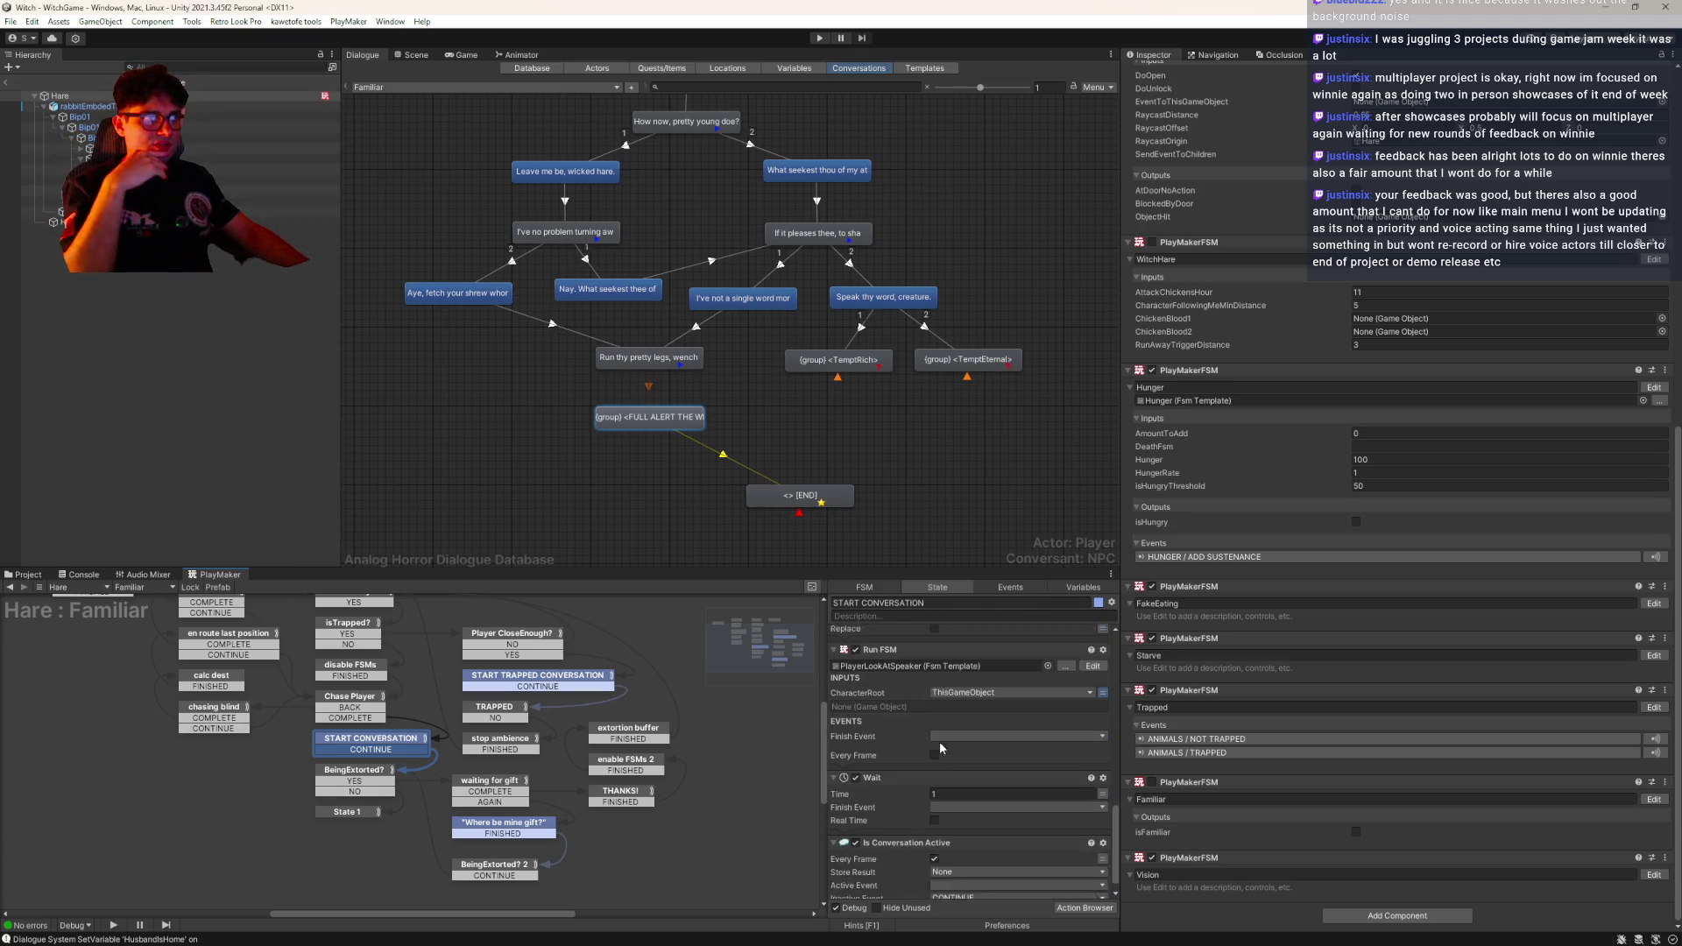
left_click(355, 781)
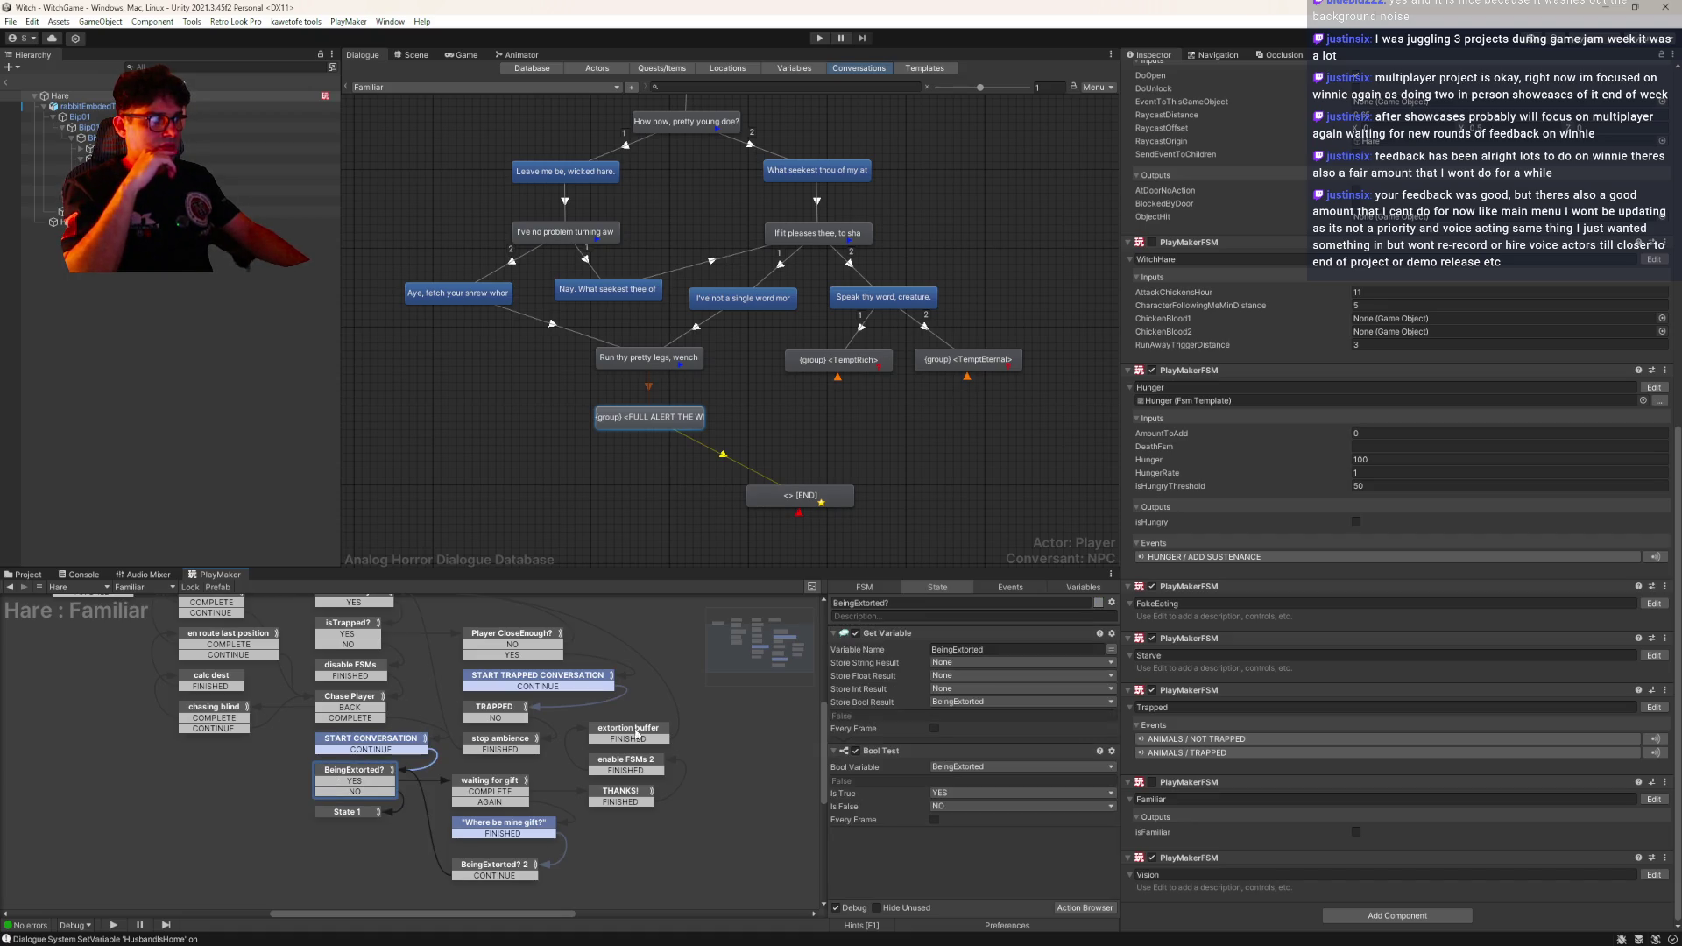
left_click(380, 813)
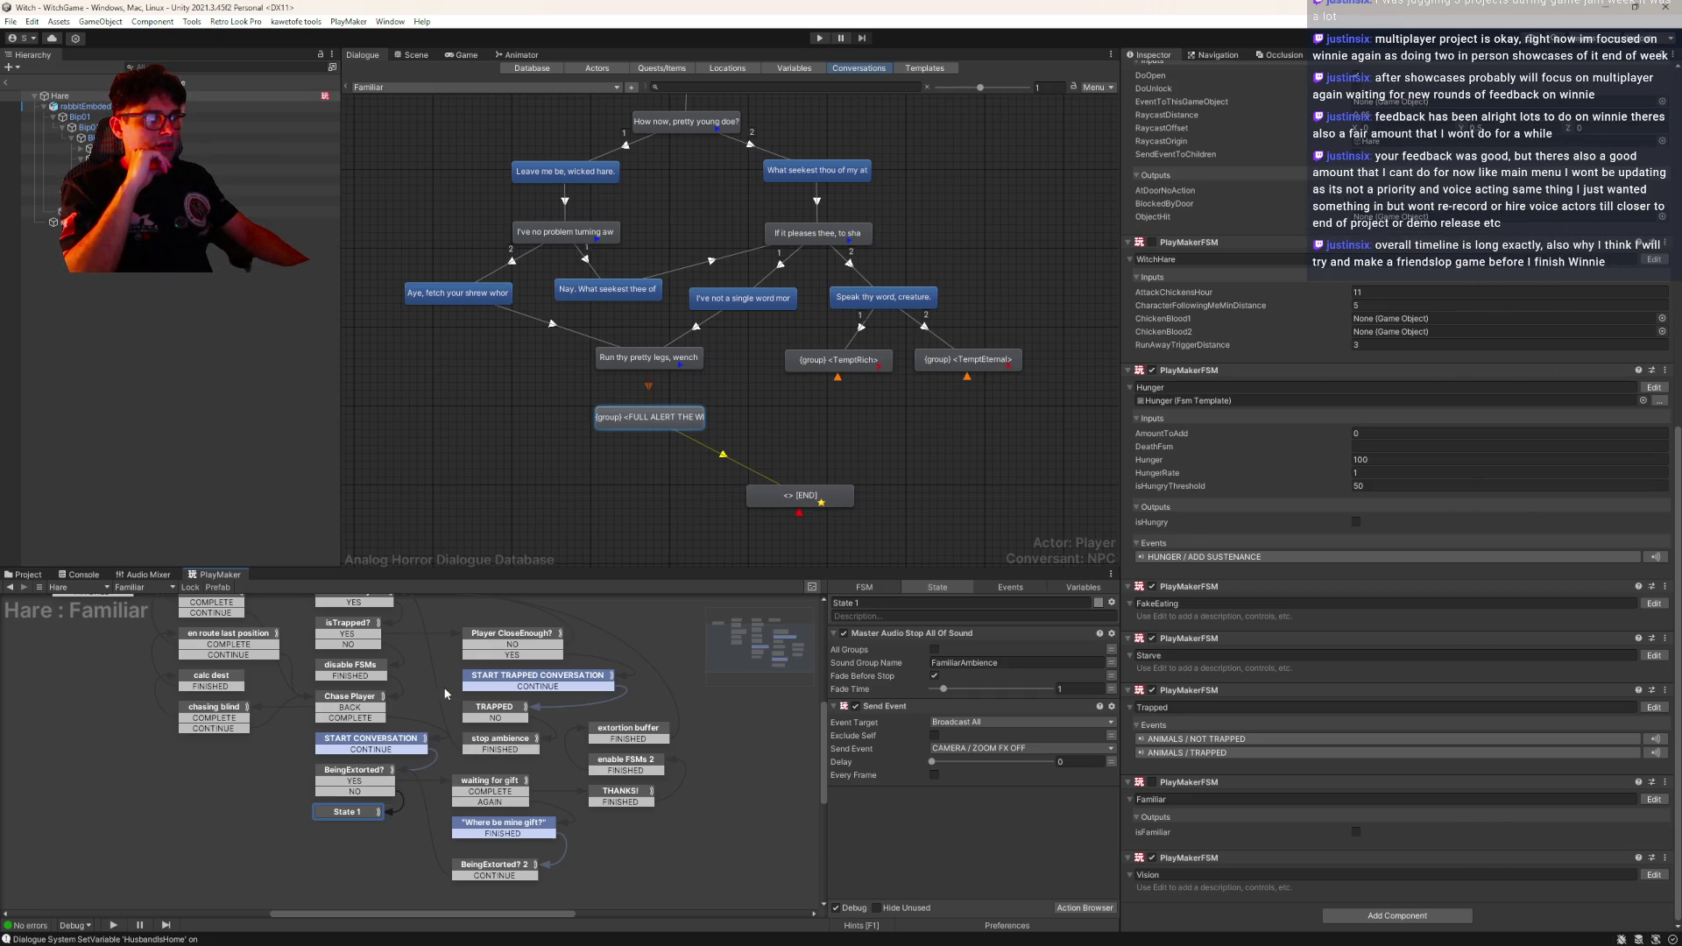
left_click_drag(442, 692, 487, 701)
left_click(523, 826)
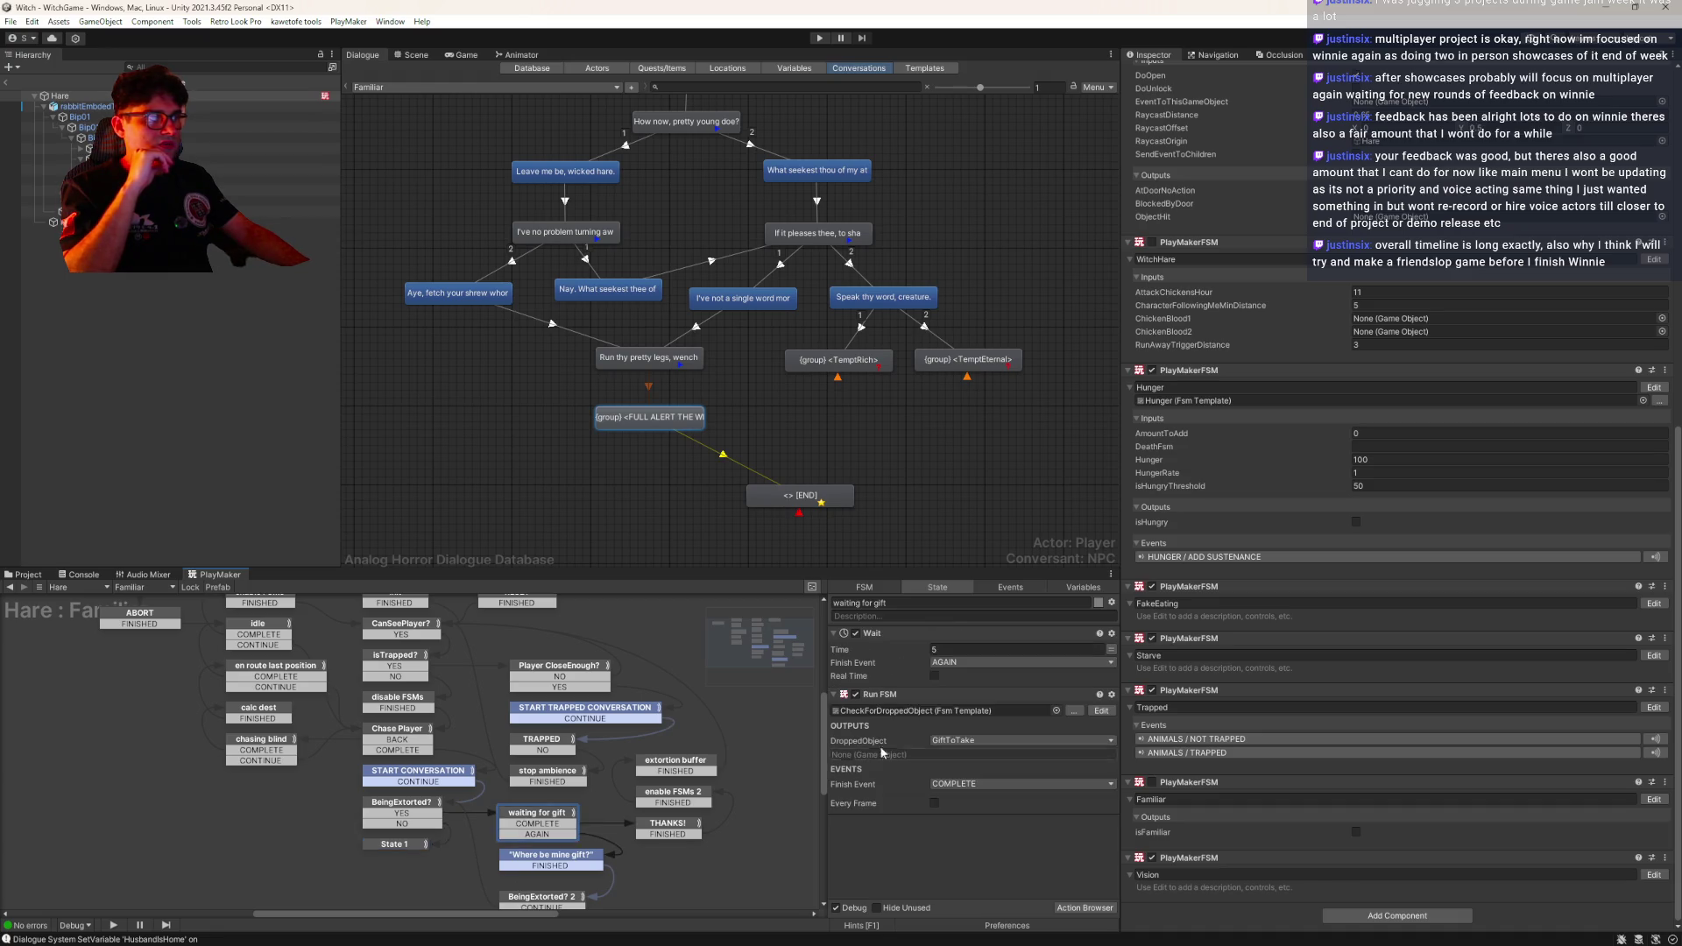
left_click(641, 821)
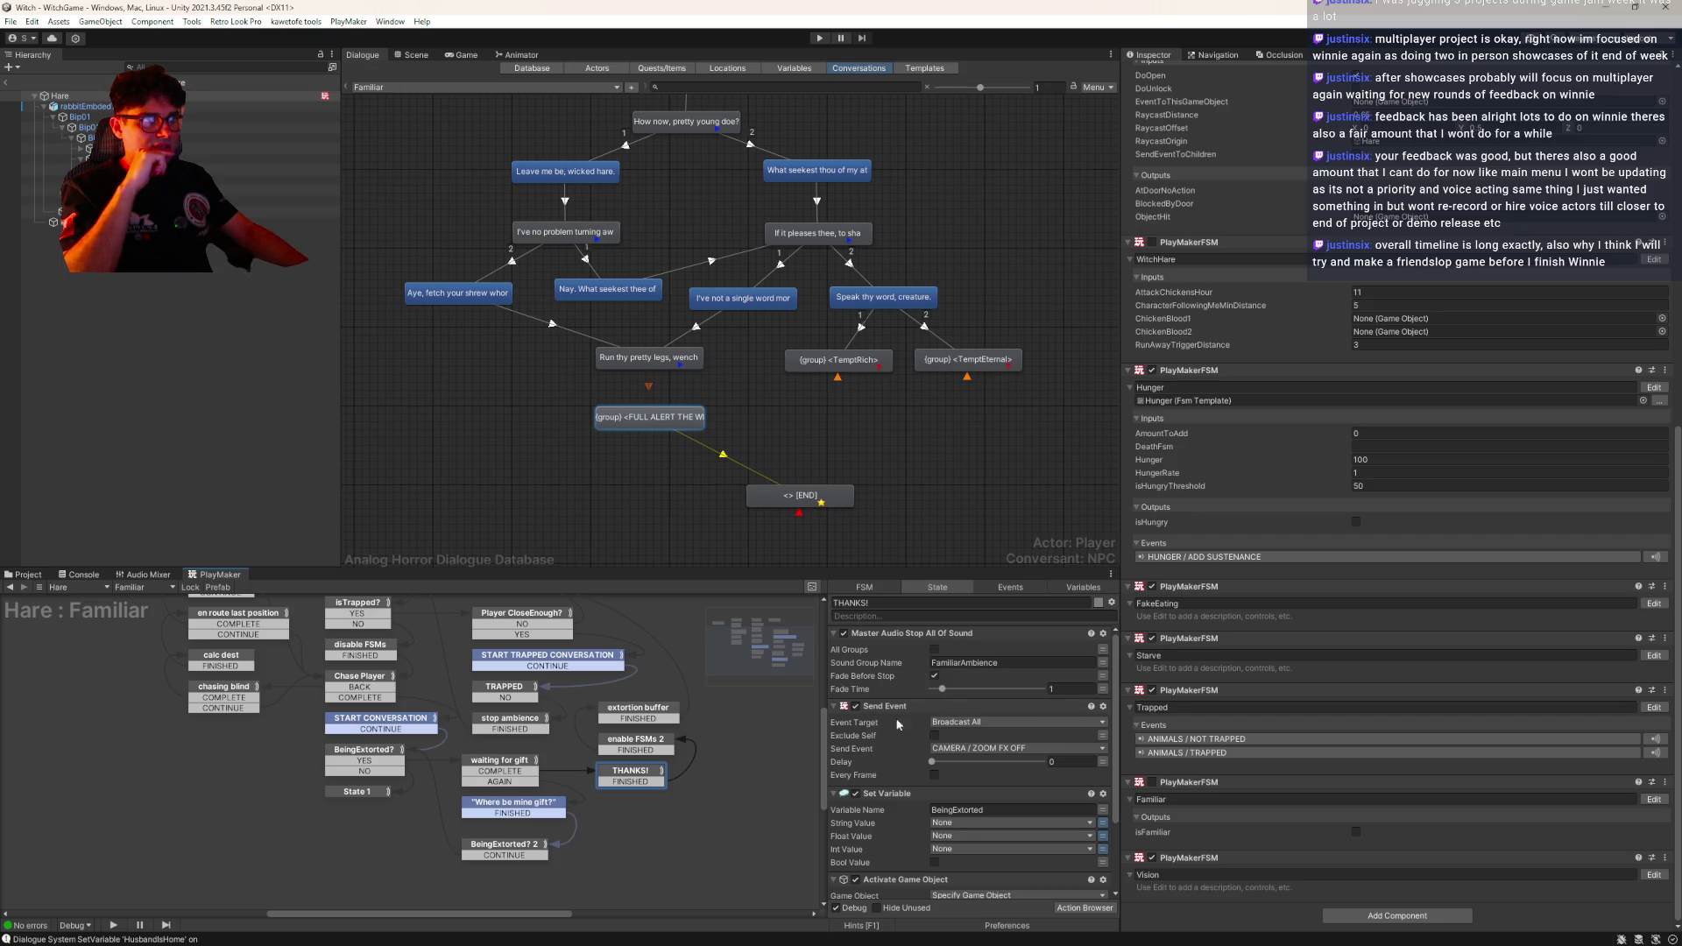
scroll(889, 760, "down", 3)
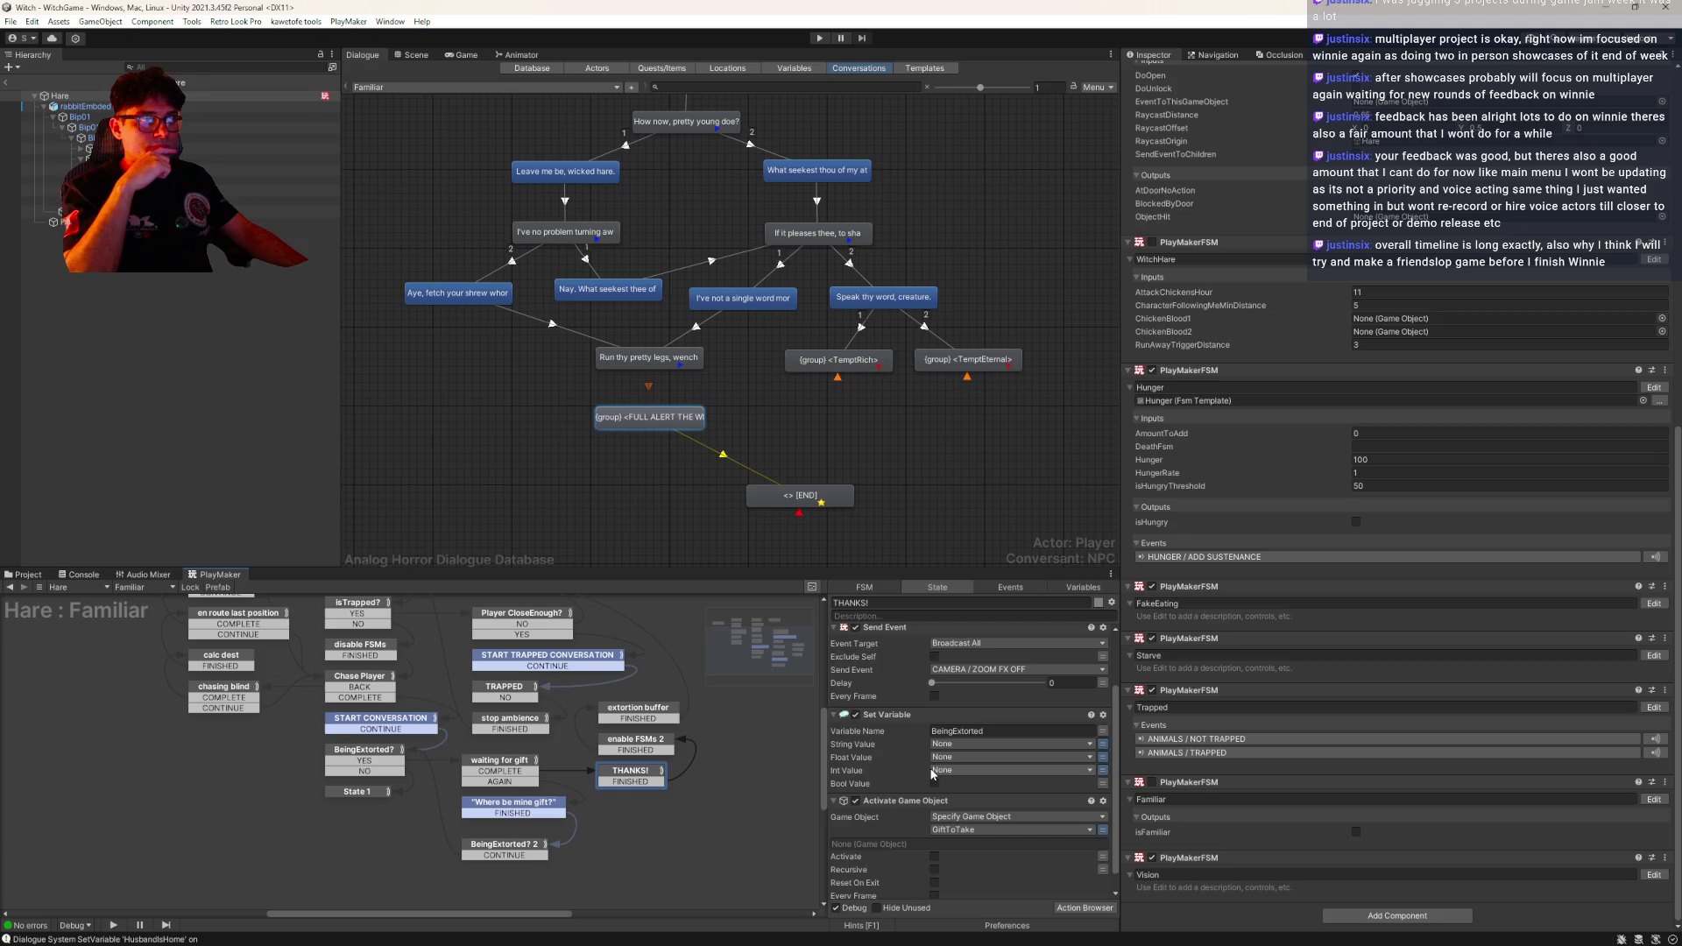
scroll(929, 771, "down", 1)
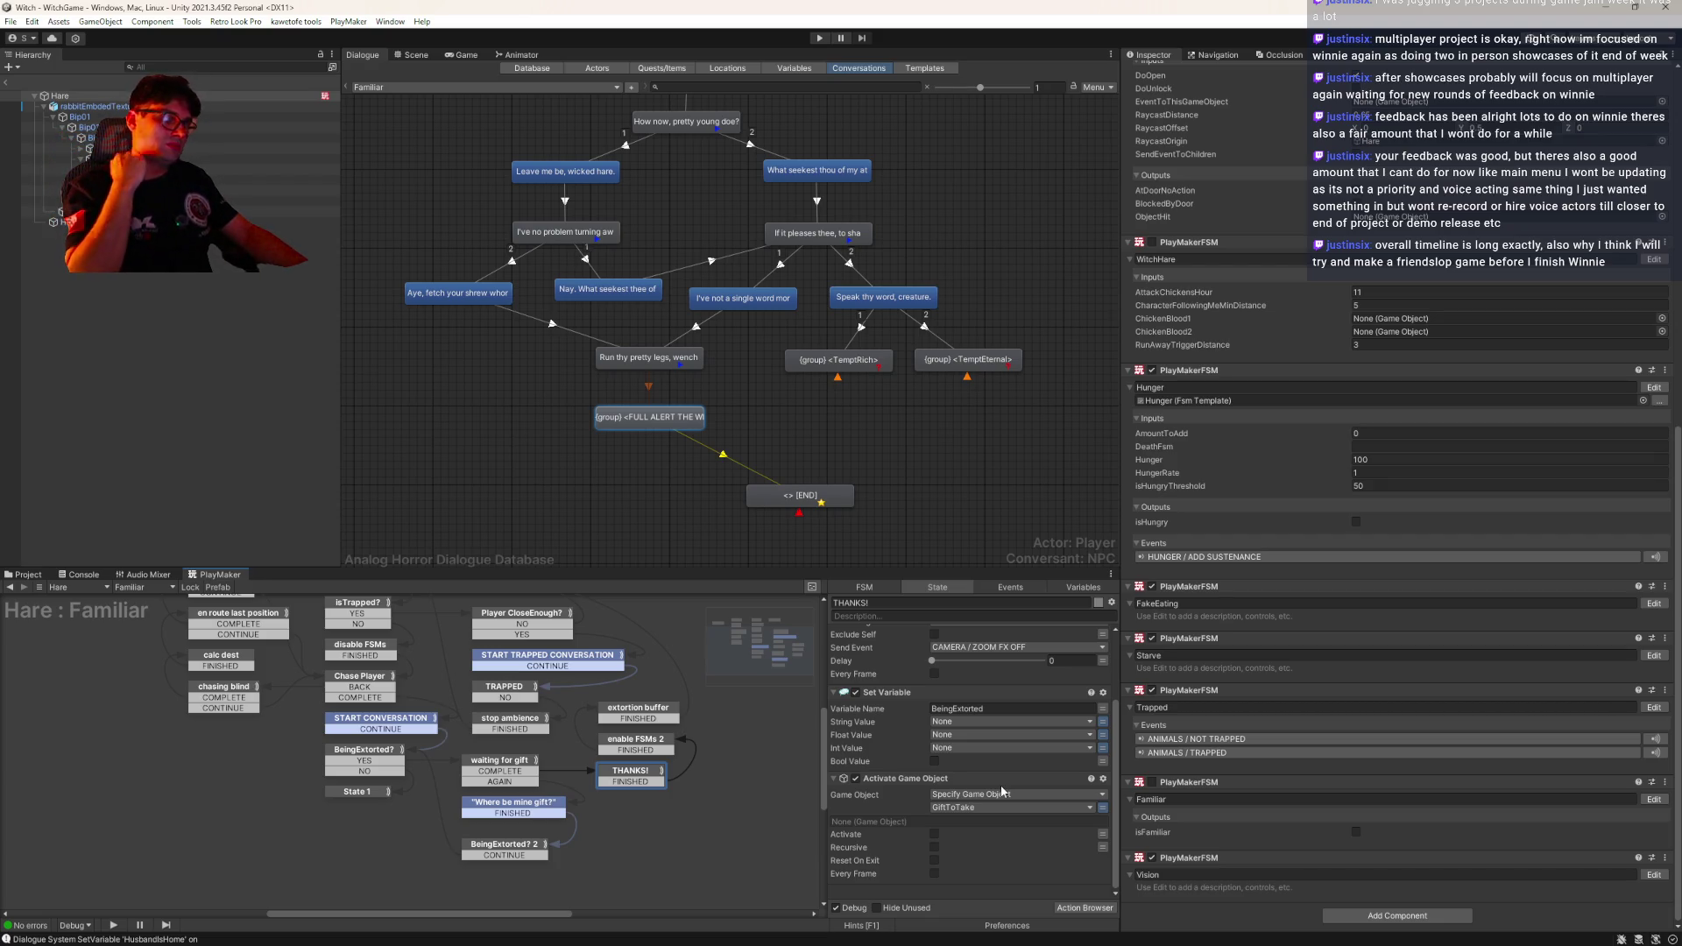
left_click(626, 749)
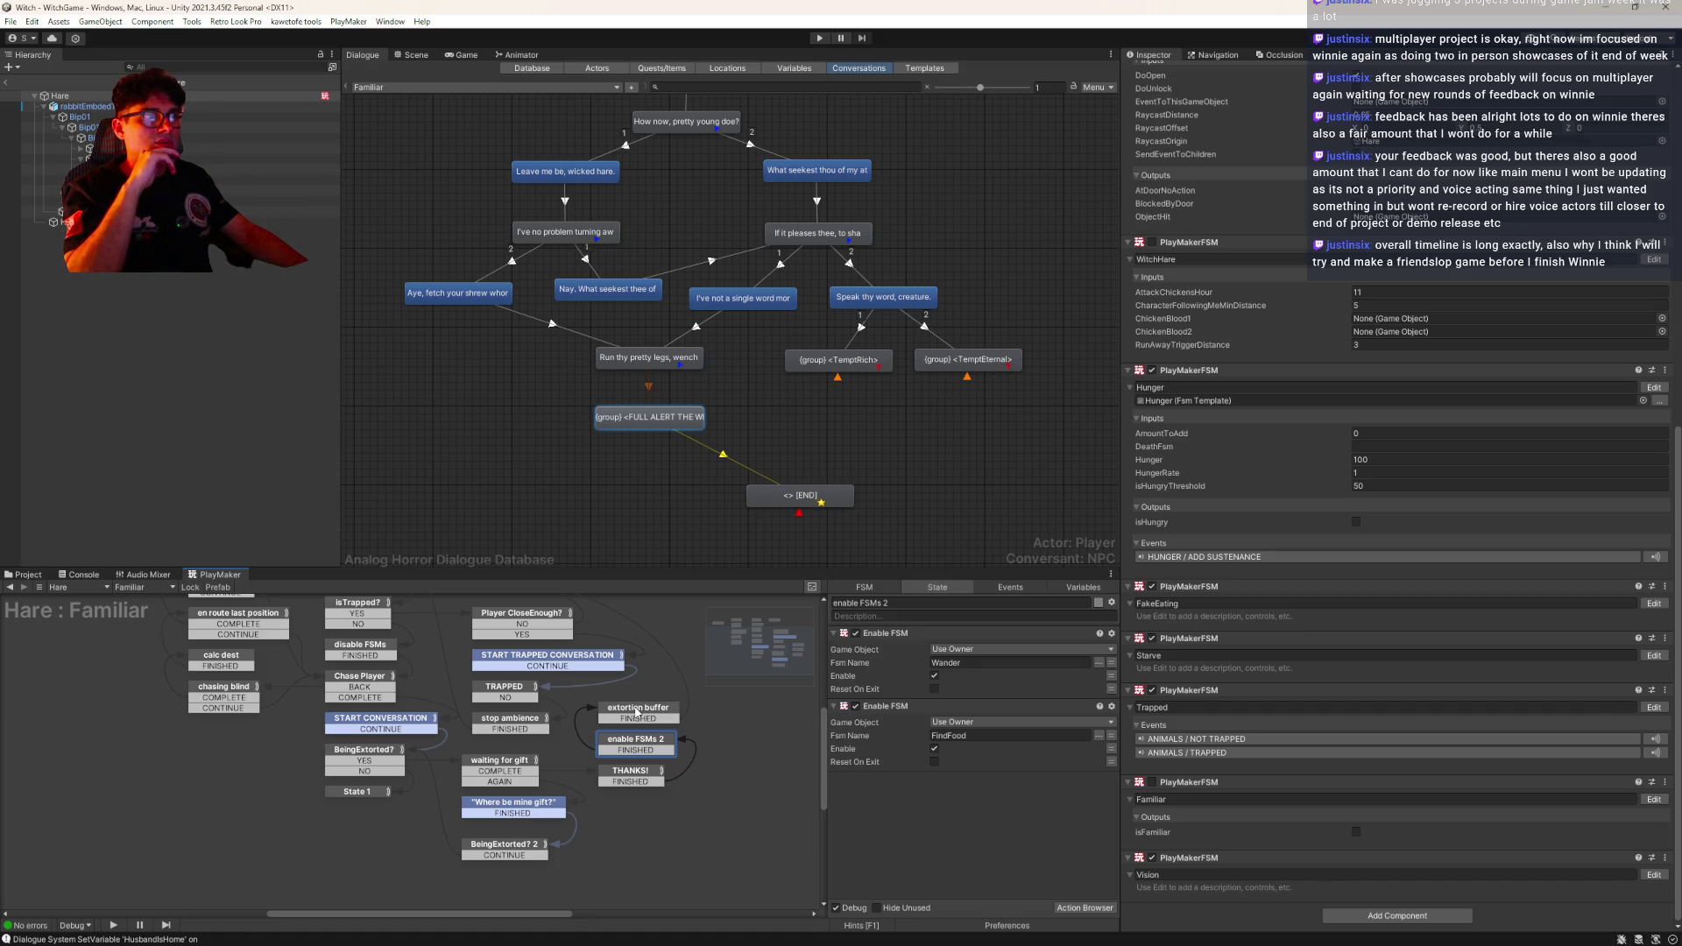
left_click(637, 714)
left_click_drag(434, 604, 543, 684)
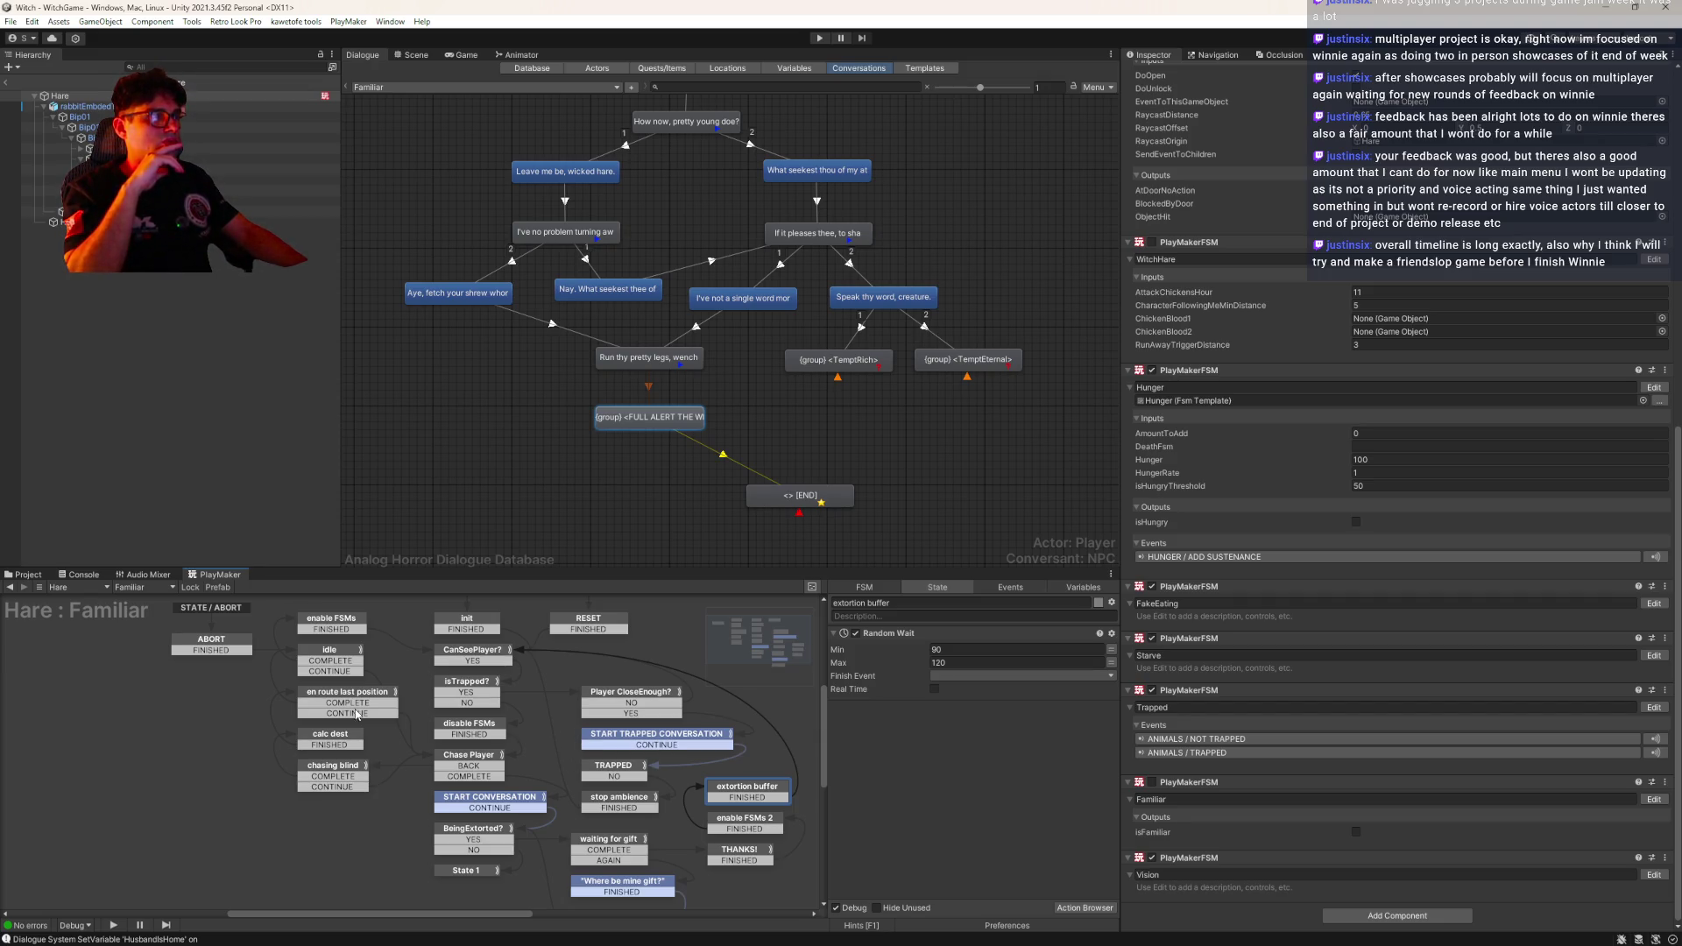
left_click(236, 645)
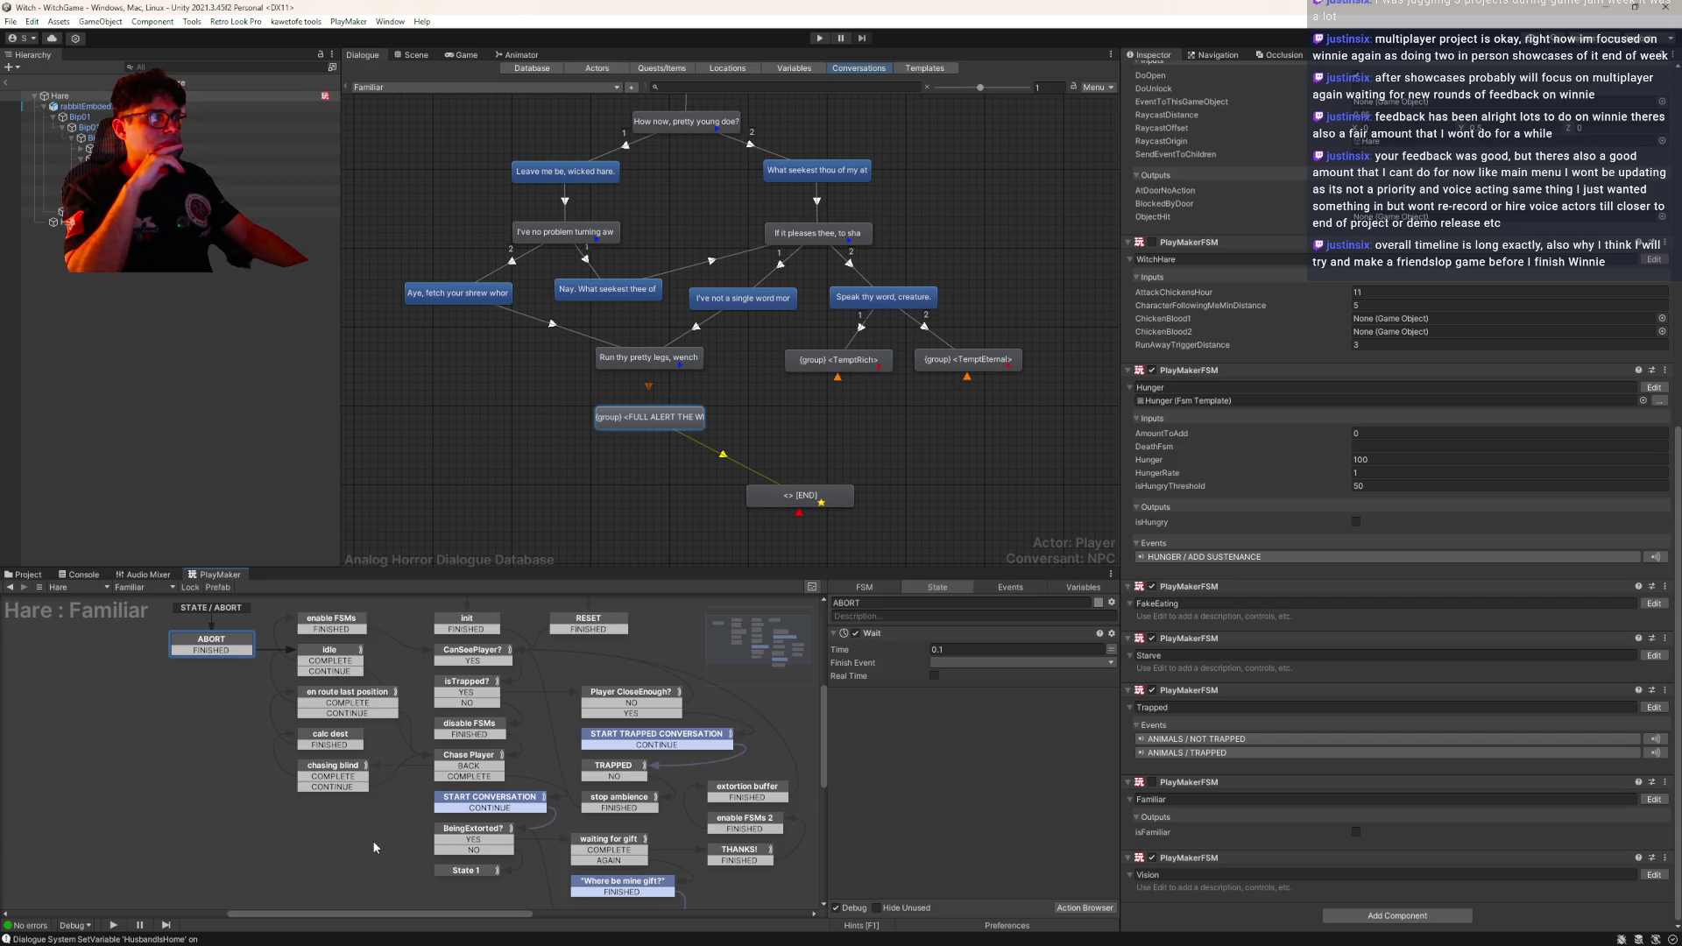
mouse_move(611, 761)
left_mouse_down()
mouse_move(481, 721)
mouse_move(483, 680)
left_mouse_up()
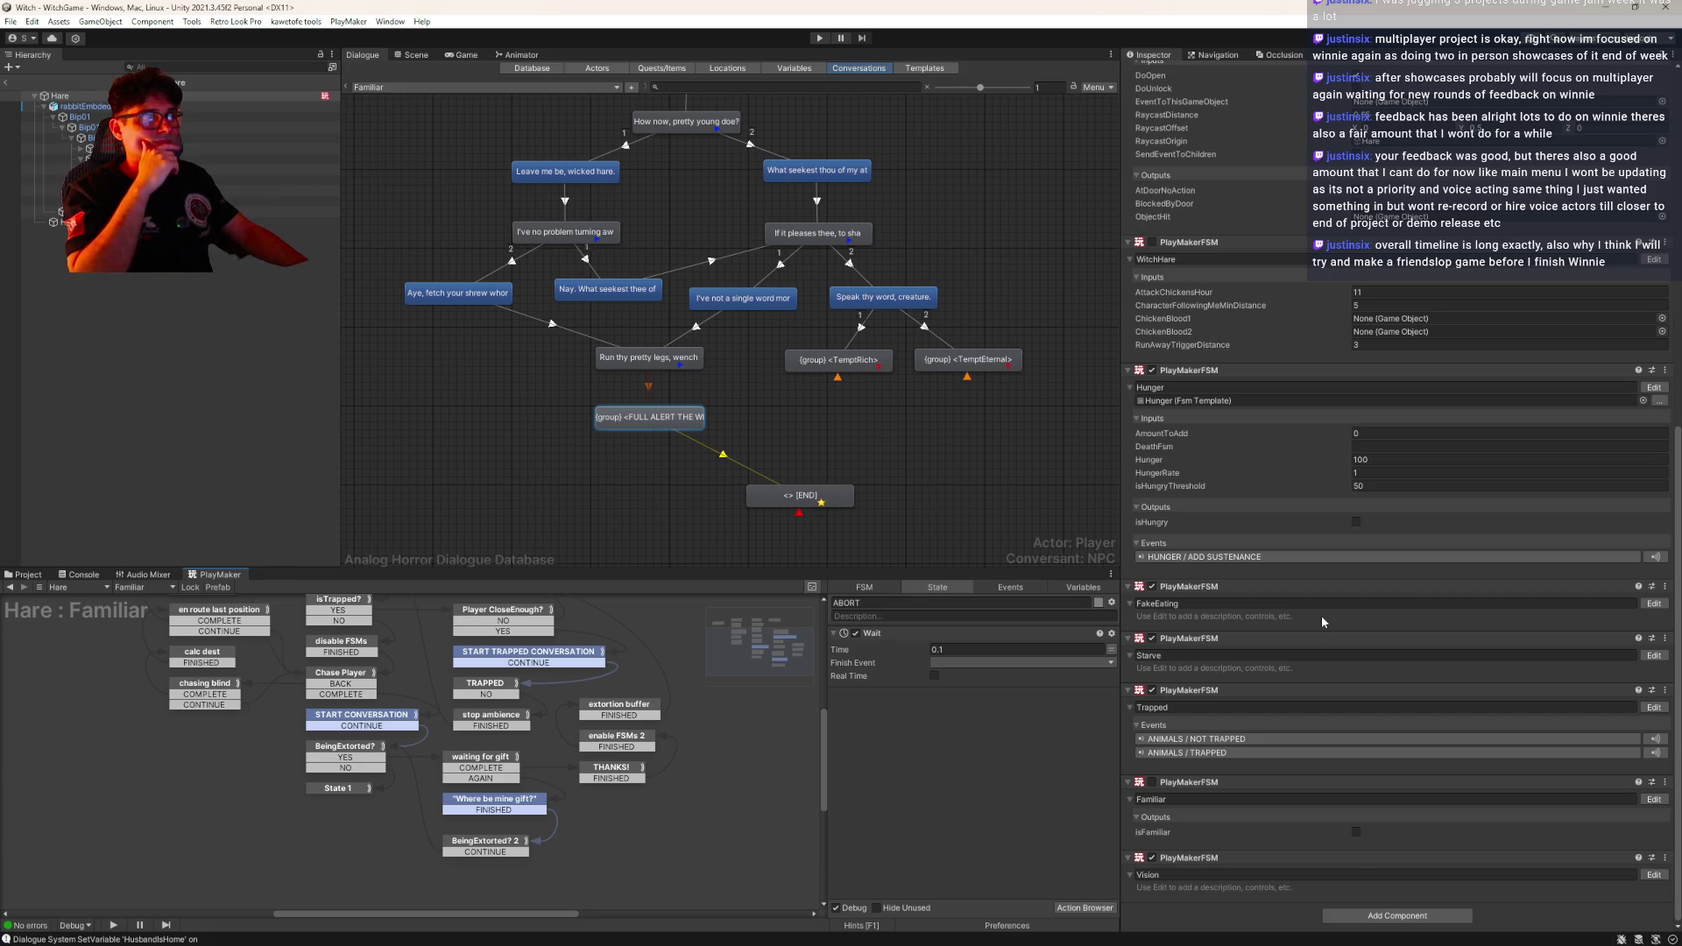
left_click_drag(368, 761, 562, 915)
left_click(532, 692)
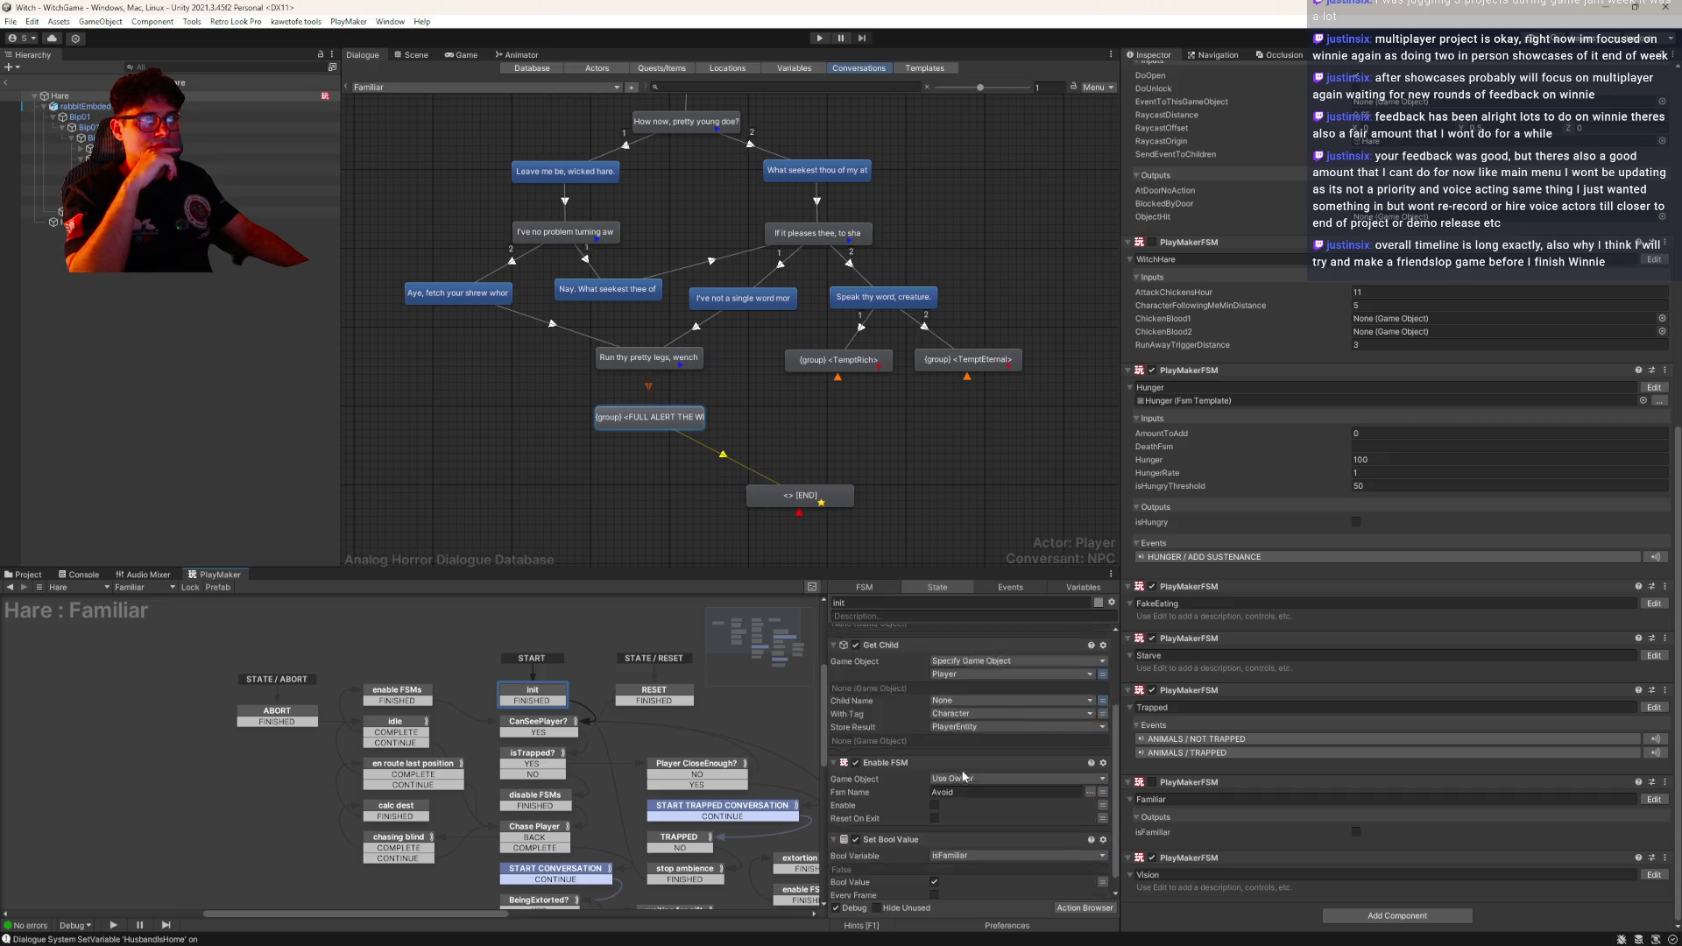
Check the CanSeePlayer? state, then add a new PlayMakerFSM component to the Hare
scroll(964, 776, "down", 1)
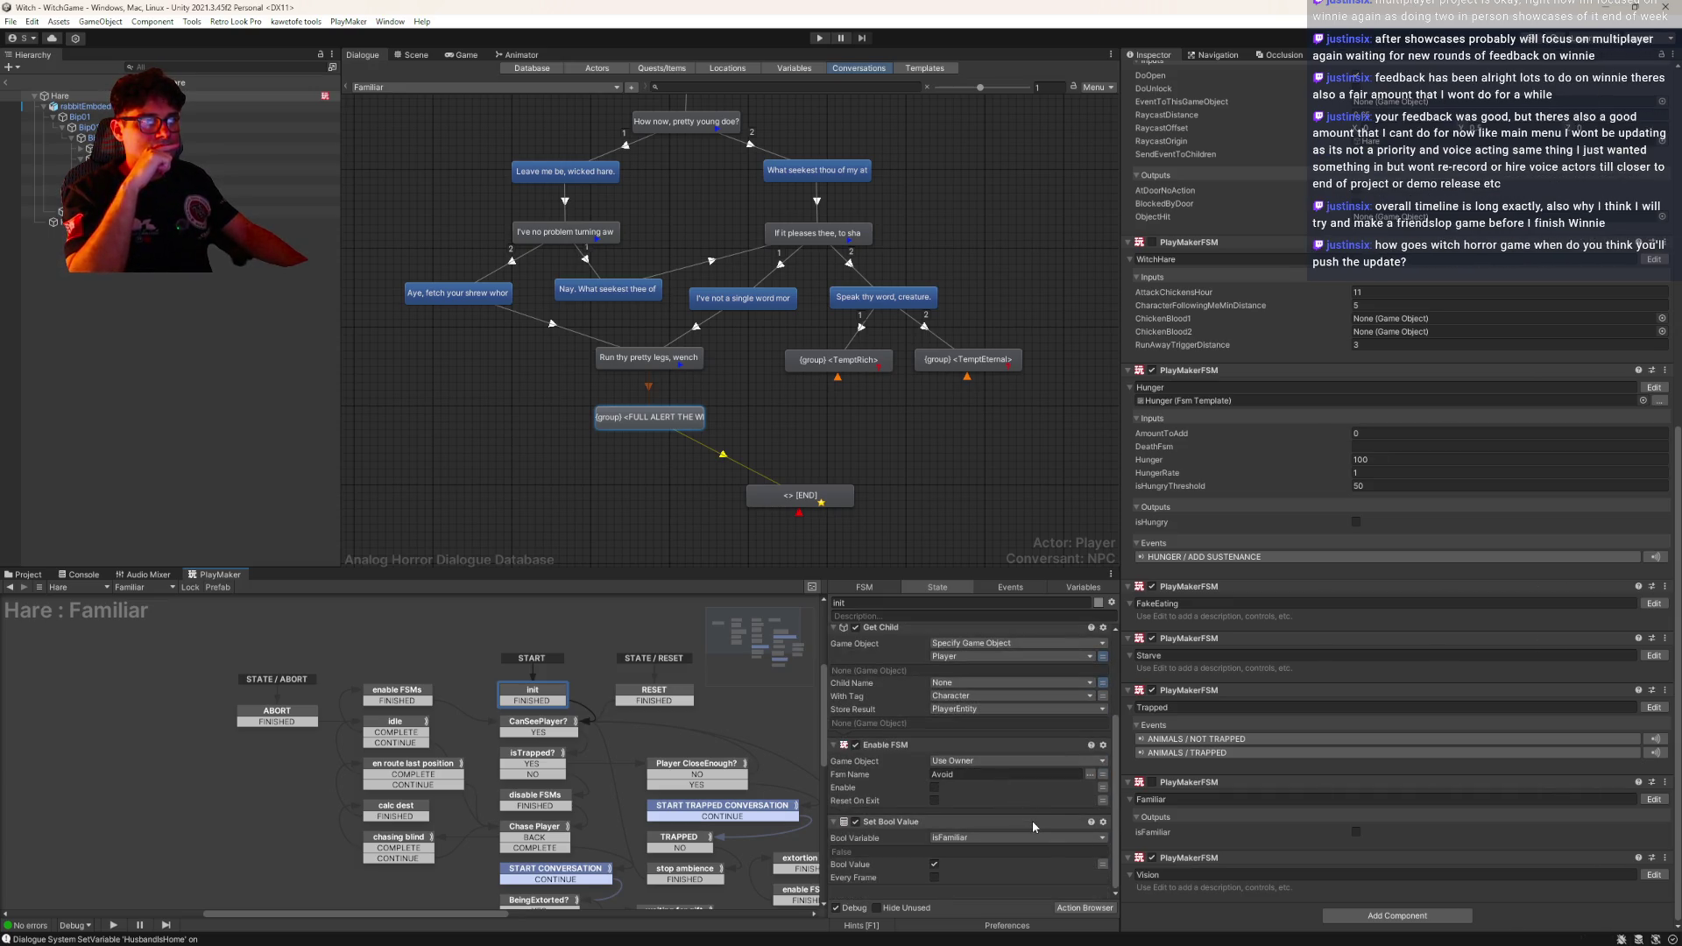
left_click(549, 724)
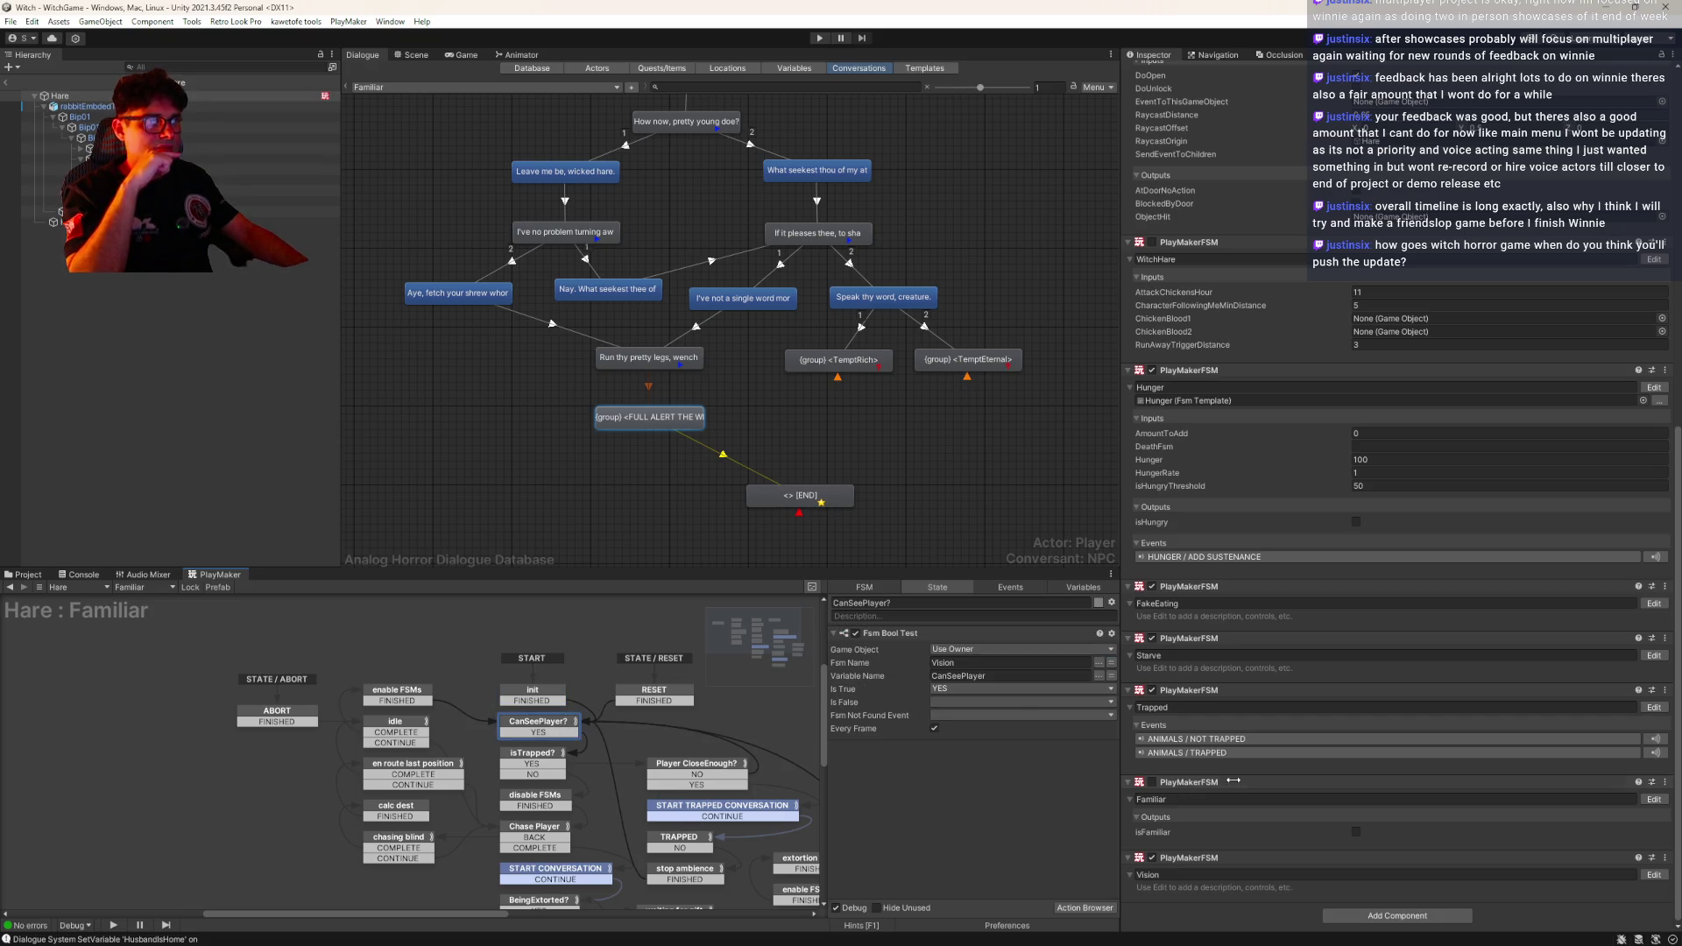
left_click(1402, 916)
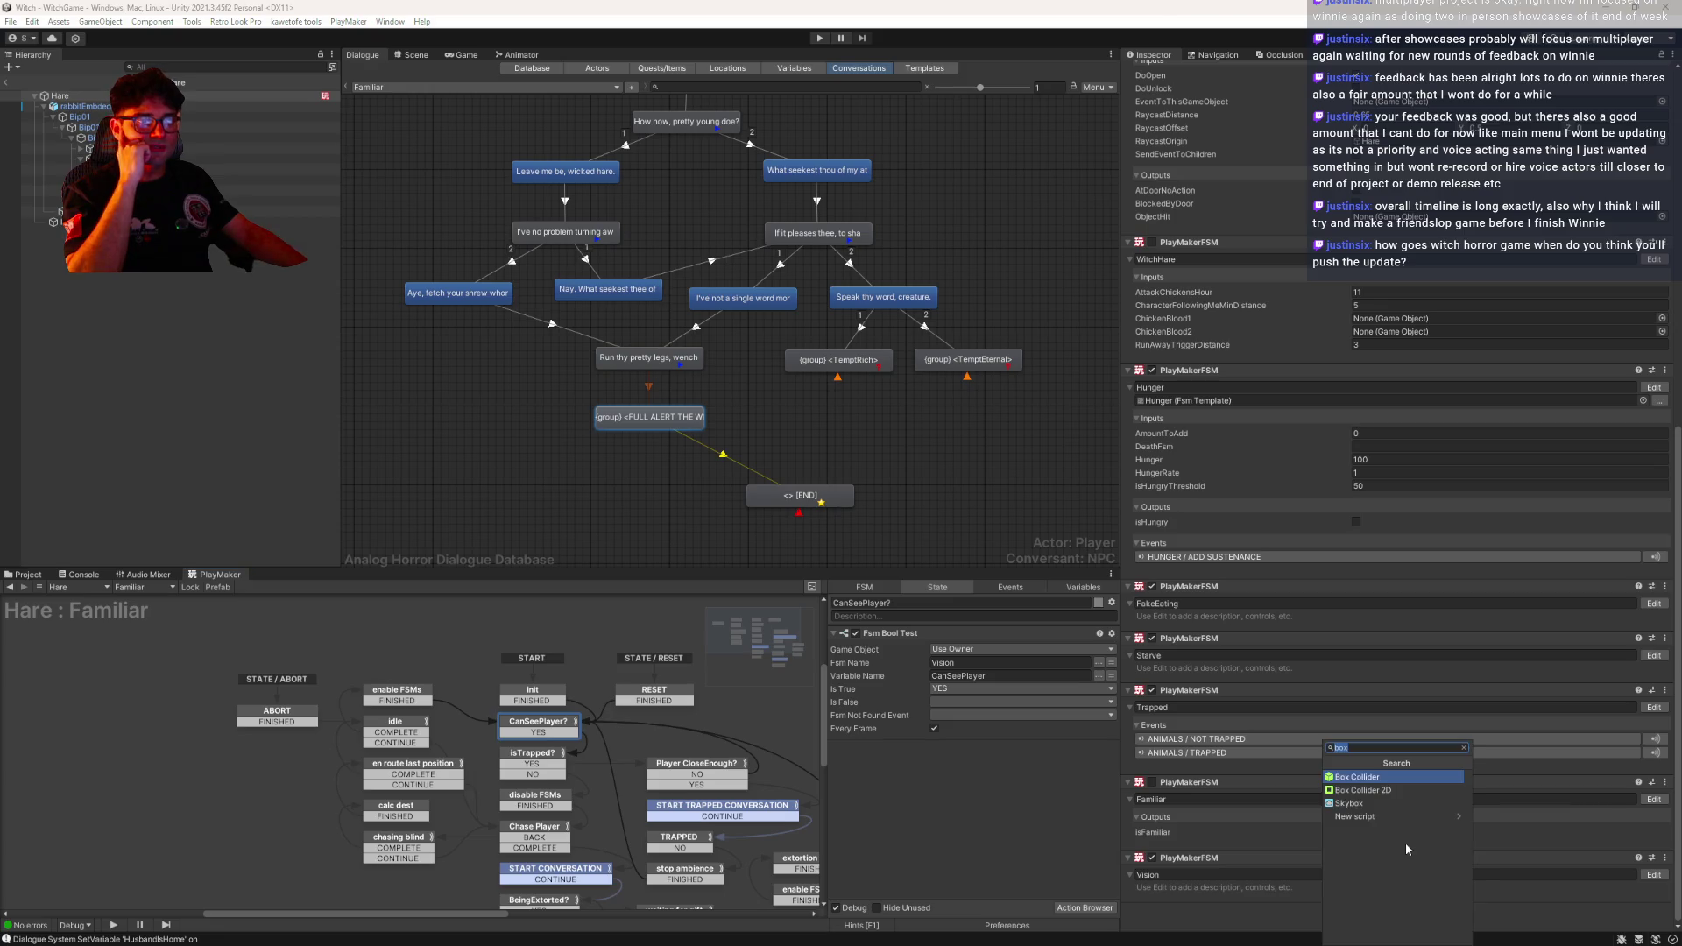
type("box")
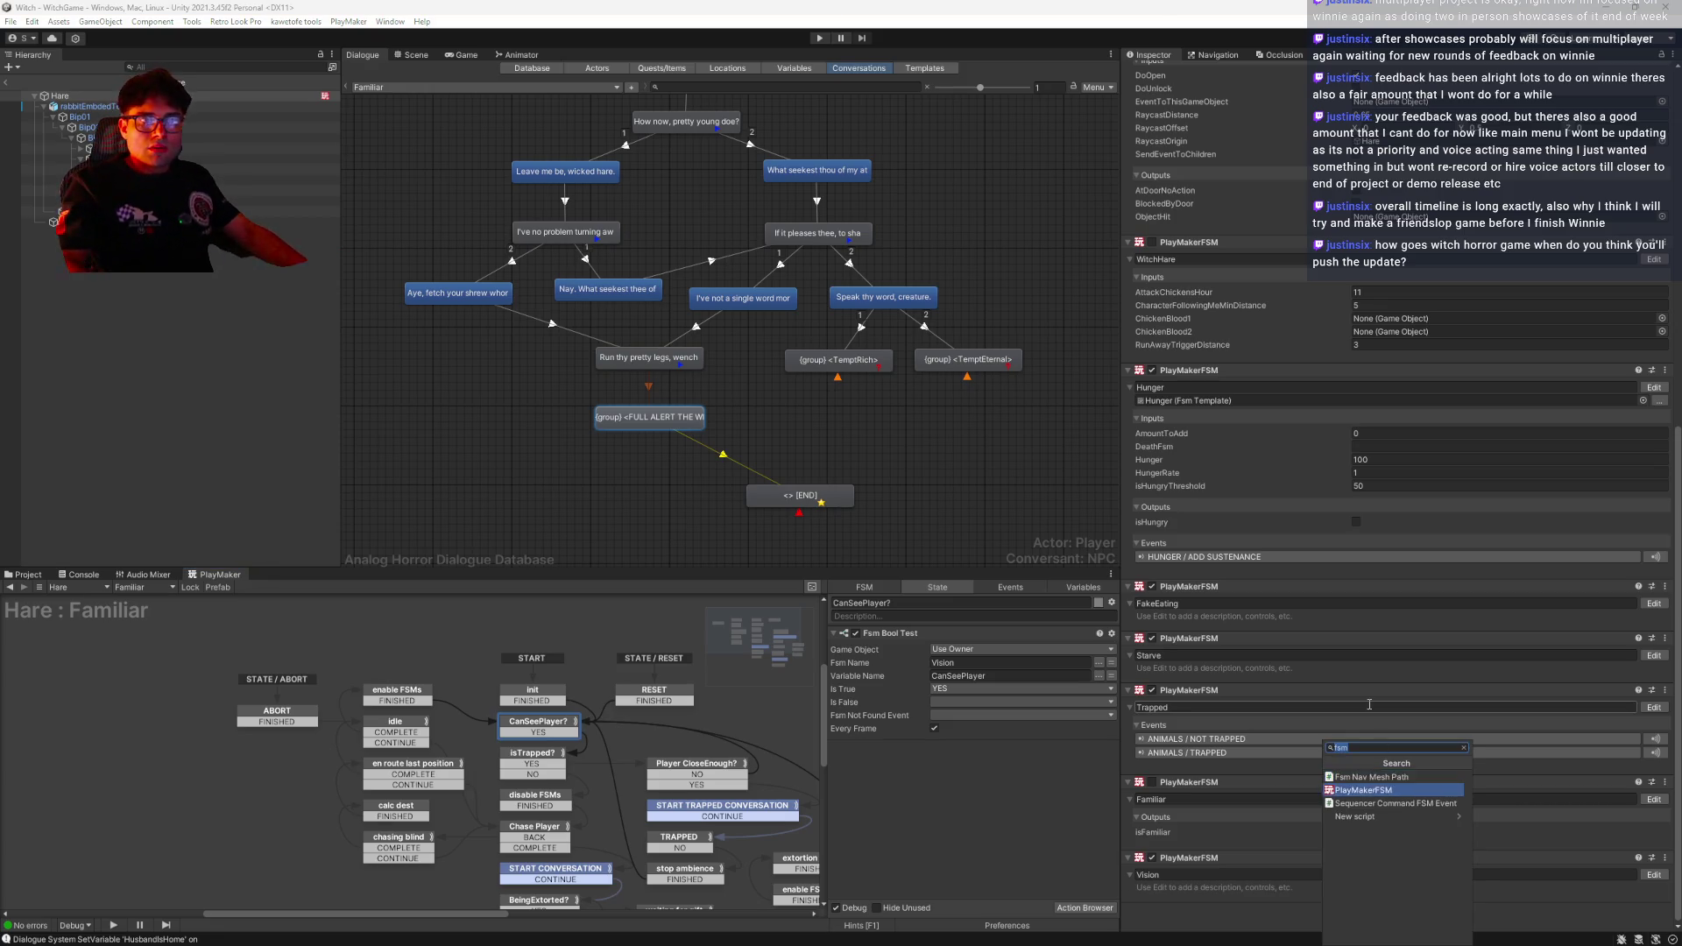
key("Return")
Name the new FSM FamiliarCalledWitch and move the Vision FSM among the components
scroll(1327, 719, "down", 2)
left_click(1189, 875)
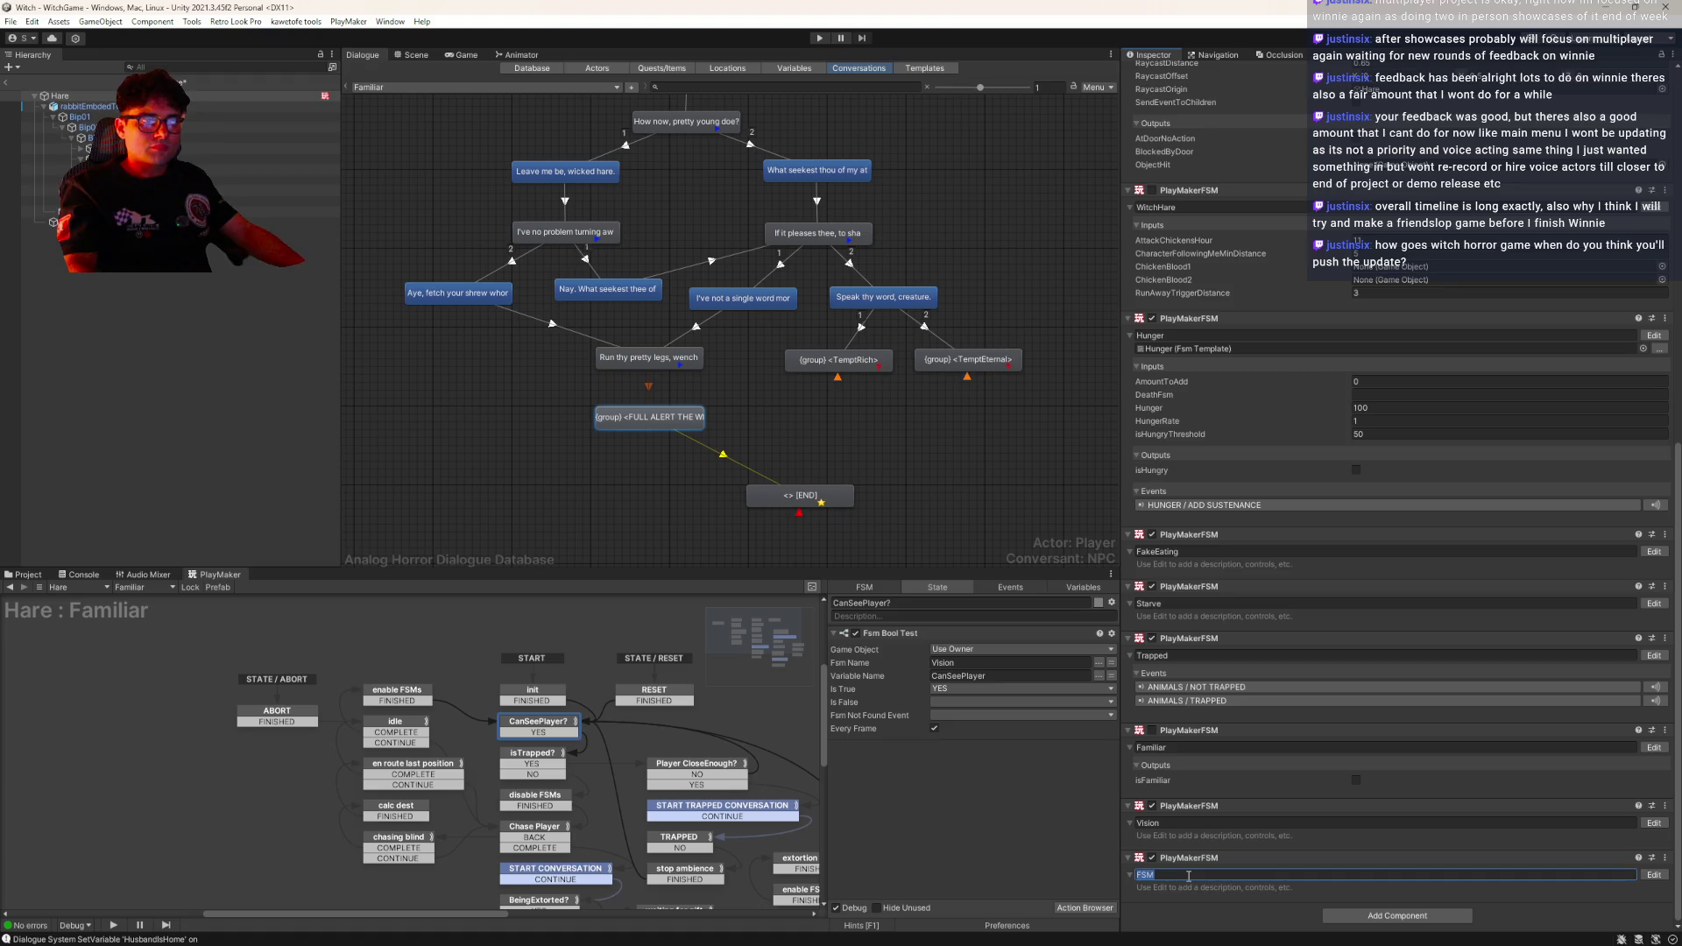
type("Familia")
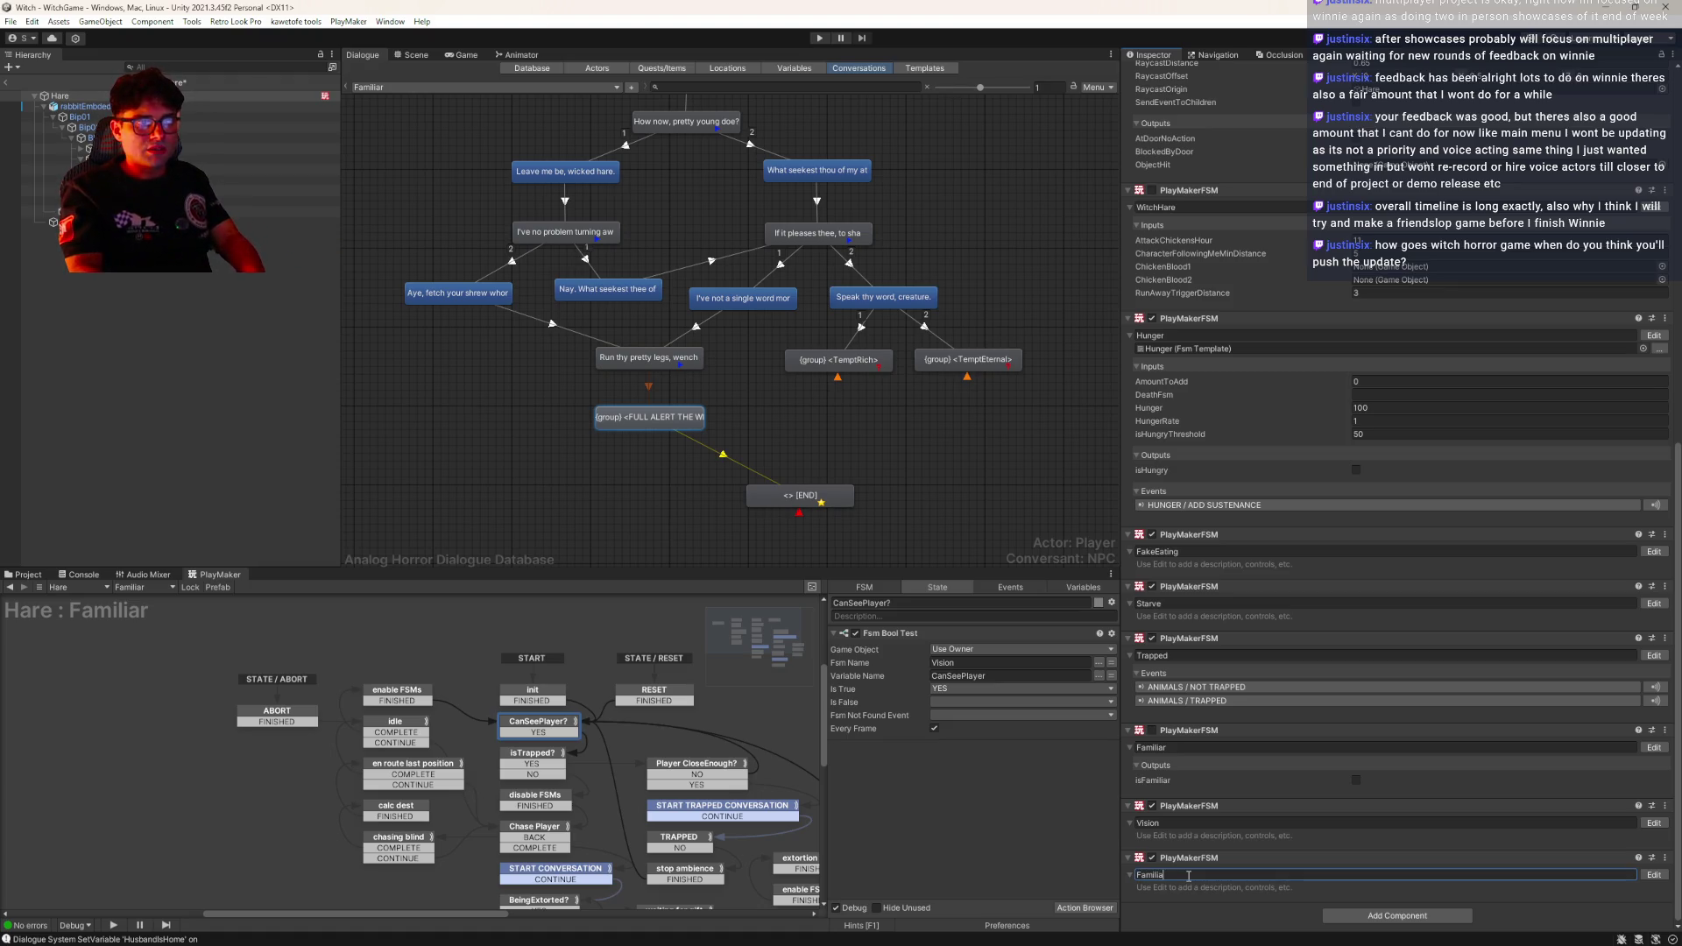
type("rCal")
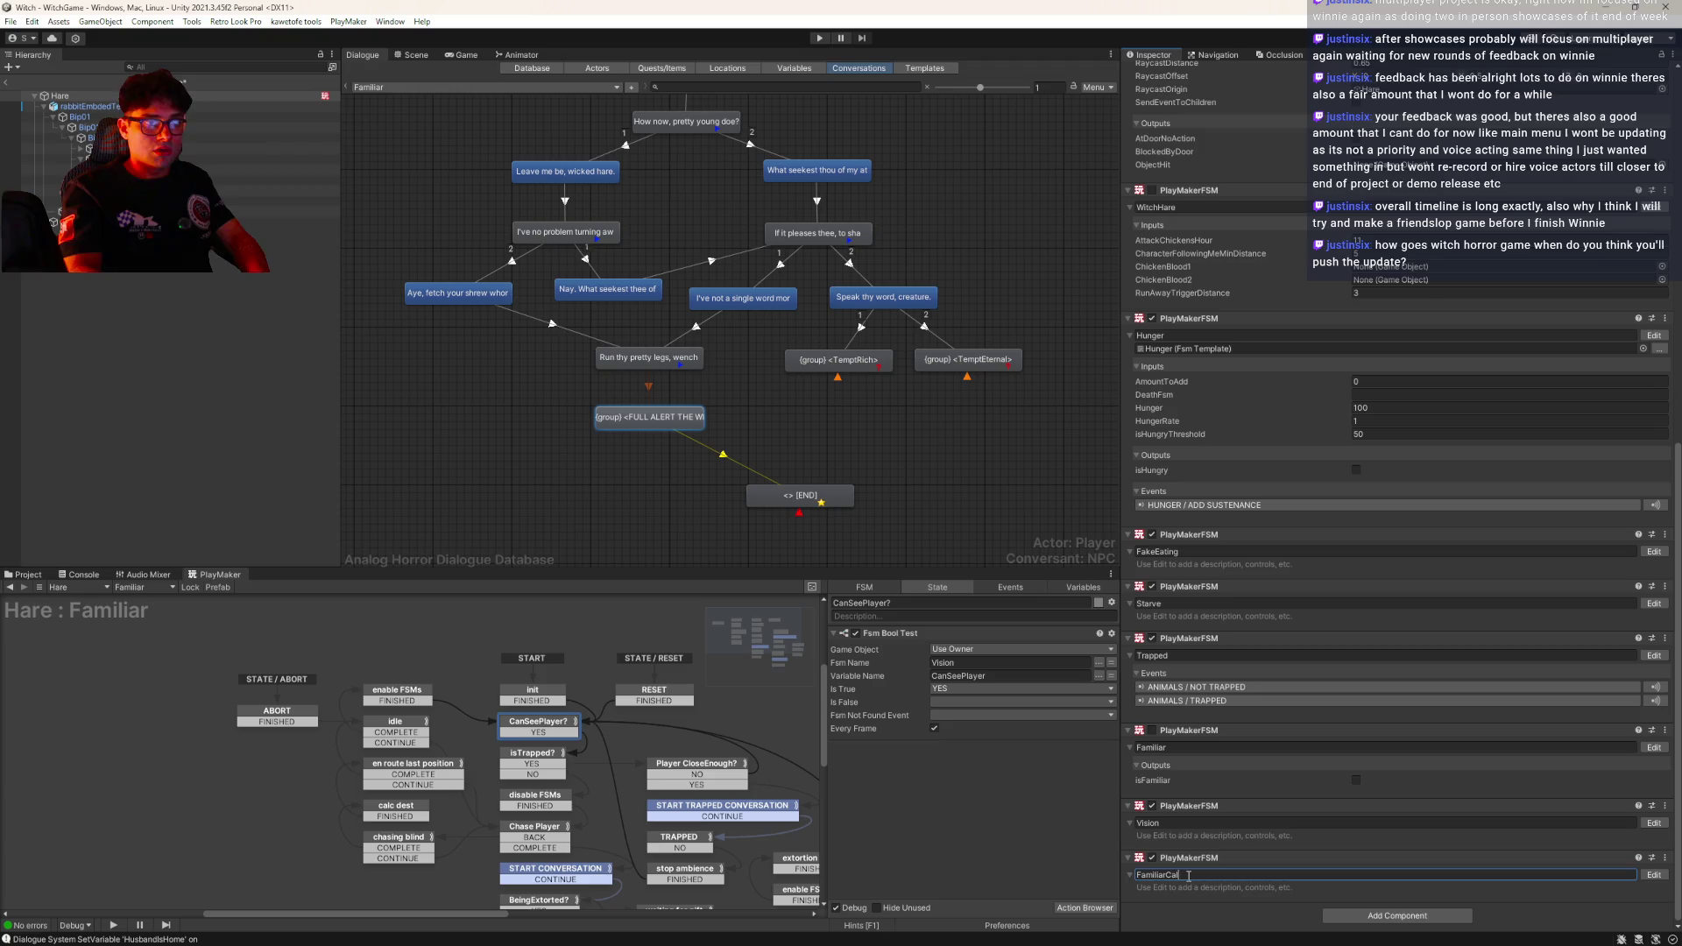
type("ledWitch")
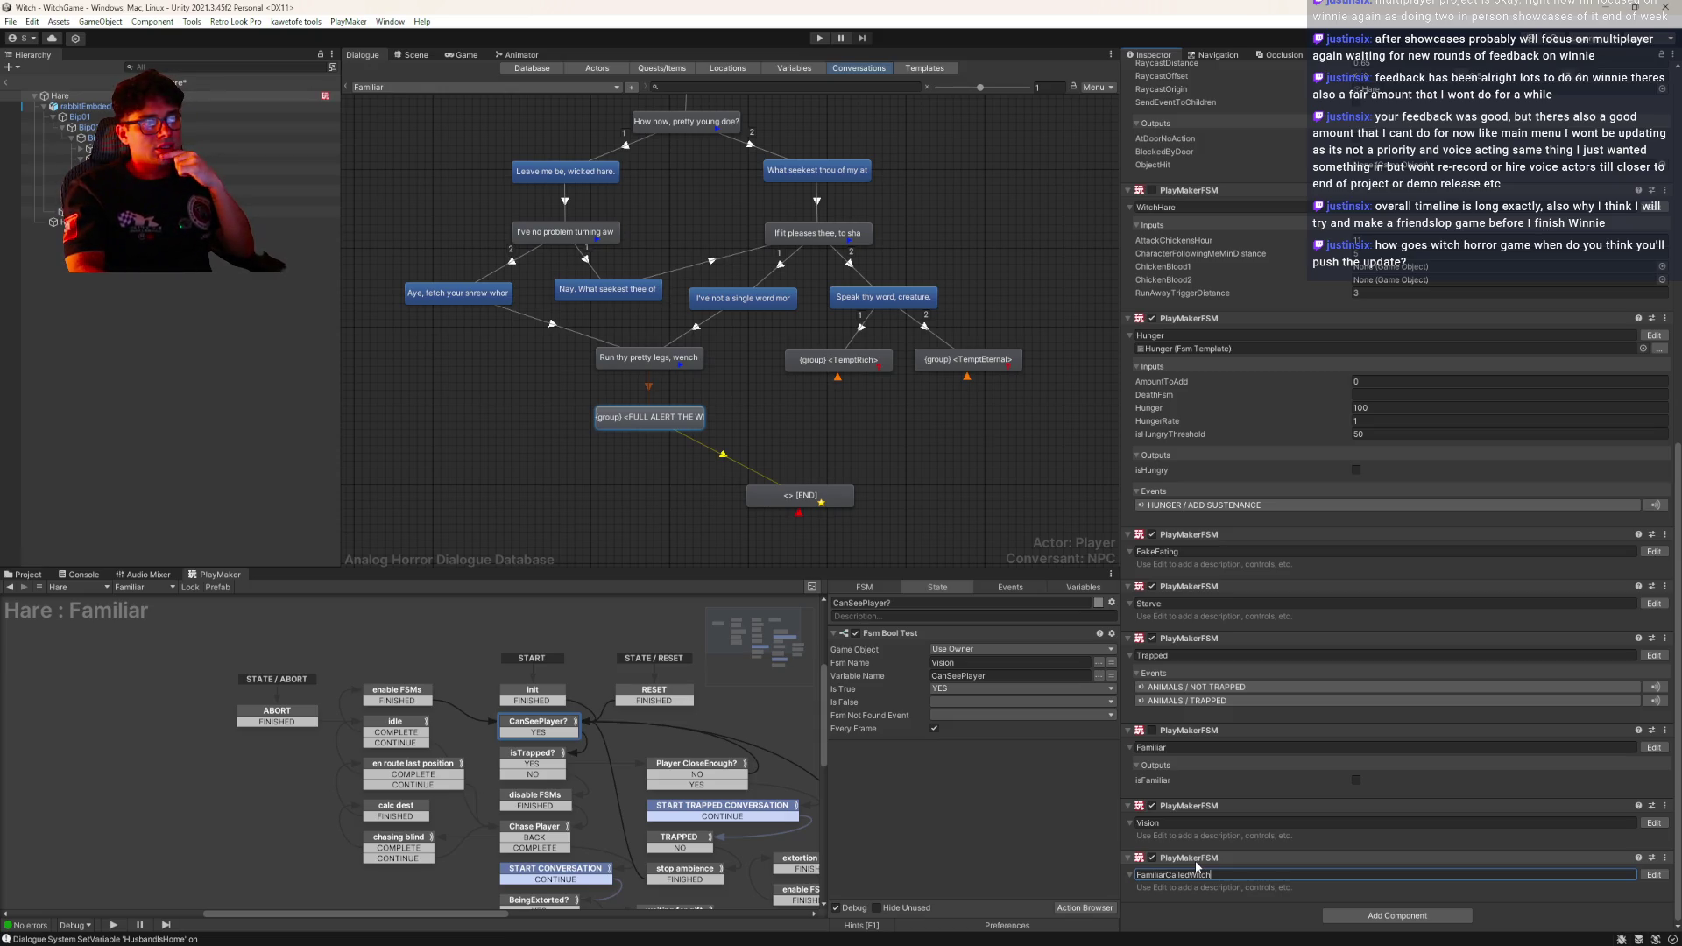
key("Return")
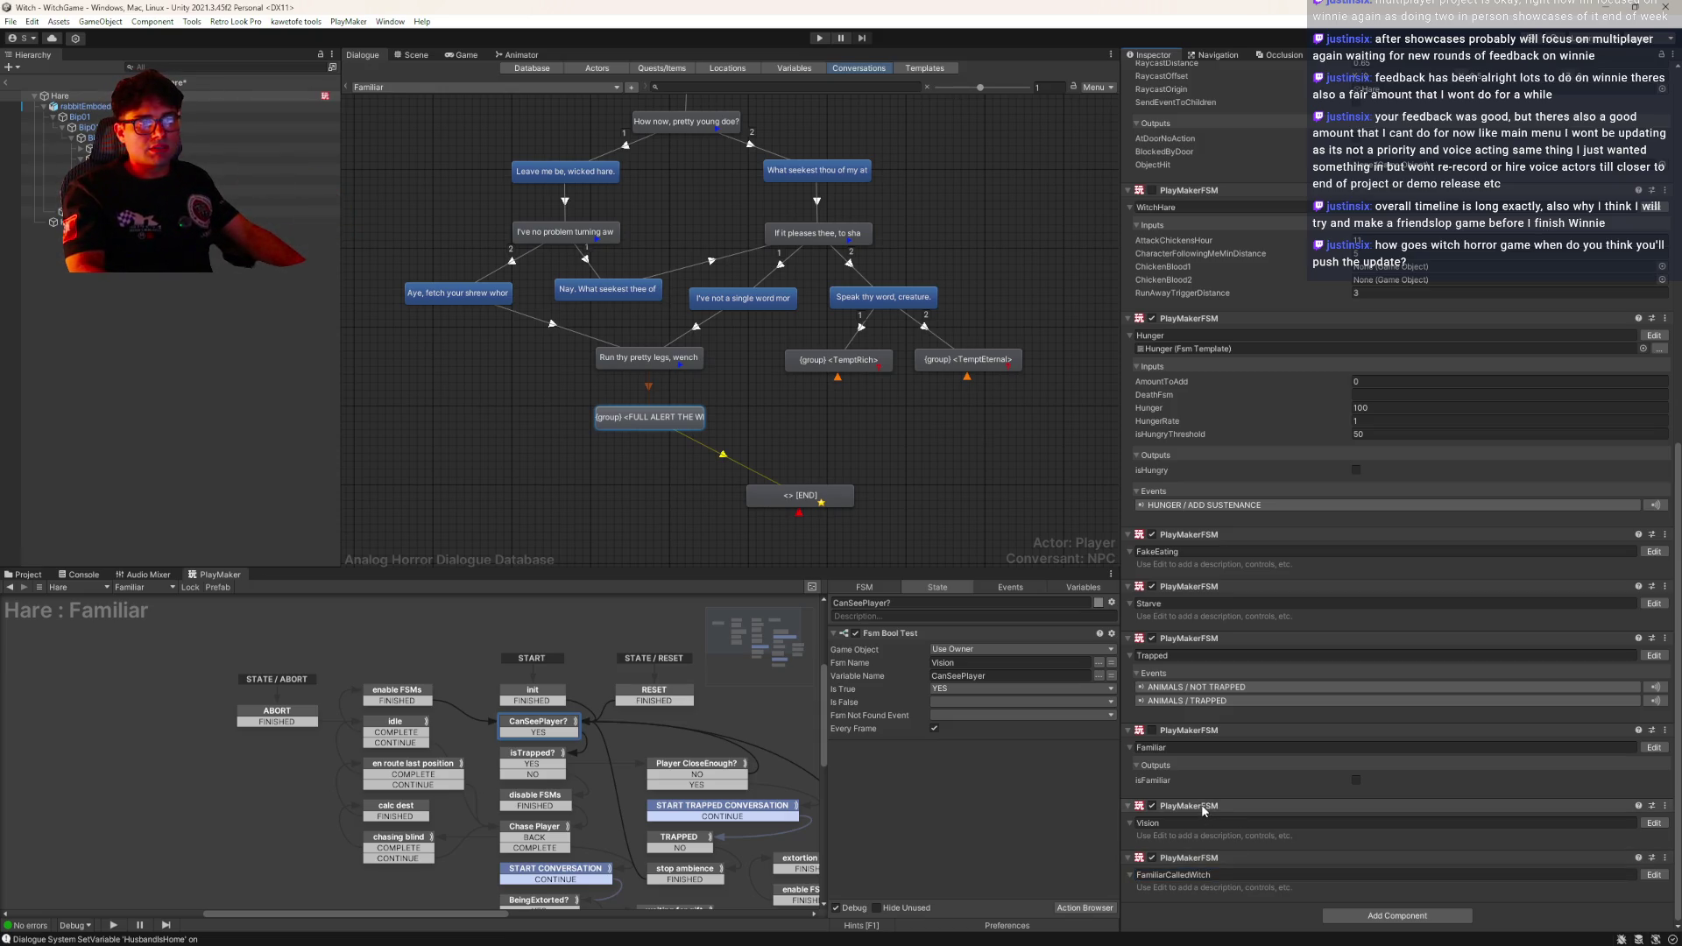
mouse_move(1202, 811)
left_mouse_down()
mouse_move(1184, 748)
mouse_move(1198, 611)
mouse_move(1205, 633)
mouse_move(1194, 561)
mouse_move(1216, 698)
mouse_move(1206, 897)
left_mouse_up()
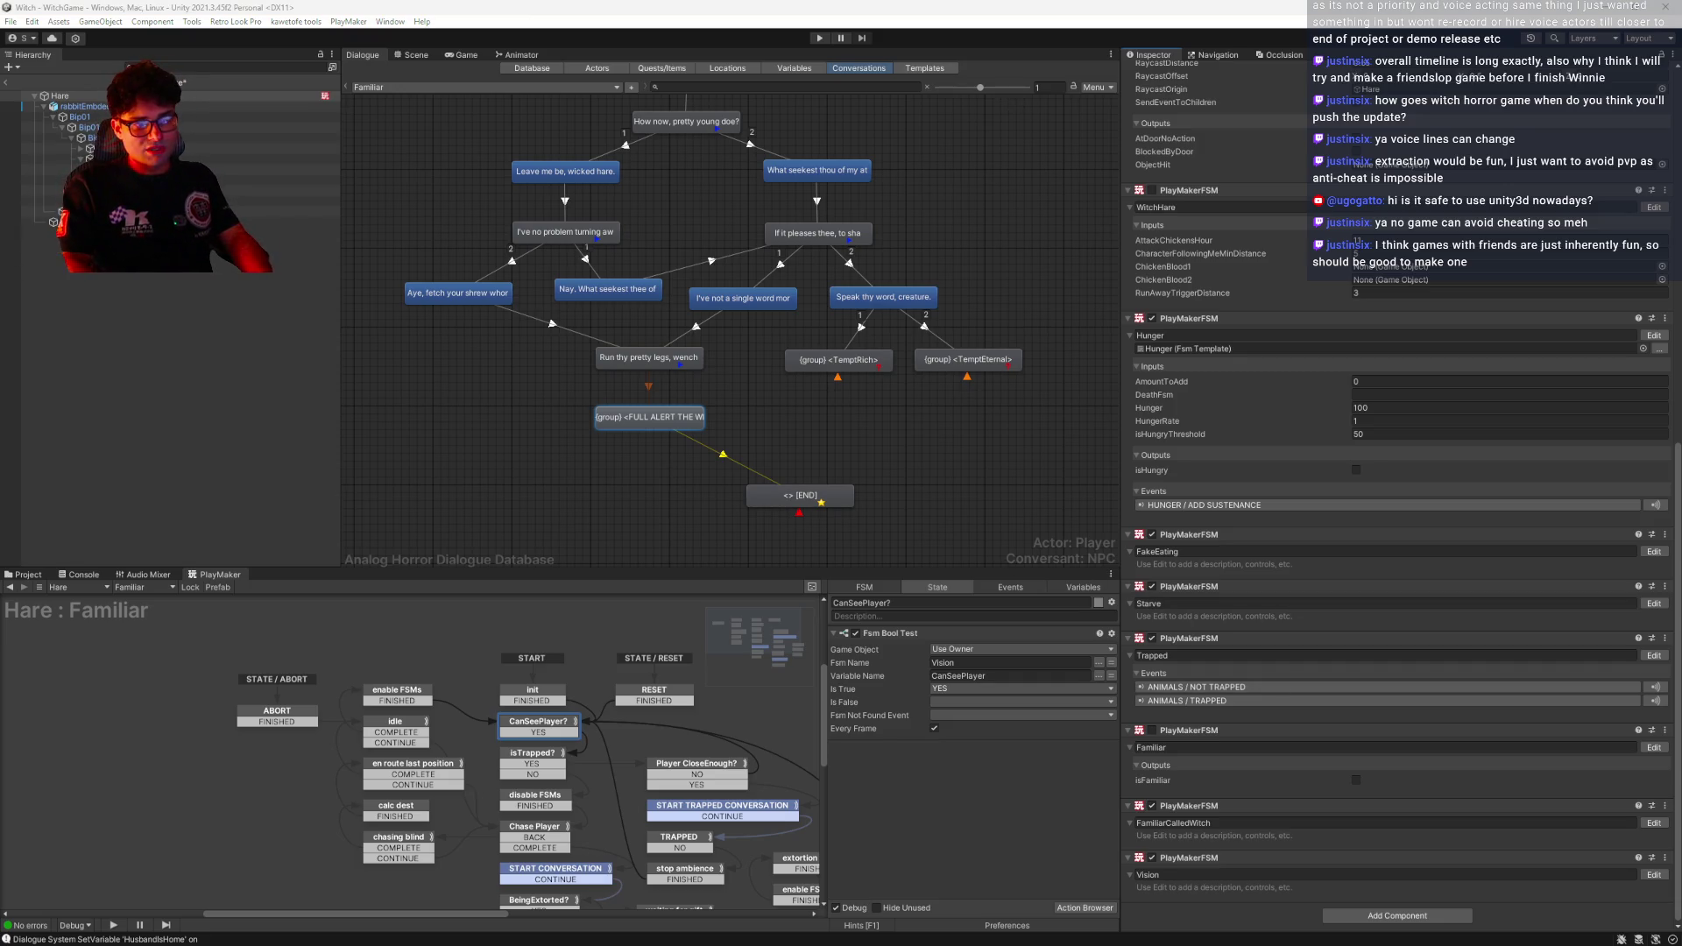
Move the 'START MAKING THE WITCH SCHEDULE FUNCTIONAL' task to the top of My Day, then return to Unity
key("alt+Tab")
mouse_move(942, 460)
left_mouse_down()
mouse_move(939, 344)
mouse_move(974, 342)
left_mouse_up()
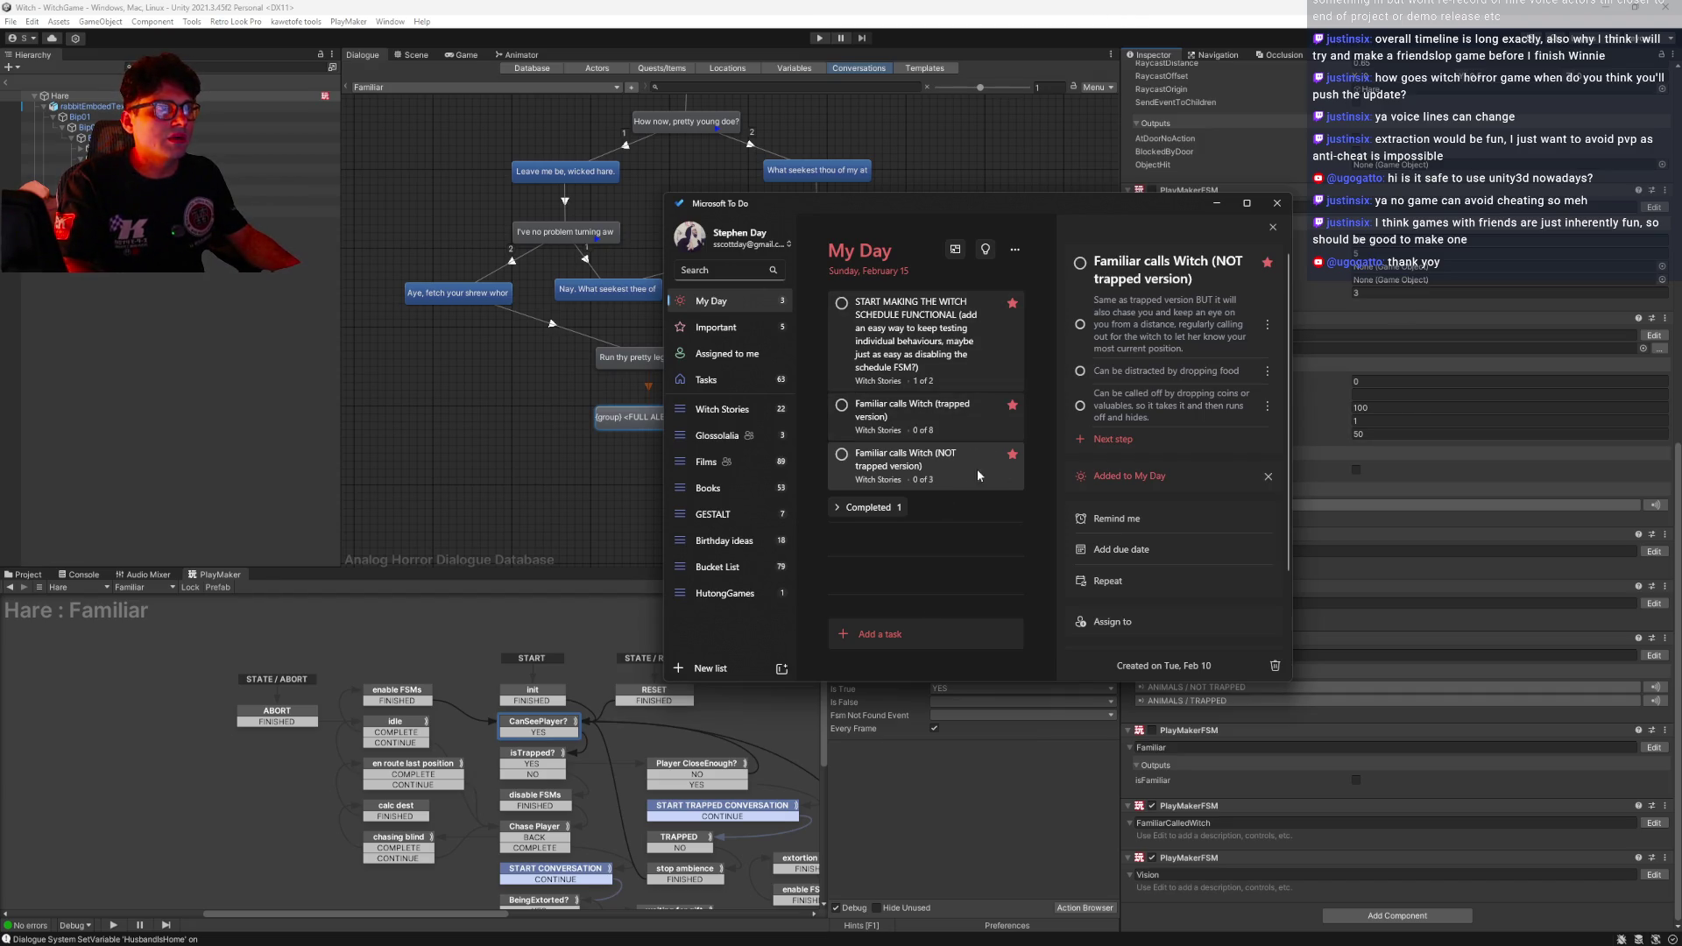
left_click(1086, 106)
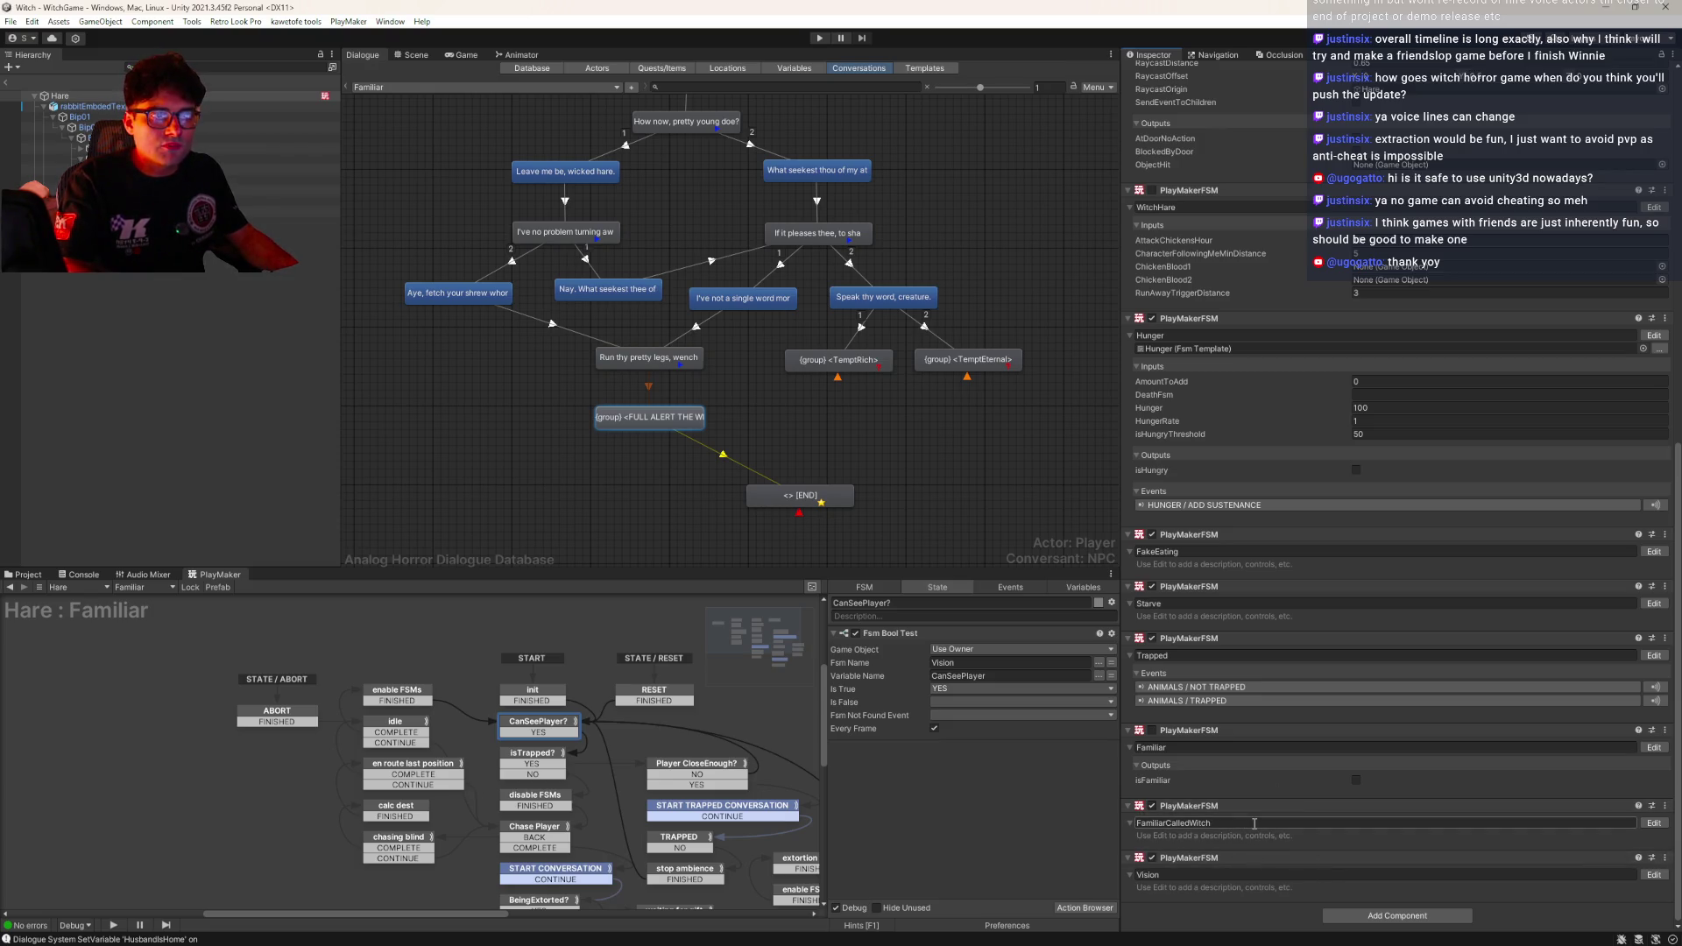
Rename FamiliarCalledWitch's State 1 to init
left_click(1654, 823)
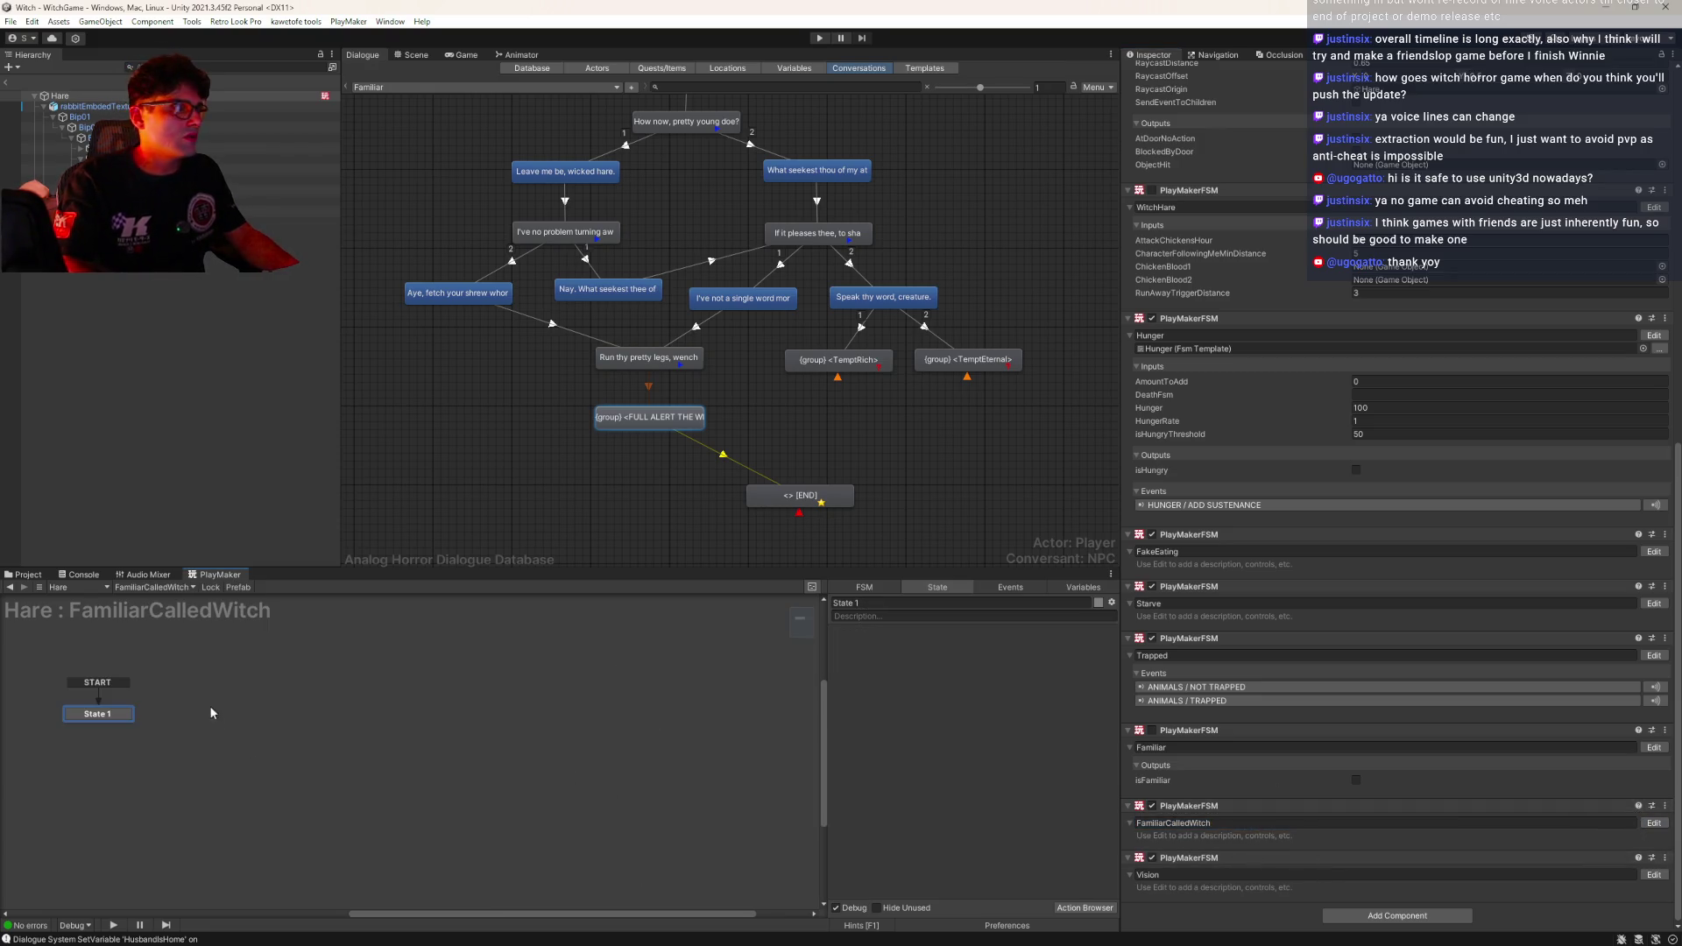
left_click(1654, 747)
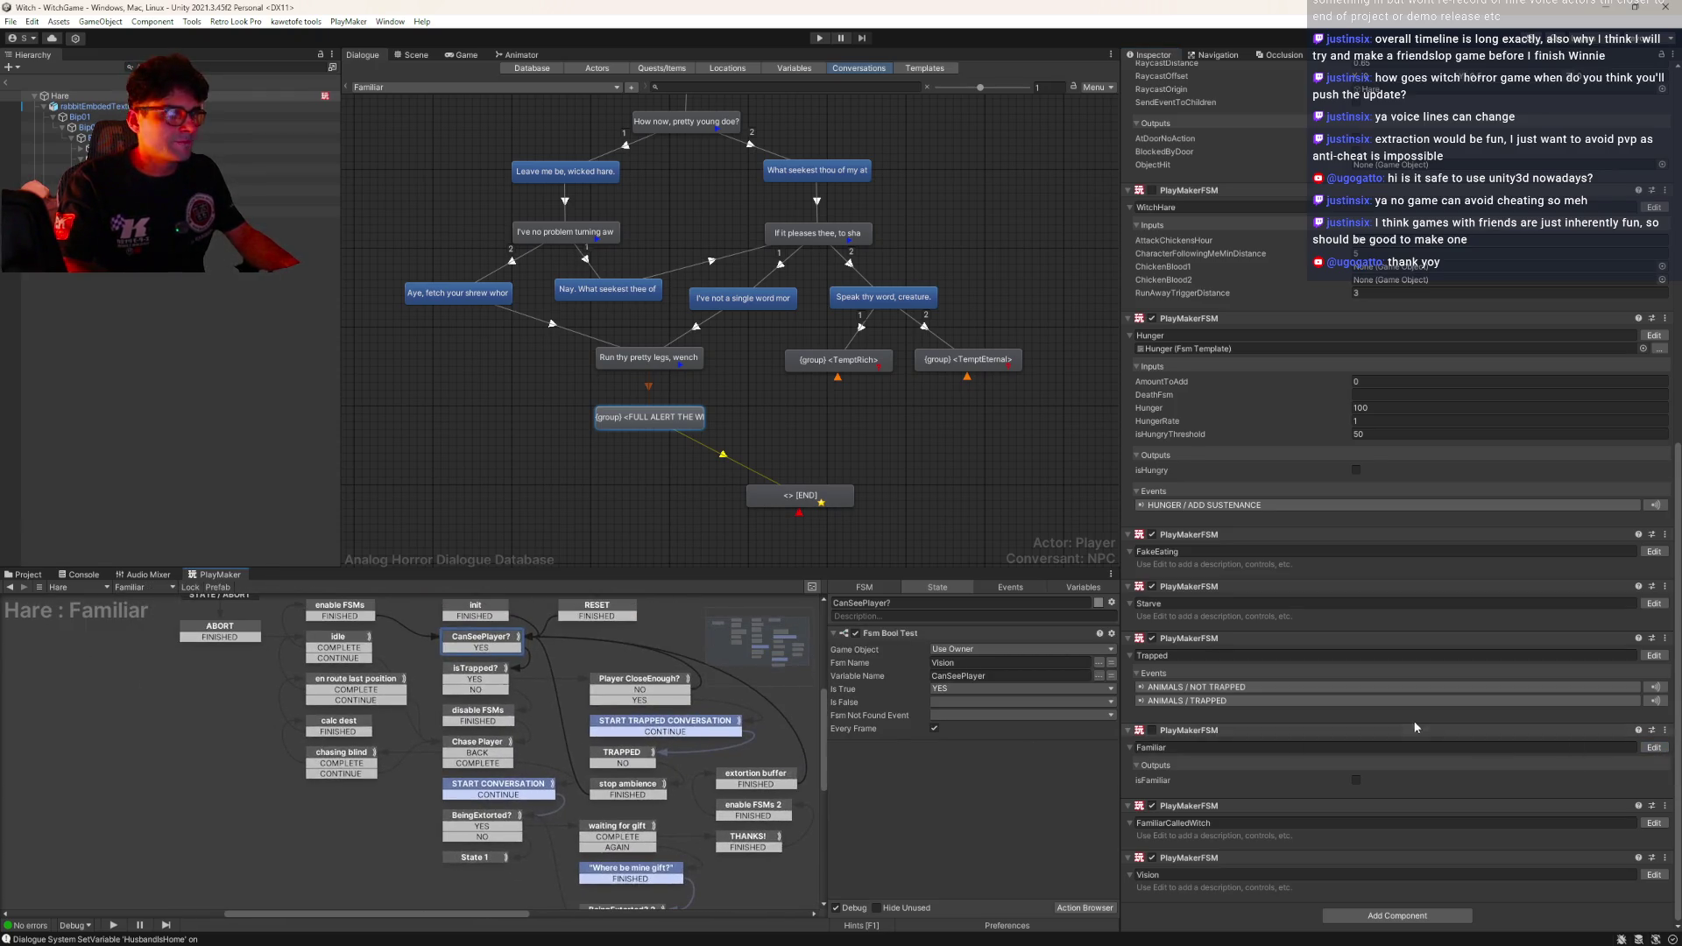
left_click(1654, 823)
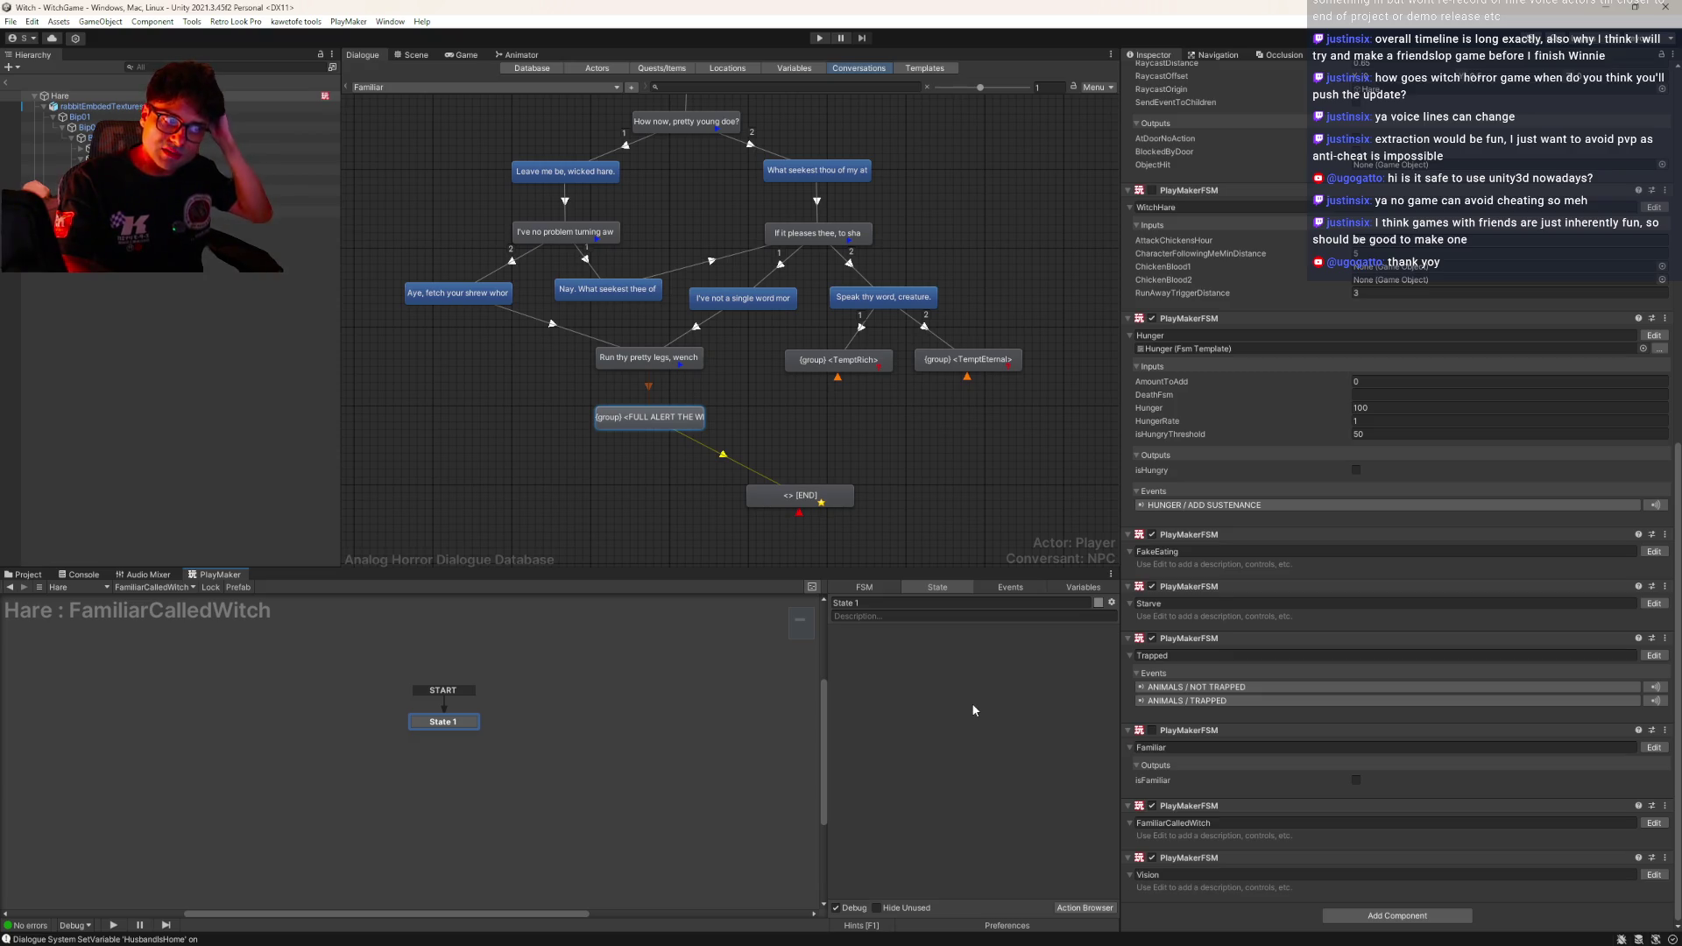
left_click(889, 605)
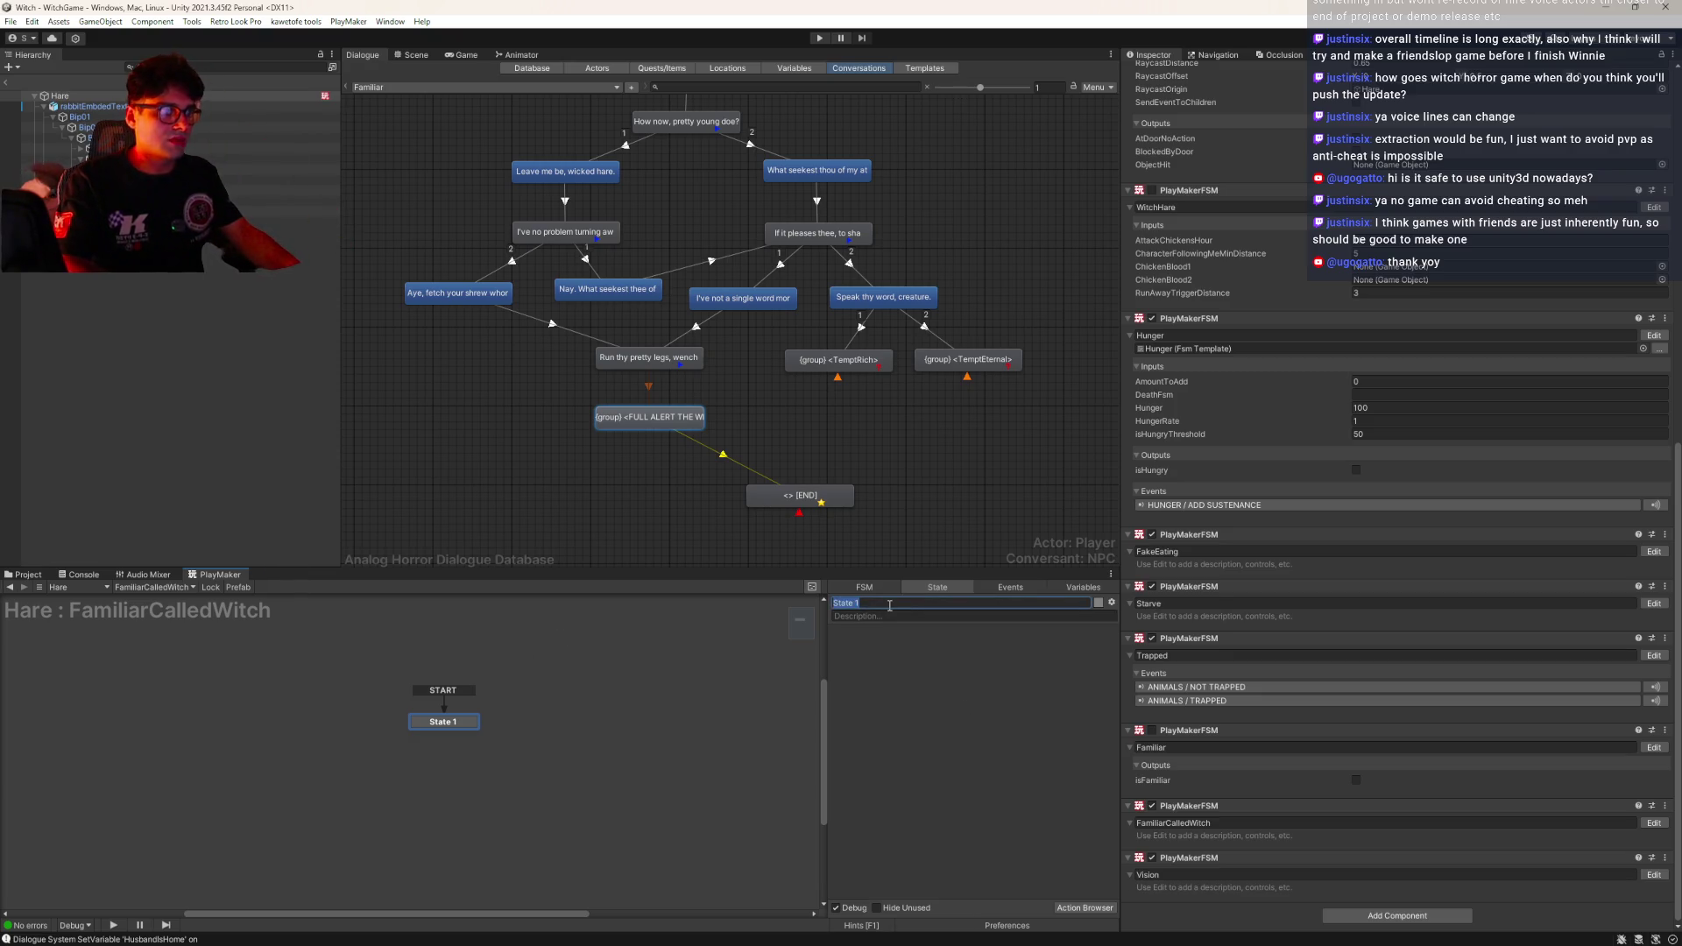
type("init")
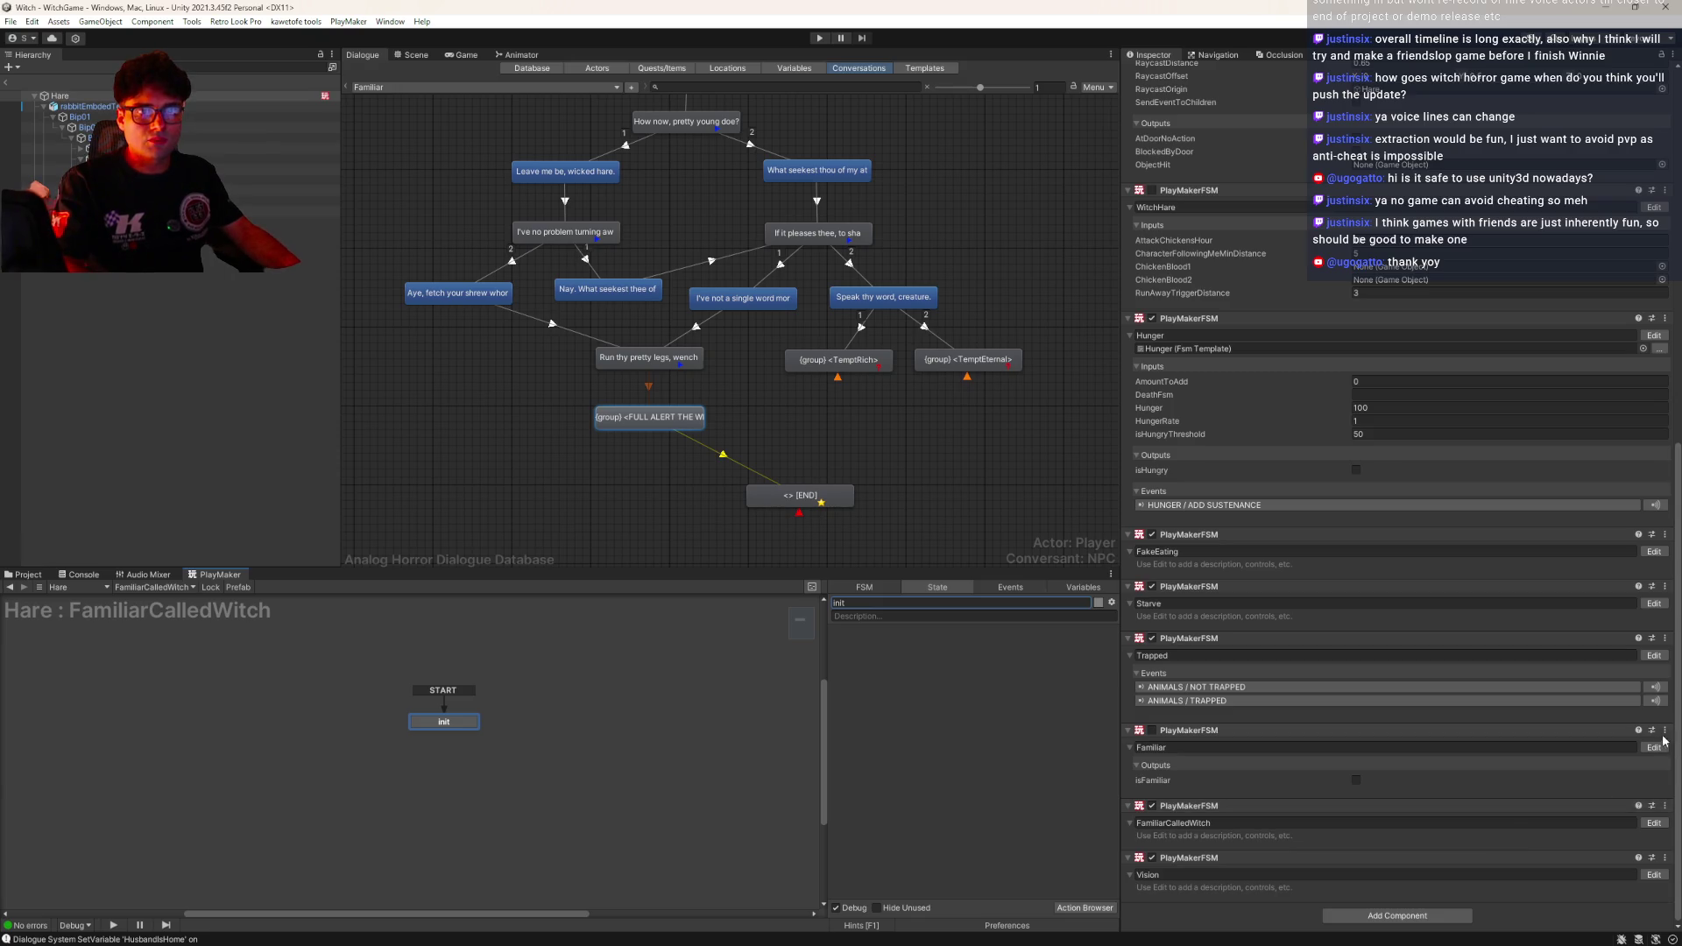
Copy the Familiar init state's actions (Get Owner, Find Game Object, Get Child, Enable FSM) into the new init
left_click(1655, 747)
left_click(495, 692)
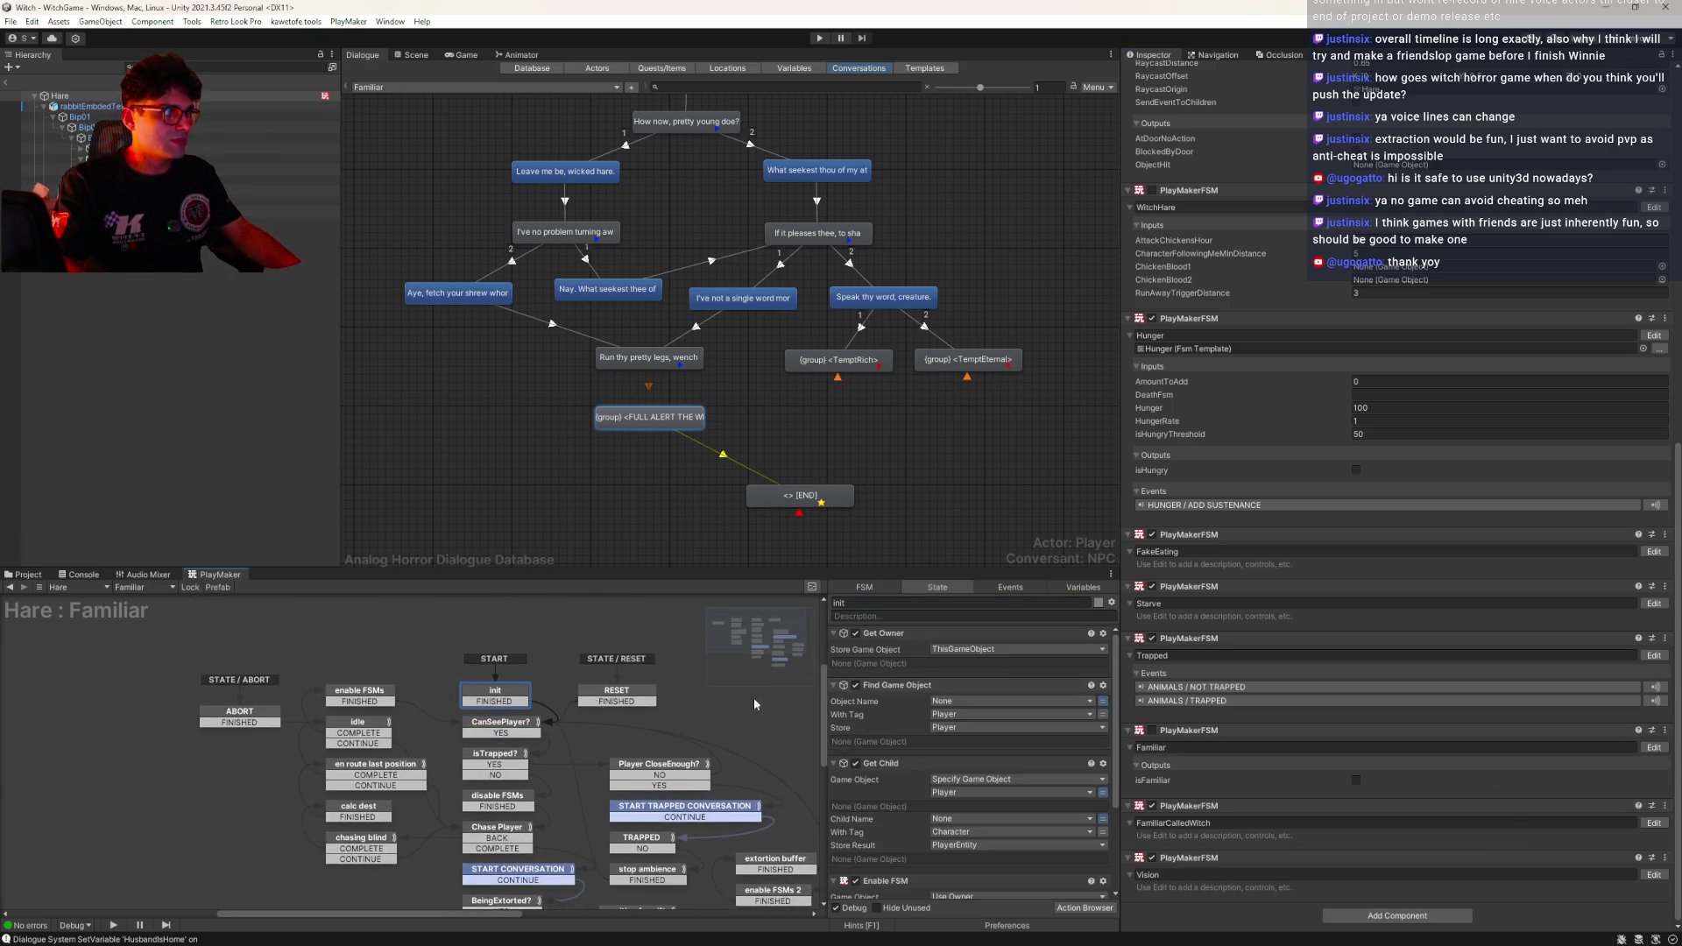
left_click(872, 633)
key("ctrl+a")
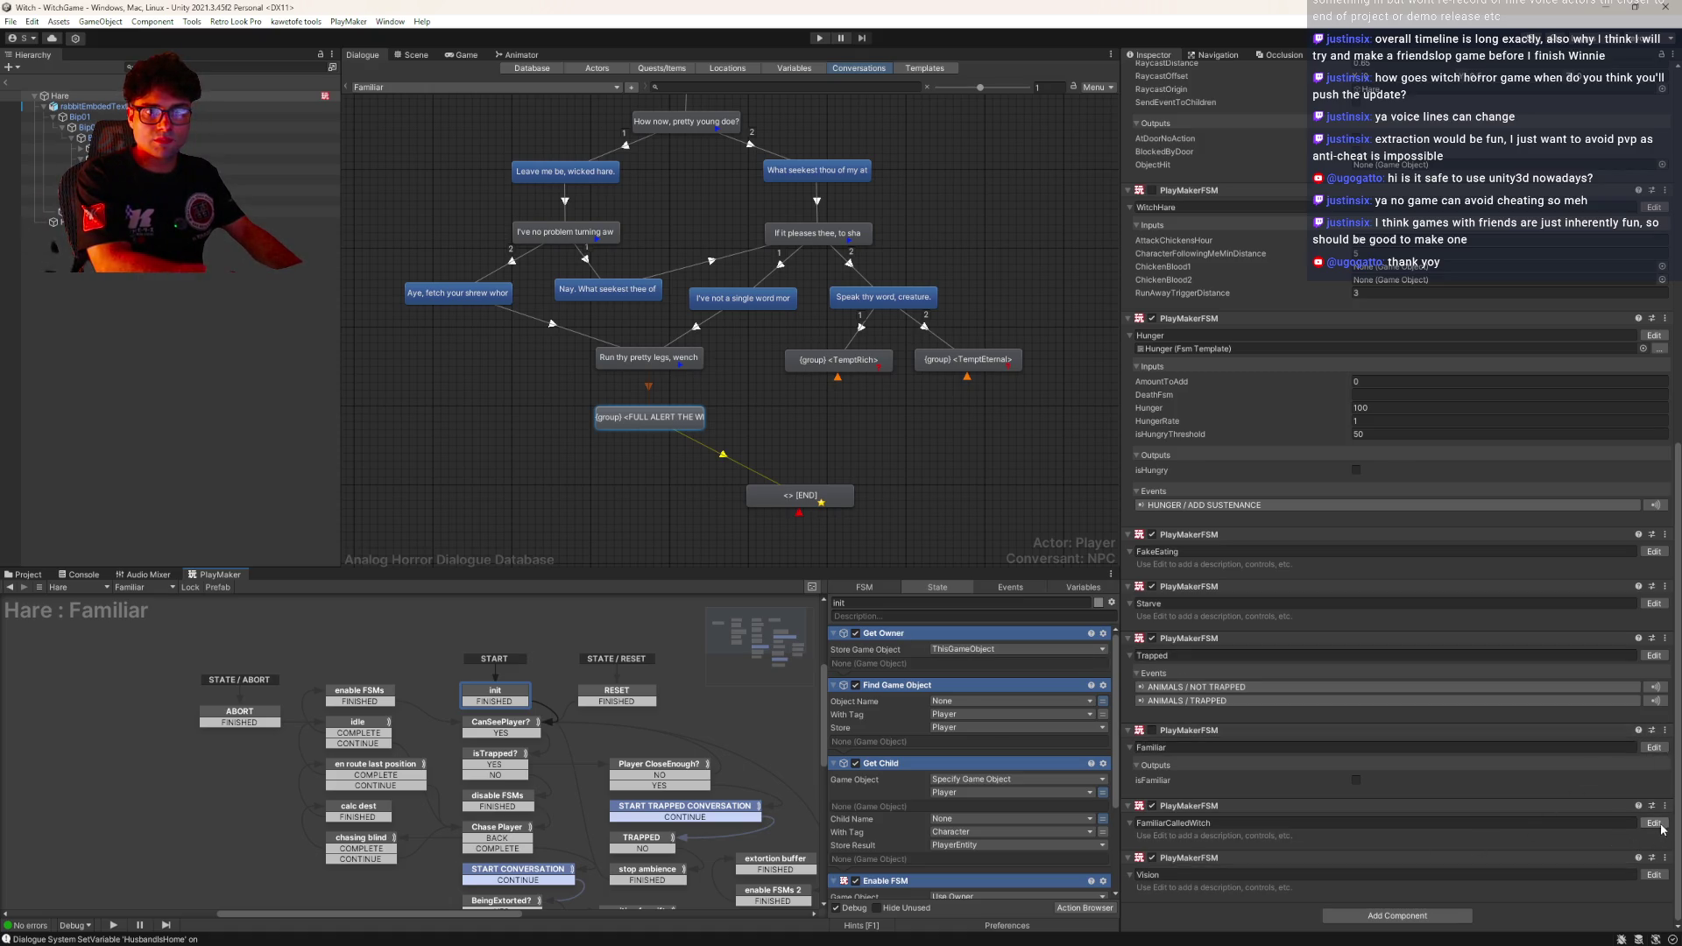
left_click(1654, 823)
left_click(444, 722)
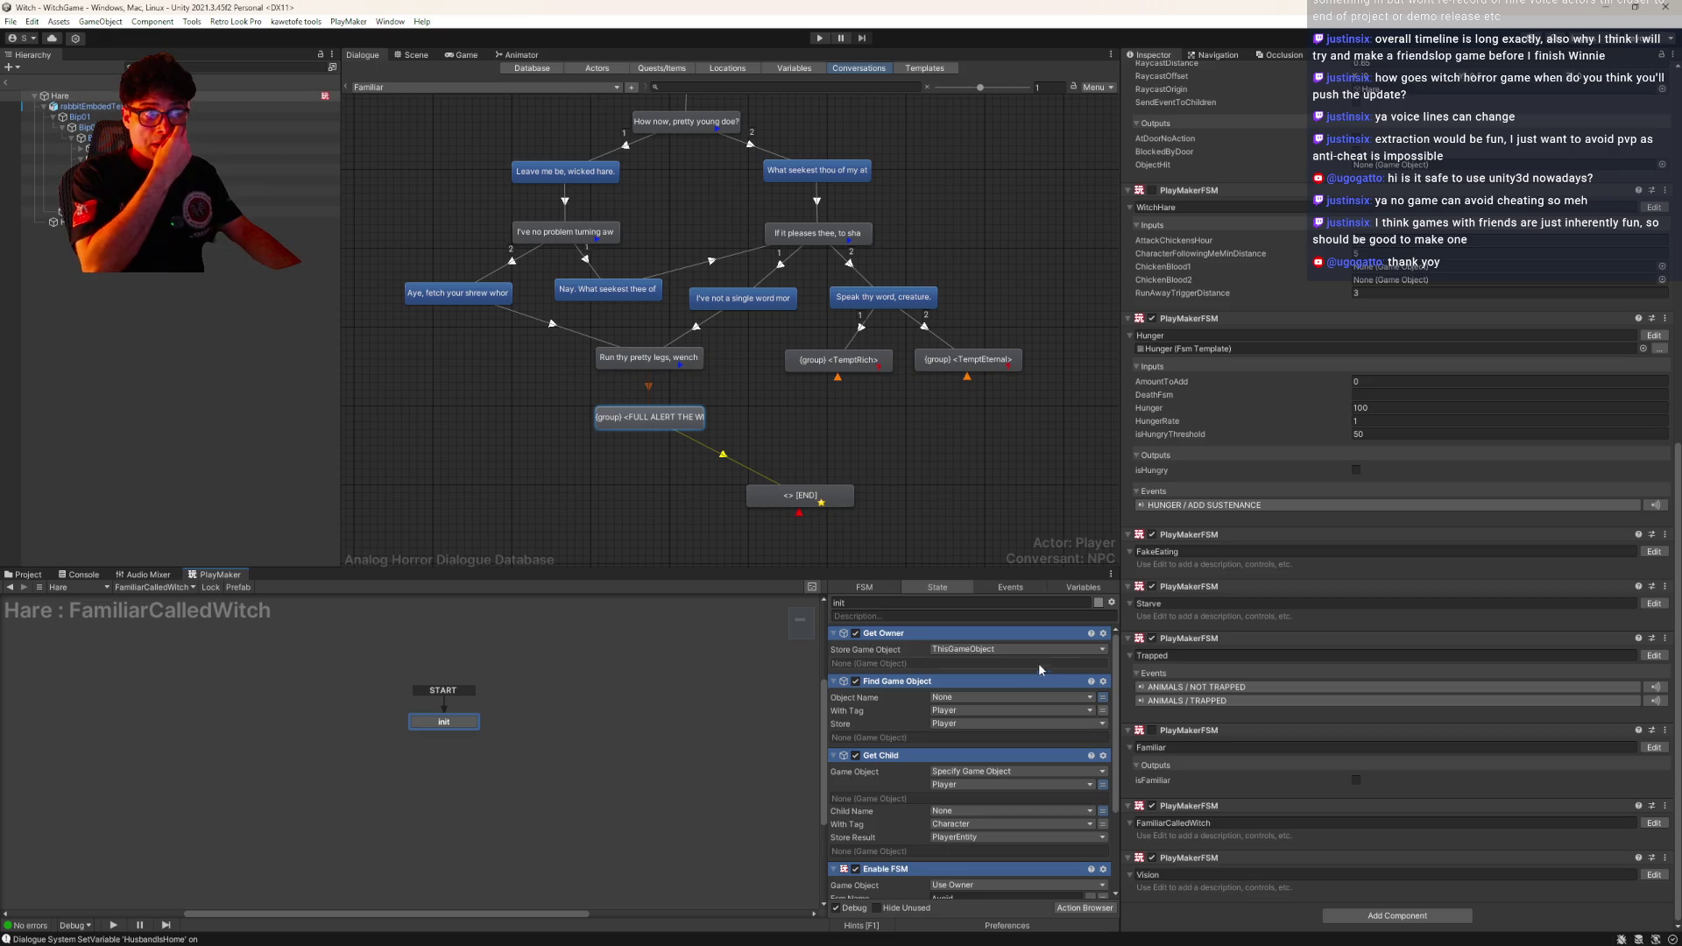
Delete the Enable FSM and Set Bool Value actions from the init state
left_click(1112, 603)
left_click(1156, 613)
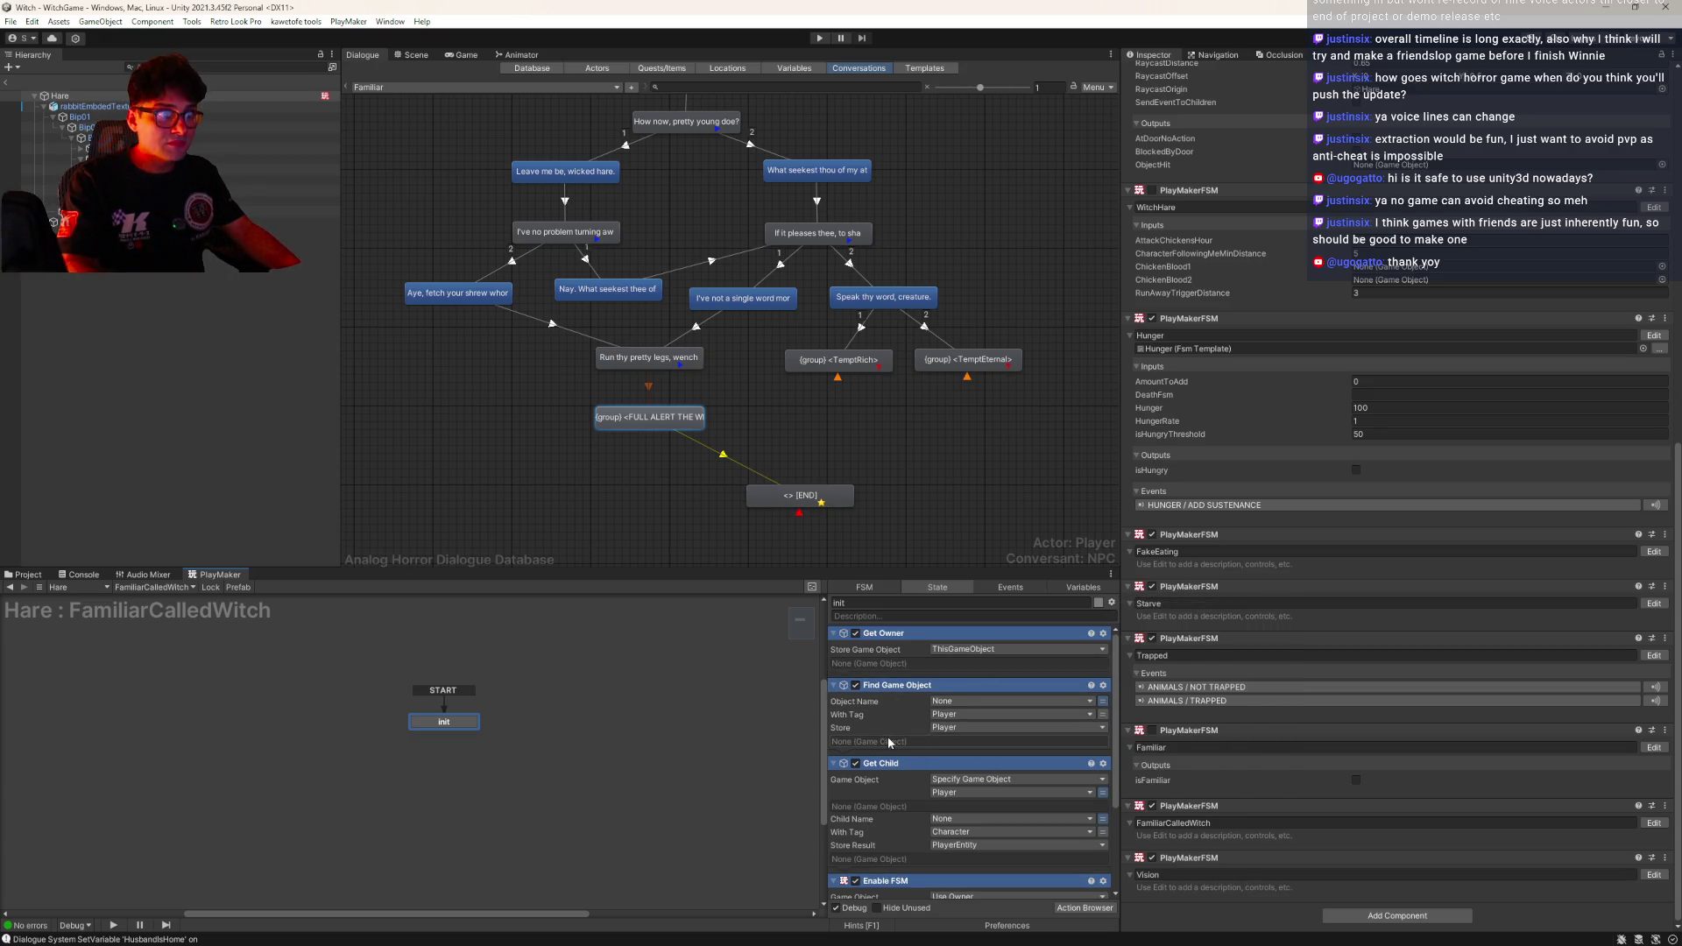
scroll(888, 743, "down", 3)
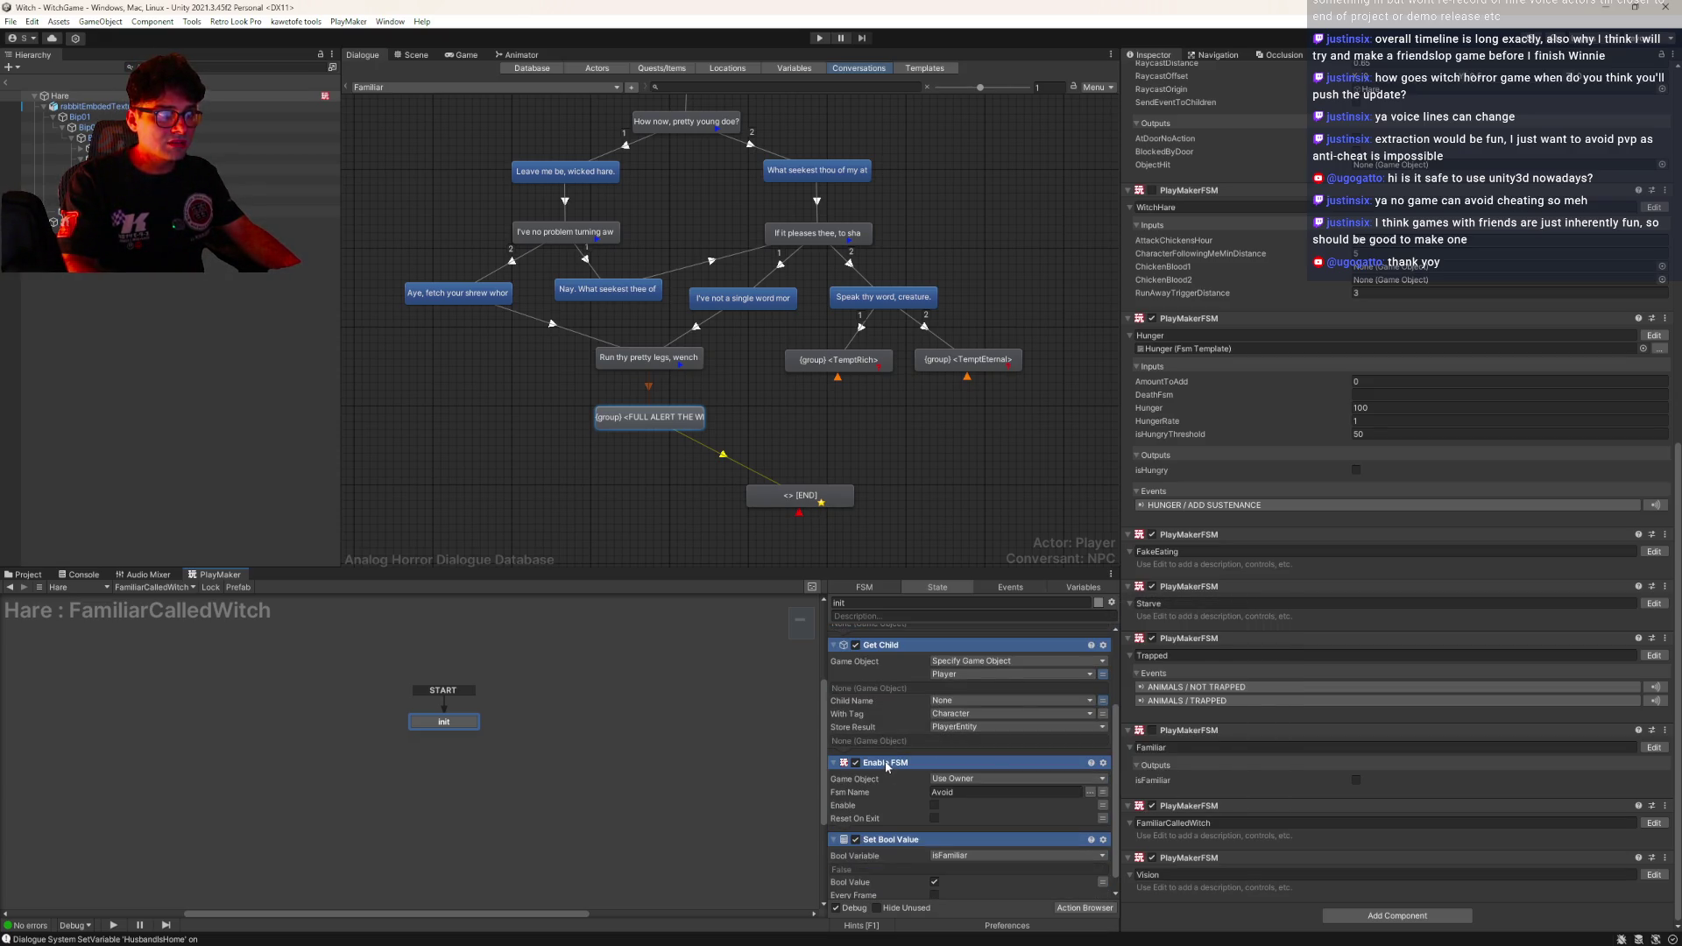
left_click(889, 764)
key("Delete")
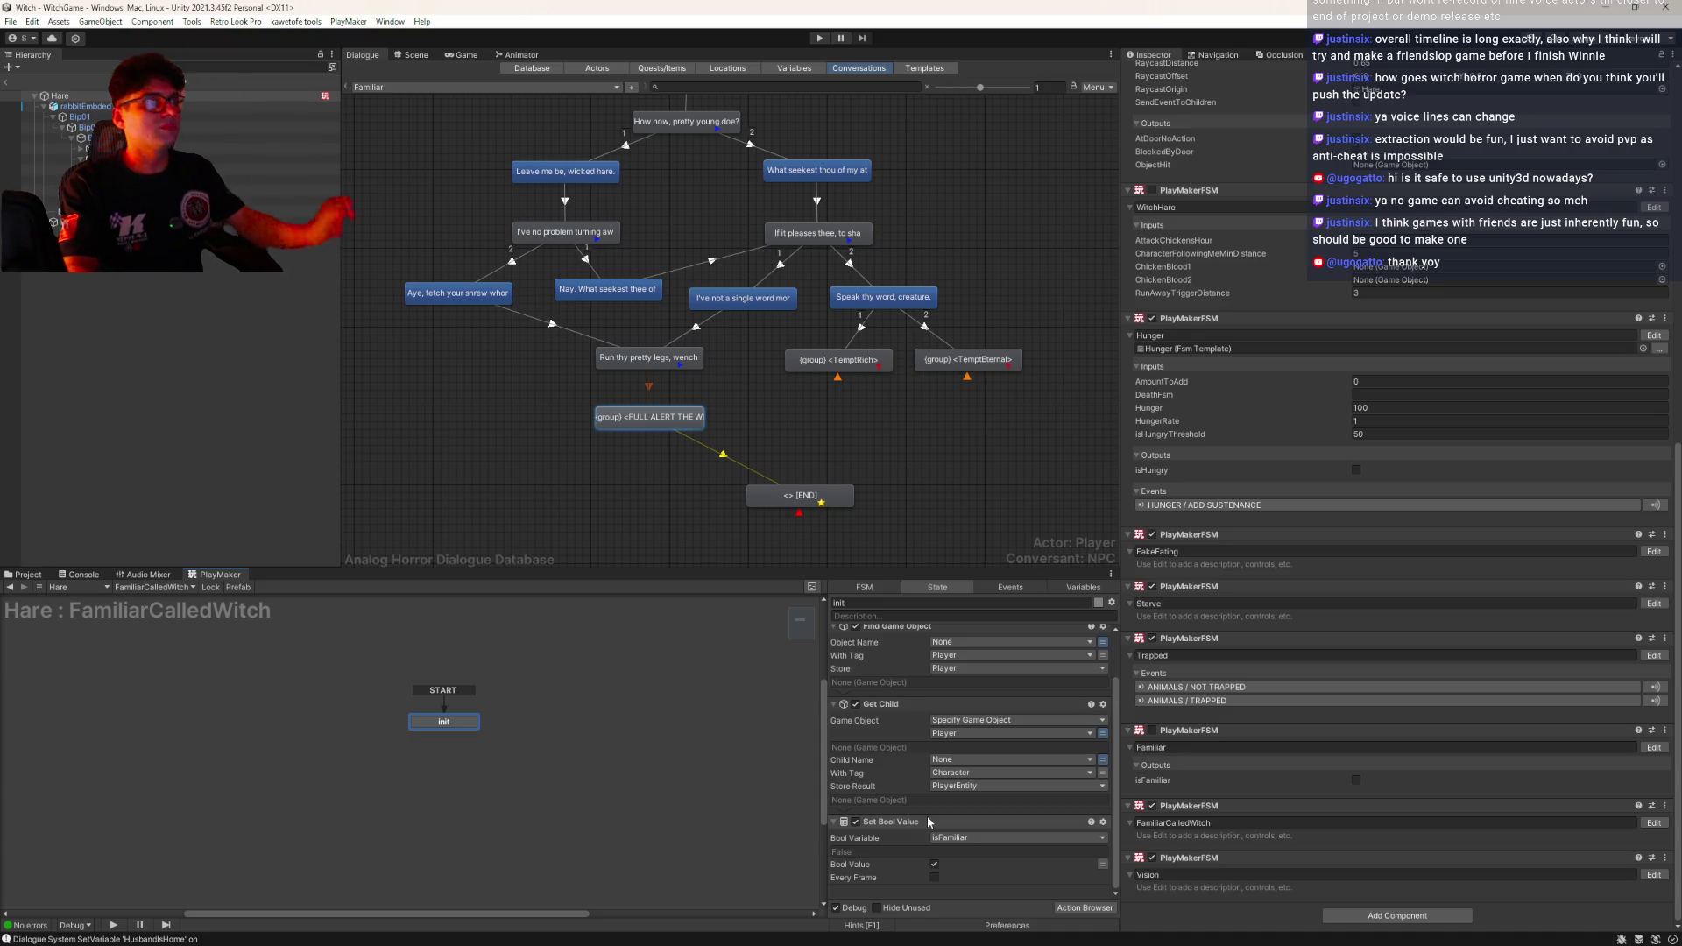
left_click(907, 824)
key("Delete")
Delete the isFamiliar variable and add a new state following init
left_click(1076, 589)
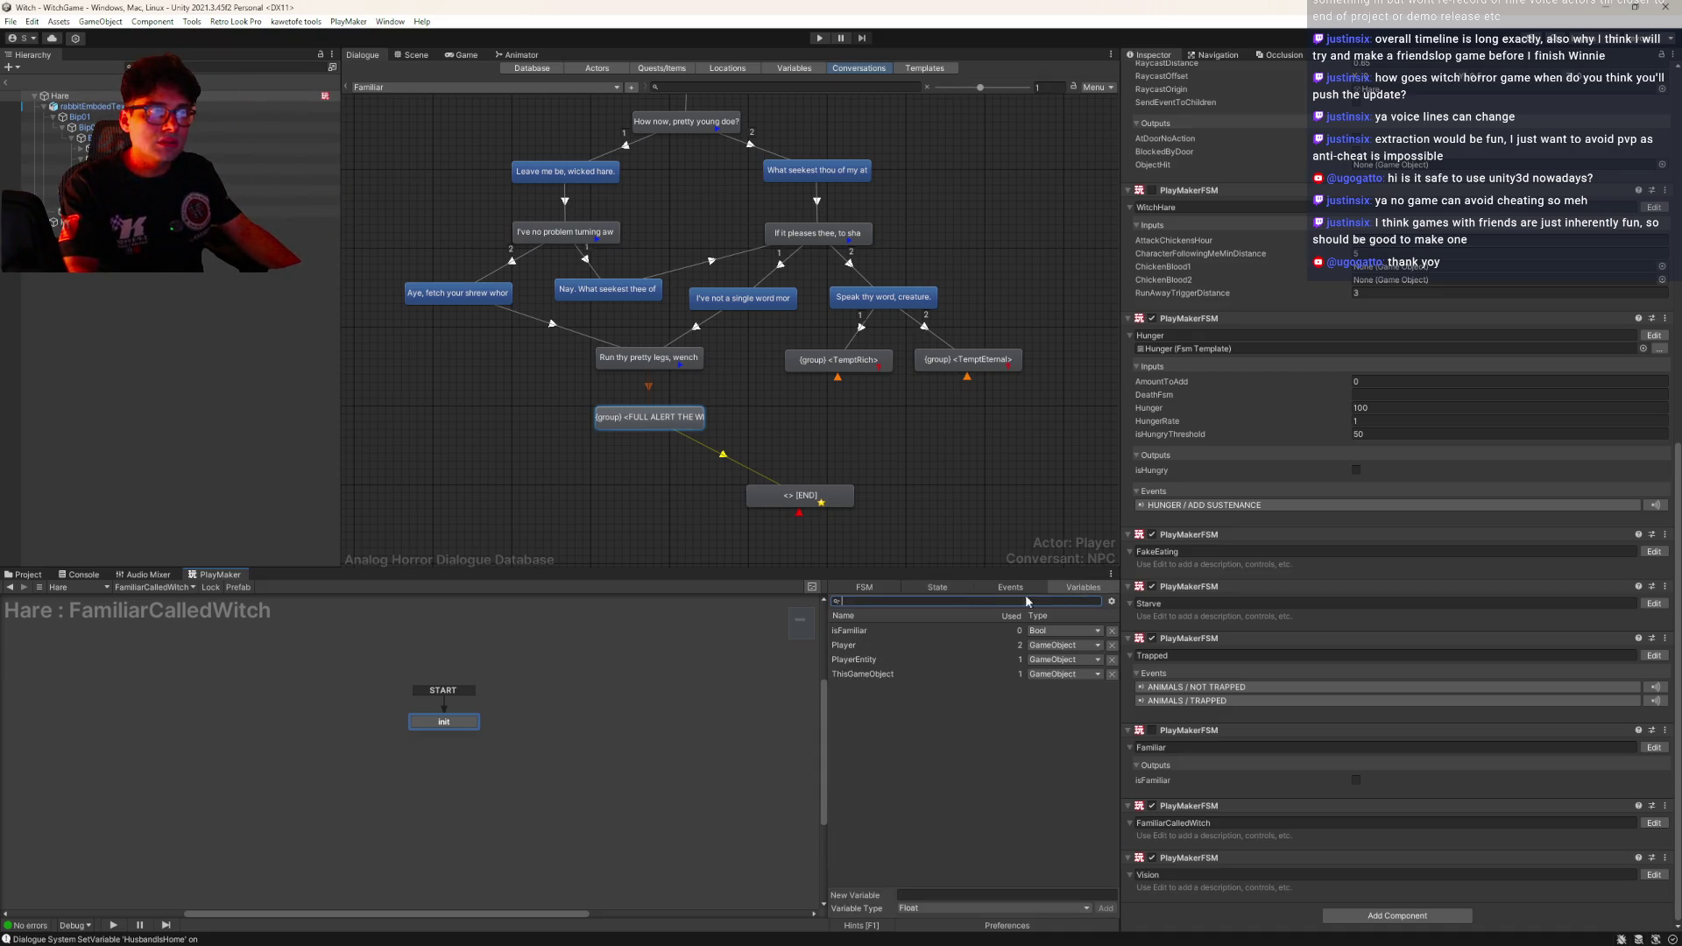
left_click(855, 632)
left_click(1112, 631)
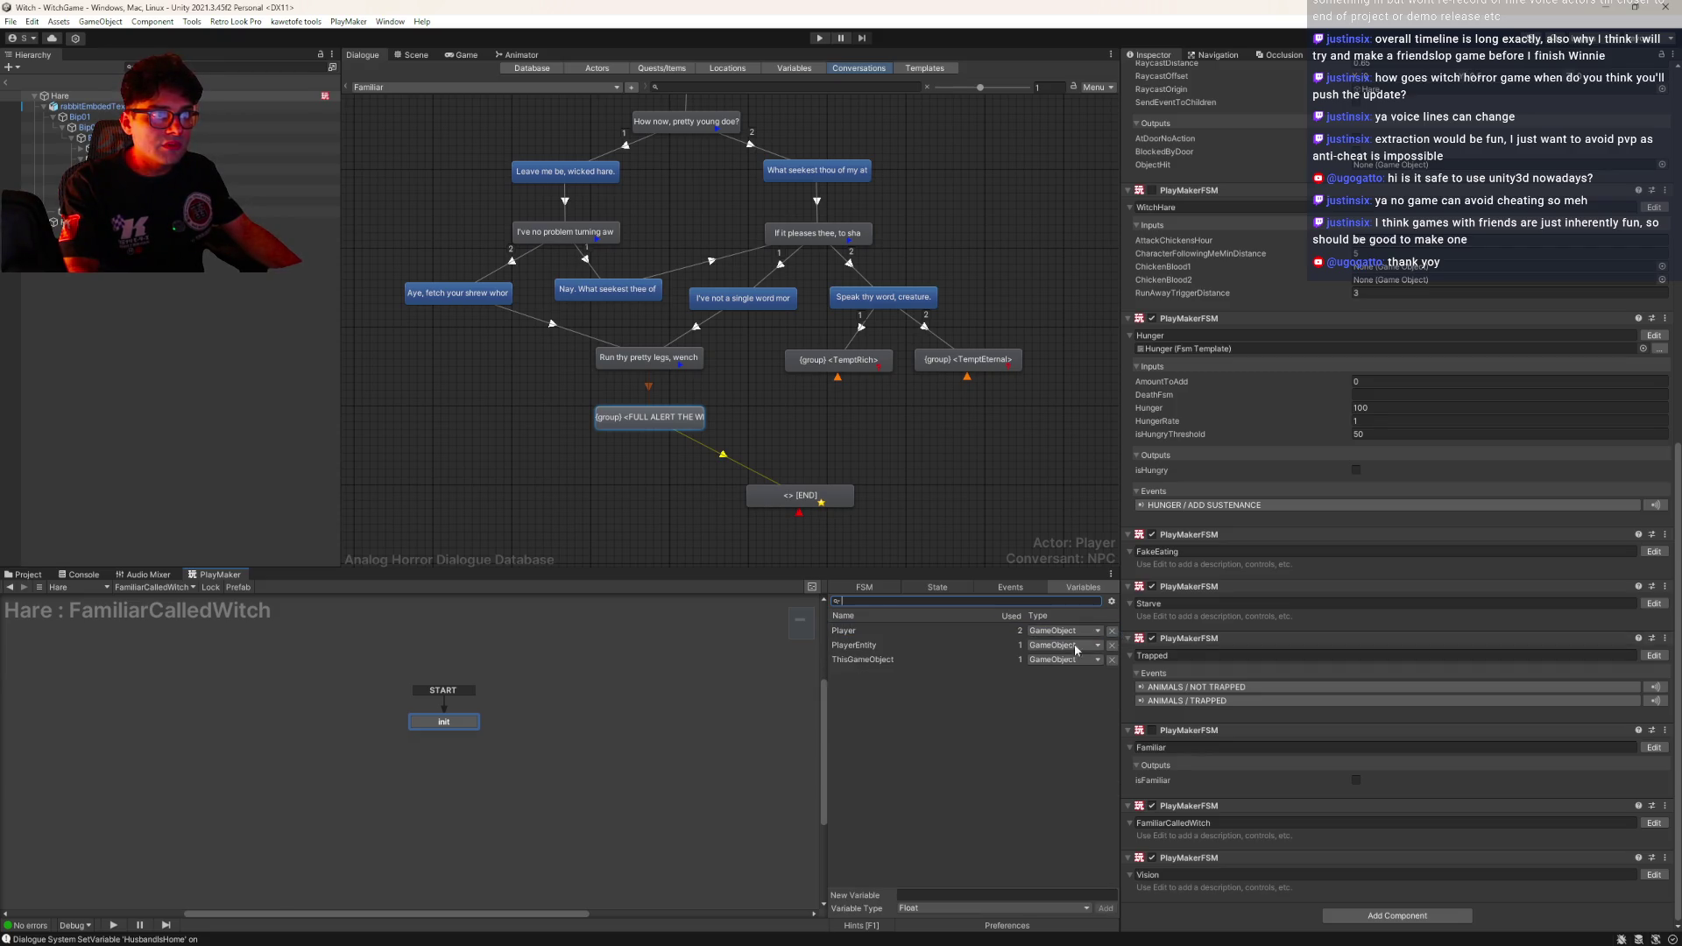
left_click(922, 591)
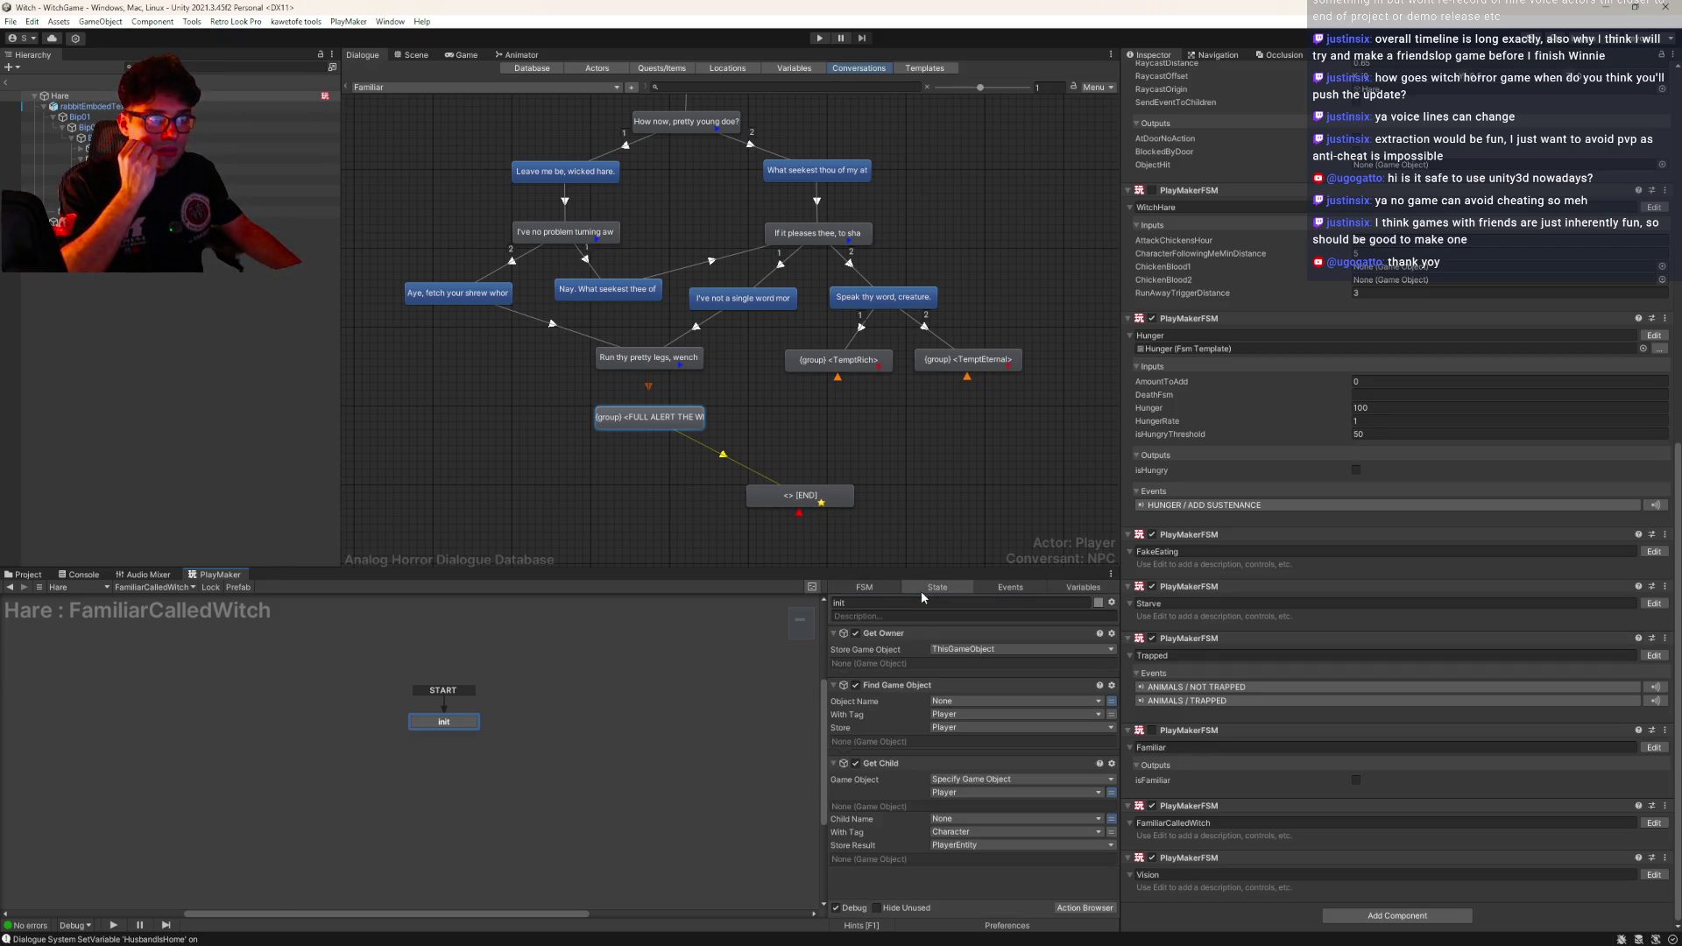
left_click(456, 750, "ctrl")
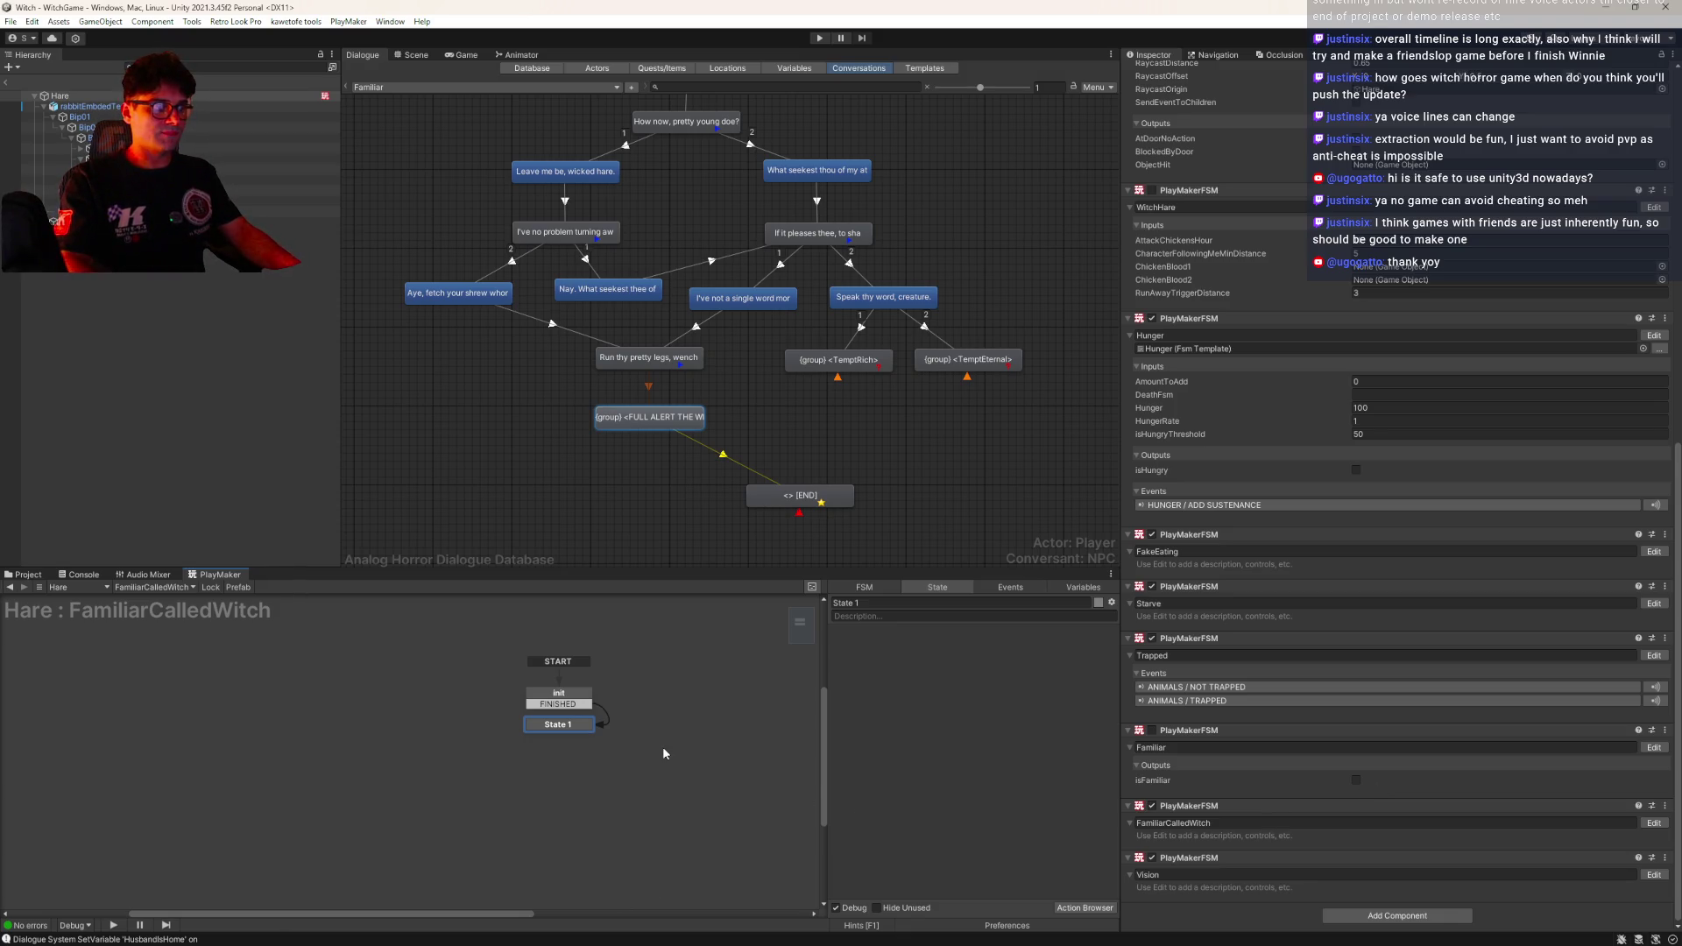
Add an Fsm Bool Test to State 1 that checks the Trapped FSM's isTrapped bool
double_click(968, 724)
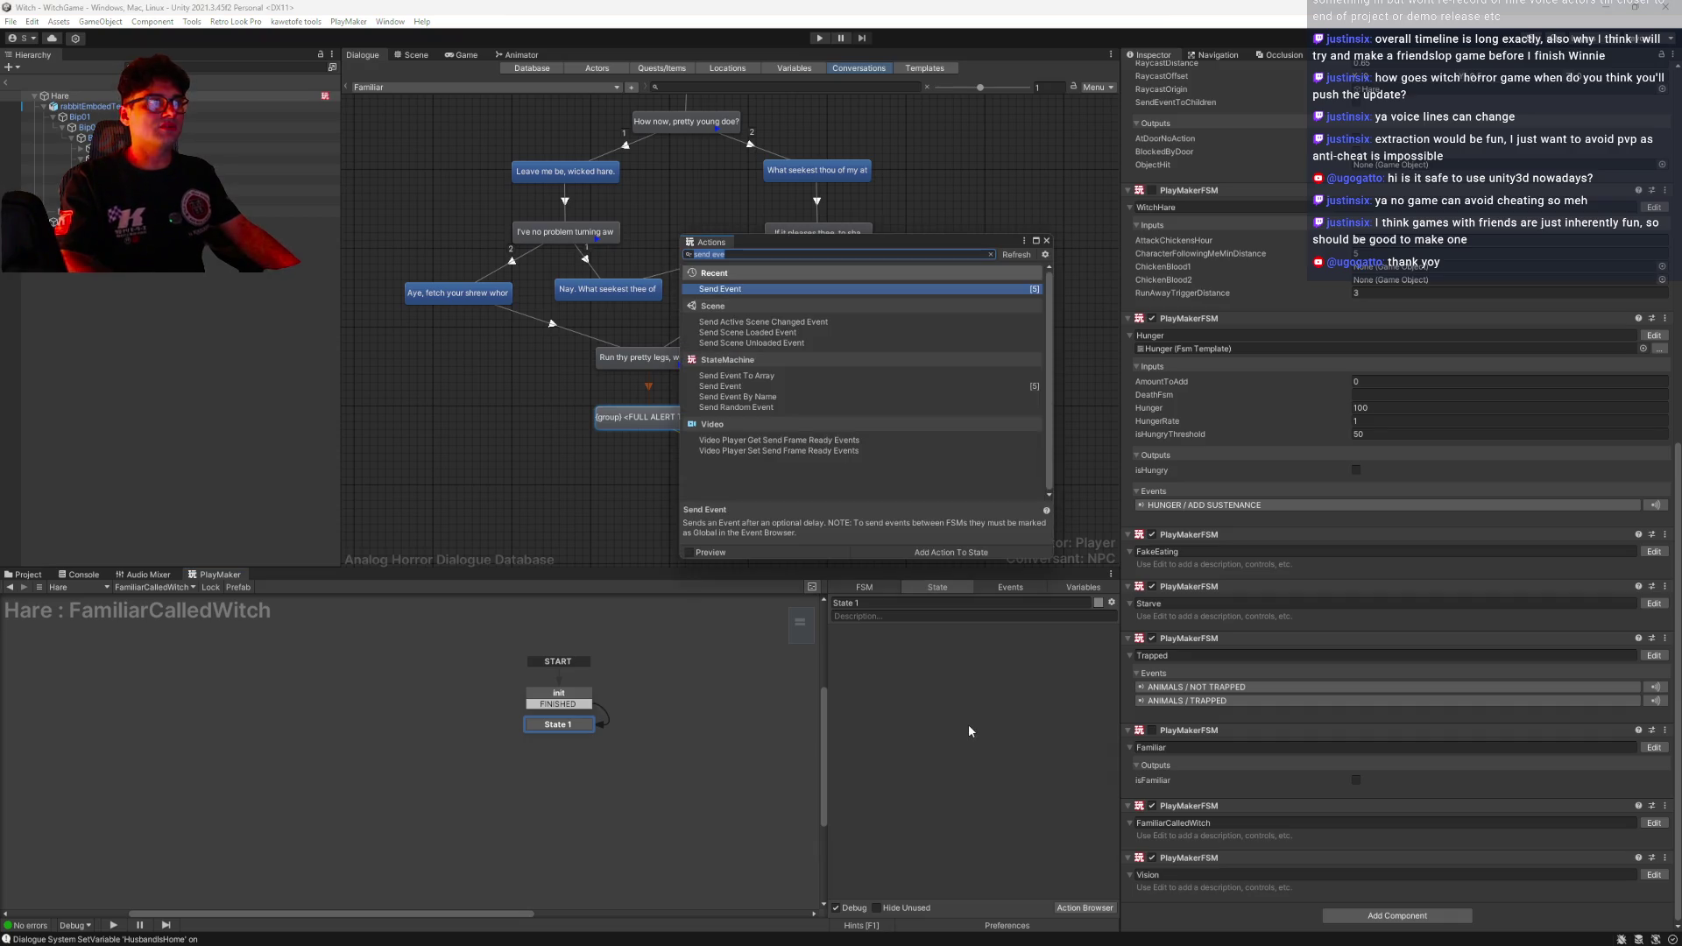
type("fsm boo")
key("Return")
left_click(1099, 664)
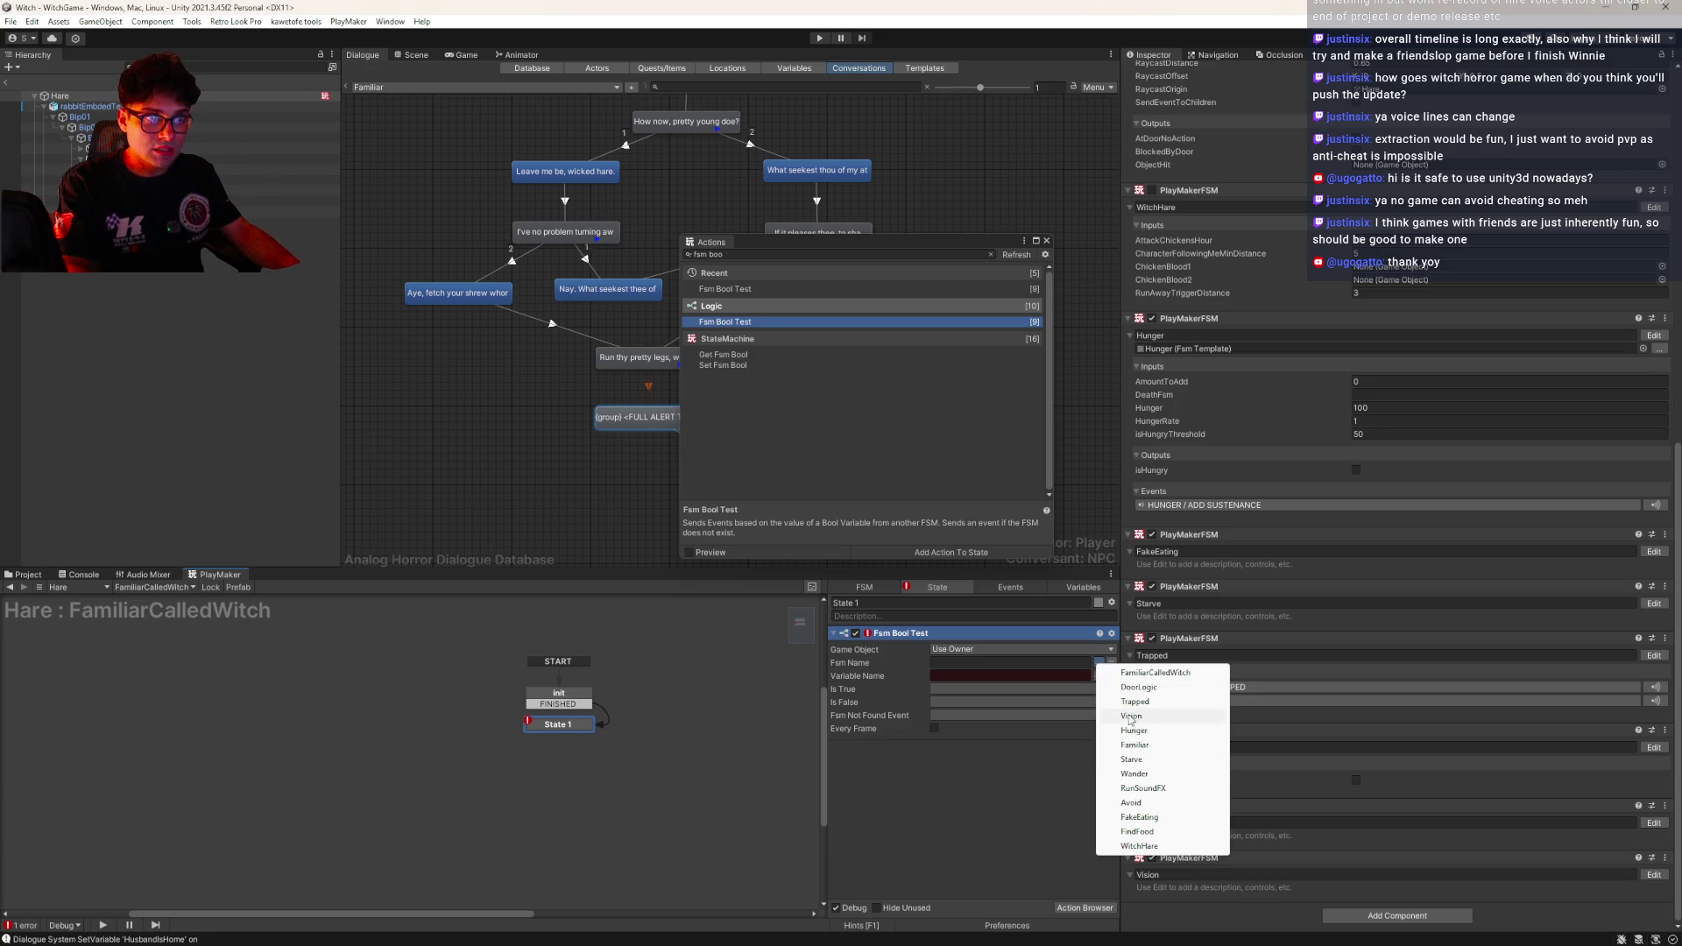
left_click(1175, 702)
left_click(1101, 679)
left_click(1156, 684)
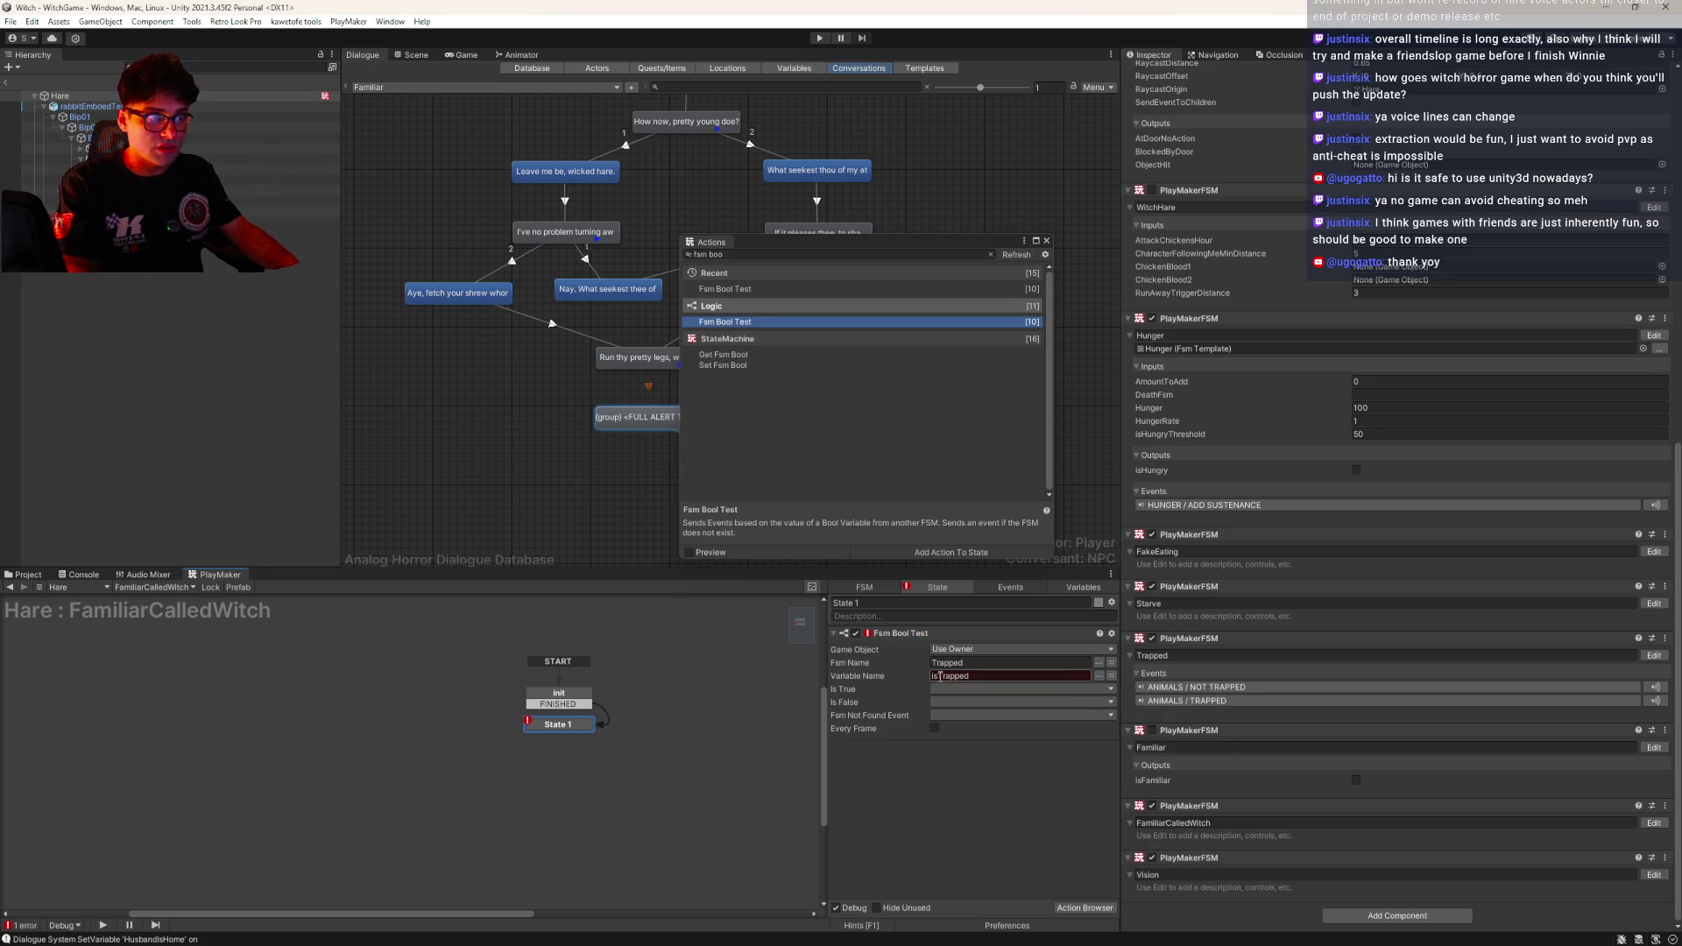
Make the test send YES when isTrapped is true and NO when false
left_click(939, 690)
mouse_move(997, 743)
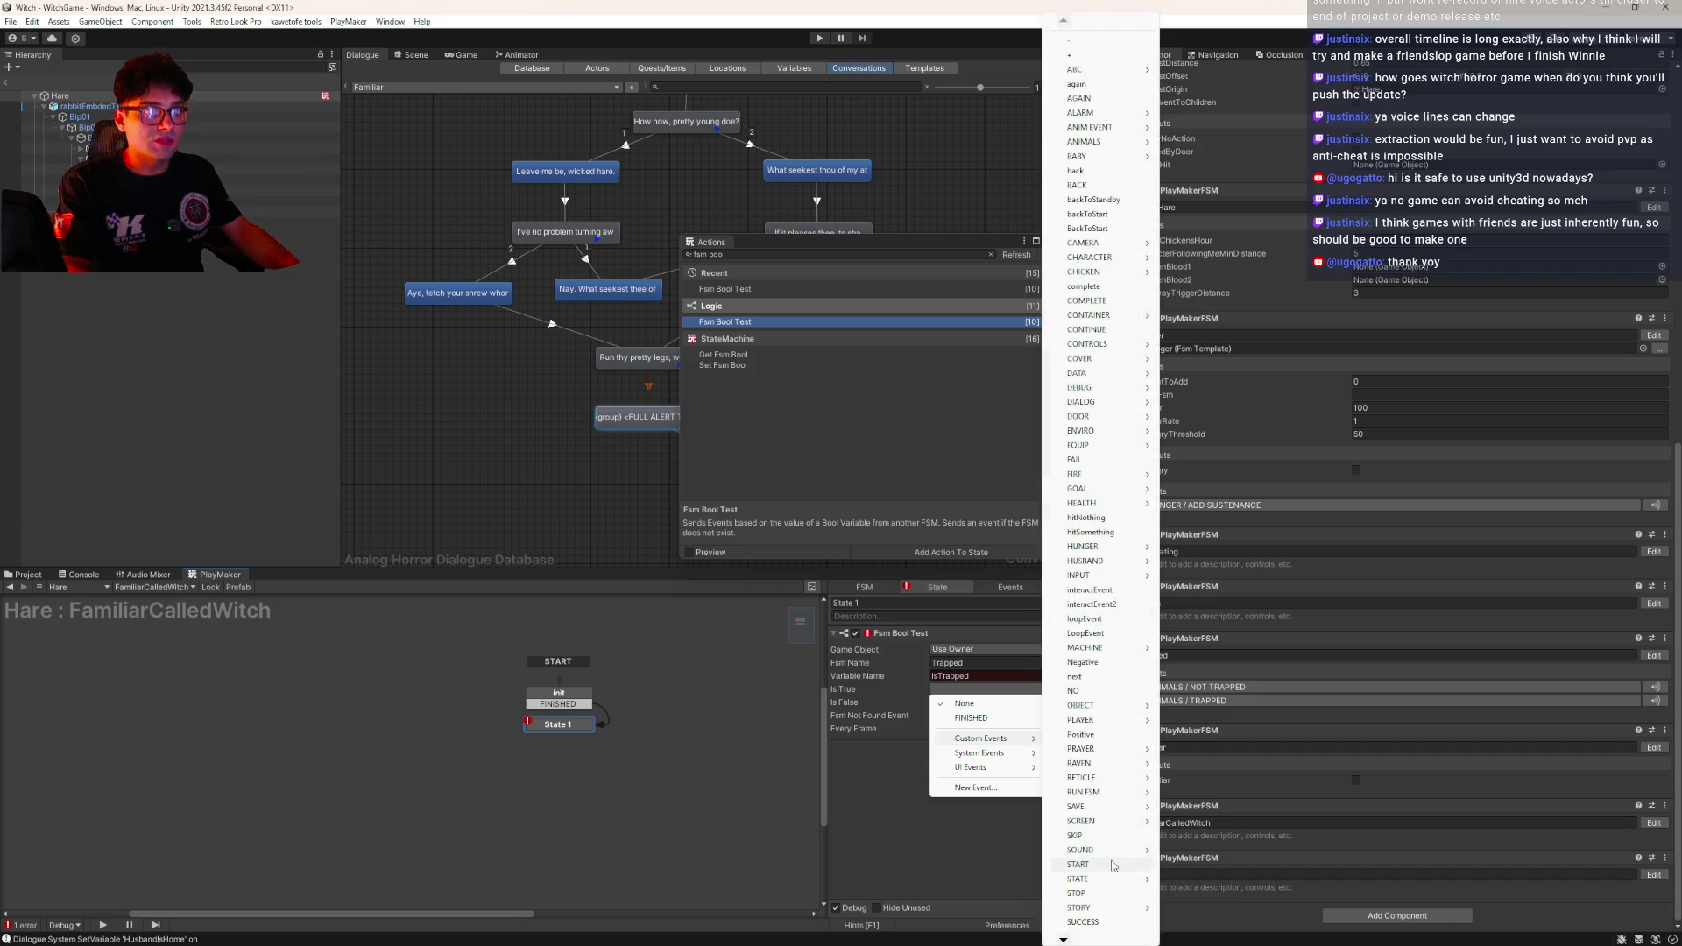
left_click(1101, 692)
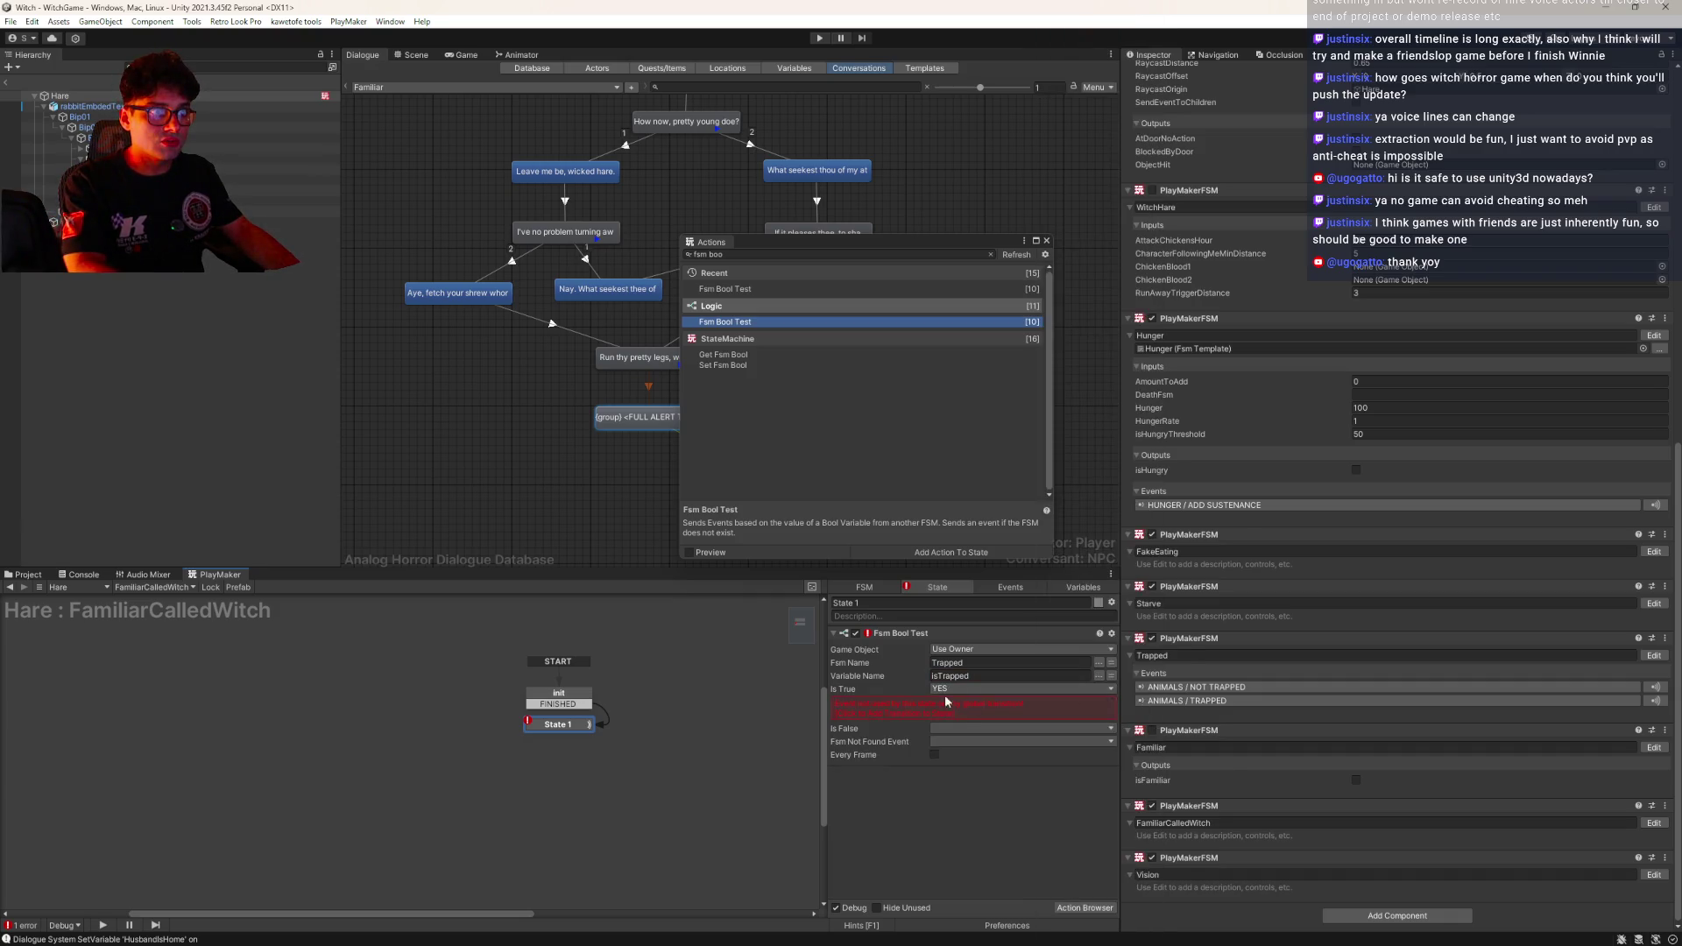
left_click(937, 704)
mouse_move(969, 770)
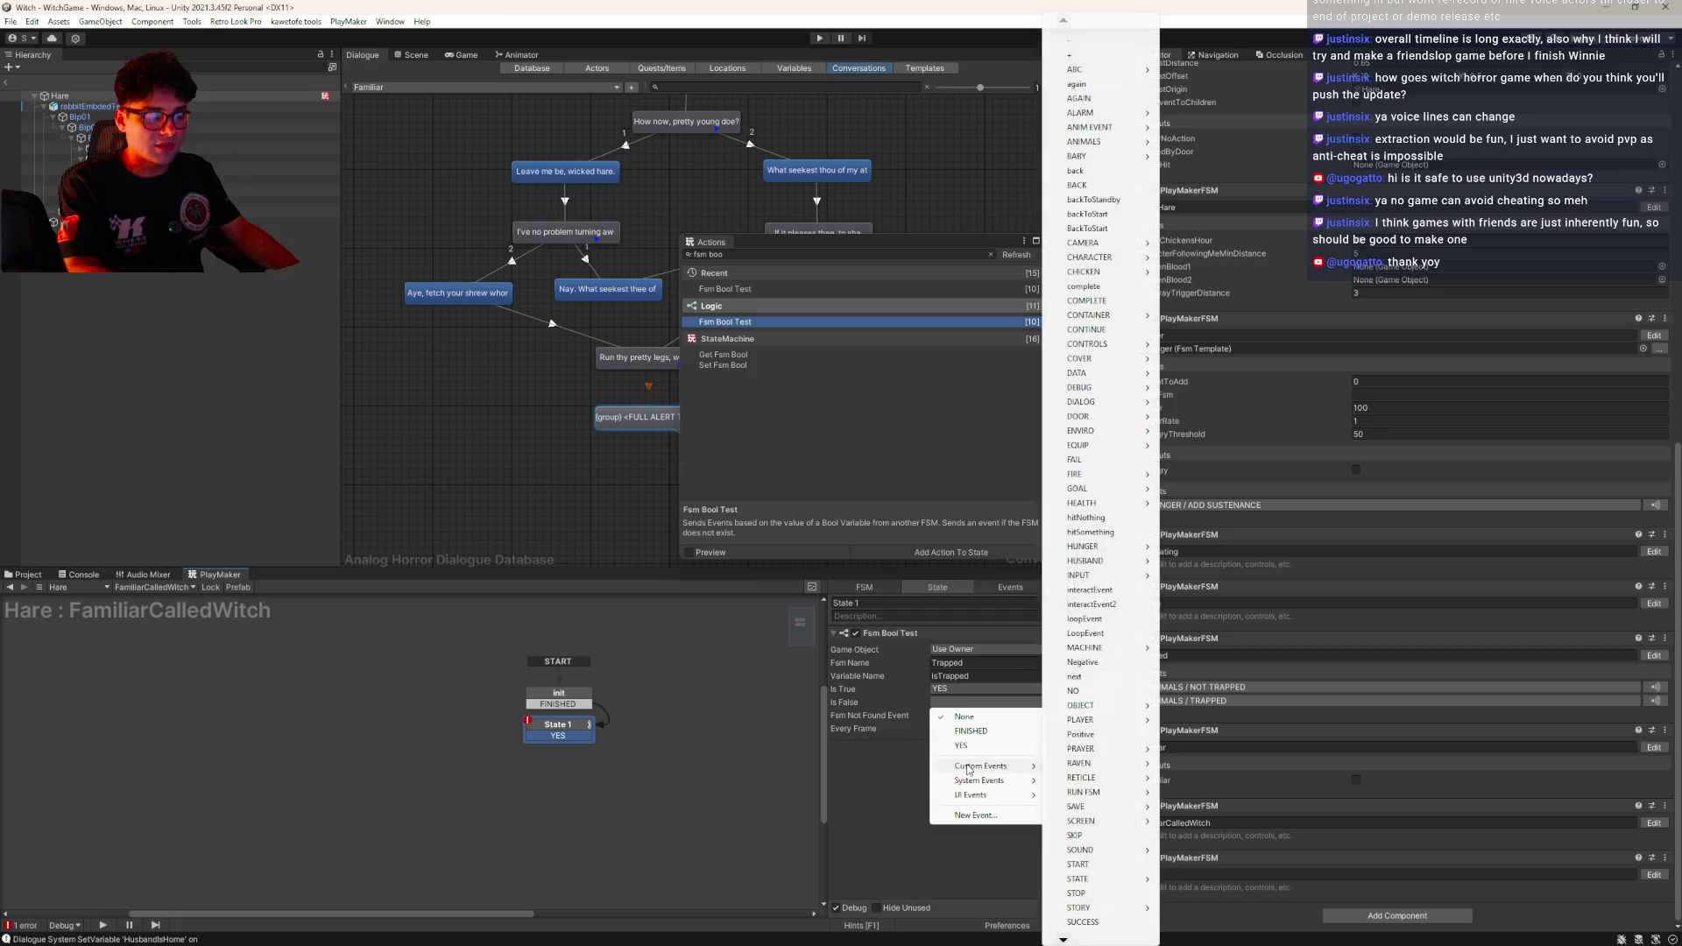
left_click(1073, 692)
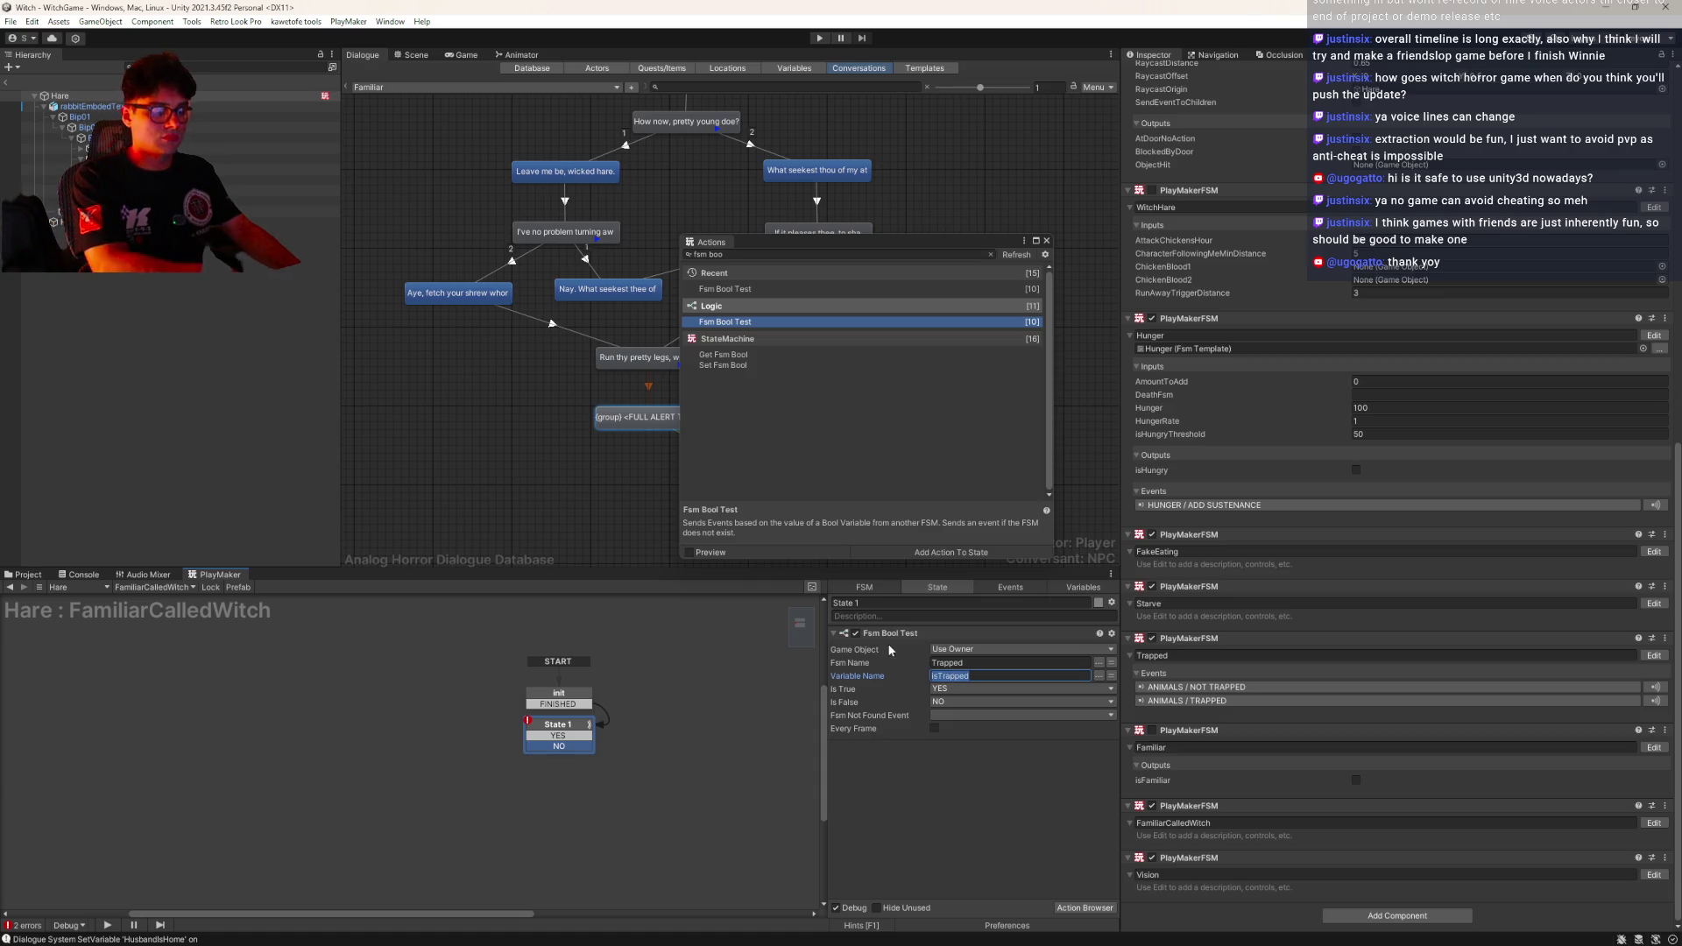
Rename State 1 to isTrapped?
left_click(871, 609)
left_click(871, 603)
type("isTrapped?")
key("Return")
Drag the YES transition out to create a new state
left_click(587, 737)
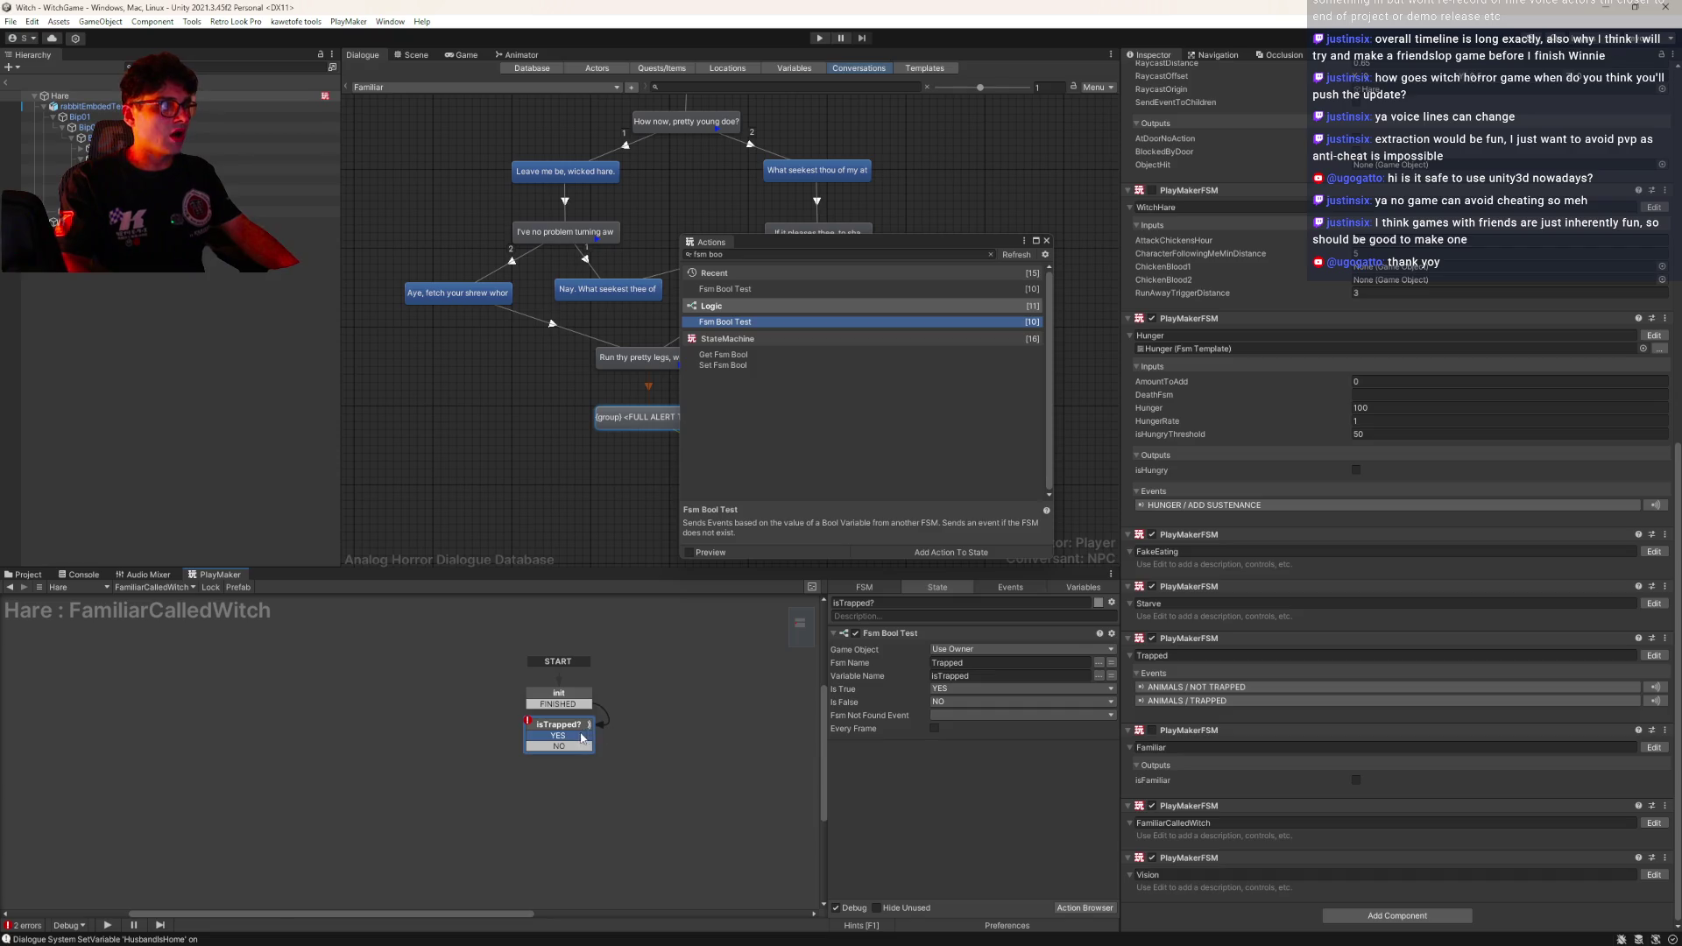
left_click_drag(585, 739, 654, 732)
left_click(903, 605)
Name the YES state CALL FOR WITCH FROM HERE and lead NO to a new START WITCH CALL state
type("CALL FOR WITCH FROM")
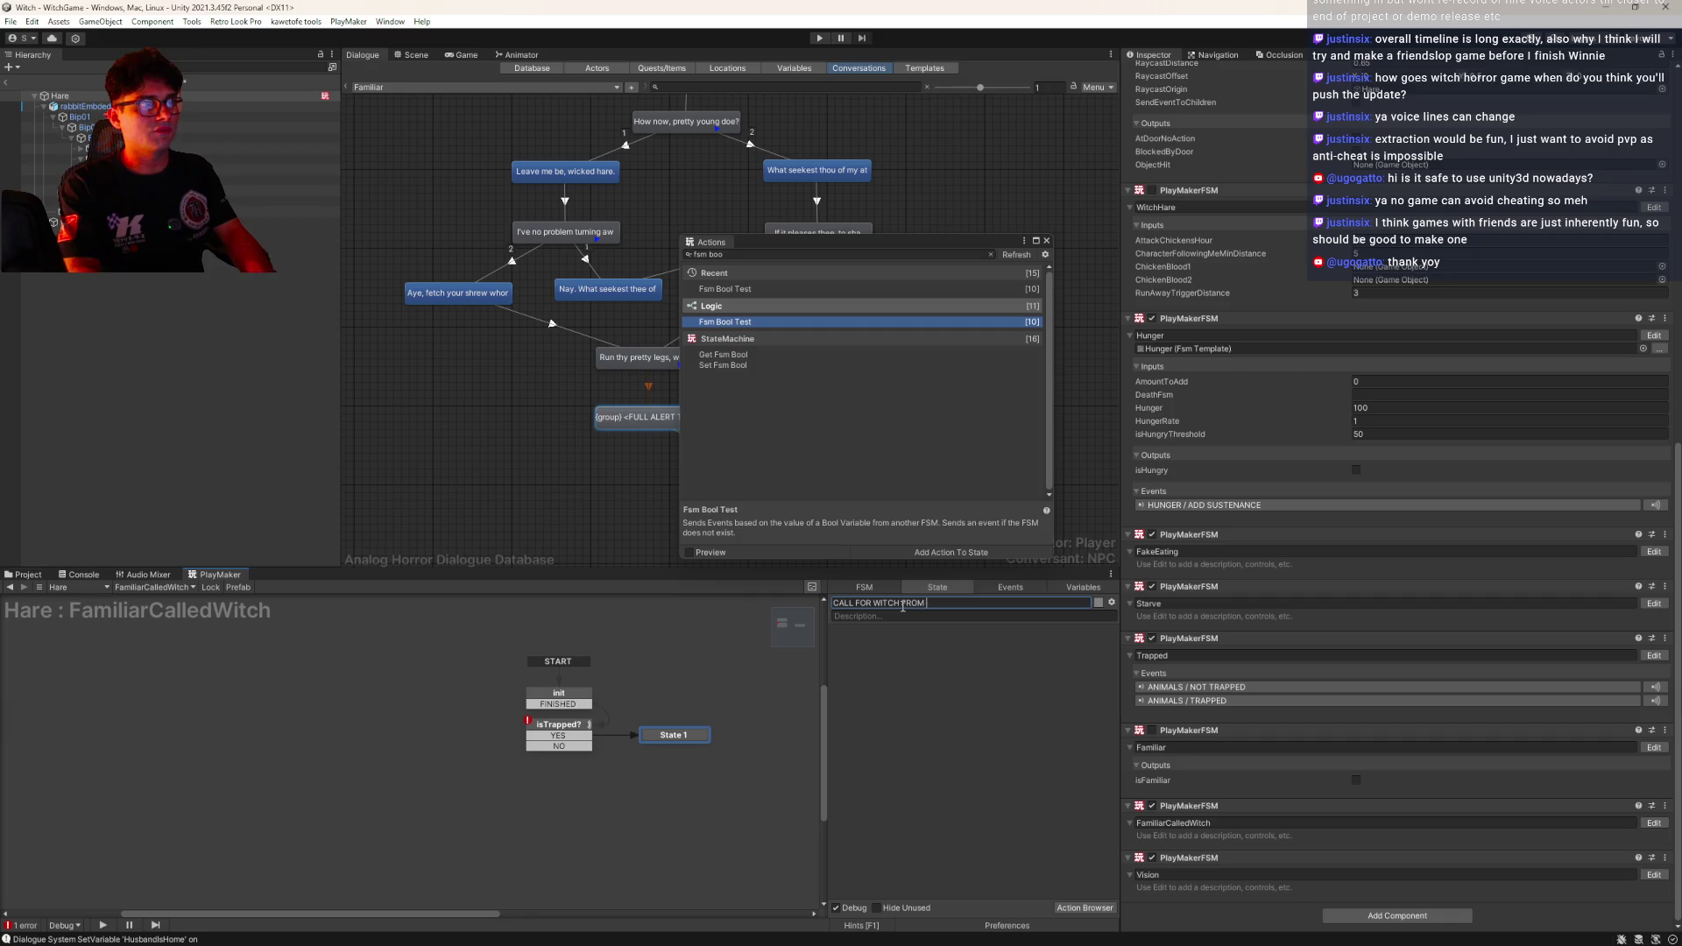
type(" HERE")
left_click(557, 747)
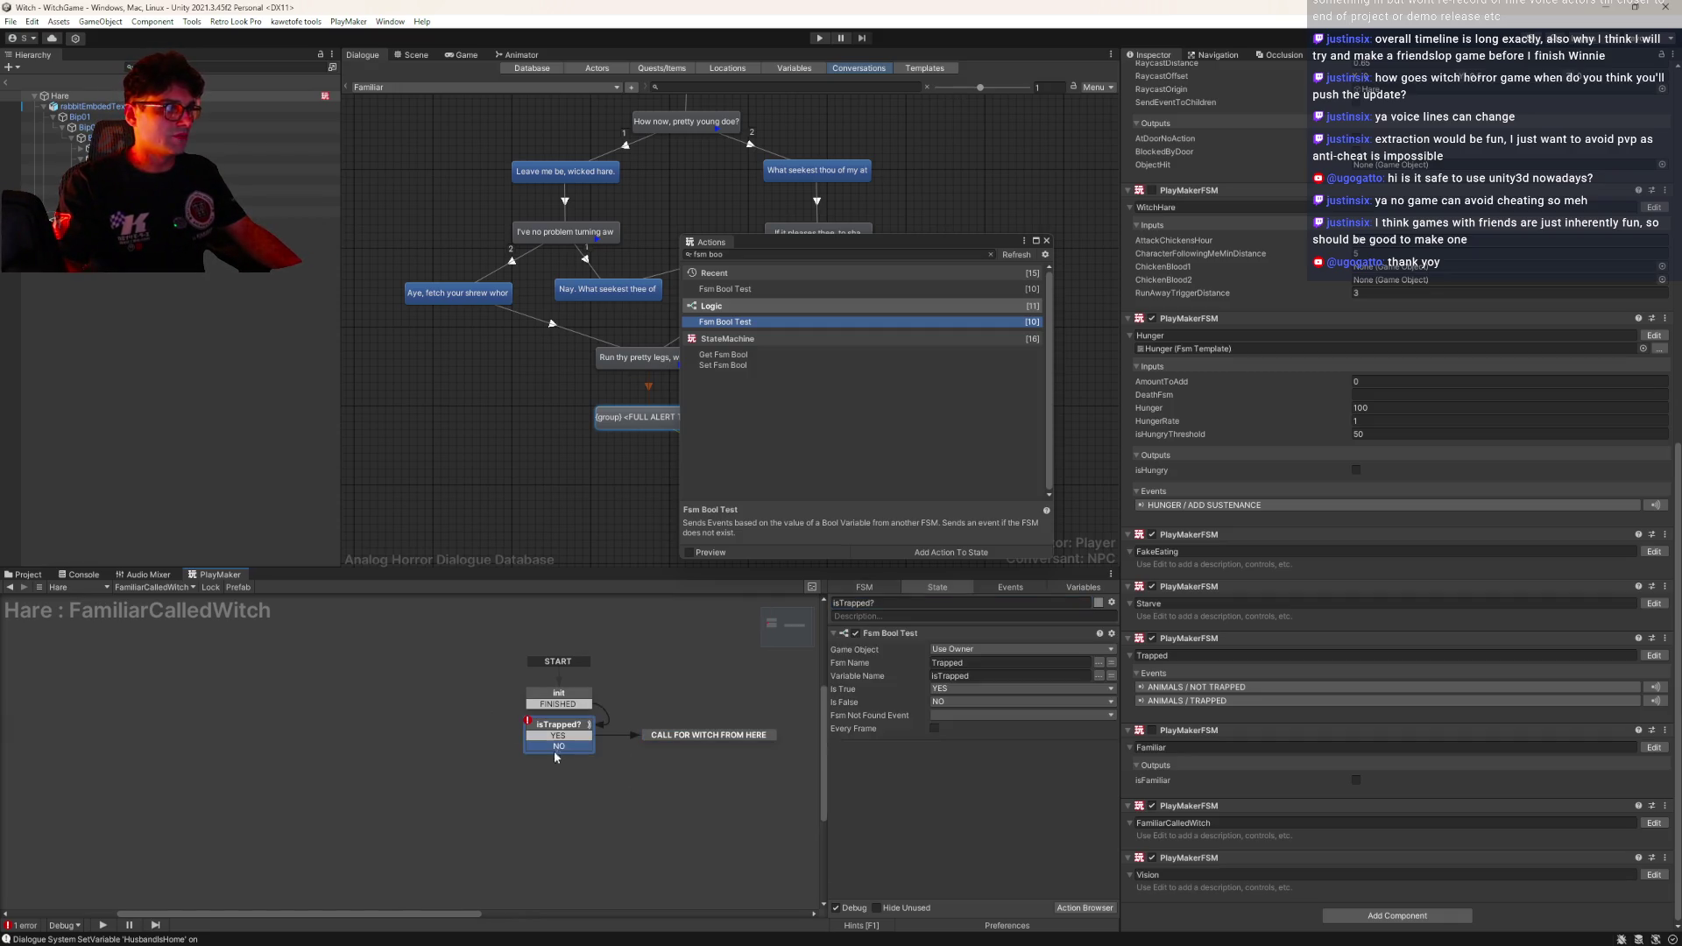
left_click_drag(558, 752, 559, 777)
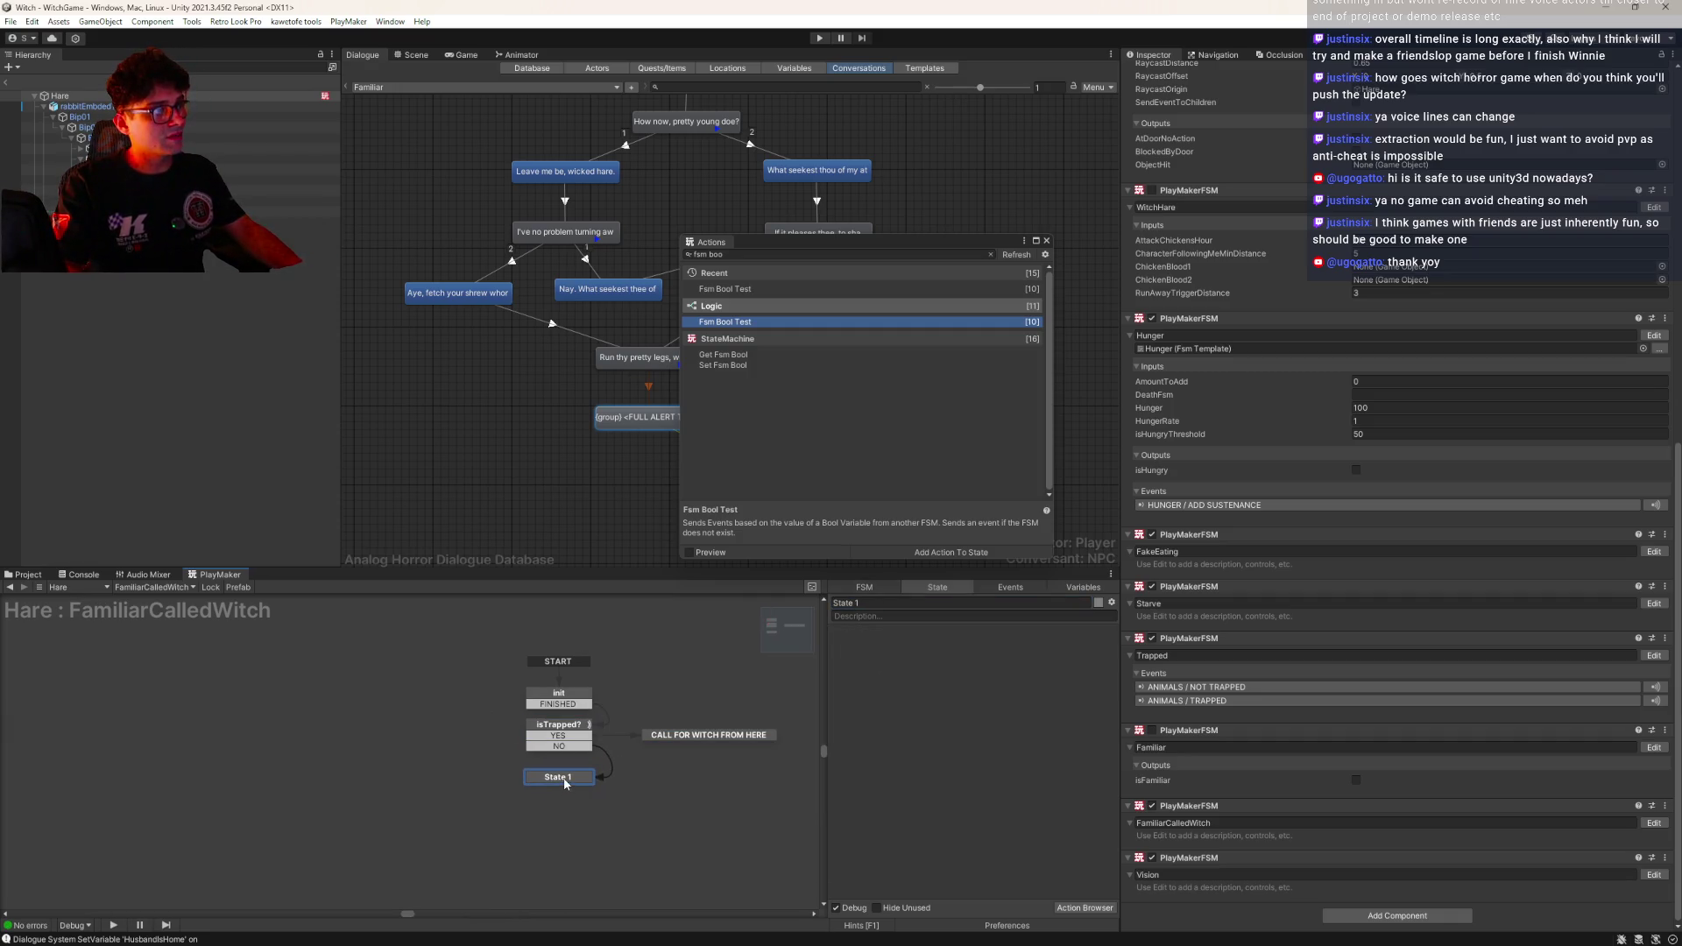
left_click(900, 602)
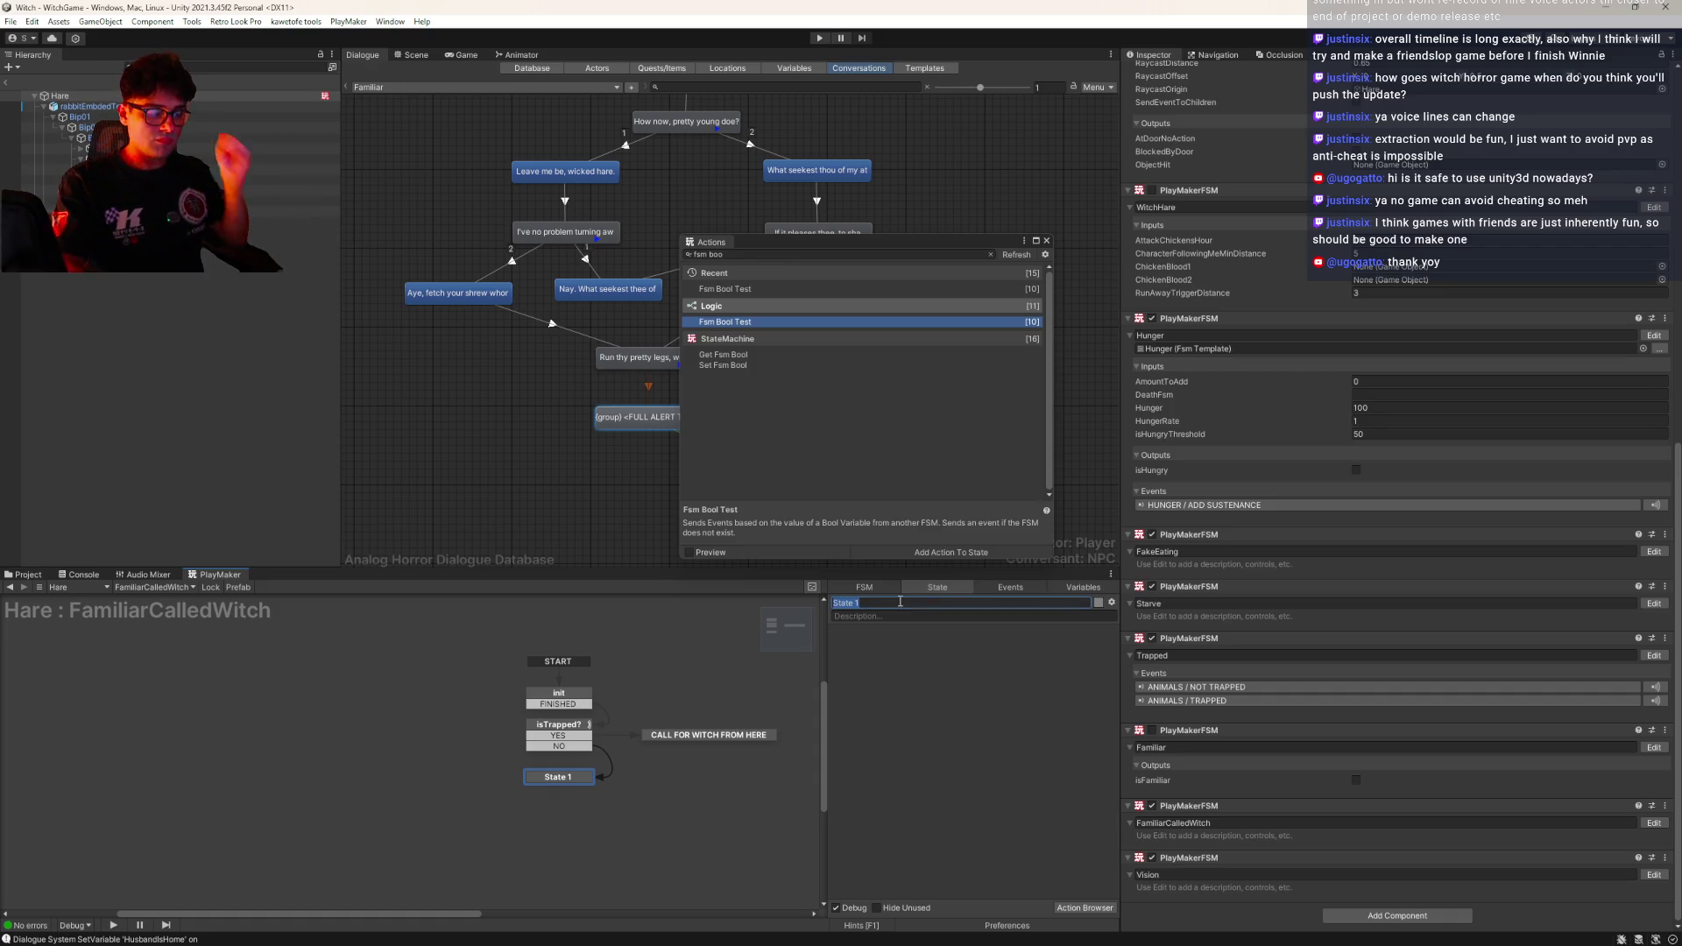
type("S")
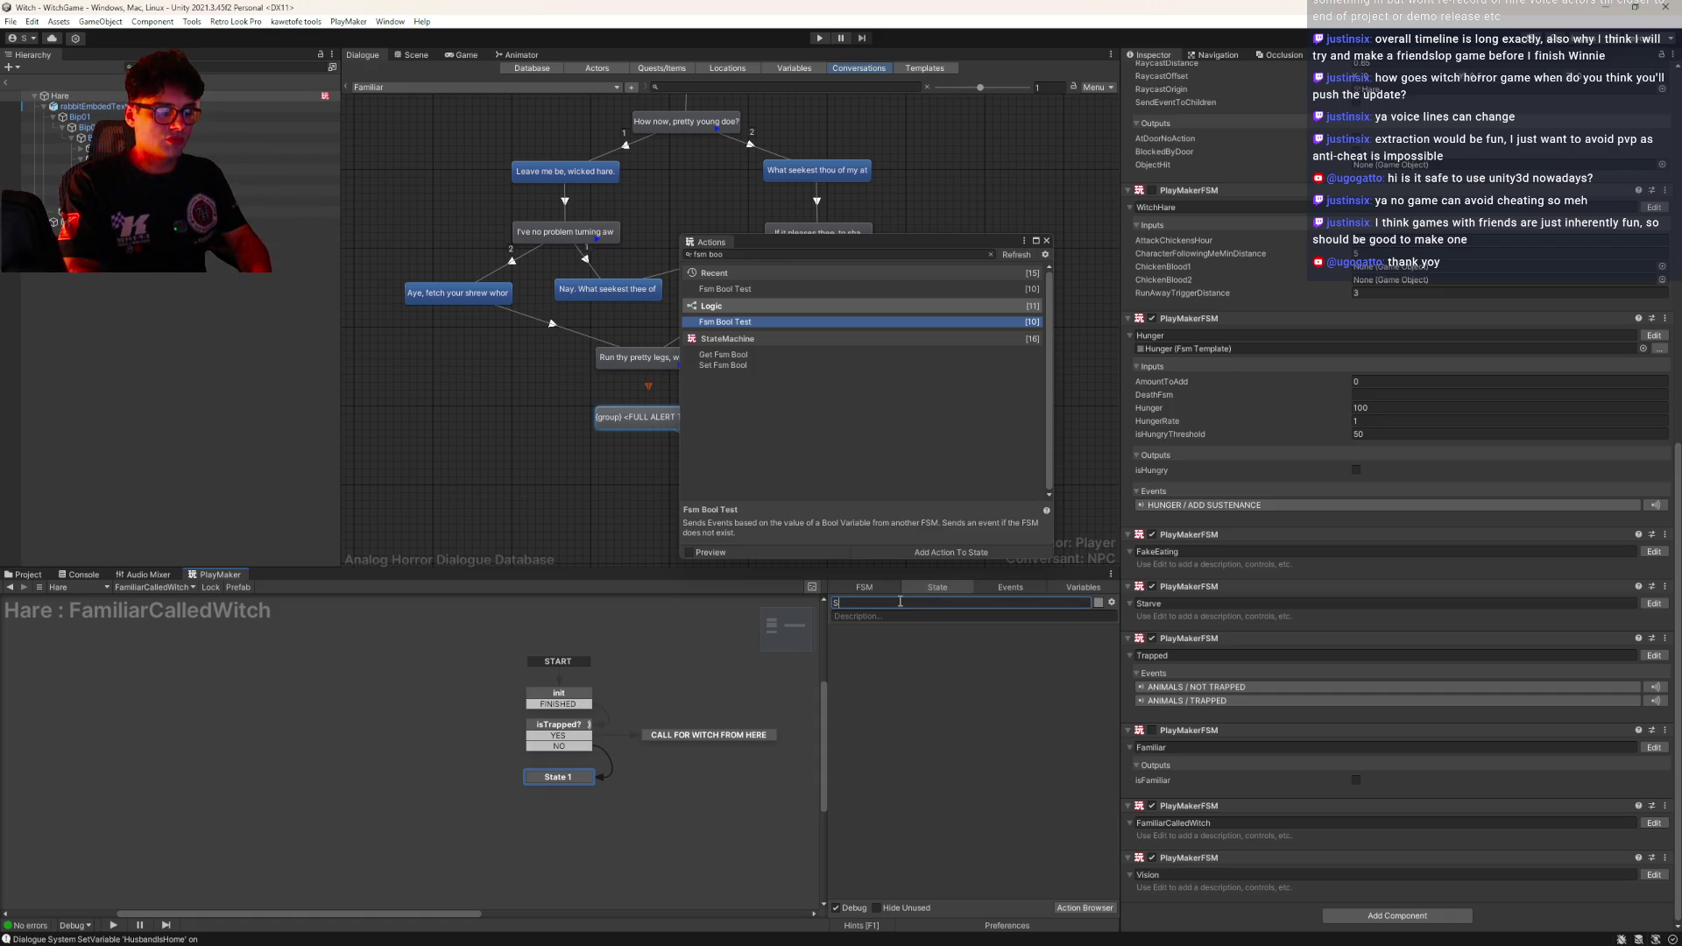
type("TART WITCH CALL")
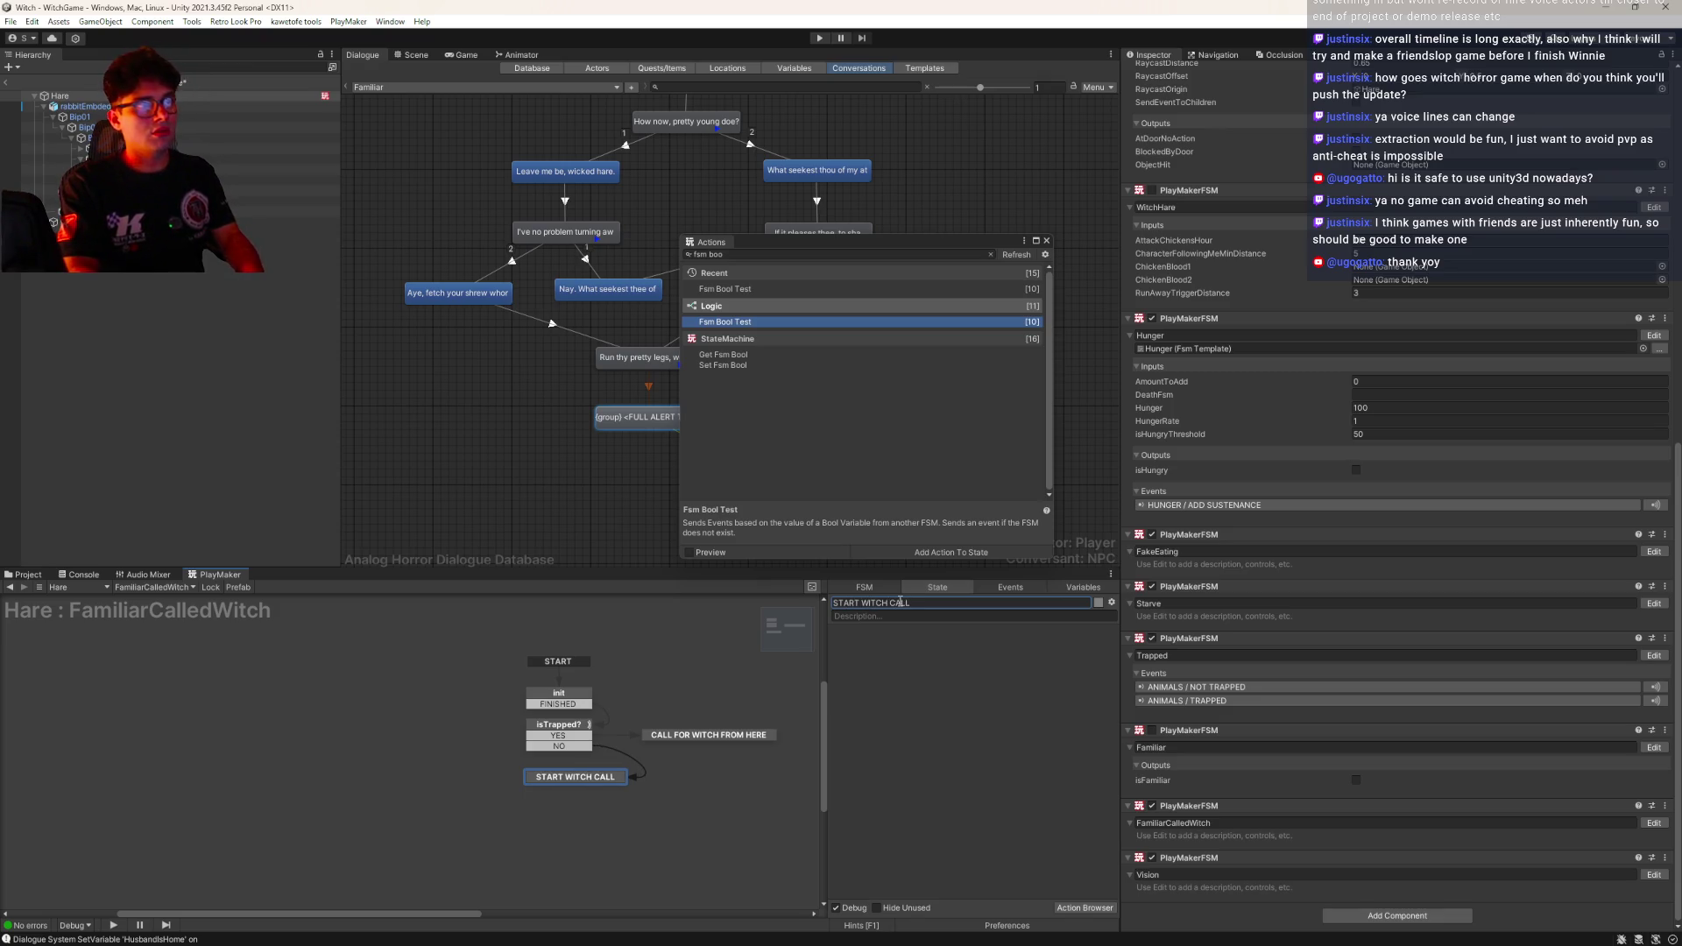
Give START WITCH CALL a FINISHED transition leading to a new Stay near player state
left_click(568, 778)
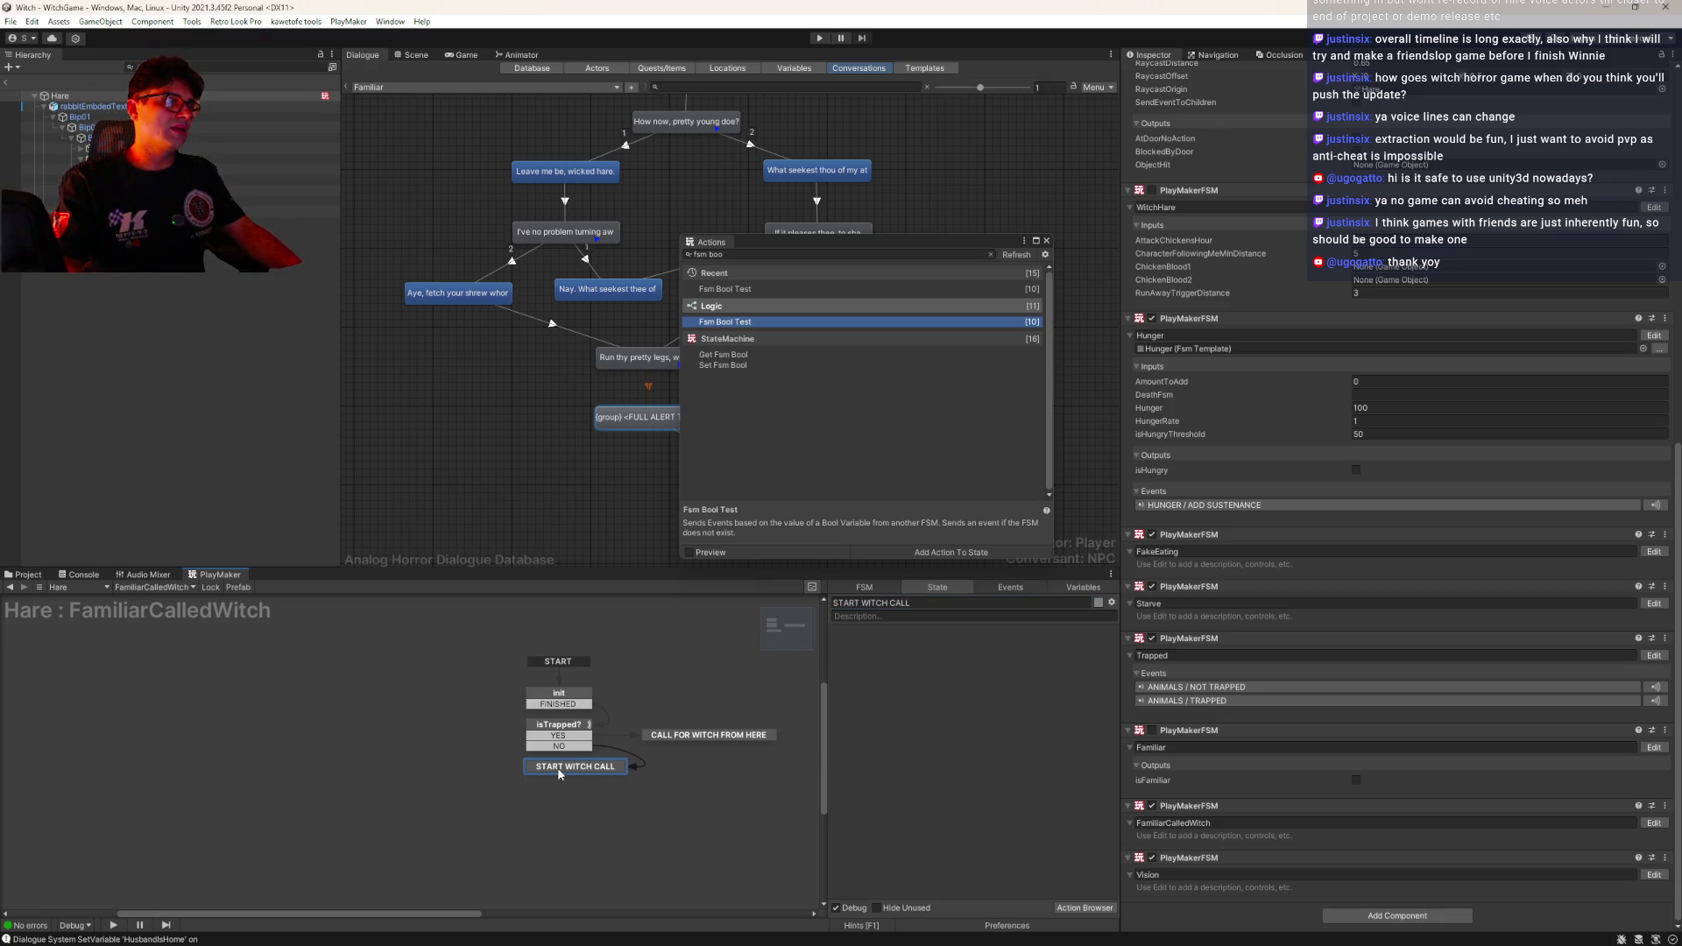
mouse_move(574, 779)
left_mouse_down()
mouse_move(580, 803)
mouse_move(535, 807)
left_mouse_up()
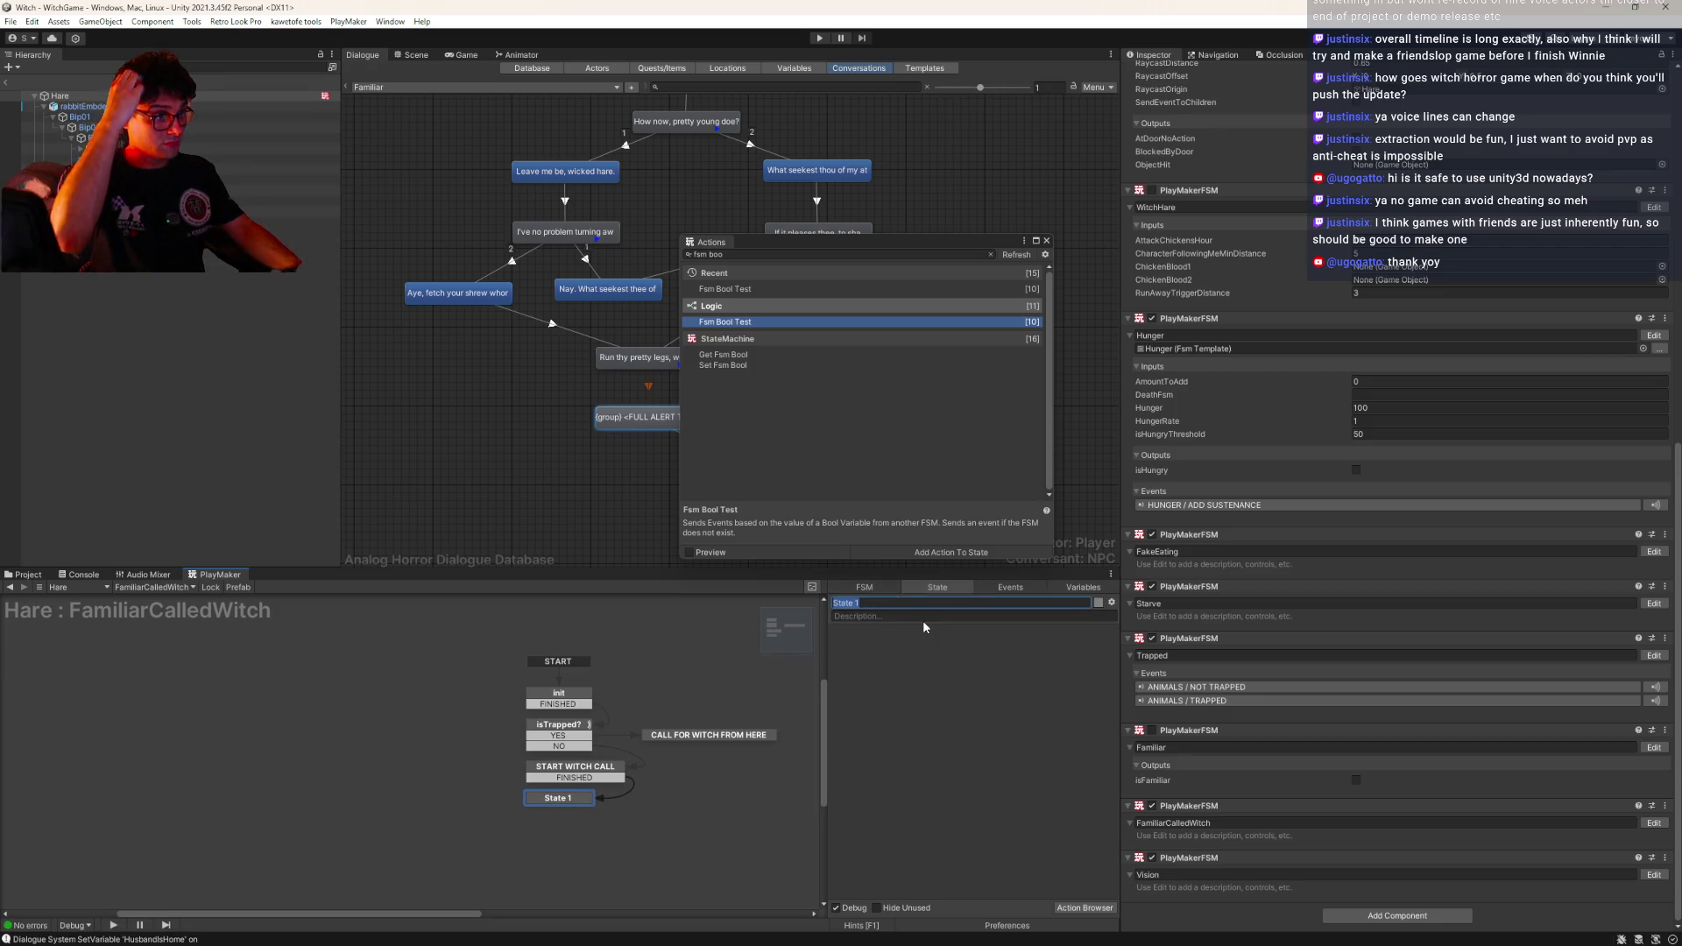
type("Stay near")
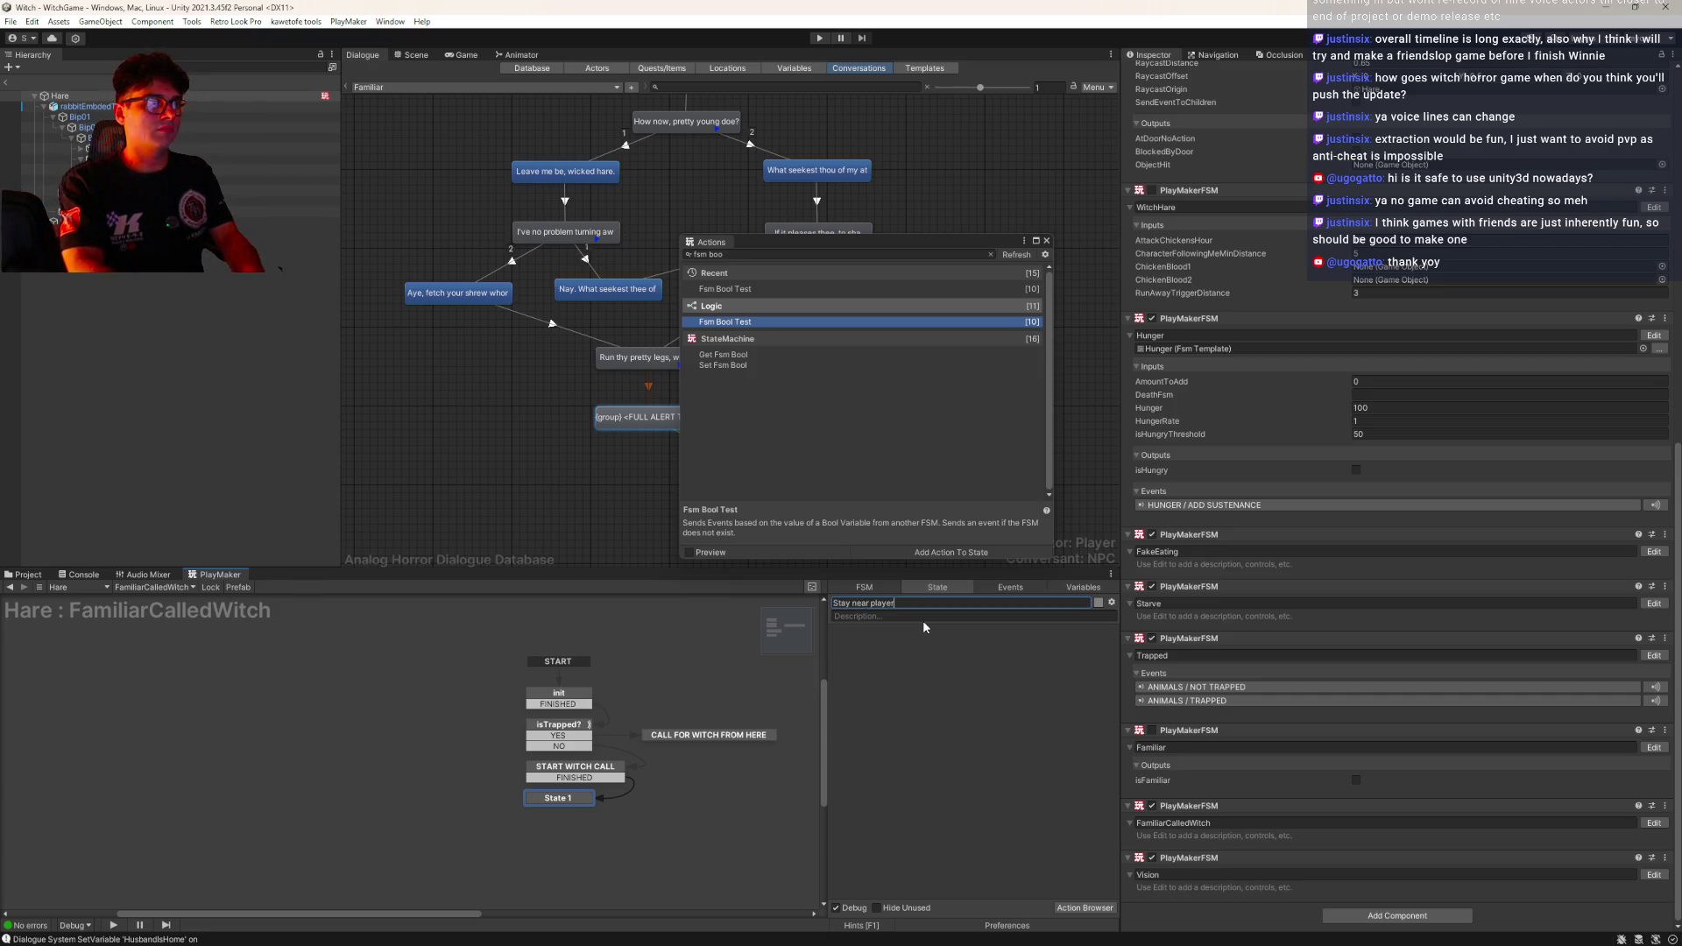
key("Return")
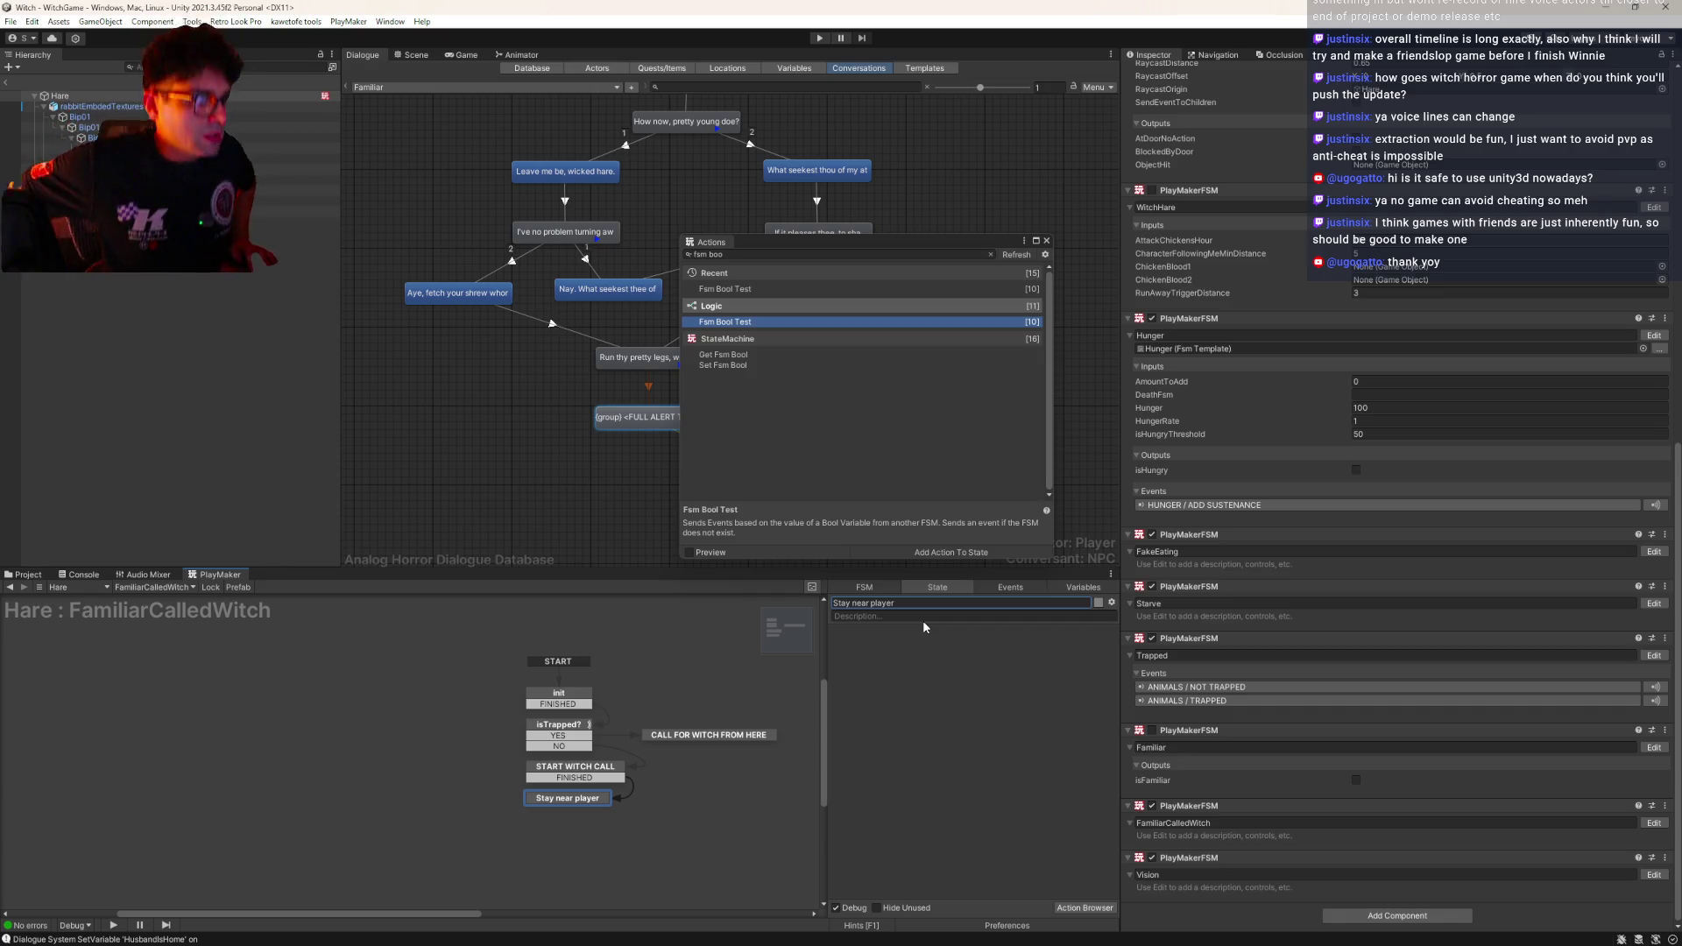
left_click_drag(679, 742, 700, 746)
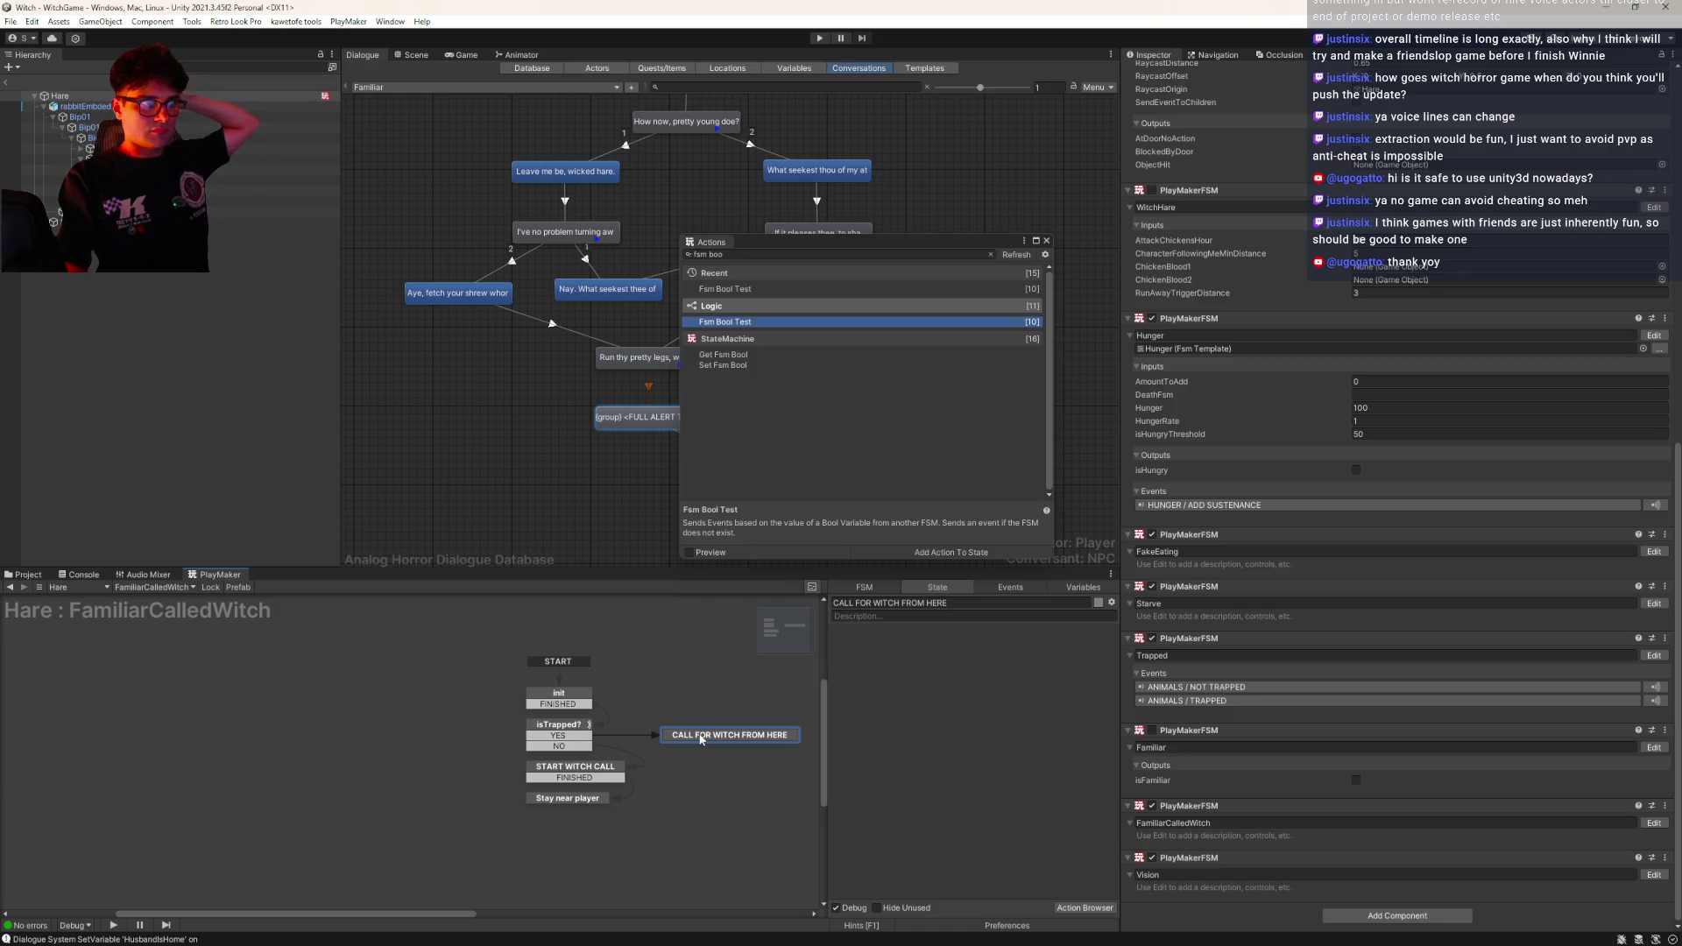
left_click(558, 726)
Copy the Fsm Bool Test to CALL FOR WITCH FROM HERE, sending only CONTINUE on false, to Stay near player
mouse_move(996, 635)
left_mouse_down()
mouse_move(672, 755)
mouse_move(730, 735)
left_mouse_up()
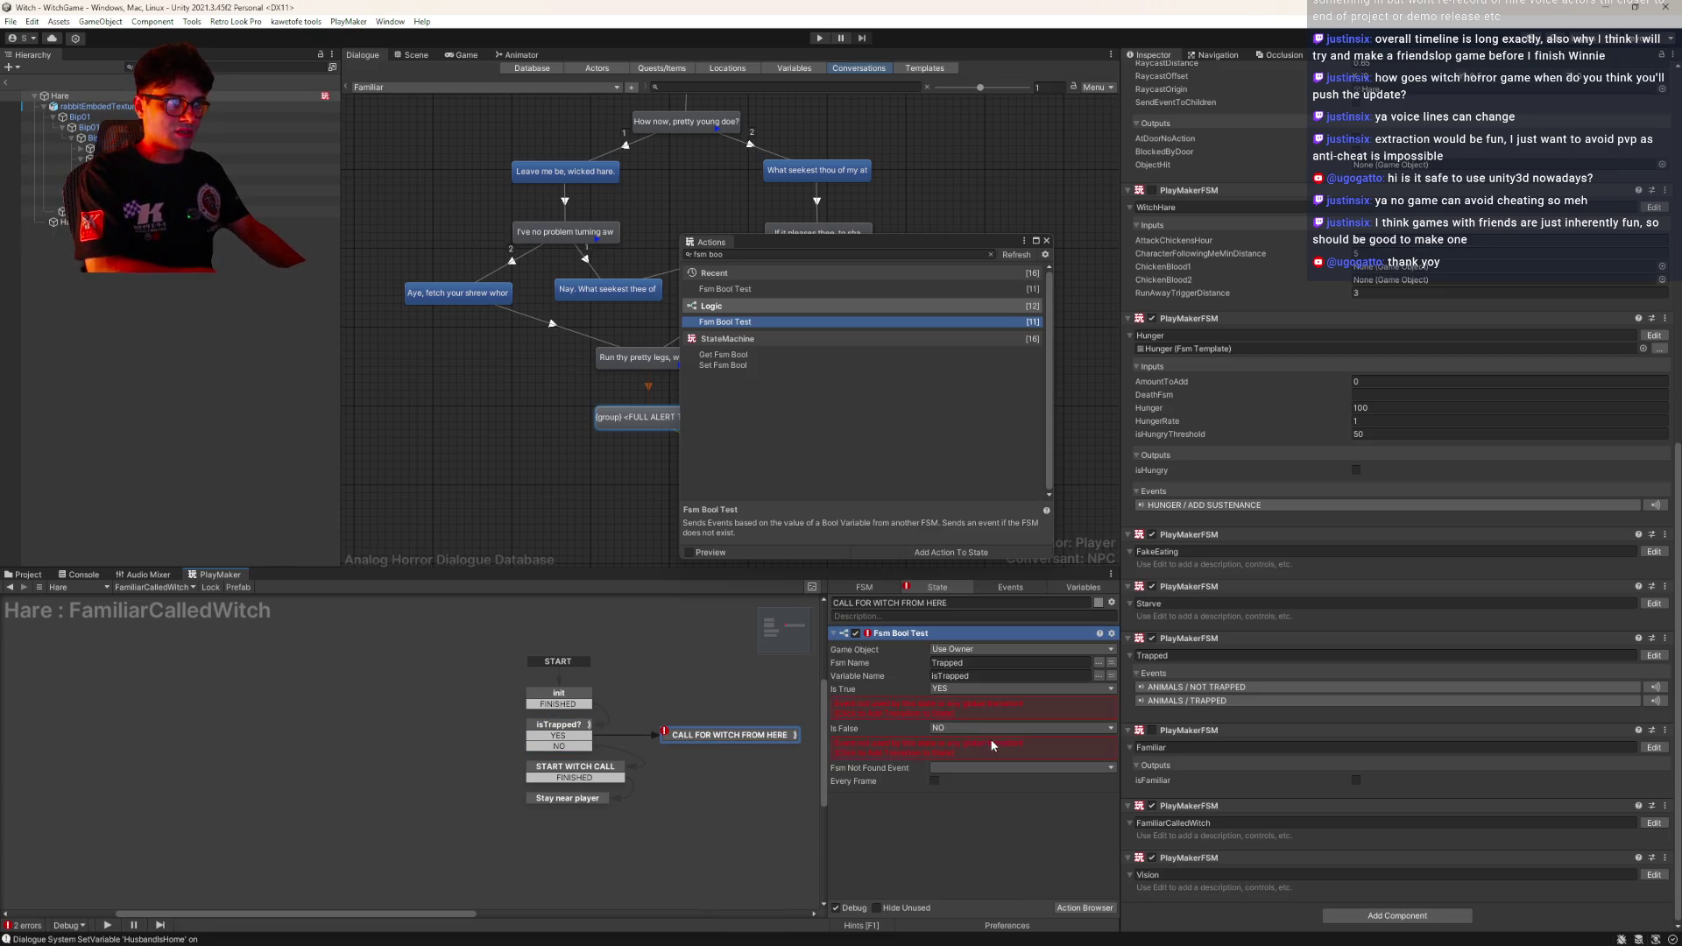
left_click(959, 687)
left_click(938, 706)
left_click(939, 706)
left_click(939, 717)
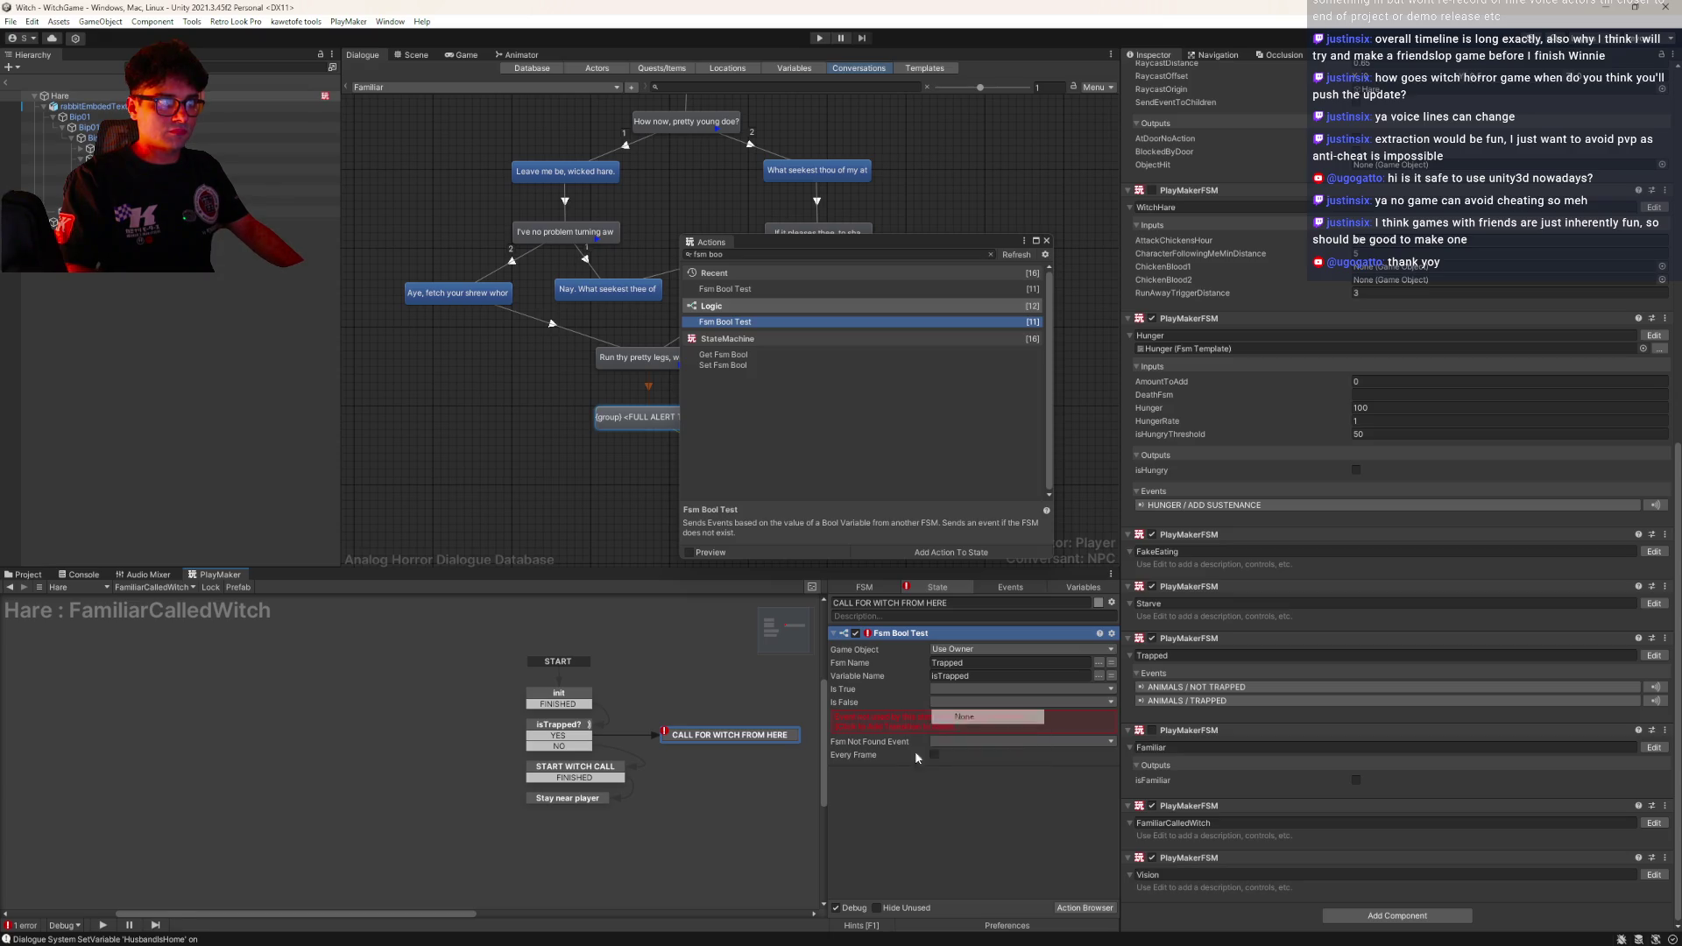
left_click(939, 705)
mouse_move(980, 780)
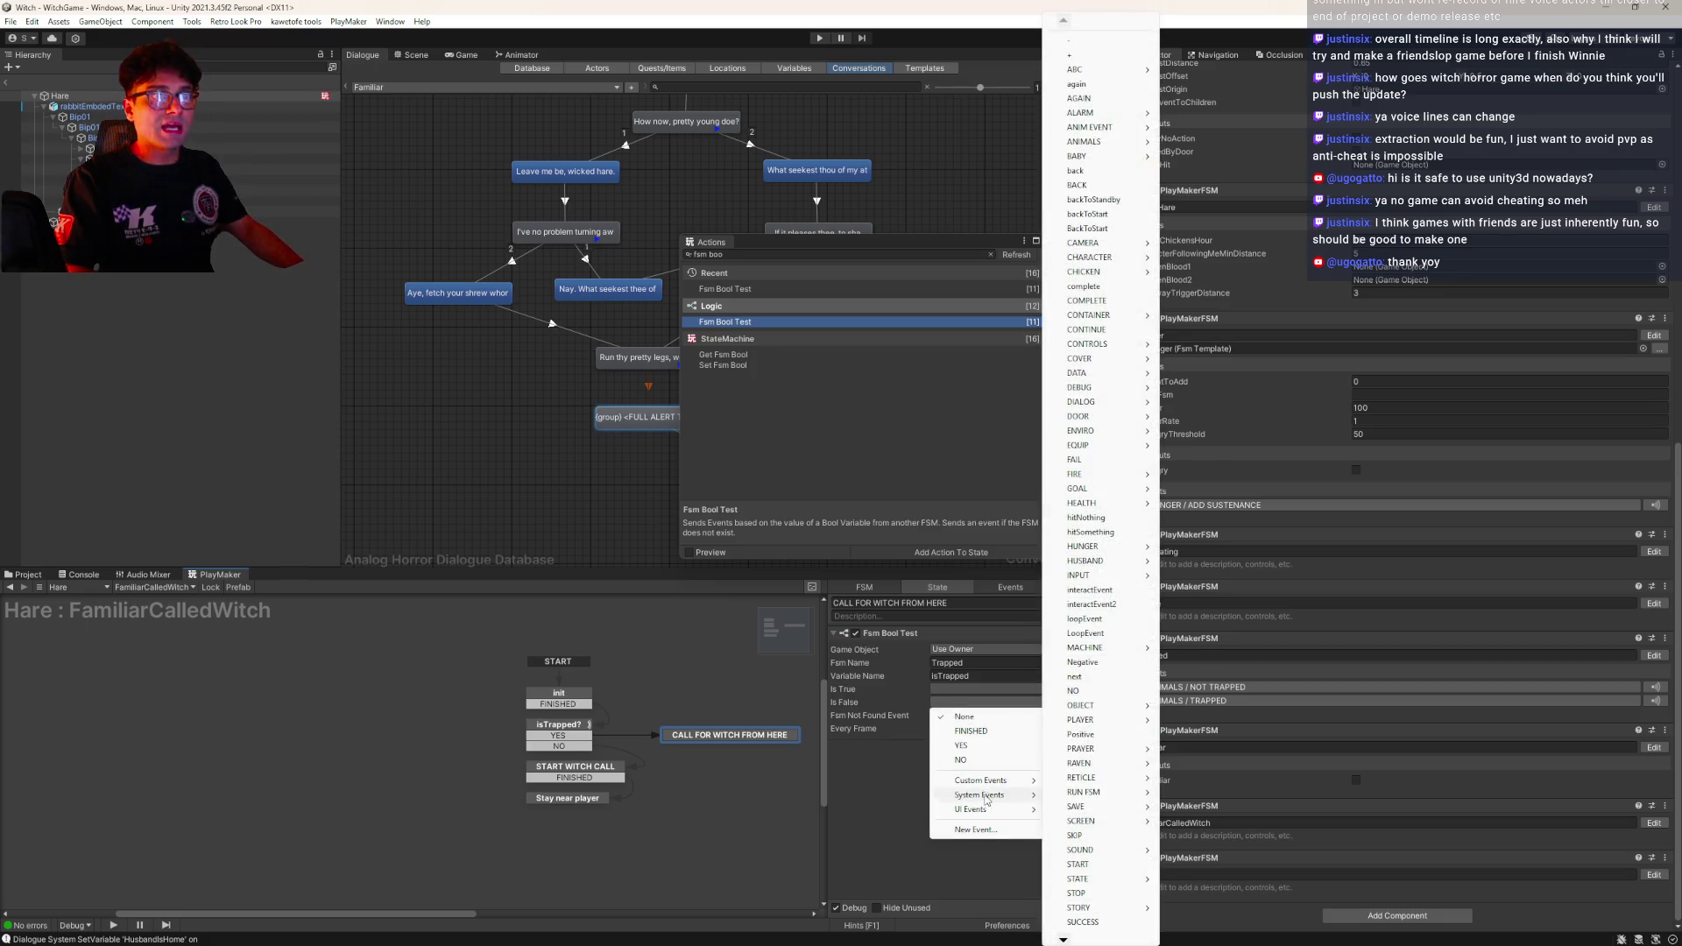
left_click(1130, 330)
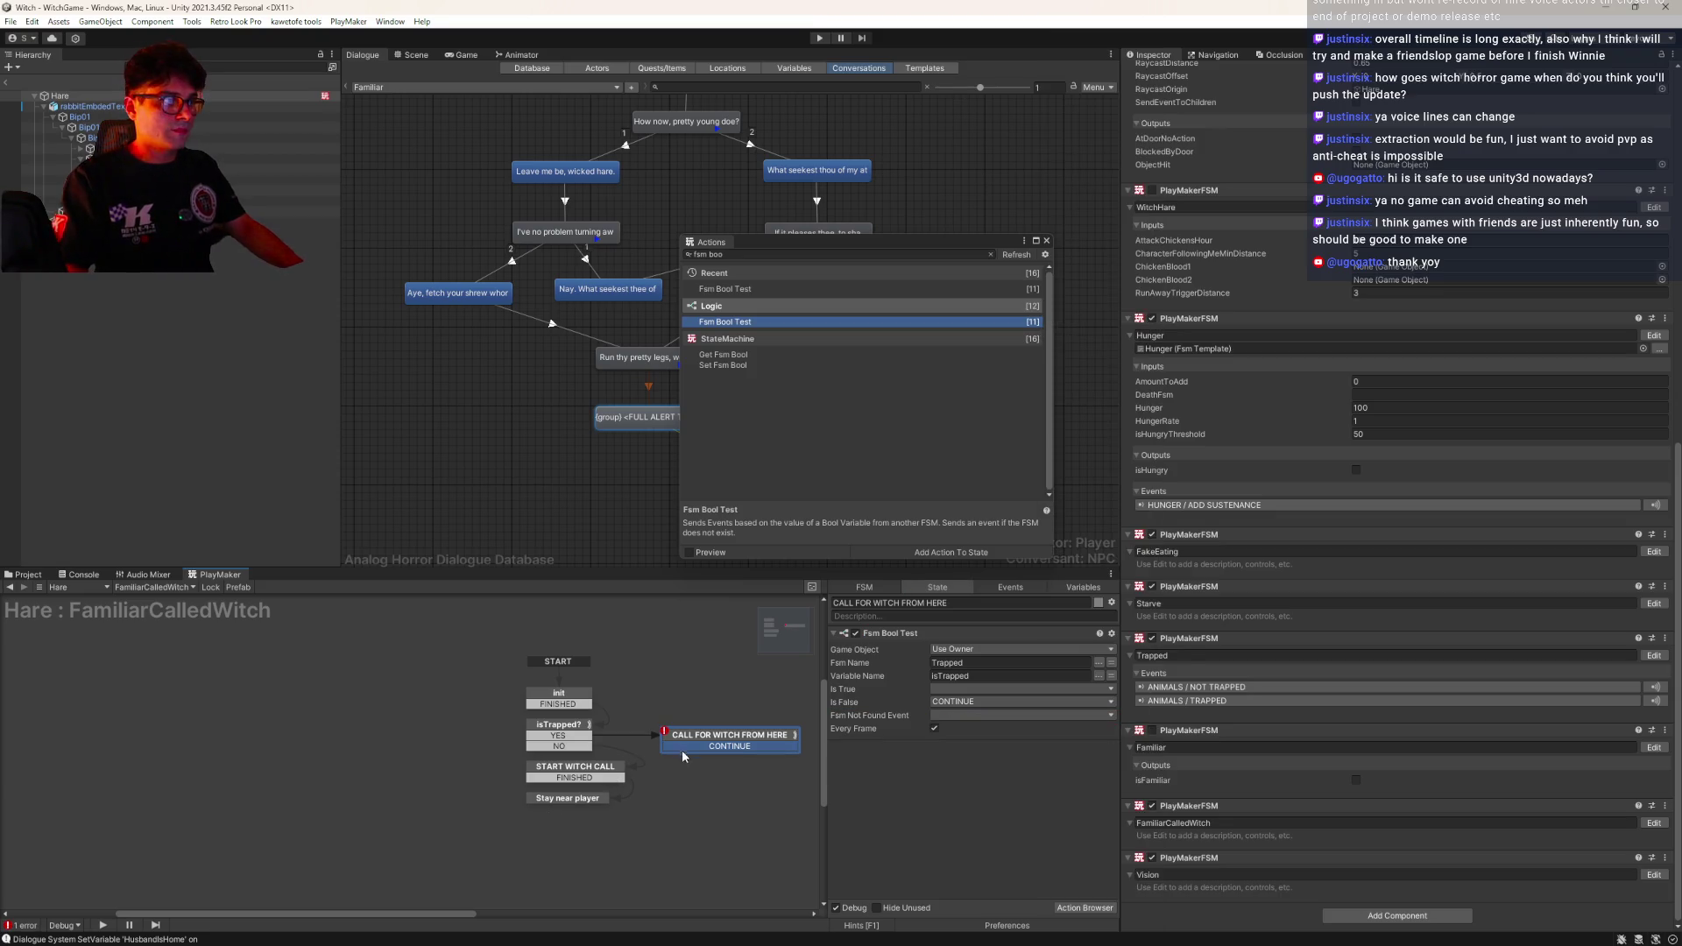
left_click_drag(678, 747, 601, 797)
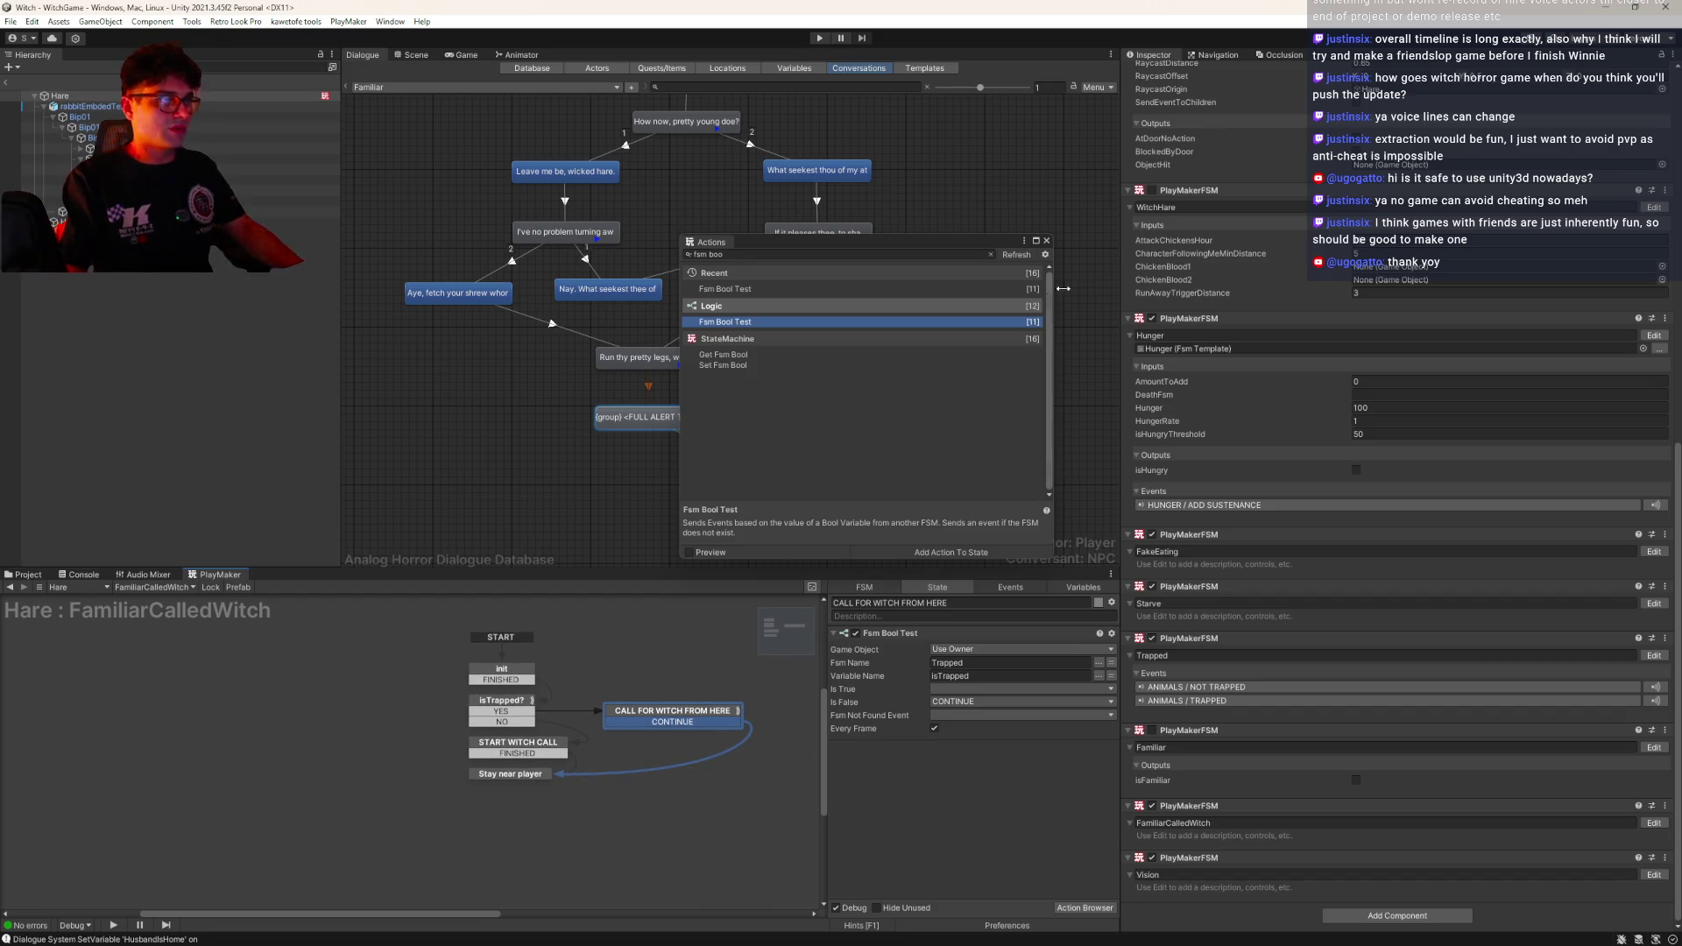
Rearrange the graph with init at the top and START WITCH CALL below it
left_click(1047, 240)
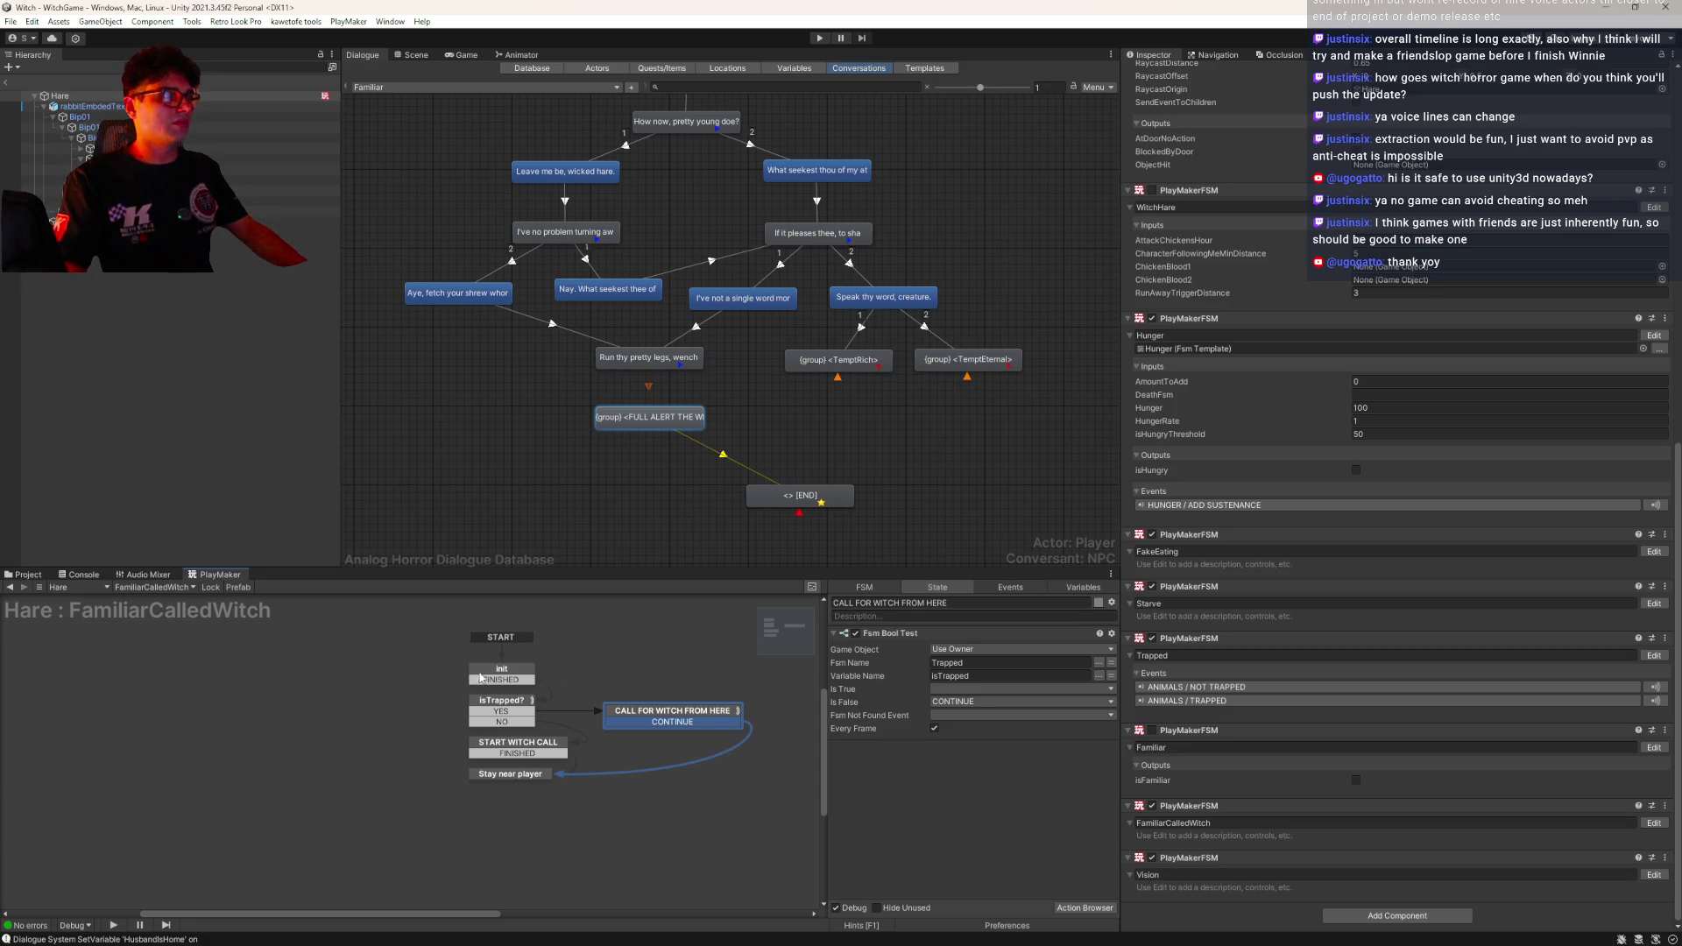
left_click_drag(480, 678, 311, 722)
left_click_drag(496, 749, 493, 675)
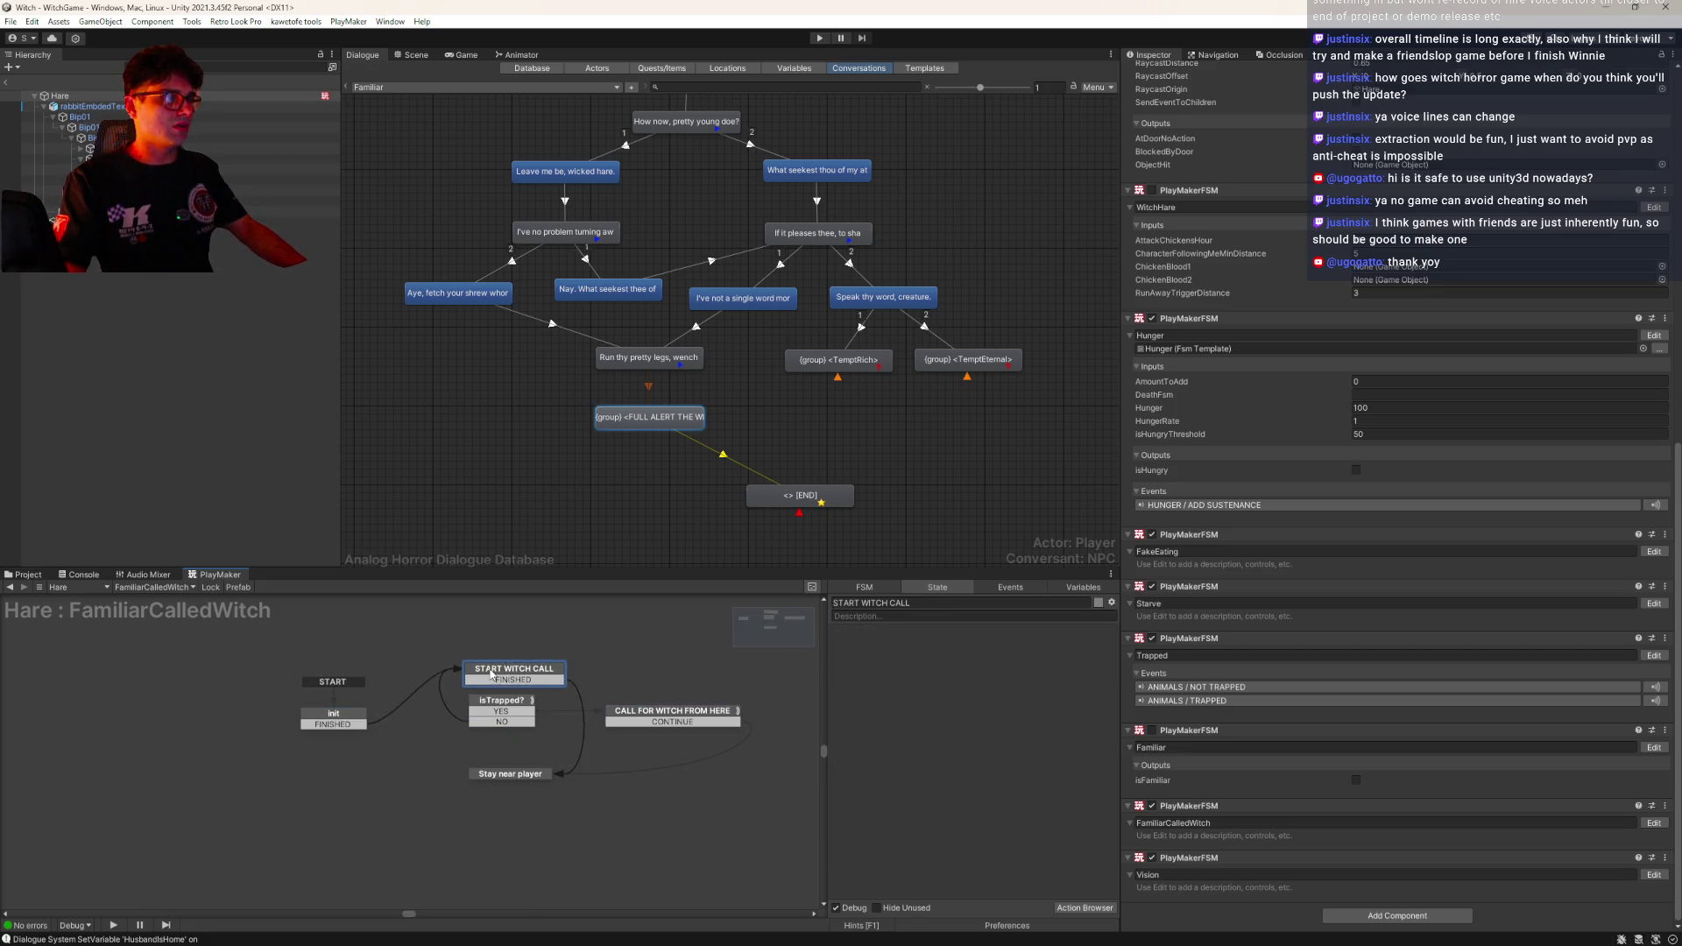
mouse_move(361, 729)
left_mouse_down()
mouse_move(519, 644)
mouse_move(529, 658)
mouse_move(507, 683)
mouse_move(537, 779)
mouse_move(508, 749)
left_mouse_up()
Link isTrapped?'s NO to Stay near player and rename that state Keep eye on player
left_click(575, 740)
left_click(483, 683)
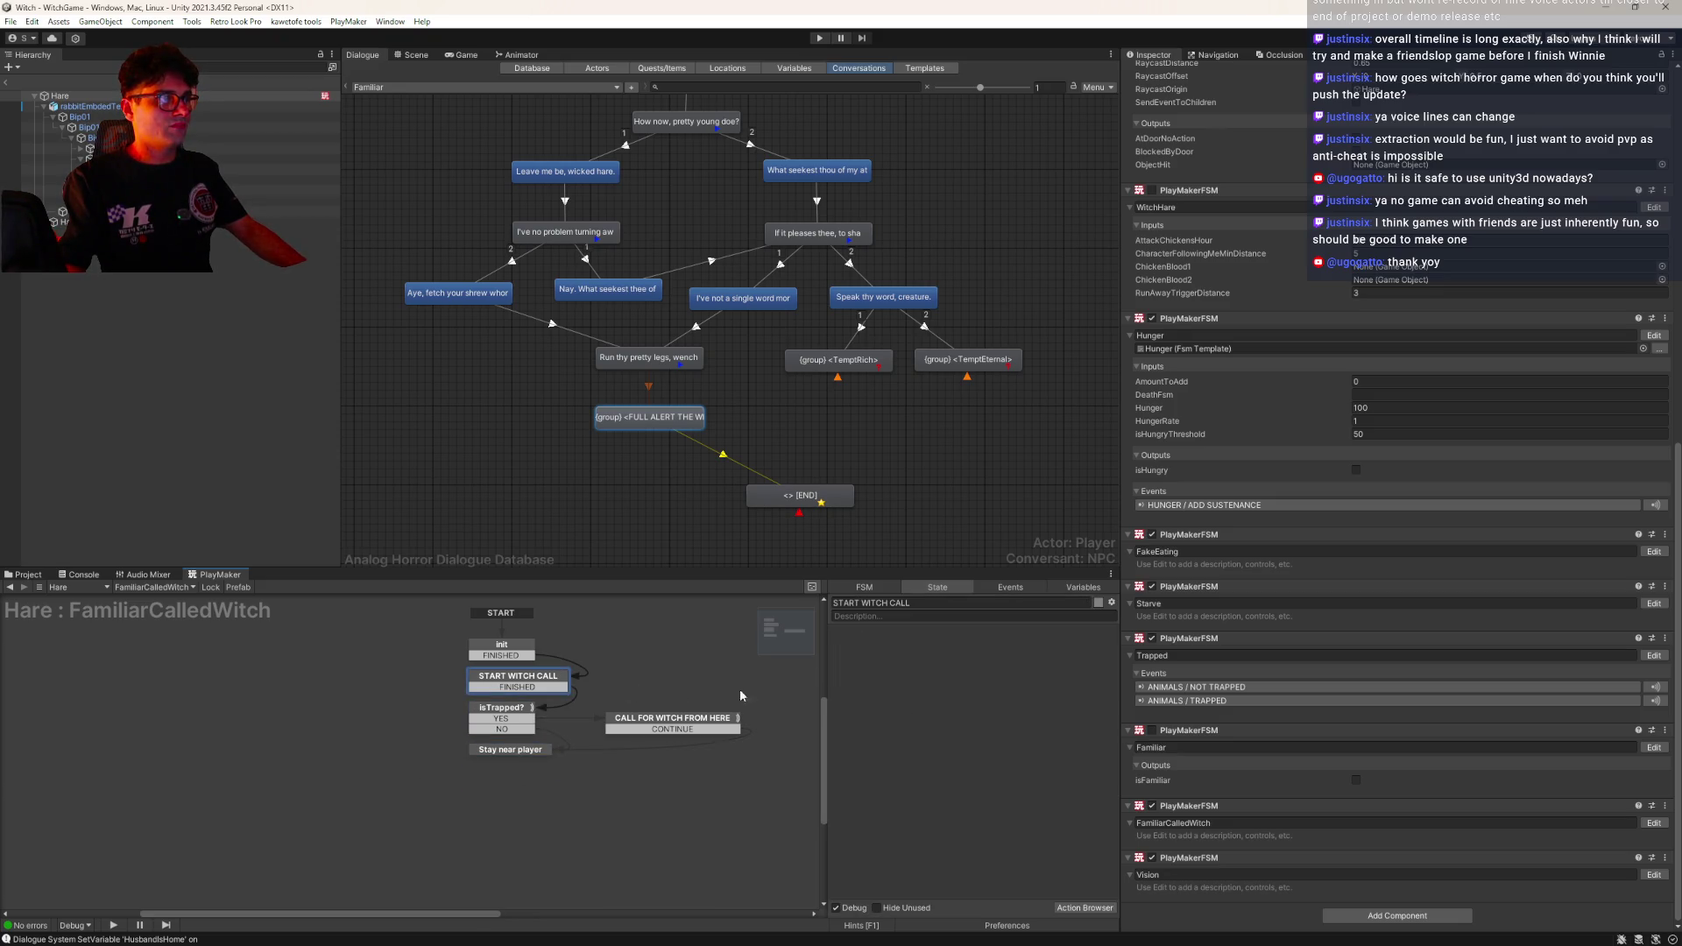
left_click(484, 729)
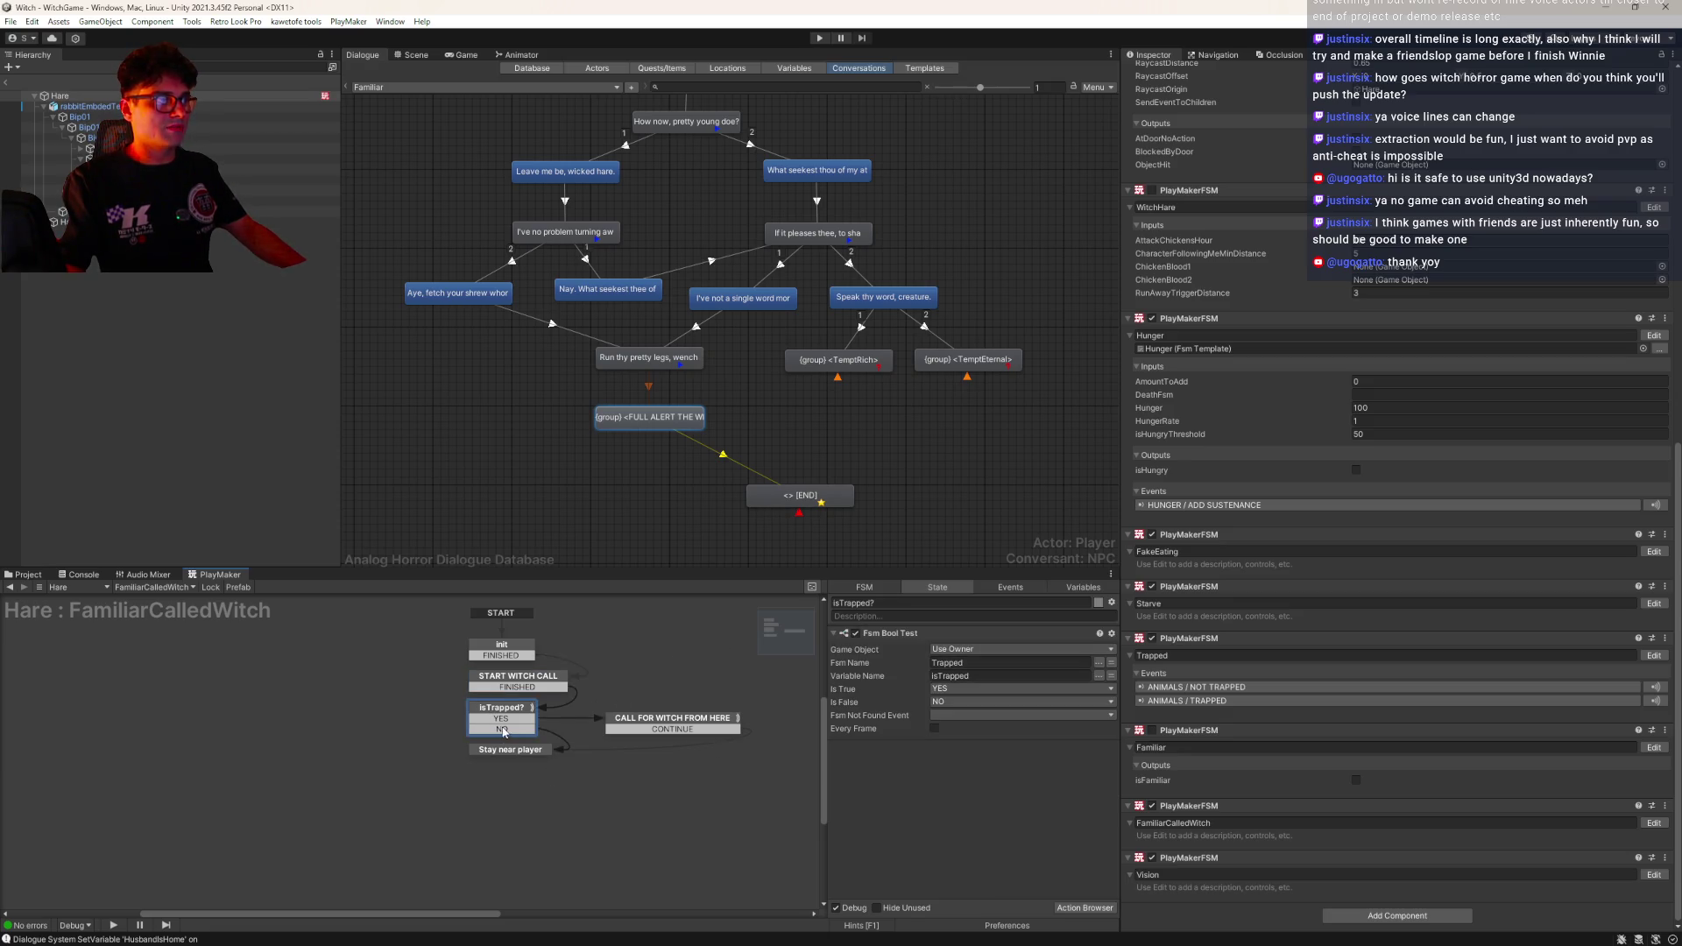
left_click(497, 751)
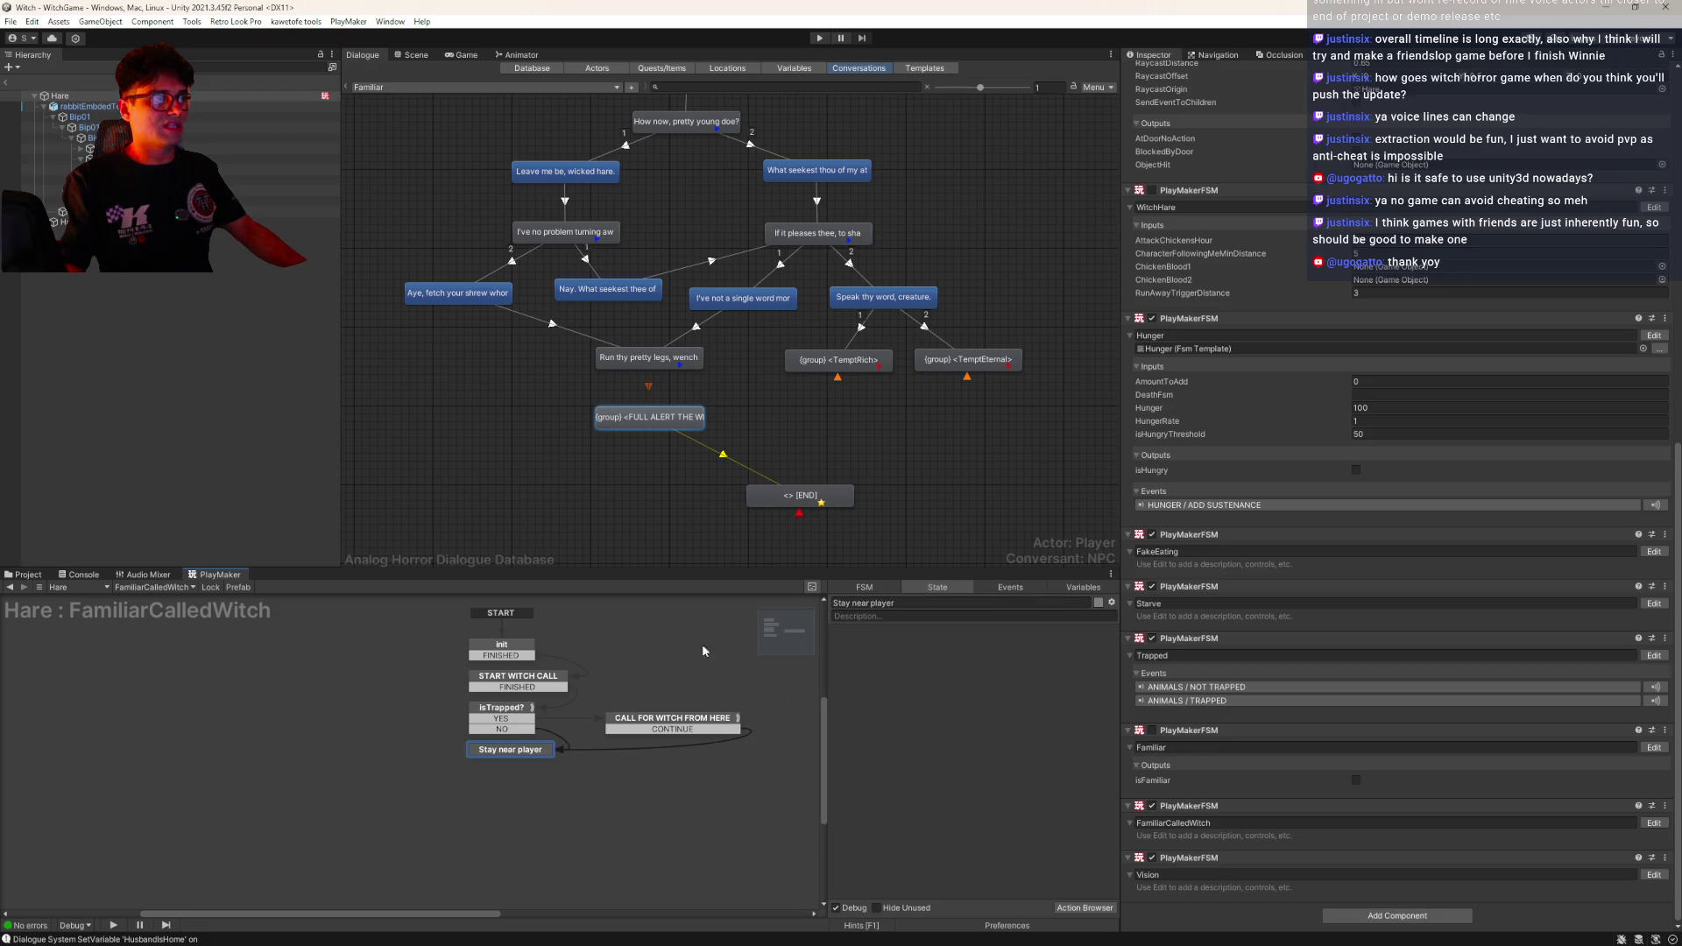
left_click(914, 604)
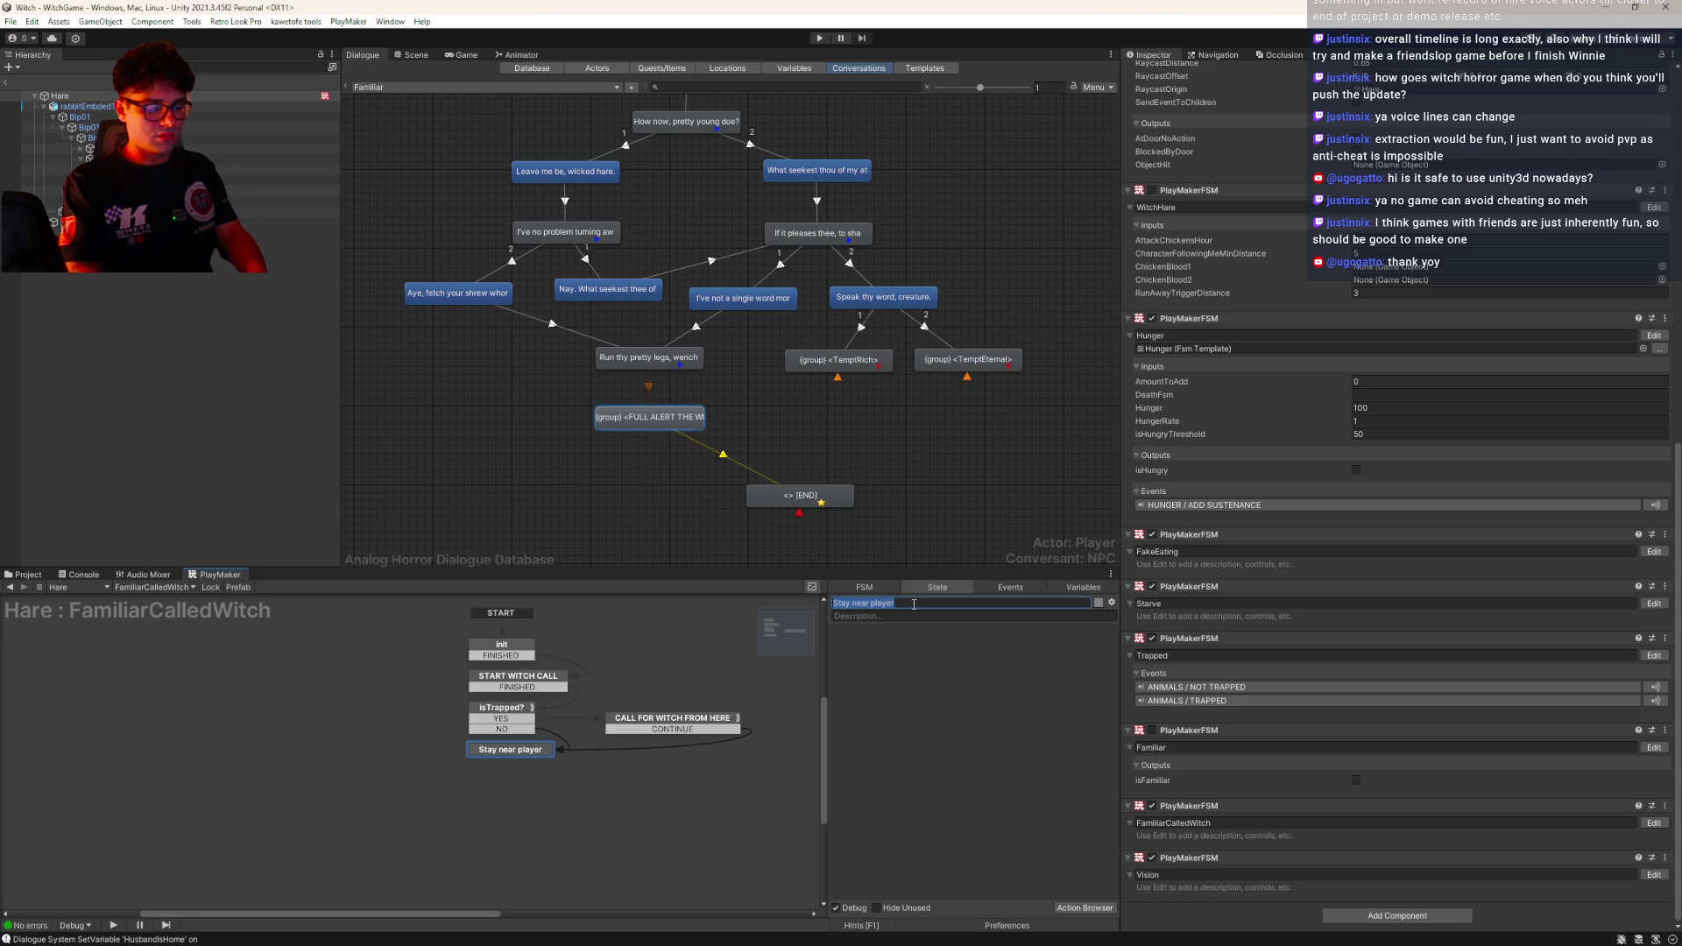
type("Keep eye o")
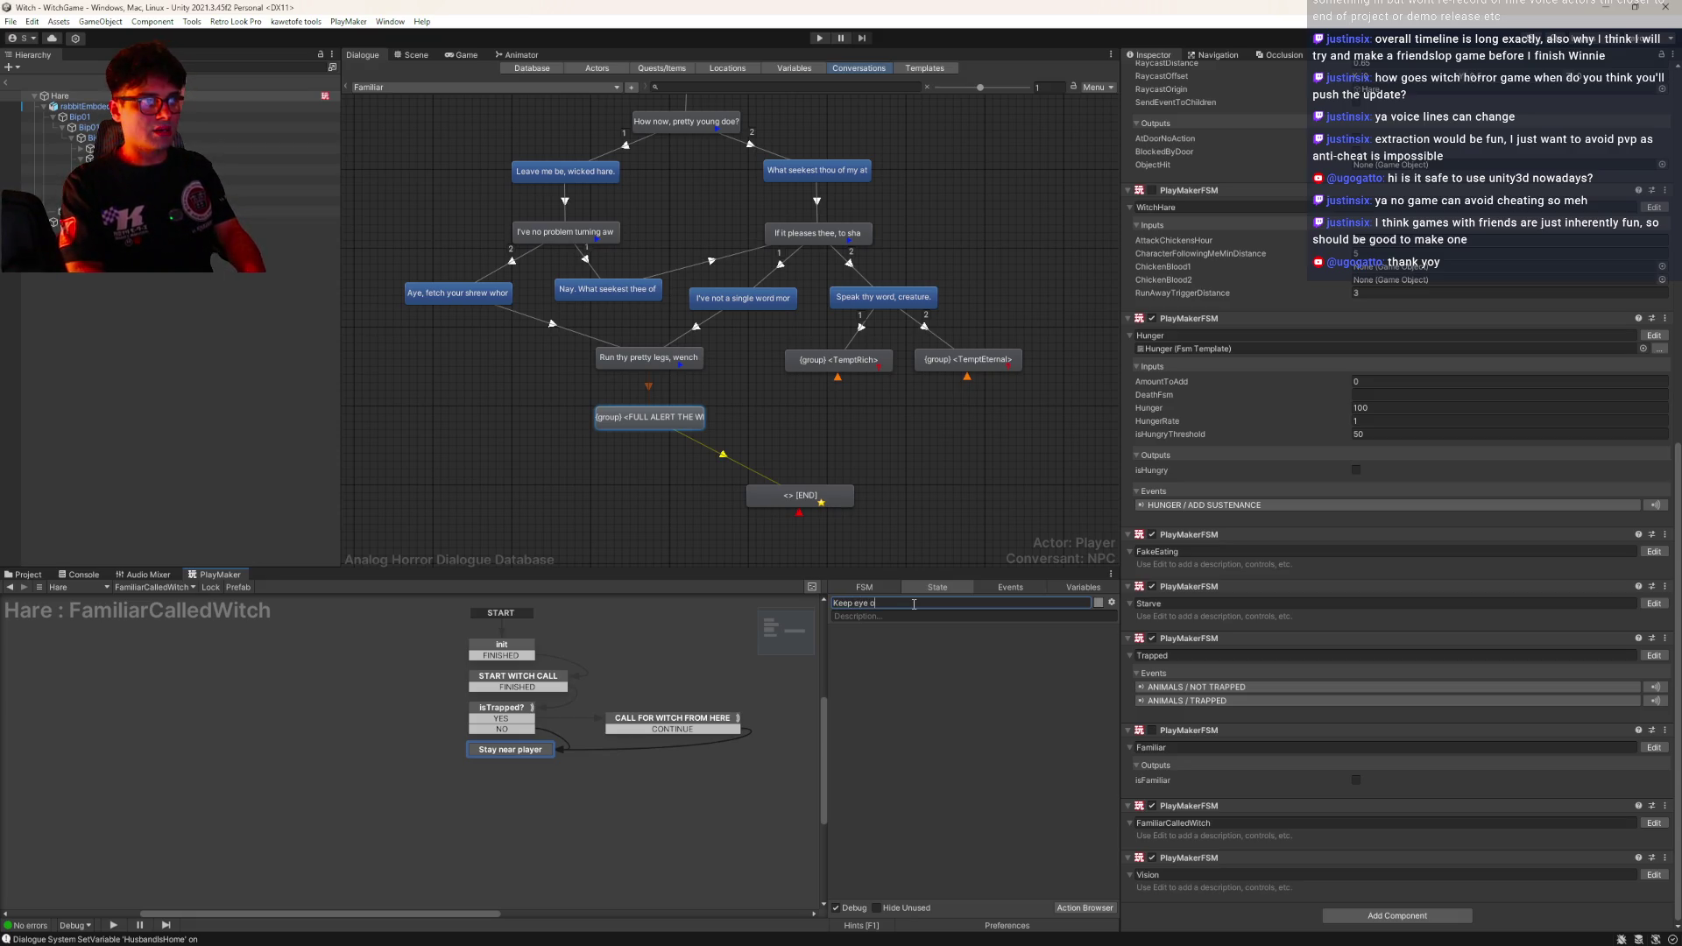
type("n player")
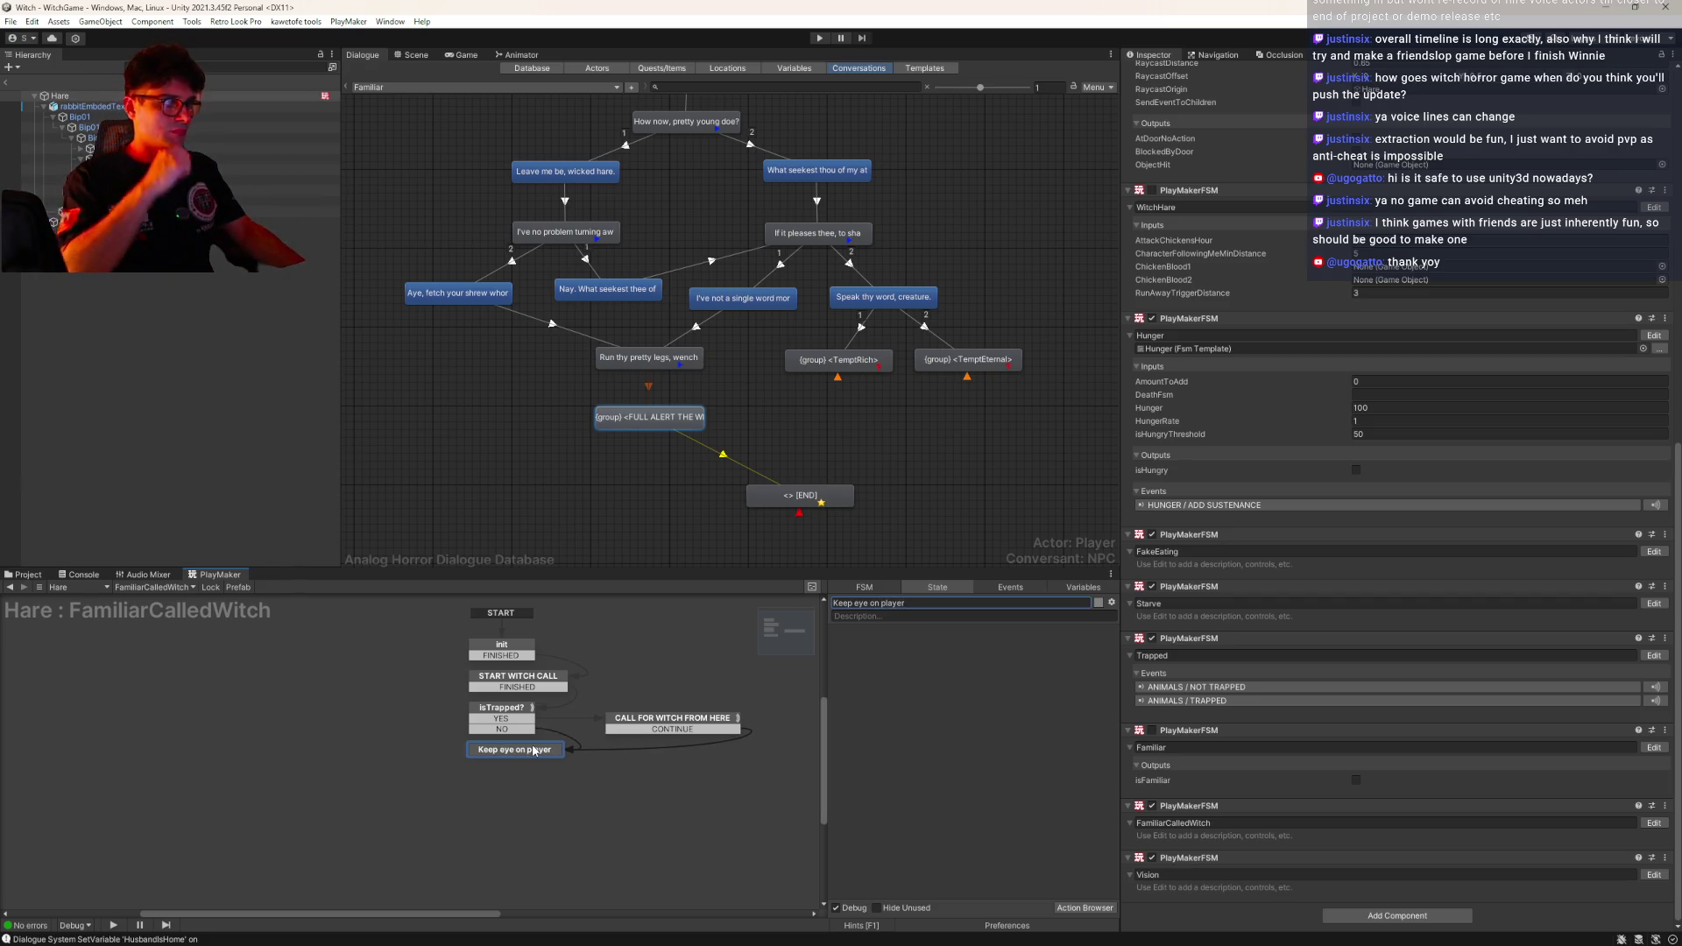
left_click(644, 724)
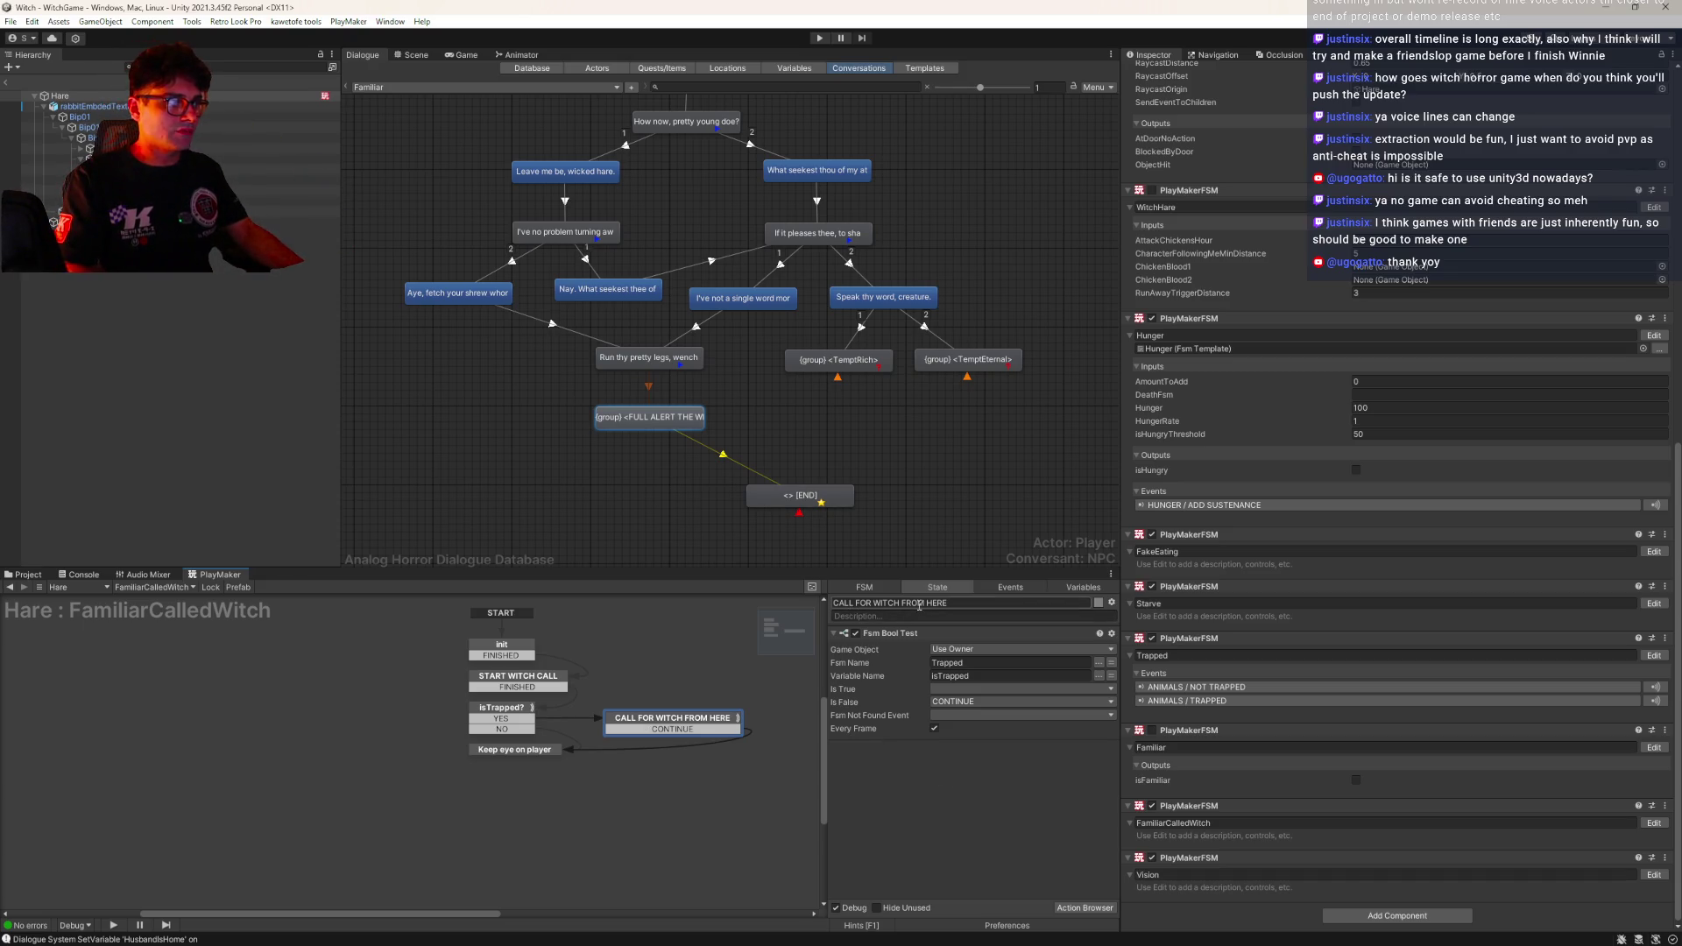
Rename CALL FOR WITCH FROM HERE to (trapped) and check its CONTINUE link to Keep eye on player
left_click(950, 603)
key("BackSpace")
type("!trapped")
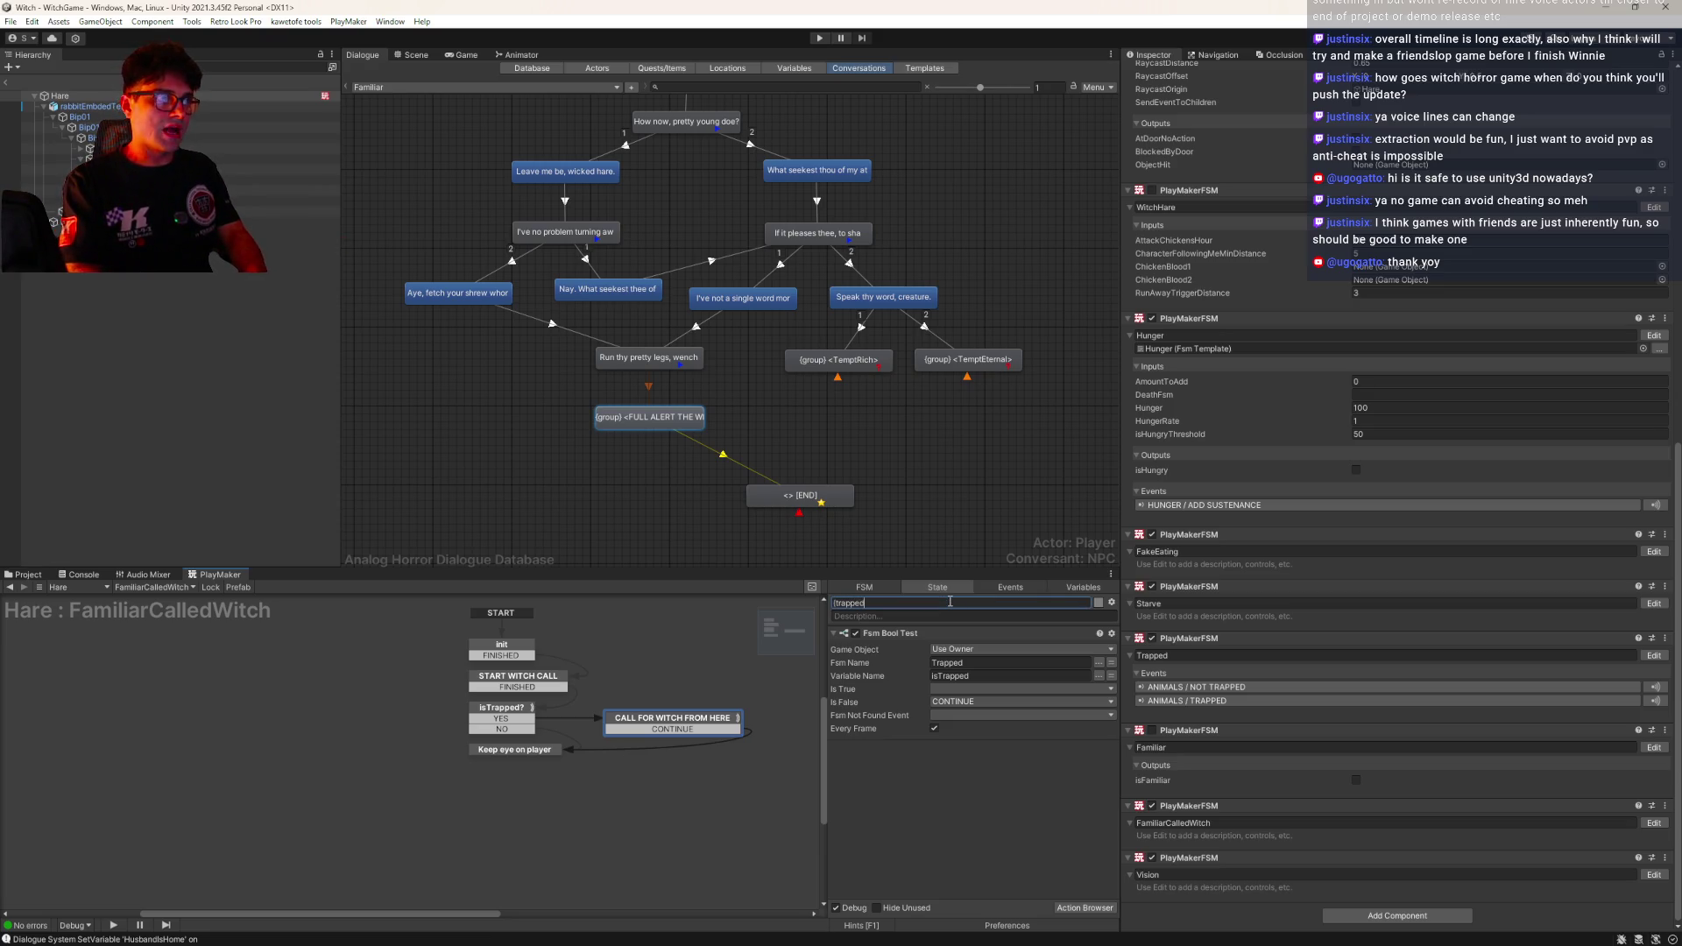
type(")")
key("Return")
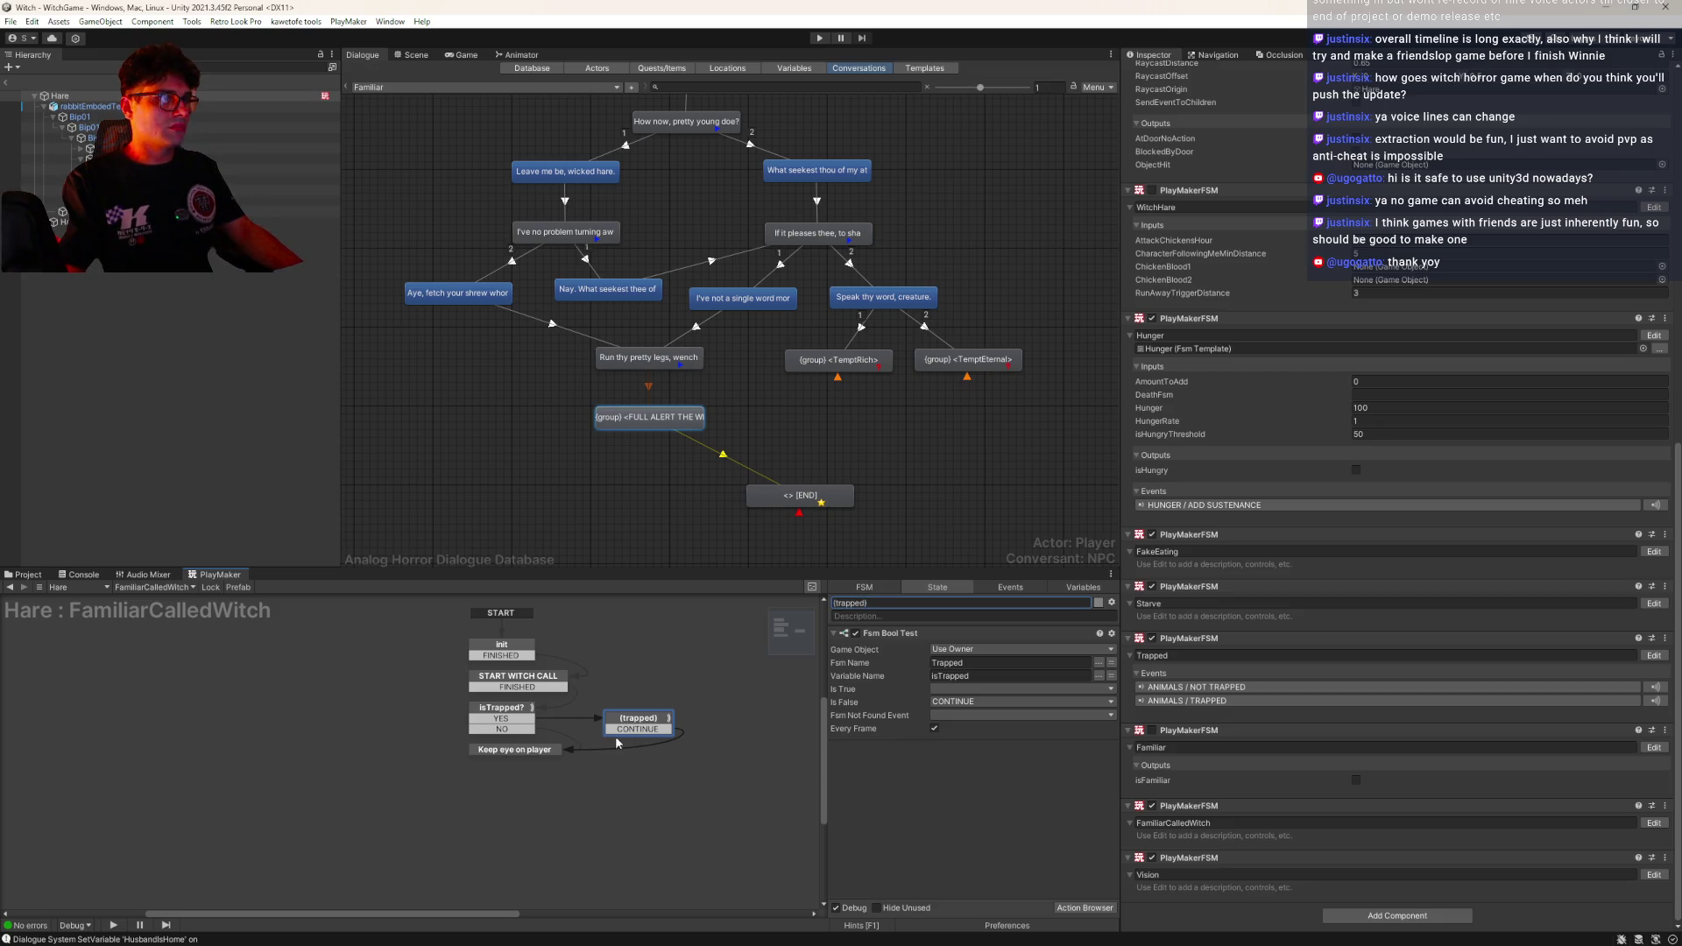
left_click(638, 729)
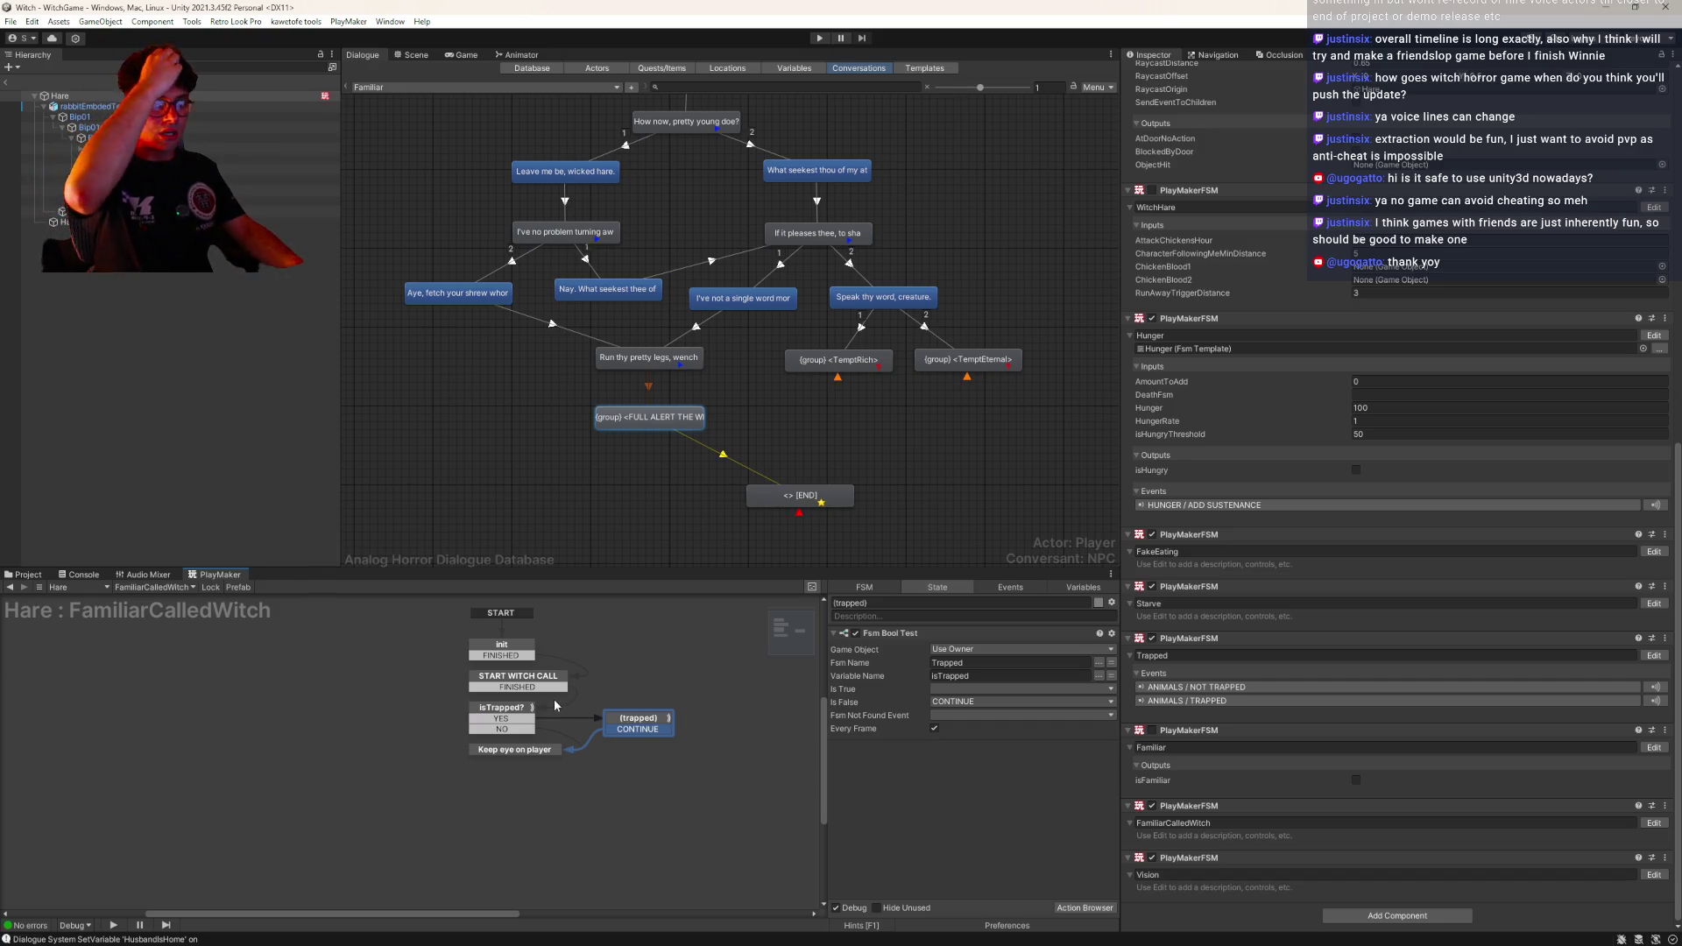
left_click_drag(360, 710, 440, 725)
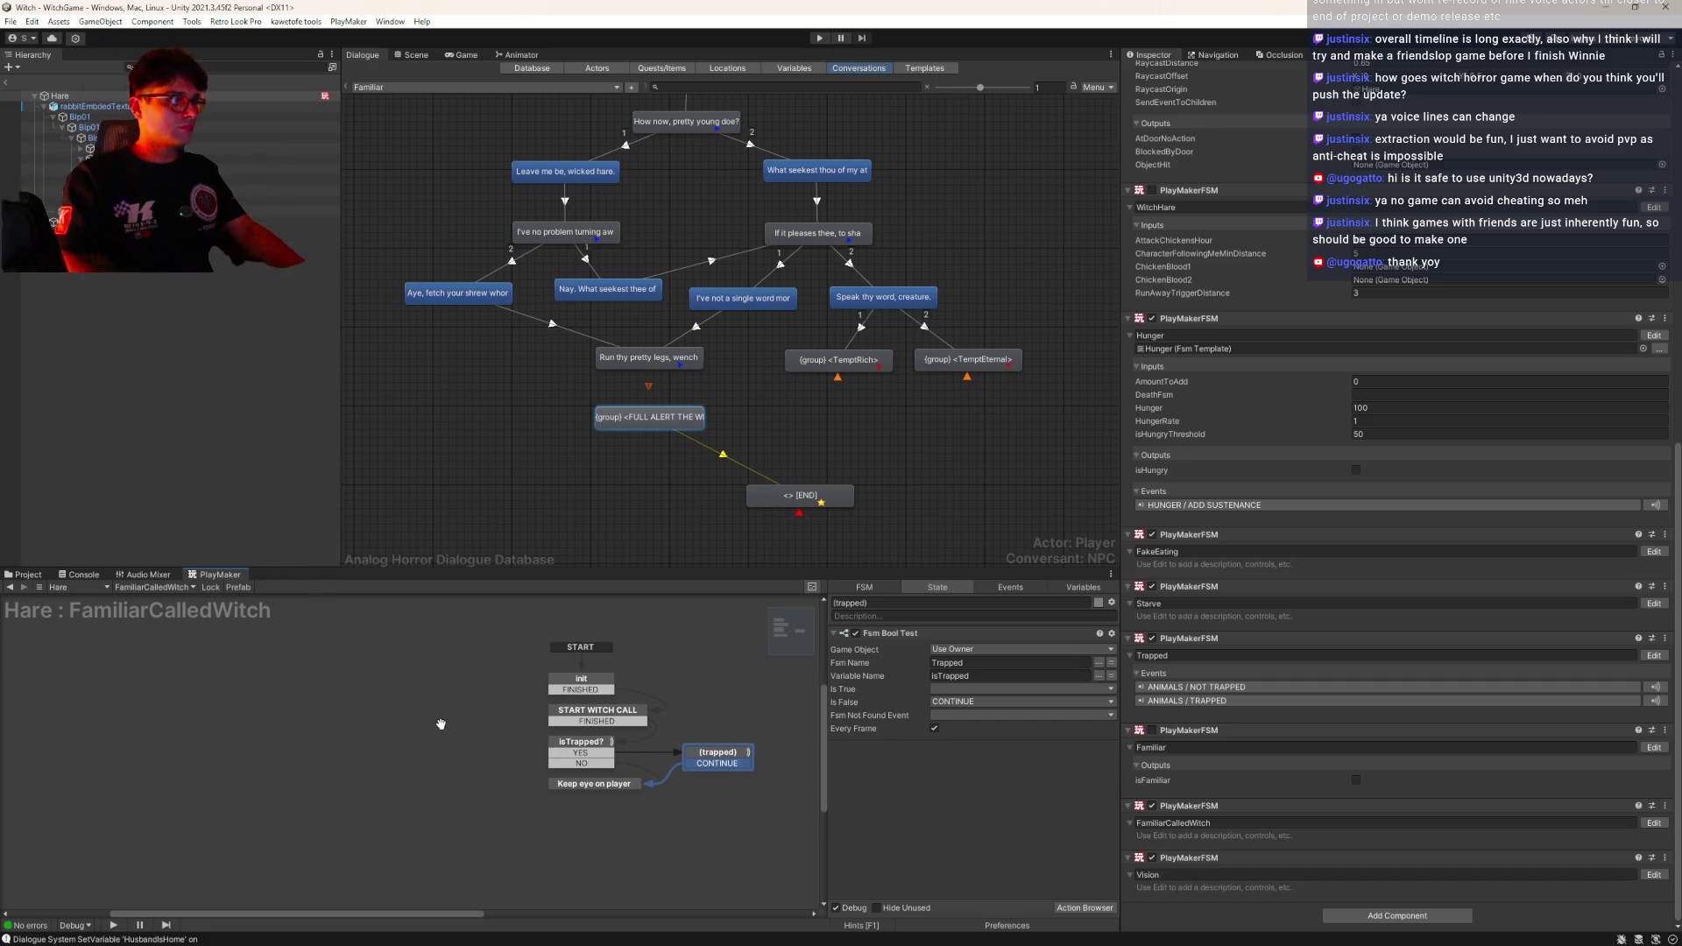
left_click(599, 785)
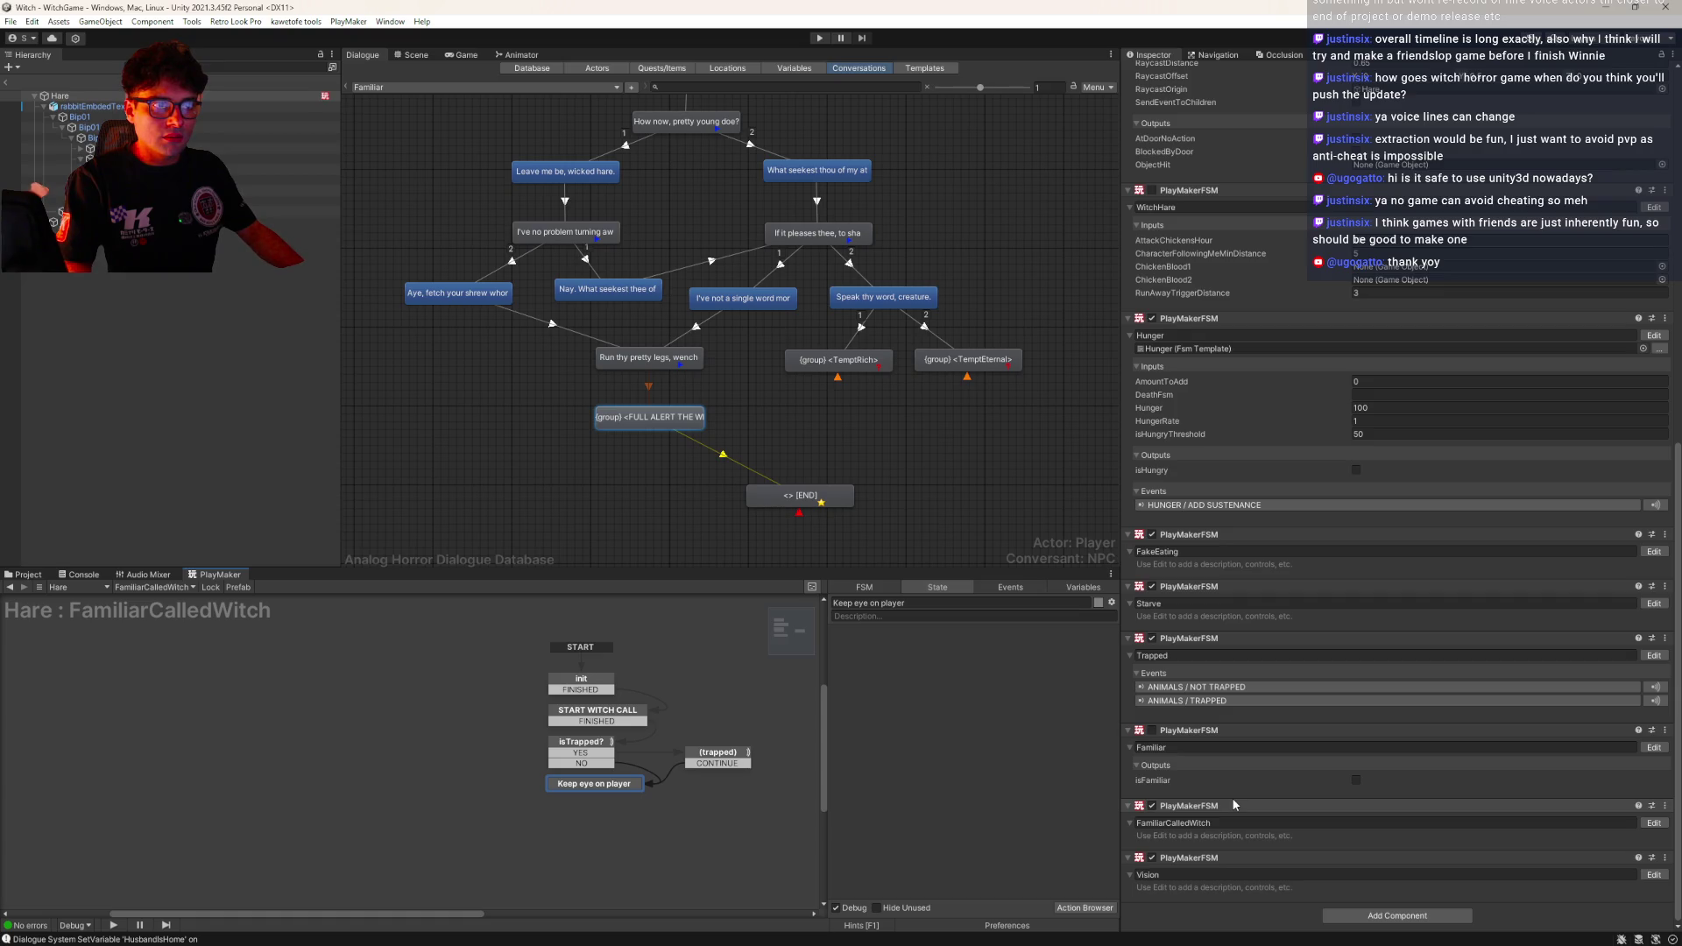
Disable the FamiliarCalledWitch FSM and switch to the Familiar FSM graph
left_click(1152, 807)
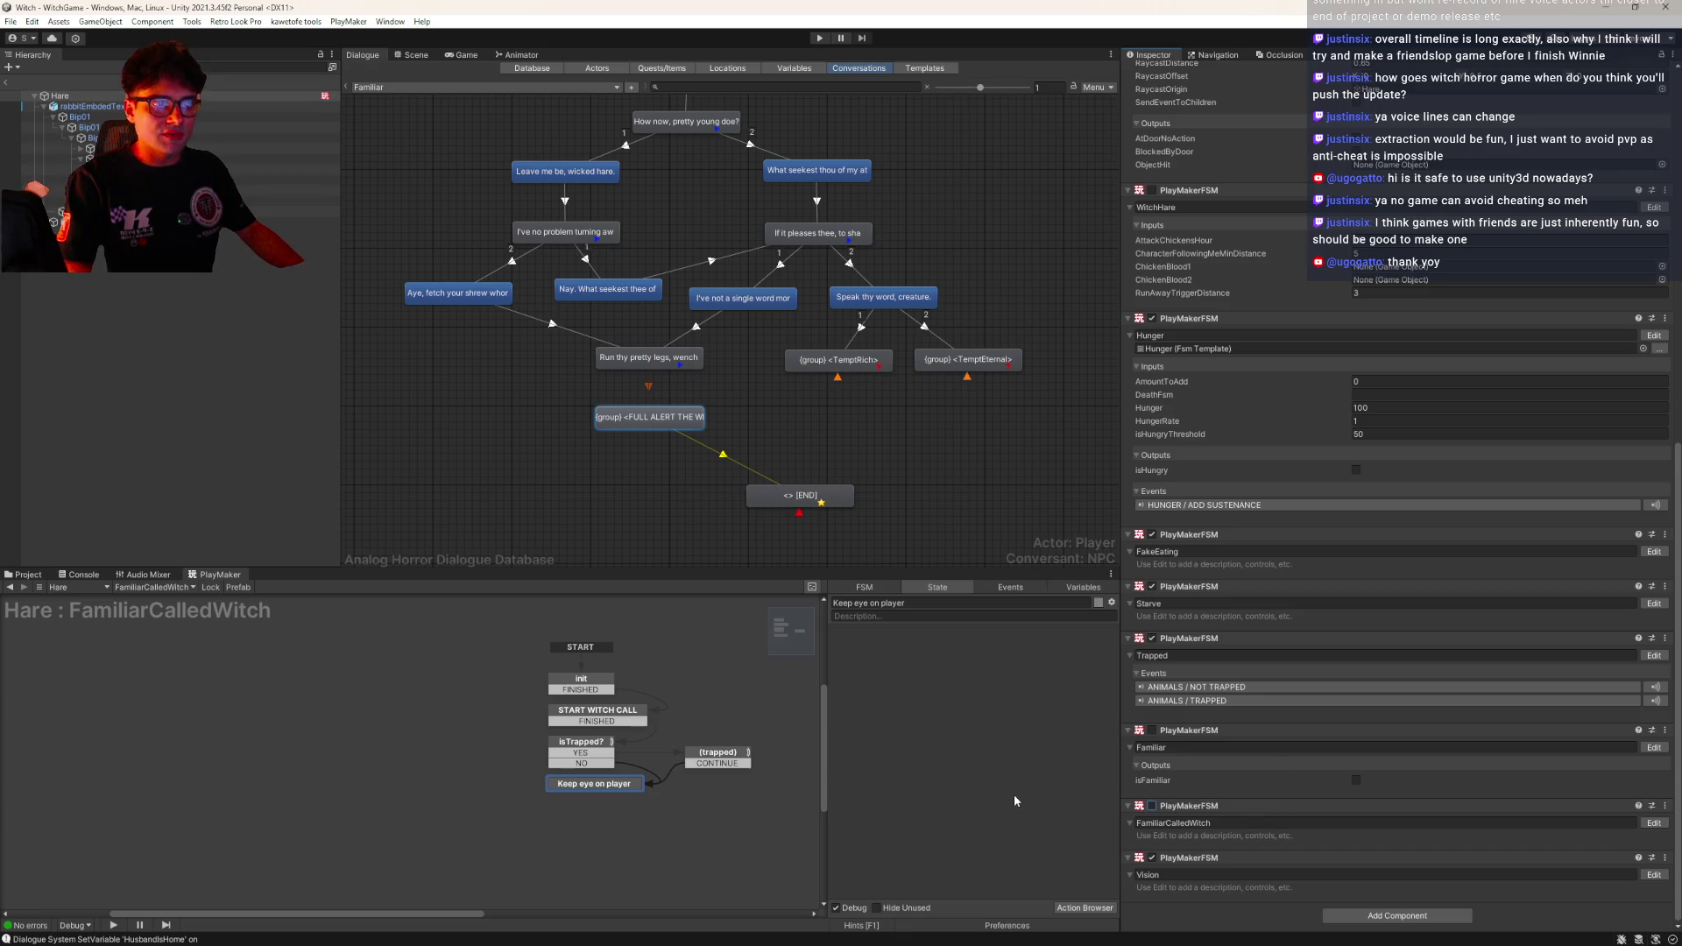
left_click(1654, 747)
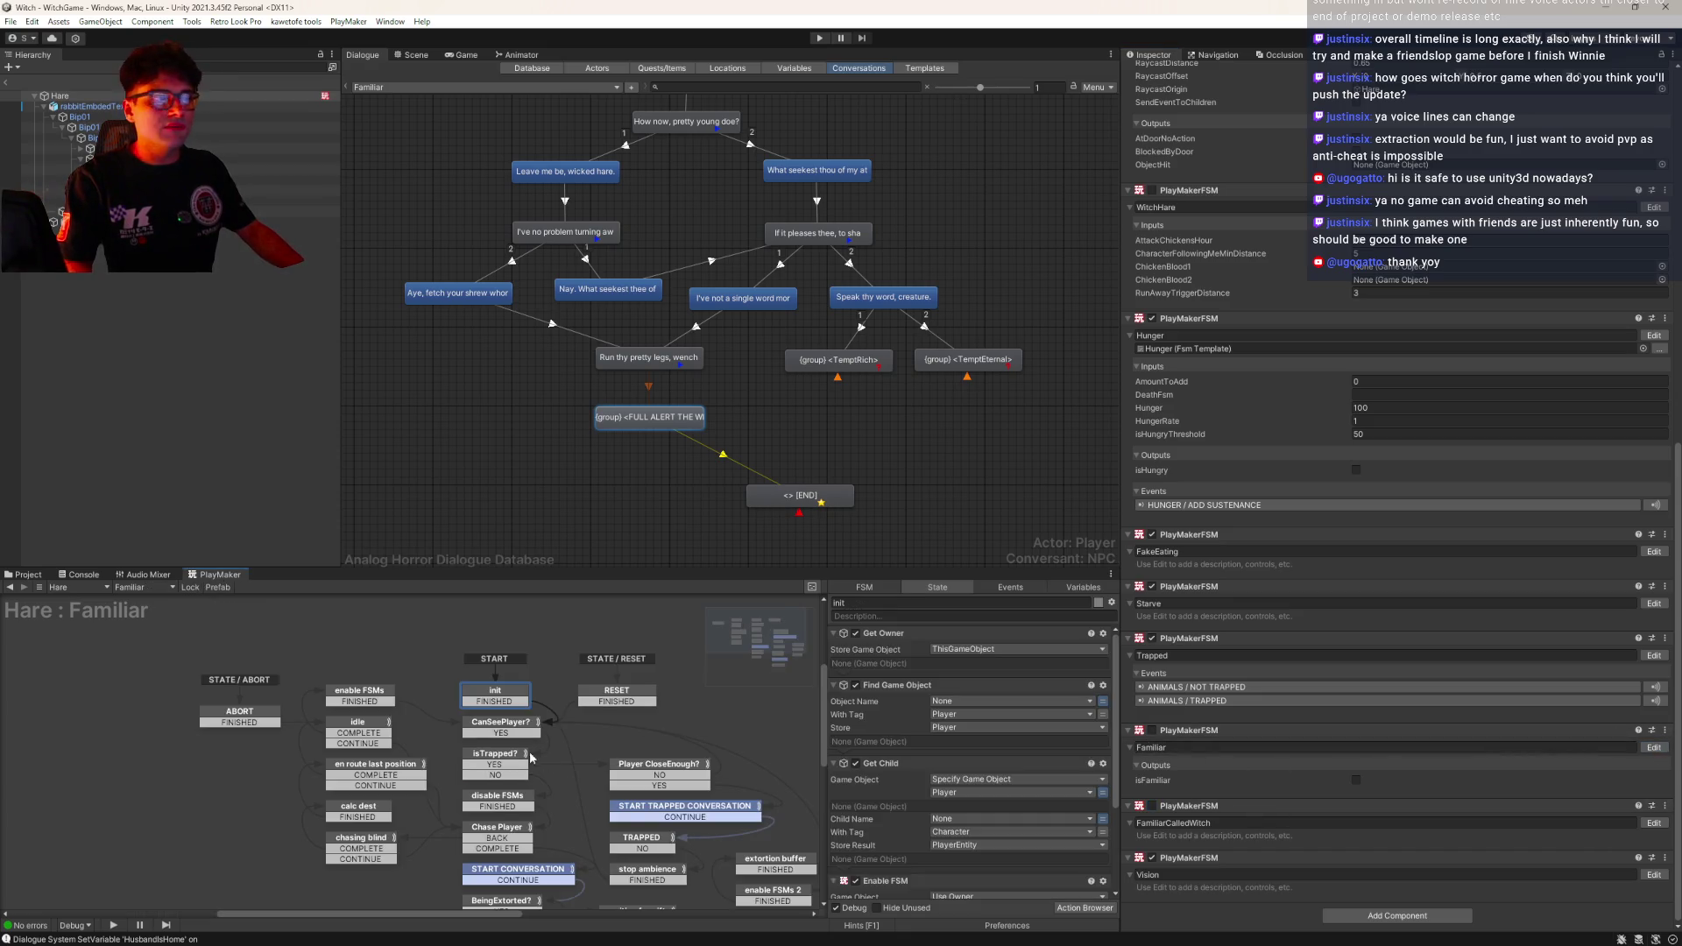
left_click_drag(692, 748, 488, 675)
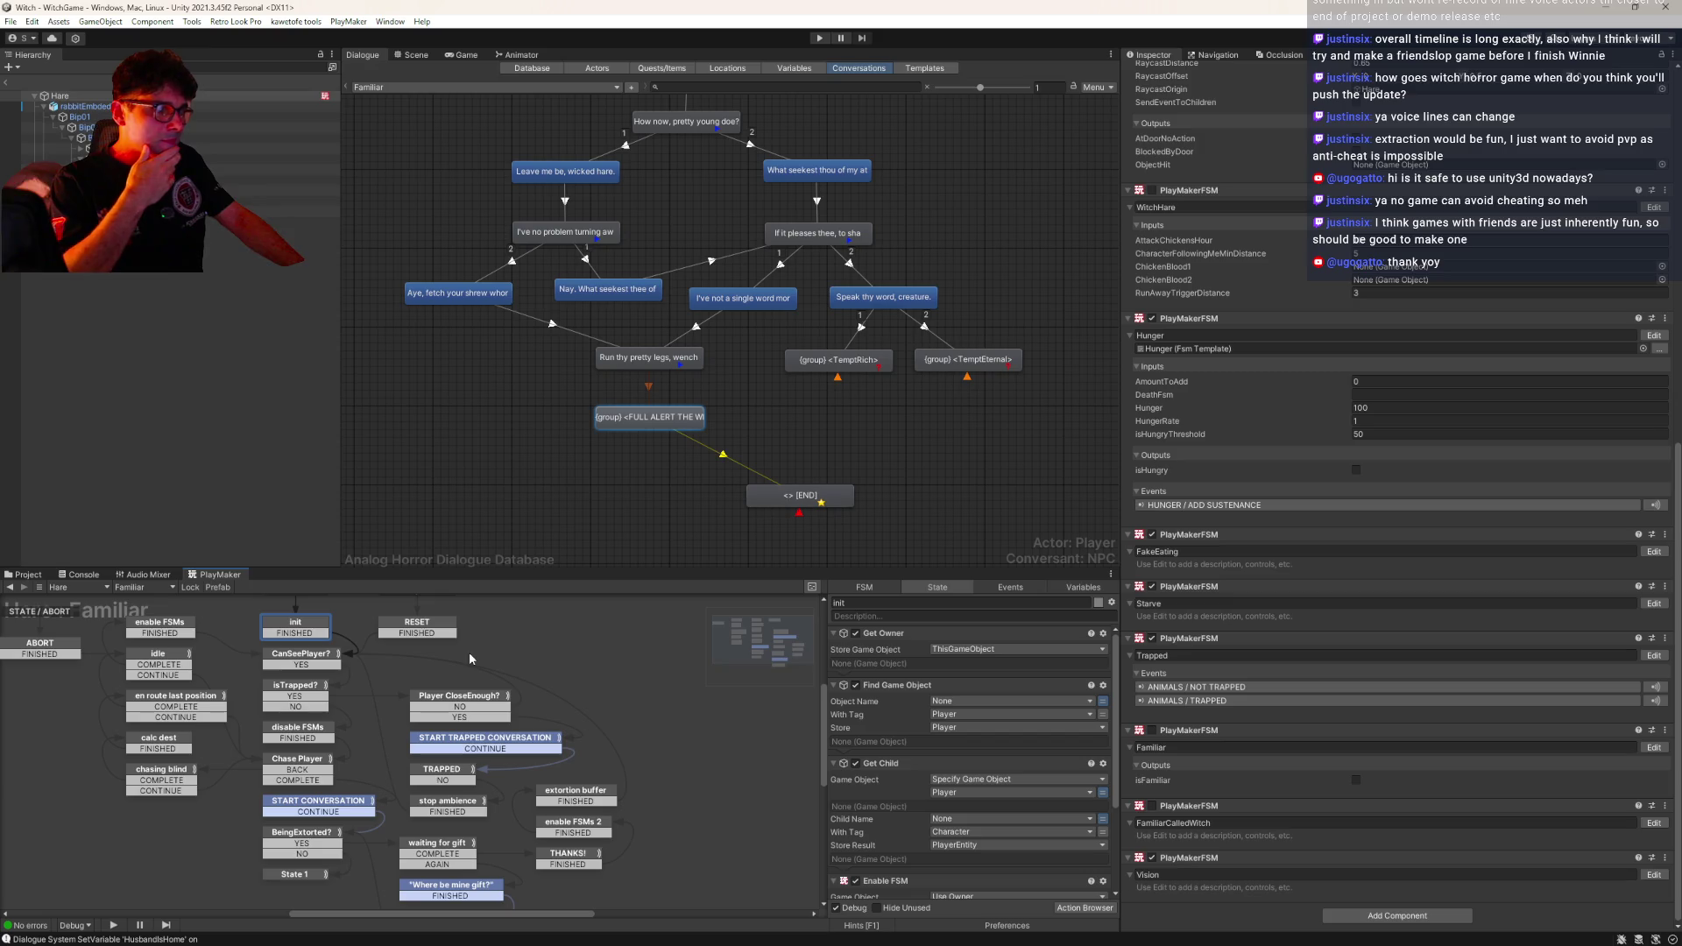
Scroll through the project-wide Event Browser, then close it
left_click(991, 586)
left_click(973, 908)
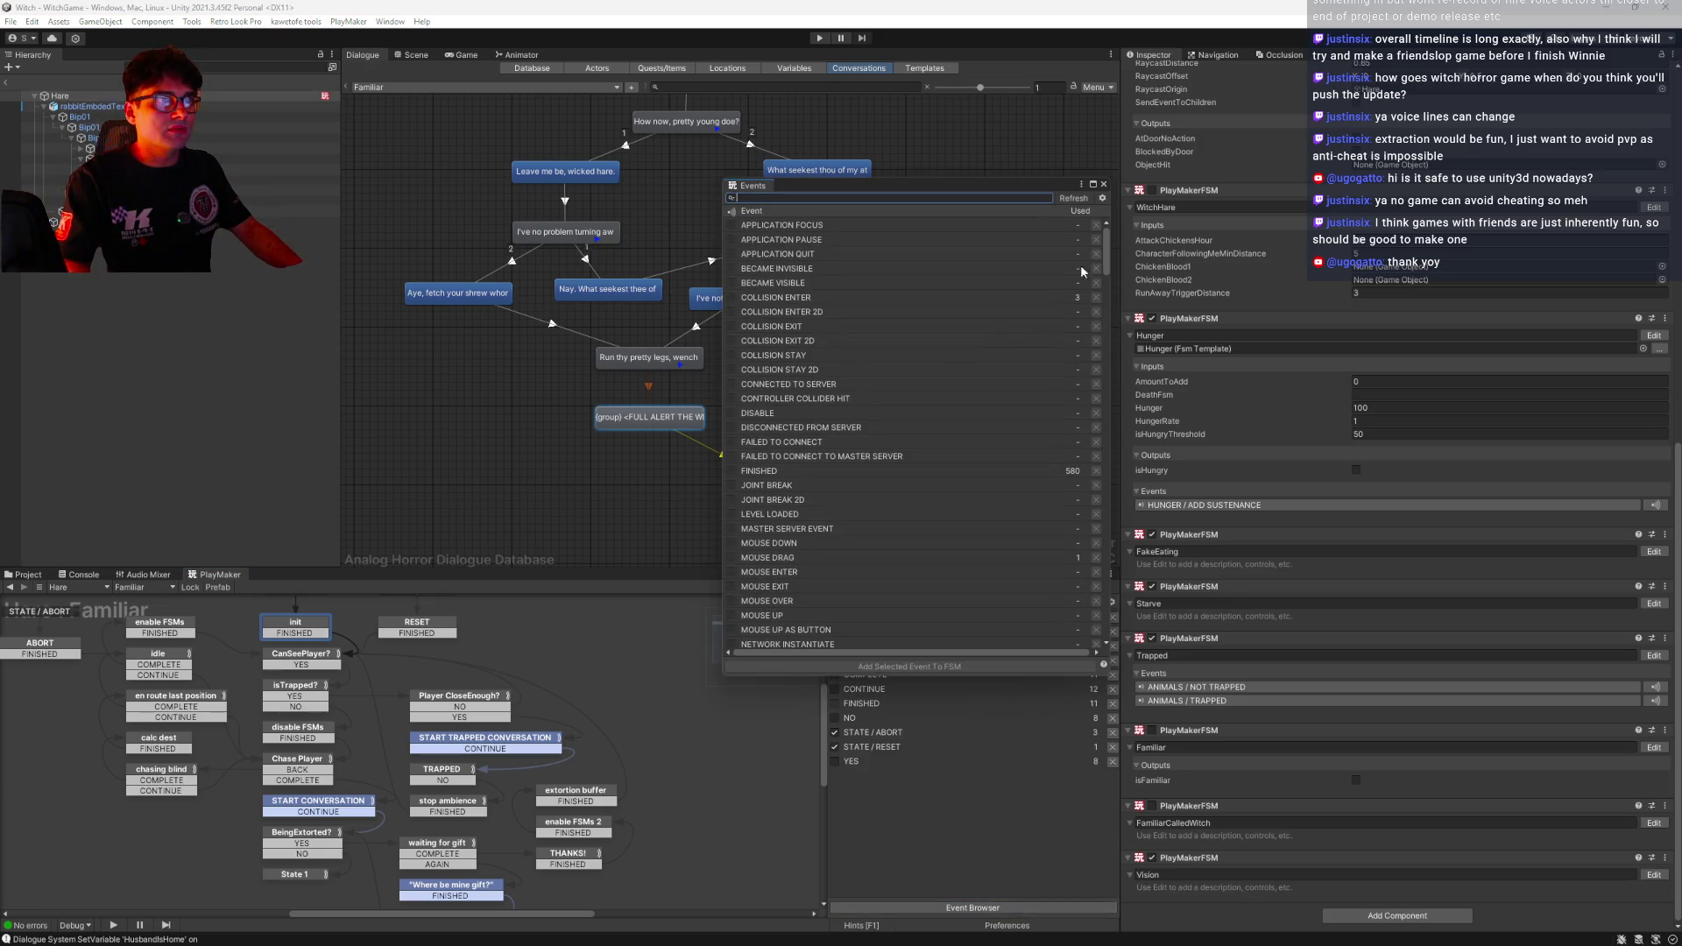
mouse_move(1108, 257)
left_mouse_down()
mouse_move(1142, 456)
mouse_move(1139, 332)
mouse_move(1139, 548)
mouse_move(1144, 470)
left_mouse_up()
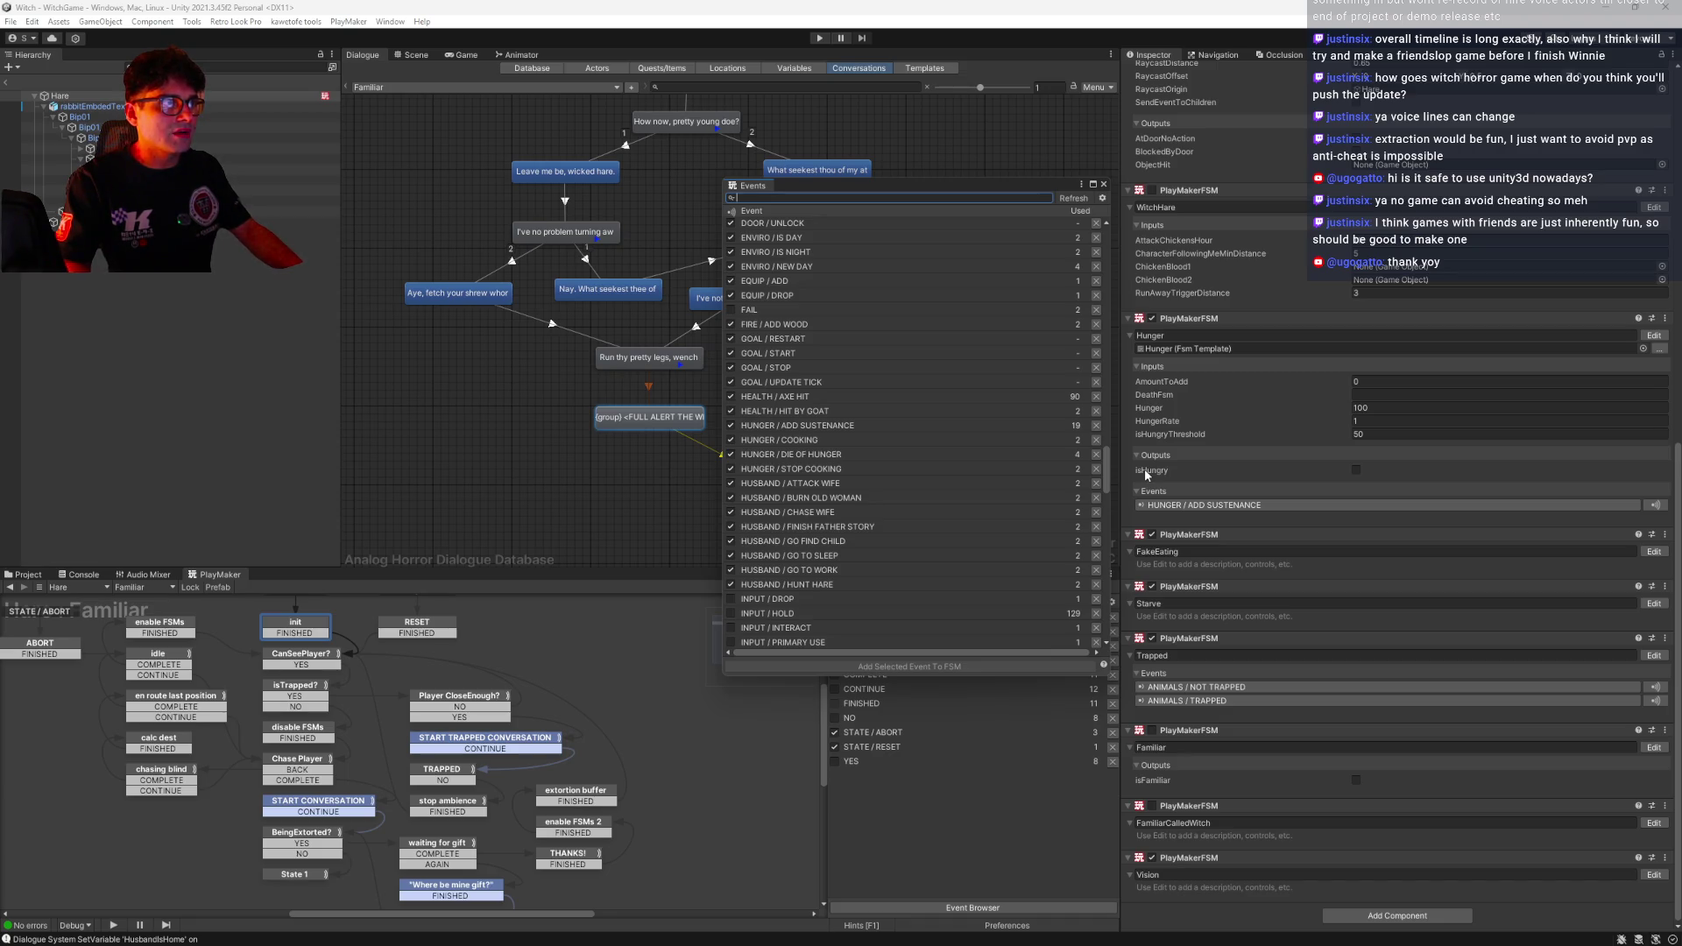
mouse_move(1144, 470)
left_mouse_down()
mouse_move(1147, 580)
mouse_move(1136, 235)
left_mouse_up()
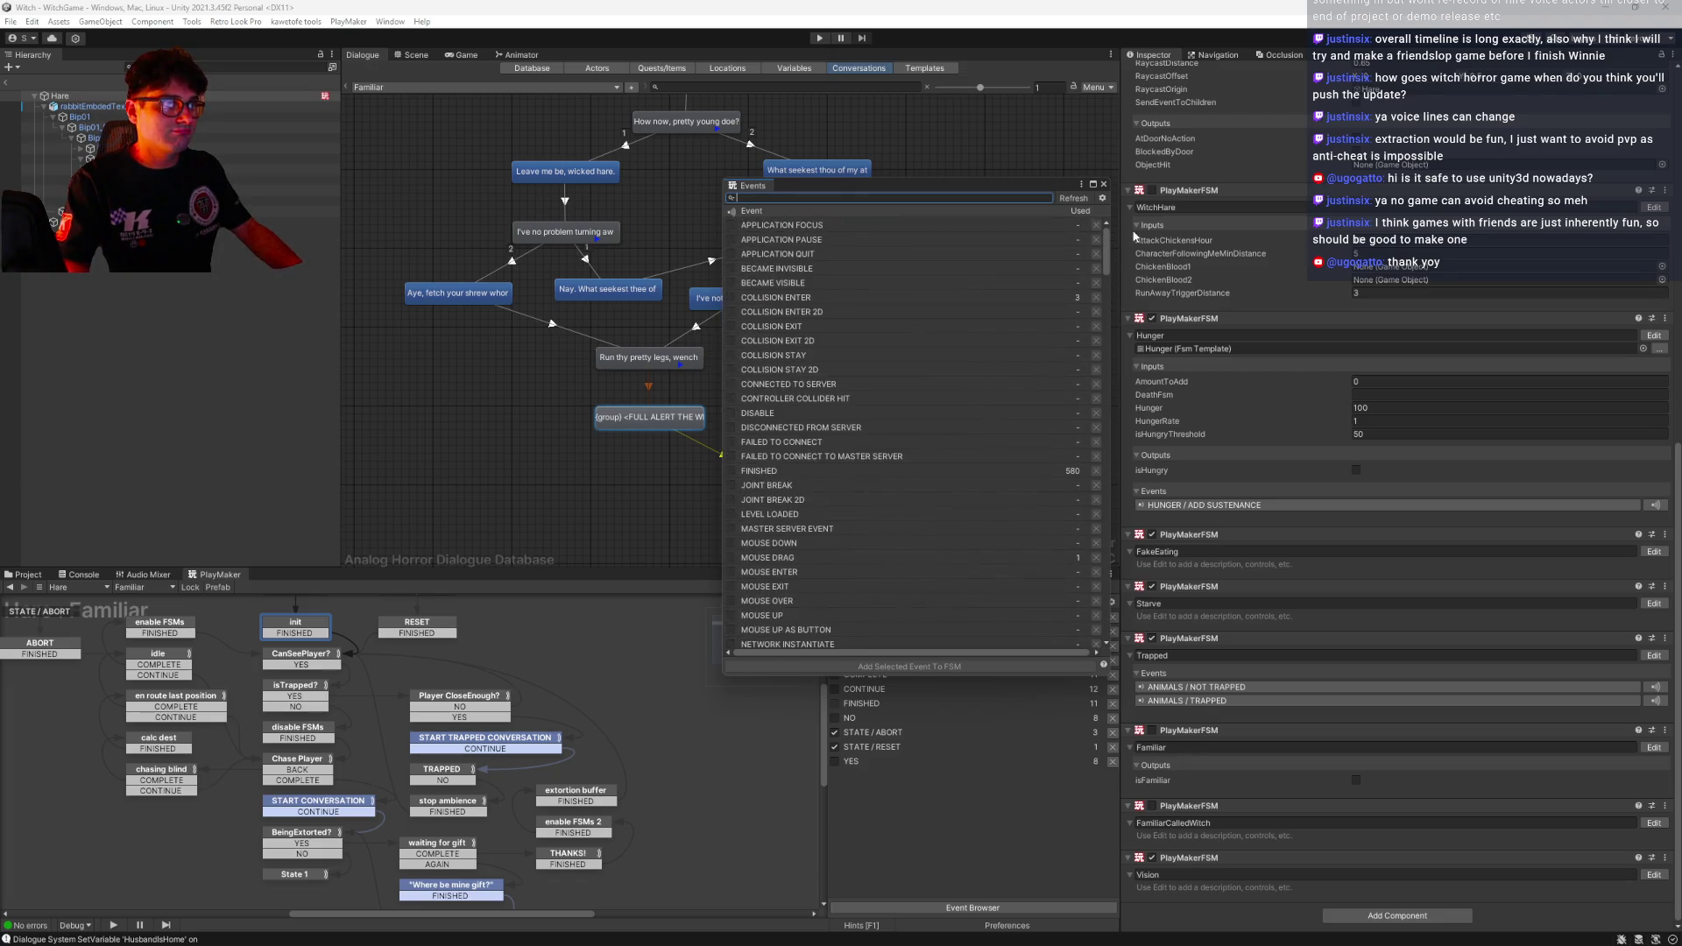
left_click(1103, 185)
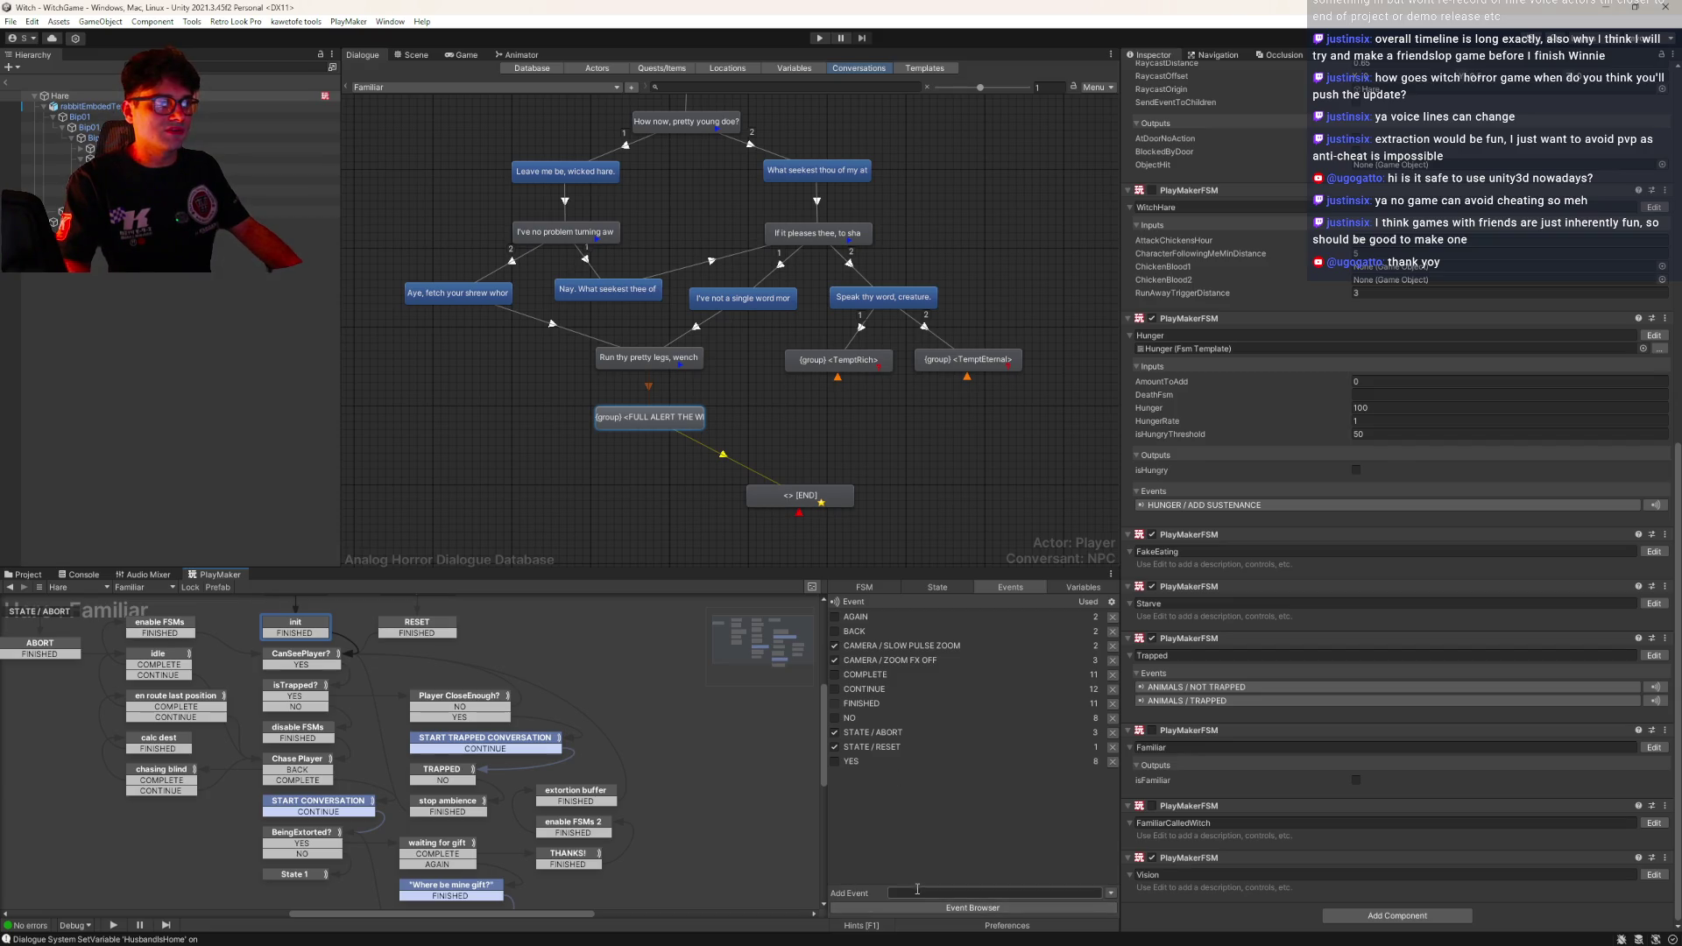
Add the FAMILIAR / CALL WITCH event and a new state entered by that global transition
type("FAMILIA")
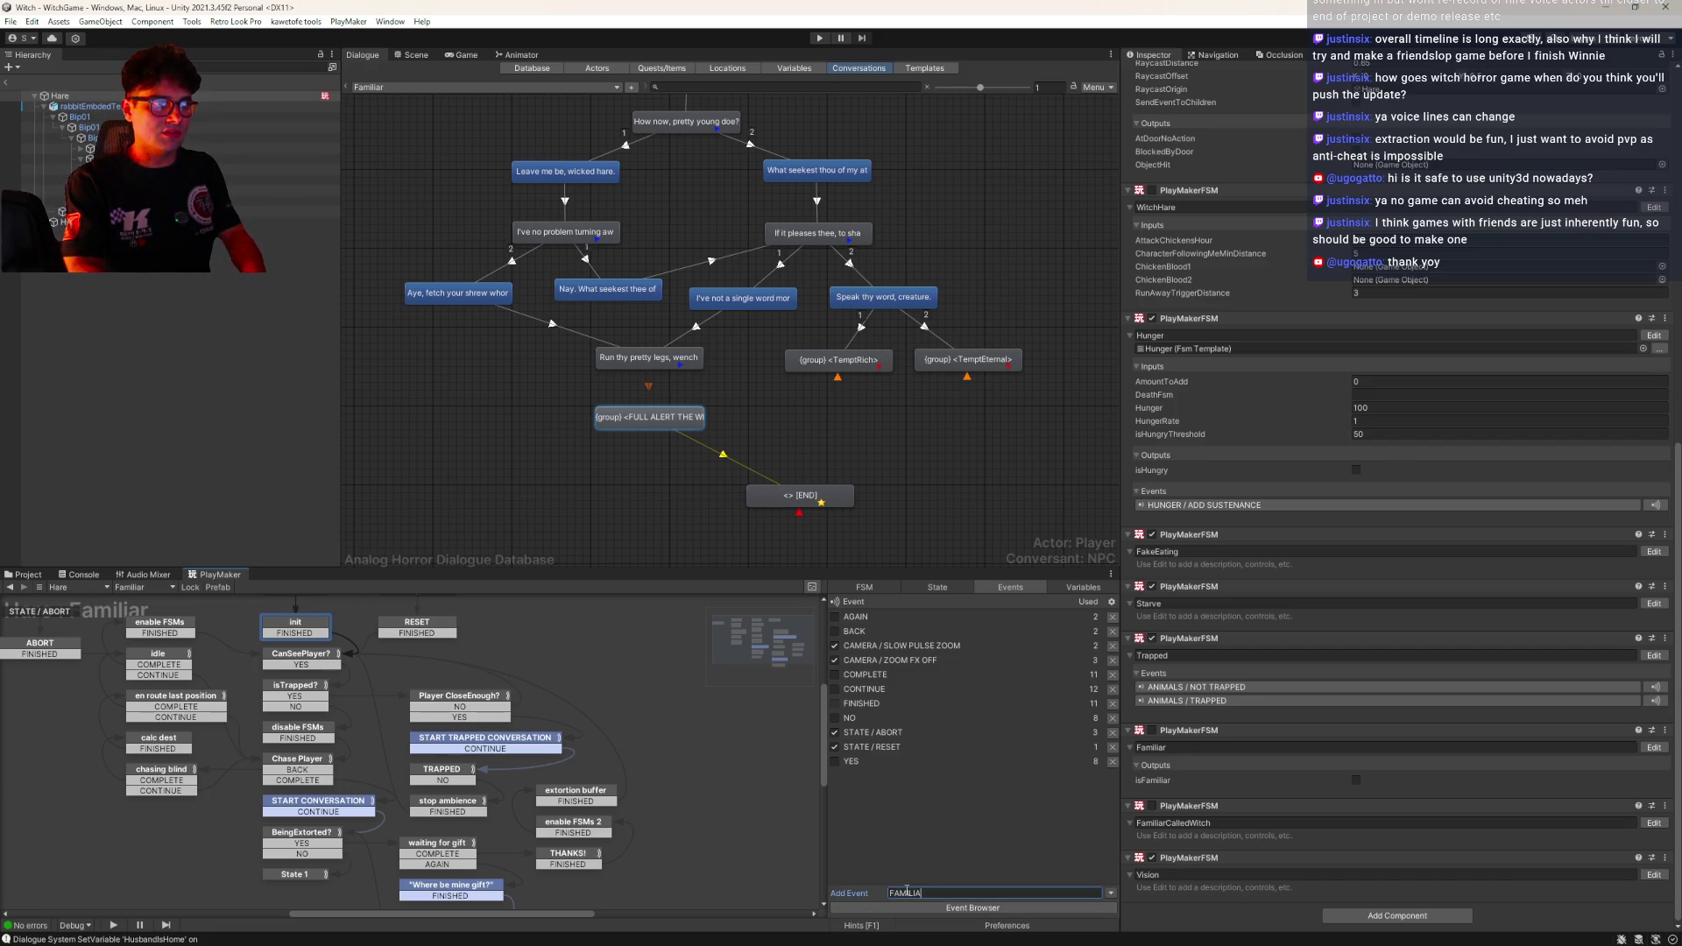
type("R / CALL WITCH")
key("Return")
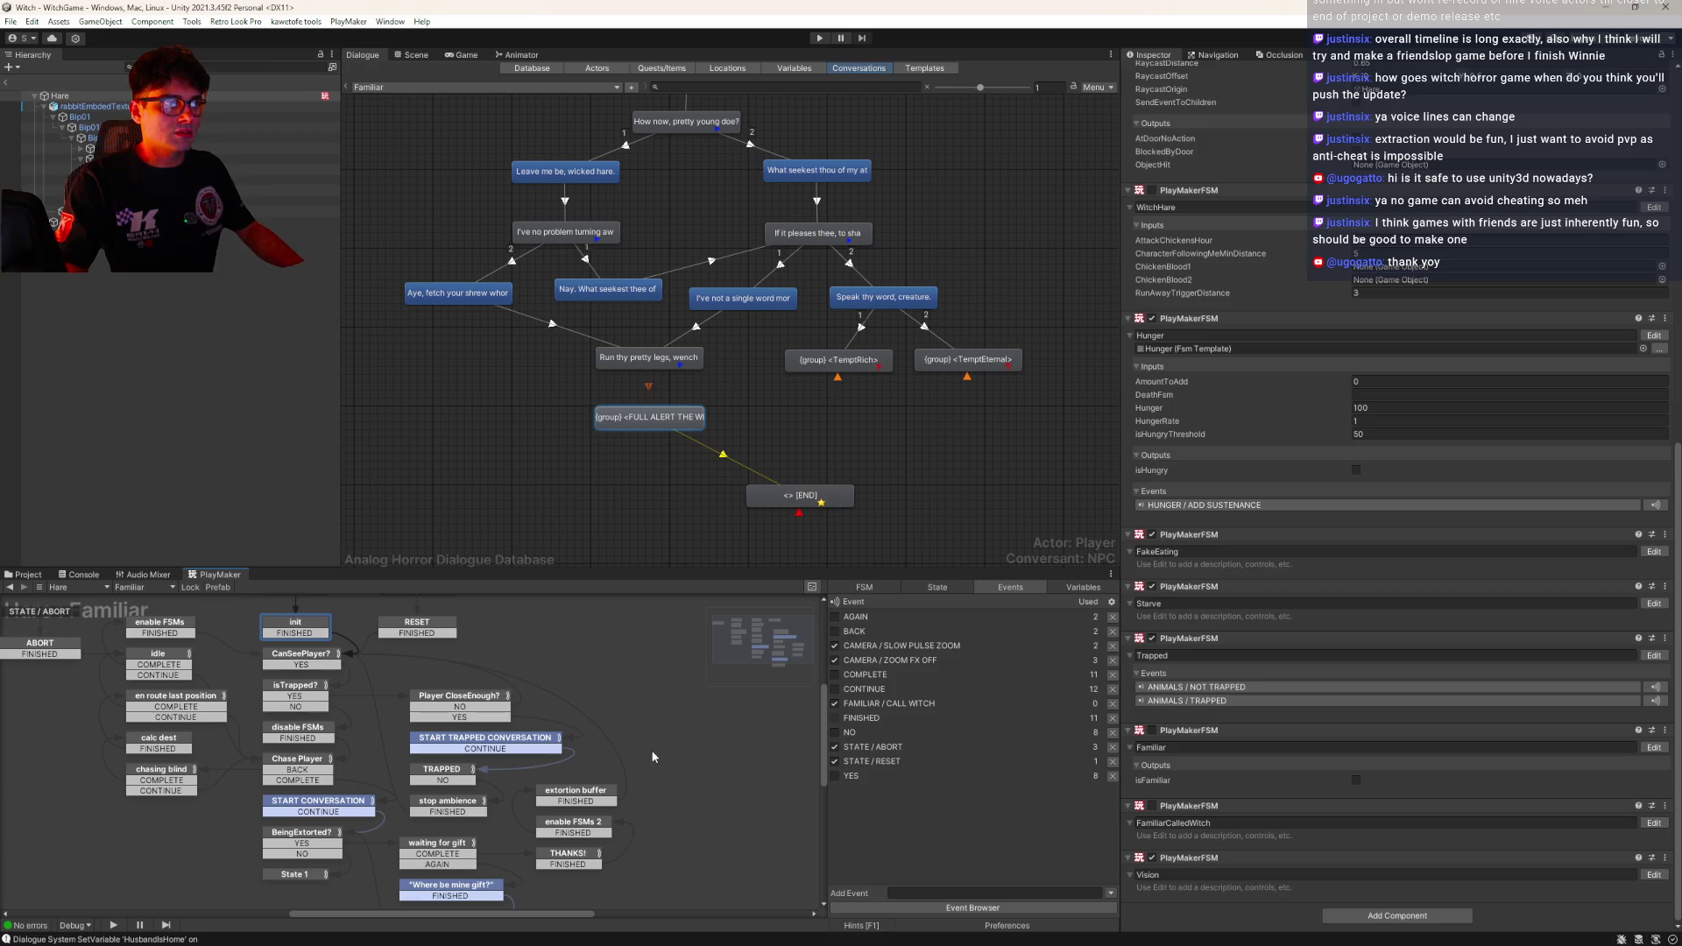
scroll(652, 742, "up", 2)
right_click(615, 719)
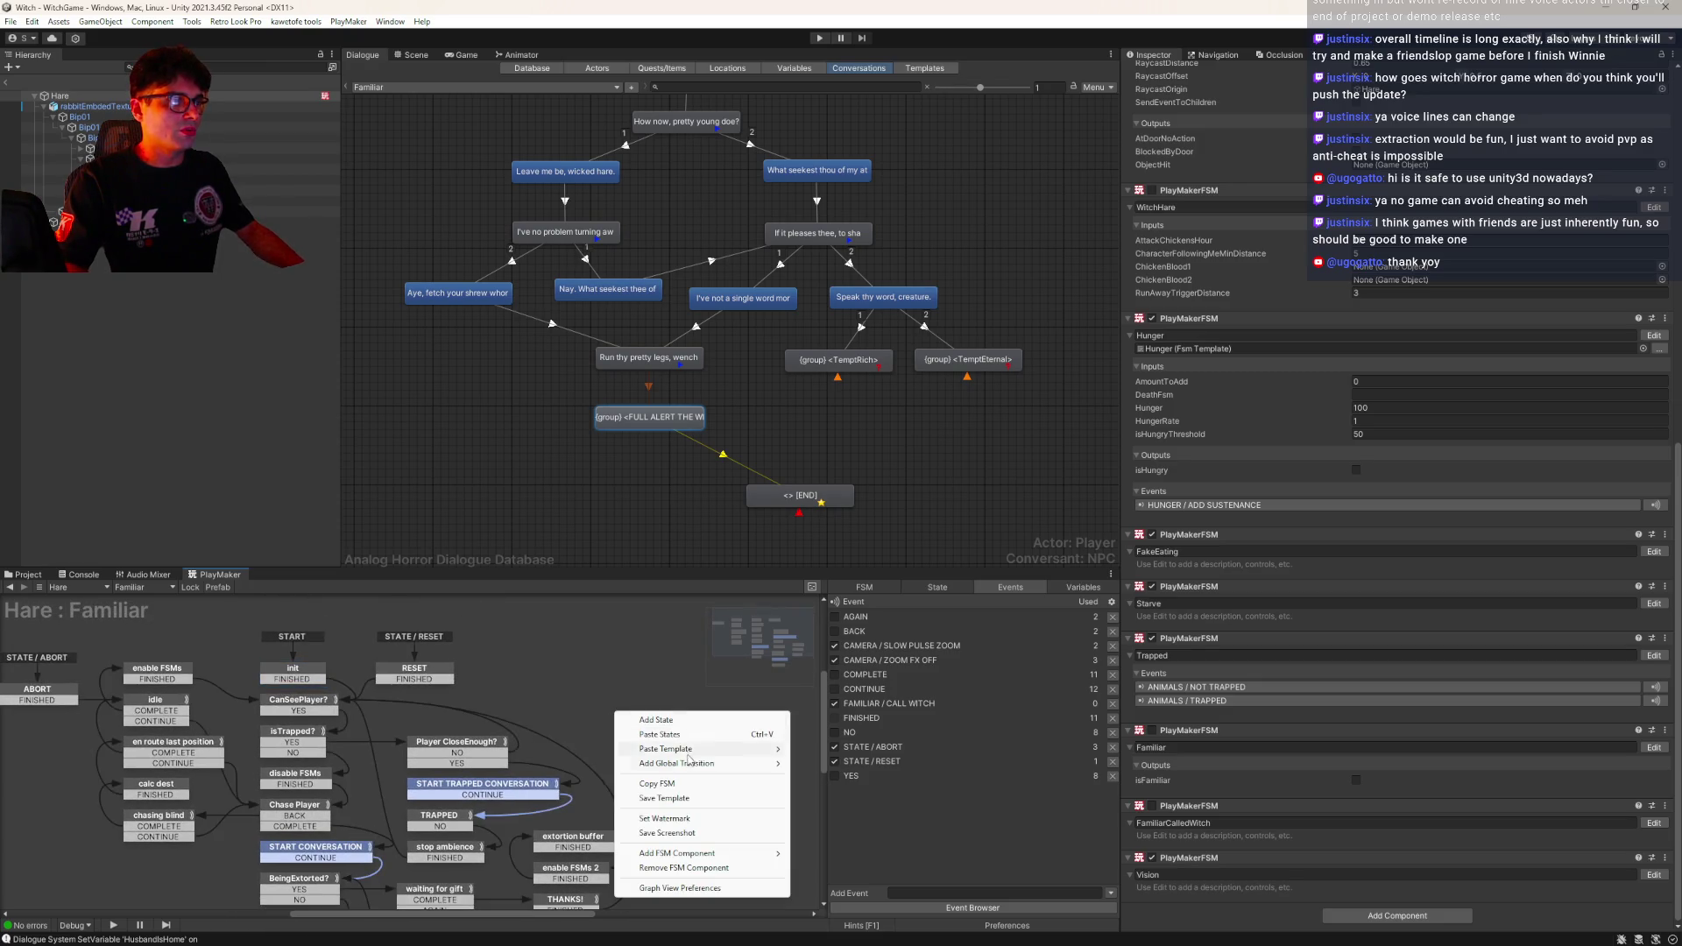
mouse_move(692, 765)
mouse_move(843, 891)
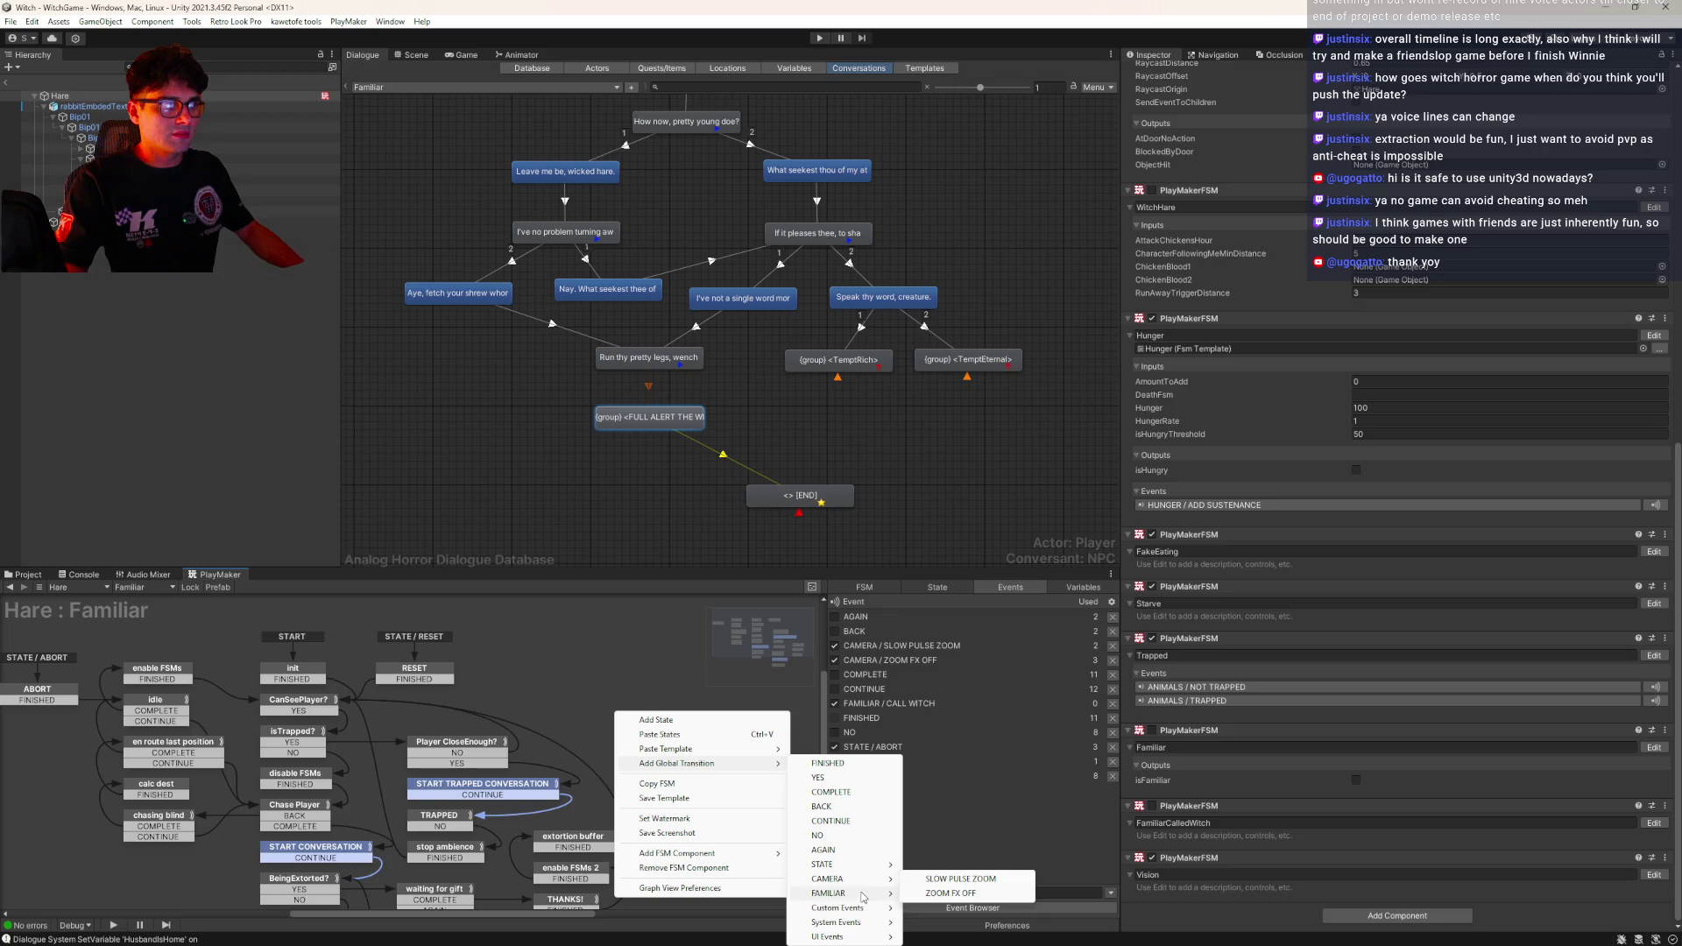
left_click(957, 894)
Review other states' Send Event actions and name the new state Call for witch
left_click_drag(418, 731, 492, 663)
left_click(508, 822)
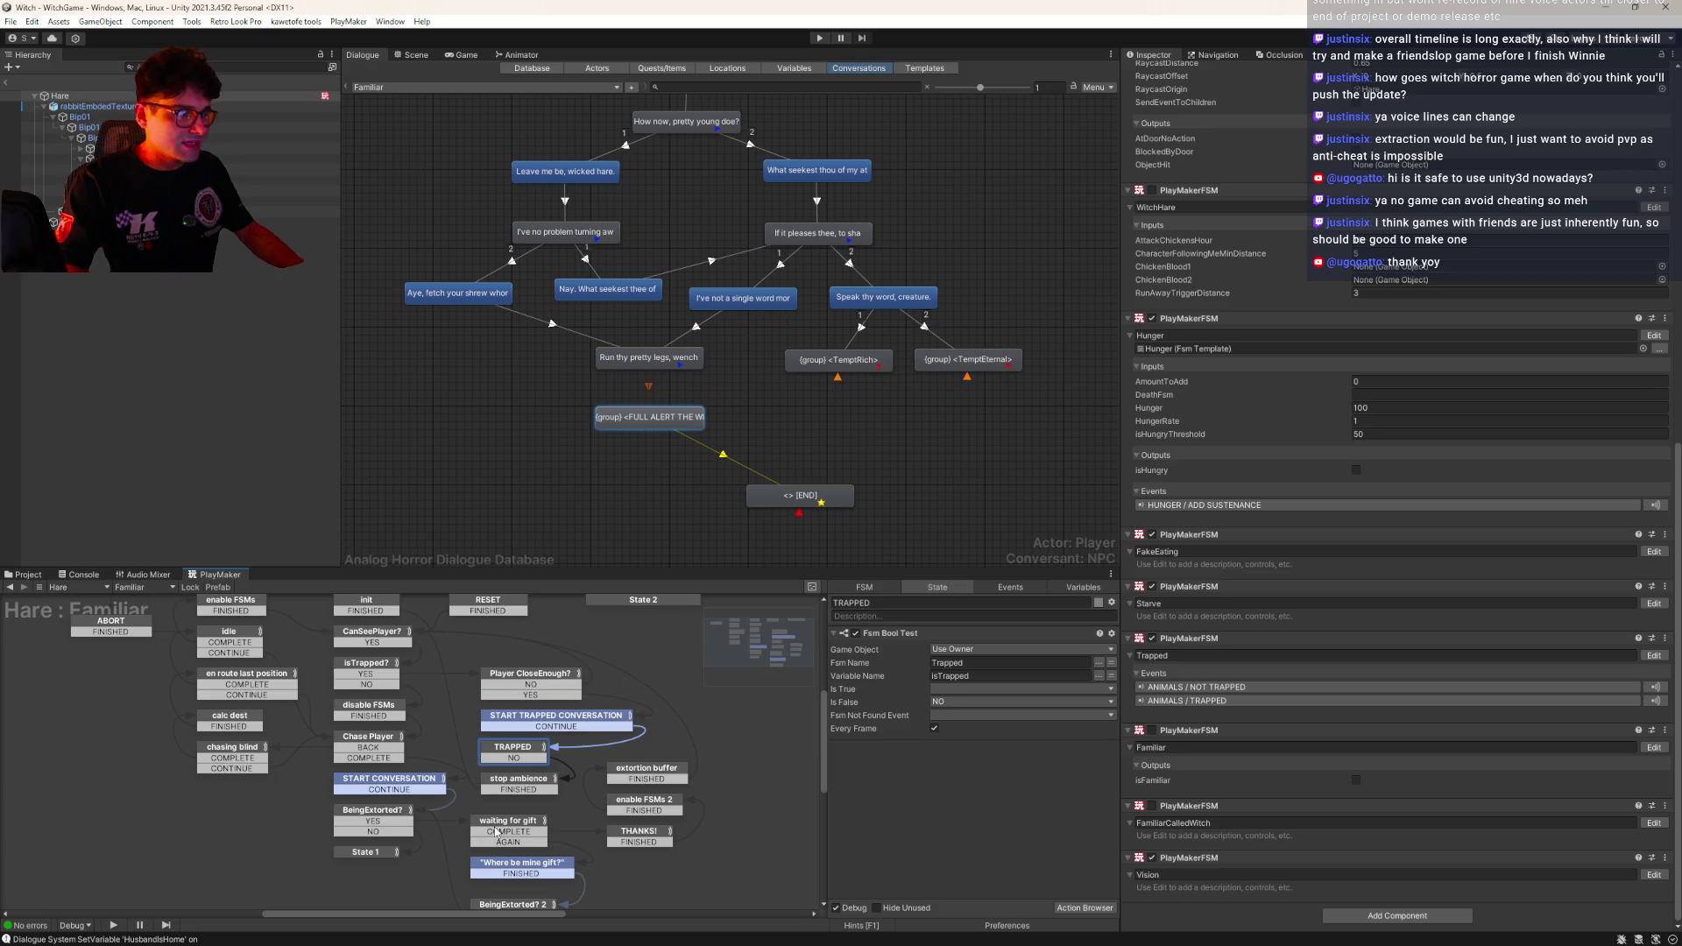
left_click(340, 855)
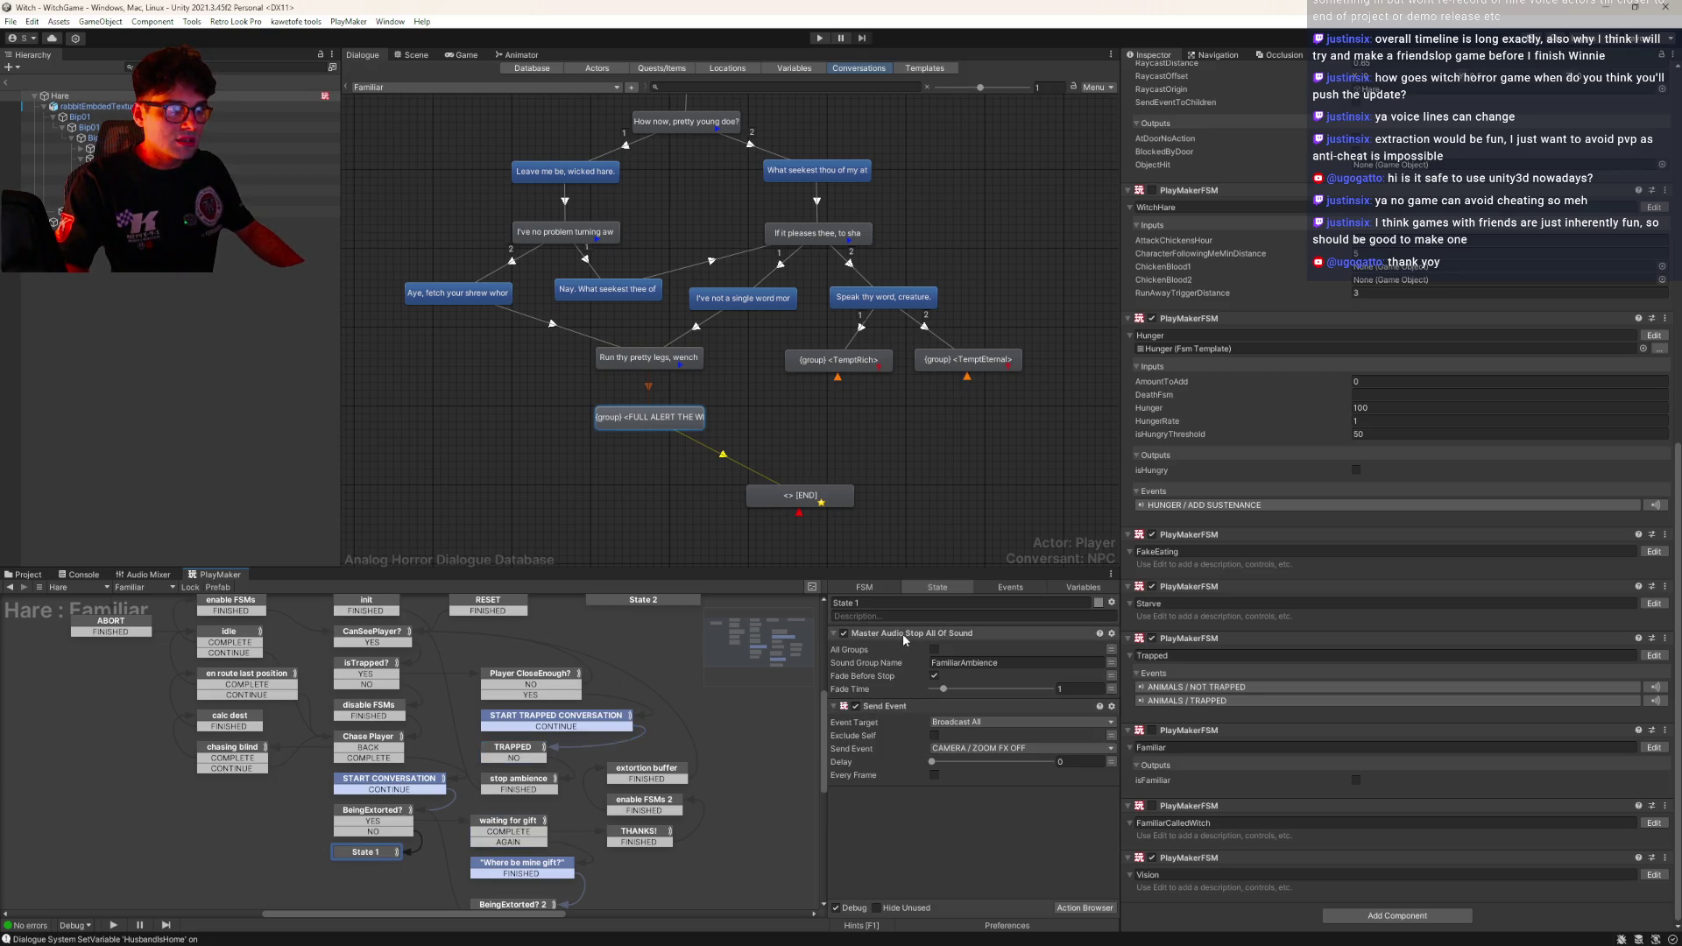
left_click(896, 702)
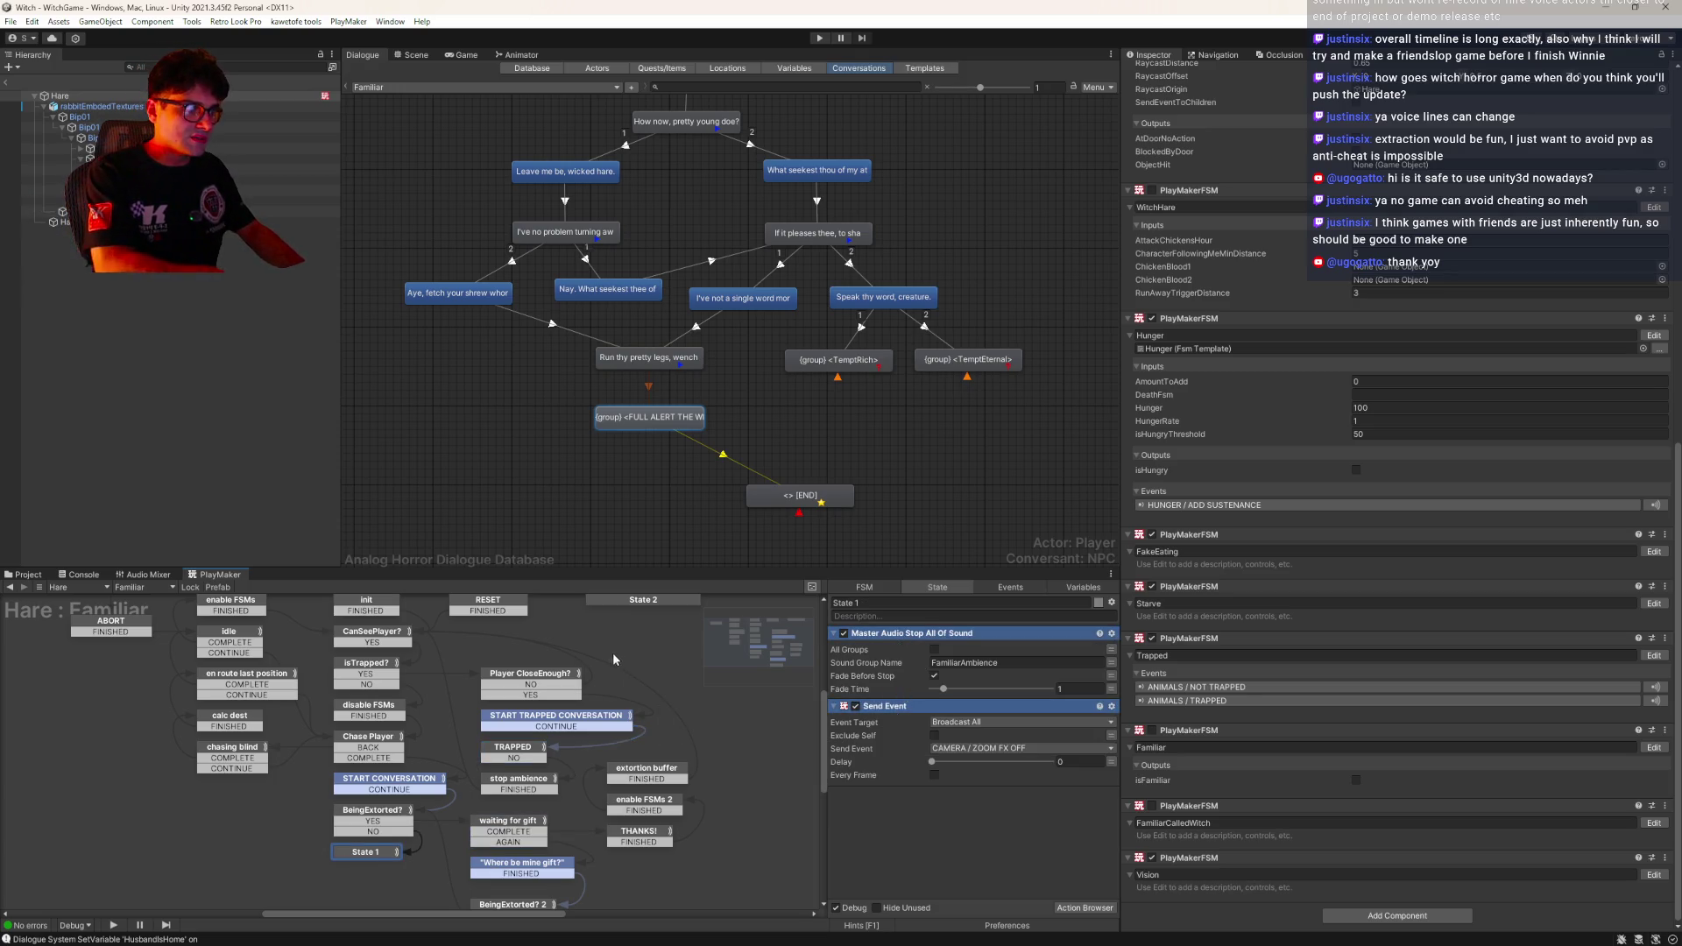
left_click(883, 604)
type("Call for witch")
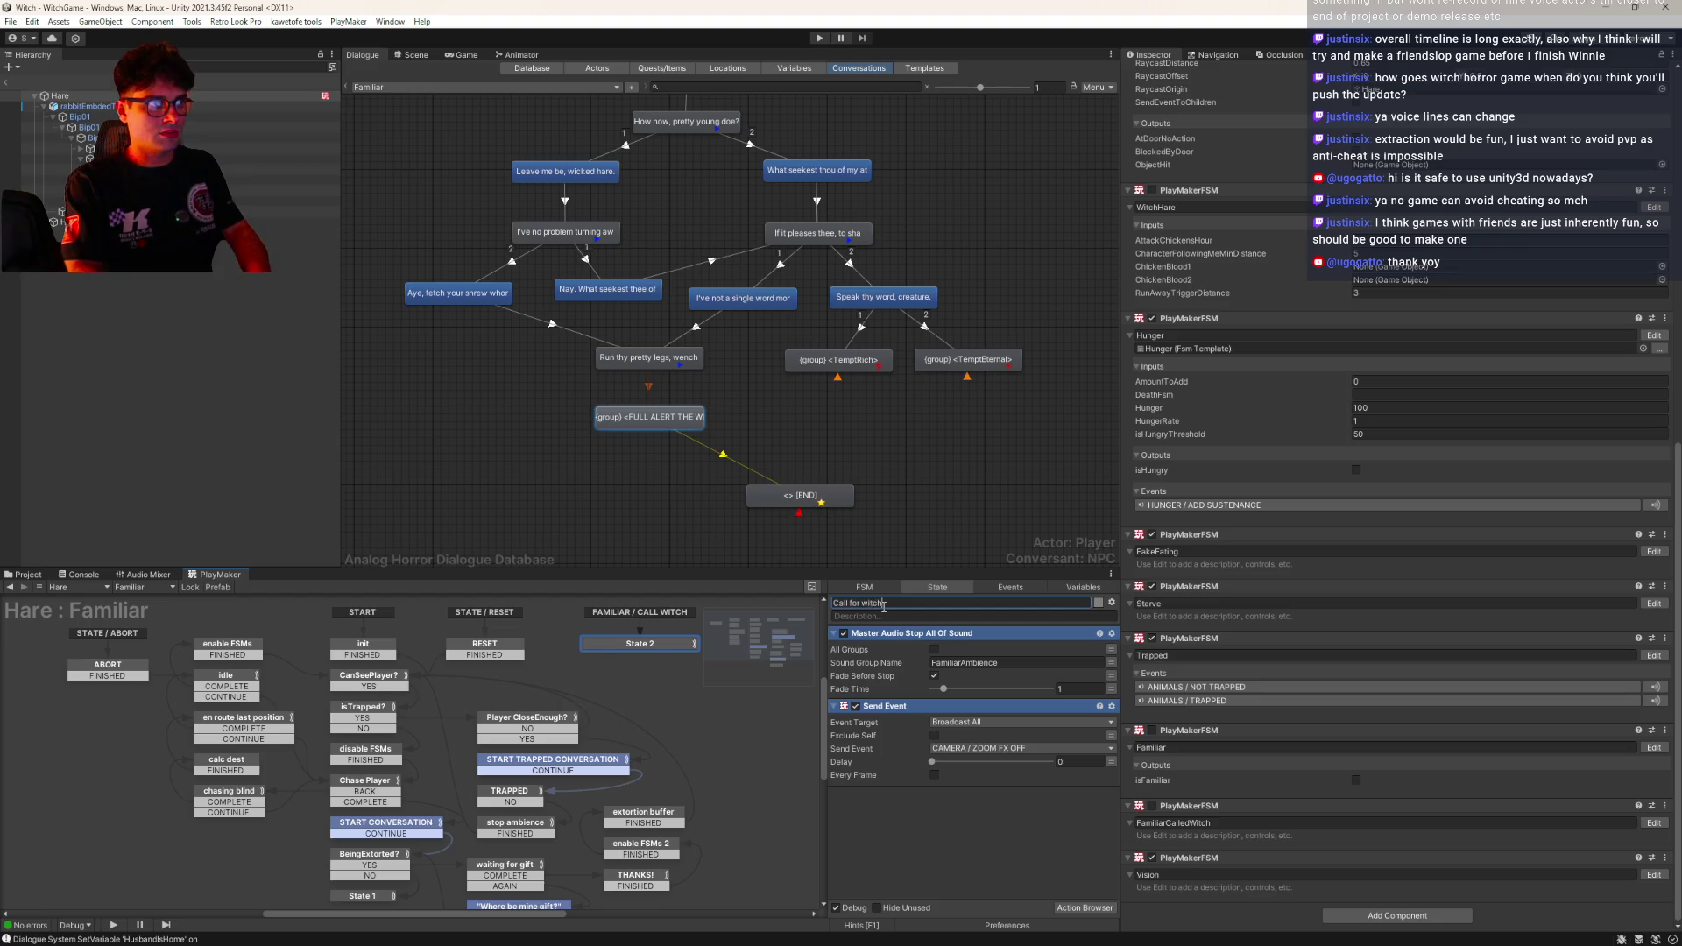
key("Return")
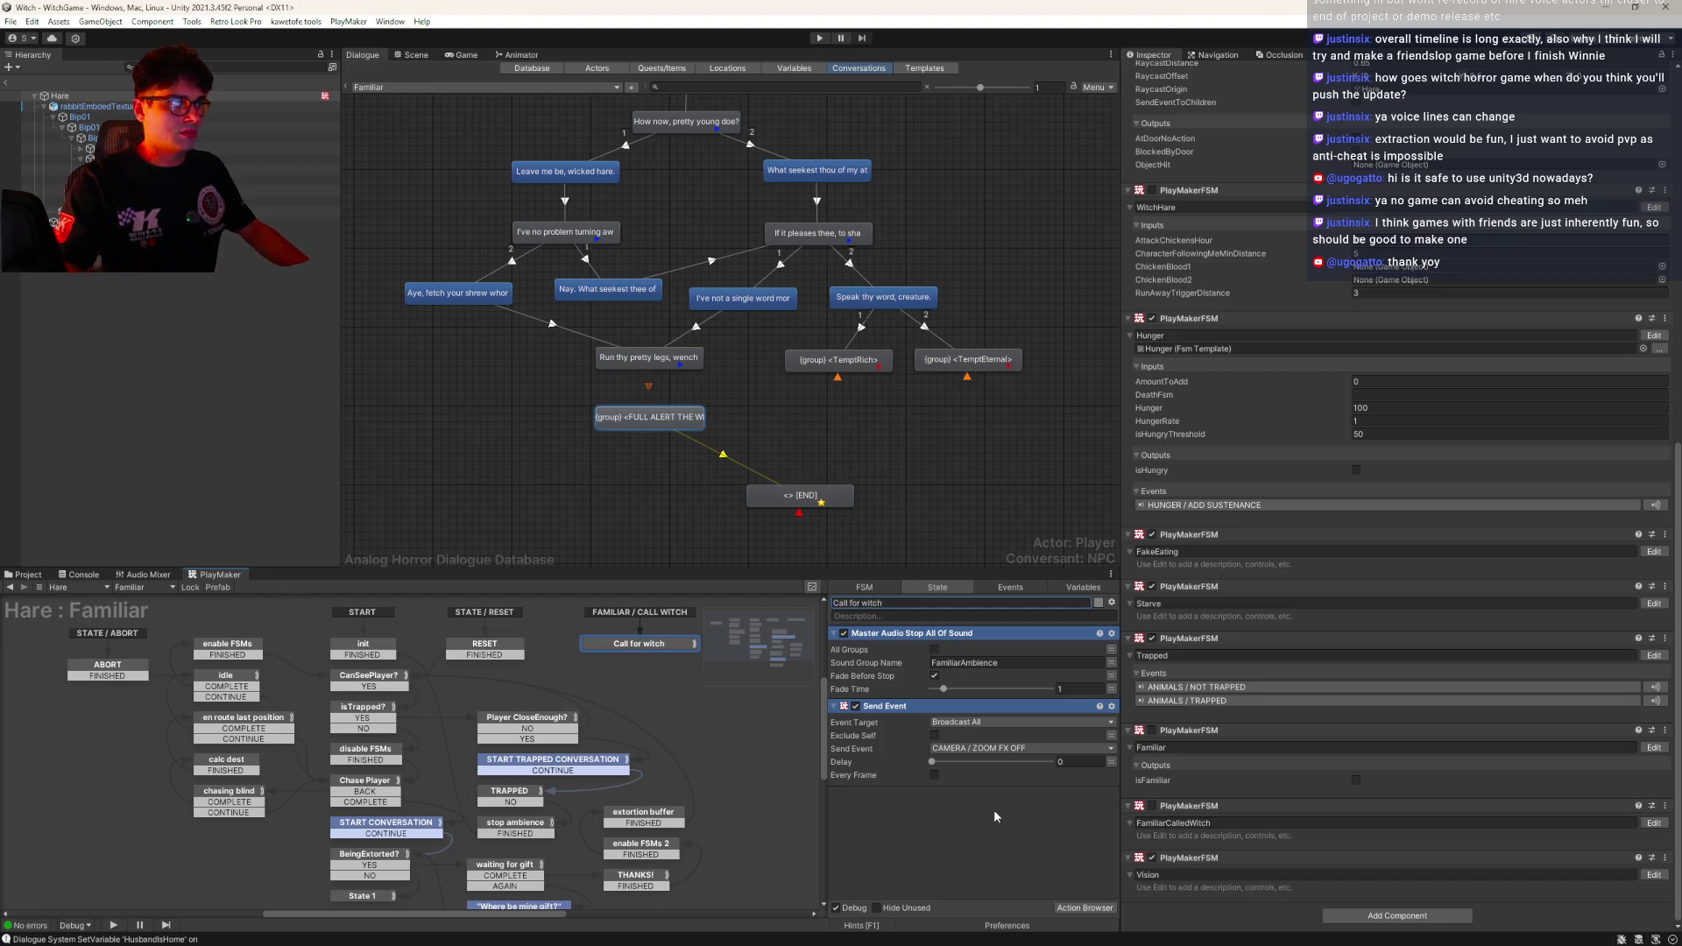
left_click(1111, 603)
left_click(959, 826)
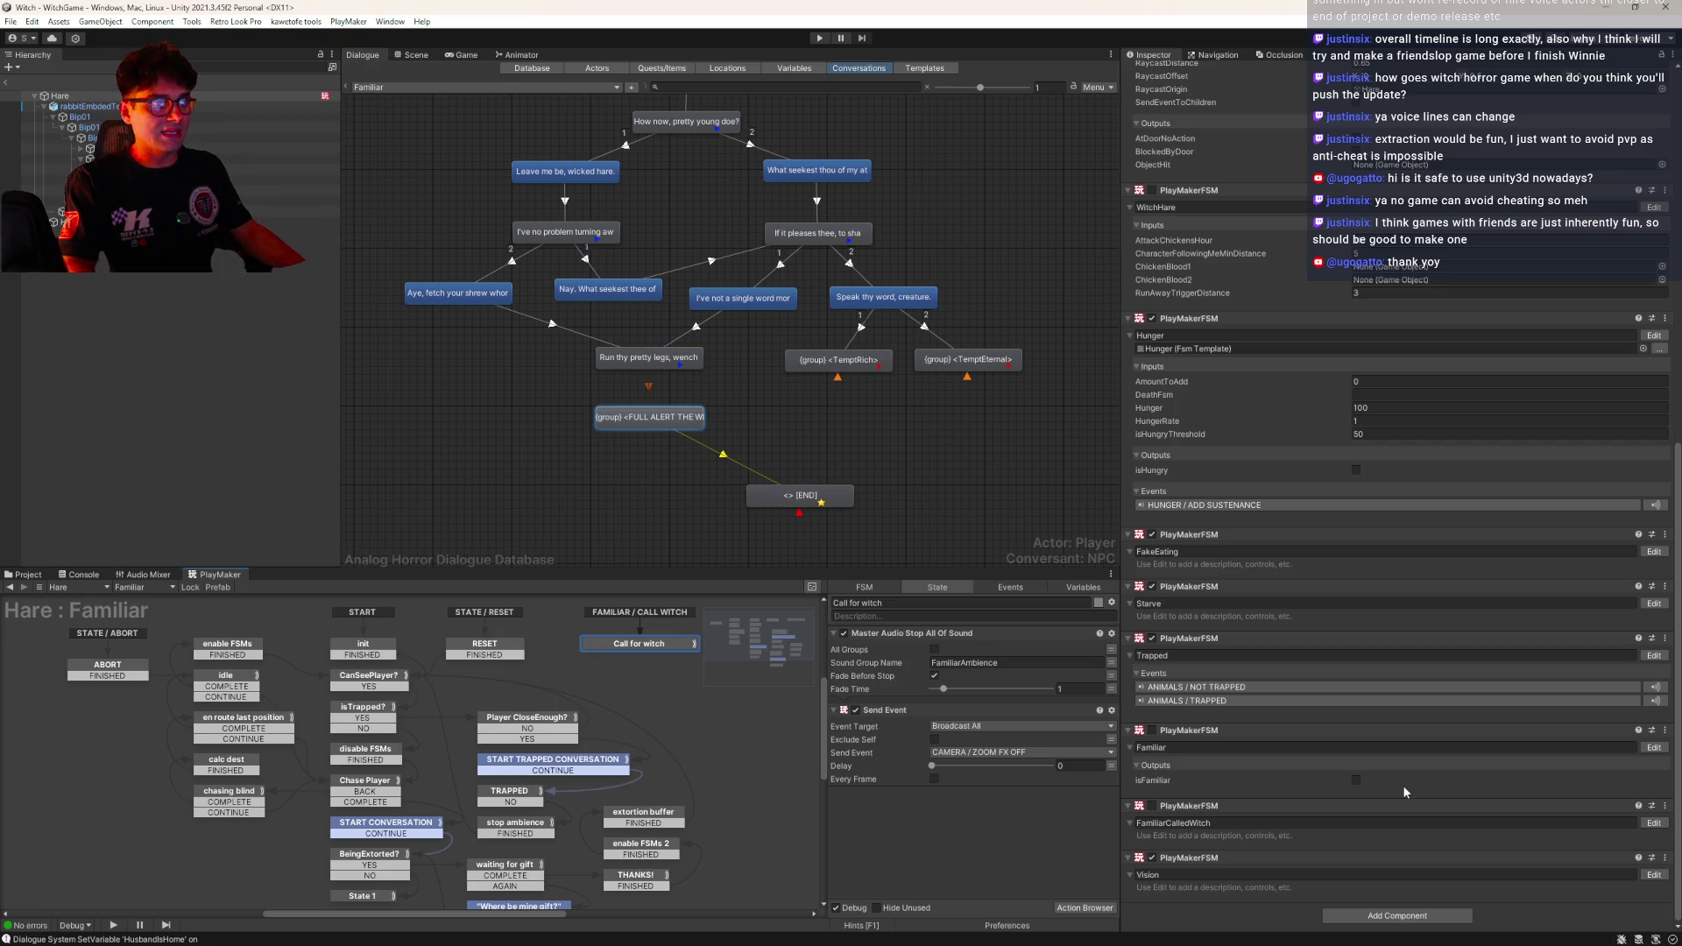
Add a Send Event sending FAMILIAR / CALL WITCH to the Game Object's FamiliarCalledWitch FSM
double_click(893, 846)
type("eve")
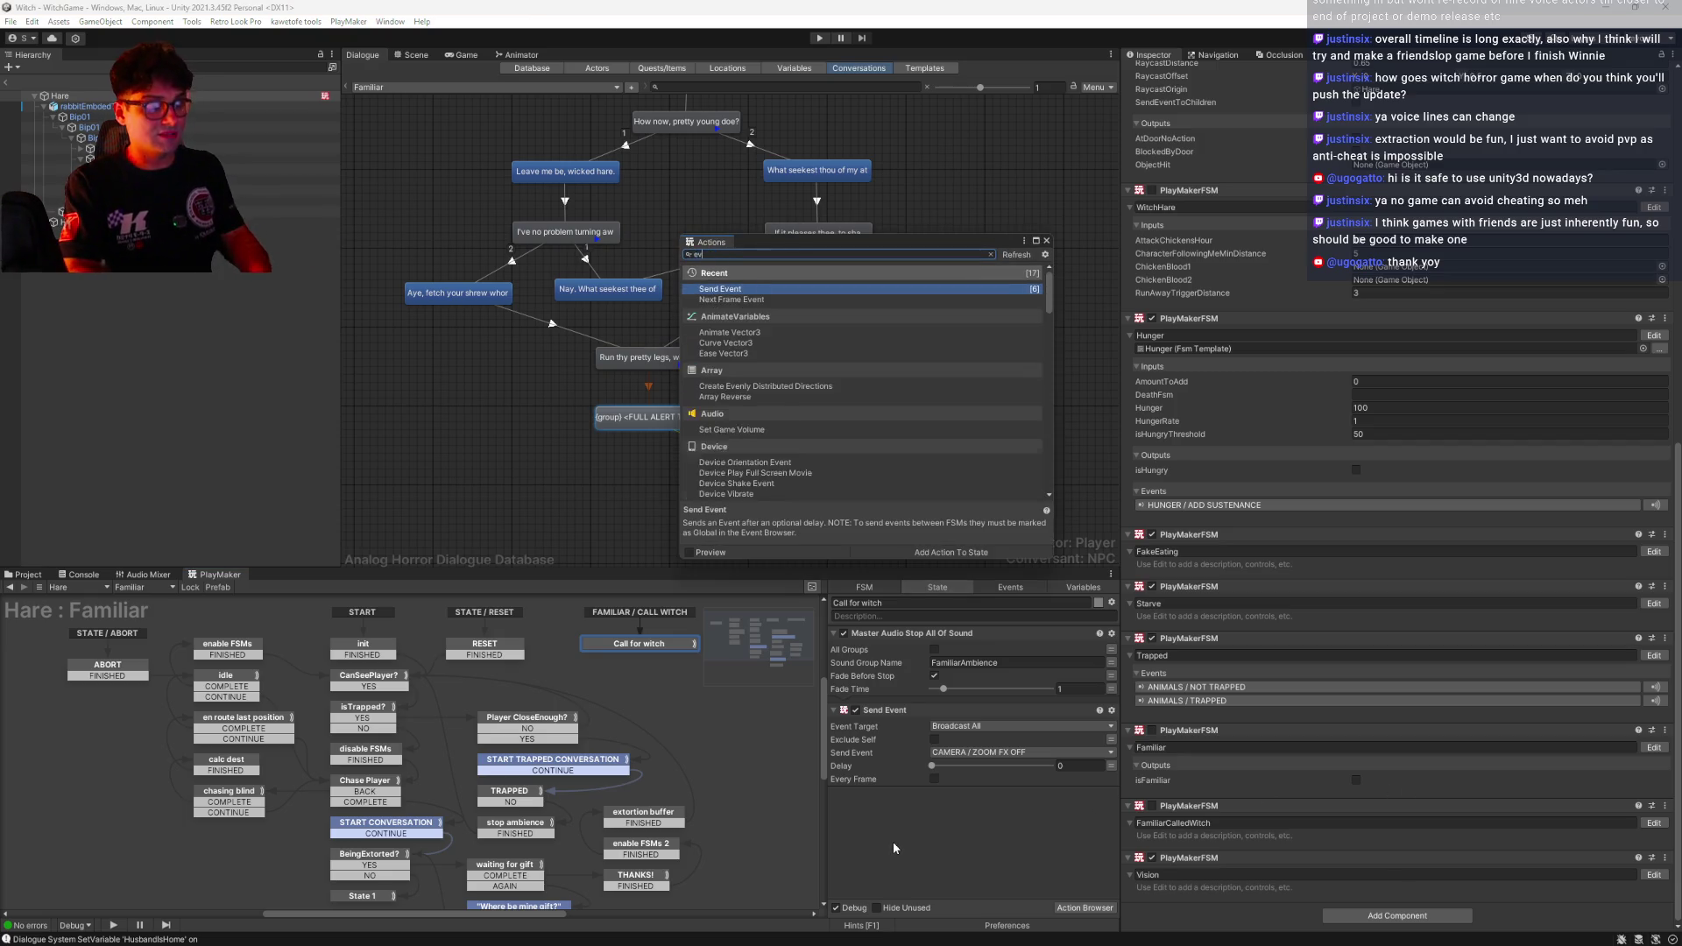
key("Return")
left_click(975, 818)
left_click(972, 859)
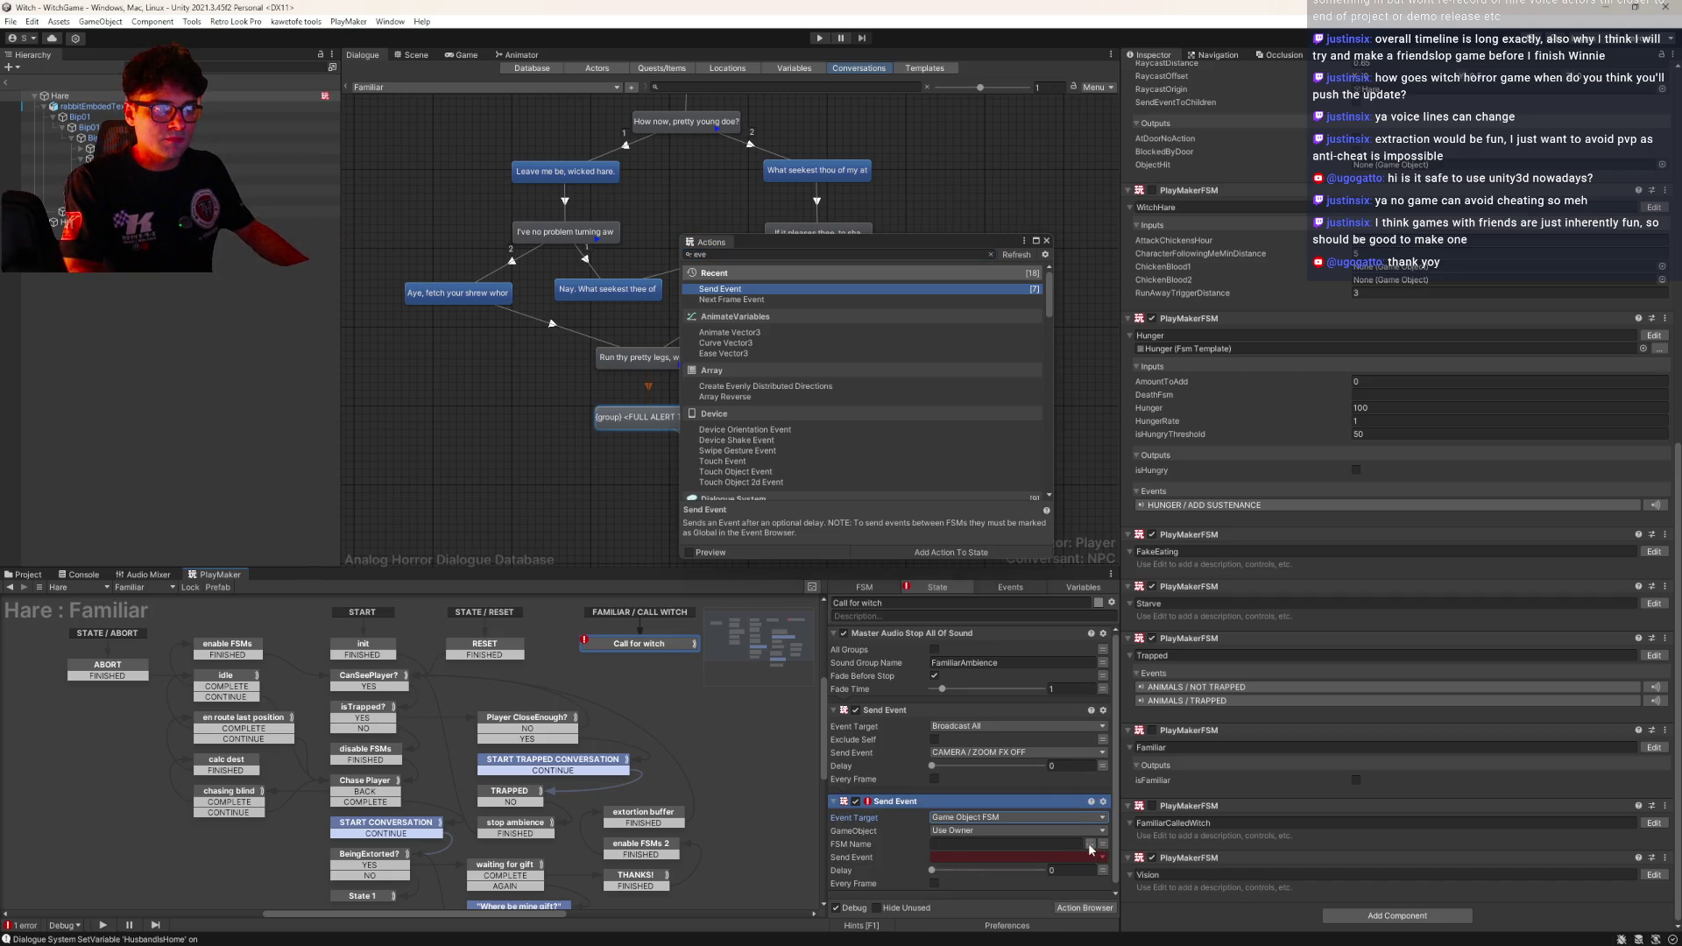
left_click(1090, 844)
left_click(1148, 671)
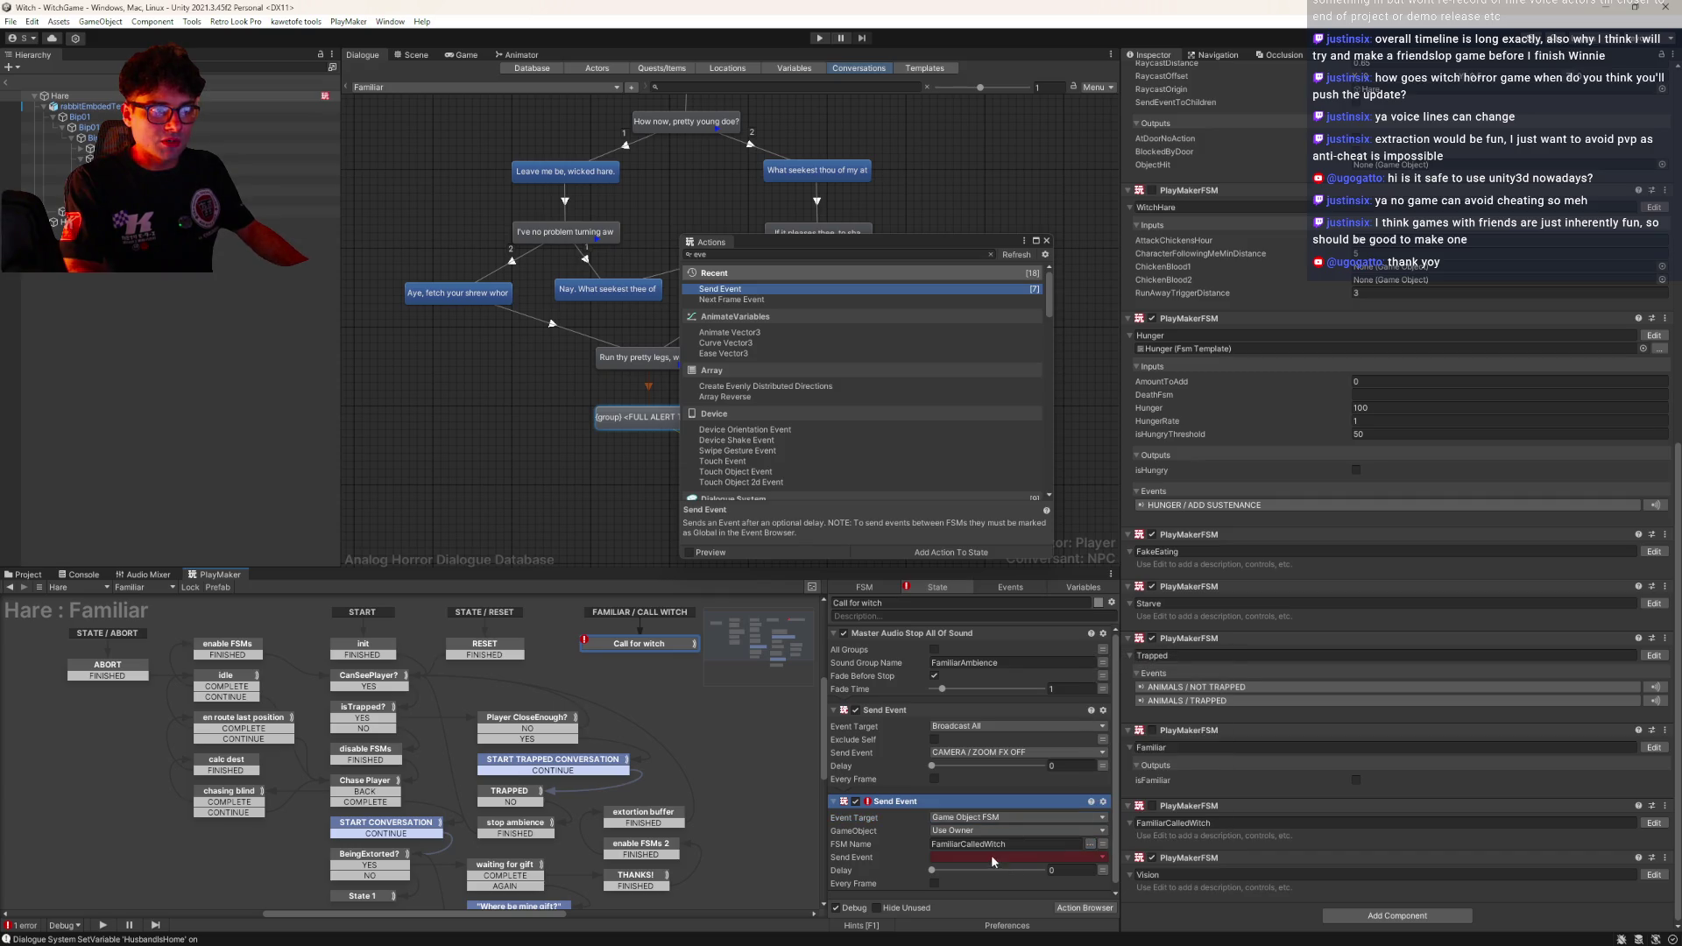
left_click(992, 855)
mouse_move(1008, 813)
left_click(1106, 813)
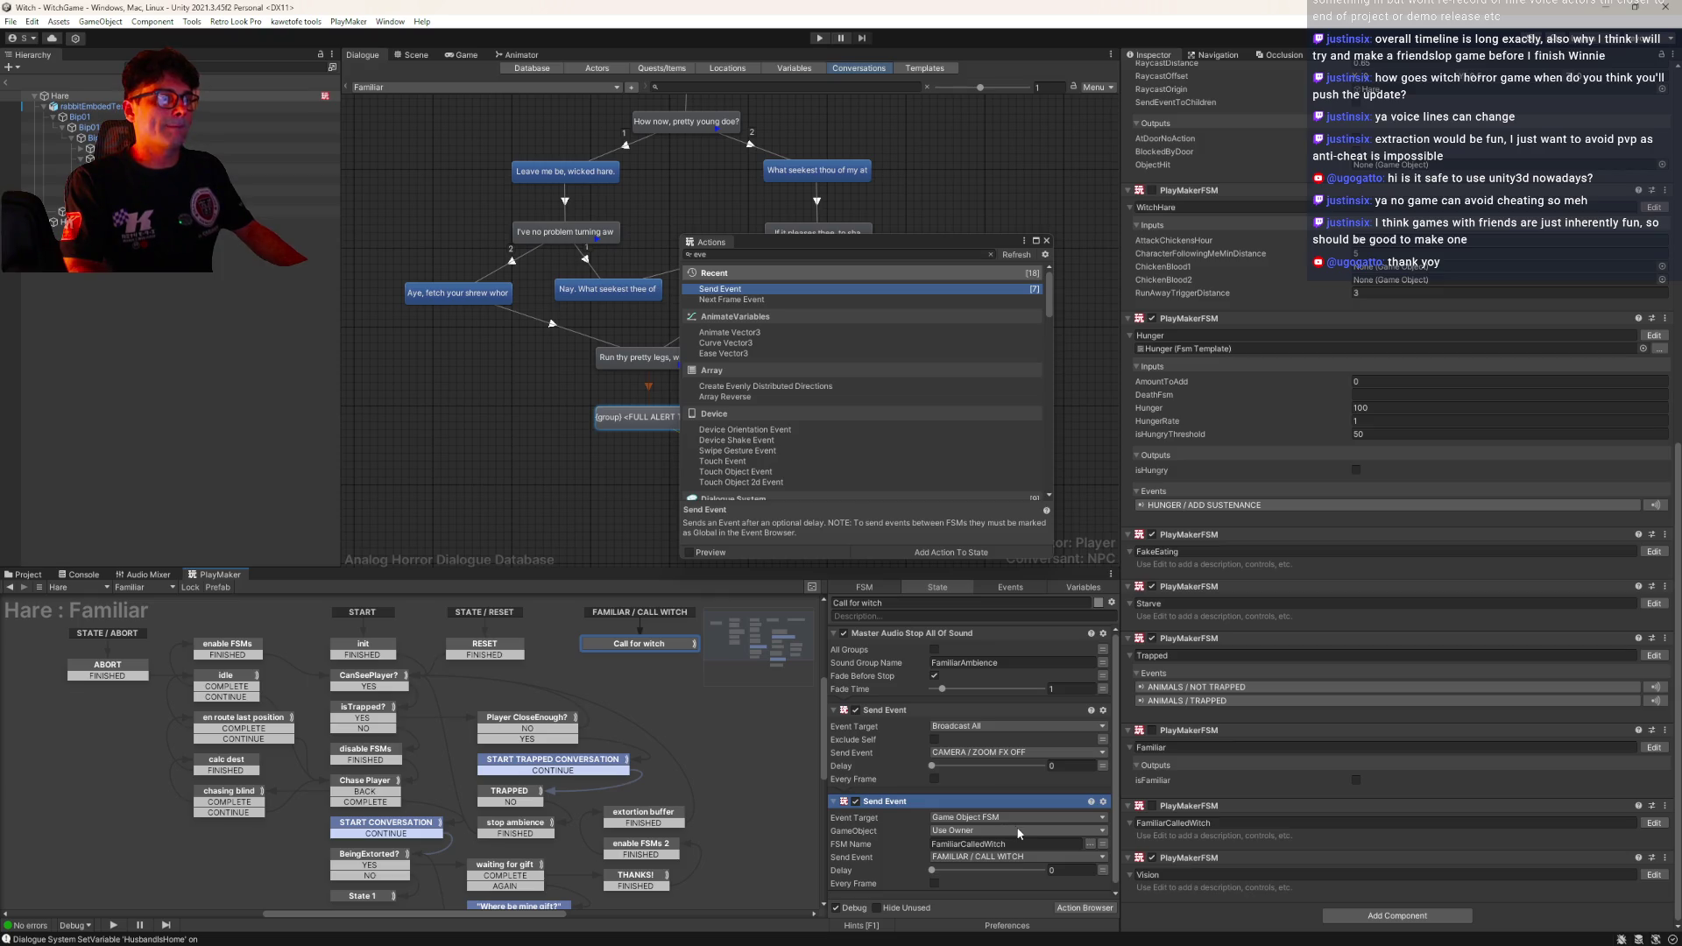
Search the action browser for enable fsm
left_click(750, 255)
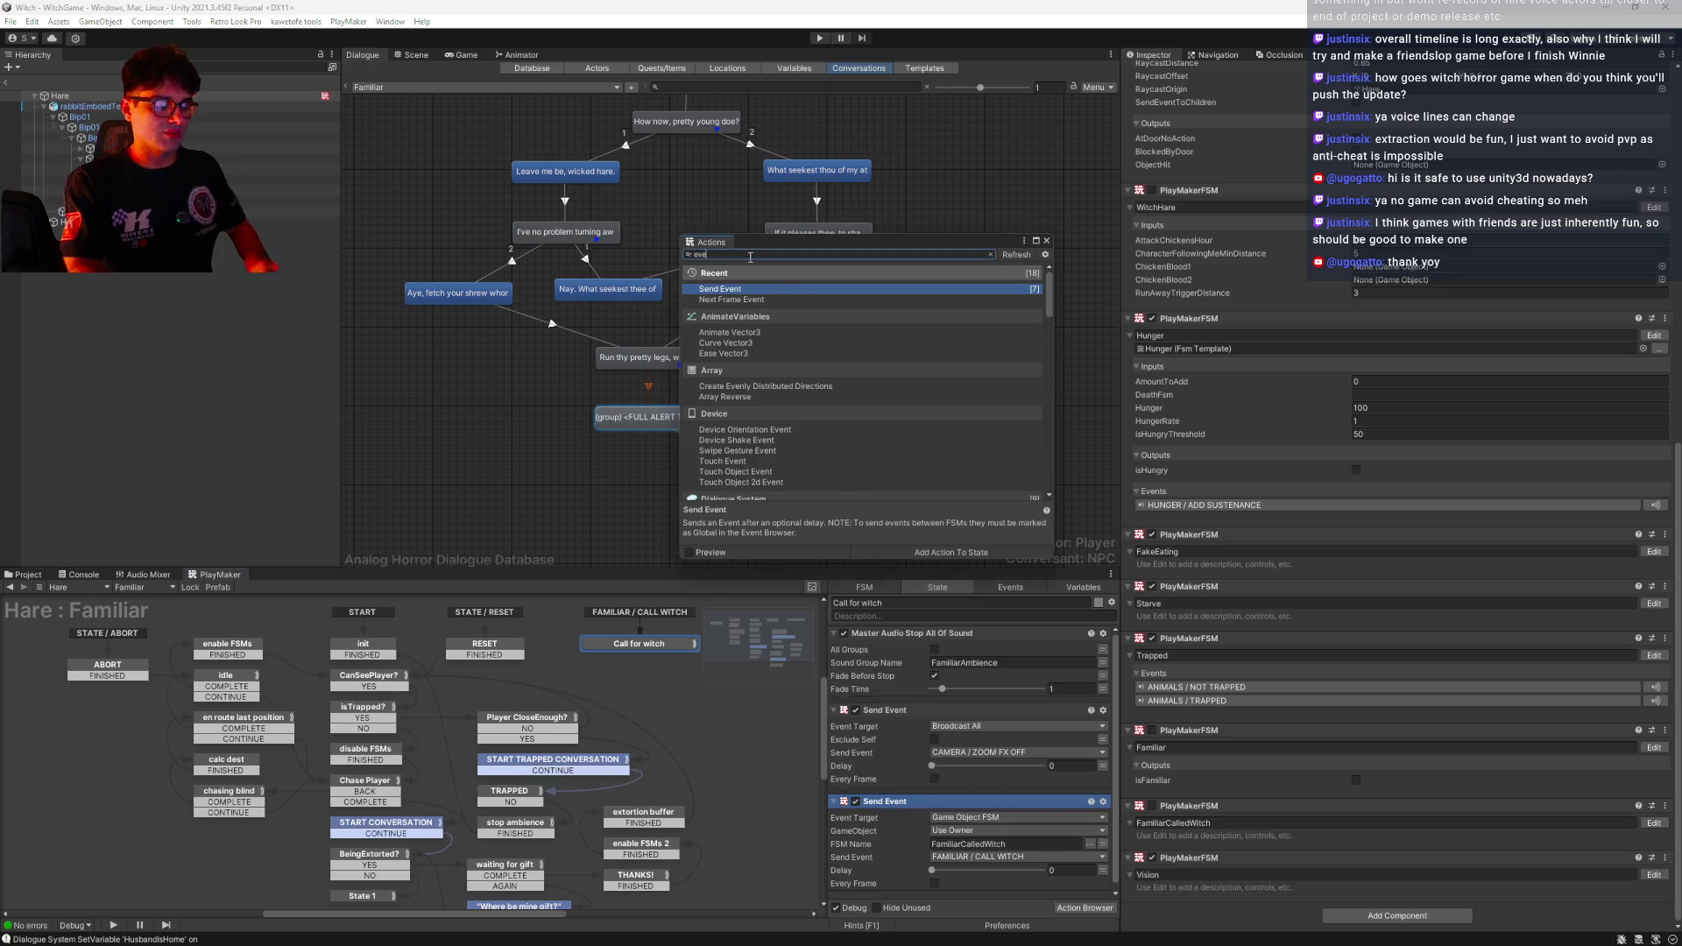
key("BackSpace")
key("BackSpace")
key("BackSpace")
type("enable fsm")
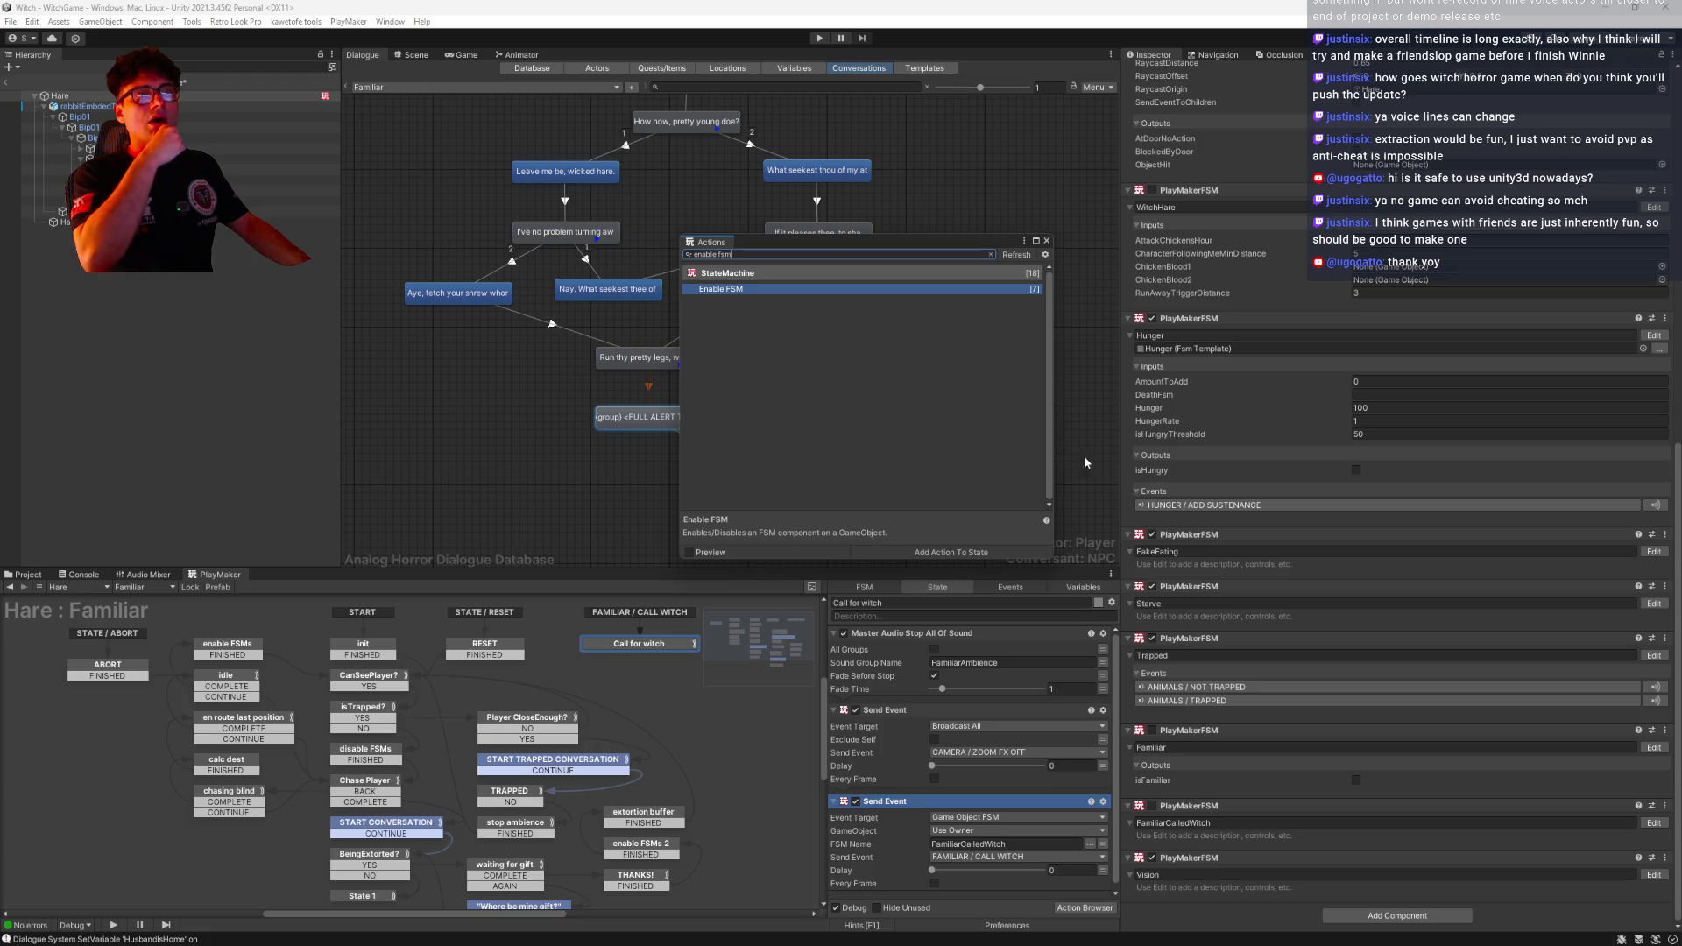
Add Enable FSM at the top of FamiliarCalledWitch's init state, targeting the Familiar FSM
left_click(1654, 823)
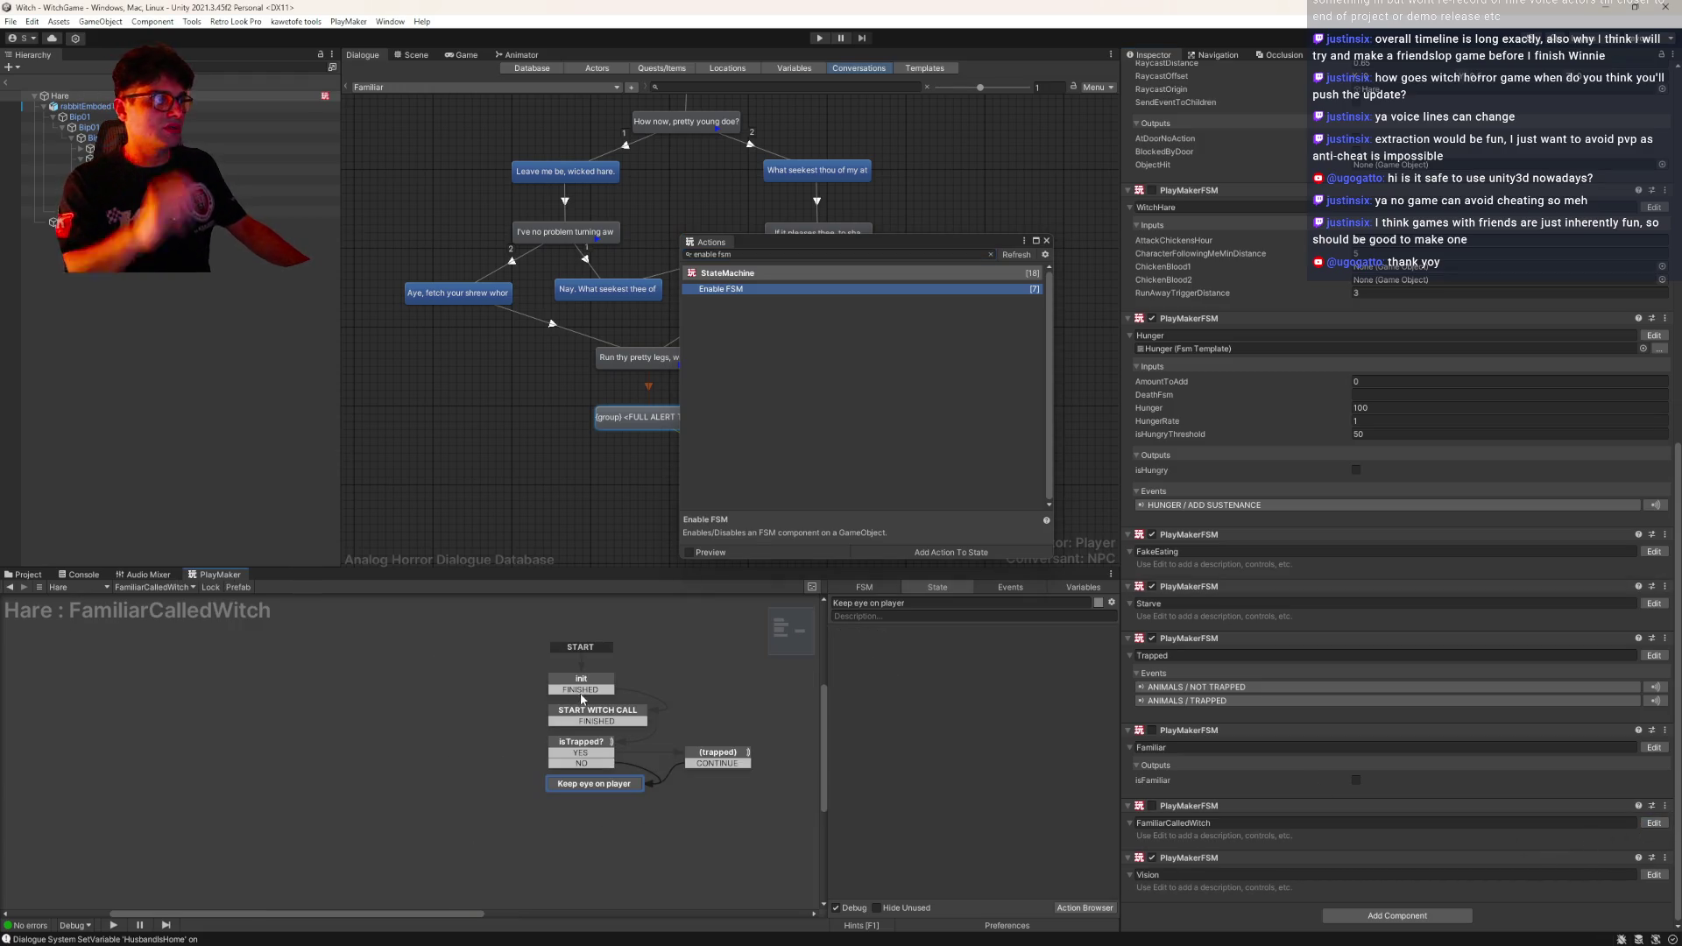
left_click(581, 686)
left_click_drag(719, 288, 970, 657)
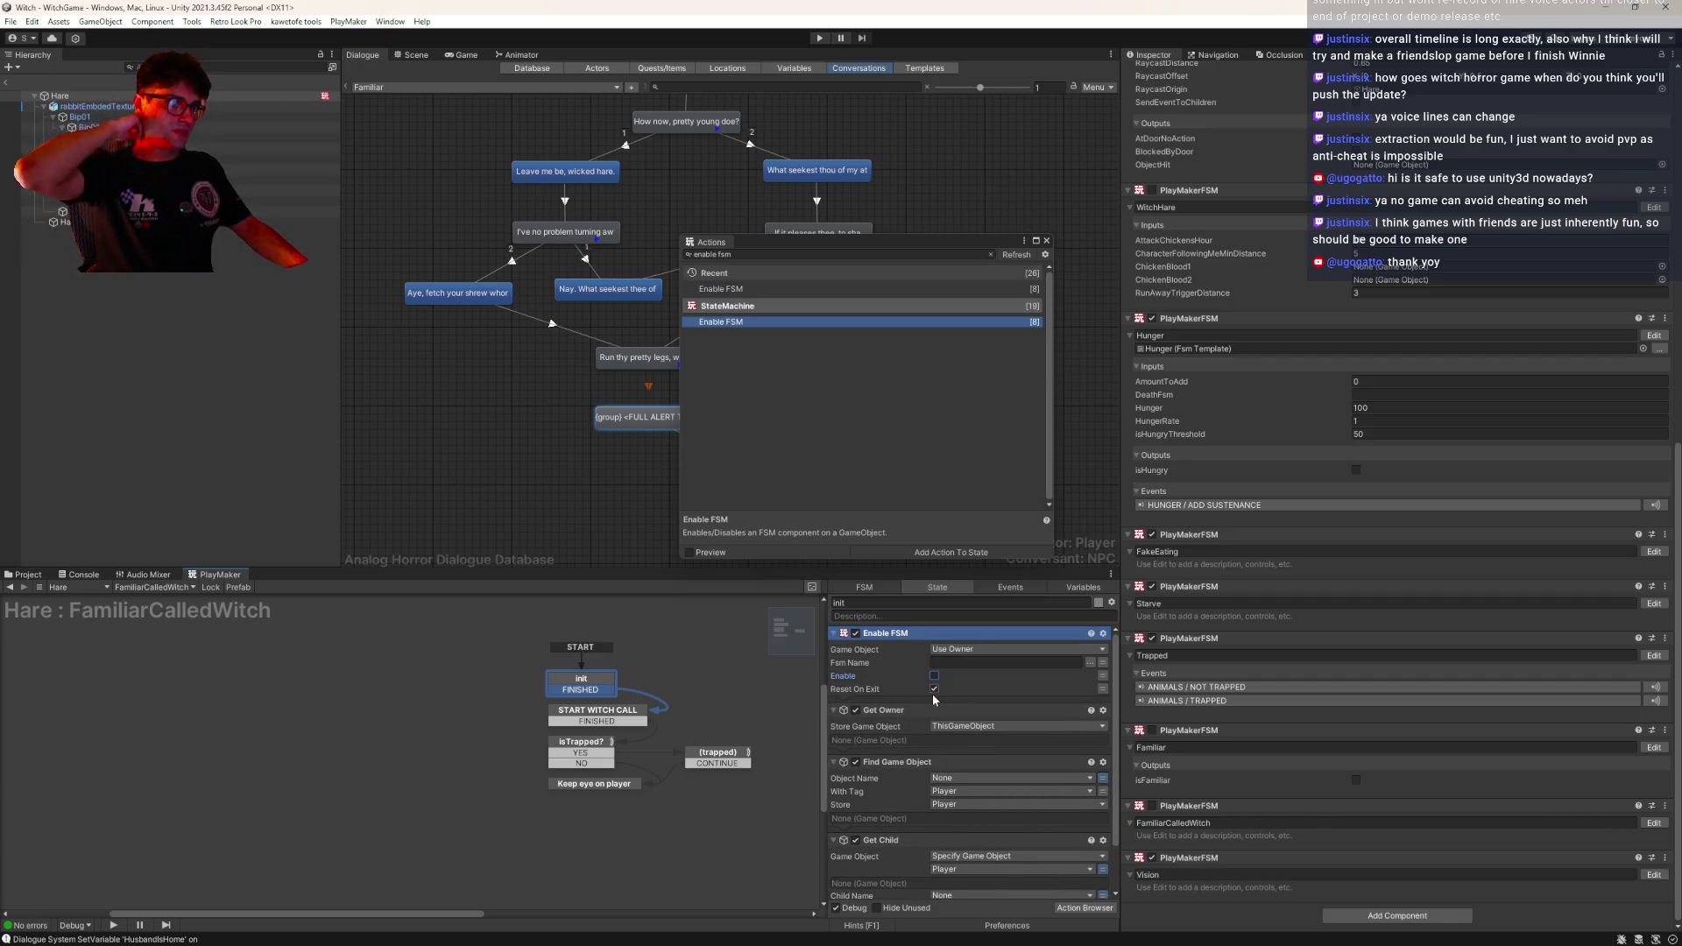
left_click(1091, 662)
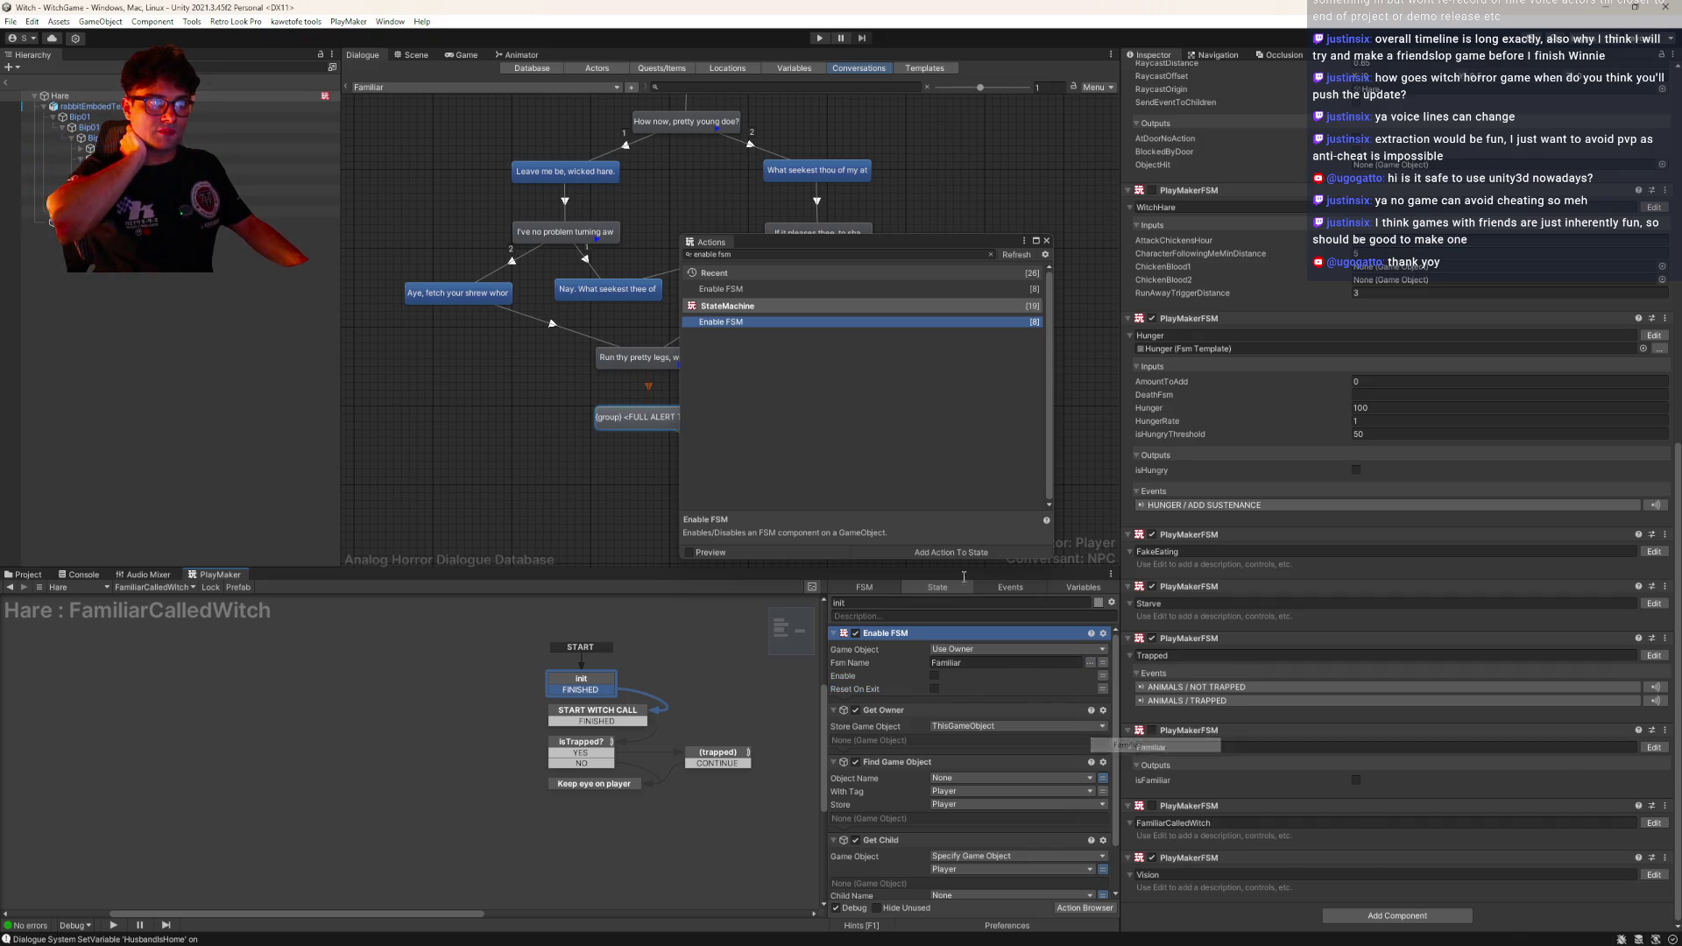
left_click(1145, 746)
left_click(1045, 242)
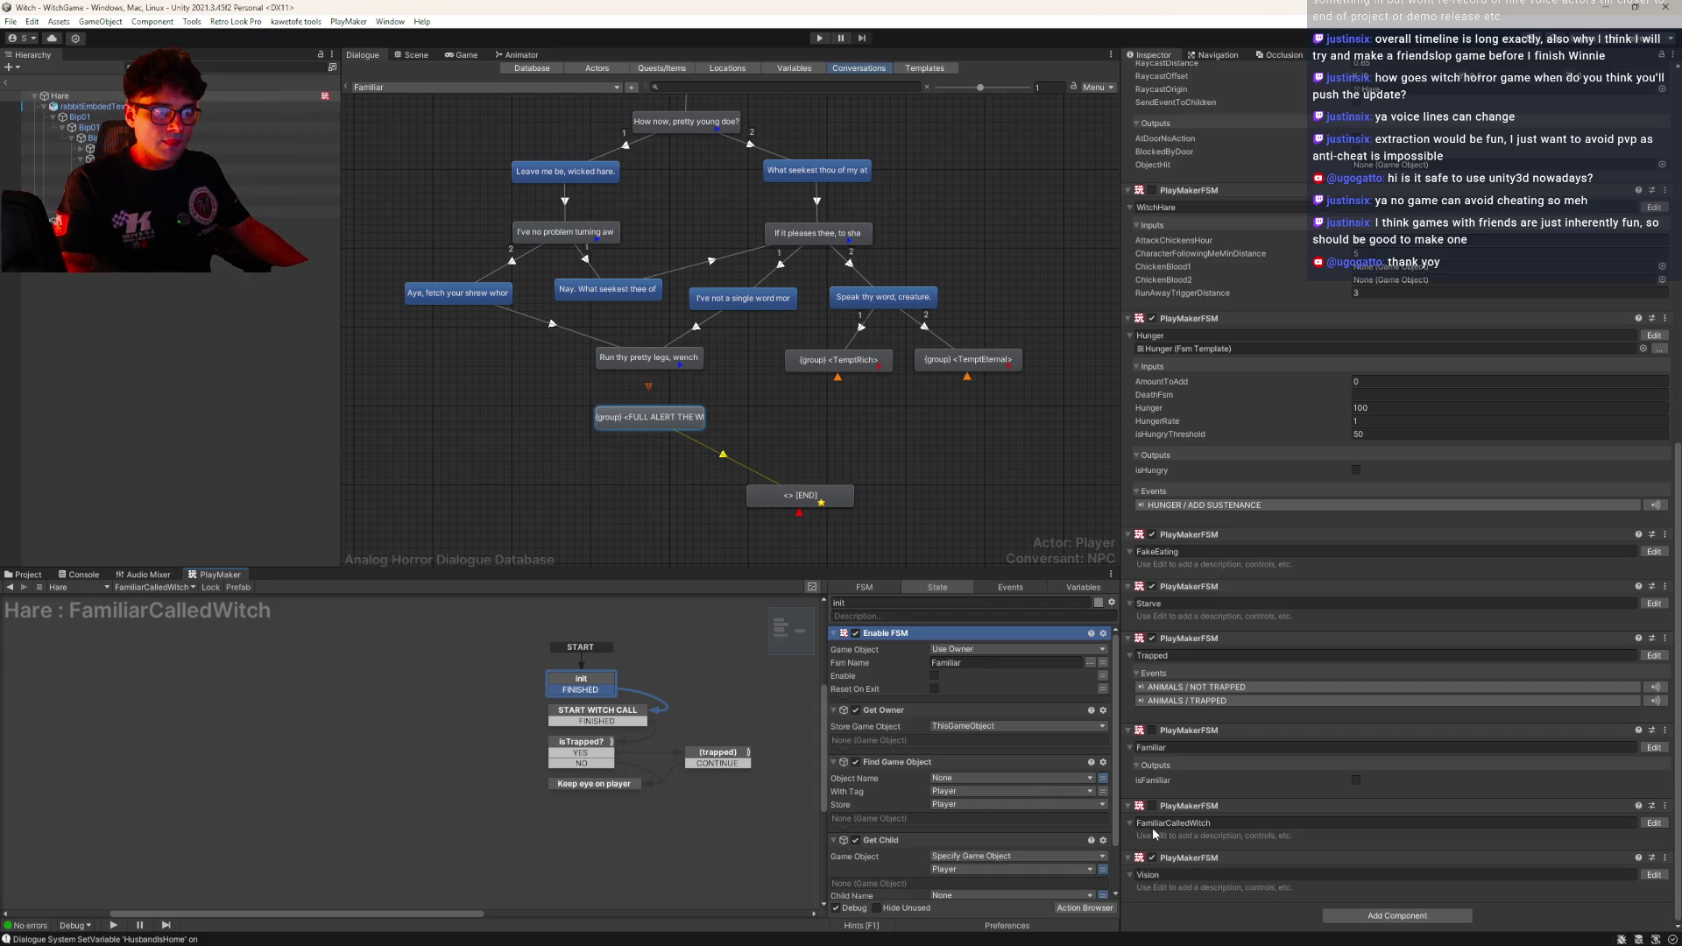
Pick the BeingExtorted Set Variable action from the Familiar FSM's THANKS! state
left_click(1655, 749)
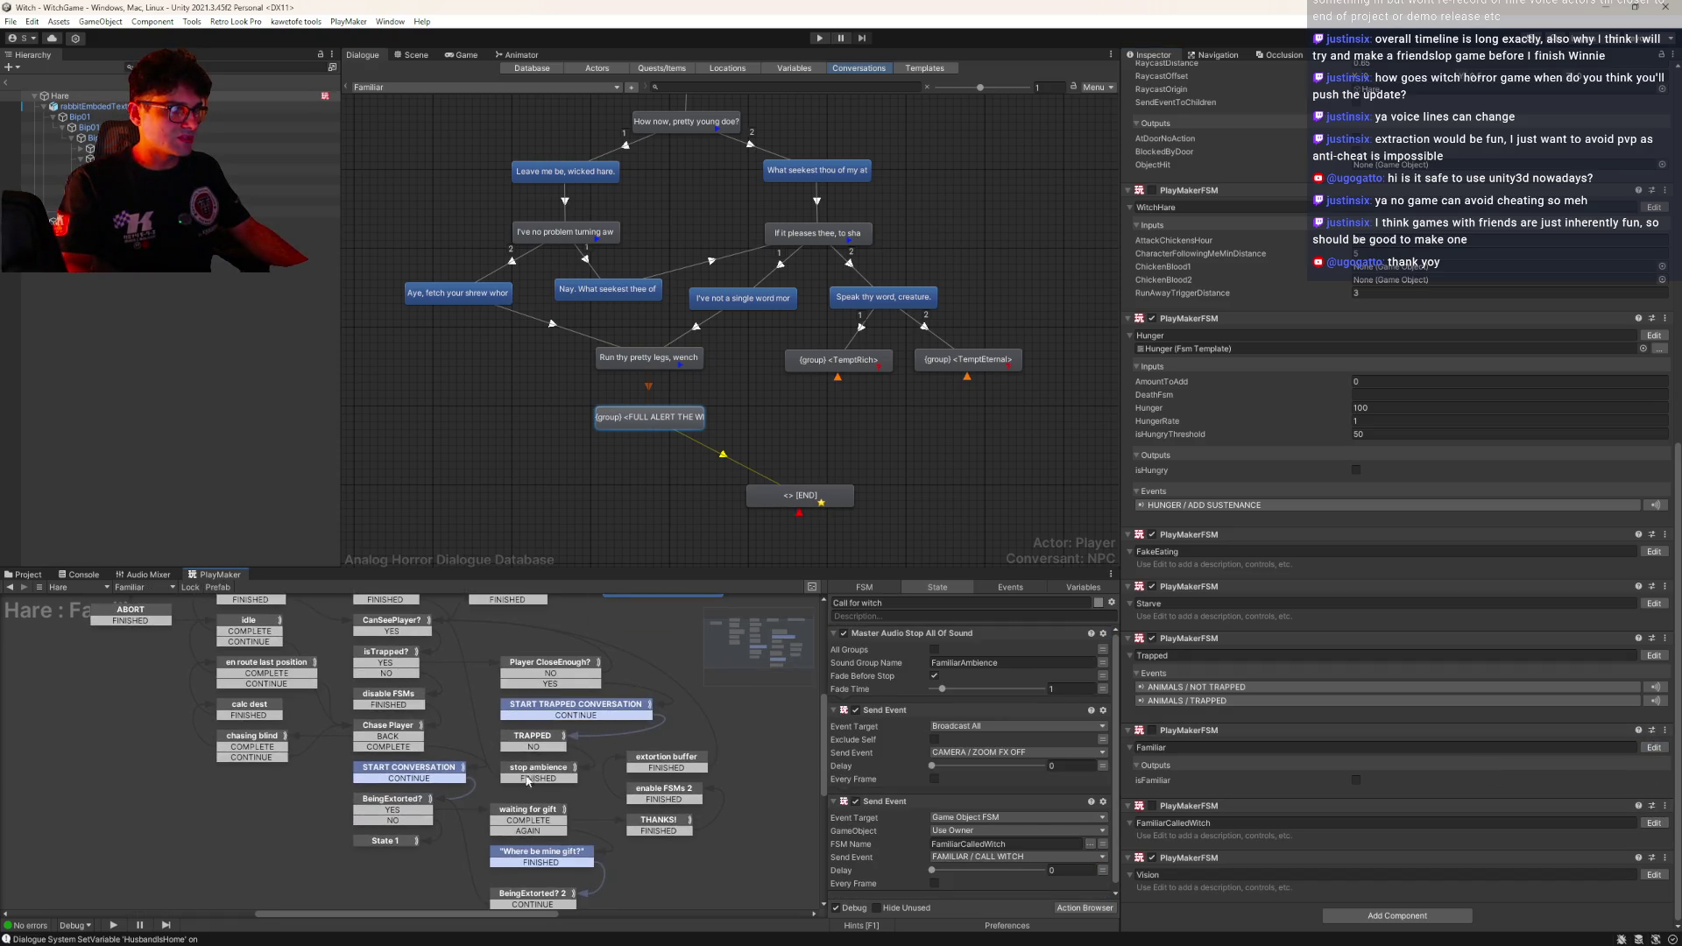
left_click(534, 776)
left_click(649, 768)
left_click(665, 829)
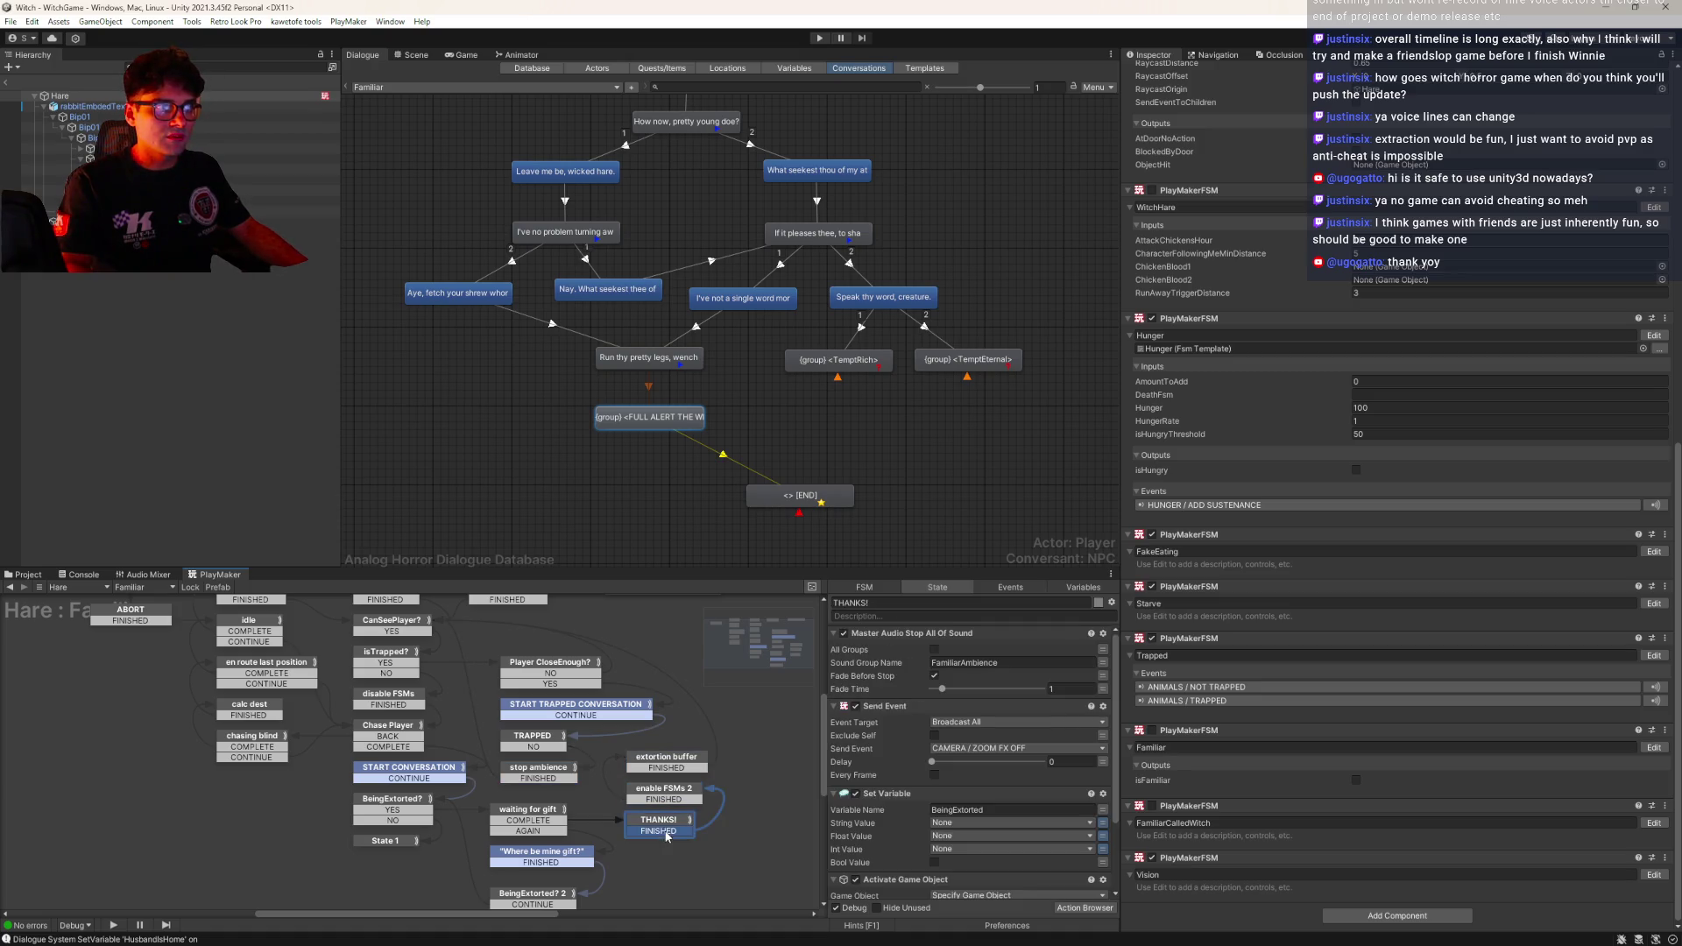
scroll(922, 811, "down", 1)
left_click(892, 756)
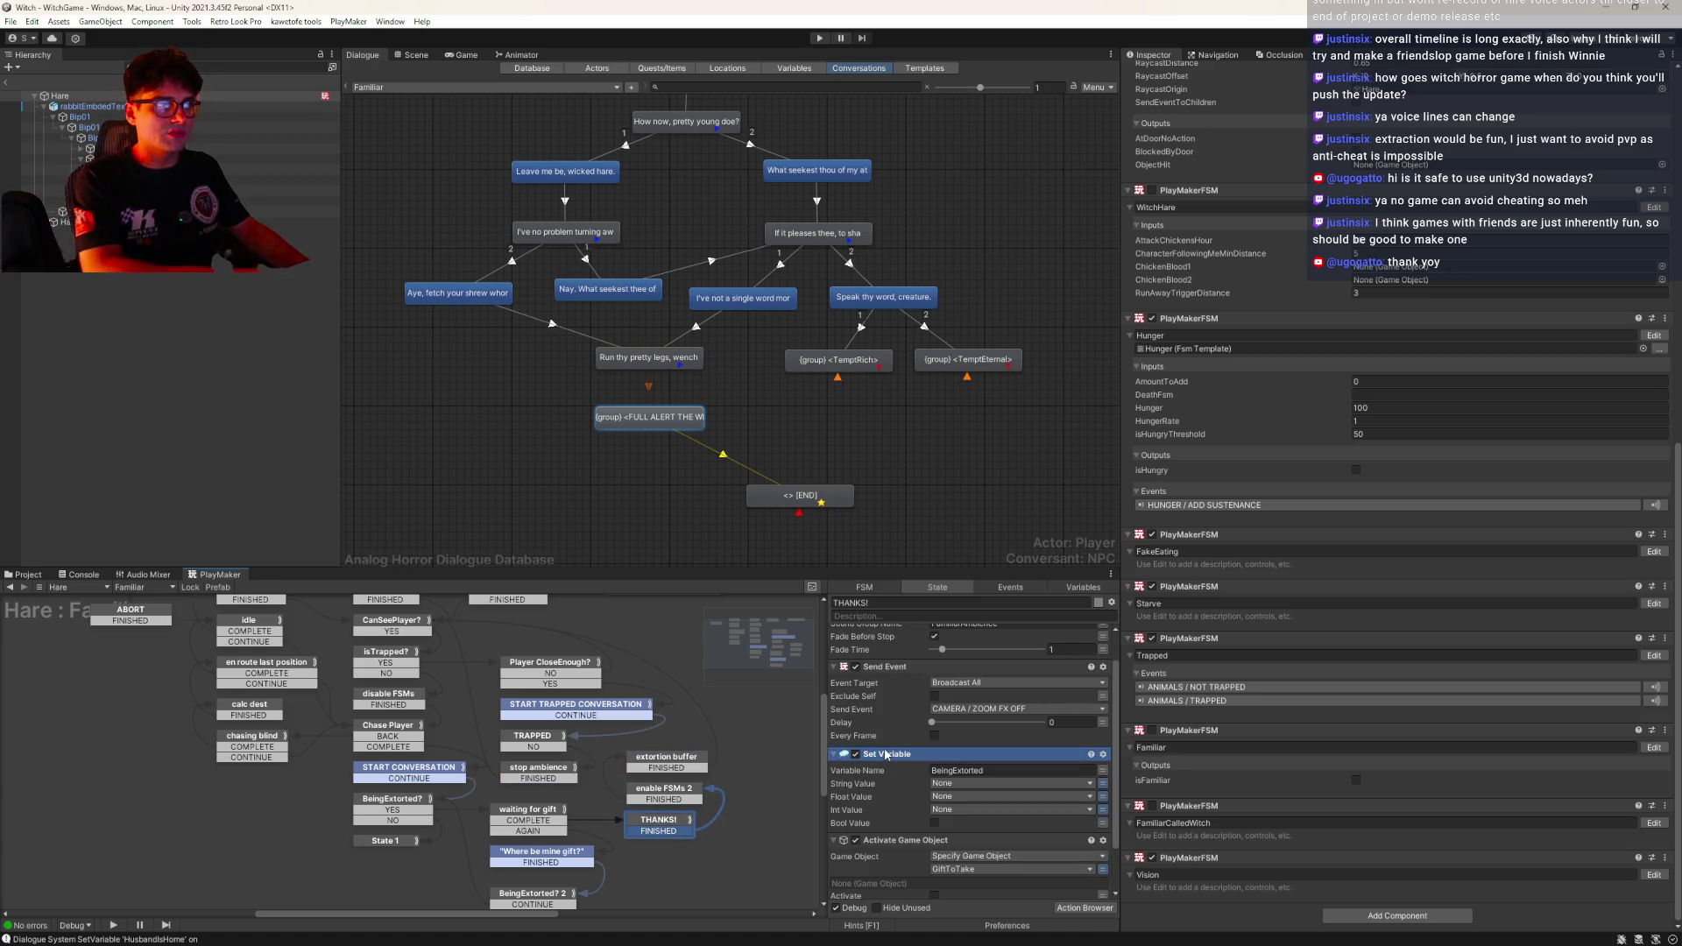
scroll(631, 675, "up", 2)
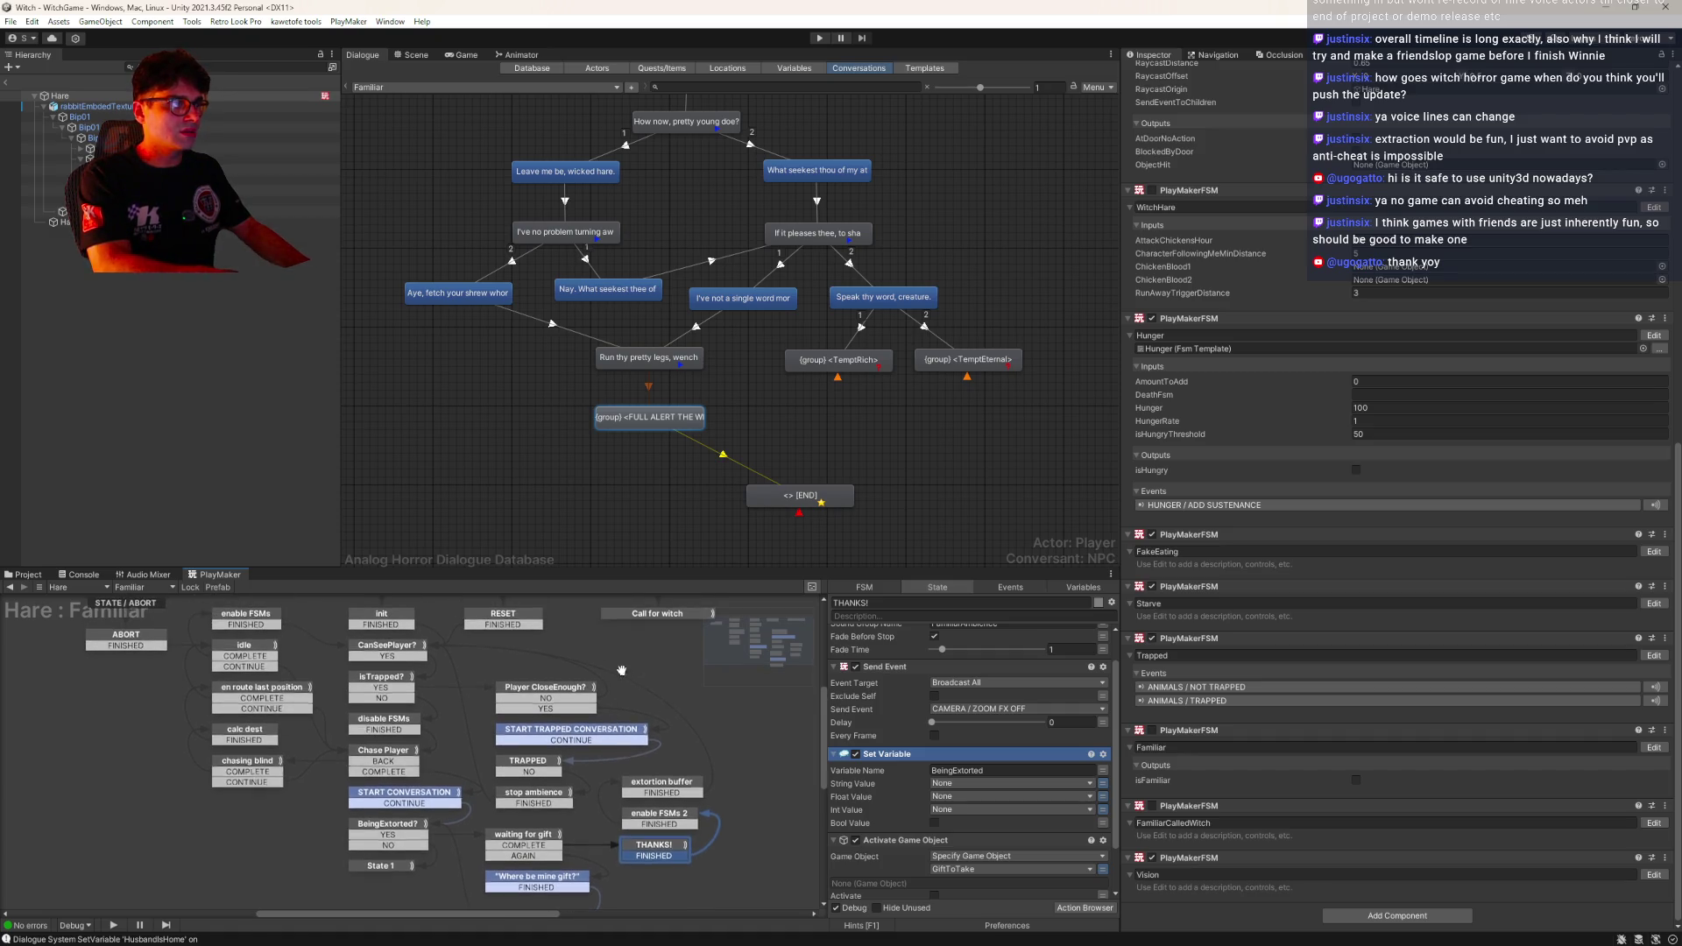
Paste the Set Variable into Call for witch, below the first Send Event
left_click(611, 660)
left_click(894, 636)
key("ctrl+v")
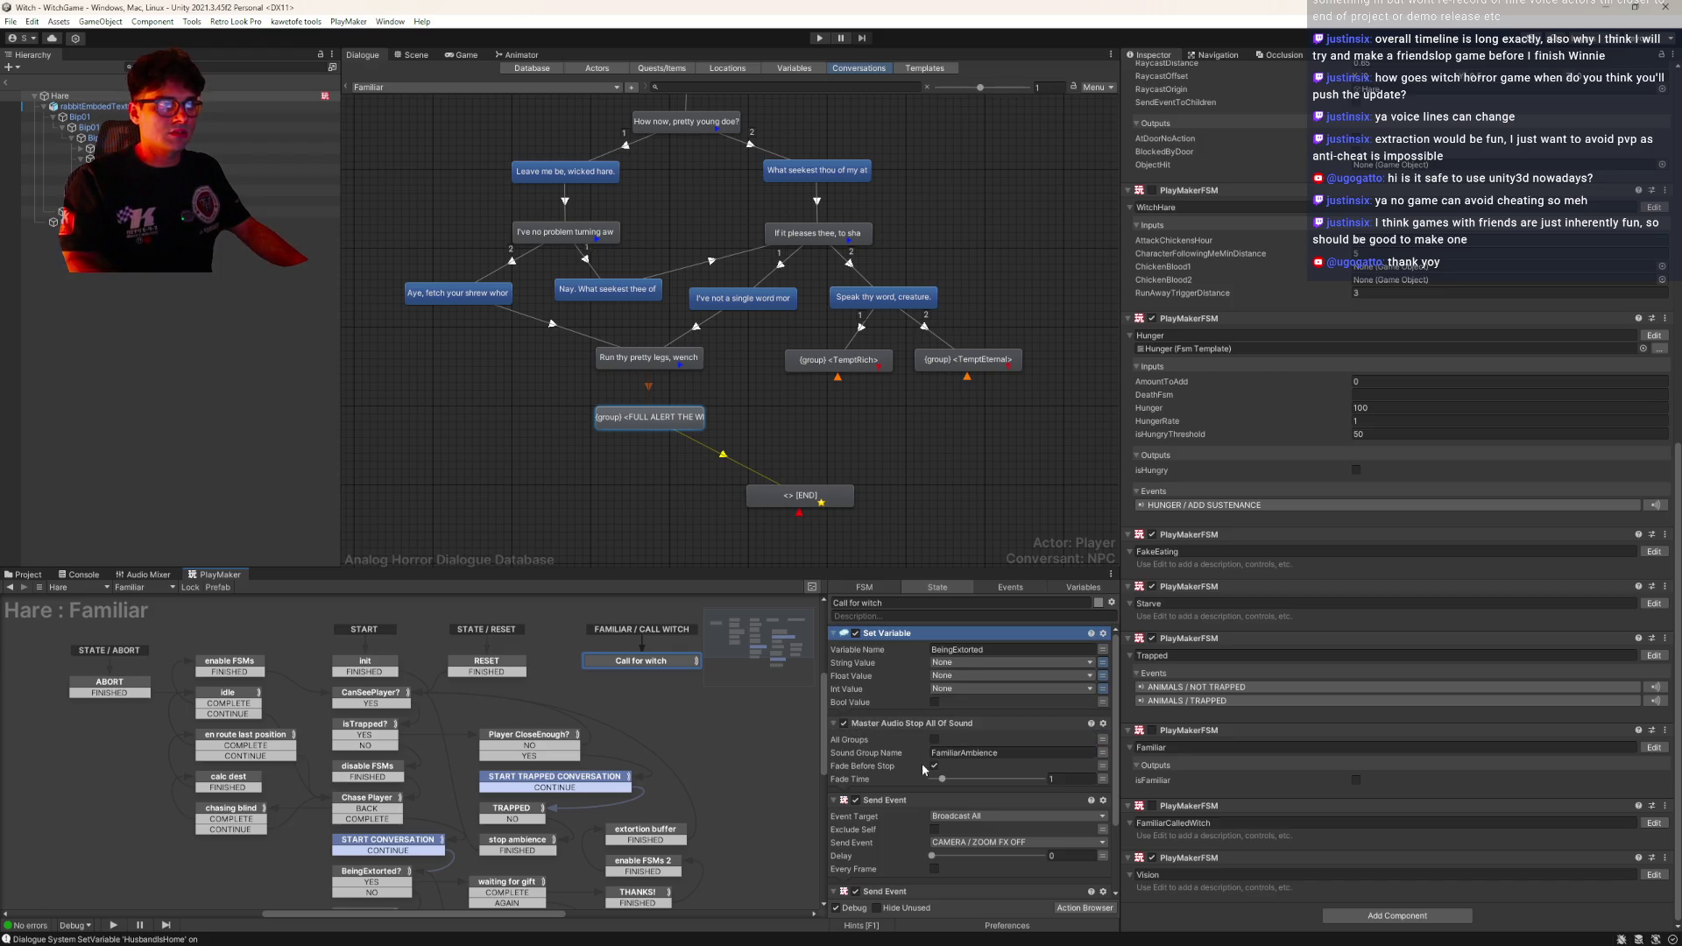
left_click_drag(976, 780, 931, 781)
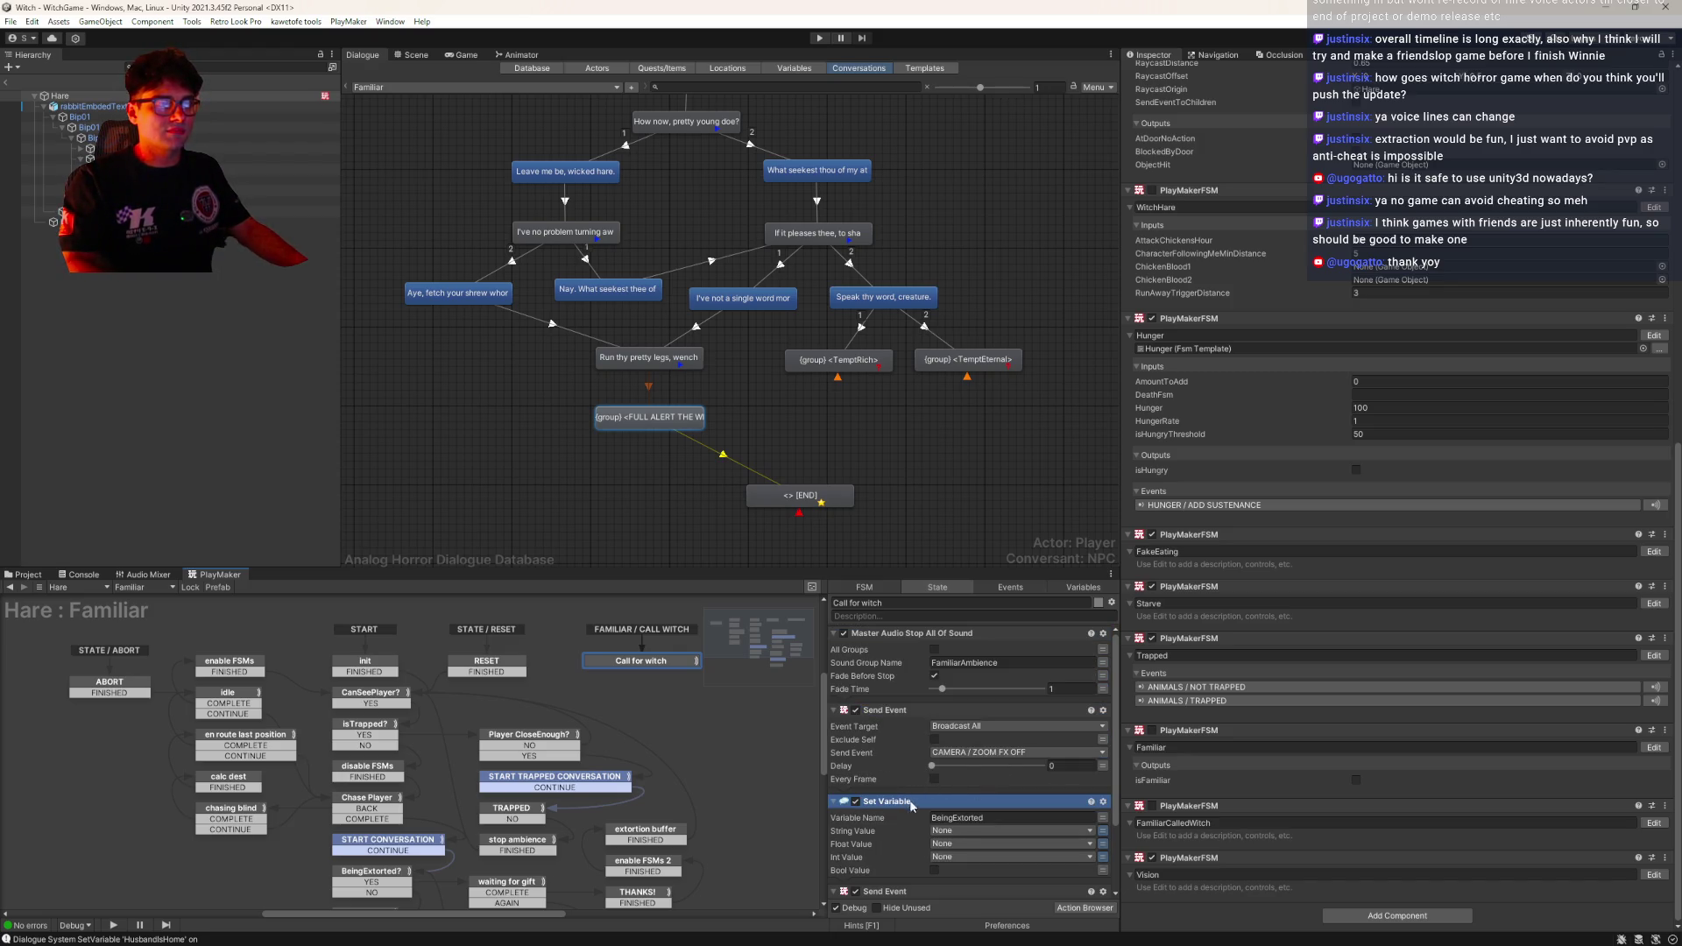
scroll(936, 807, "down", 3)
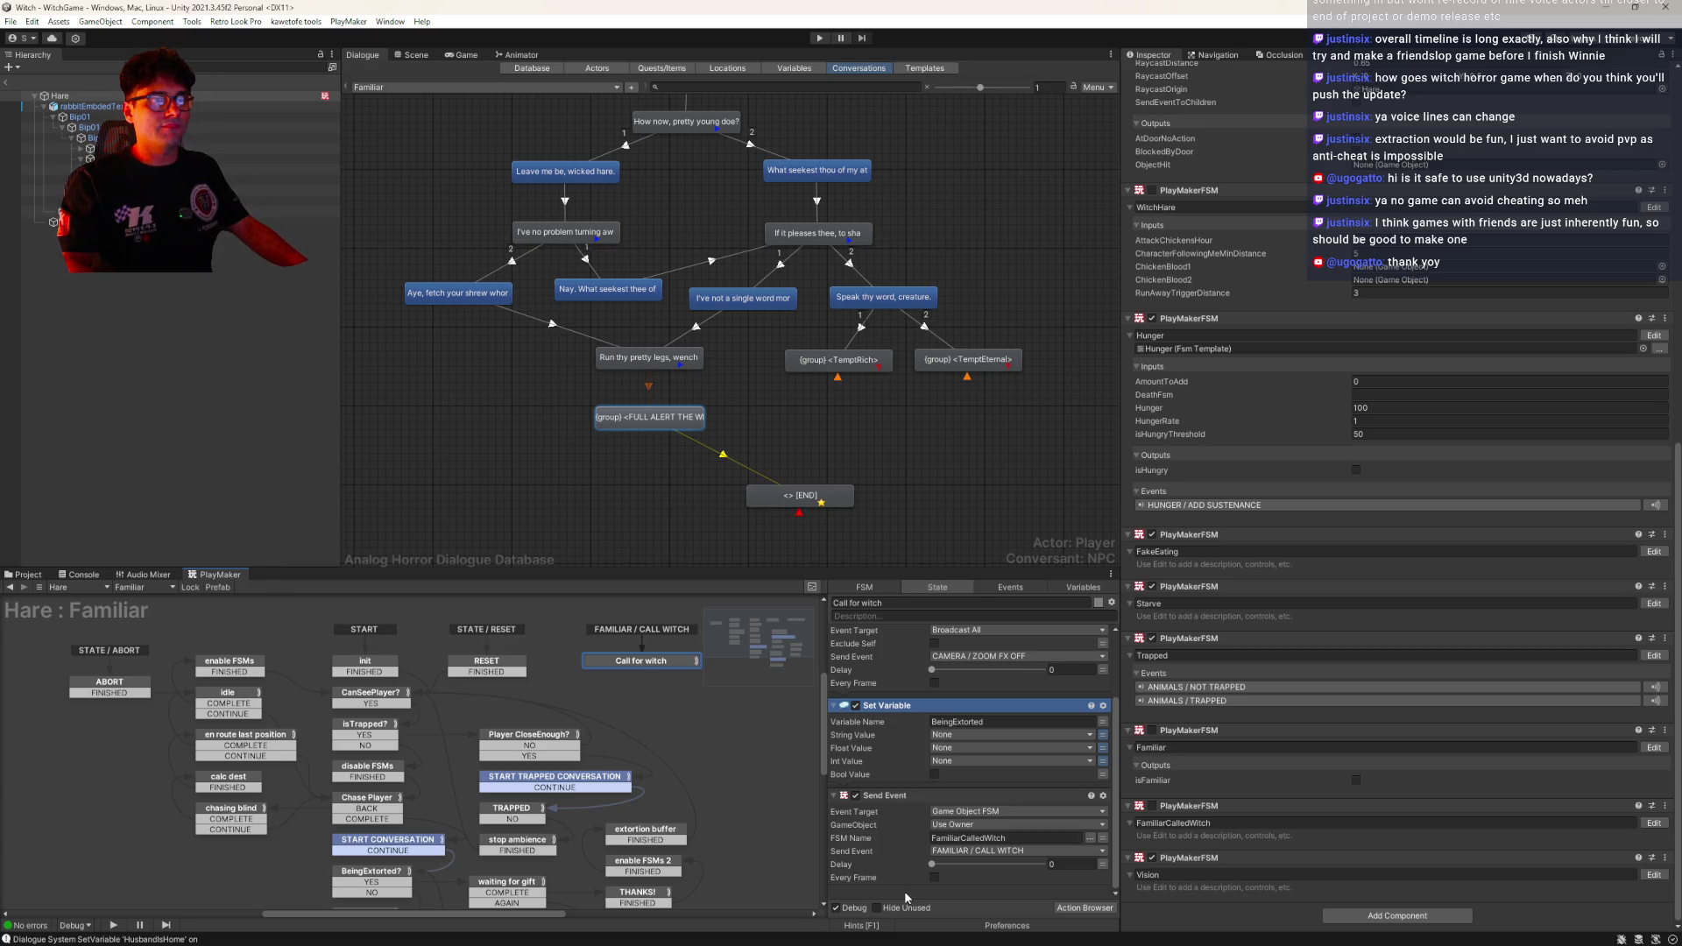
Delete Call for witch's Send Event that targets FamiliarCalledWitch
left_click(1633, 827)
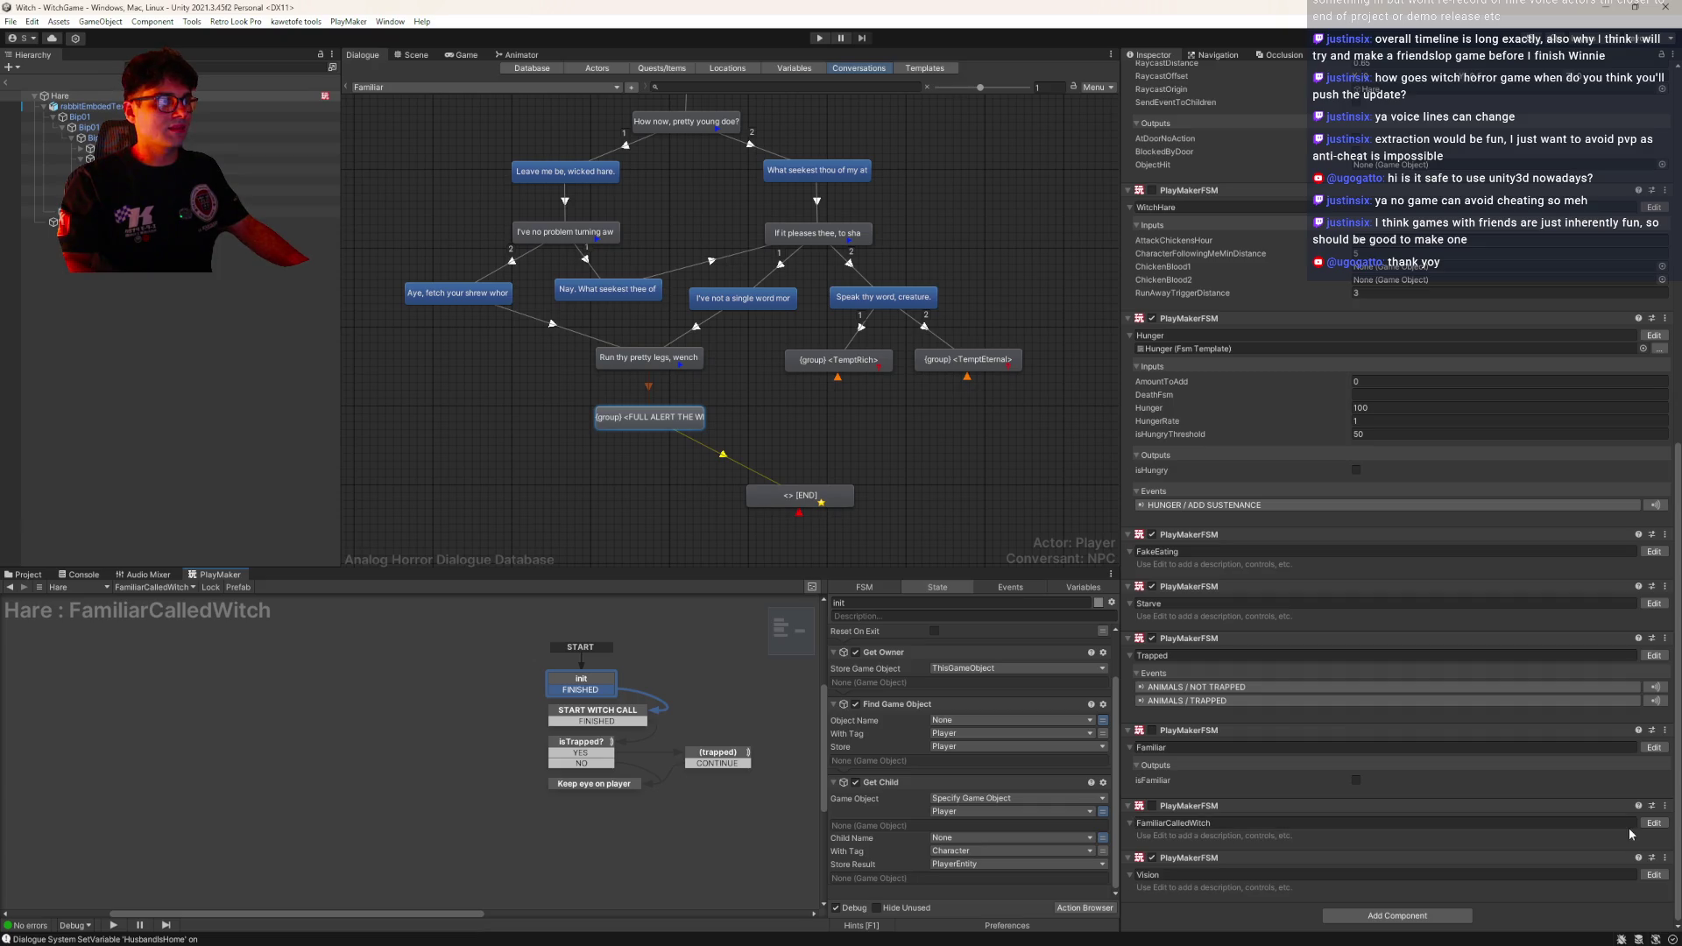
left_click(1651, 750)
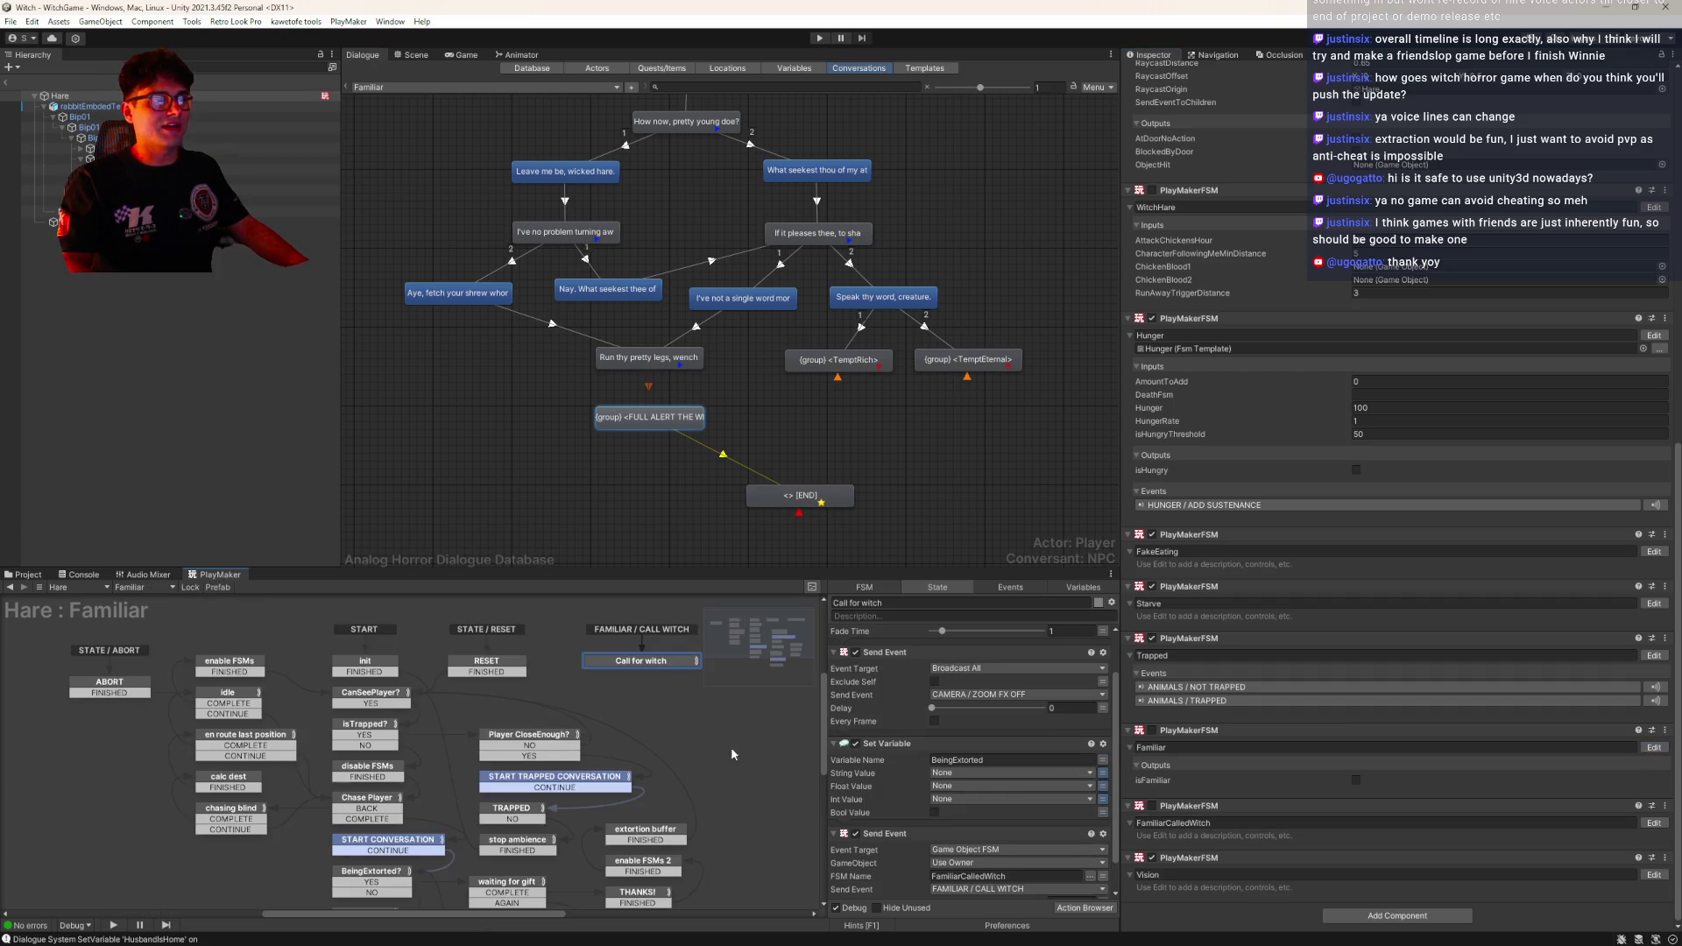
left_click(916, 834)
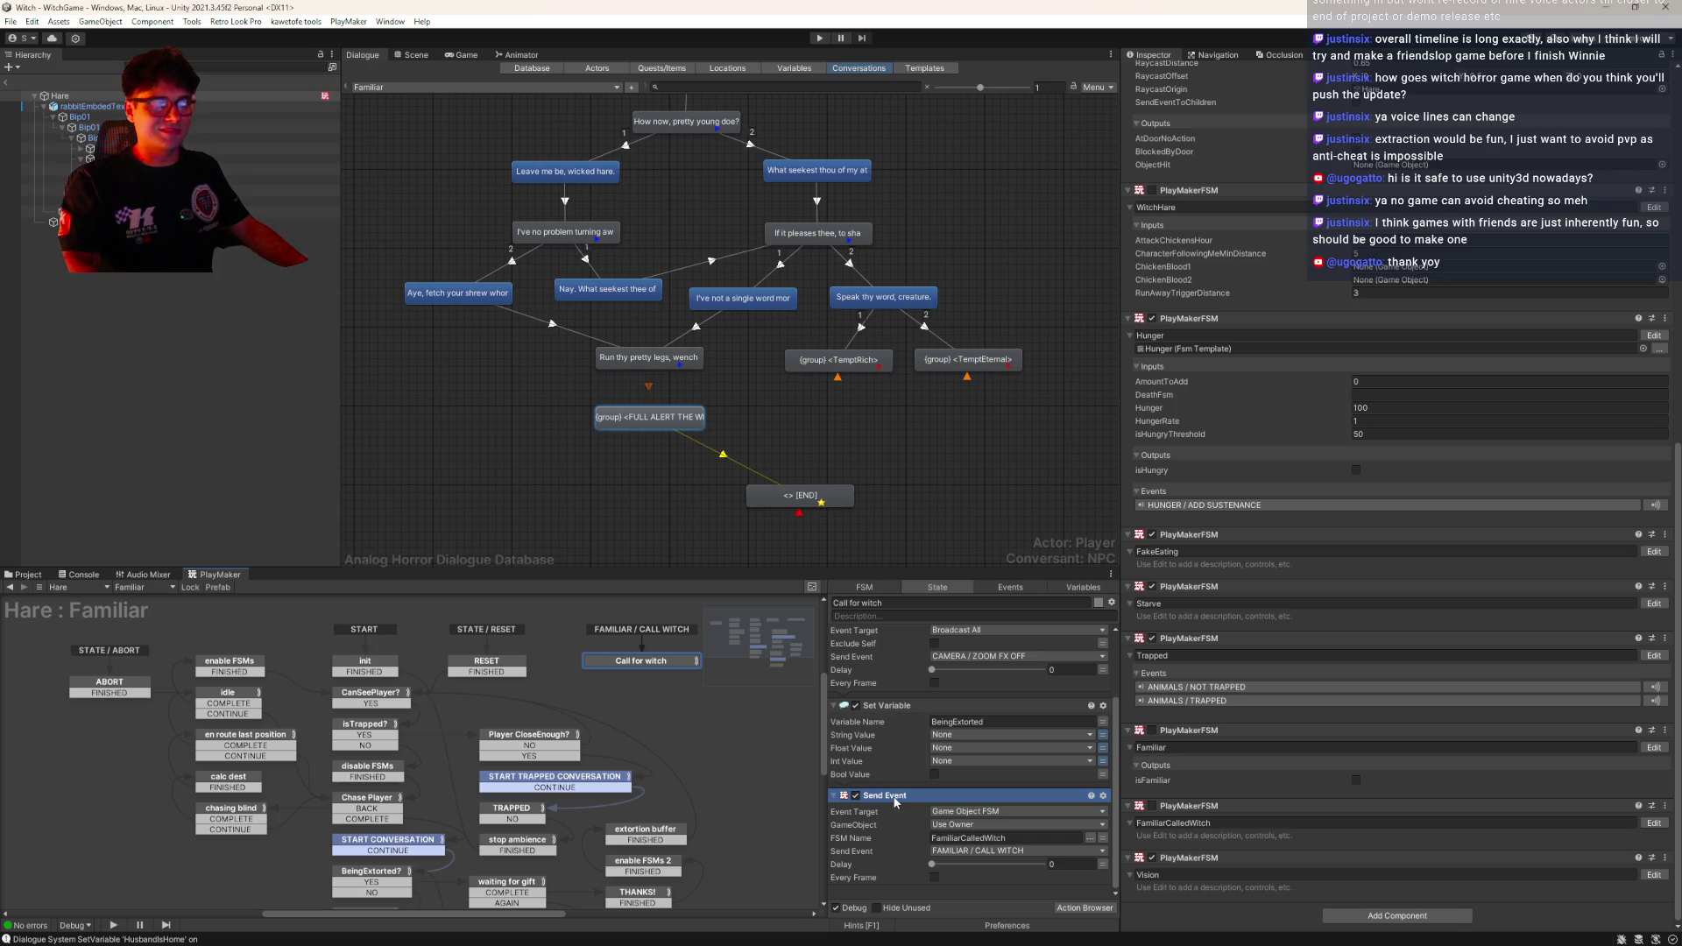
key("Delete")
key("ctrl+tab")
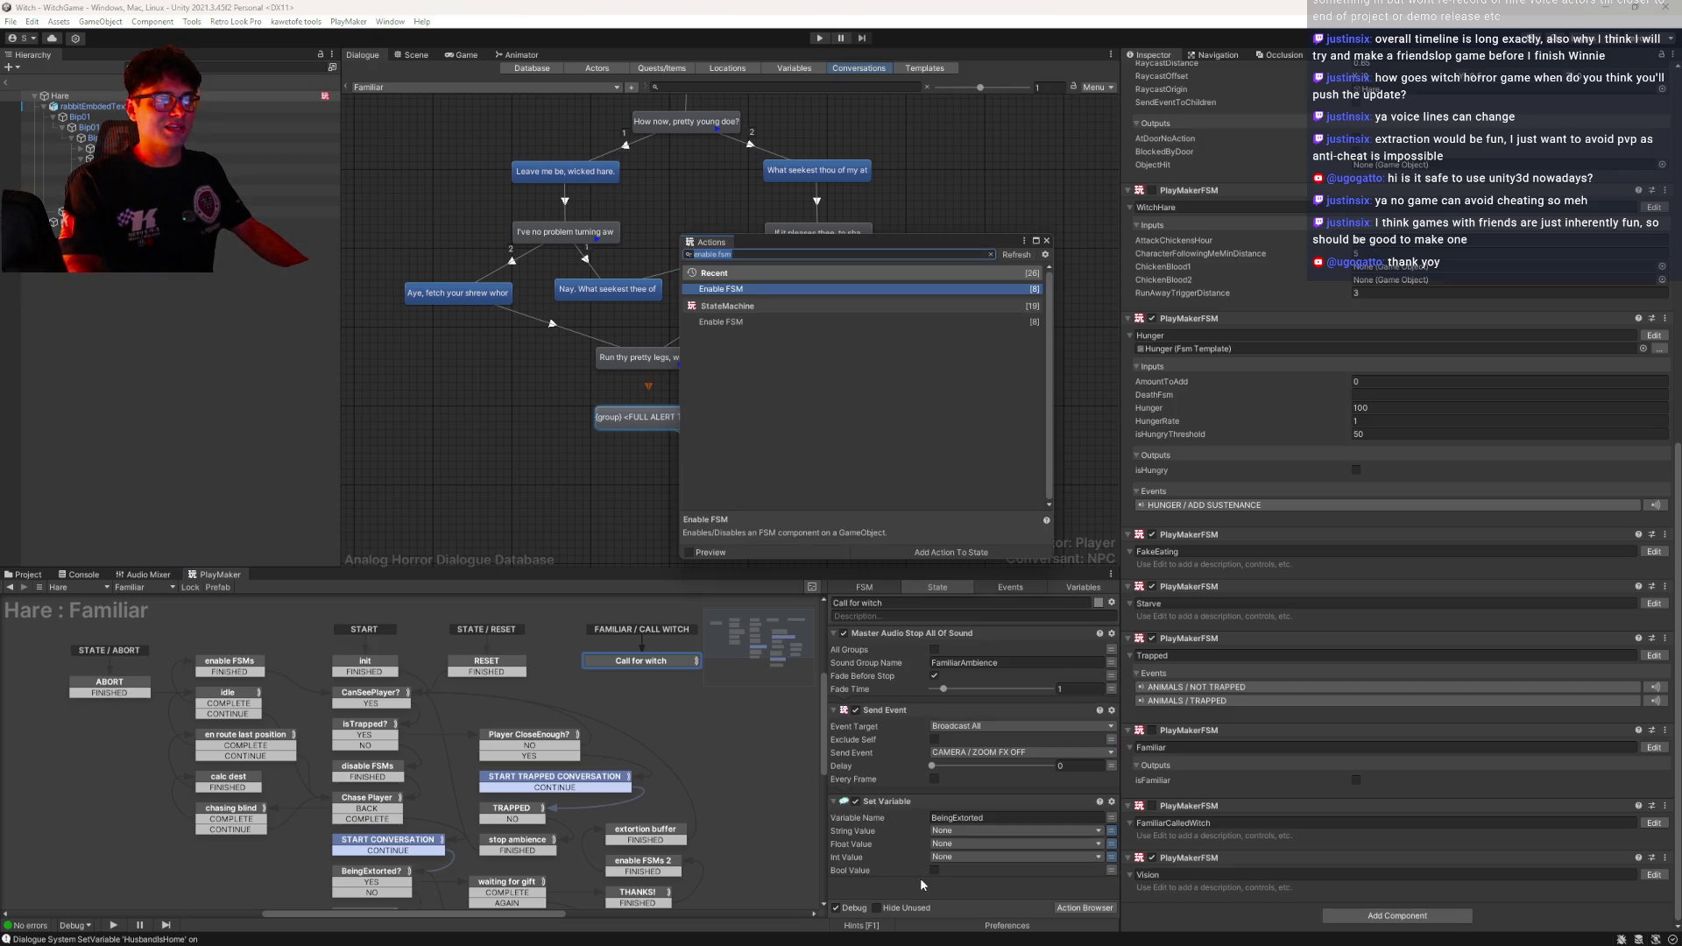
Add Enable FSM targeting FamiliarCalledWitch with Reset On Exit off, then open FamiliarCalledWitch
key("Return")
left_click(1092, 853)
left_click(1148, 667)
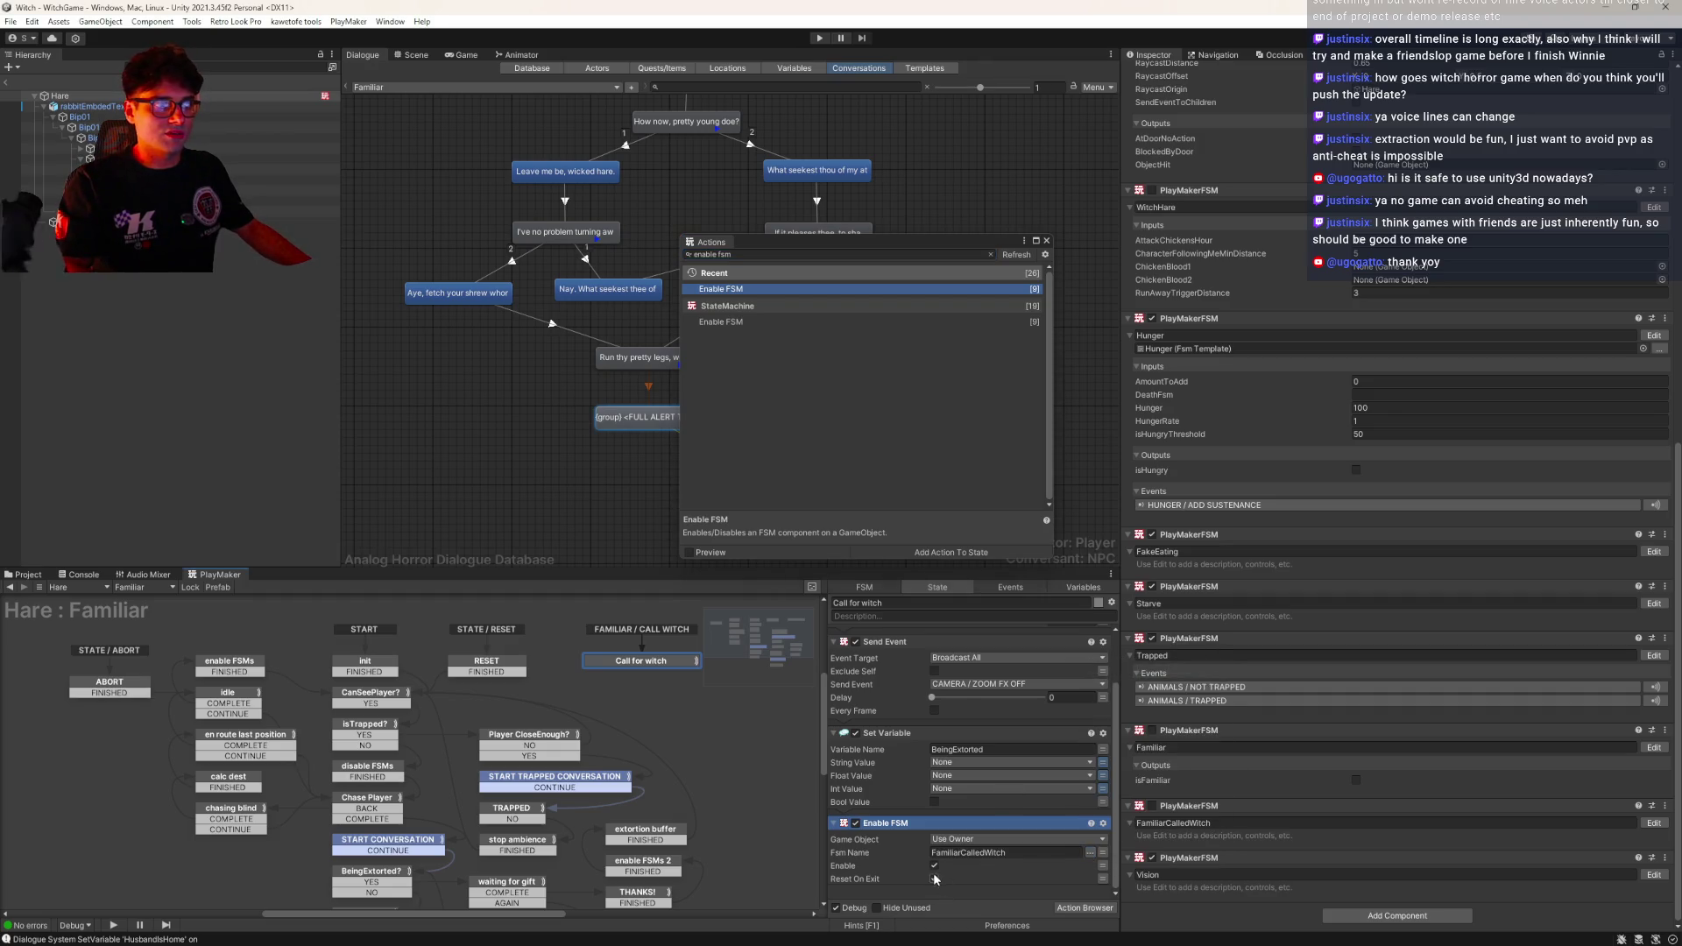
left_click(934, 879)
left_click(1046, 240)
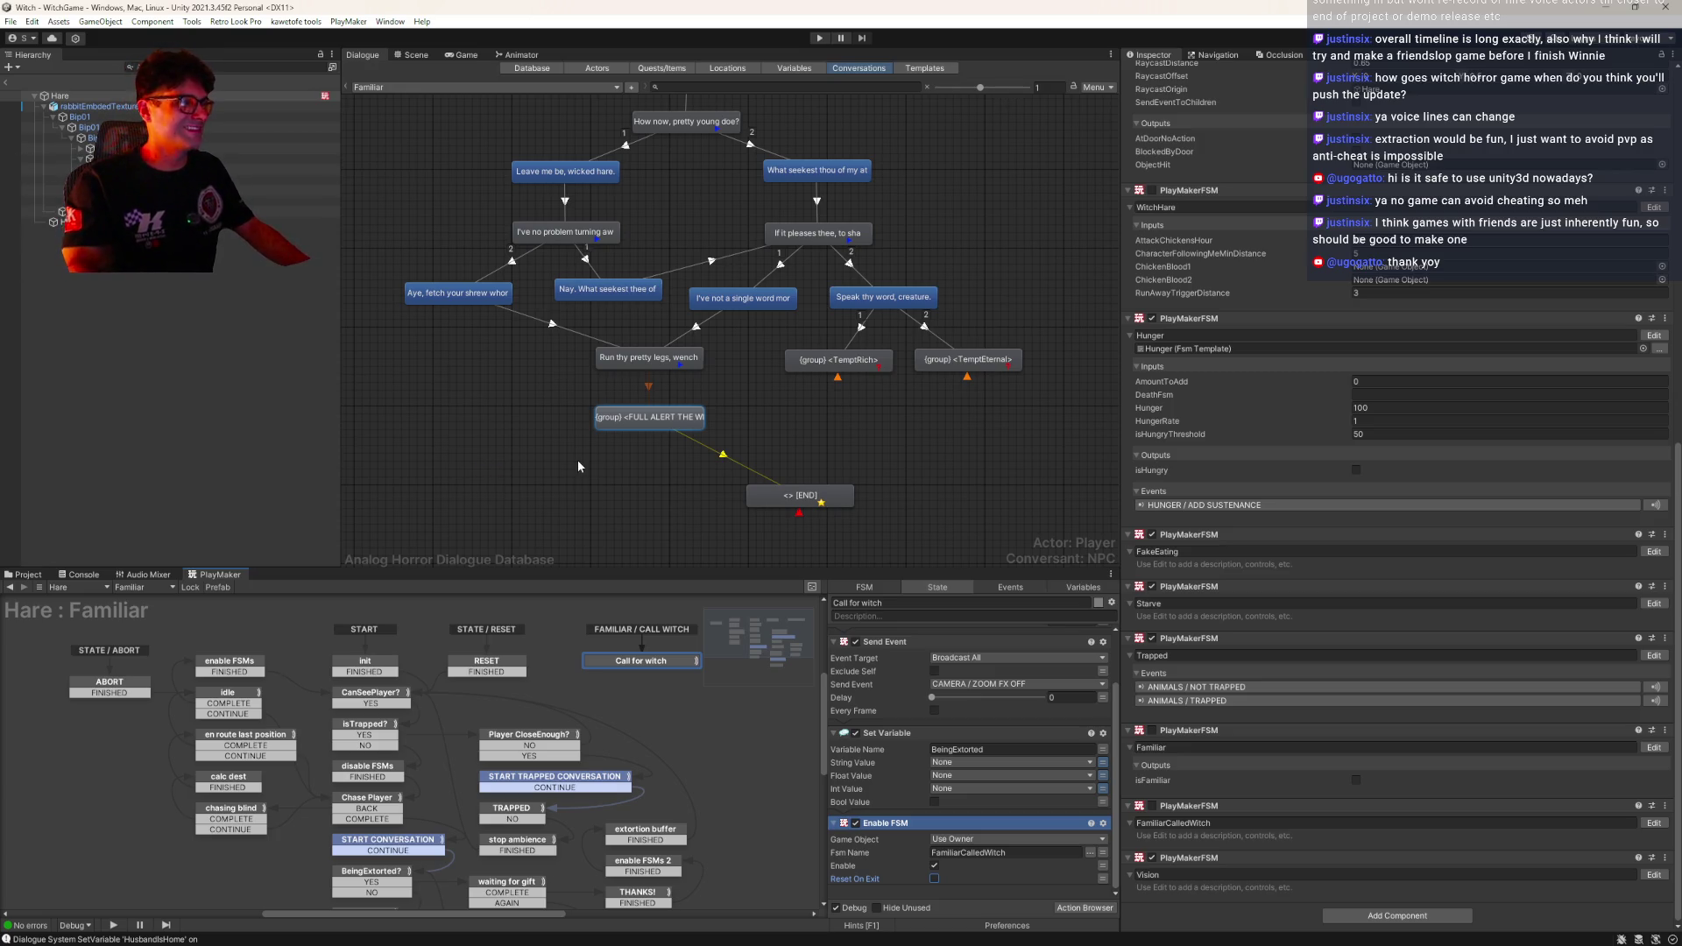
left_click(1653, 824)
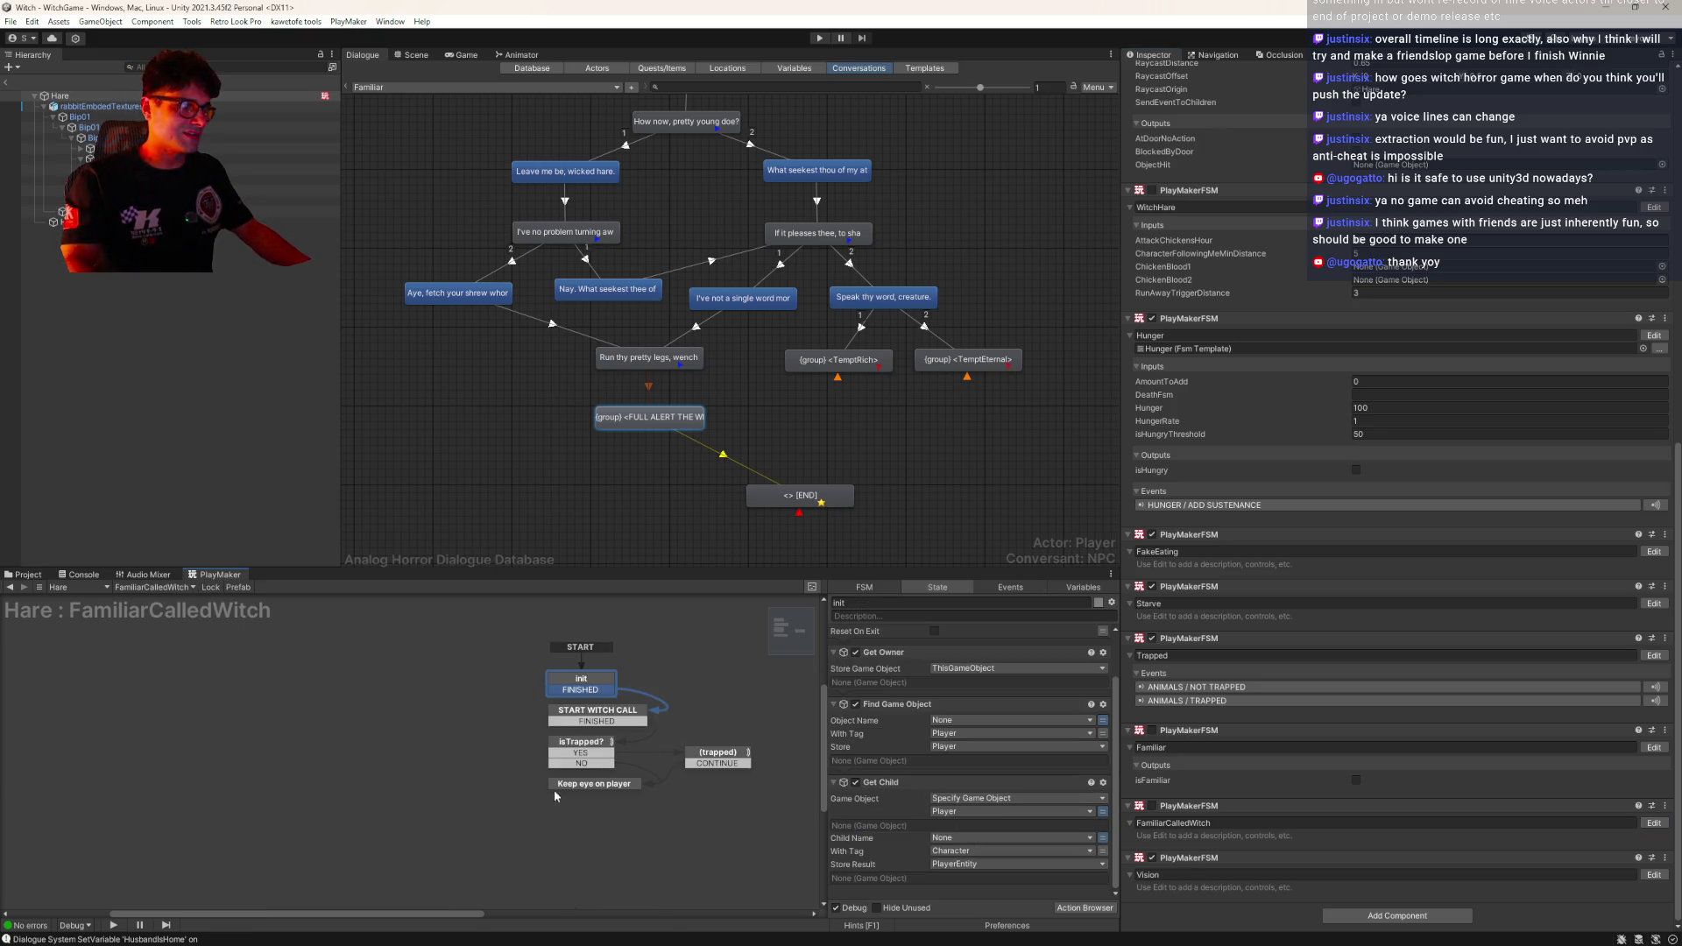
Add a Master Audio Play Sound action to START WITCH CALL, clearing the mistaken isTrapped group name
left_click(605, 713)
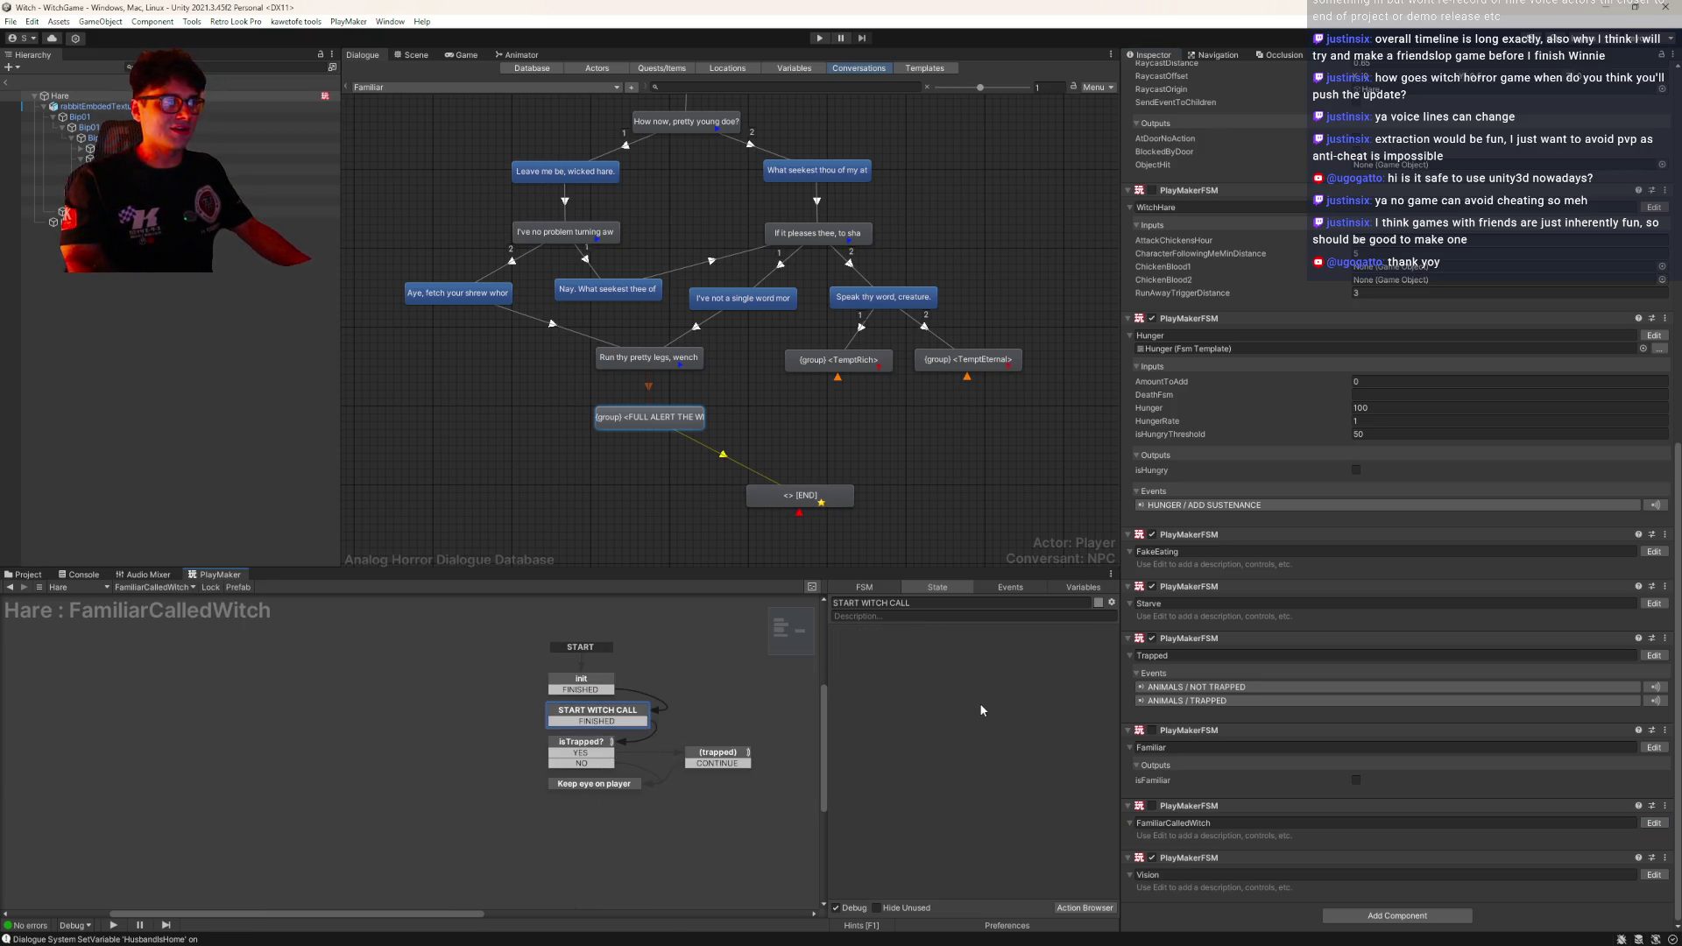
type("play soun")
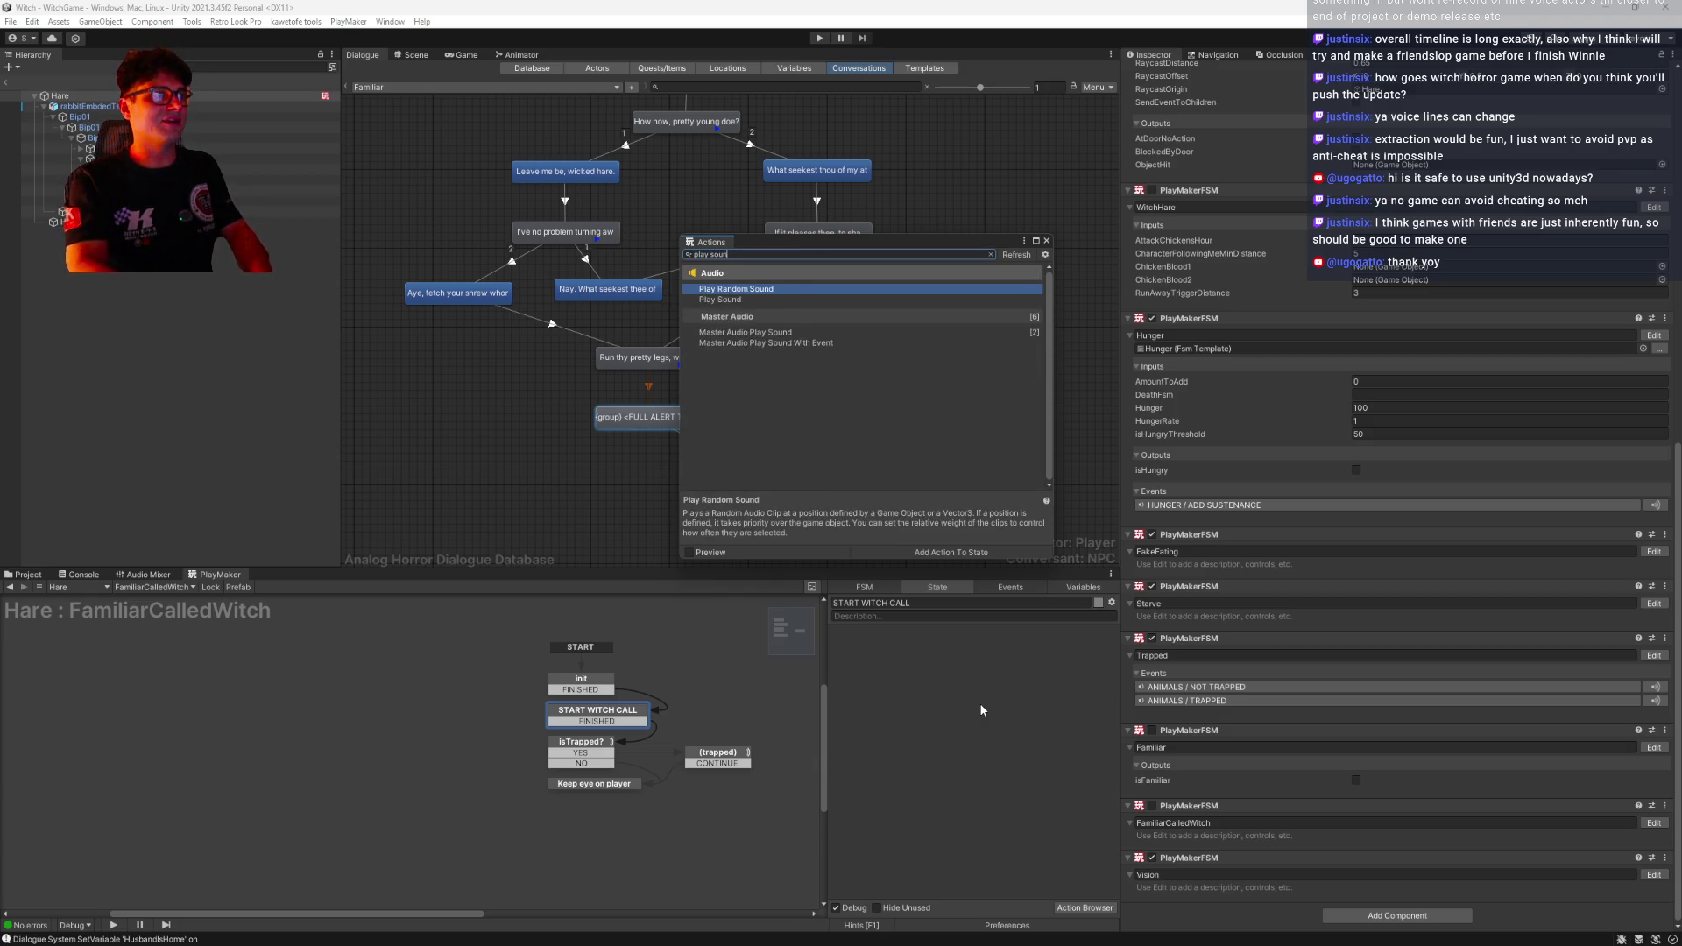
key("Down")
key("Down")
key("Return")
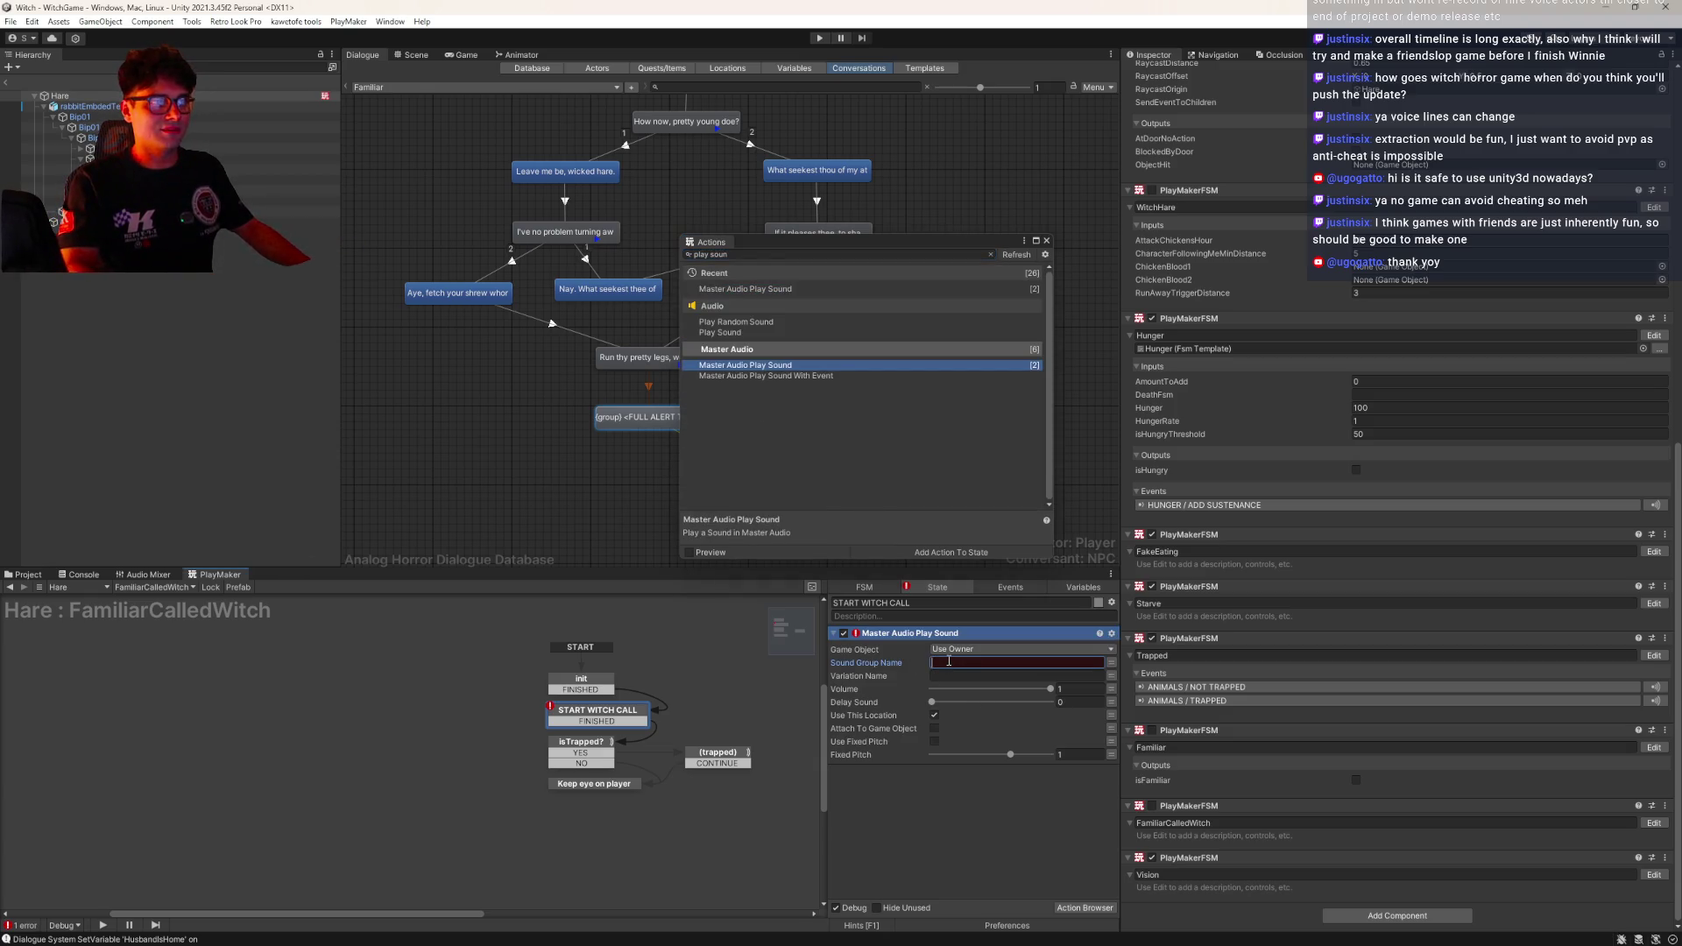
type("isTrapped")
double_click(949, 662)
key("BackSpace")
left_click(605, 420)
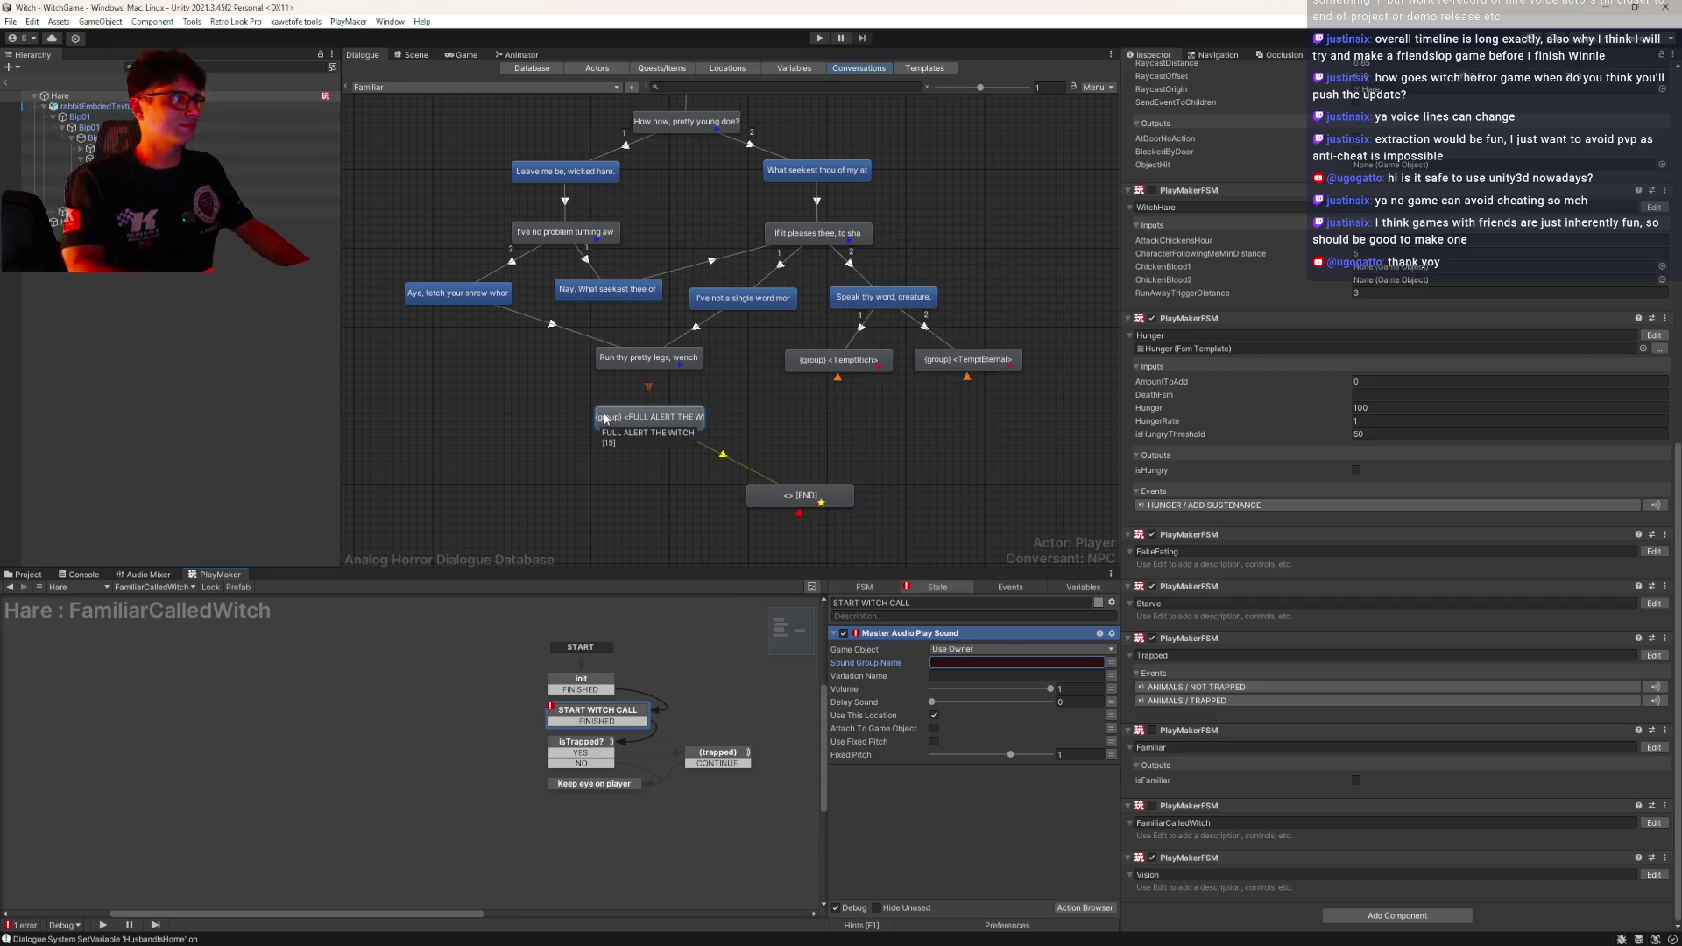
Leave the Hare prefab and find the FamiliarHowlForWitch sound group under MasterAudio
left_click(6, 81)
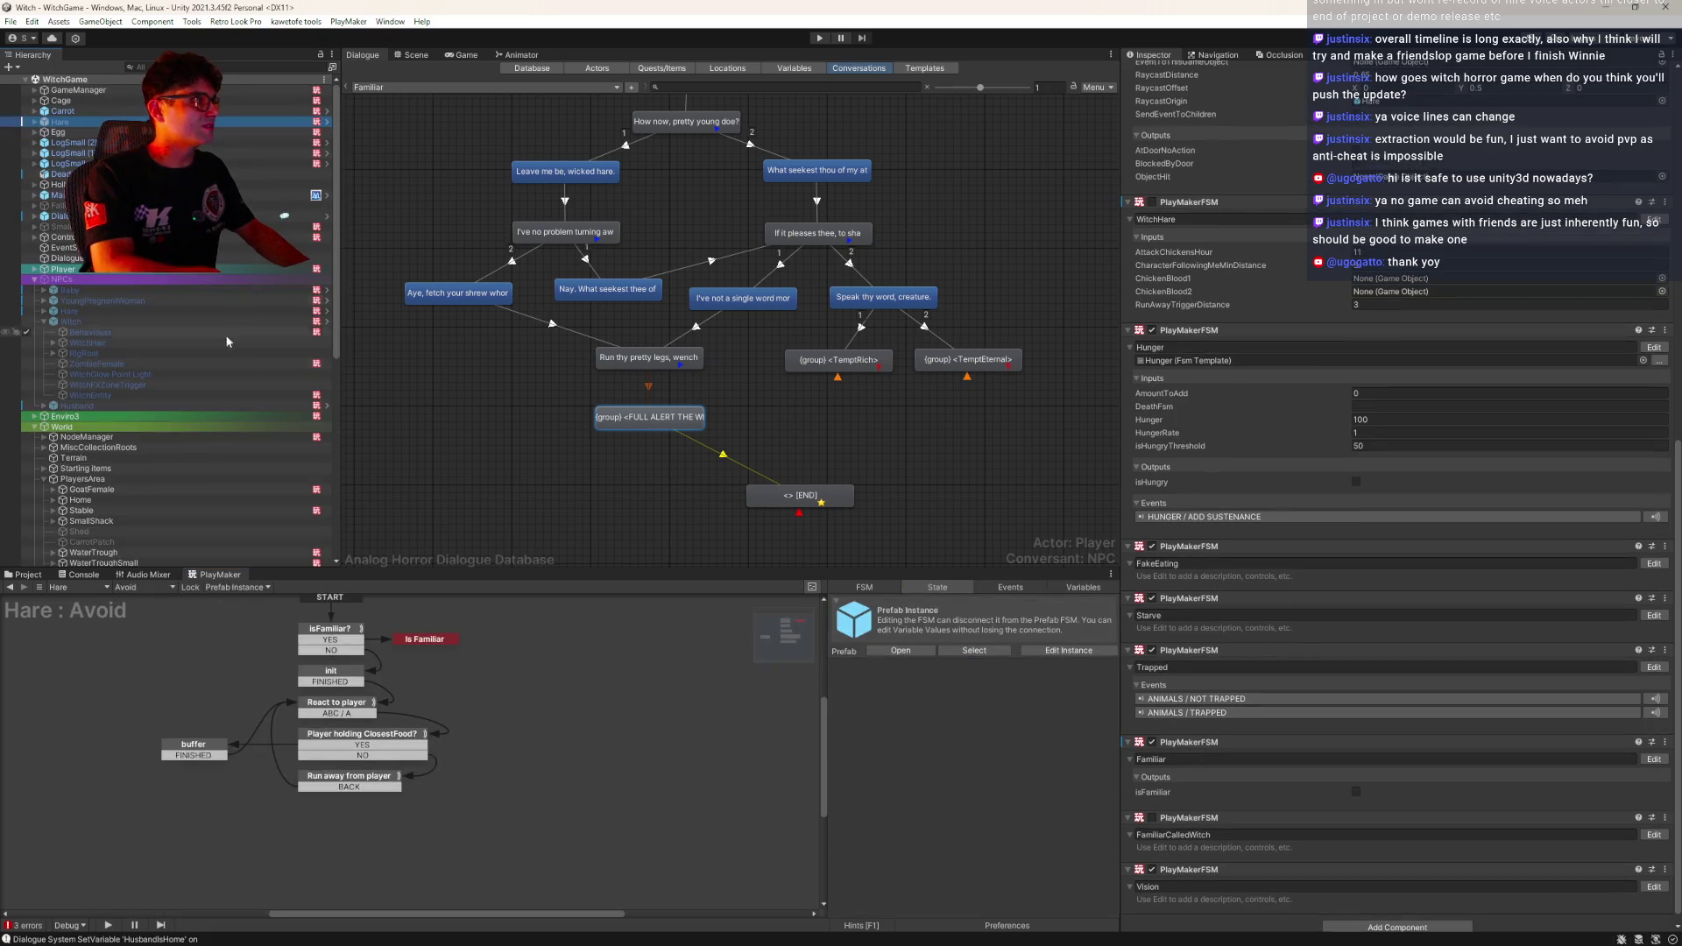
left_click(35, 195)
left_click(58, 195)
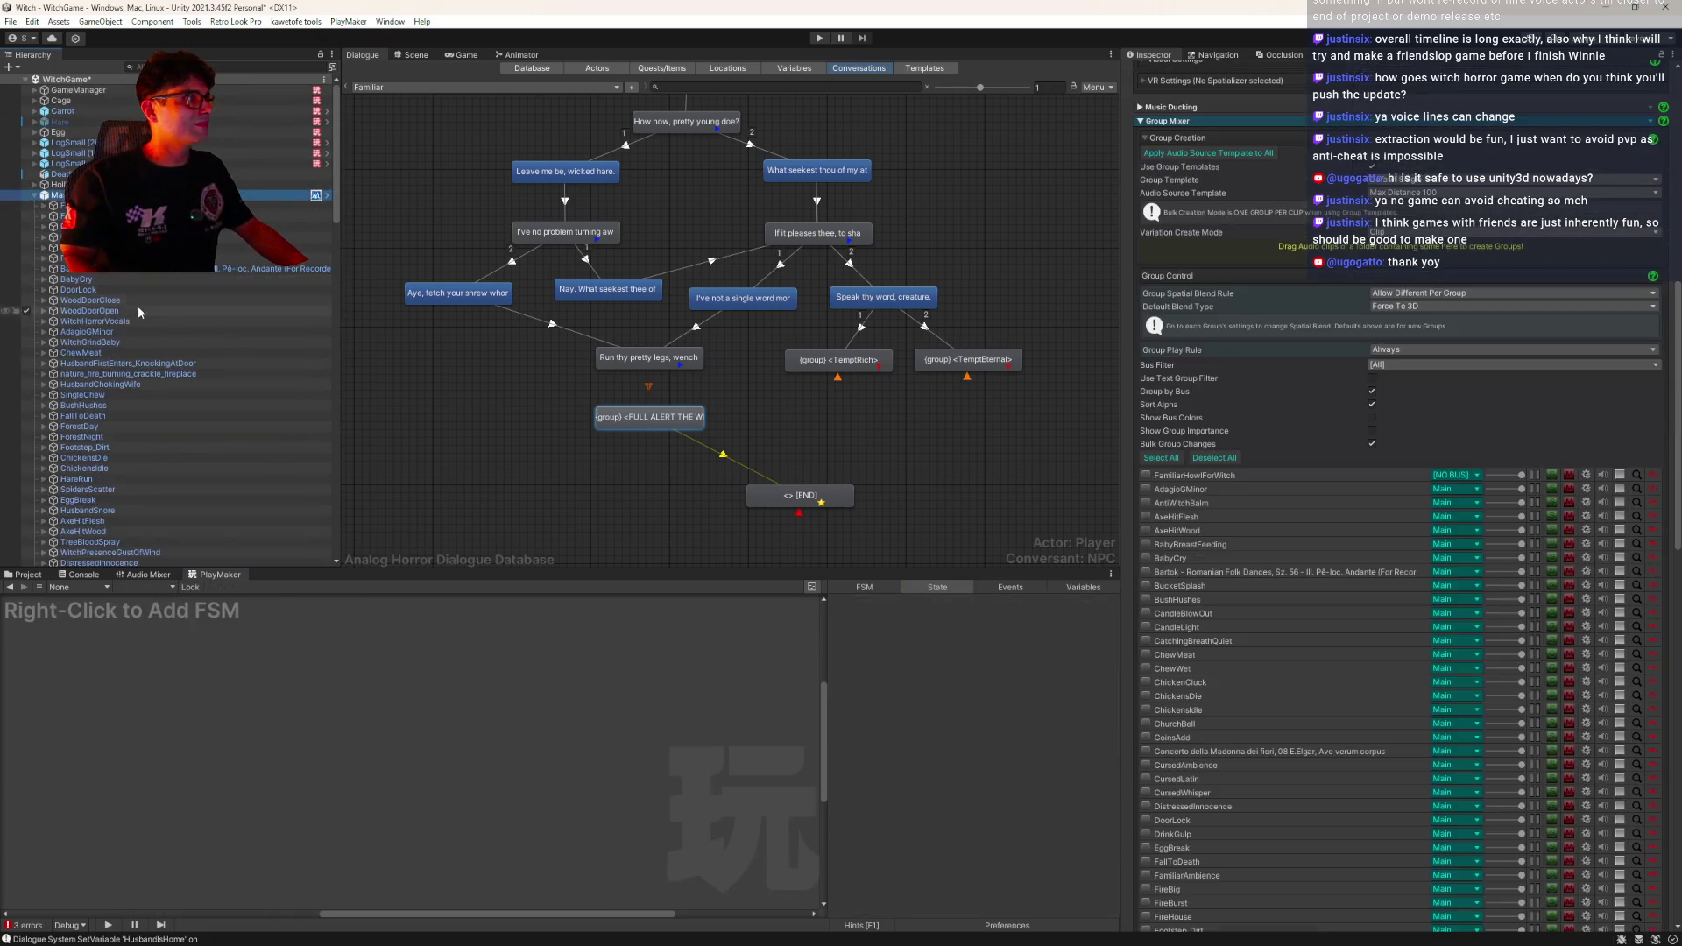
left_click(143, 339)
scroll(144, 339, "down", 8)
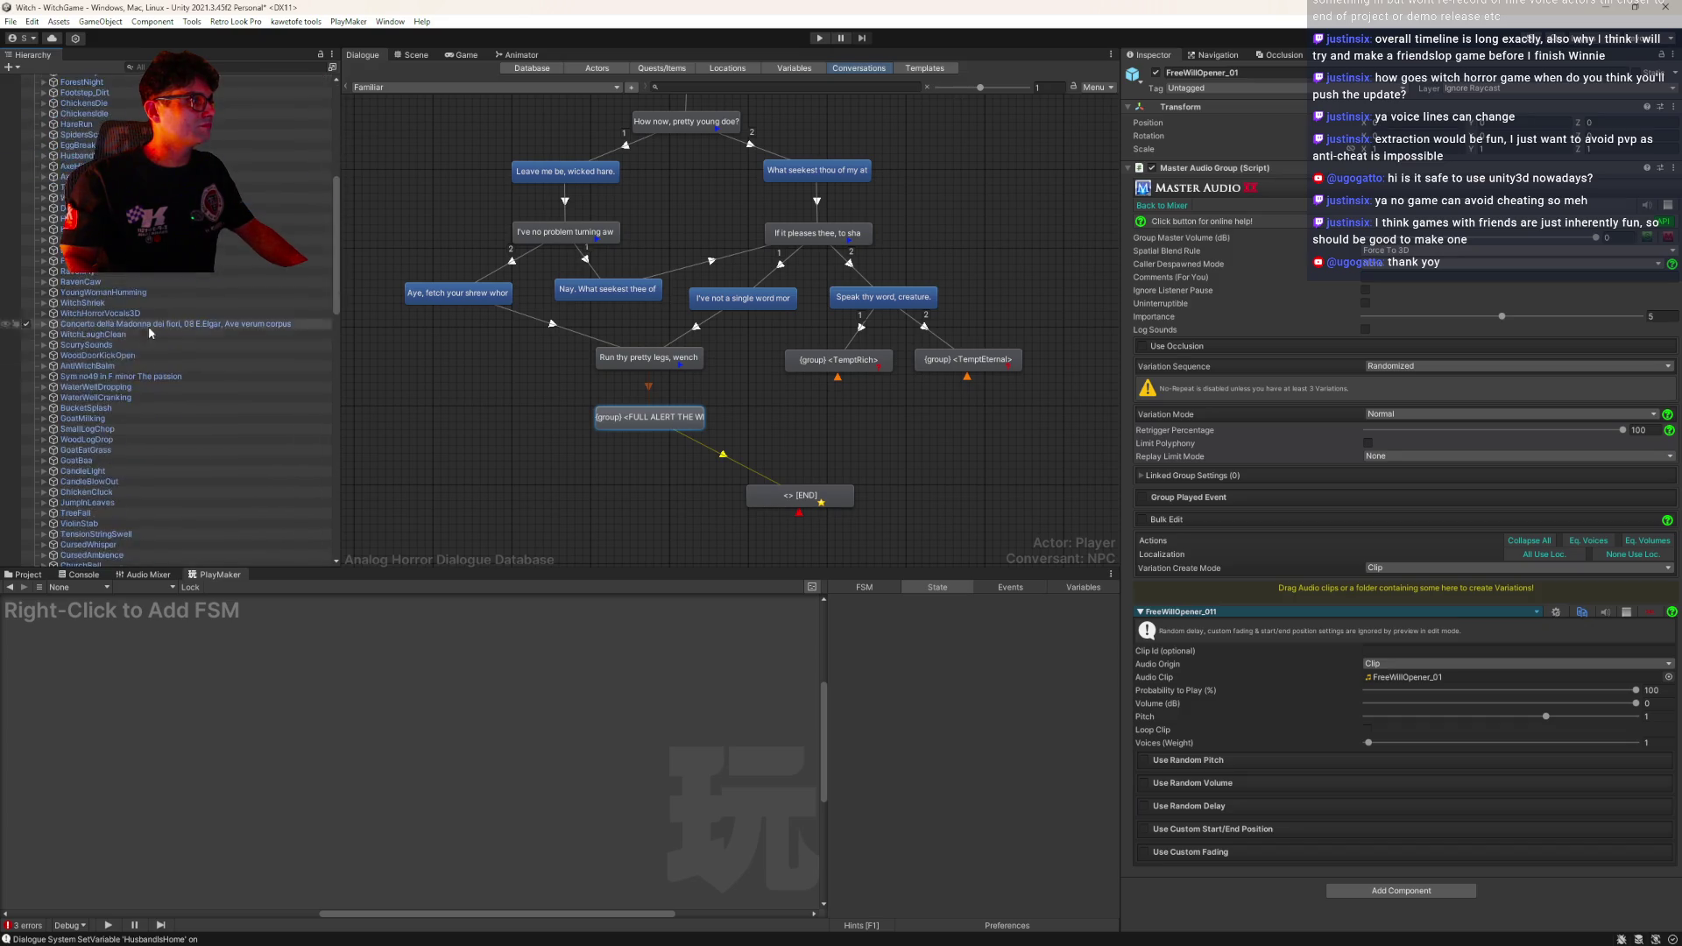
scroll(149, 333, "down", 10)
left_click(175, 243)
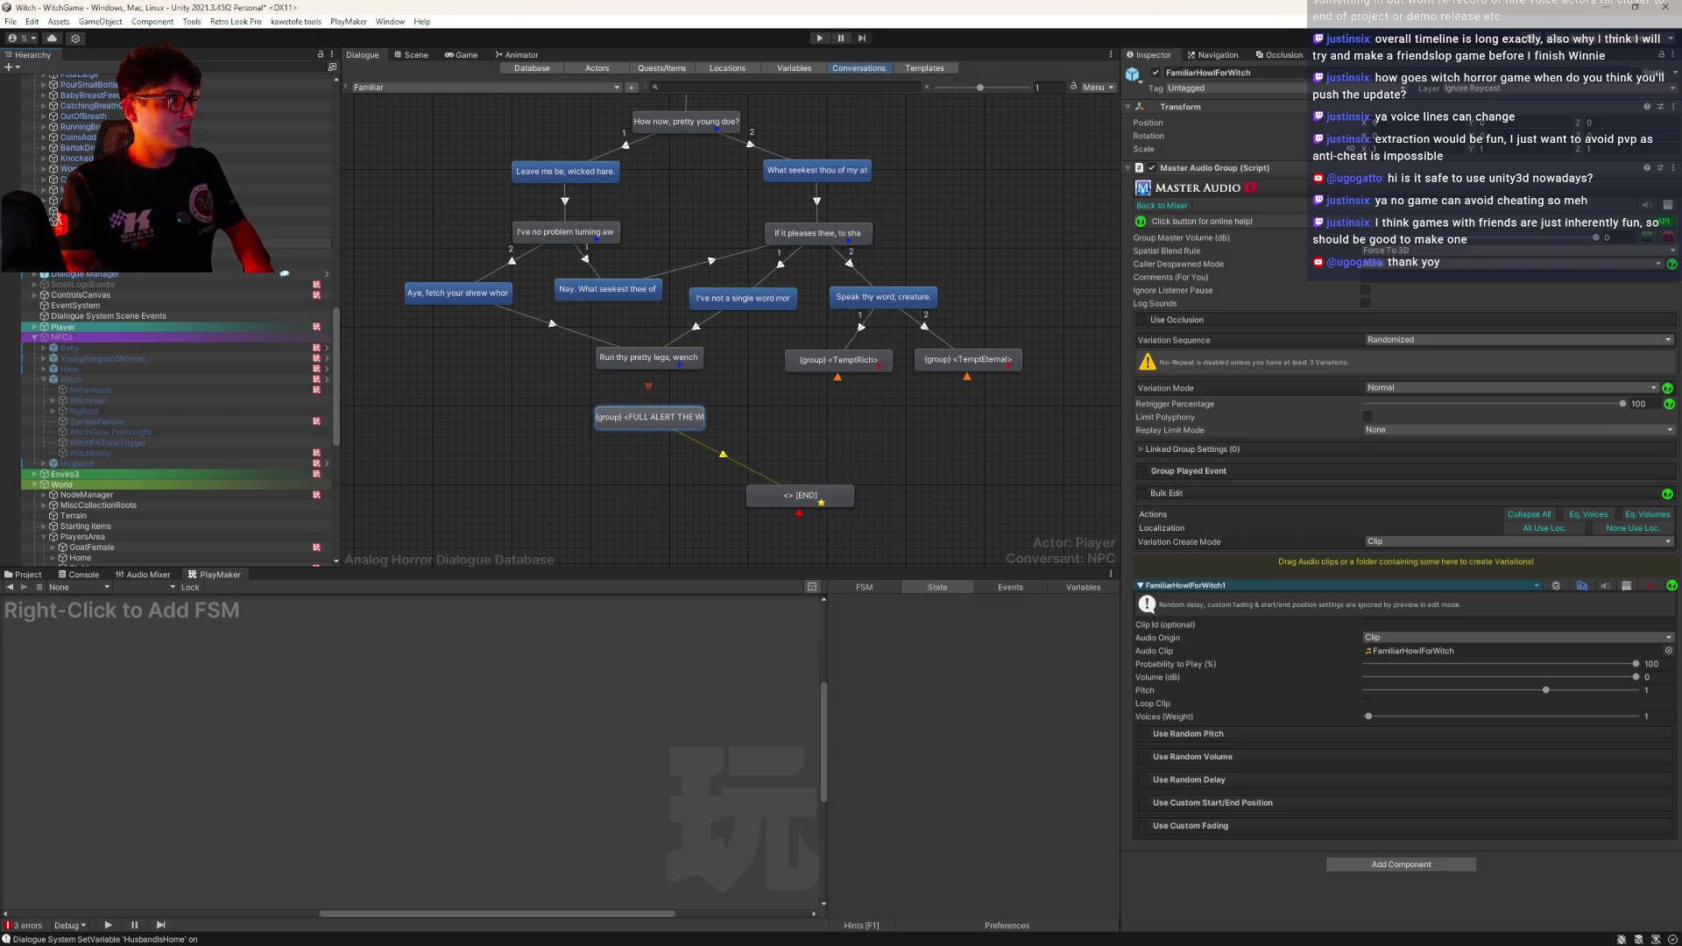
scroll(222, 297, "up", 10)
scroll(222, 297, "up", 10)
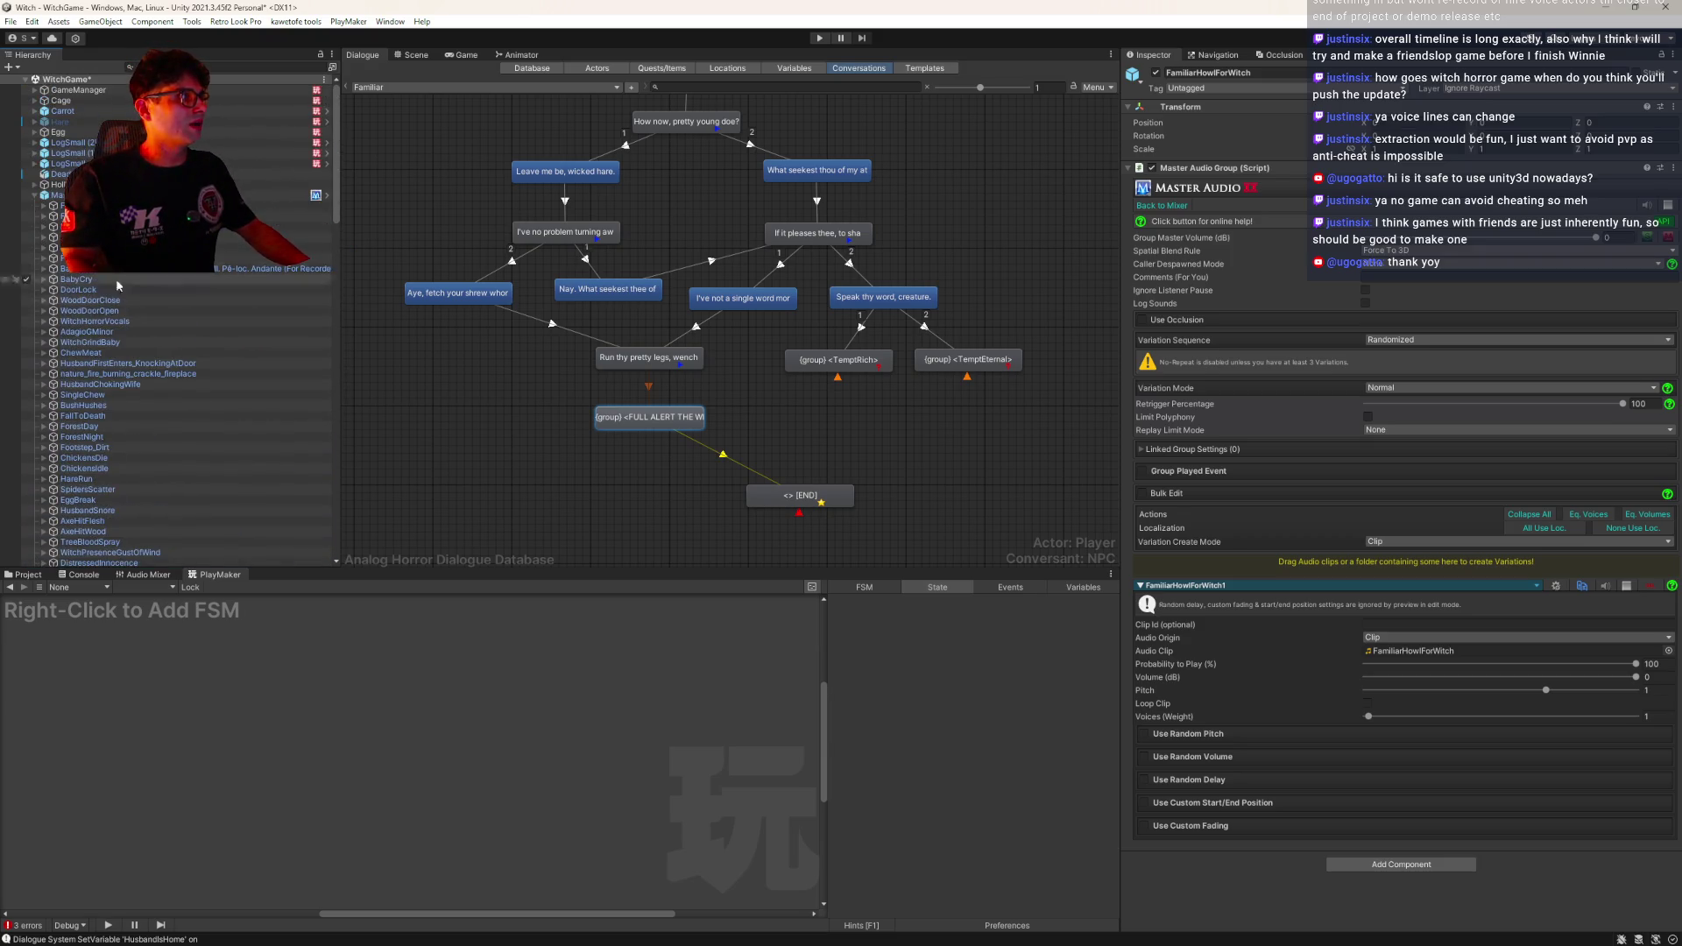
left_click(175, 194)
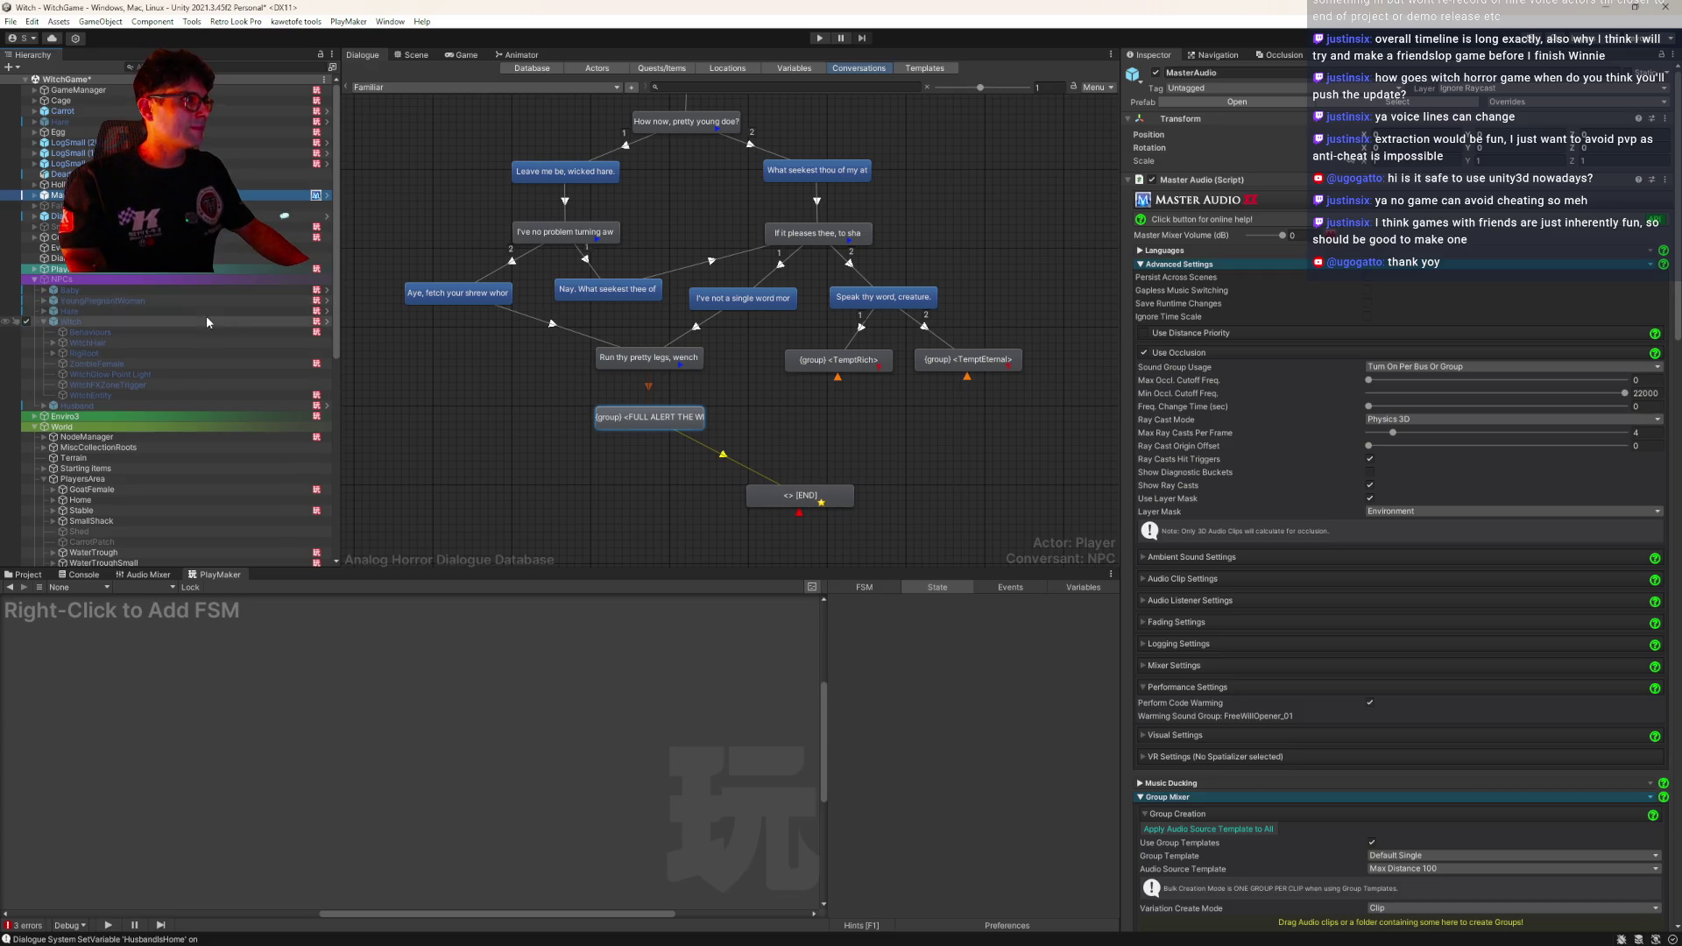
Back in Hare's FamiliarCalledWitch FSM, set Sound Group Name to FamiliarHowlForWitch
left_click(282, 311)
left_click(327, 311)
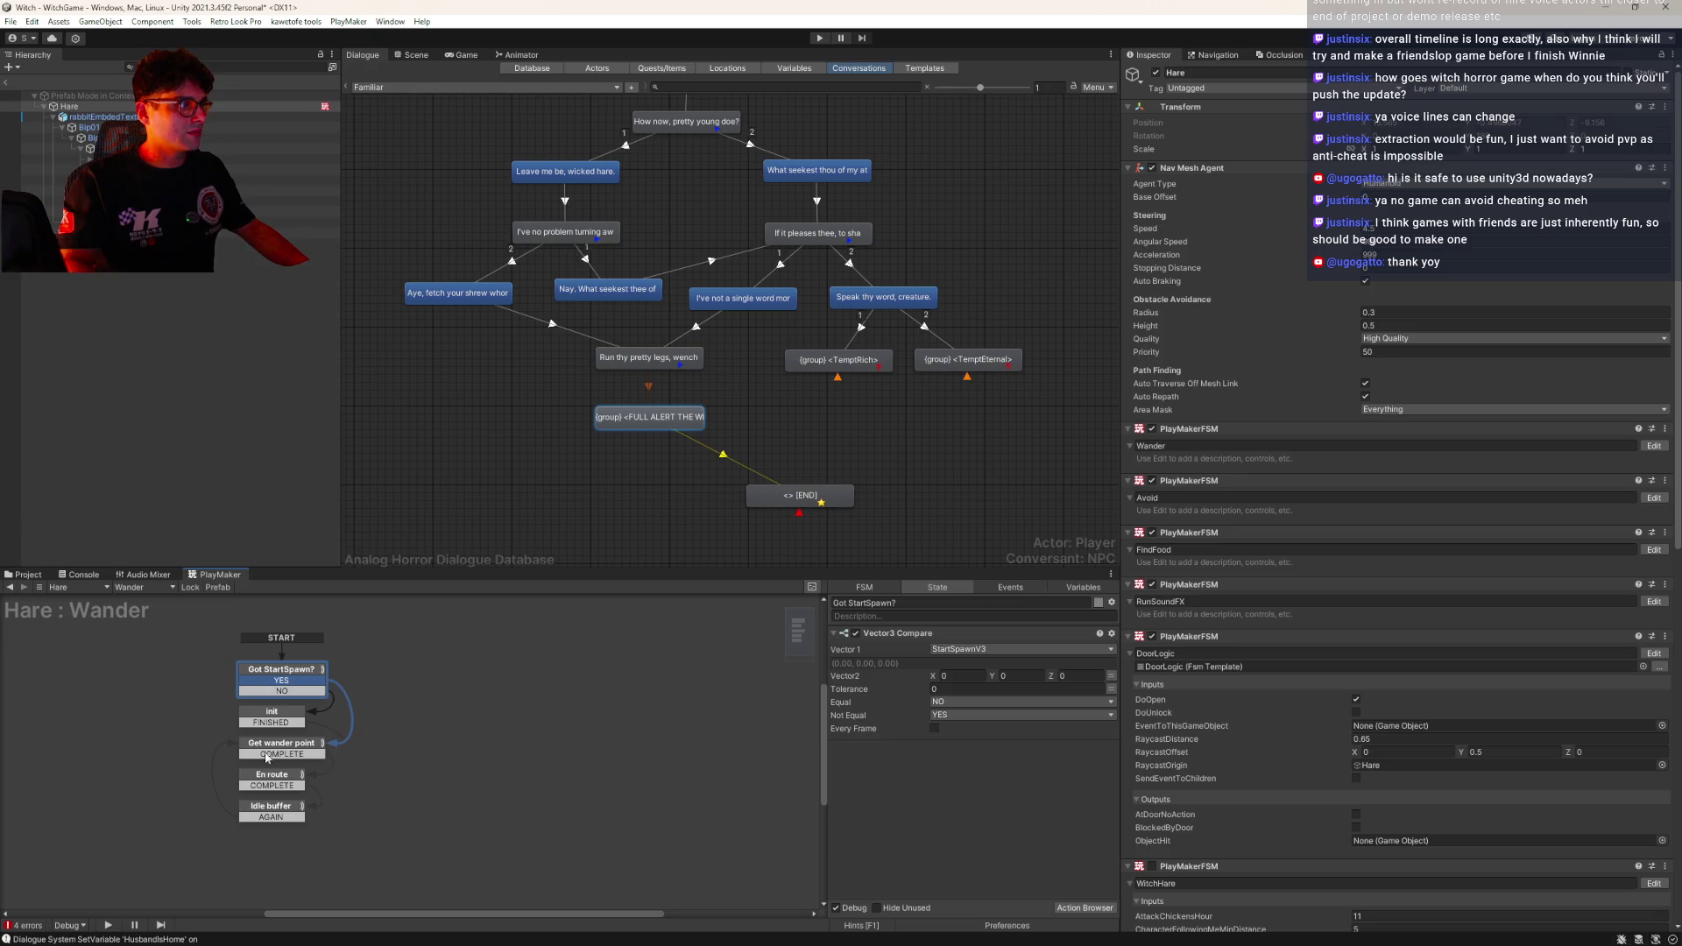
left_click(140, 588)
left_click(165, 662)
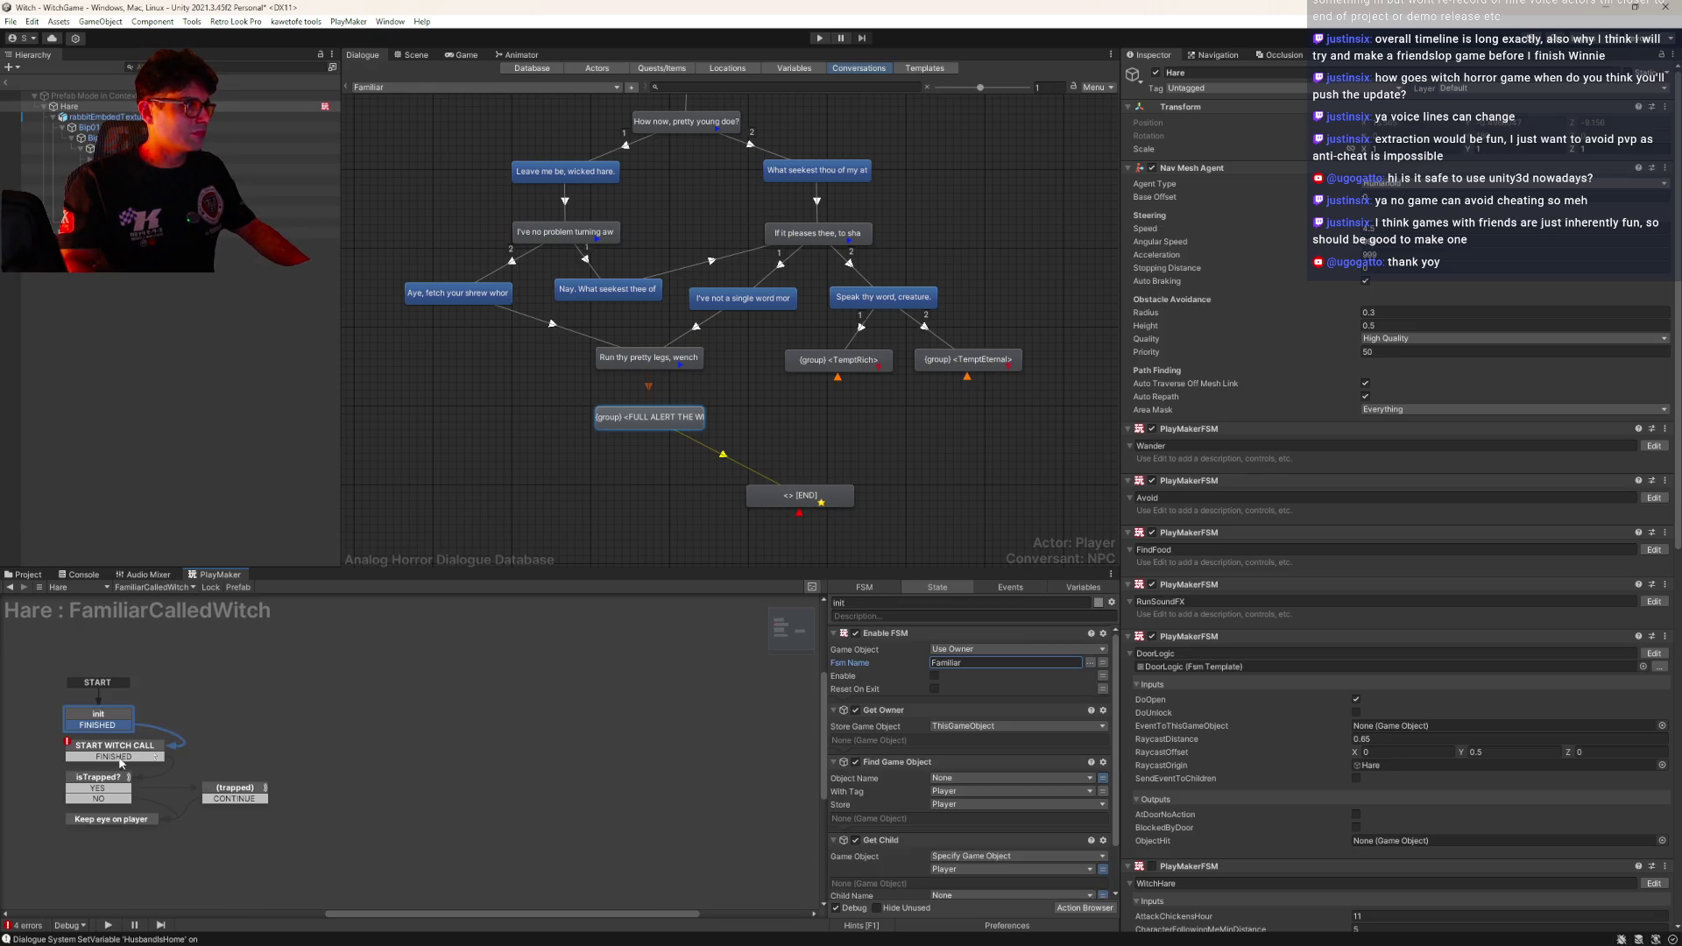
left_click(965, 662)
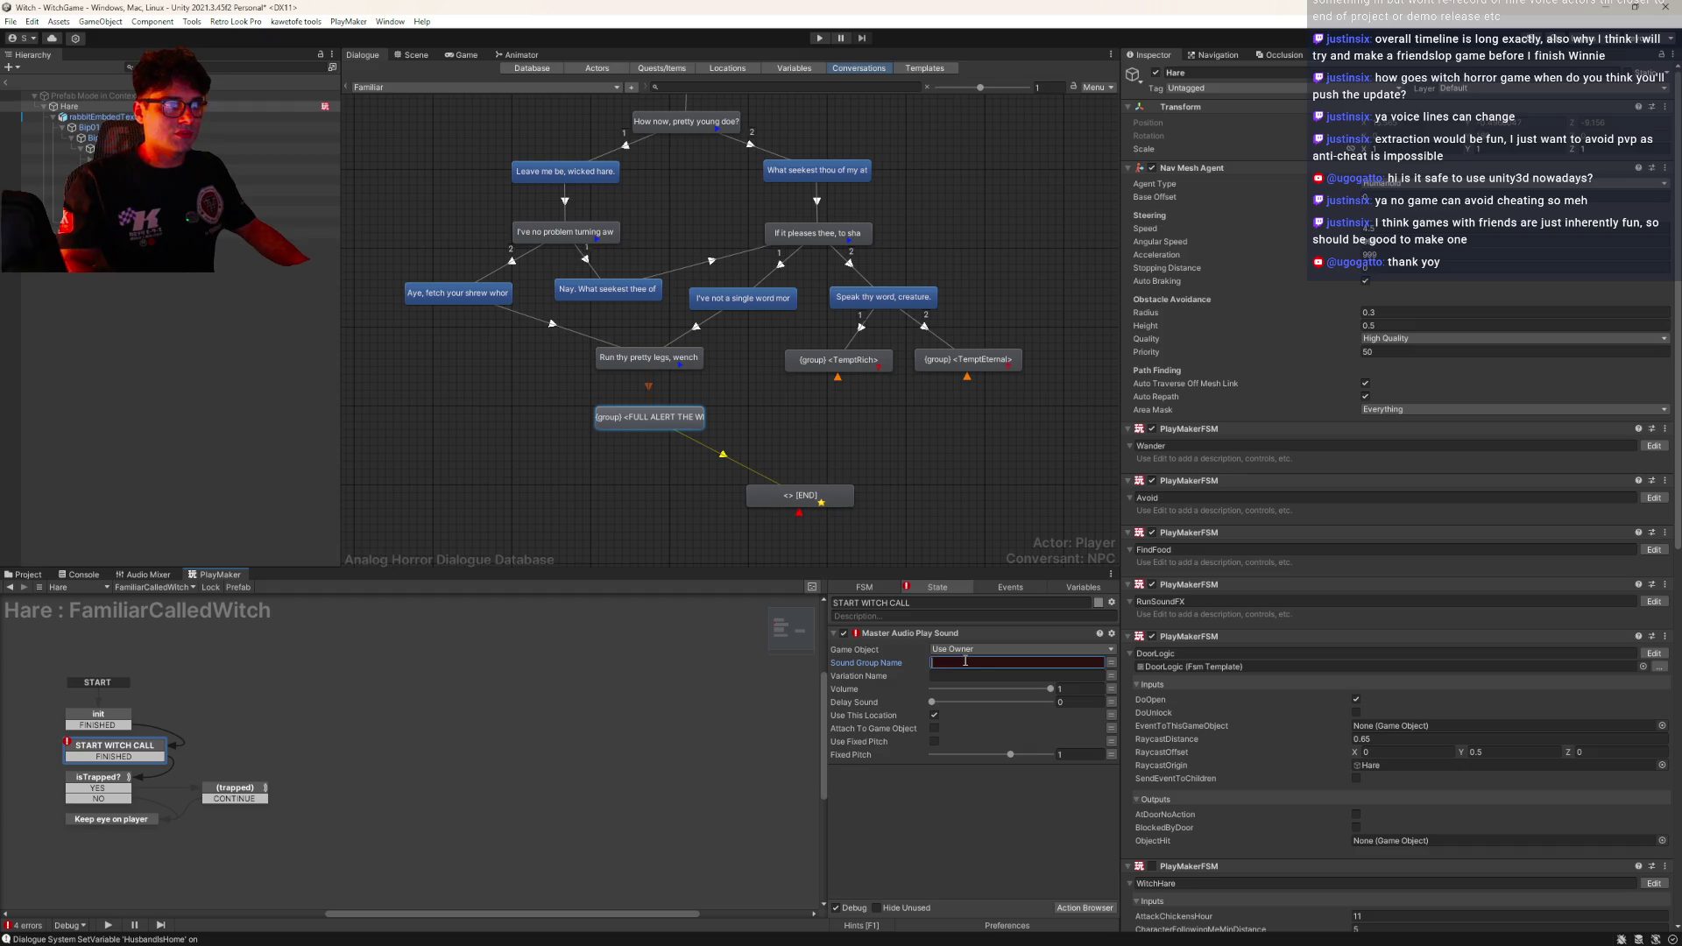
type("FamiliarHowlForWitch")
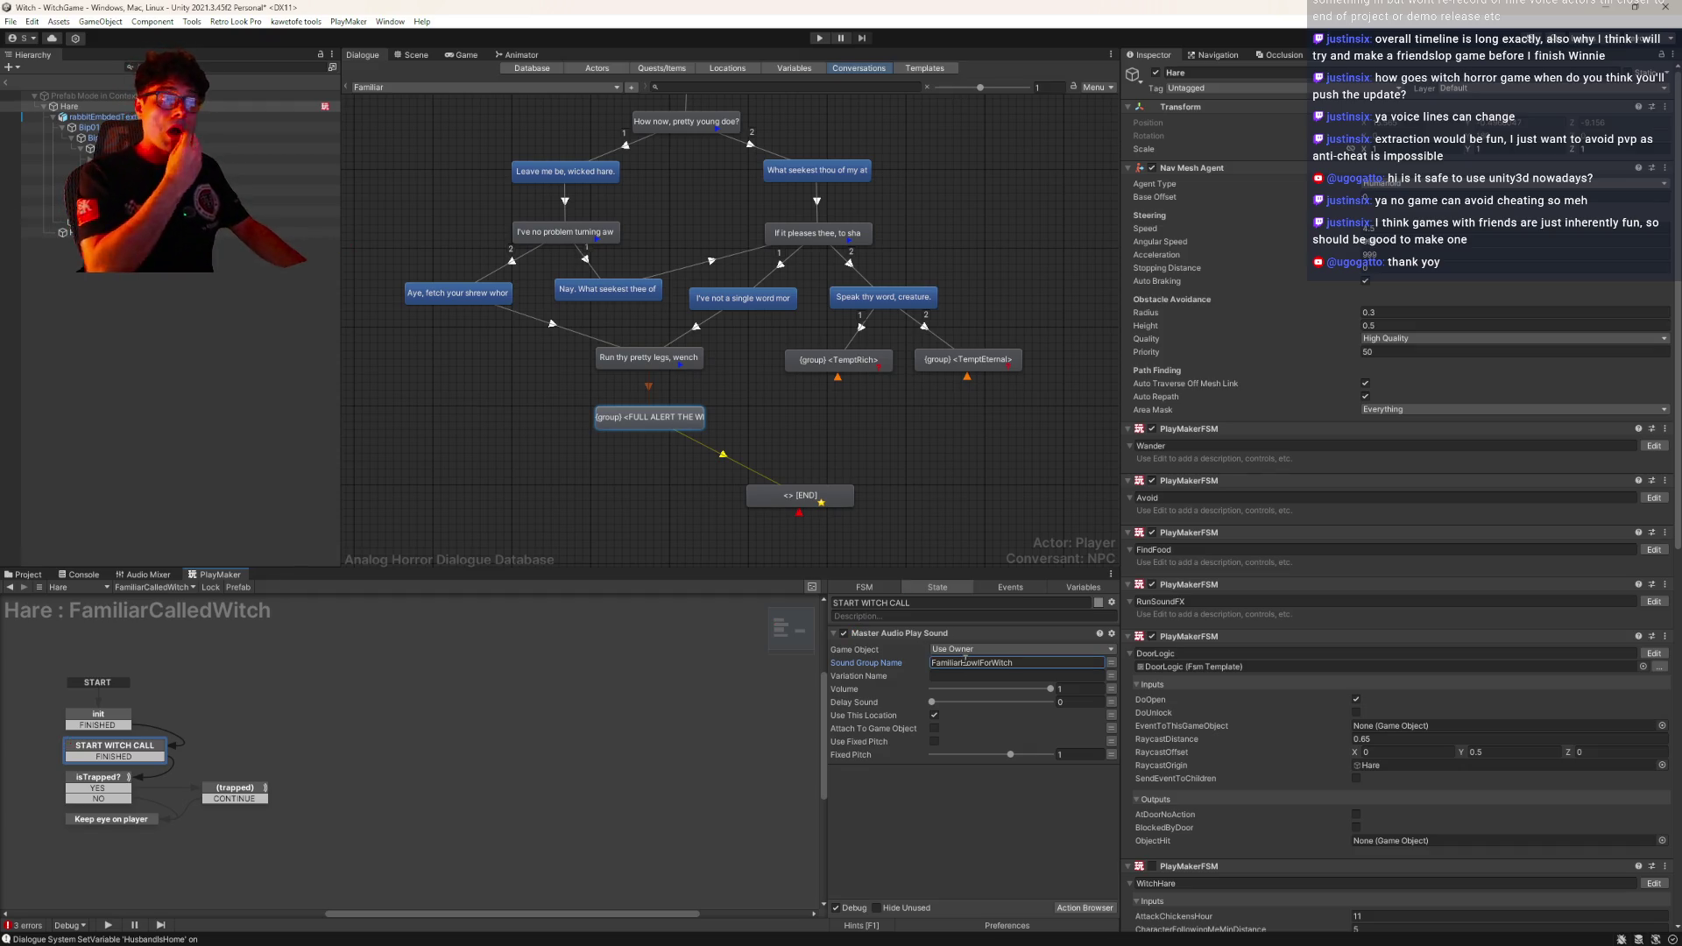
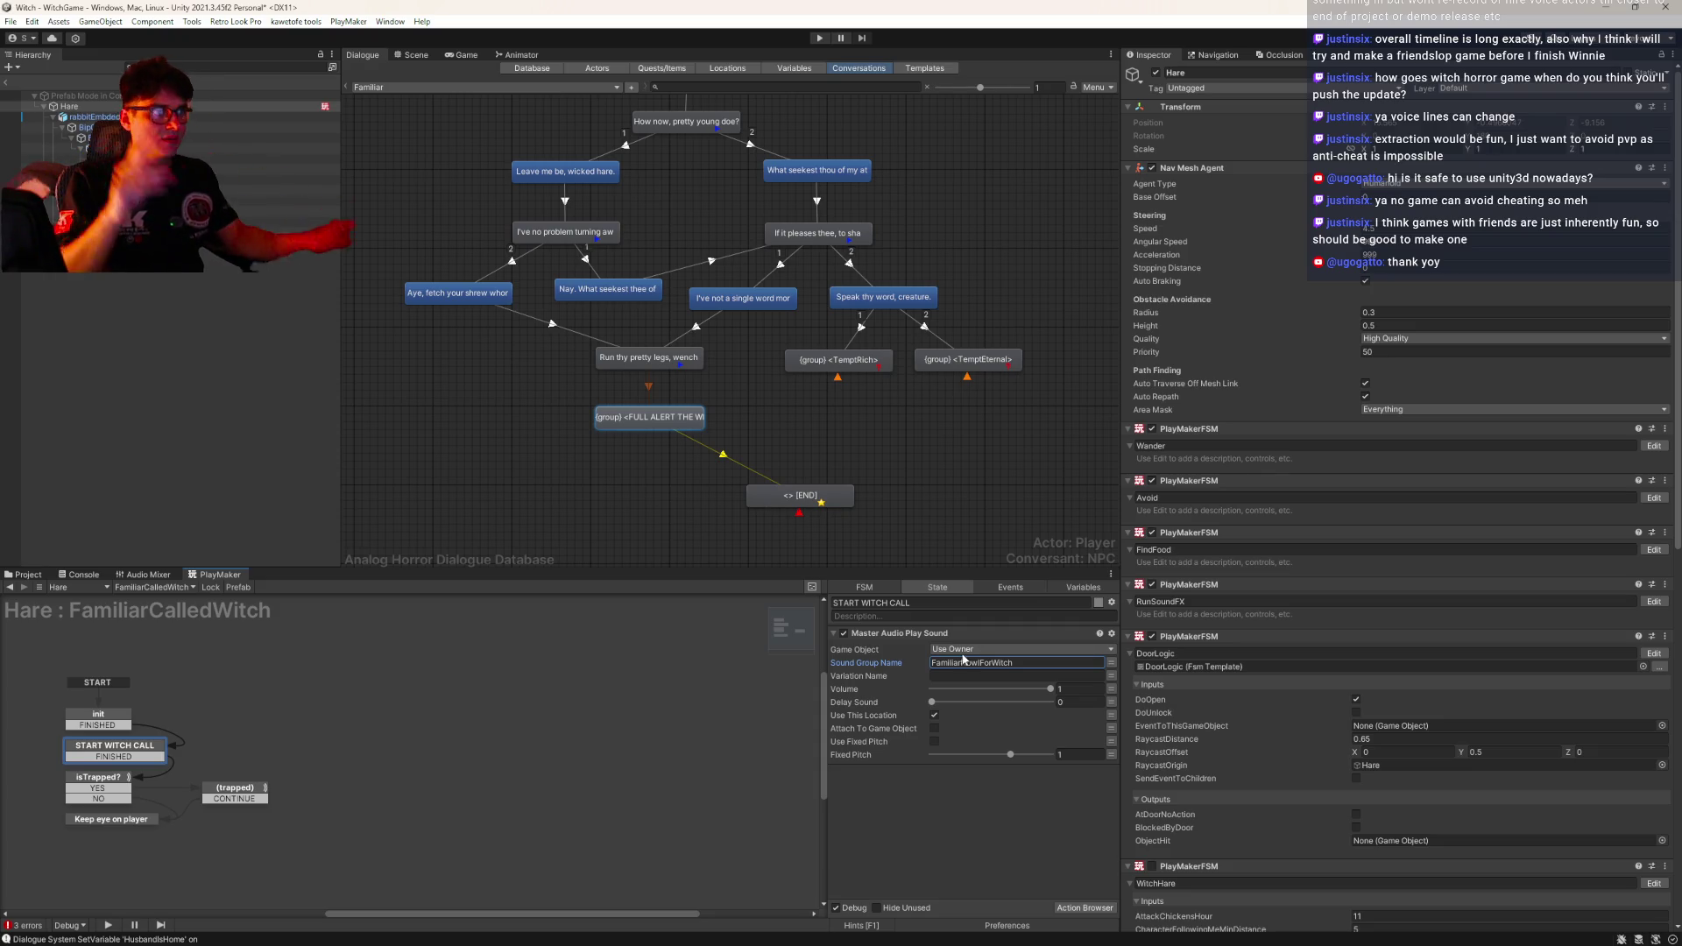
Search the actions for 'audio pla' and add Master Audio Group Is Playing to START WITCH CALL
double_click(943, 777)
type("sound pl")
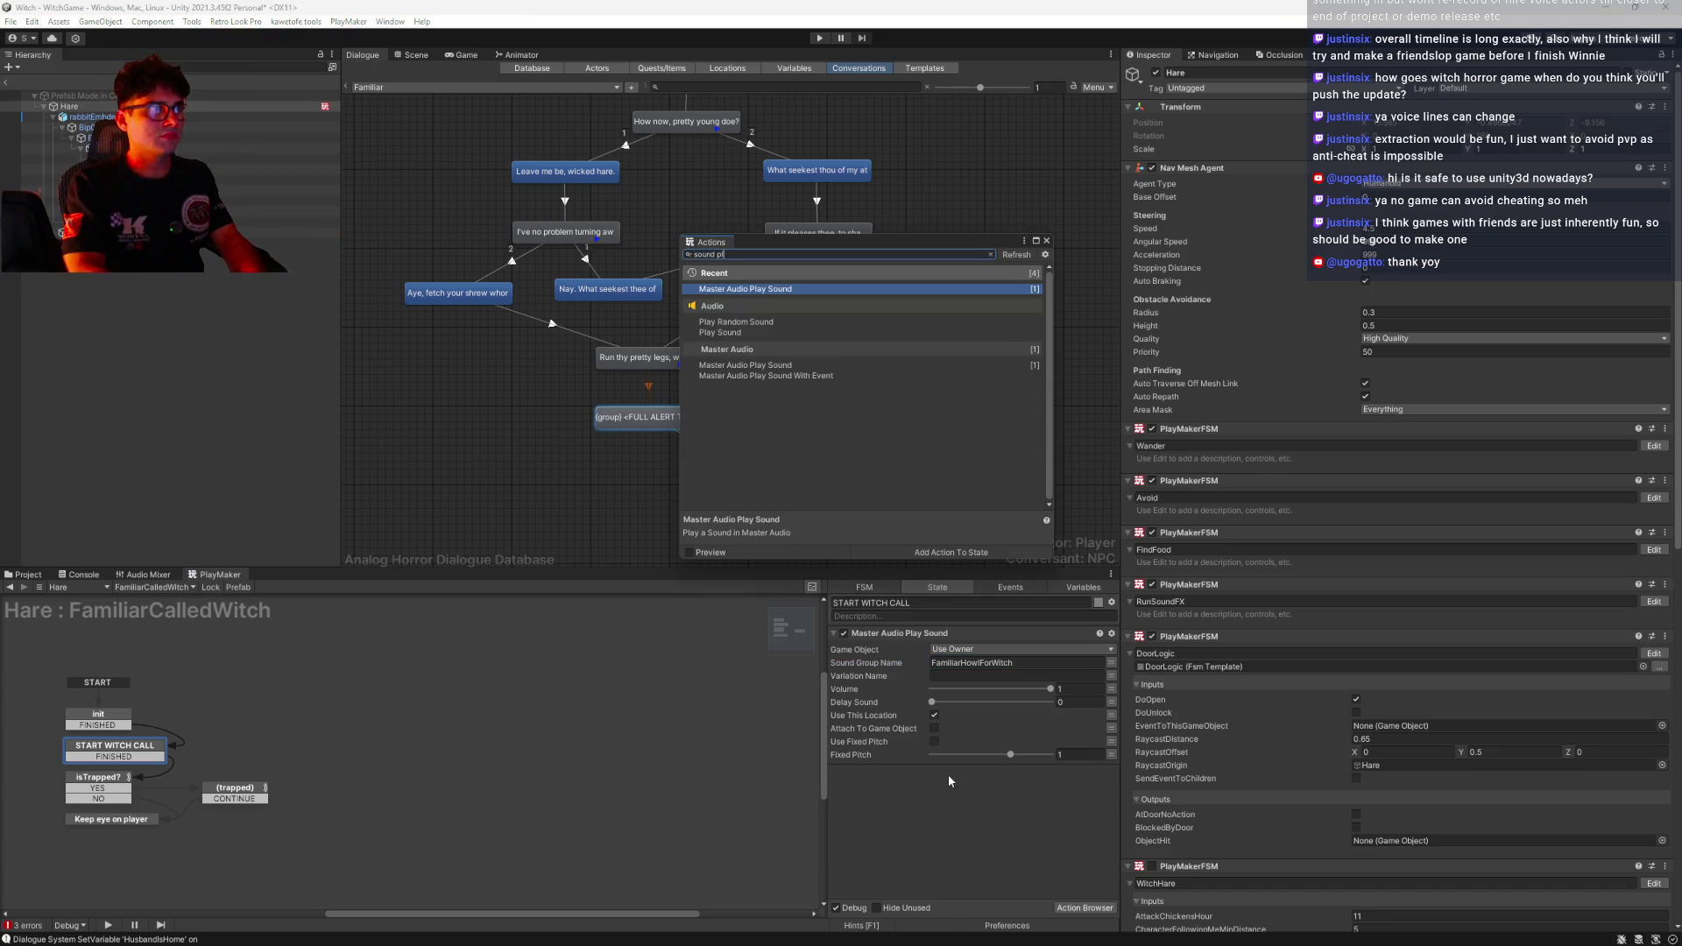
key("ctrl+a")
key("BackSpace")
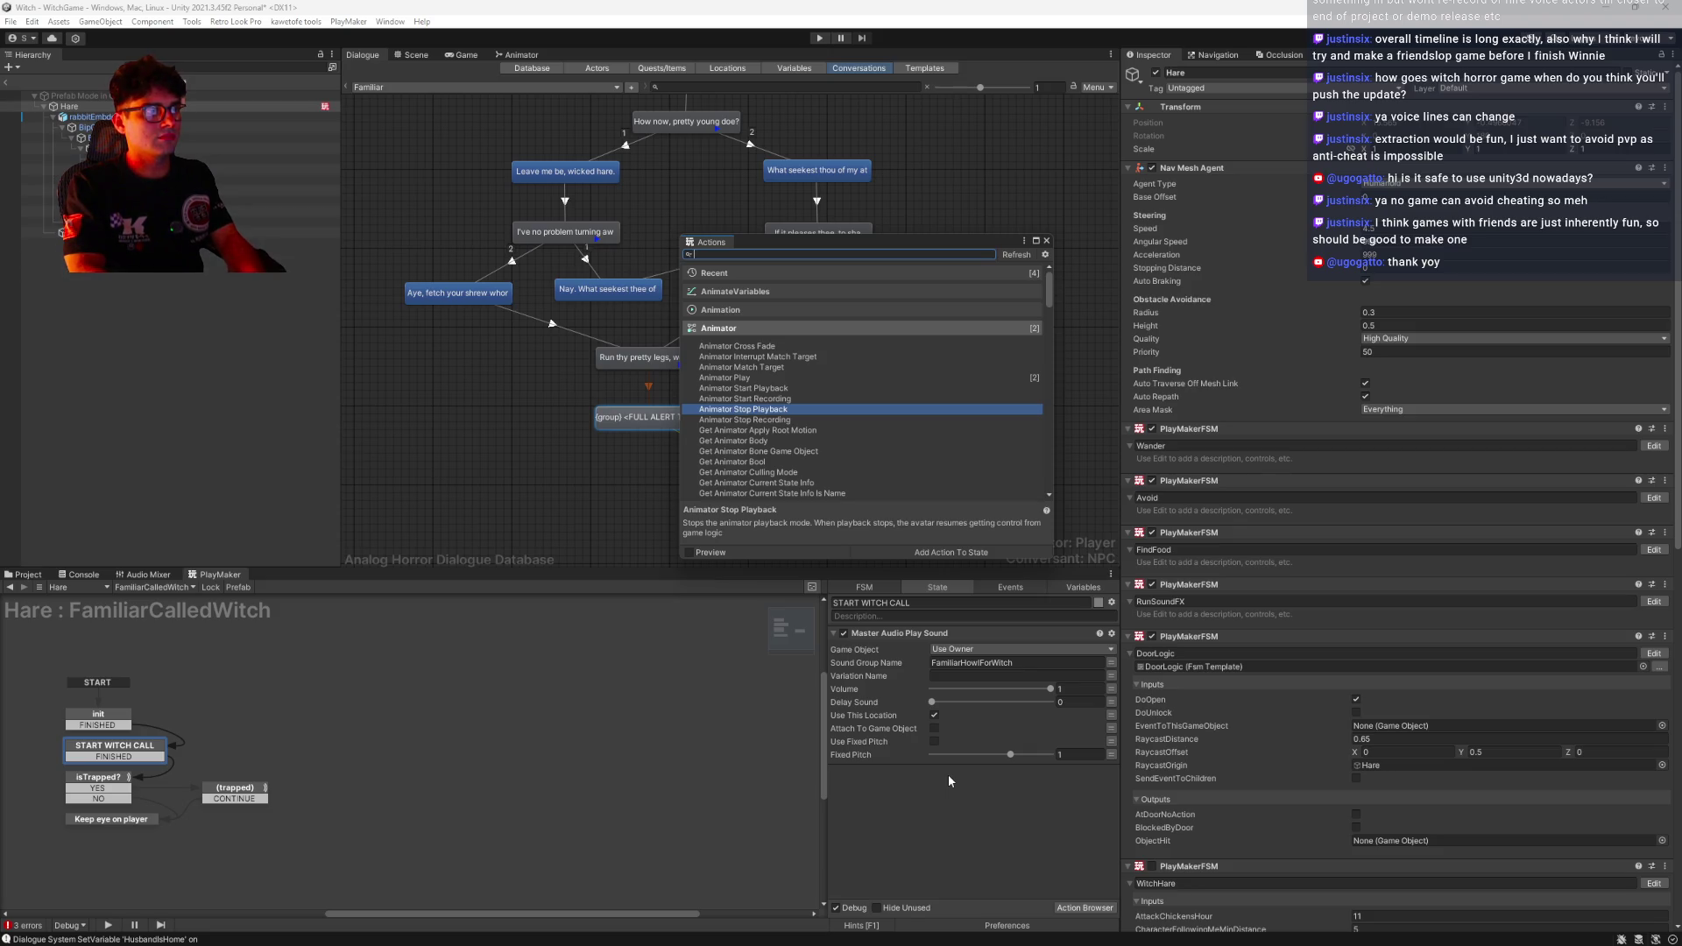
type("audio pla")
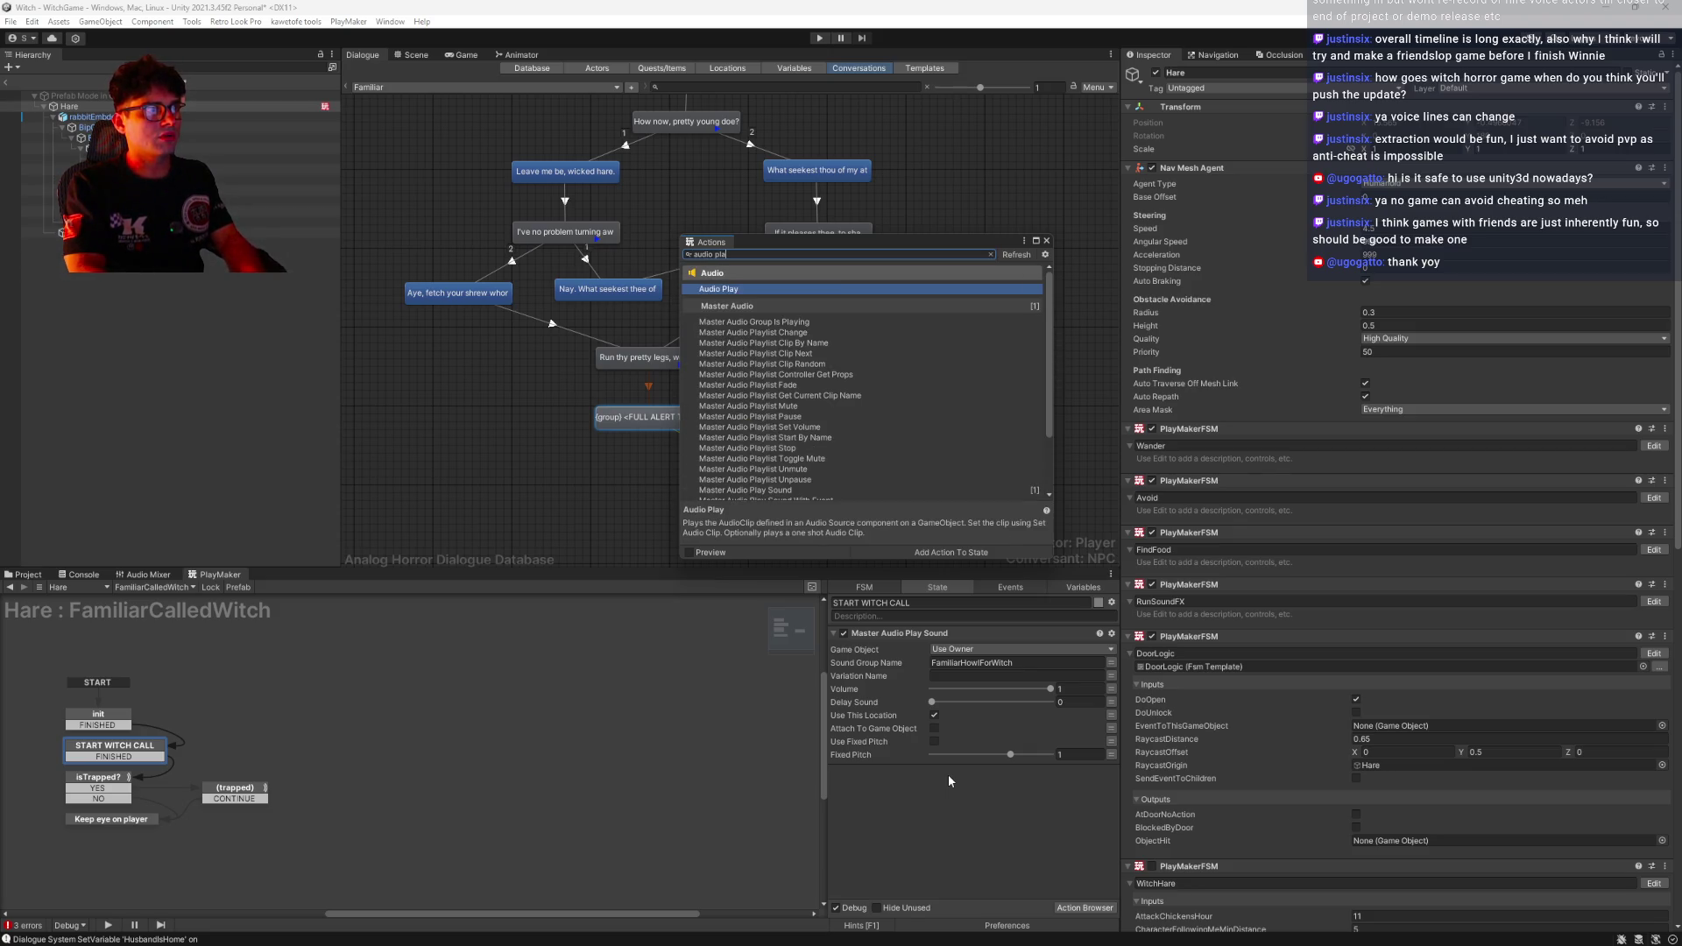
left_click_drag(754, 322, 933, 838)
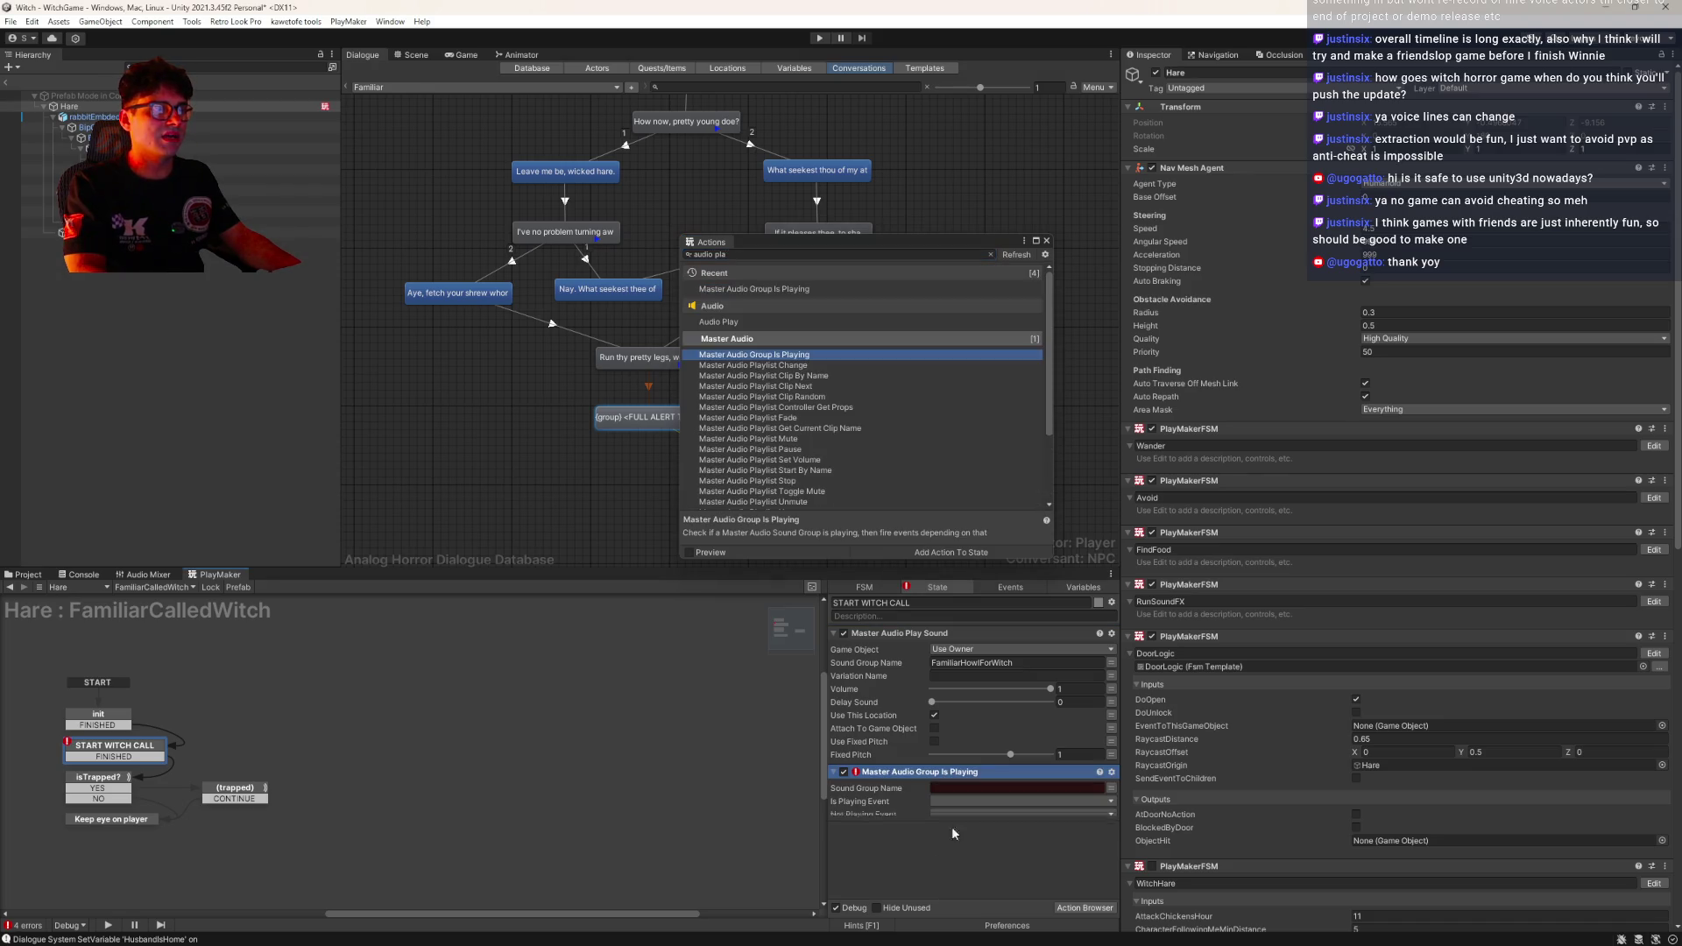
left_click(1046, 240)
left_click(885, 849)
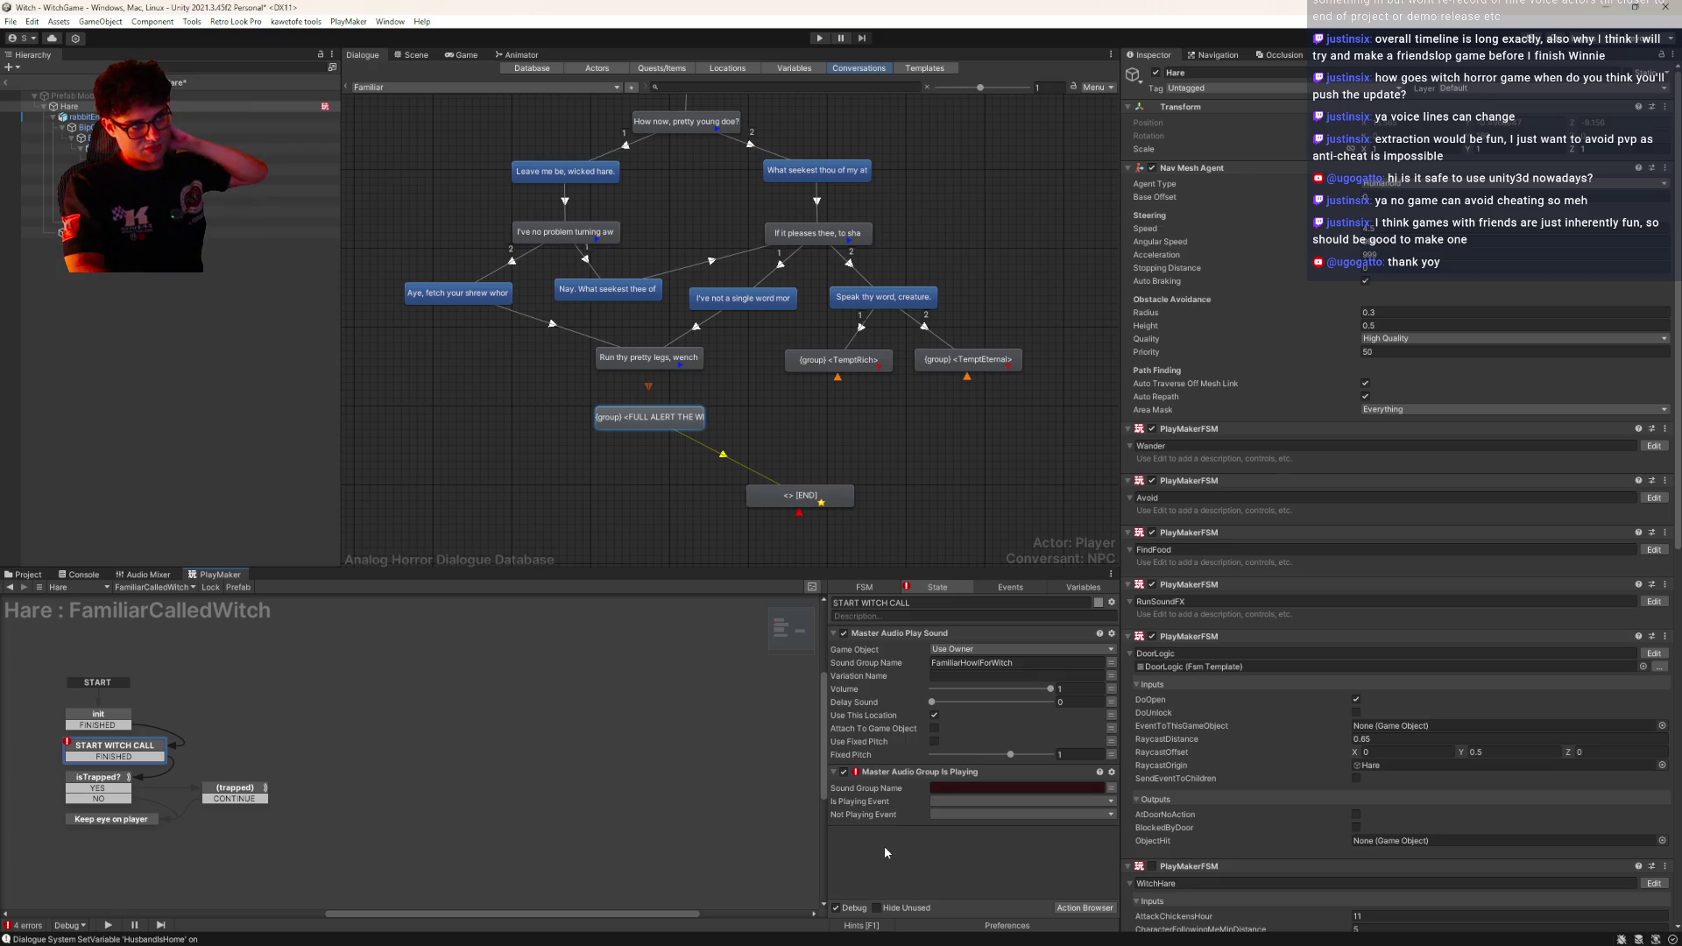
Copy FamiliarHowlForWitch from Play Sound into the Group Is Playing action's Sound Group Name
left_click(1002, 666)
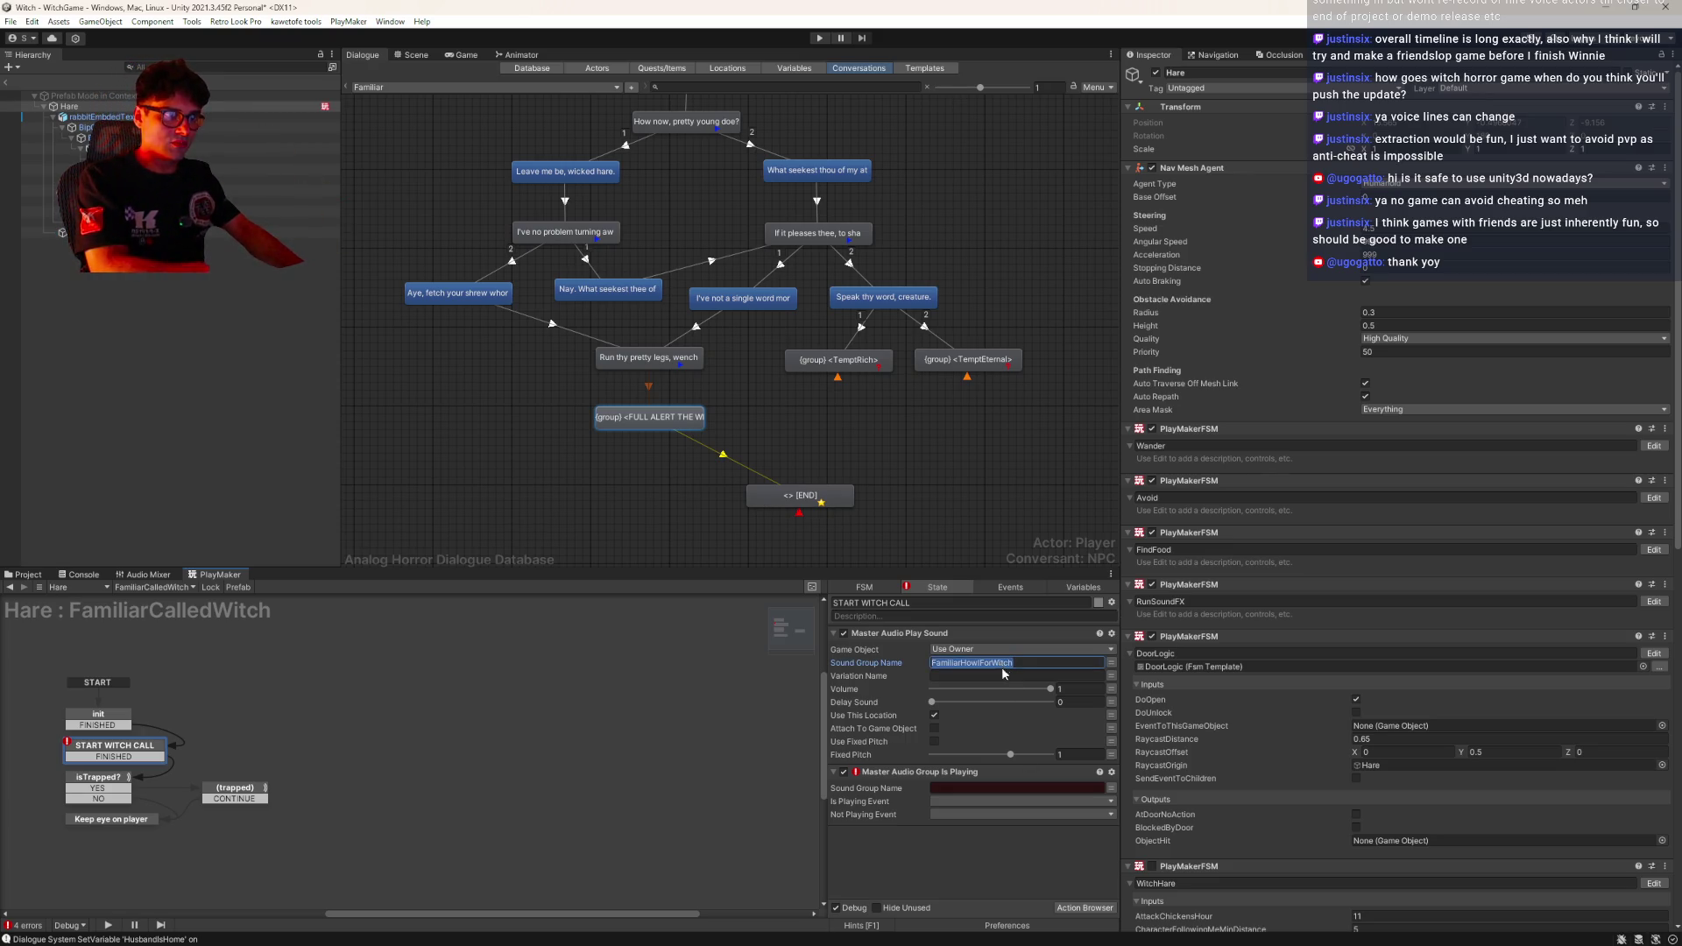
left_click(952, 790)
type("FamiliarHowlForWitch")
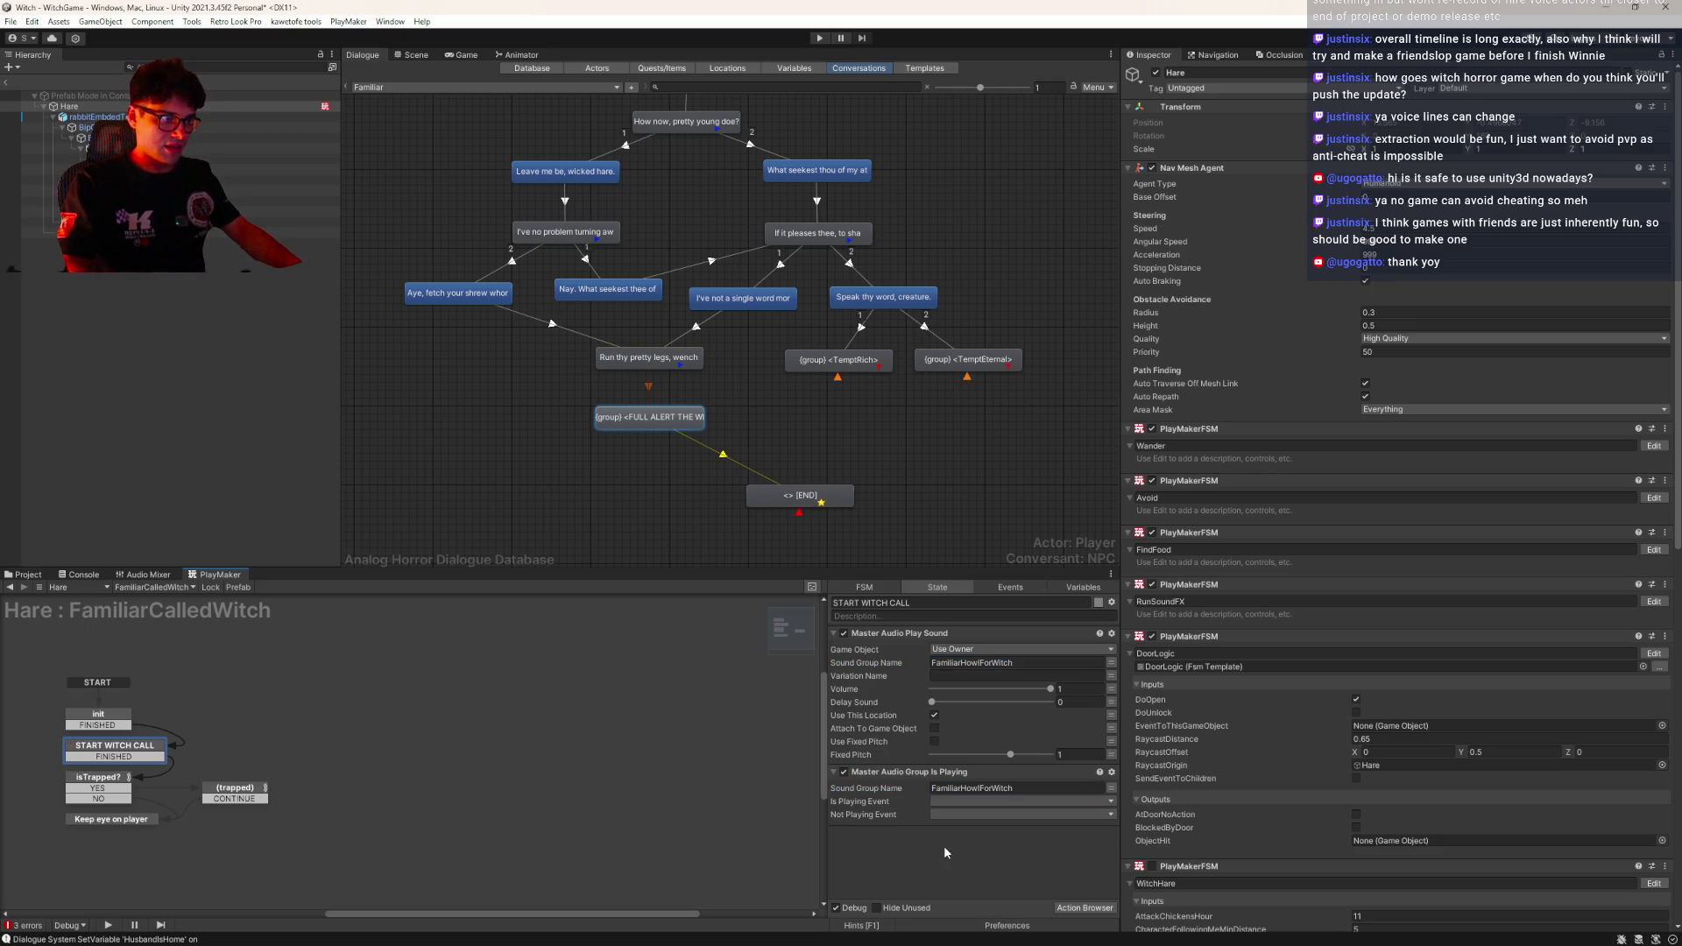
mouse_move(545, 812)
left_mouse_down()
mouse_move(695, 816)
mouse_move(966, 782)
left_mouse_up()
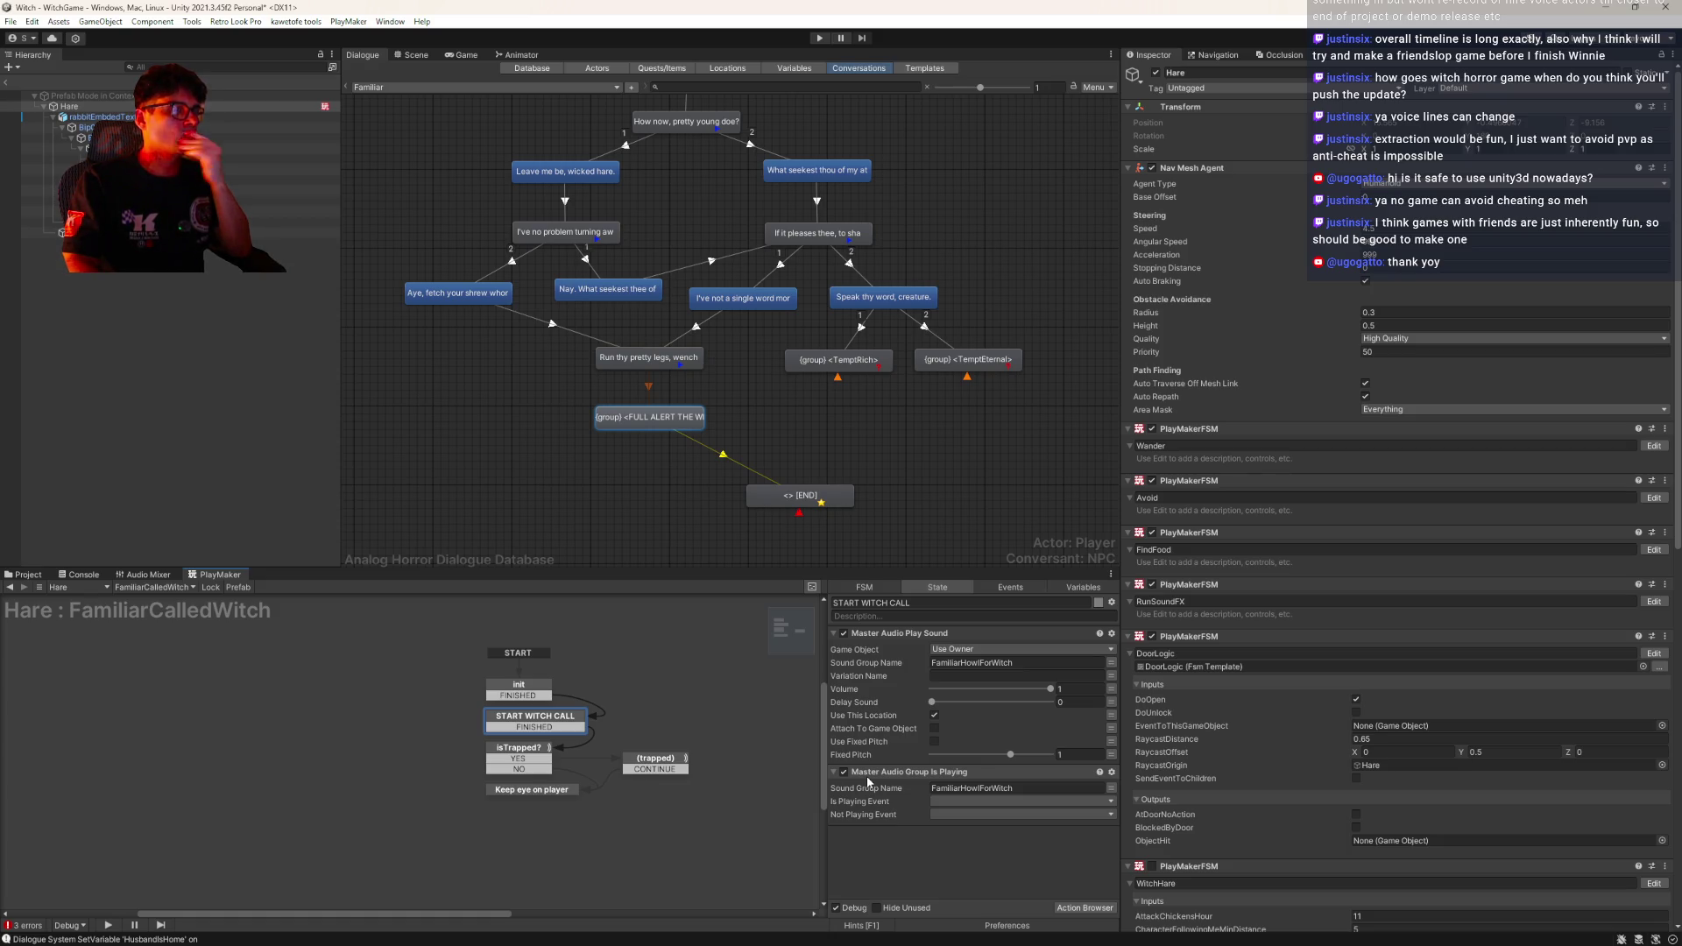
scroll(1485, 708, "down", 15)
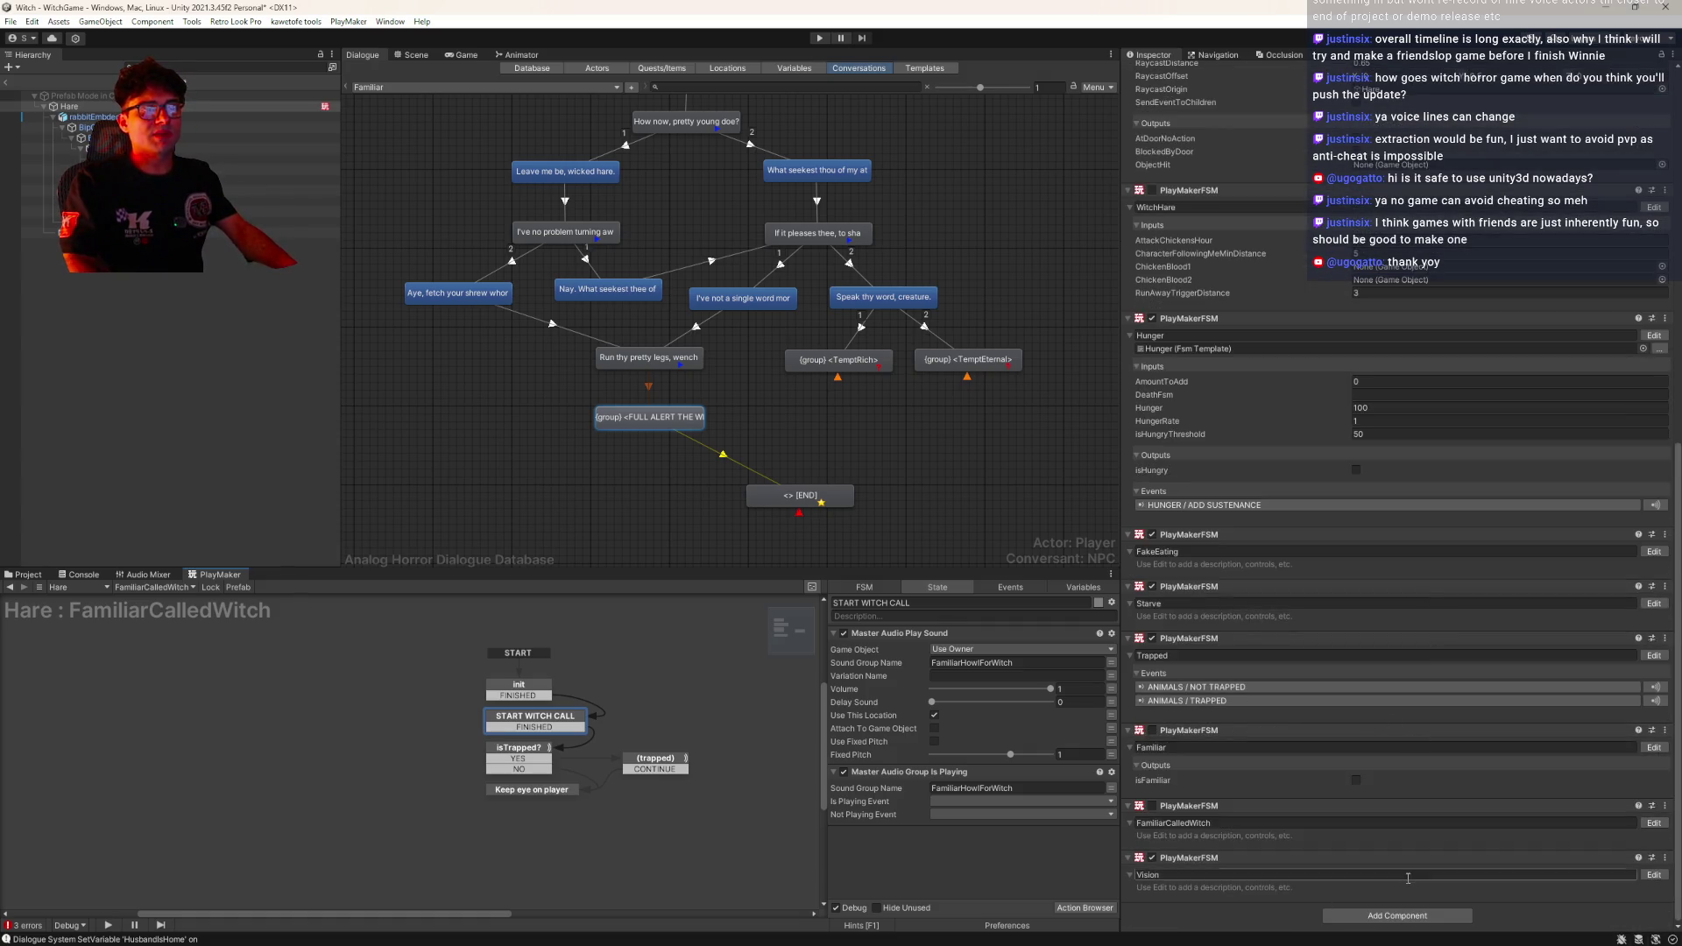
Add a PlayMakerFSM component to the Hare and name it FamiliarHowl
left_click(1389, 915)
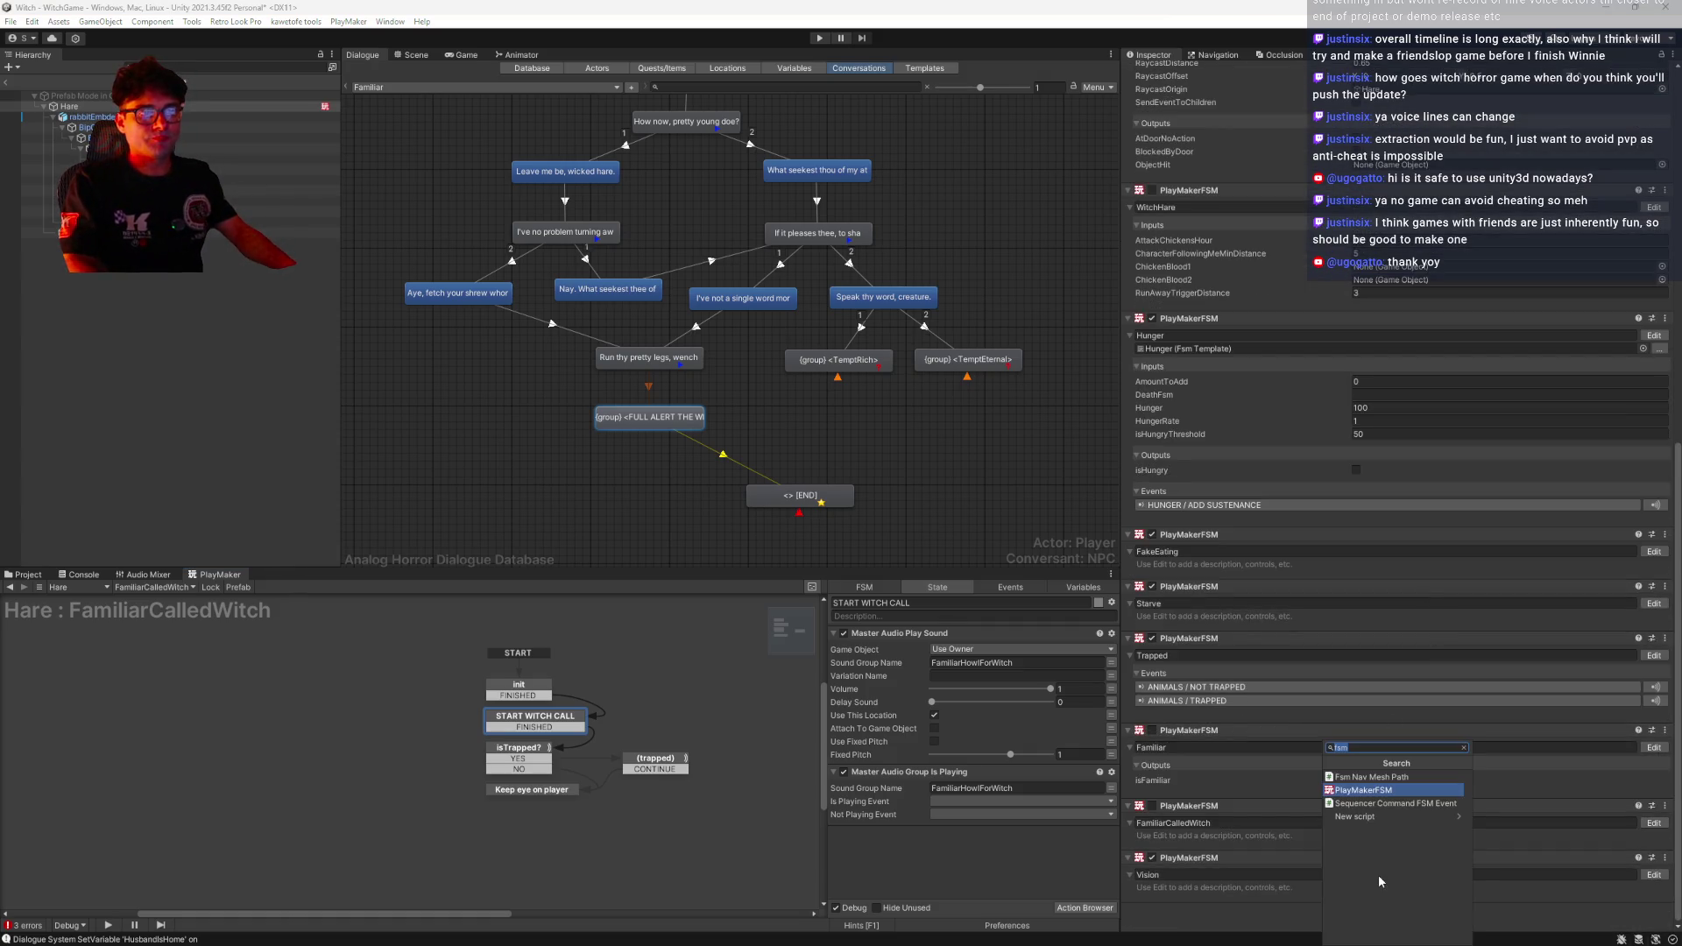
key("Return")
left_click(1160, 877)
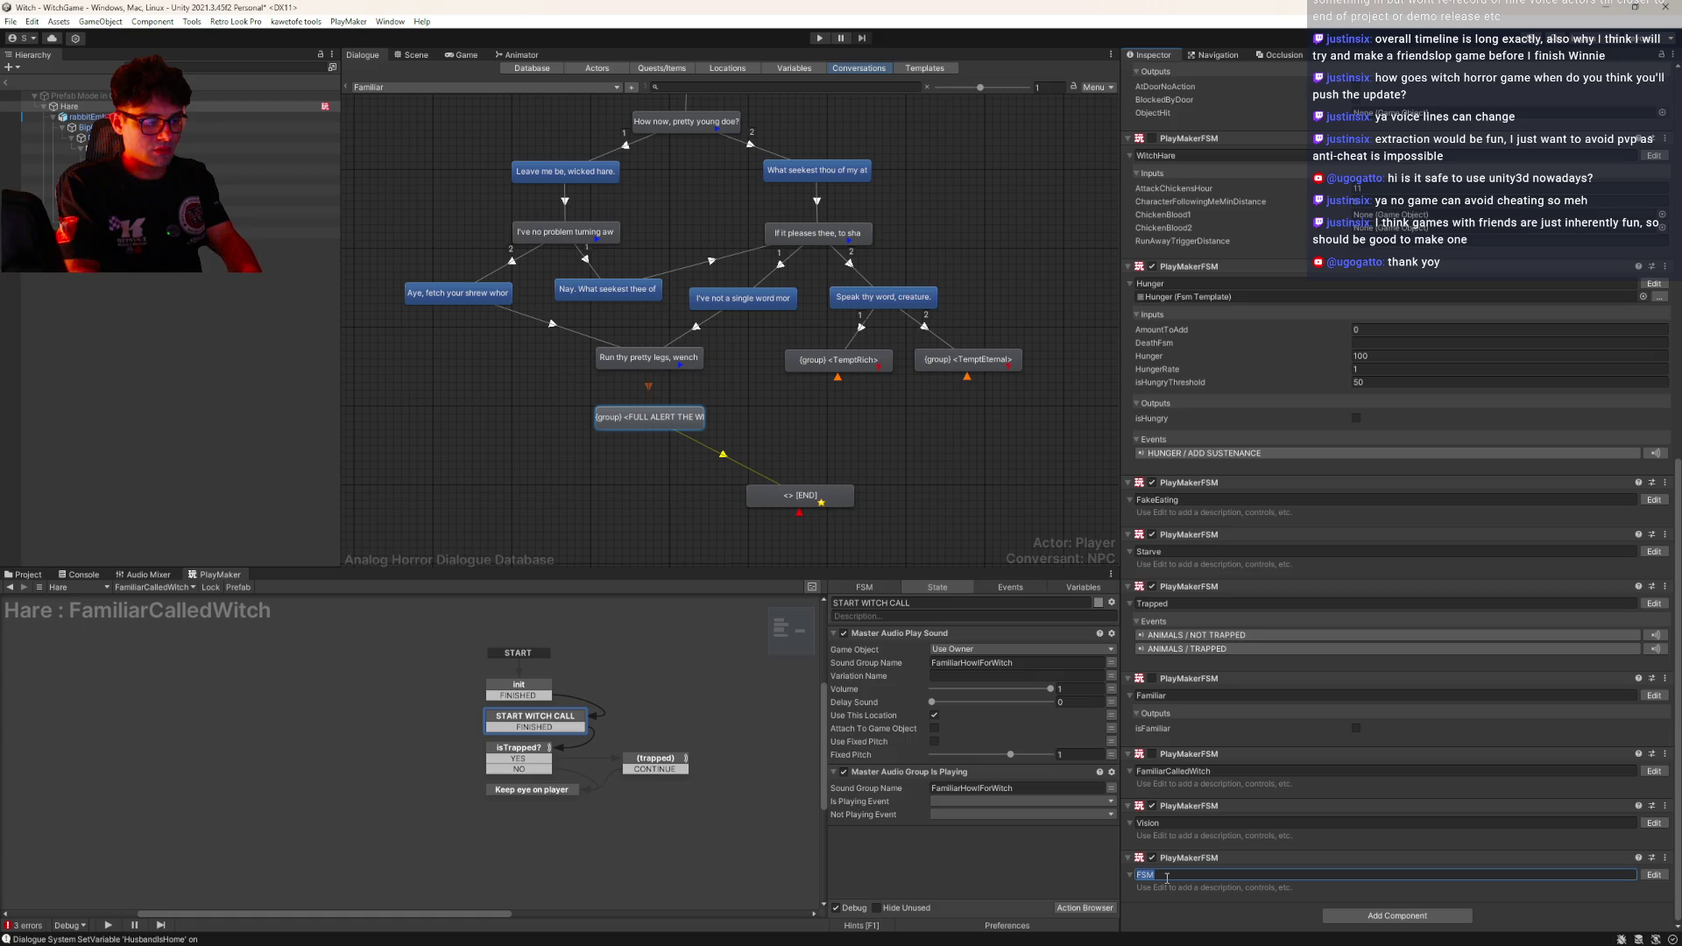
type("FamiliarHowl")
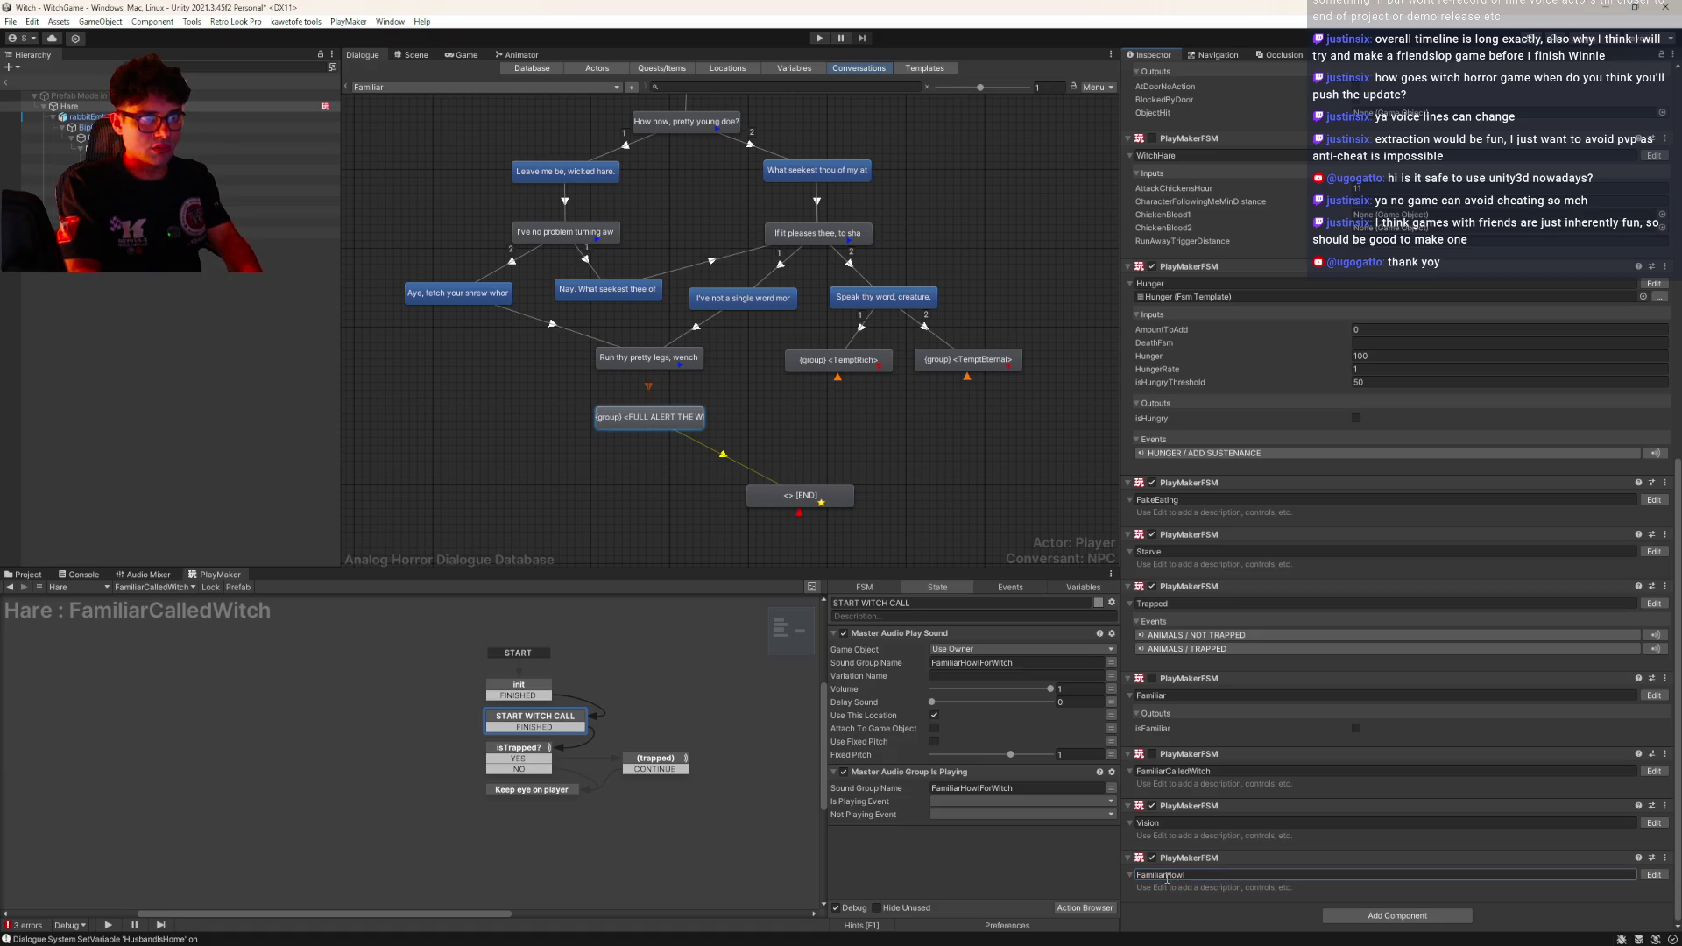
key("Return")
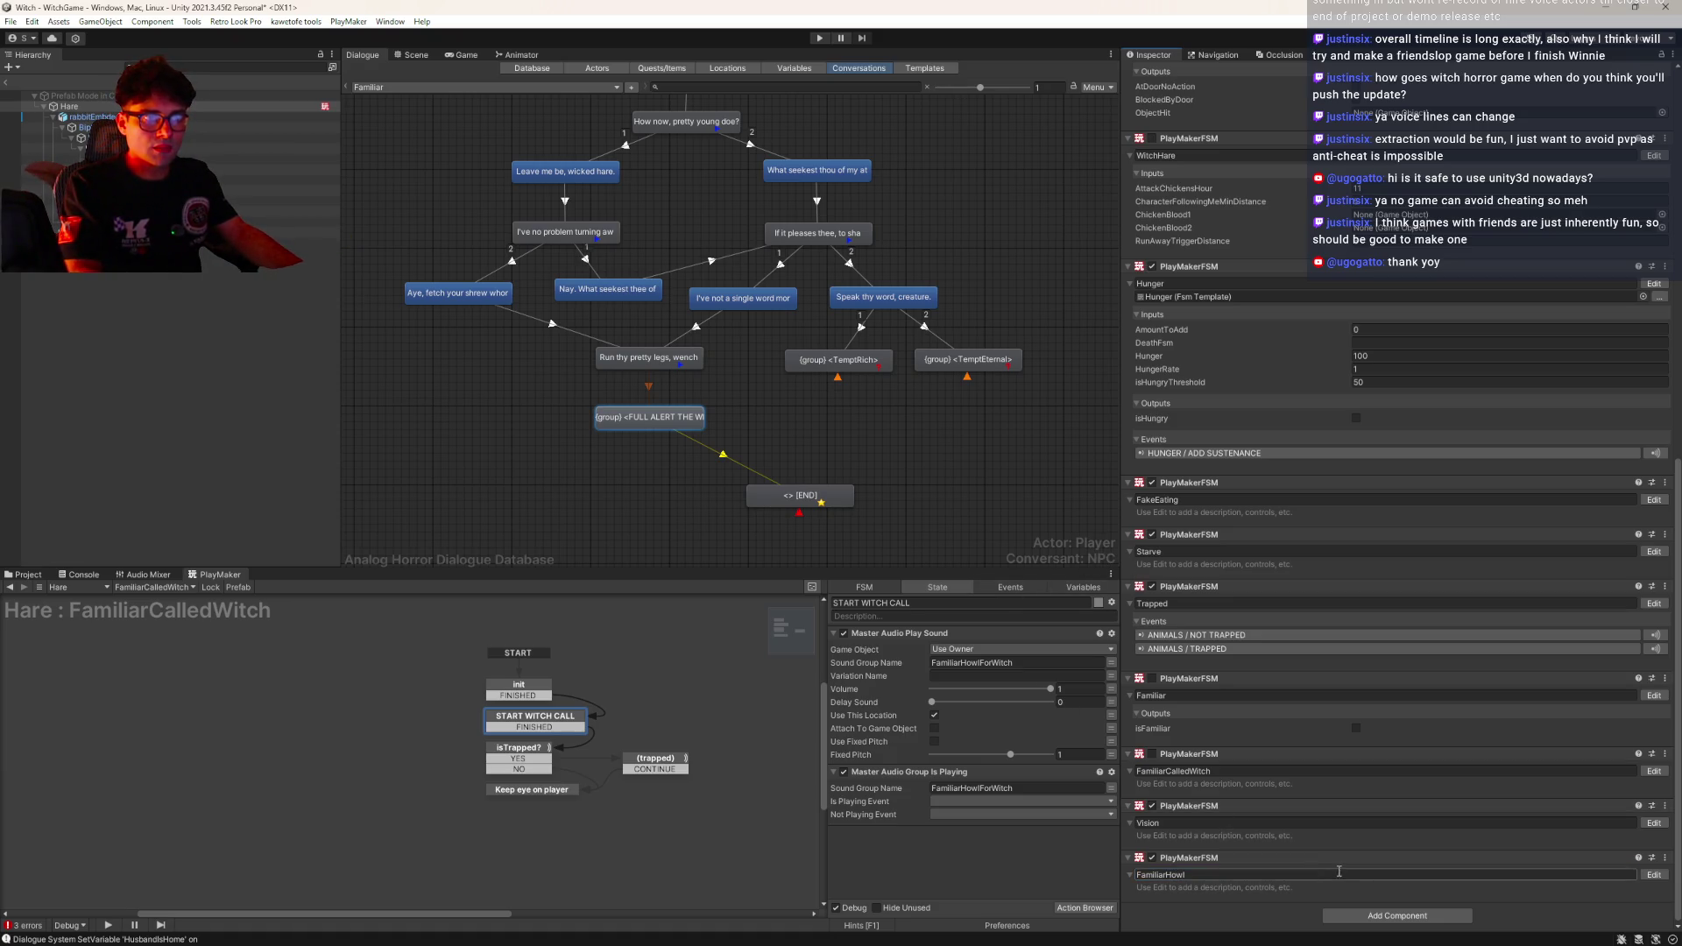
Copy the Play Sound and Group Is Playing actions, then open FamiliarHowl in the graph
left_click(914, 633)
left_click(889, 775, "ctrl")
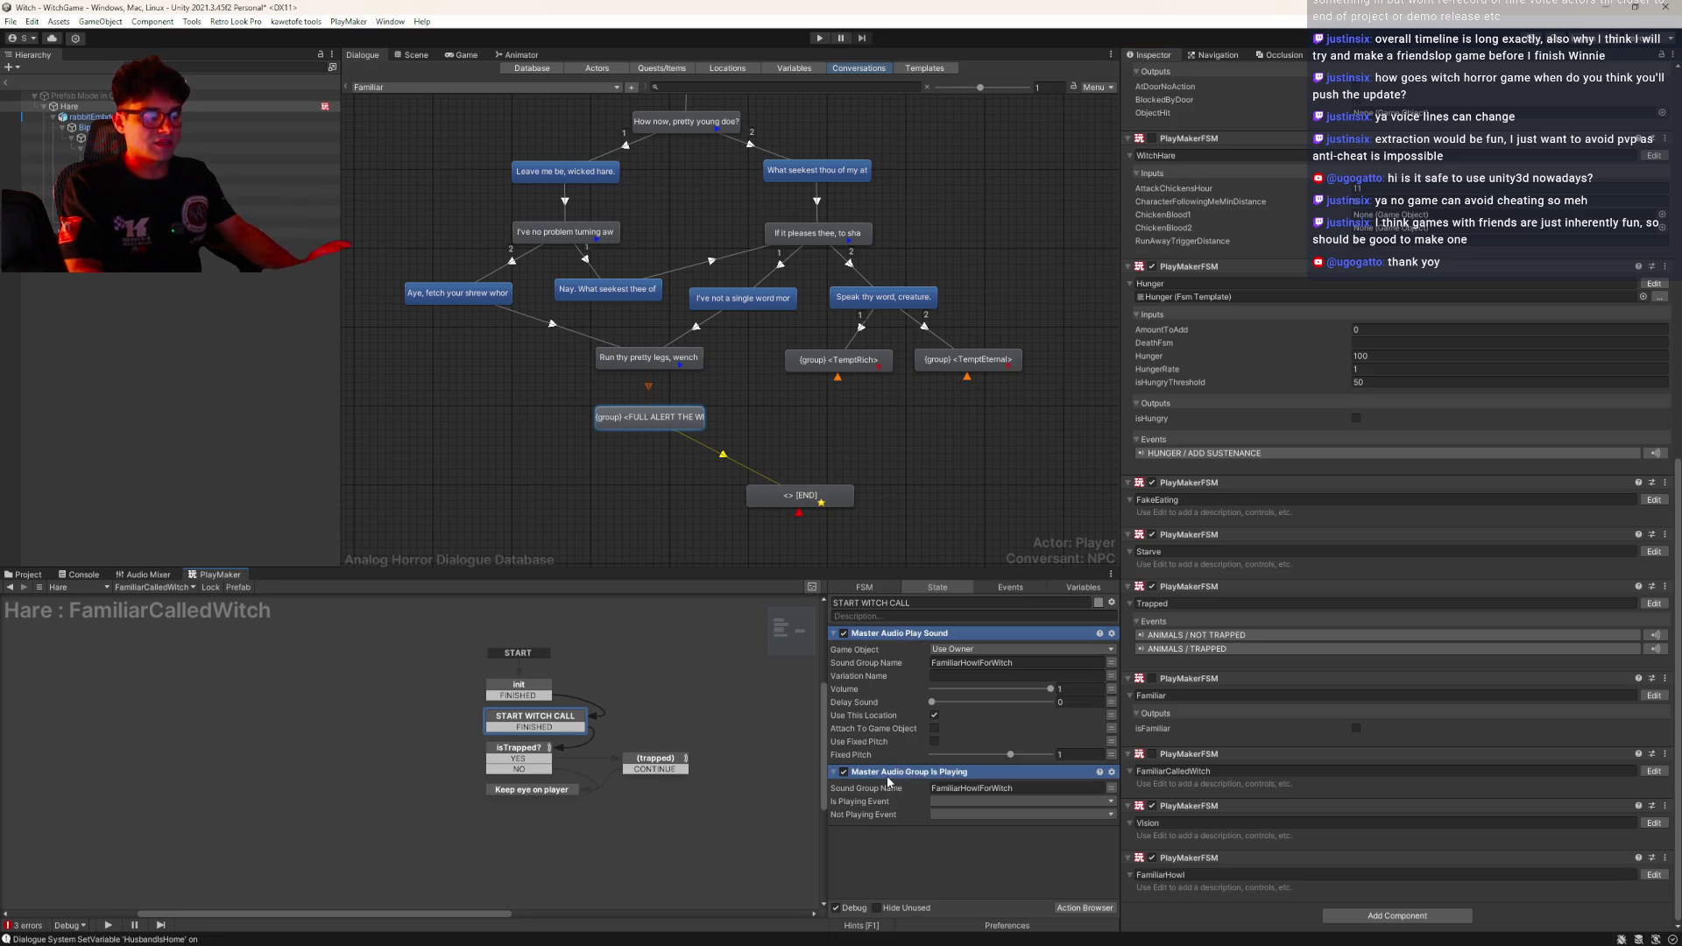
left_click(1655, 874)
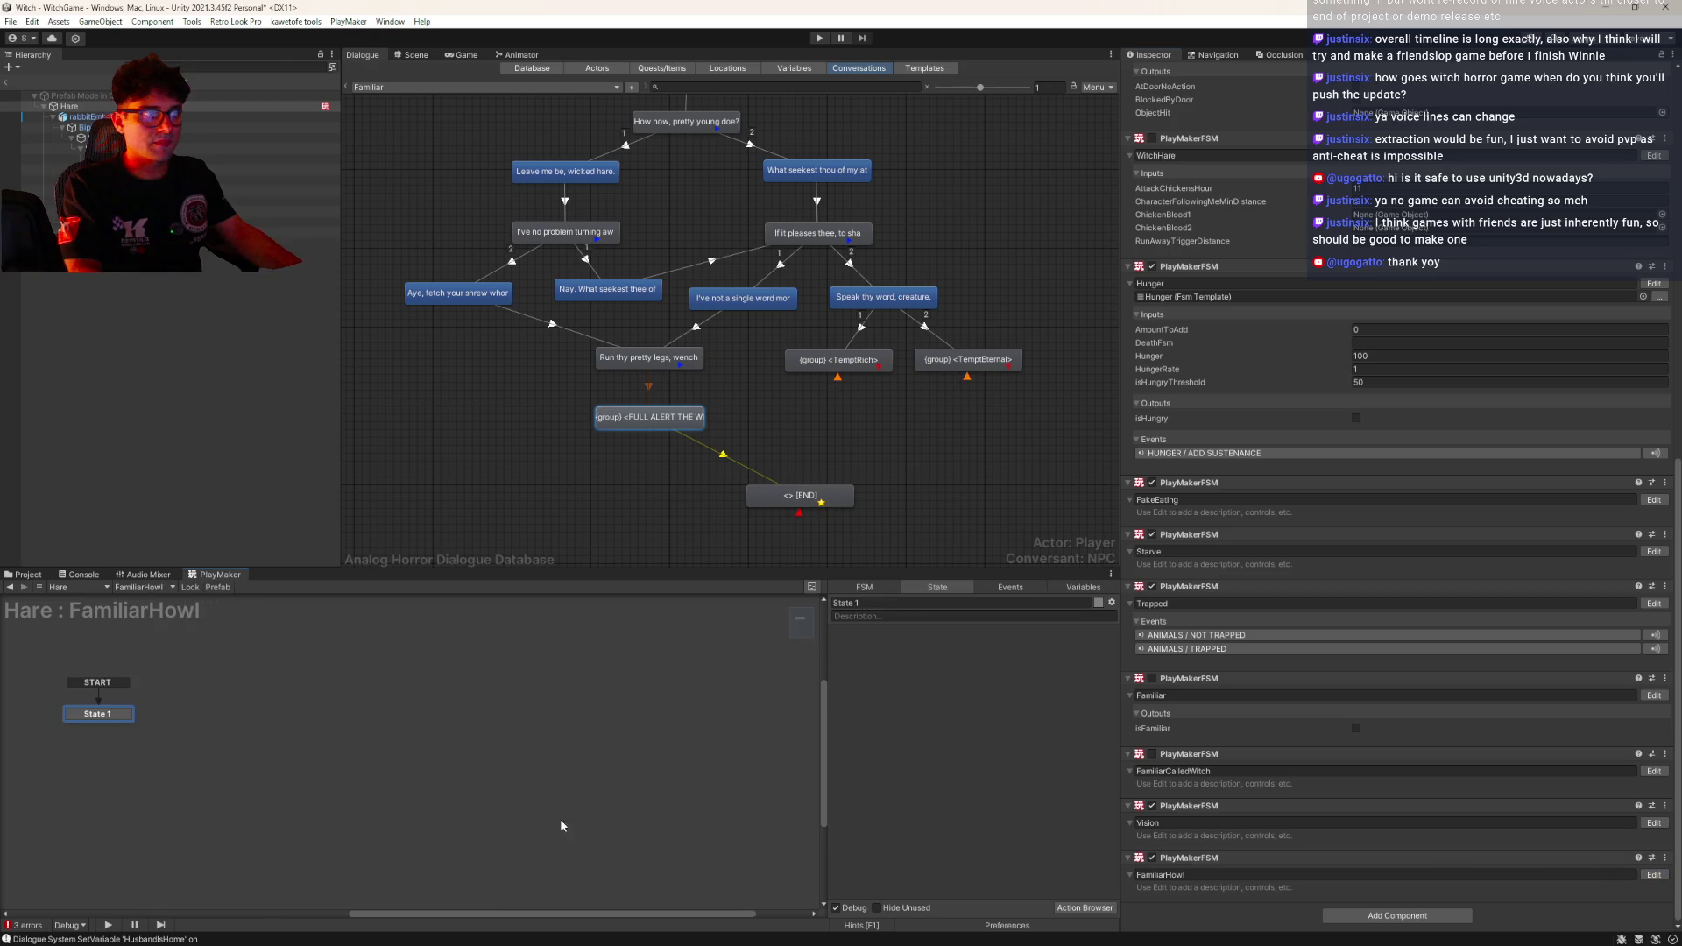
Paste the two sound actions into State 1 and delete Group Is Playing
key("ctrl+v")
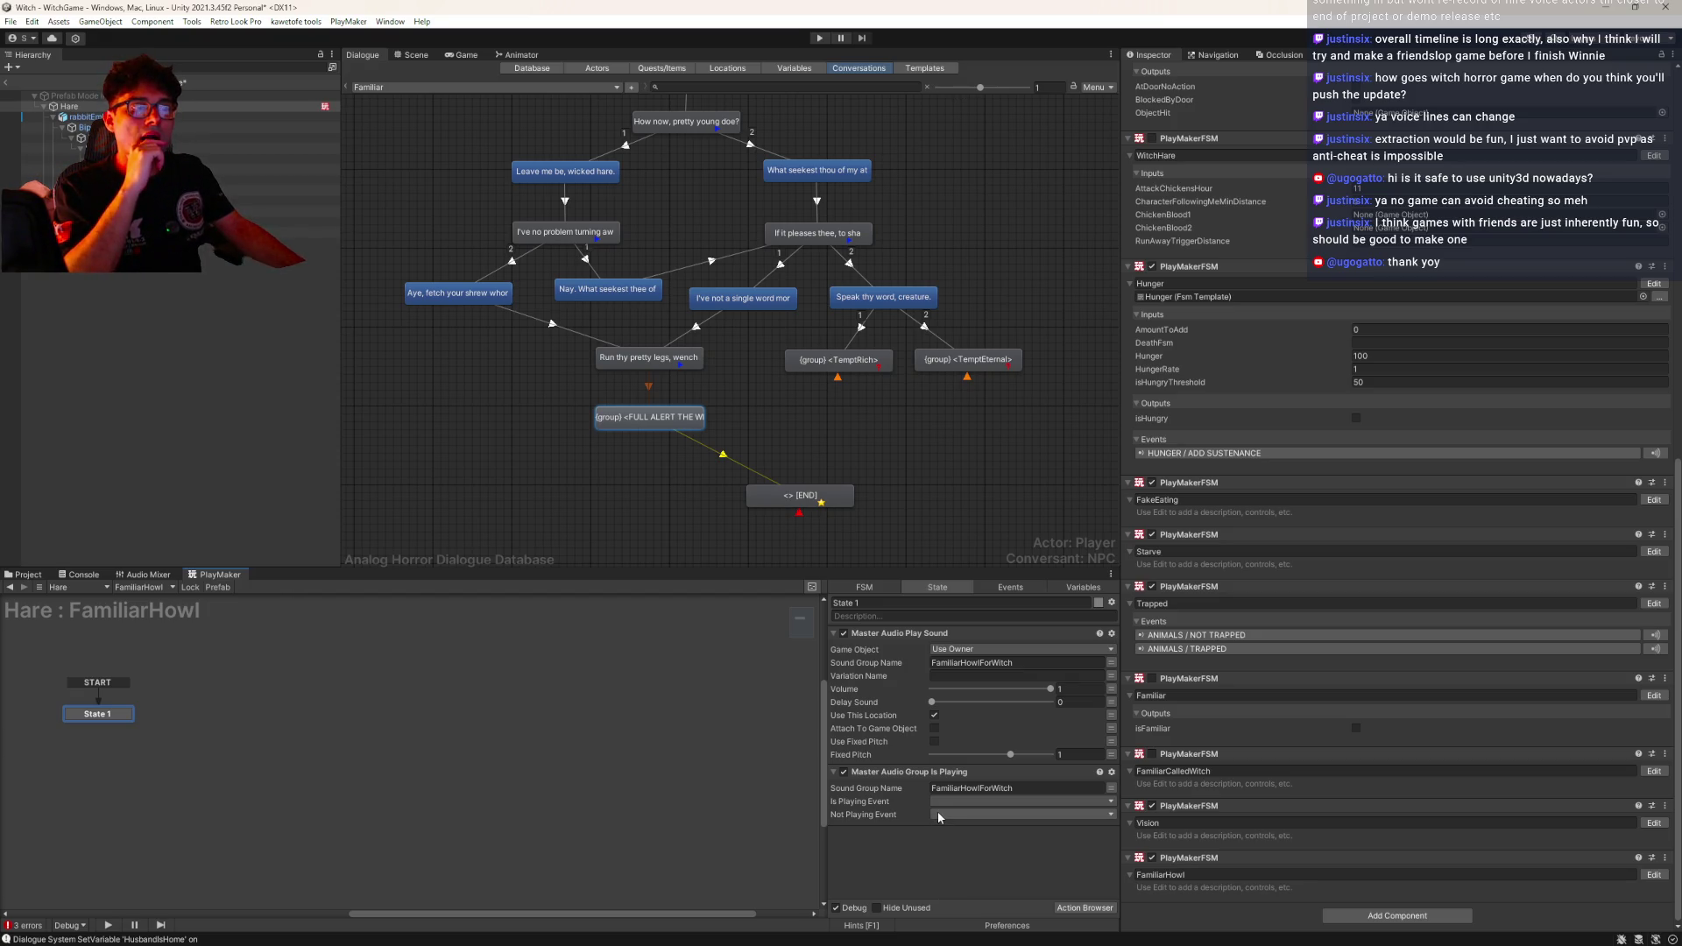
left_click(897, 774)
key("Delete")
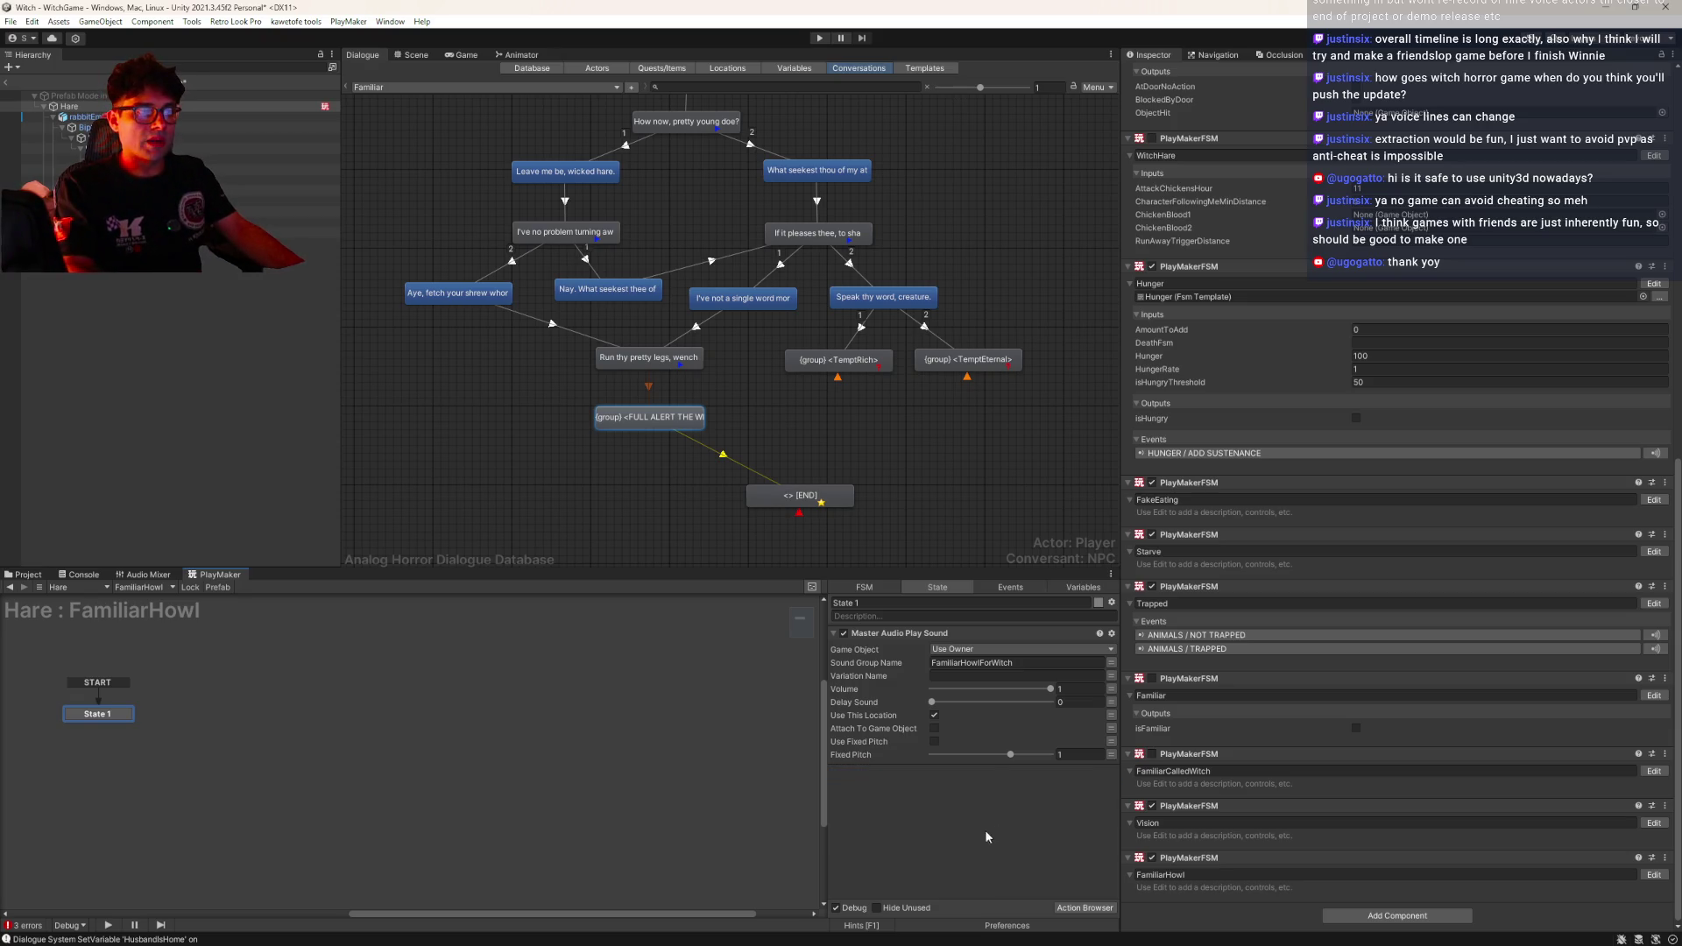
Add a Wait action of 2.5 seconds to the state
double_click(923, 819)
type("wait")
key("Down")
key("Down")
key("Return")
left_click(1046, 241)
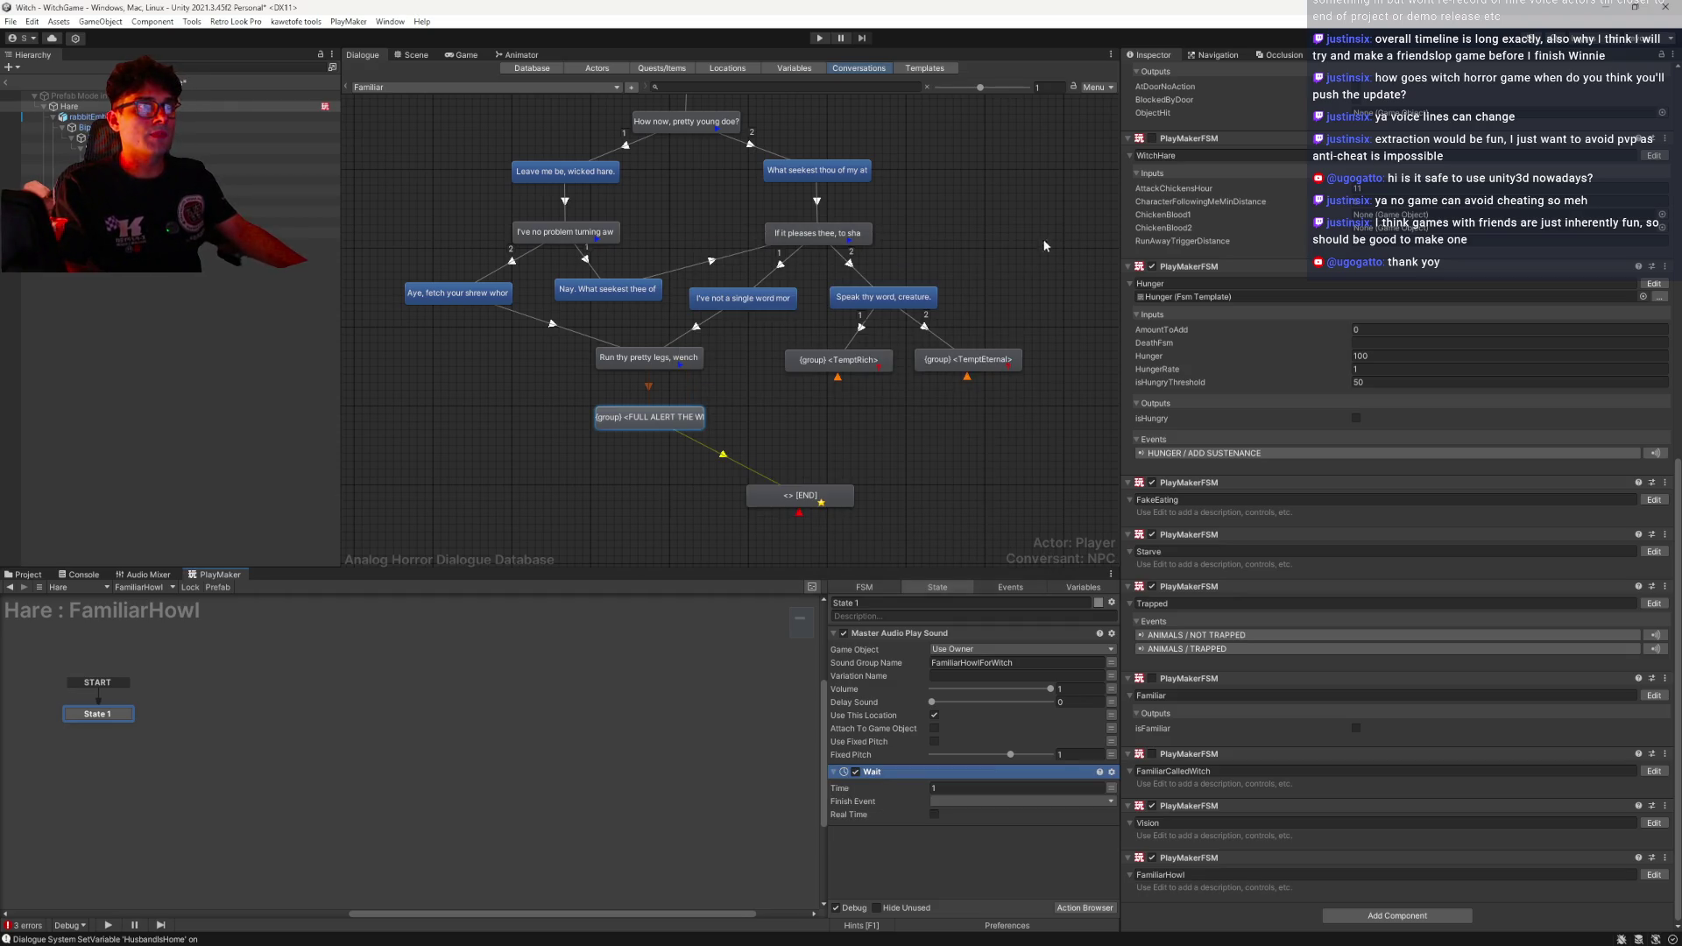
left_click(948, 788)
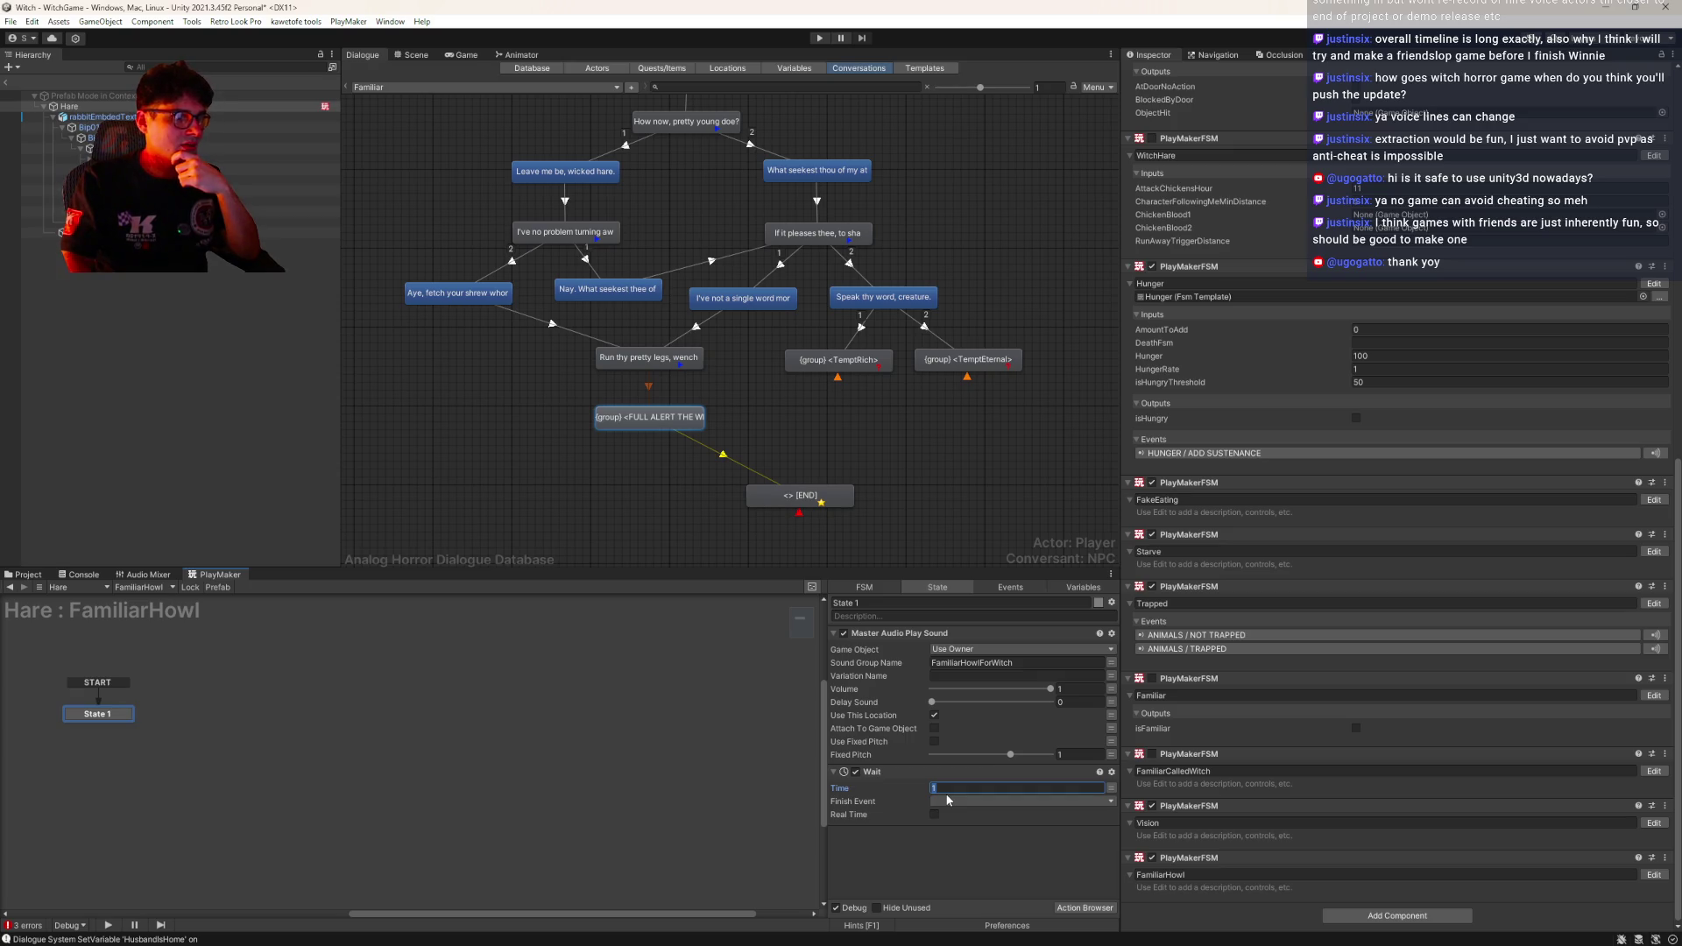
type("2.5")
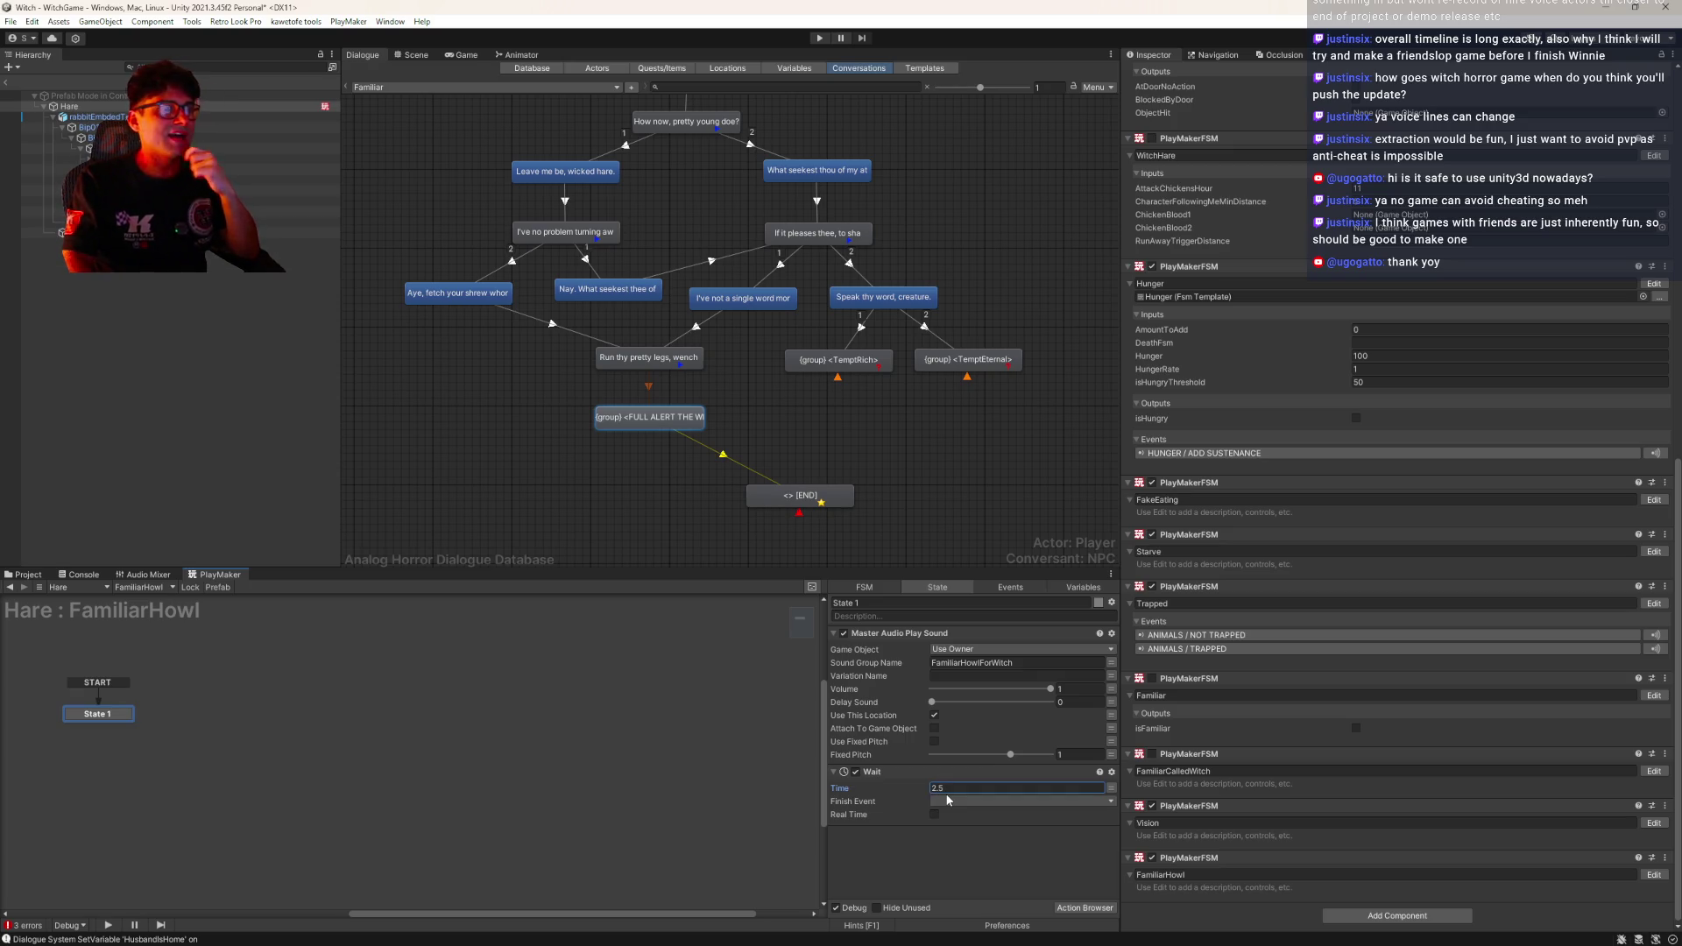
left_click(960, 801)
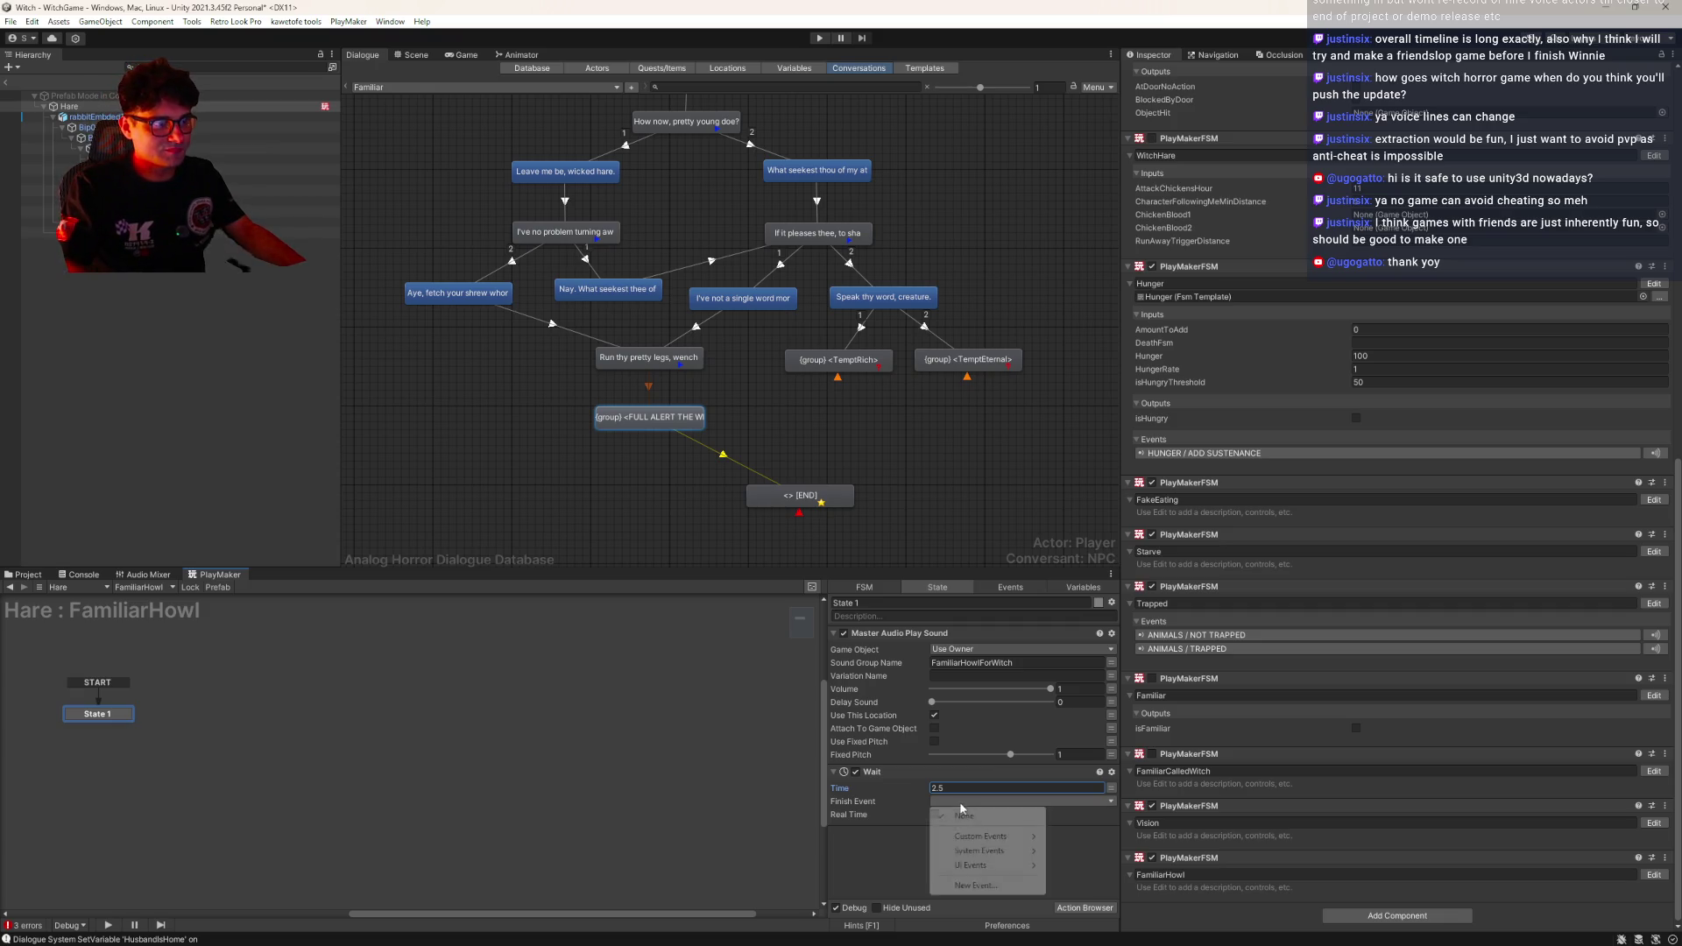
left_click(160, 740)
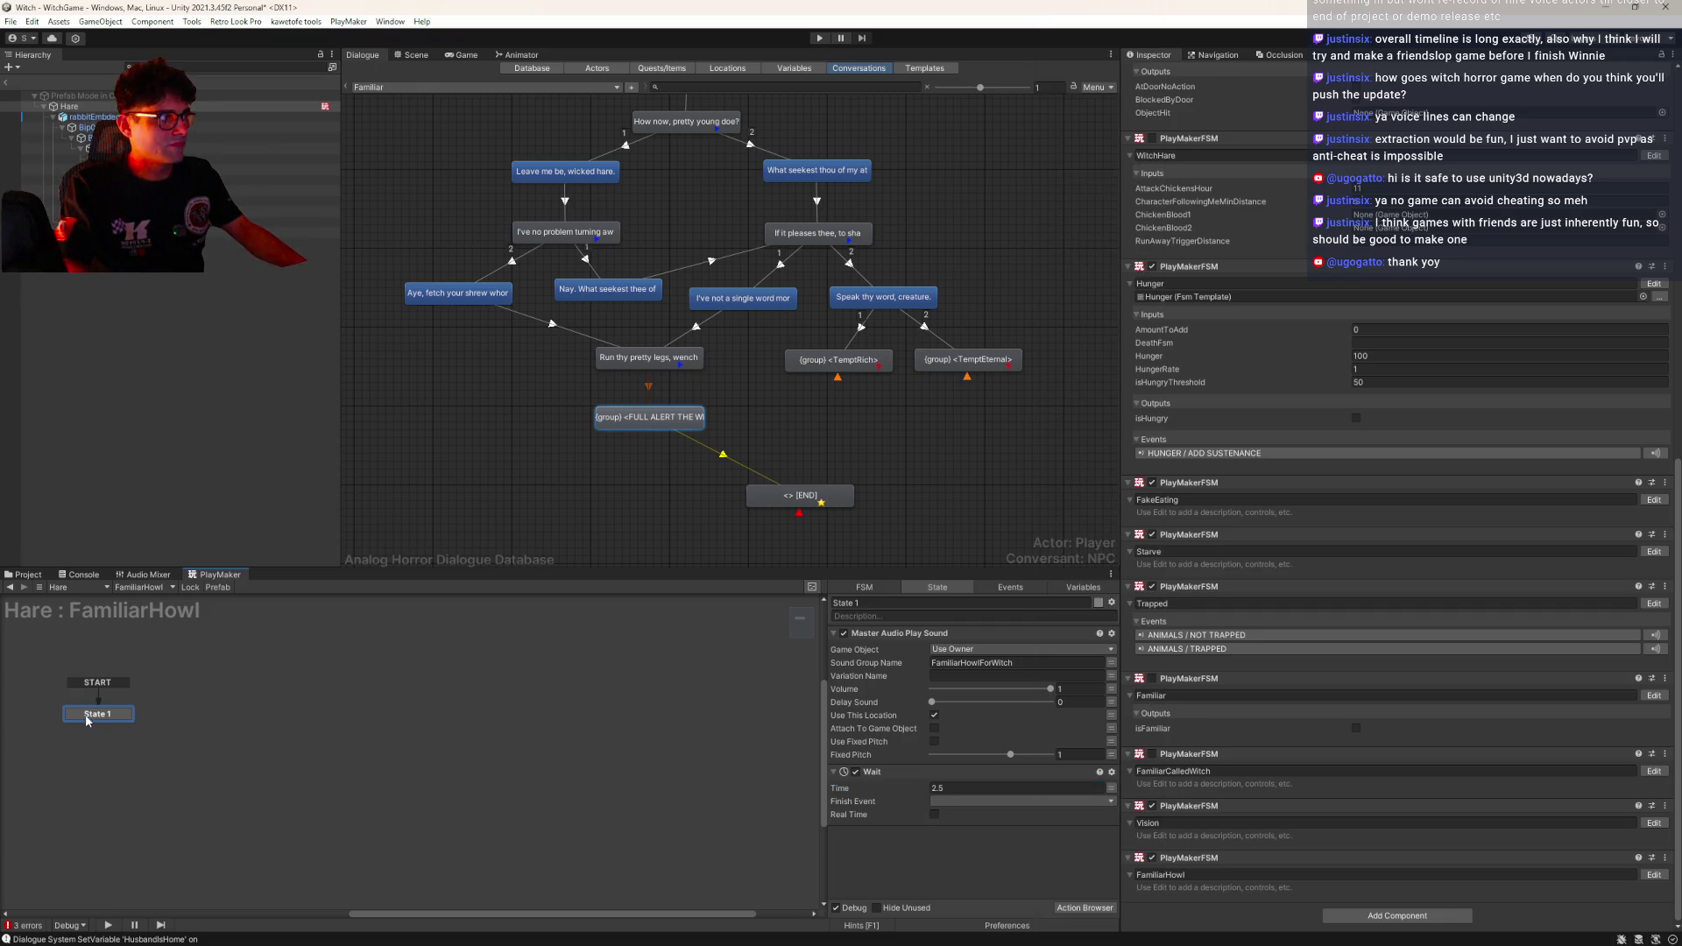
Rename State 1 to START HOWL and link a new state from its FINISHED event
left_click(907, 598)
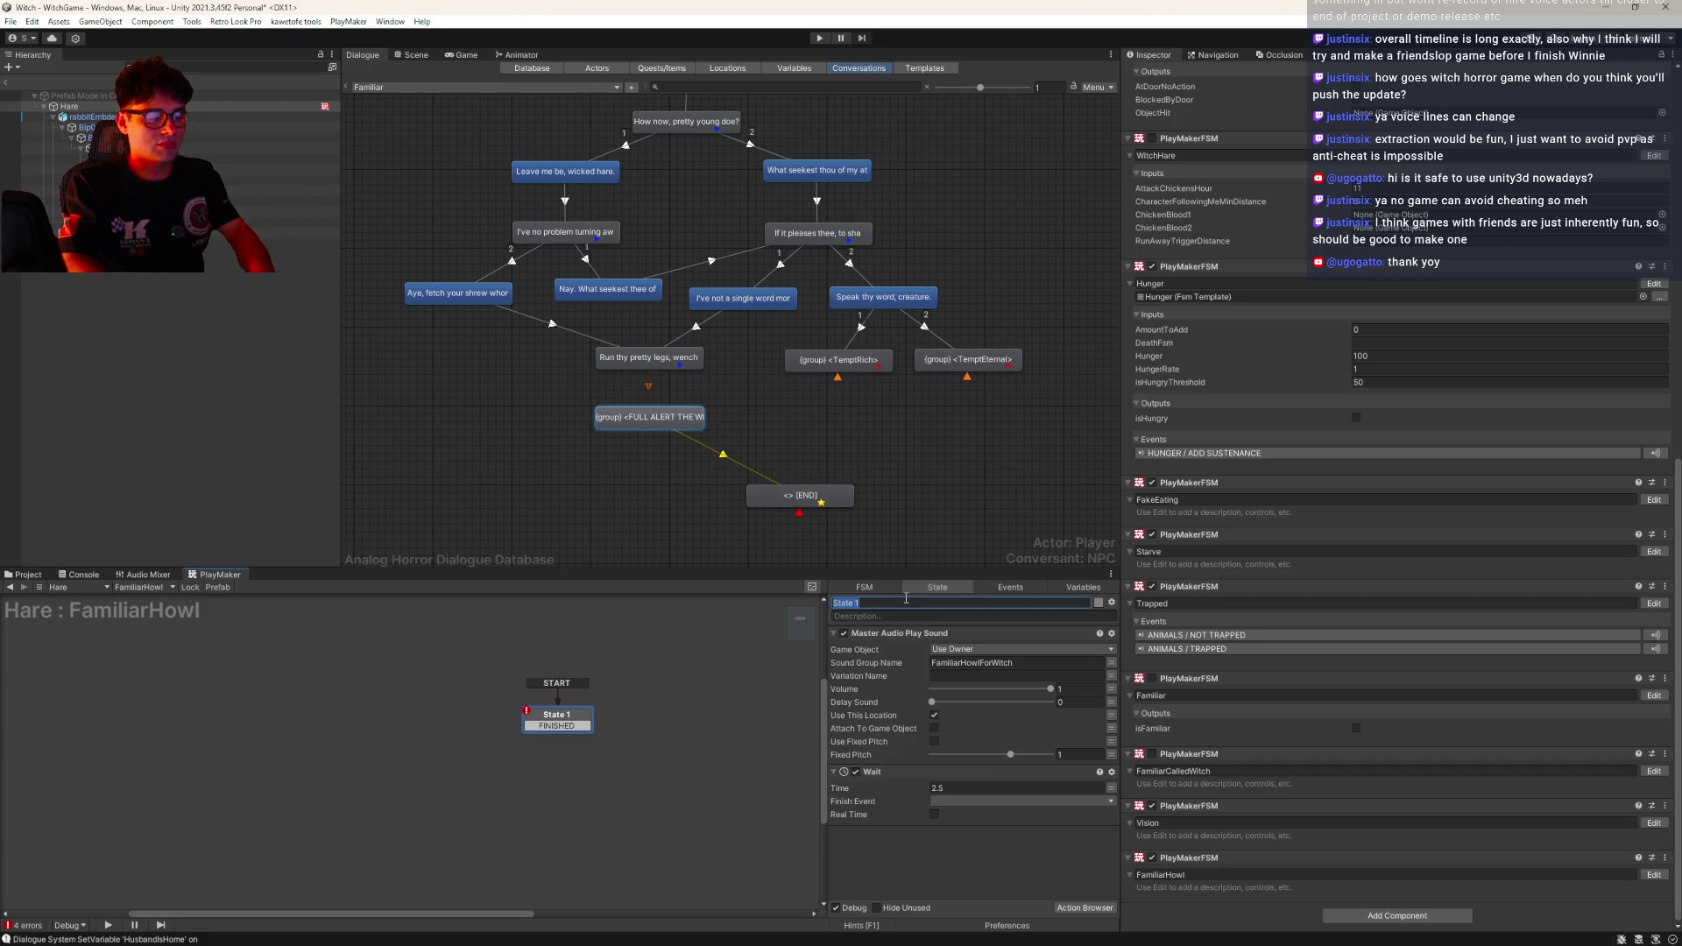
type("START HOWL")
key("Return")
left_click_drag(557, 723, 570, 738)
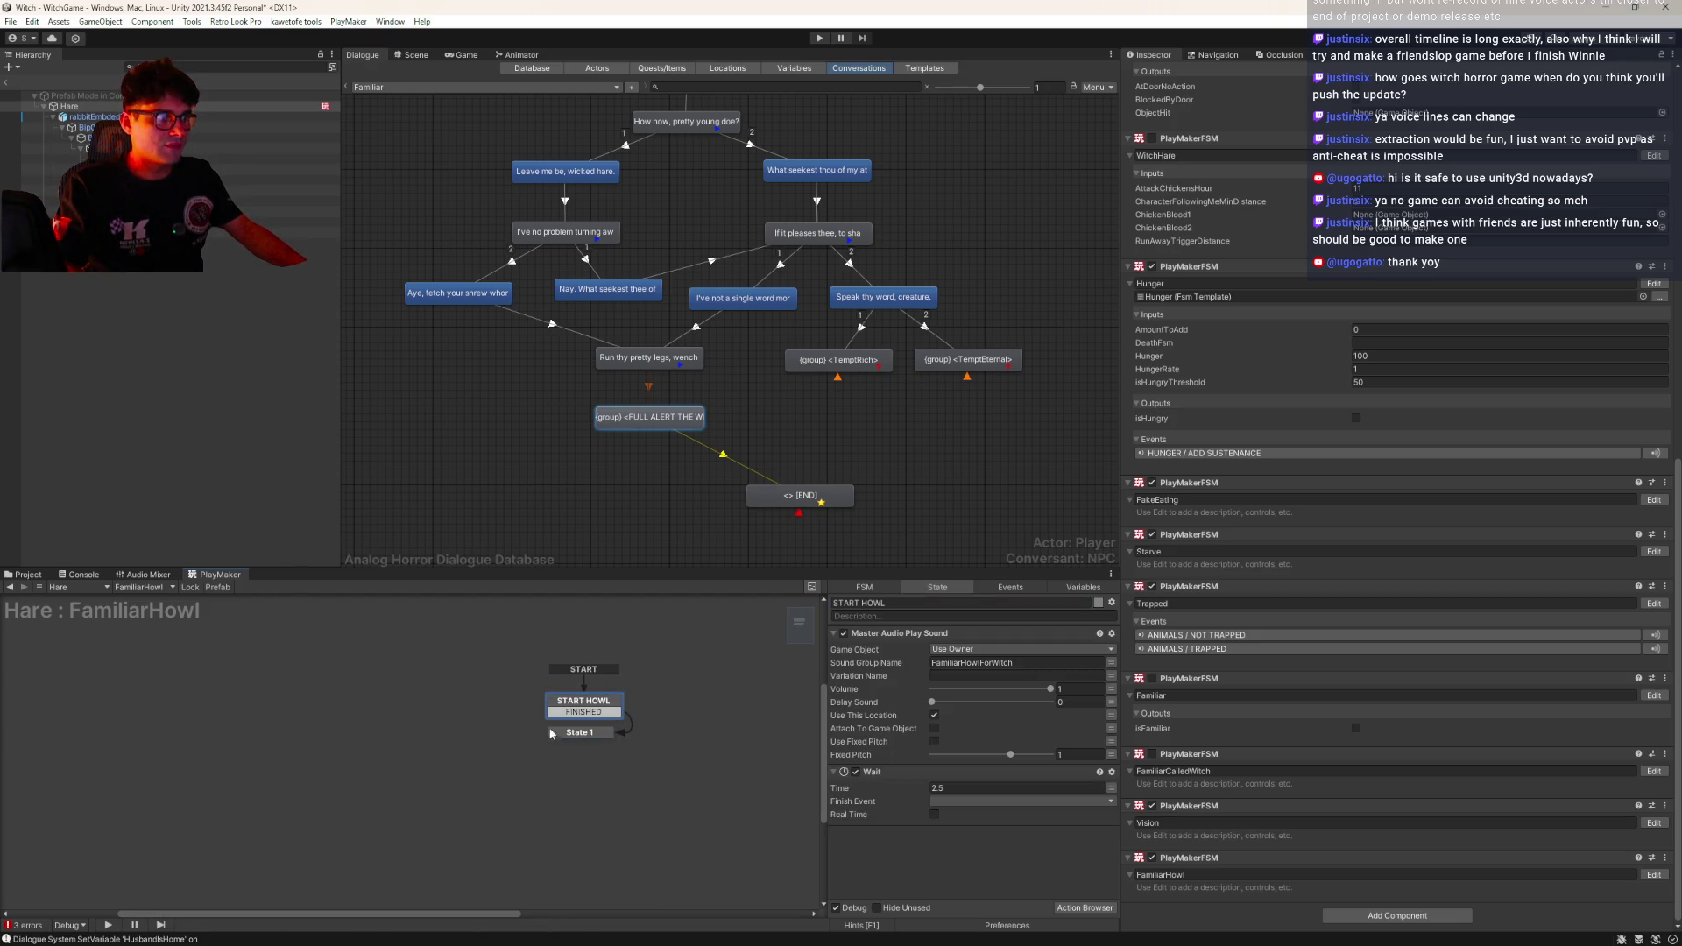
left_click(580, 735)
Name the new state CALL WITCH and add a Send Event action to it
type("CALL WITCH")
key("Return")
double_click(958, 702)
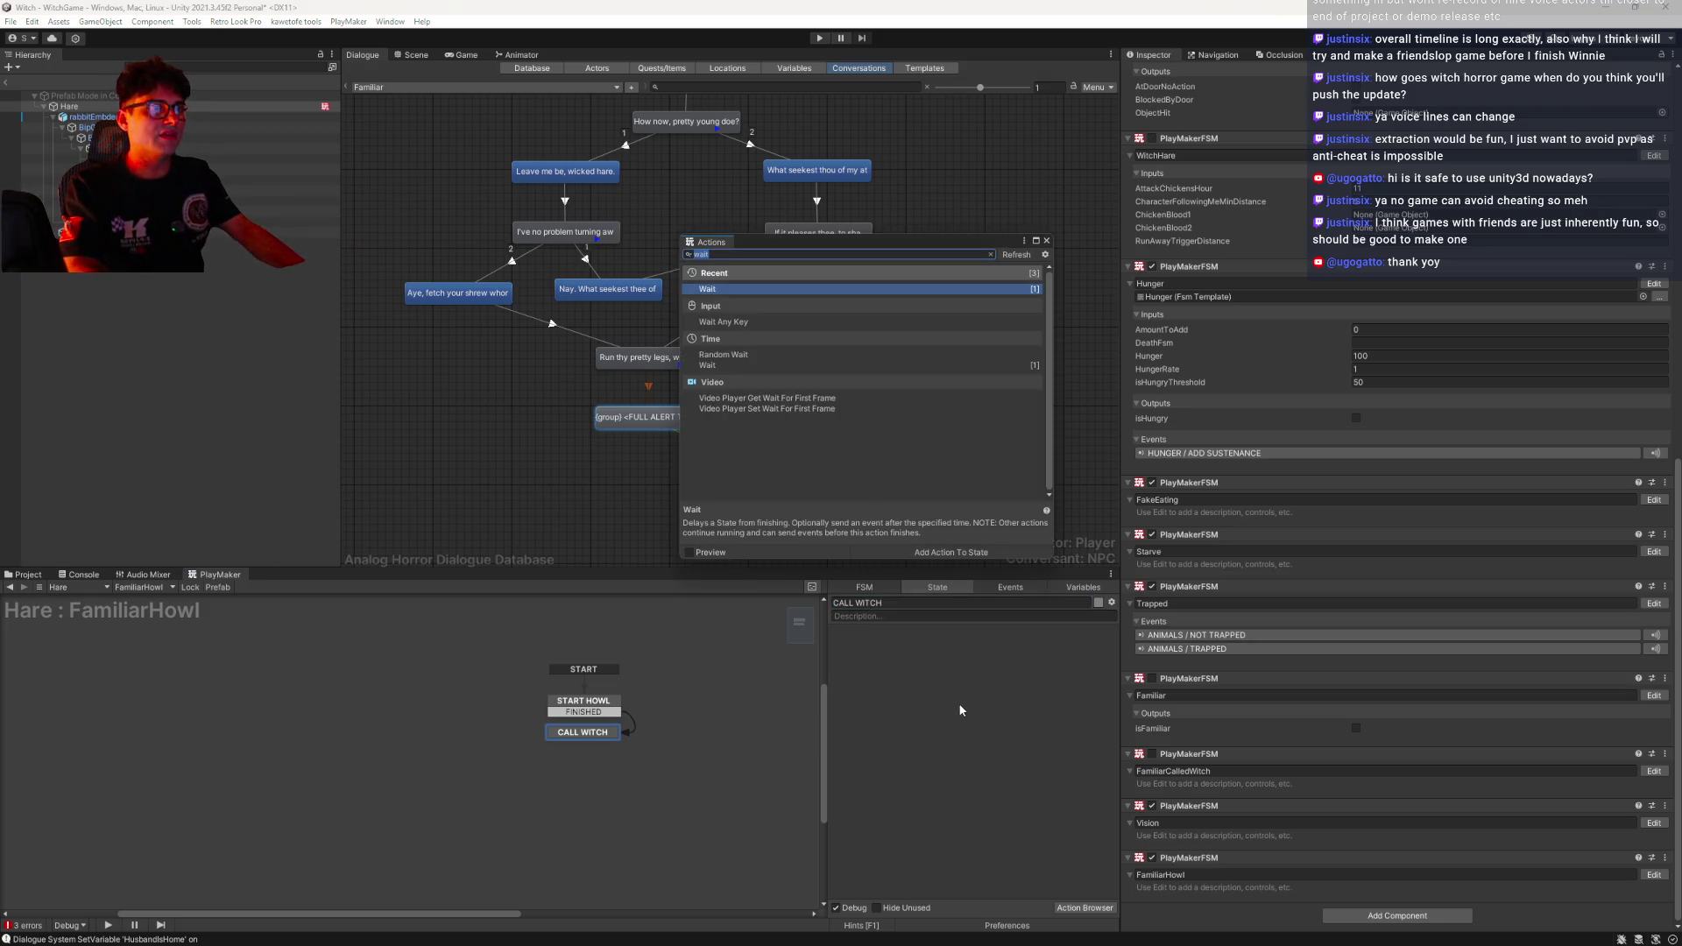
type("send")
key("Return")
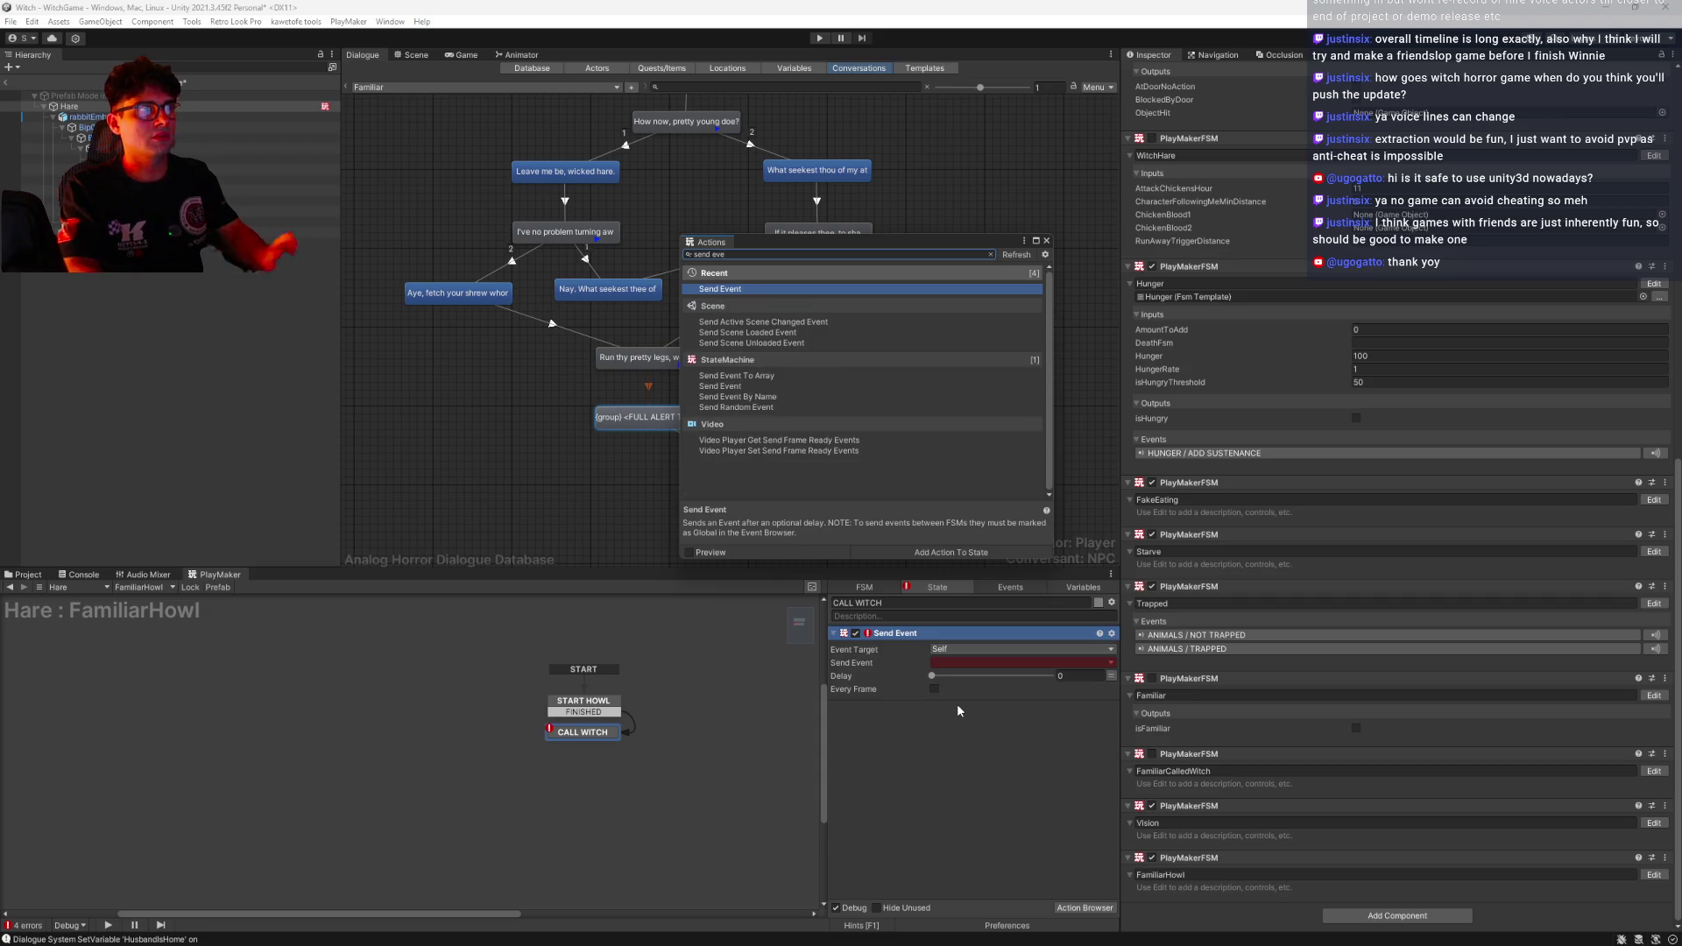
left_click(1046, 241)
Broadcast a new global event WITCH / FAMILIAR ALERT to all FSMs
left_click(981, 649)
left_click(973, 718)
left_click(946, 679)
mouse_move(1008, 711)
mouse_move(1087, 713)
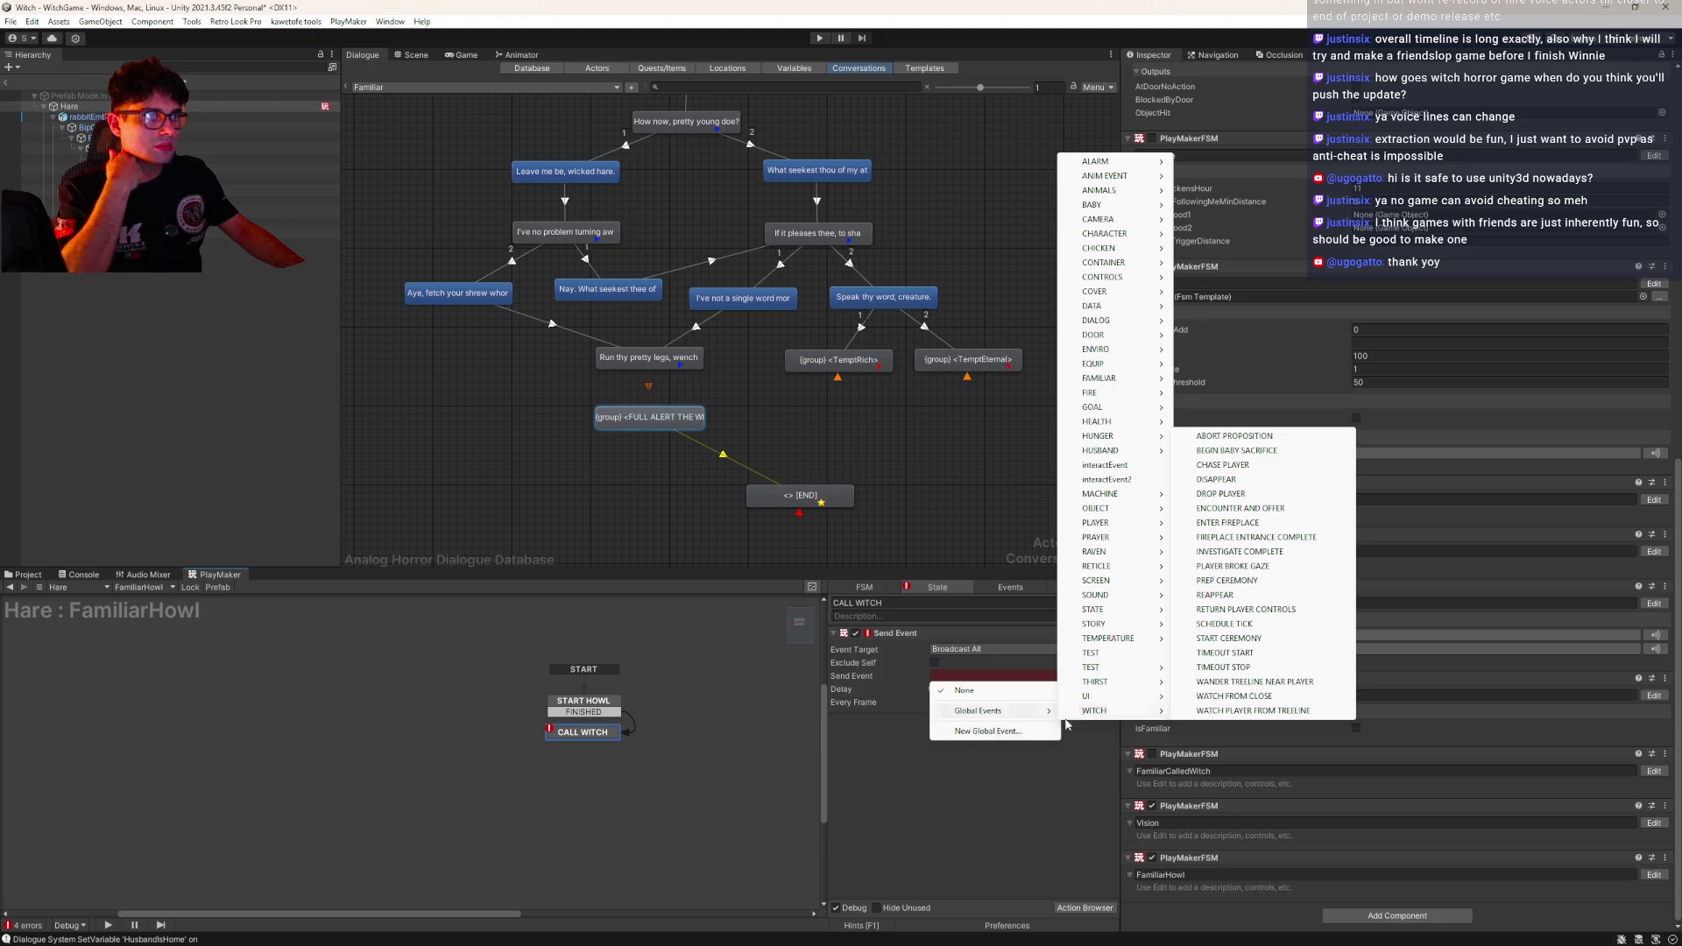
left_click(988, 731)
type("WITCH / FAMILIAR CALLED")
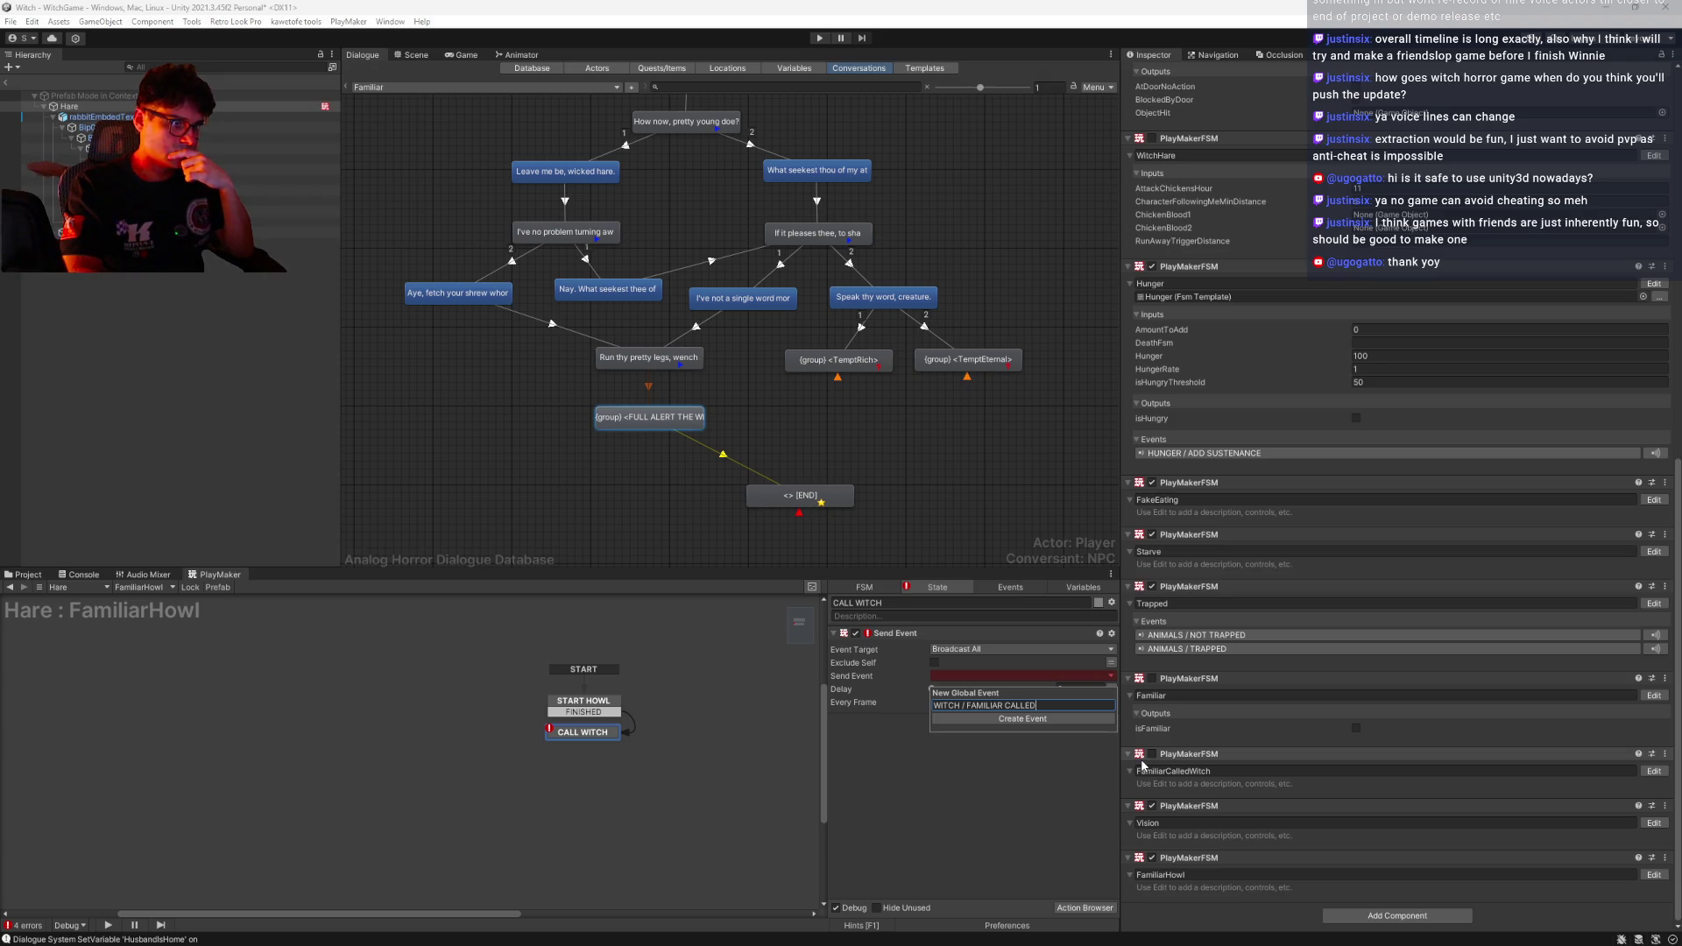
key("BackSpace")
key("BackSpace")
key("BackSpace")
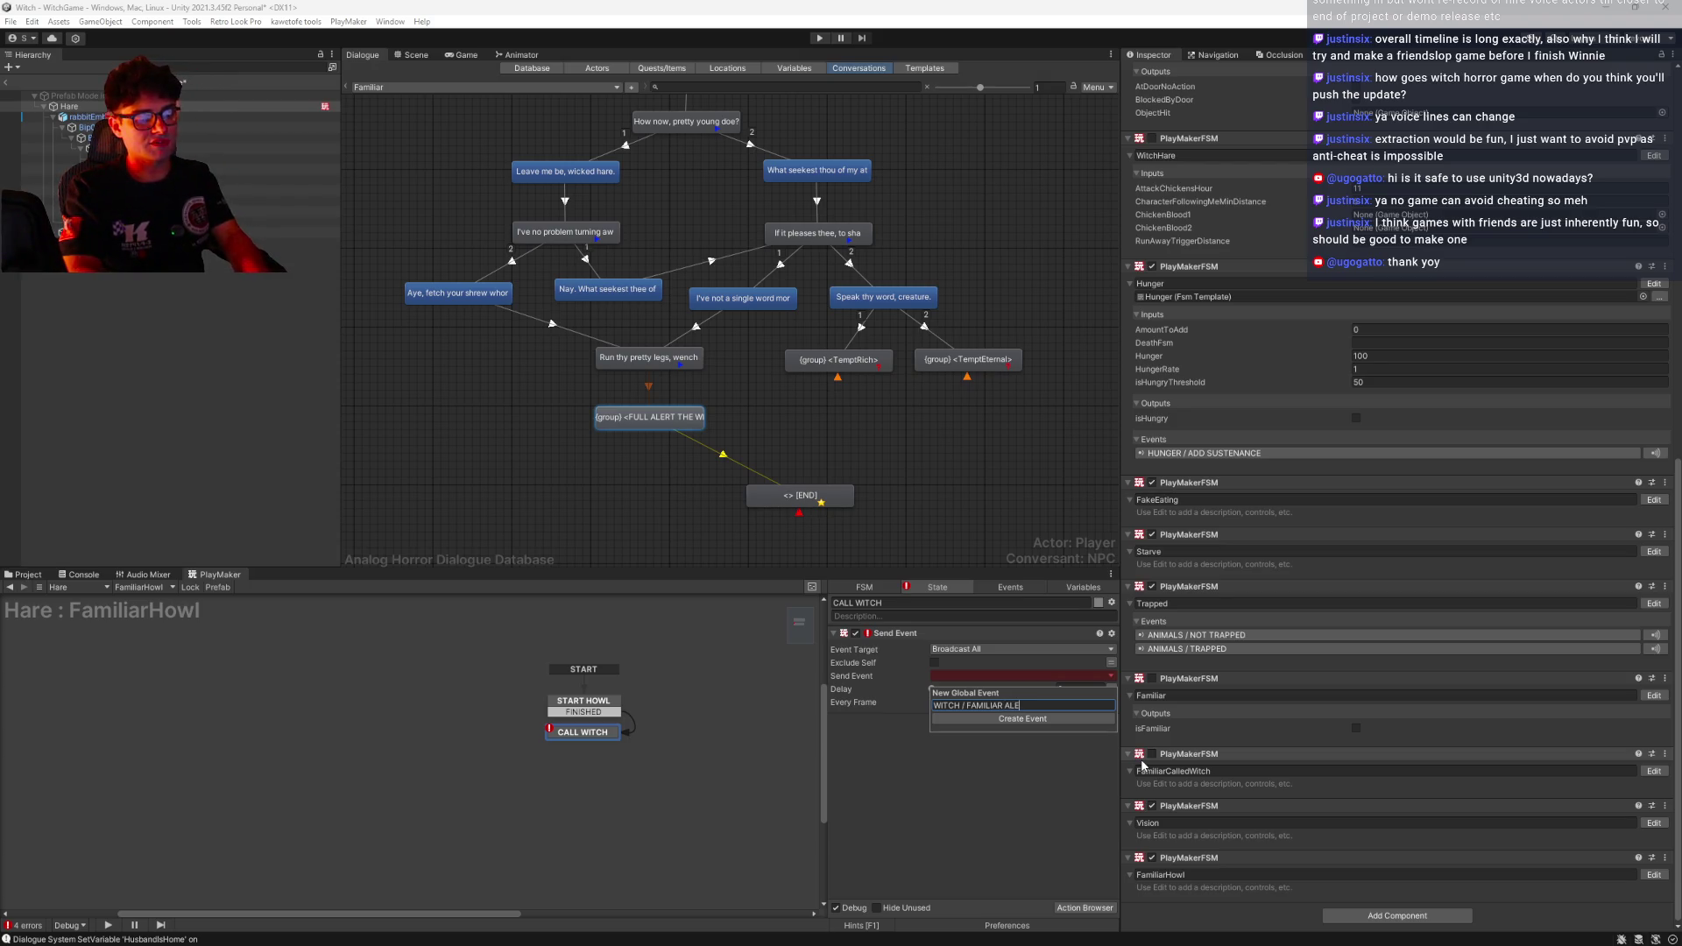
key("Return")
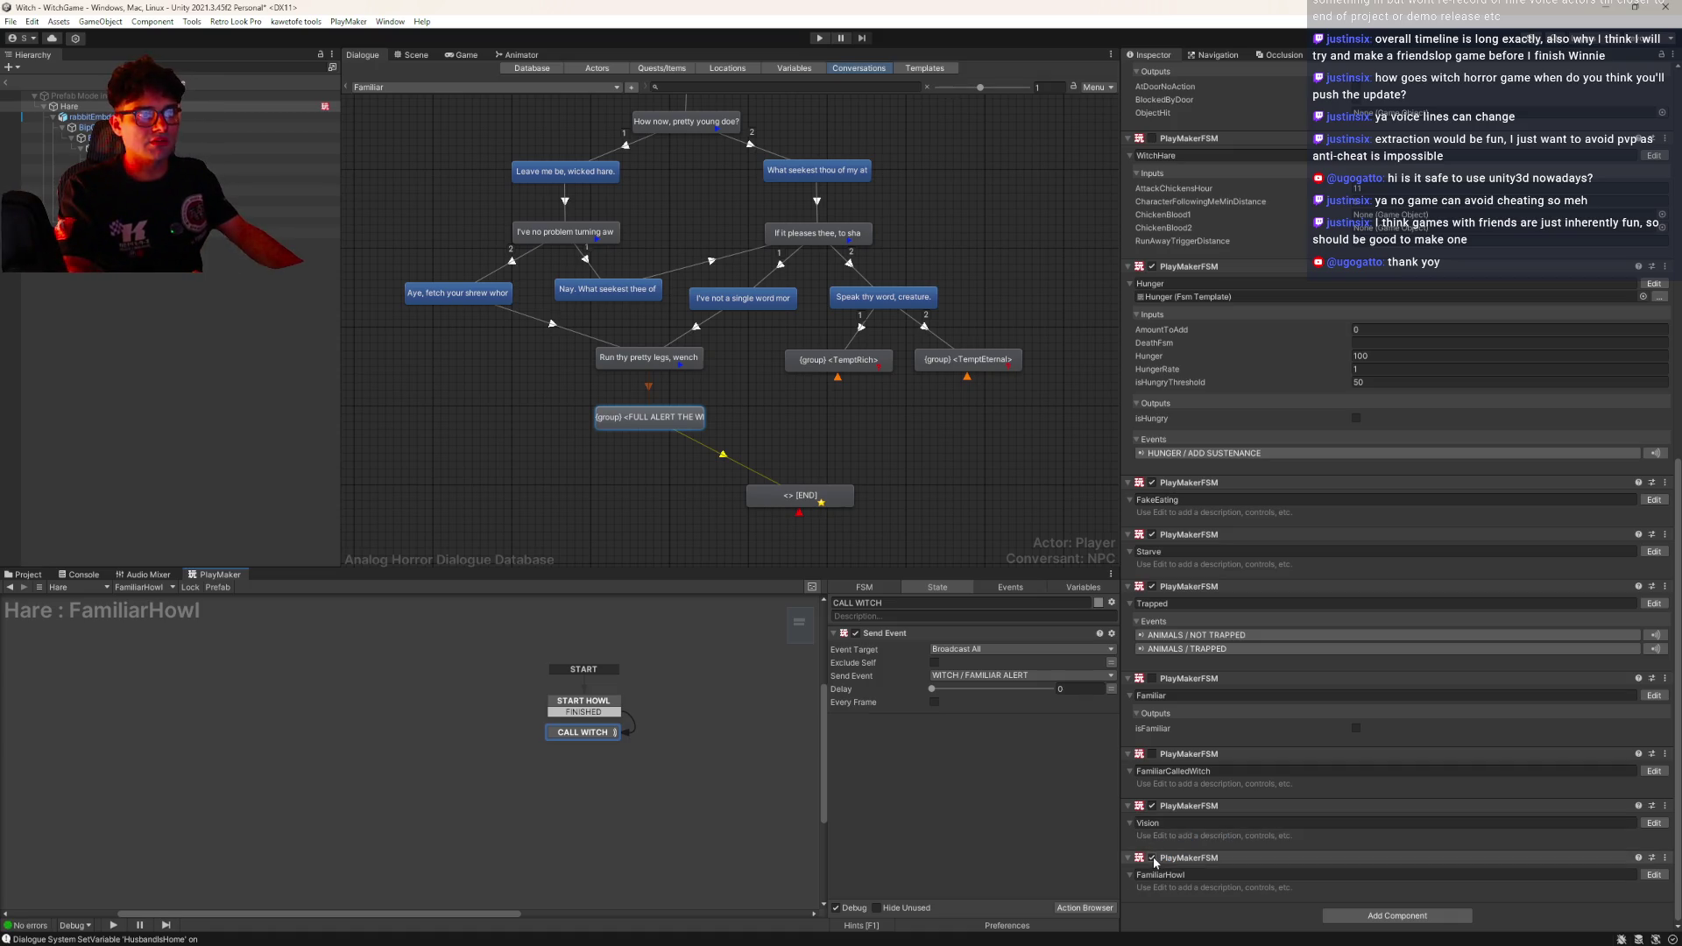
double_click(932, 762)
Add an Enable FSM action to CALL WITCH that disables FamiliarHowl, without reset on exit
type("enabl")
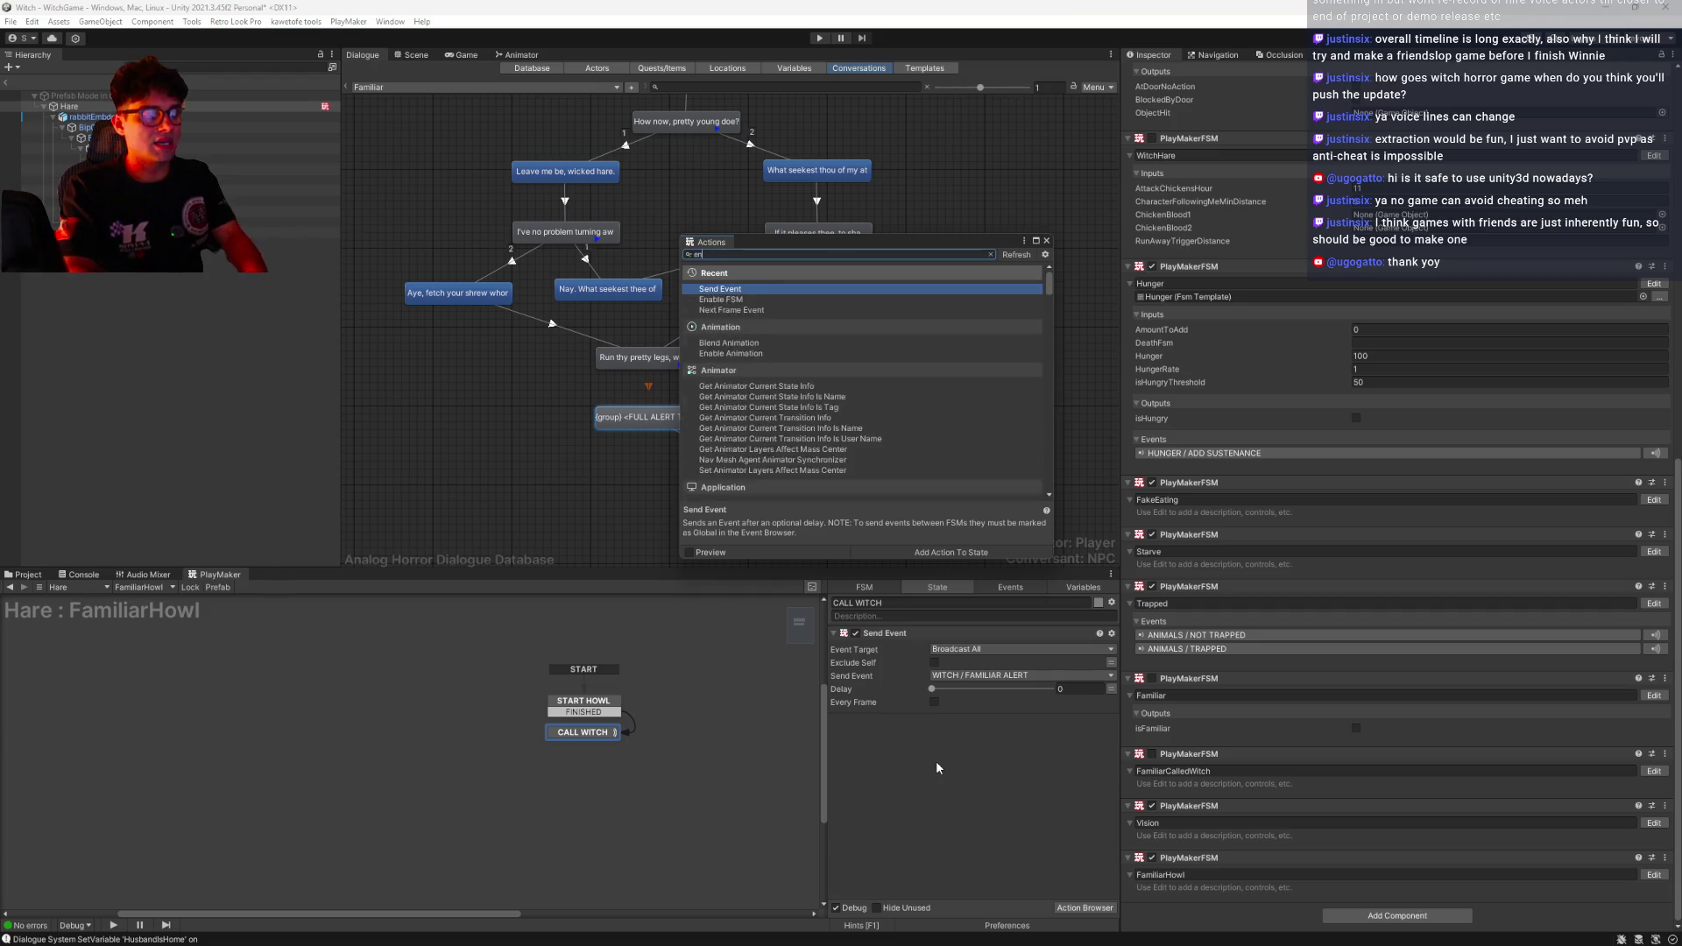
key("Return")
left_click(1046, 240)
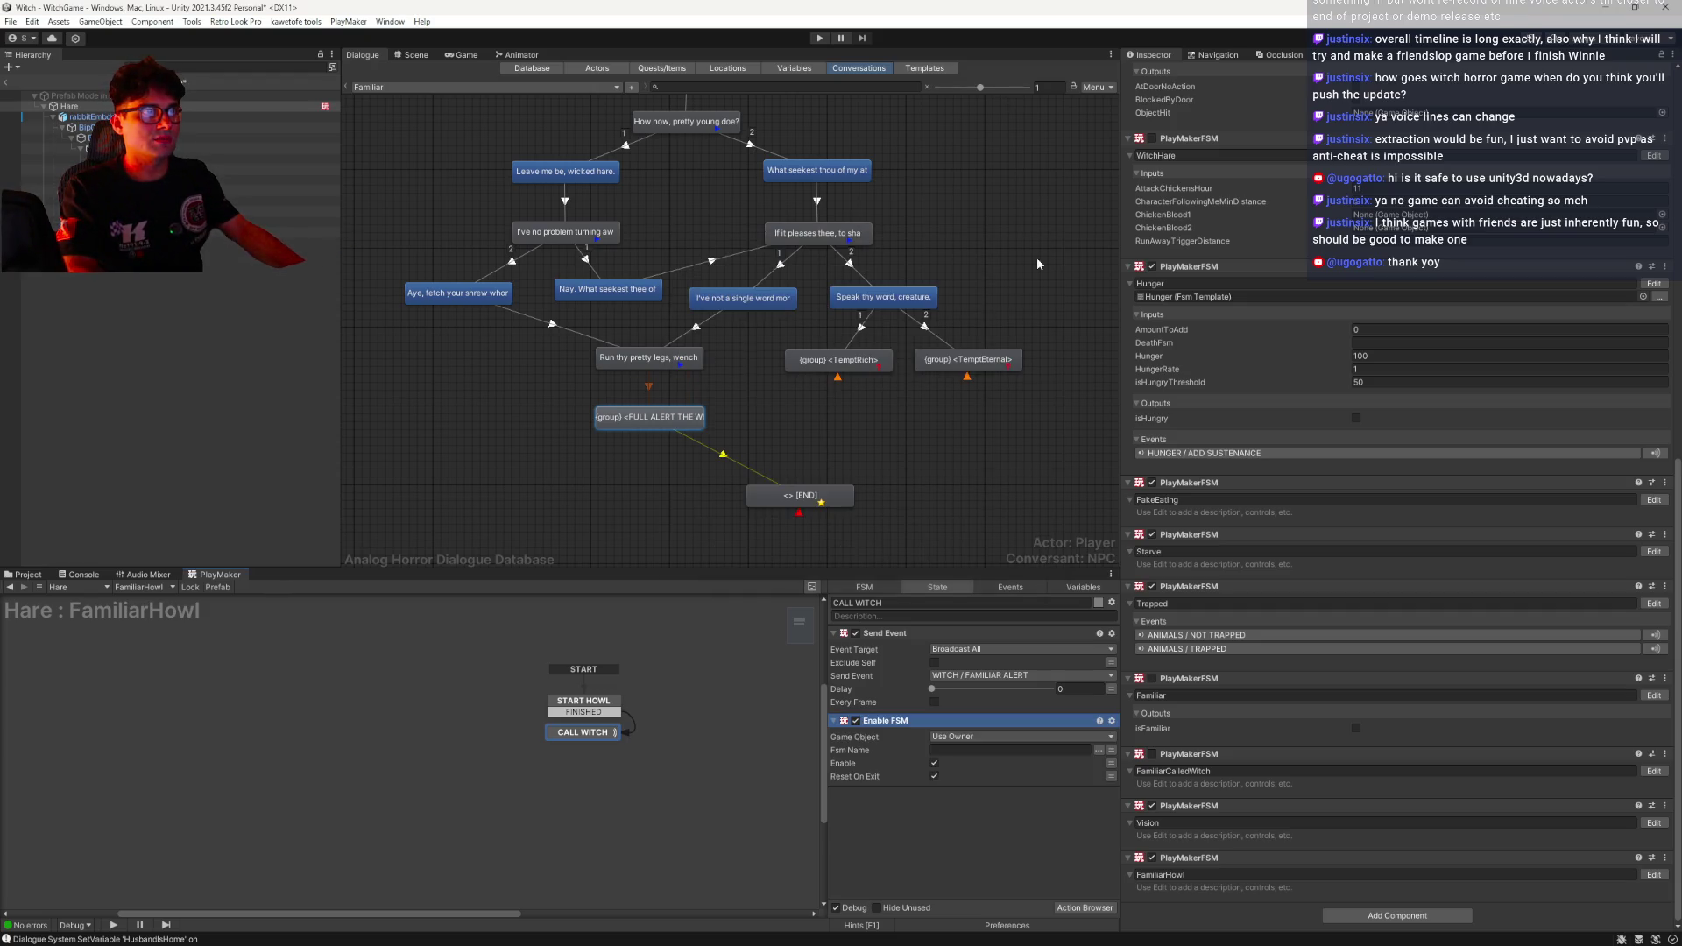
left_click(1112, 603)
left_click(1129, 609)
left_click(934, 767)
left_click(934, 780)
left_click(1098, 753)
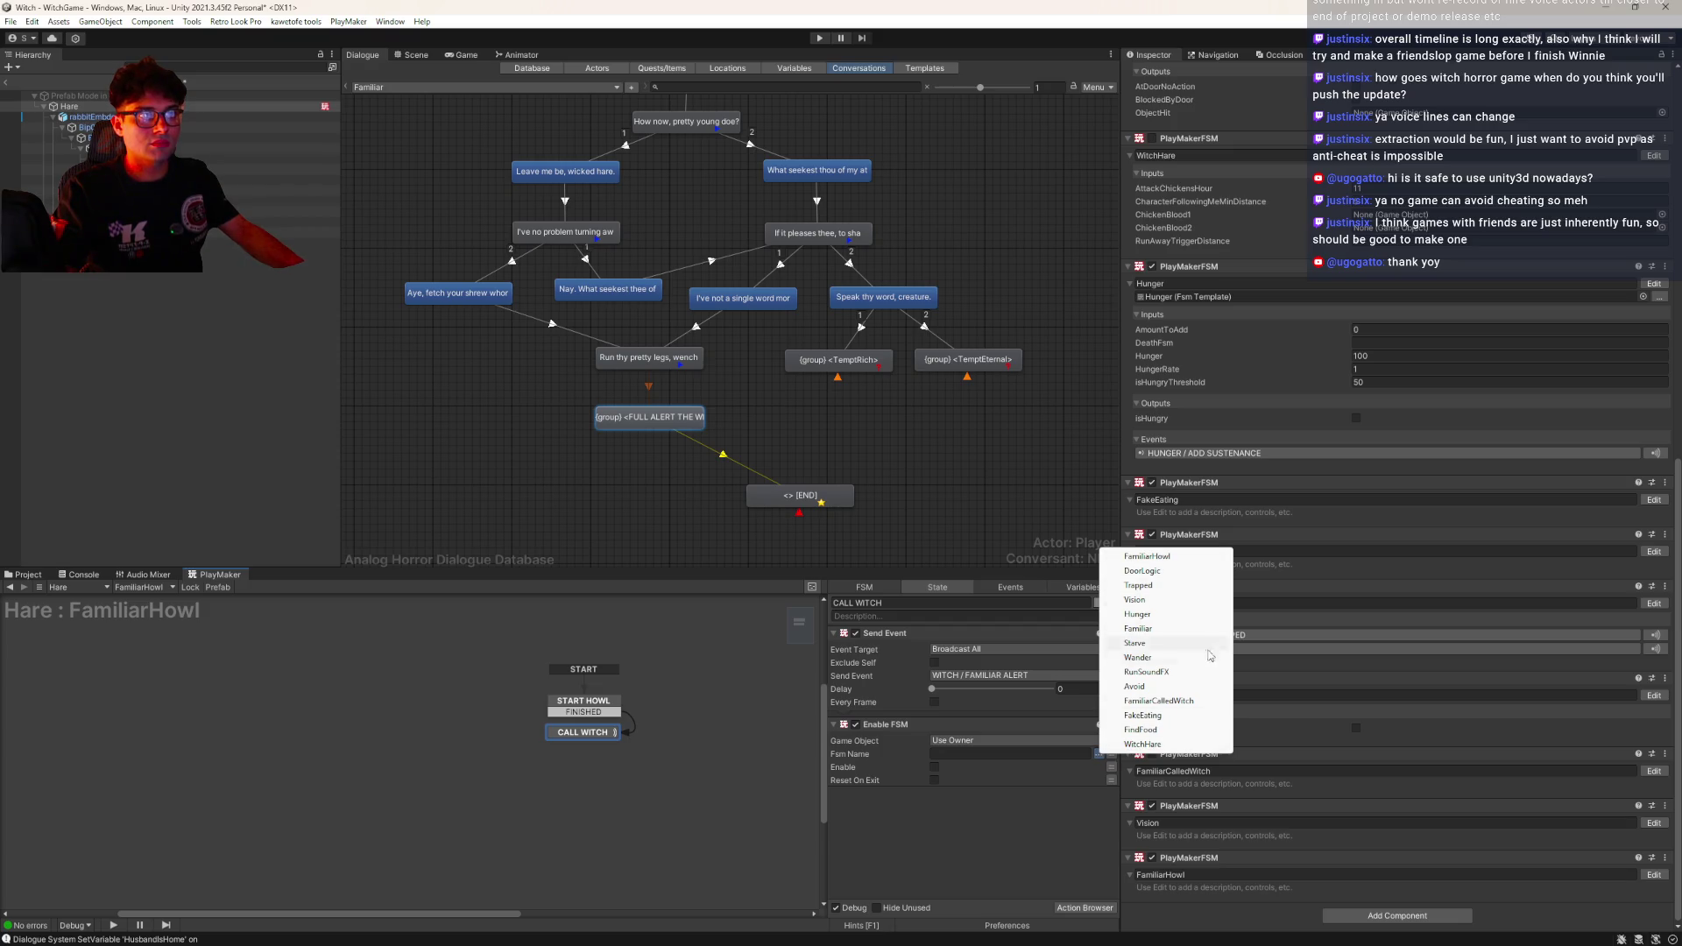
left_click(1144, 557)
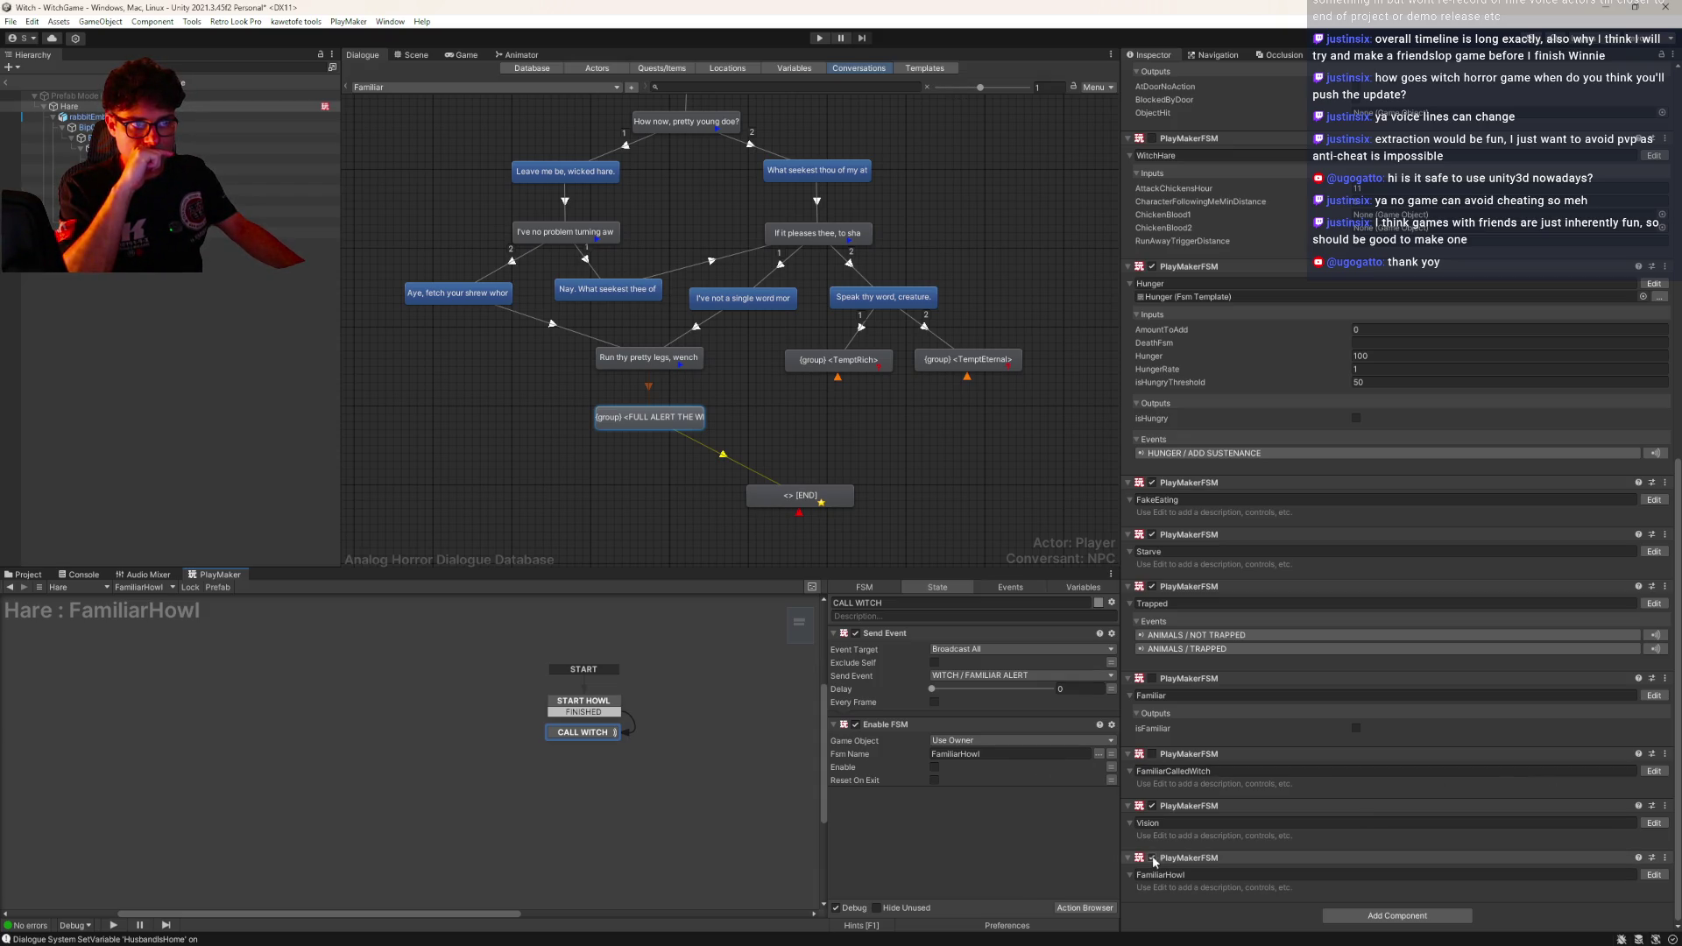
Move Vision below FamiliarHowl, then have START WITCH CALL enable the FamiliarHowl FSM
mouse_move(1166, 806)
left_mouse_down()
mouse_move(1200, 912)
mouse_move(1227, 863)
left_mouse_up()
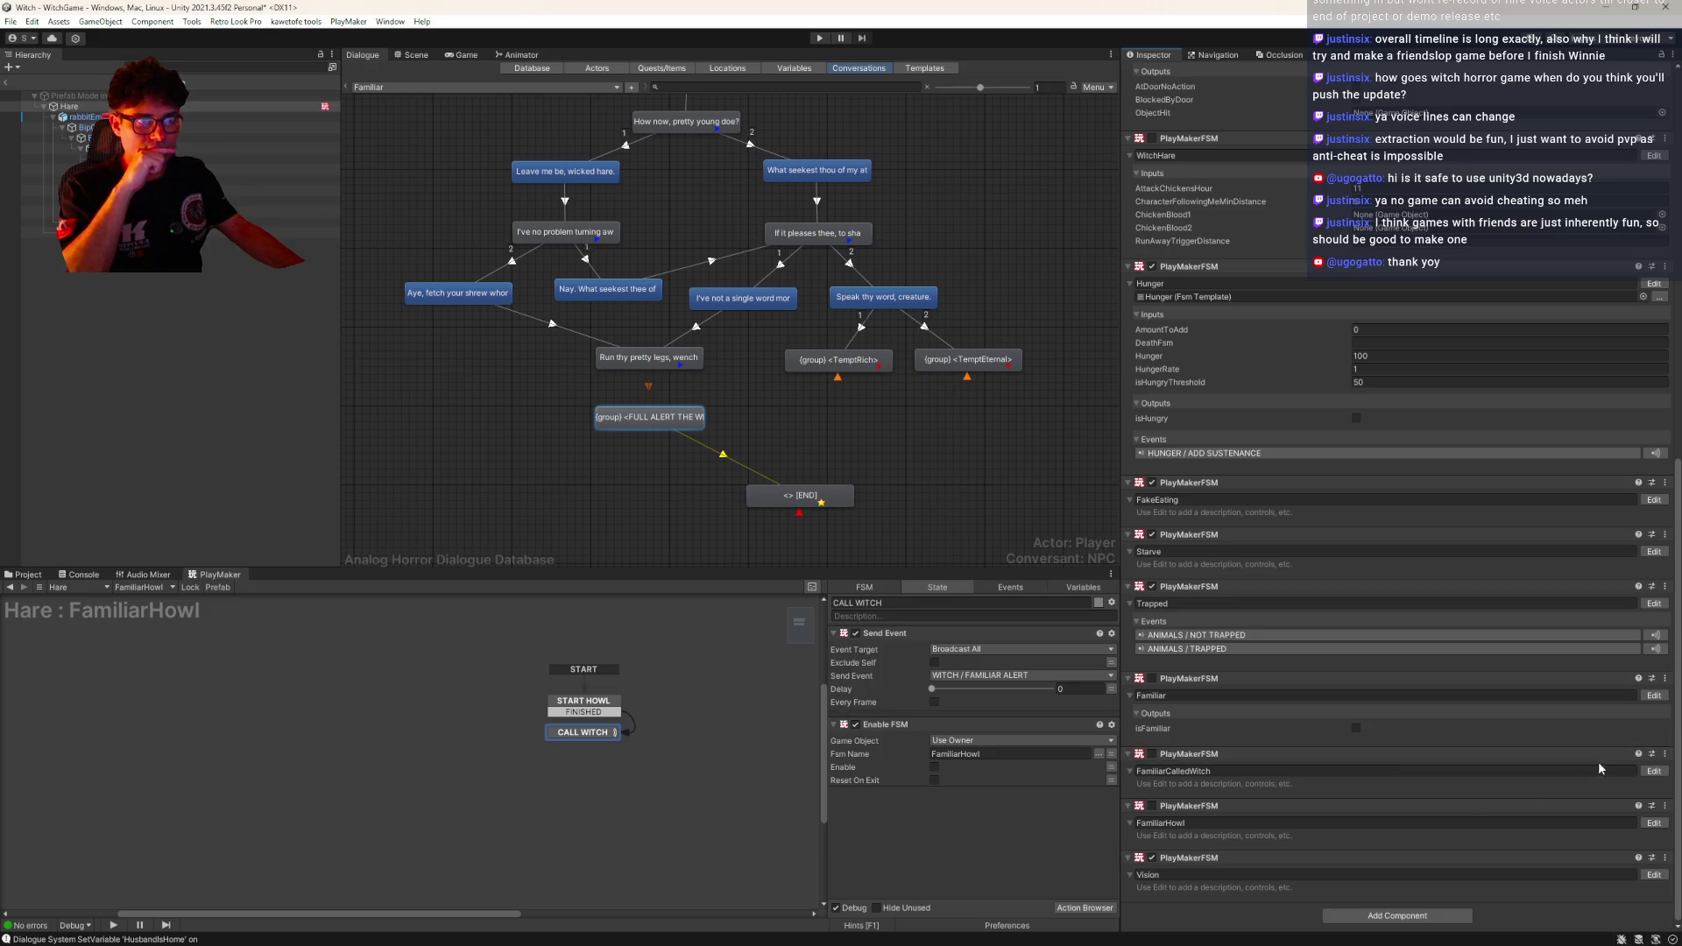
left_click(1654, 771)
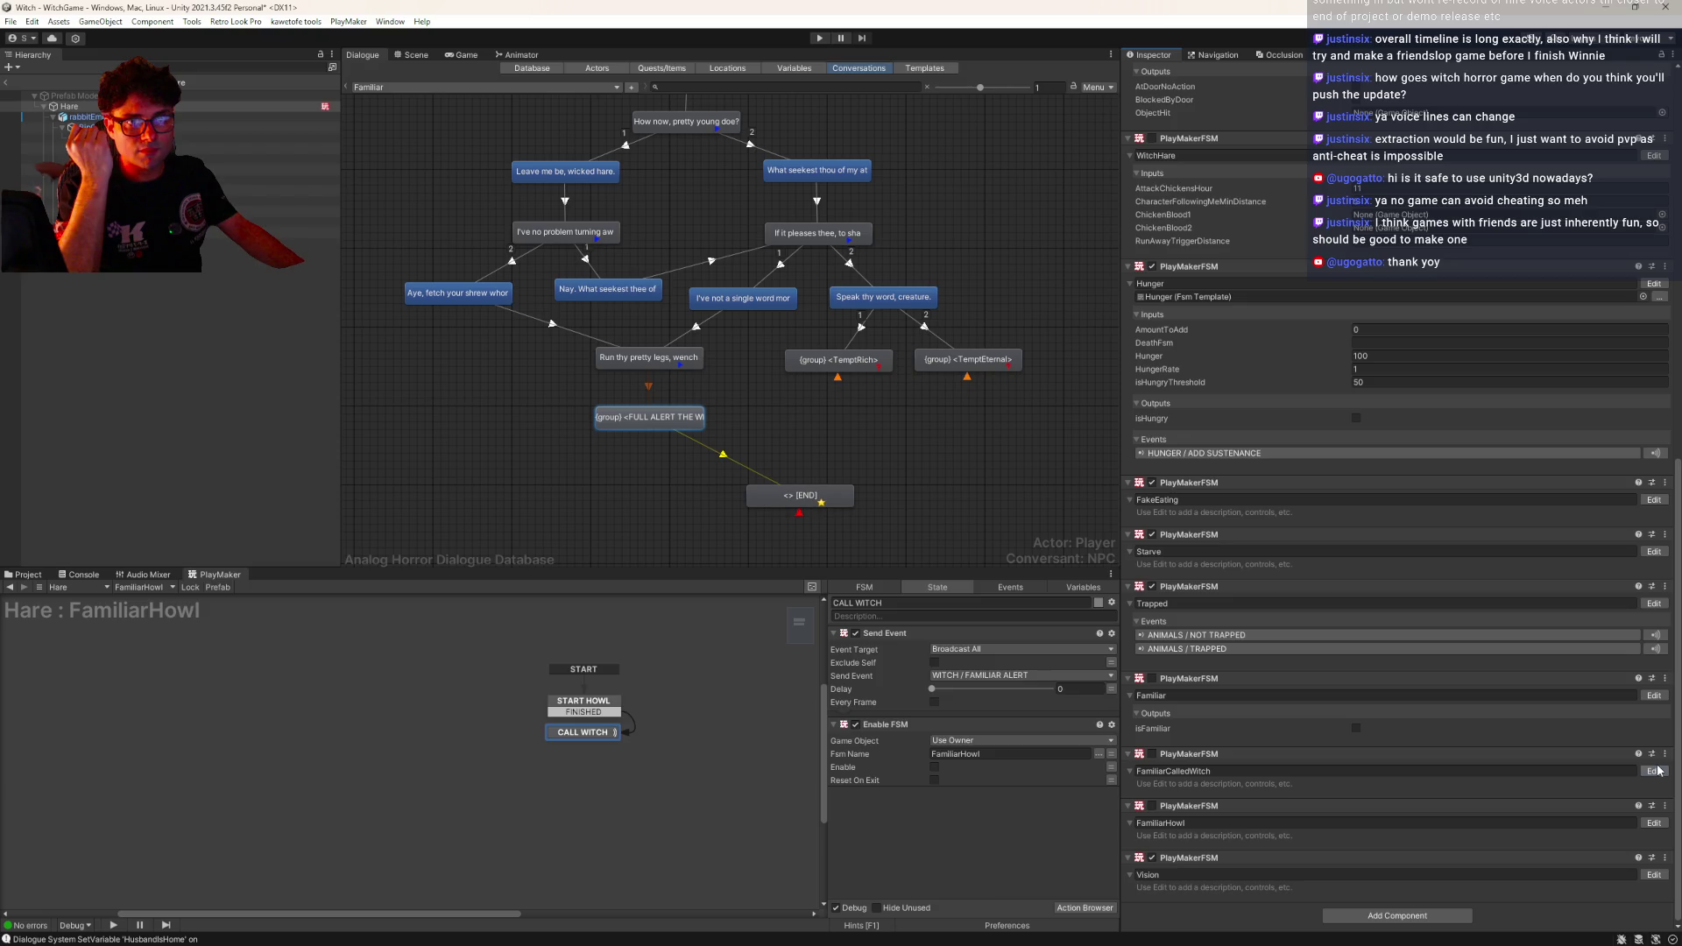
double_click(968, 688)
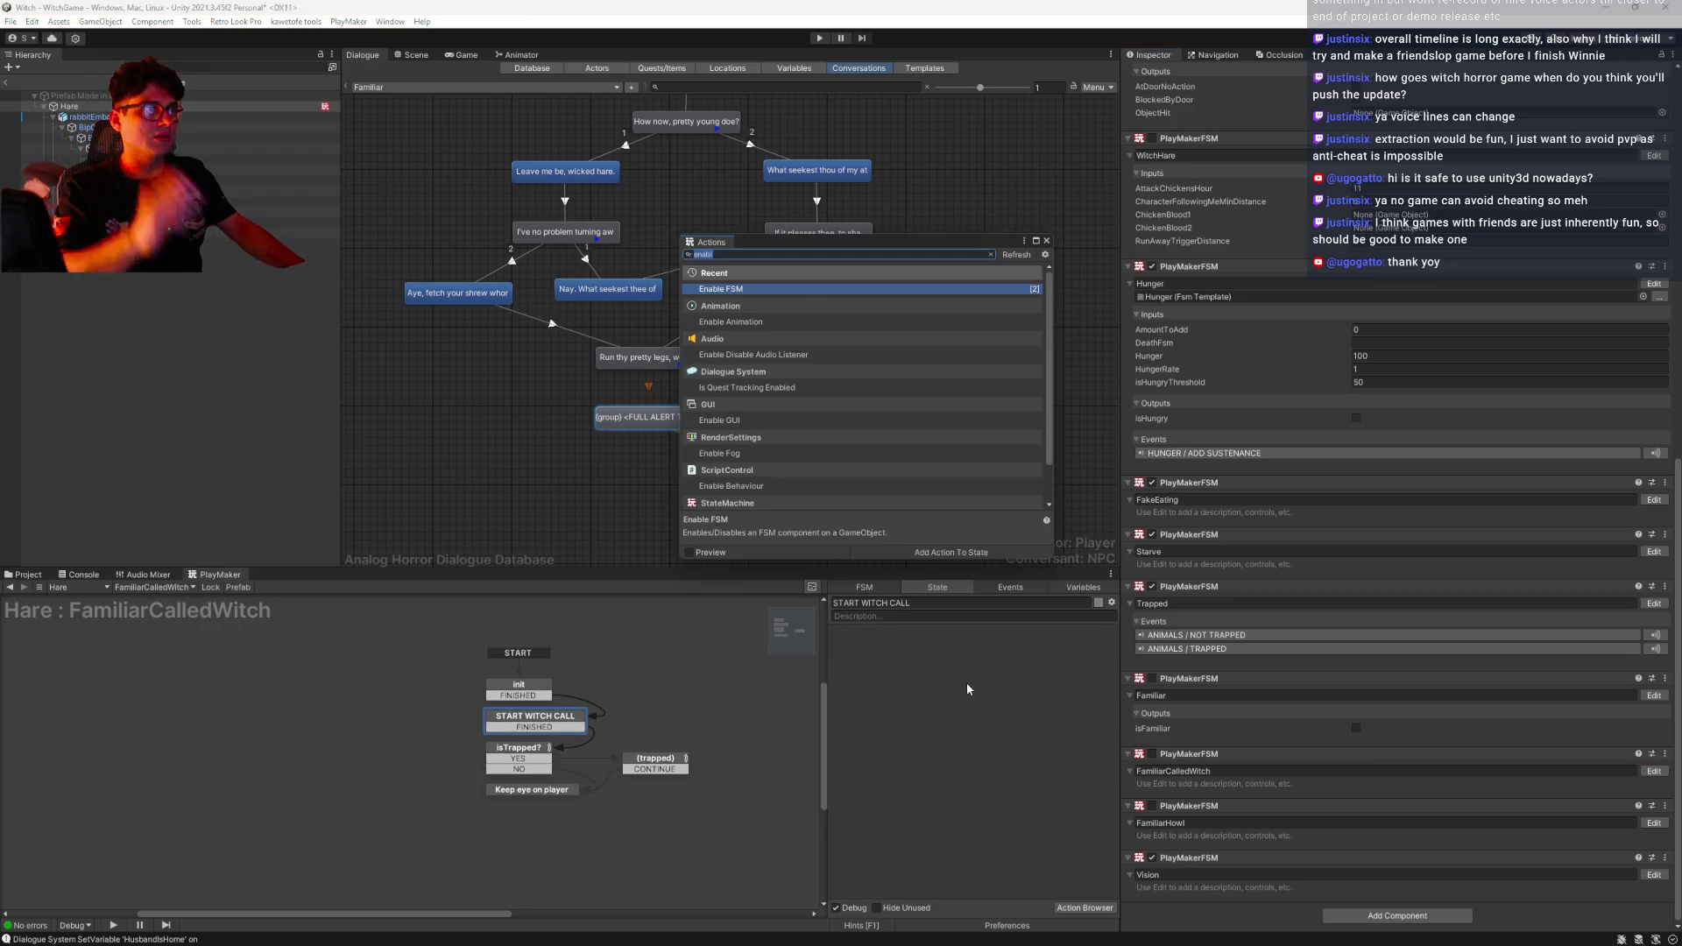
key("Return")
left_click(1099, 663)
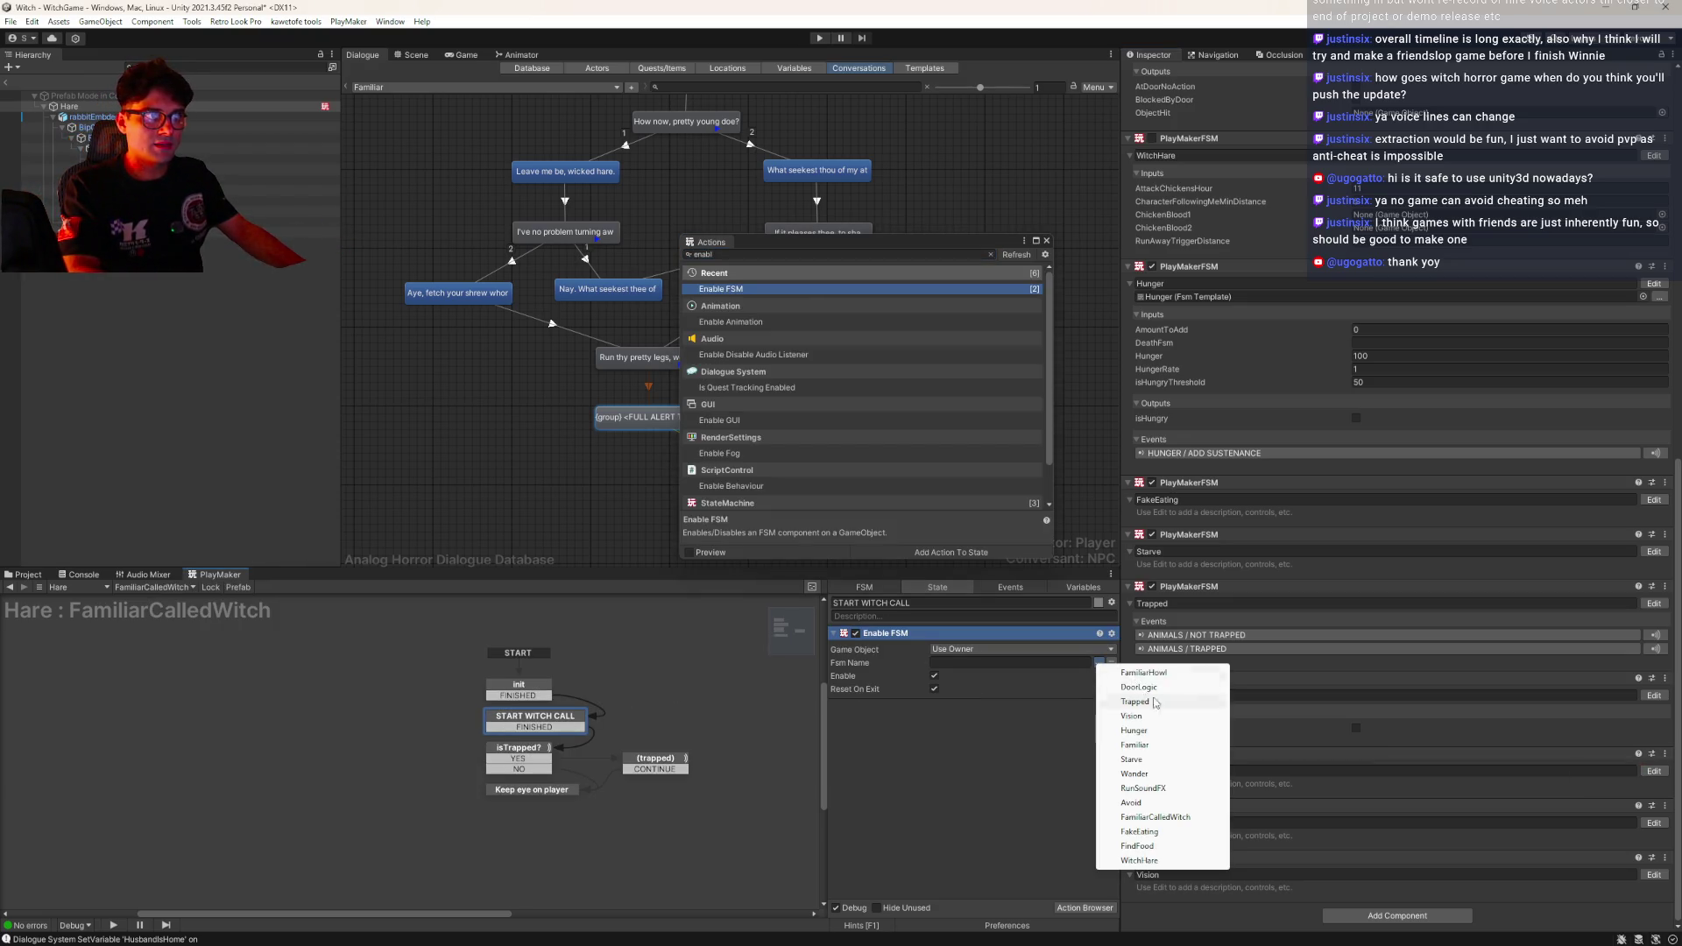
left_click(1157, 688)
left_click(934, 689)
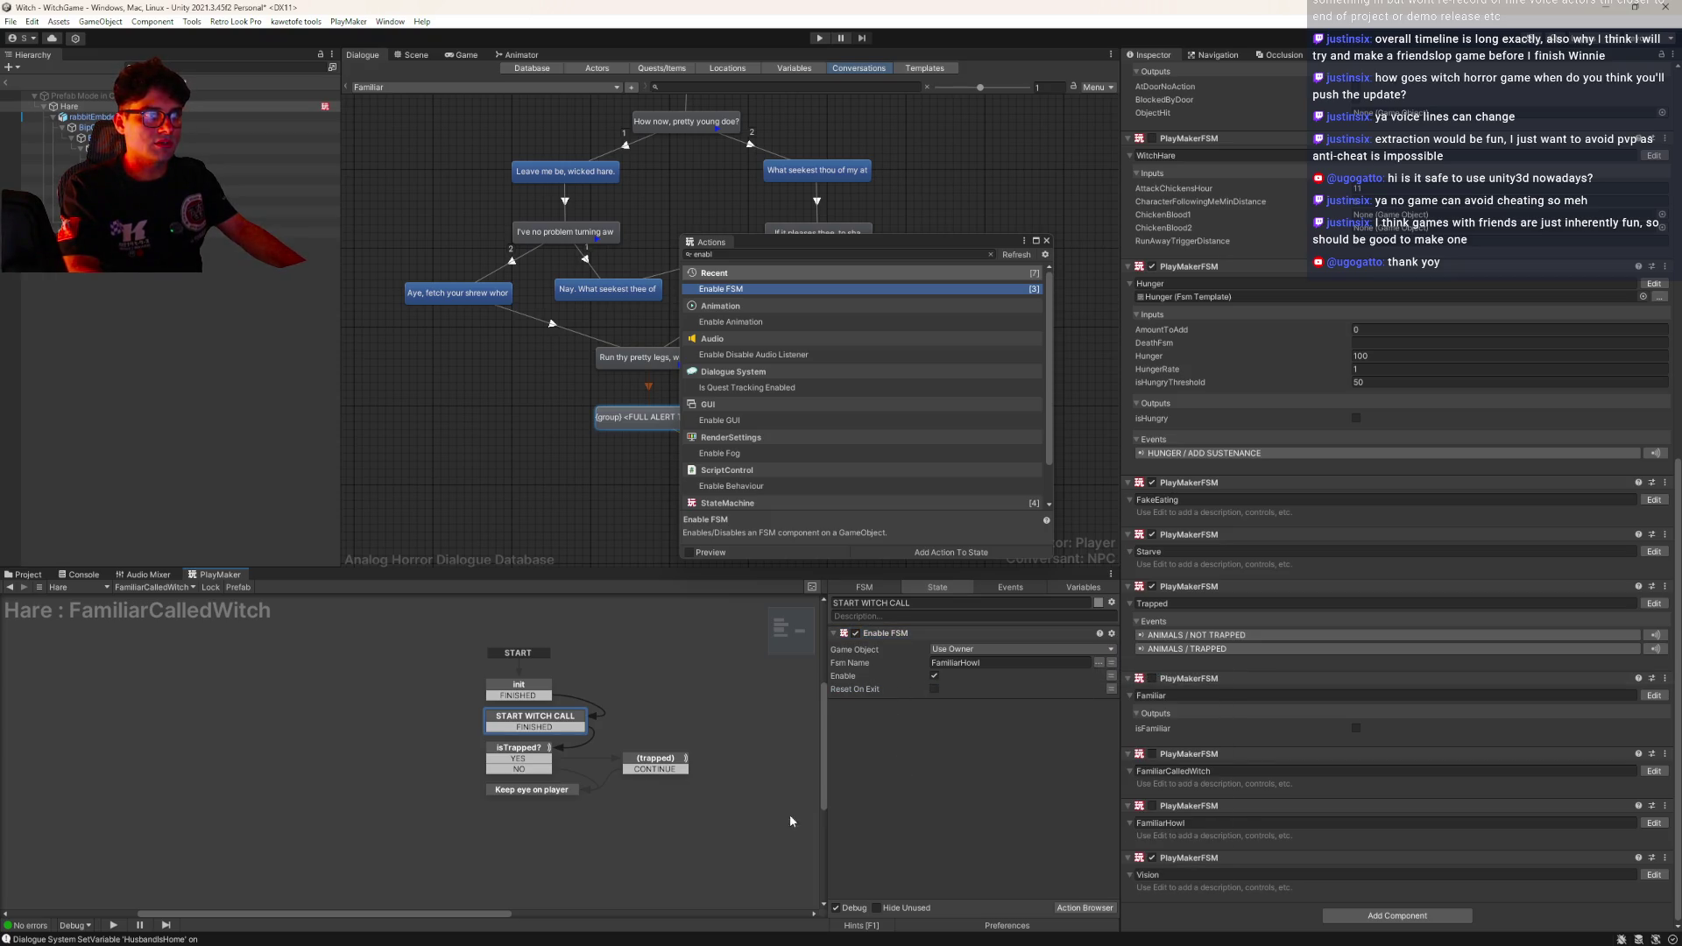
left_click(1046, 241)
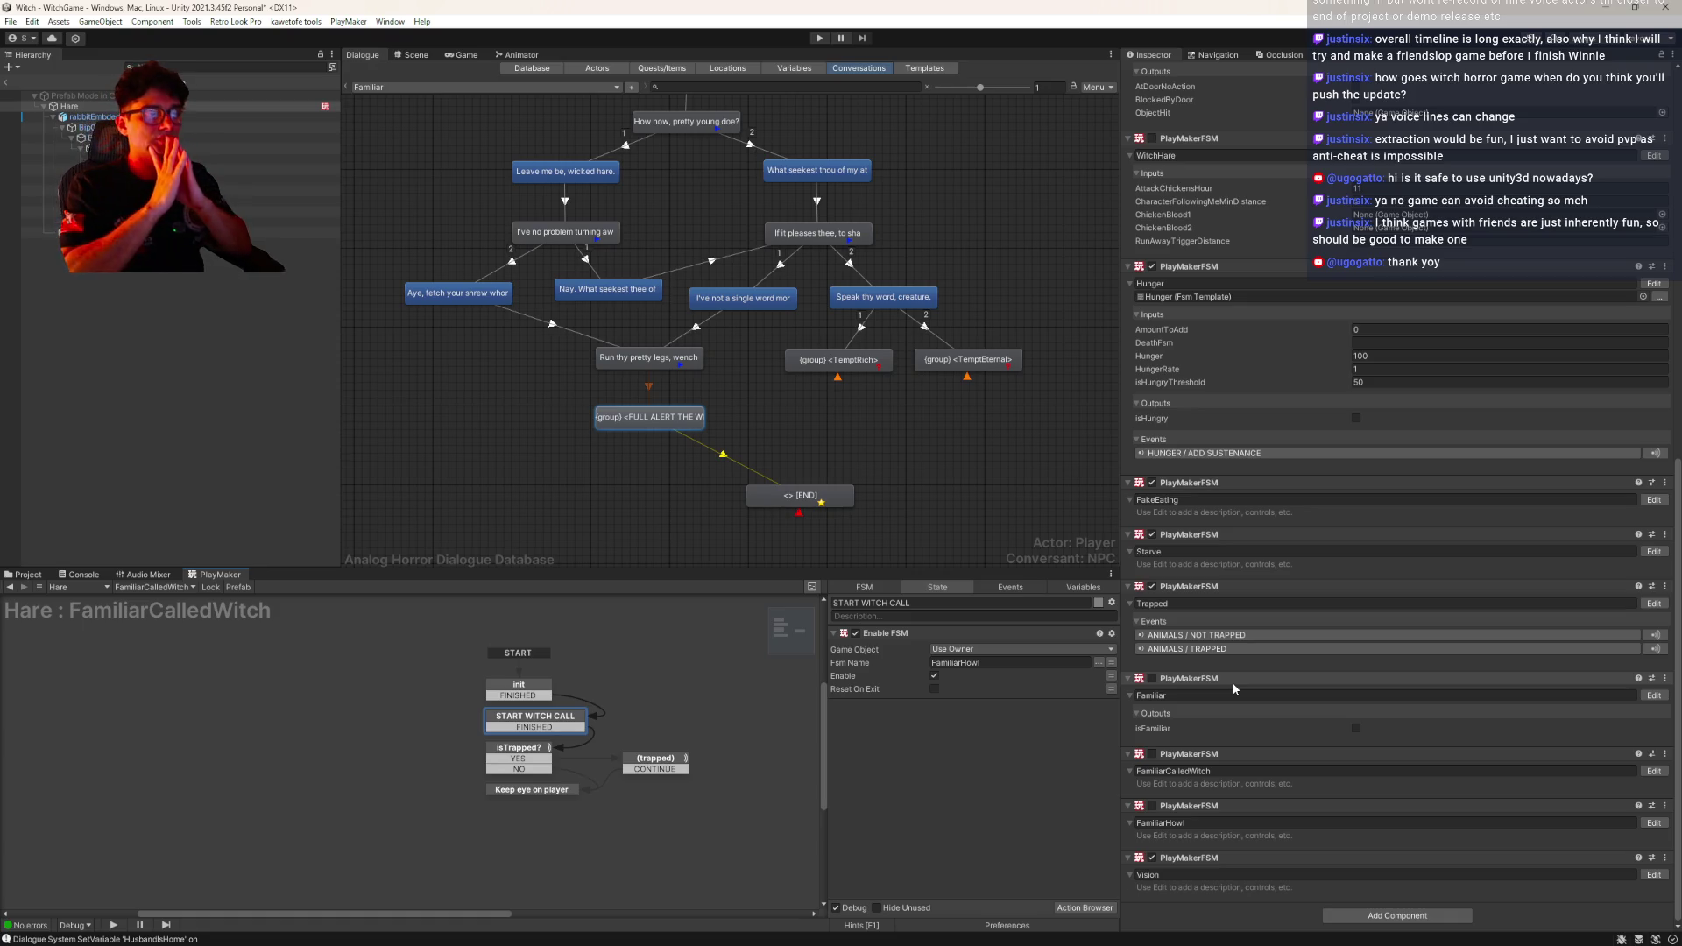
scroll(1567, 639, "up", 10)
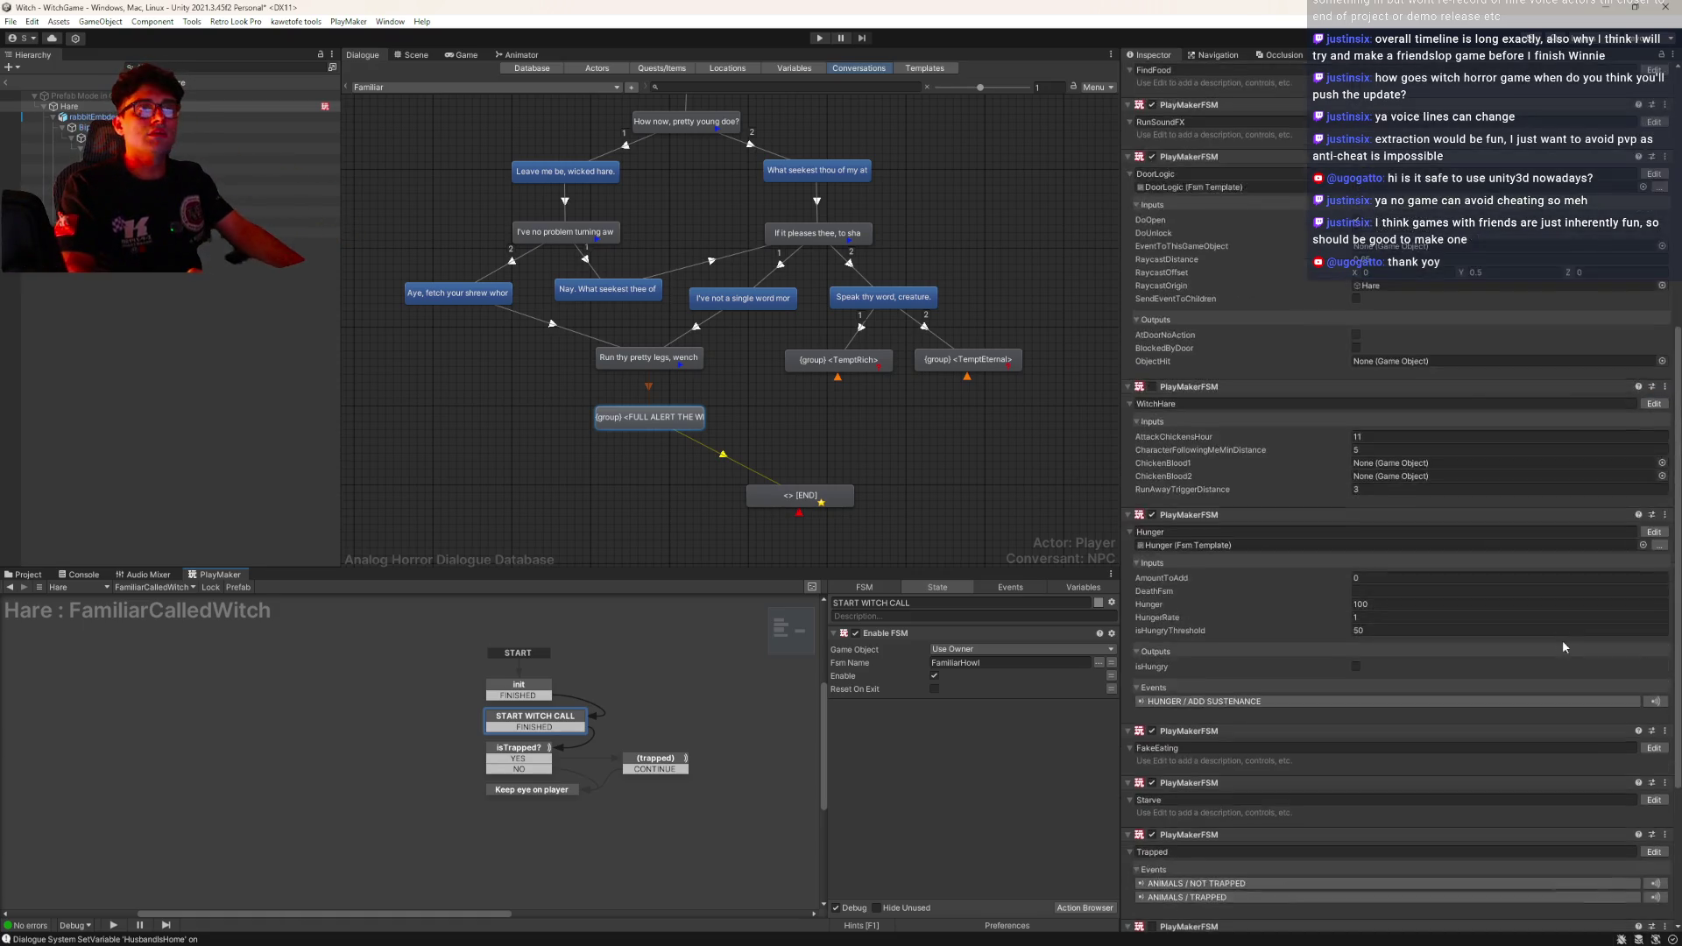
scroll(1552, 631, "down", 2)
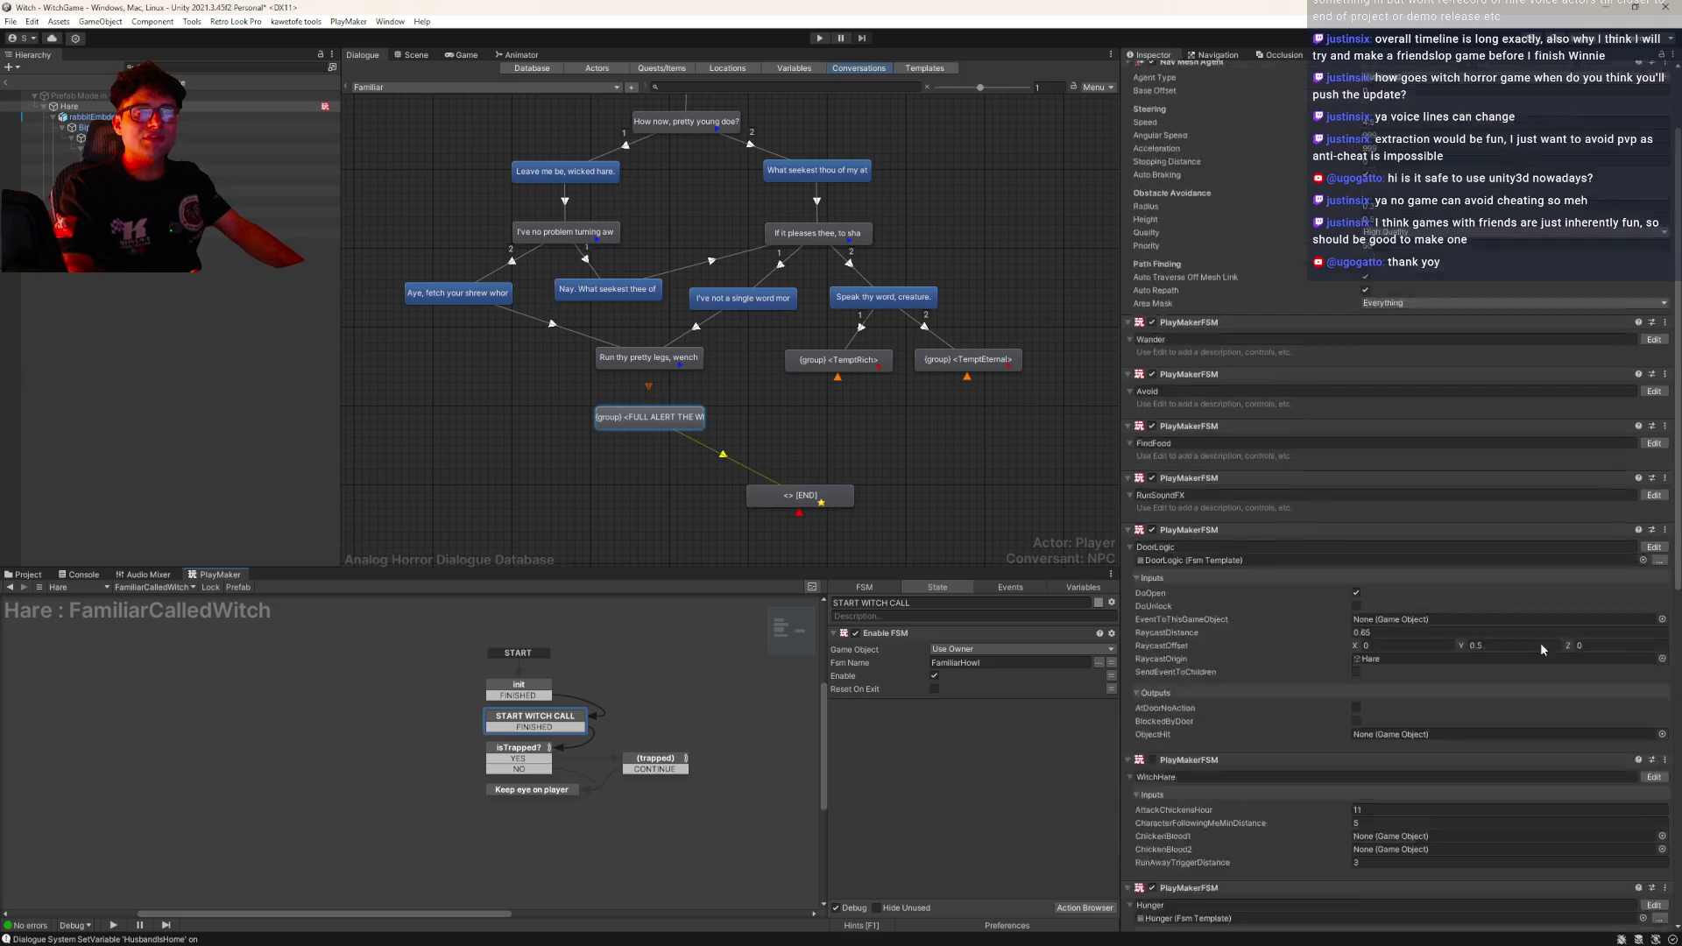
scroll(1511, 607, "down", 6)
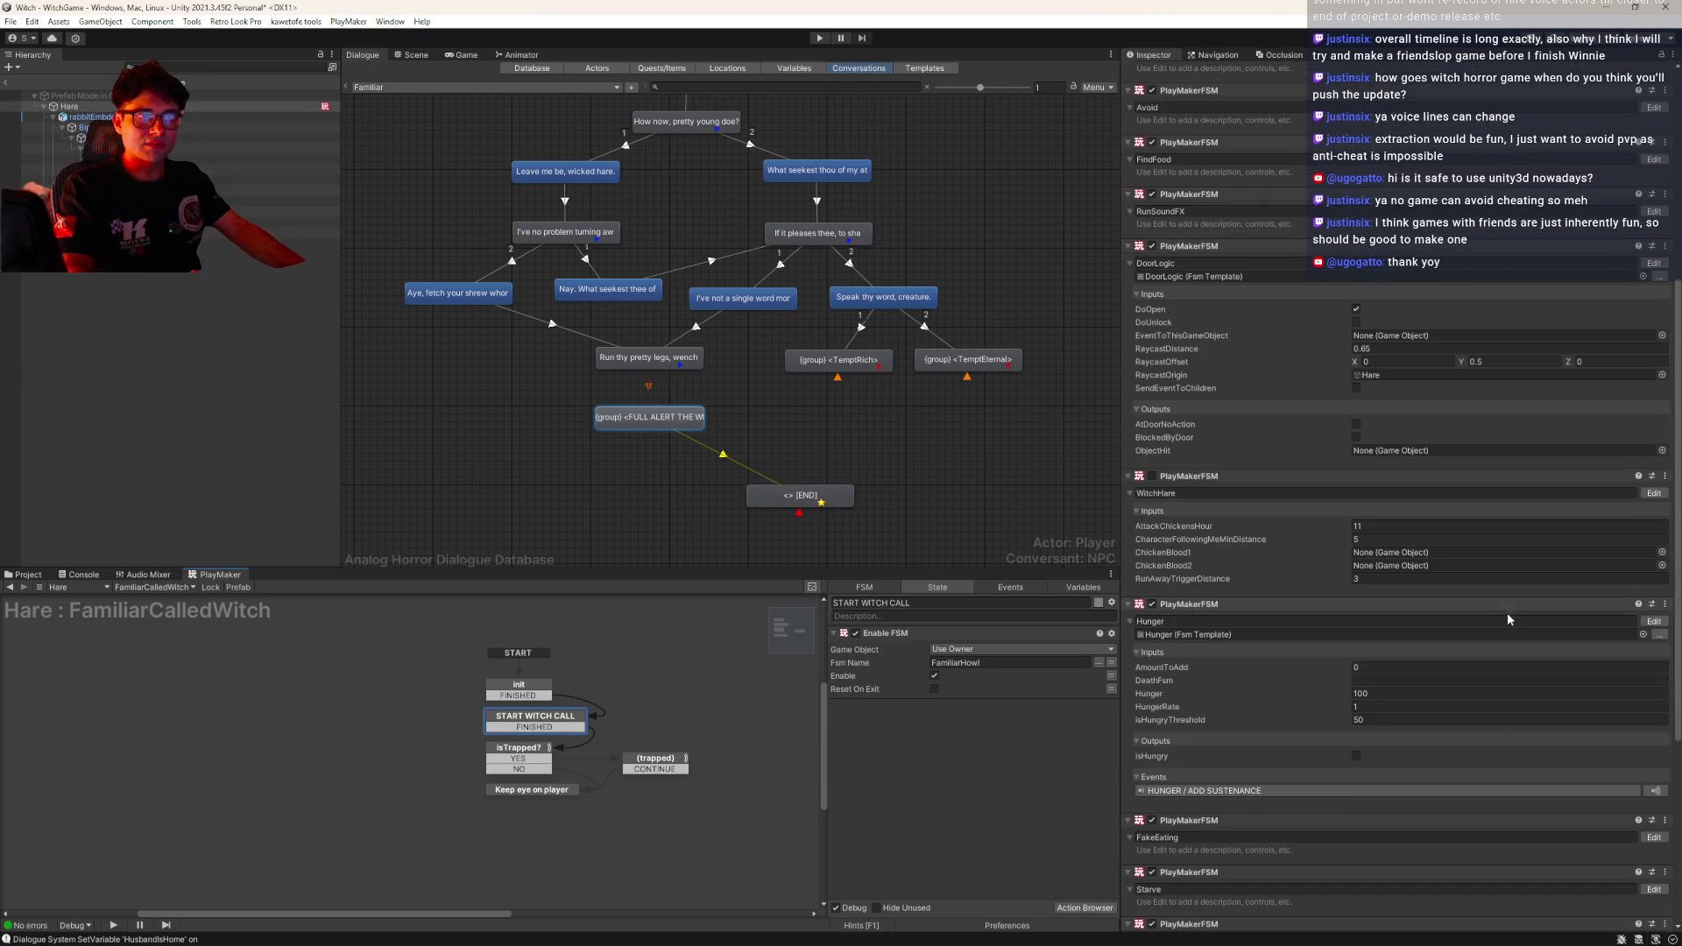
scroll(1505, 611, "down", 4)
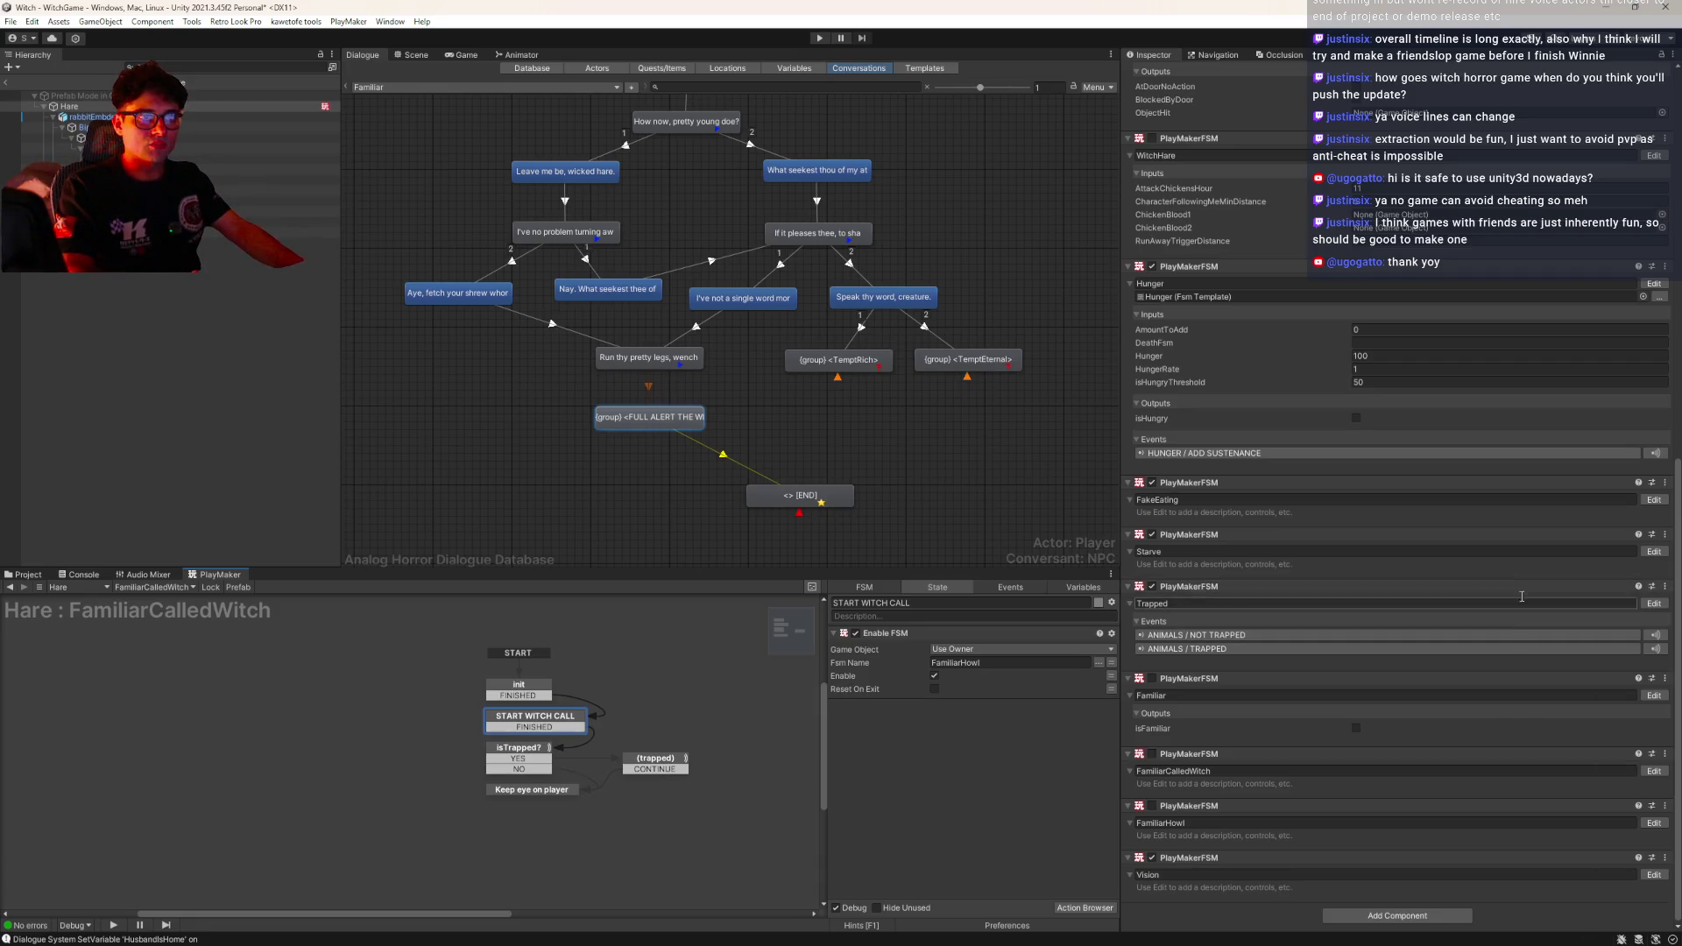
Add a PlayMakerFSM named Health to the Hare and open it in the graph
left_click(1389, 916)
type("fsm")
left_click(1354, 790)
left_click(1182, 878)
type("He")
key("Return")
left_click(1654, 875)
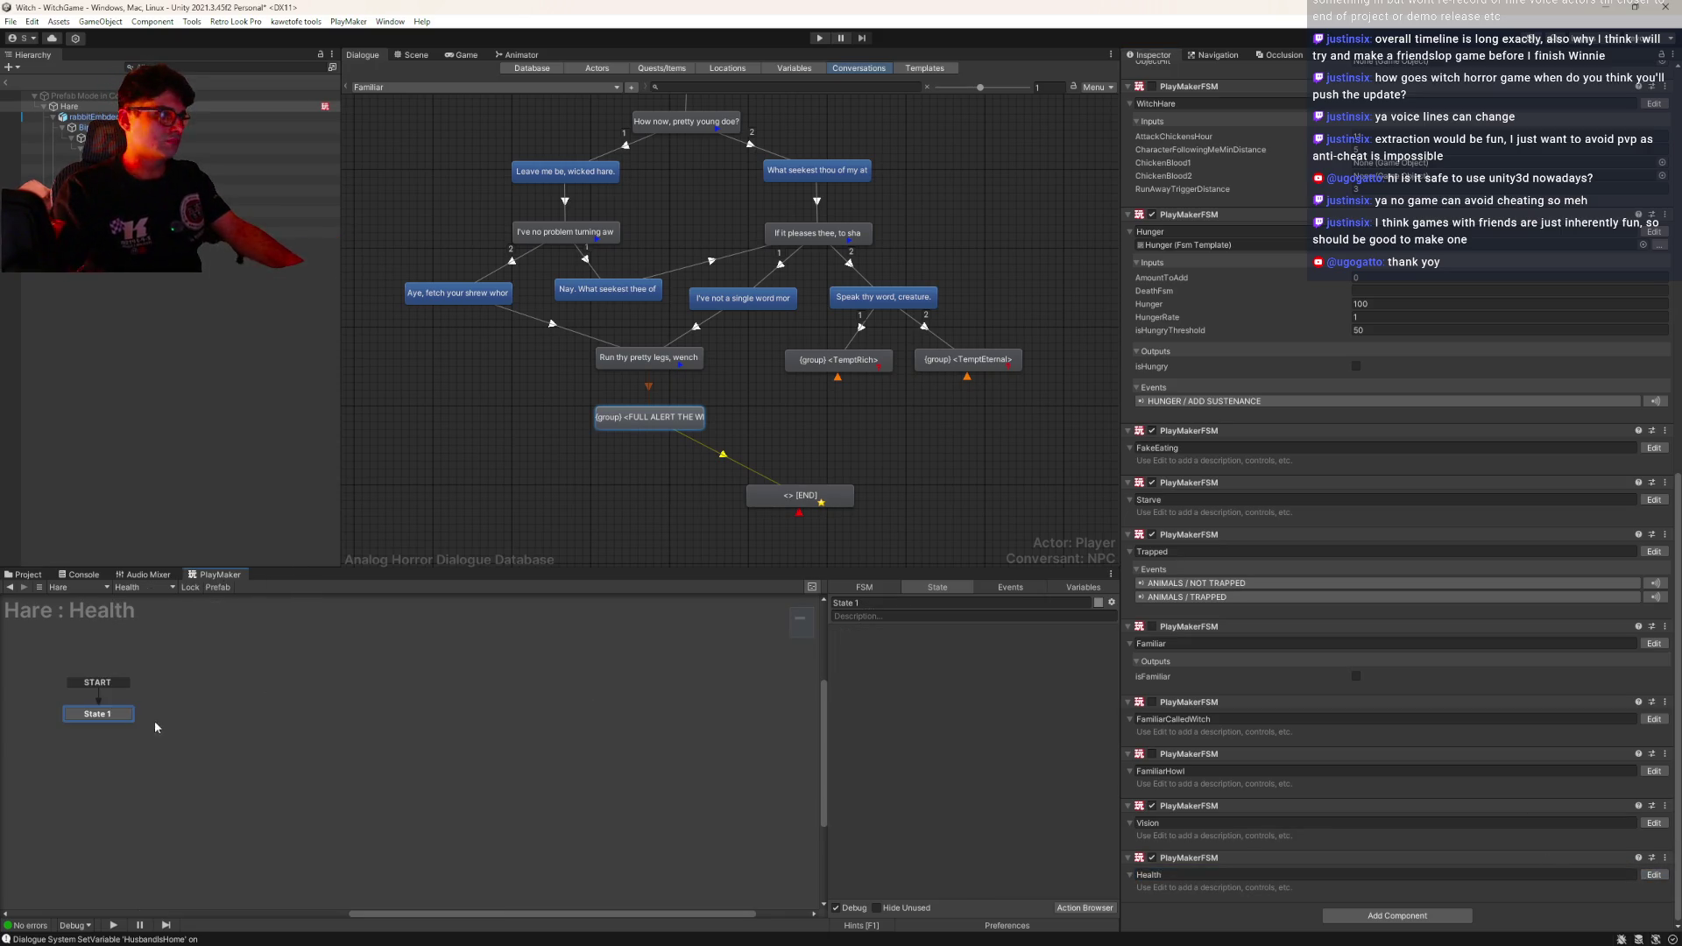
Rename State 1 to init and link it on FINISHED to a new standby state
left_click_drag(112, 720, 362, 717)
type("init")
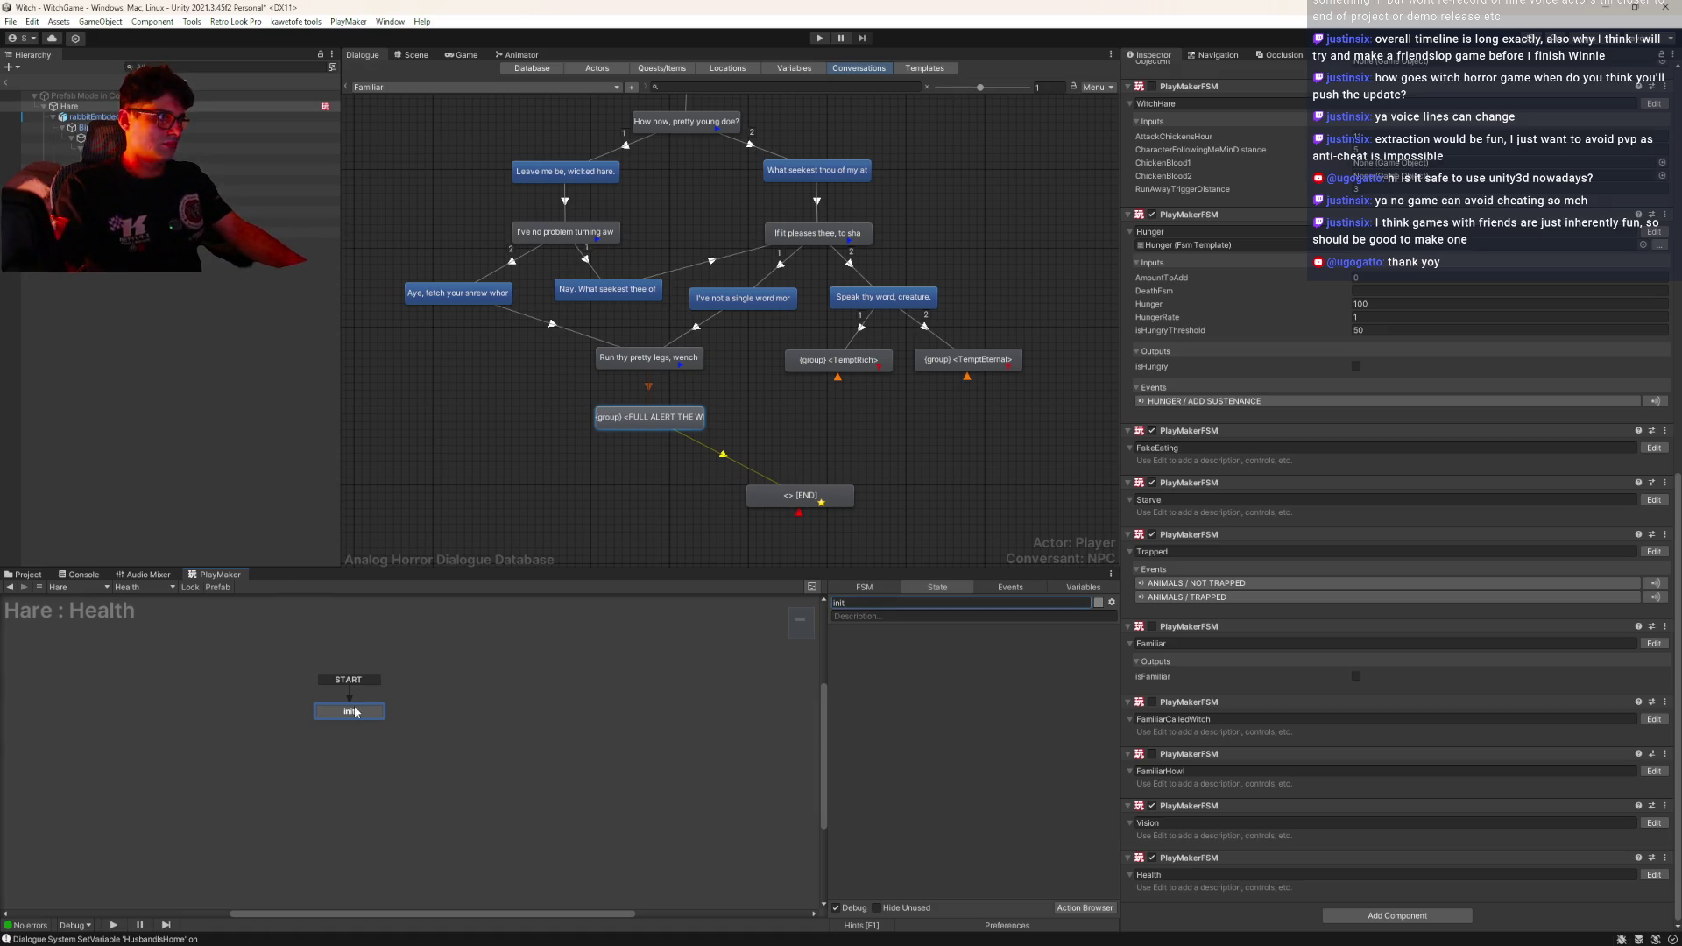
right_click(513, 686)
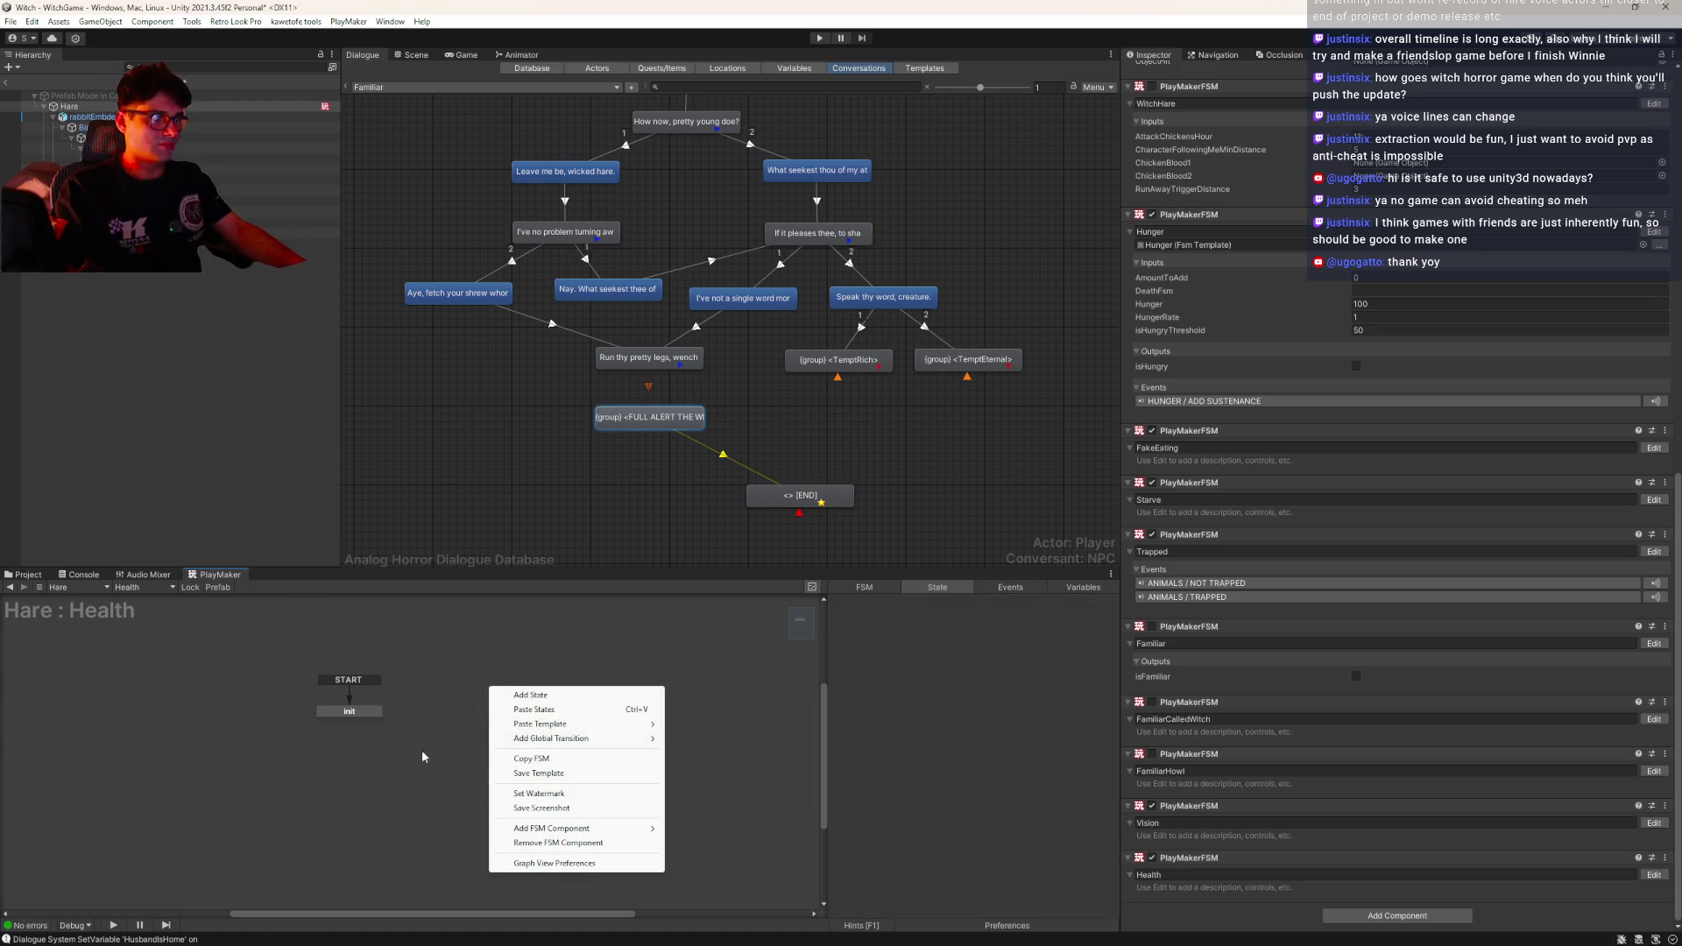
left_click(367, 712)
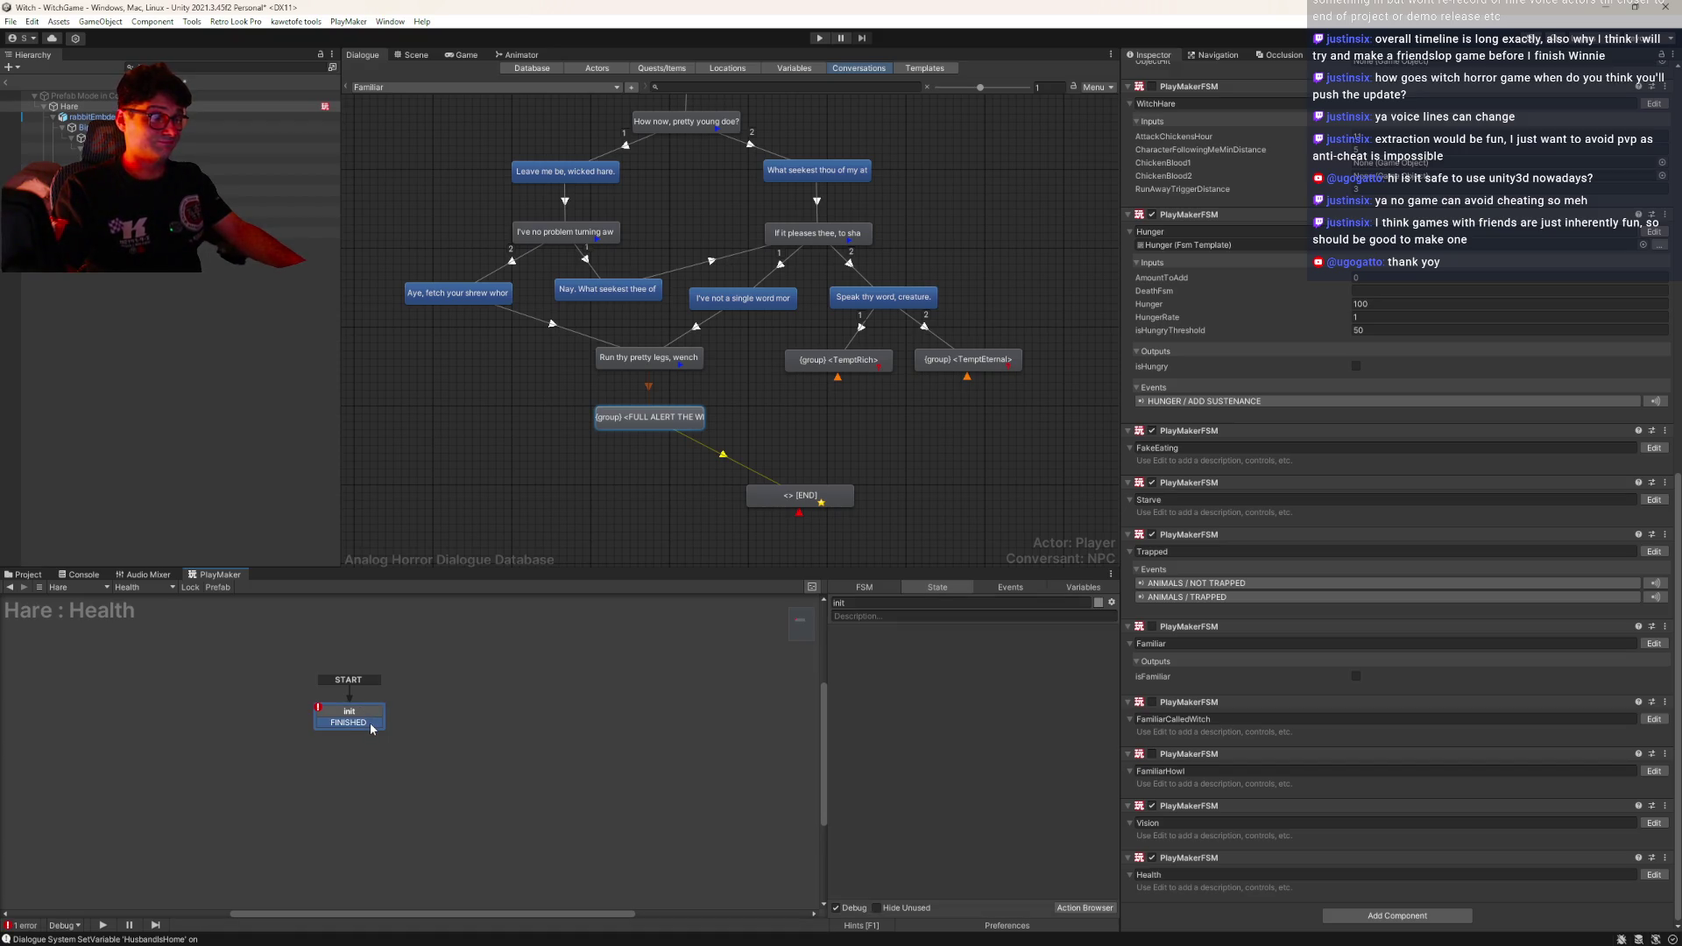
left_click_drag(371, 729, 351, 744)
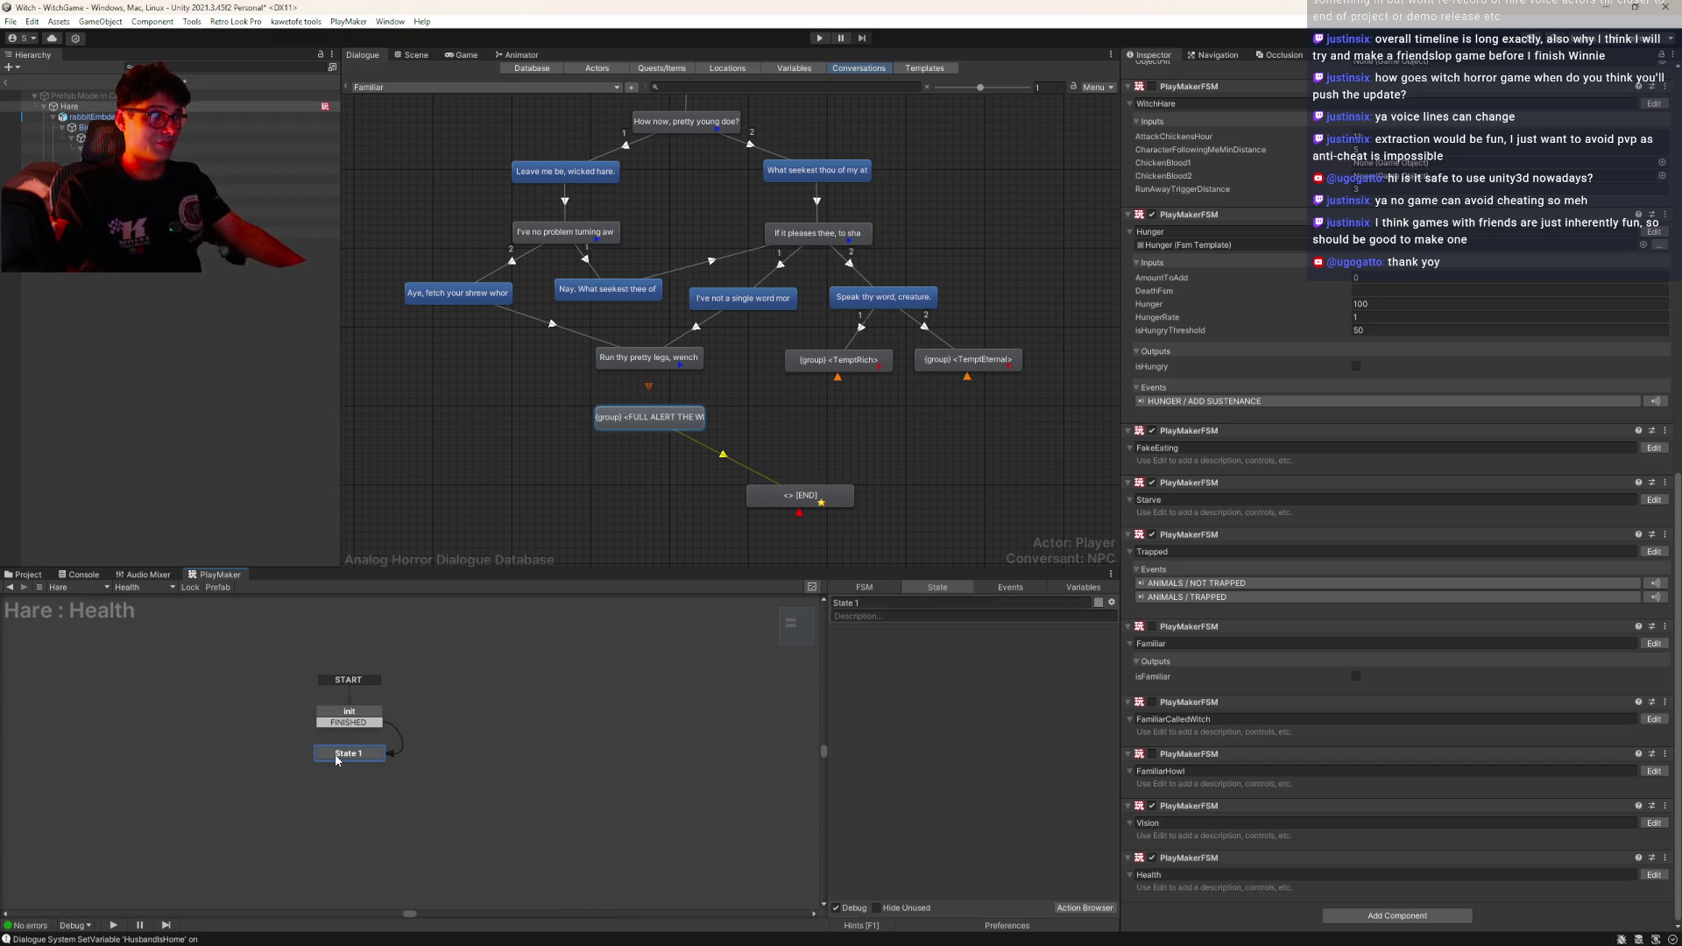
left_click(920, 602)
type("stan")
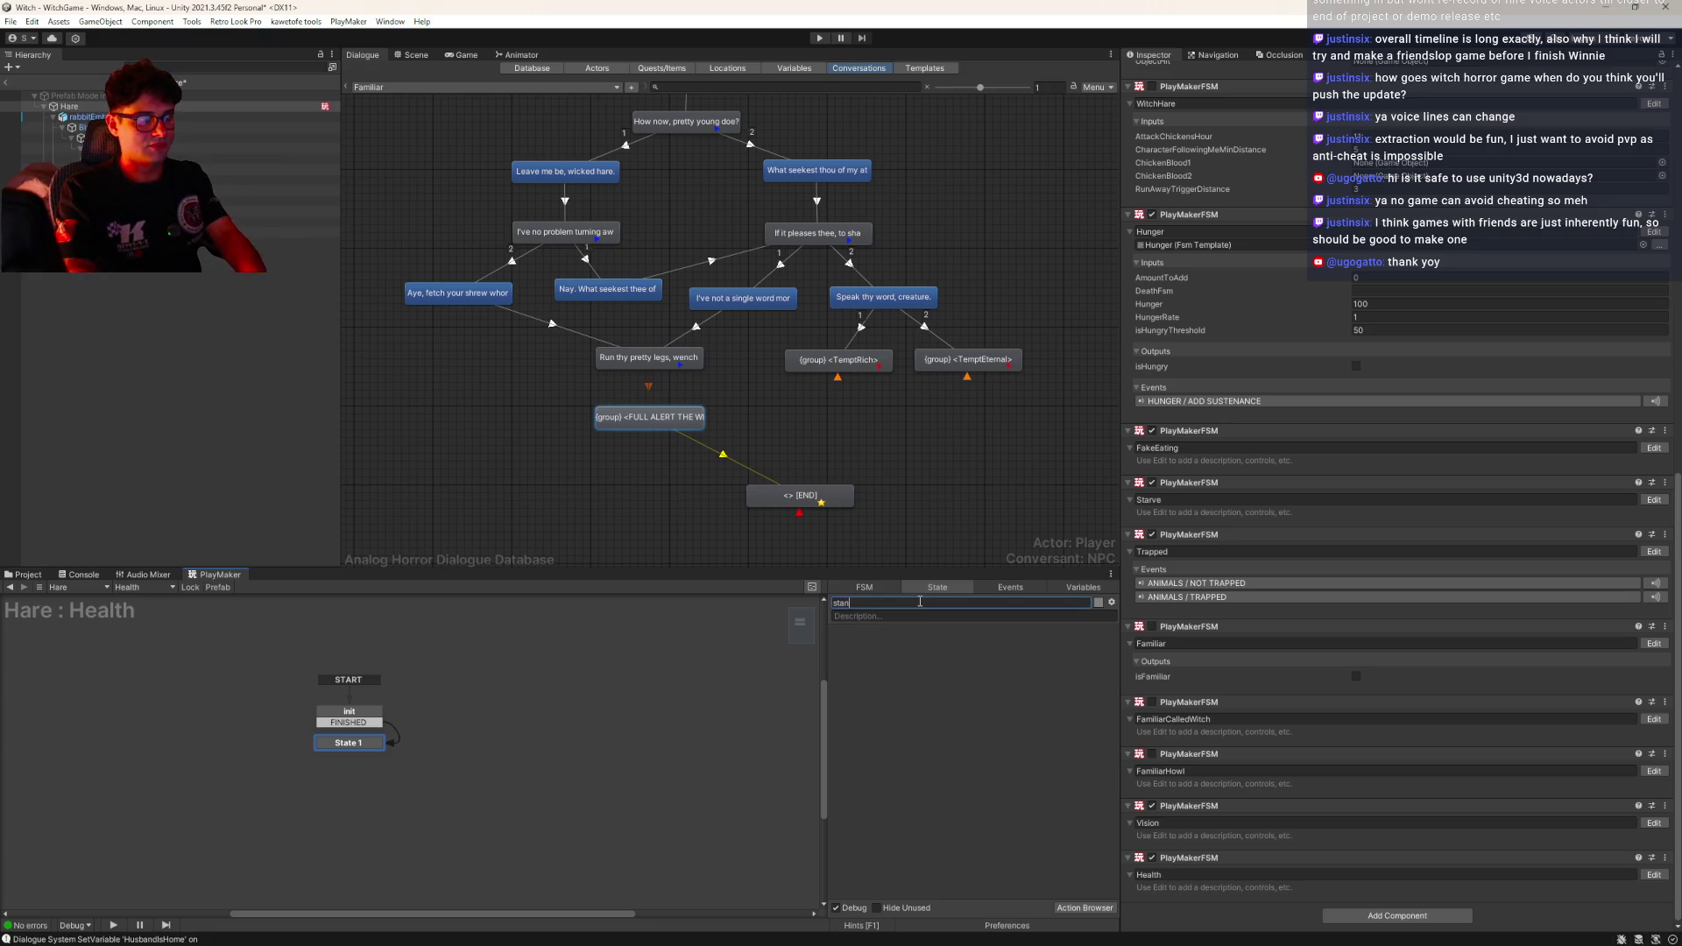
type("dby")
key("Return")
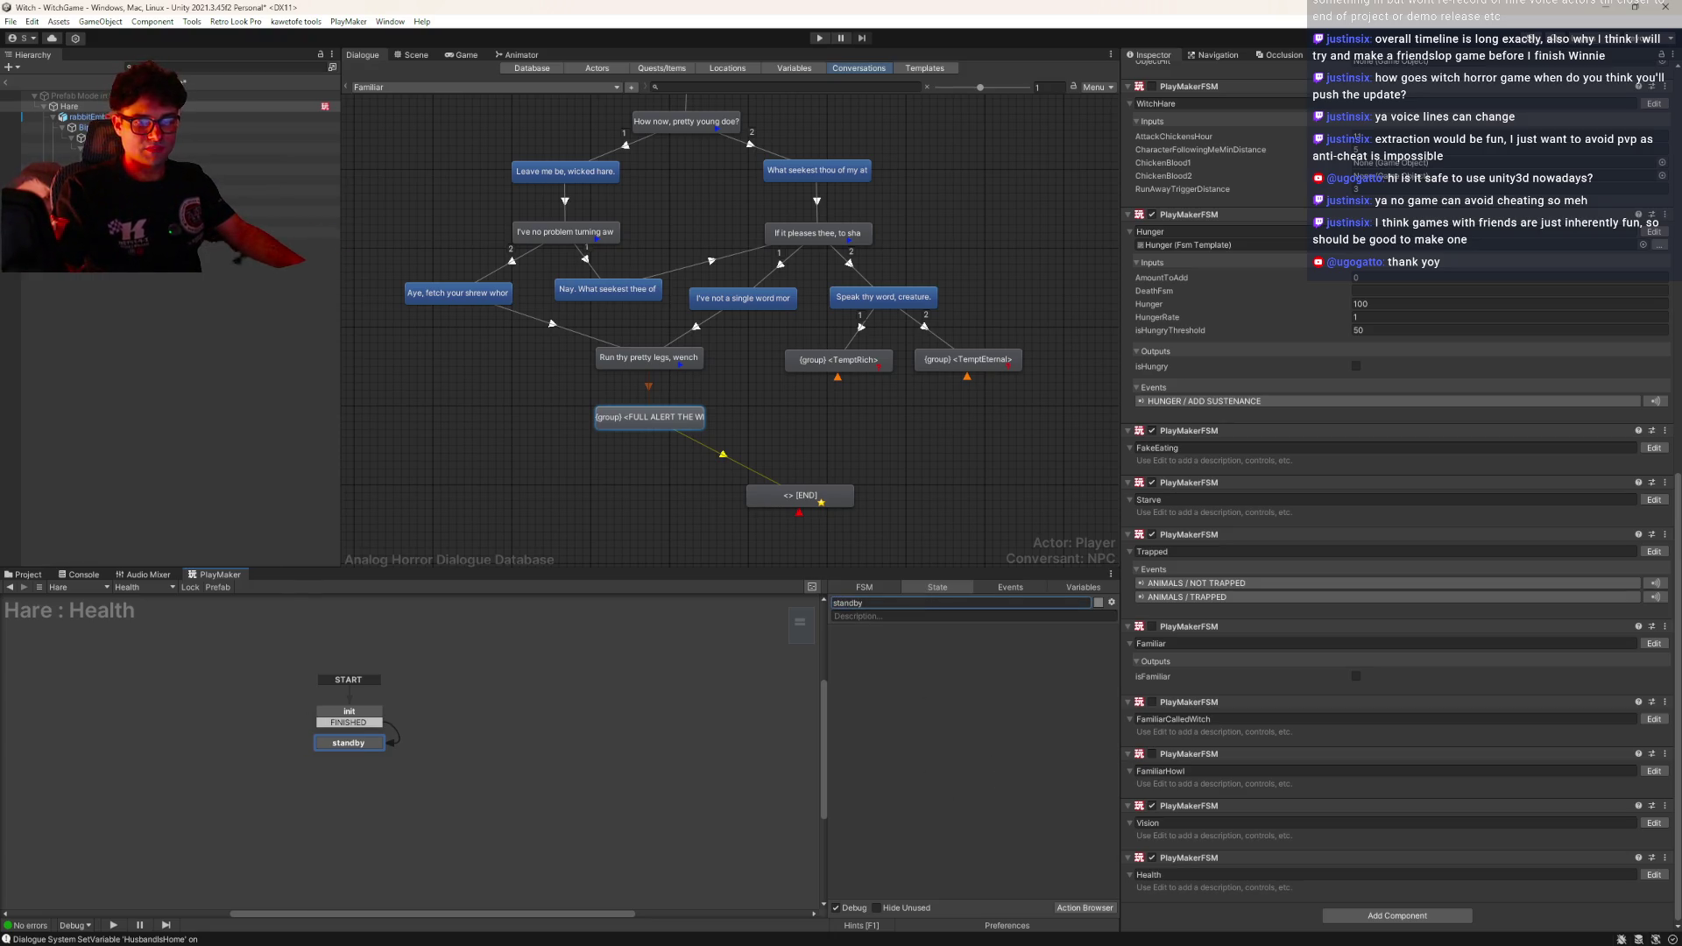
Give standby a HEALTH / AXE HIT transition leading to a new state
right_click(364, 746)
mouse_move(461, 756)
mouse_move(584, 773)
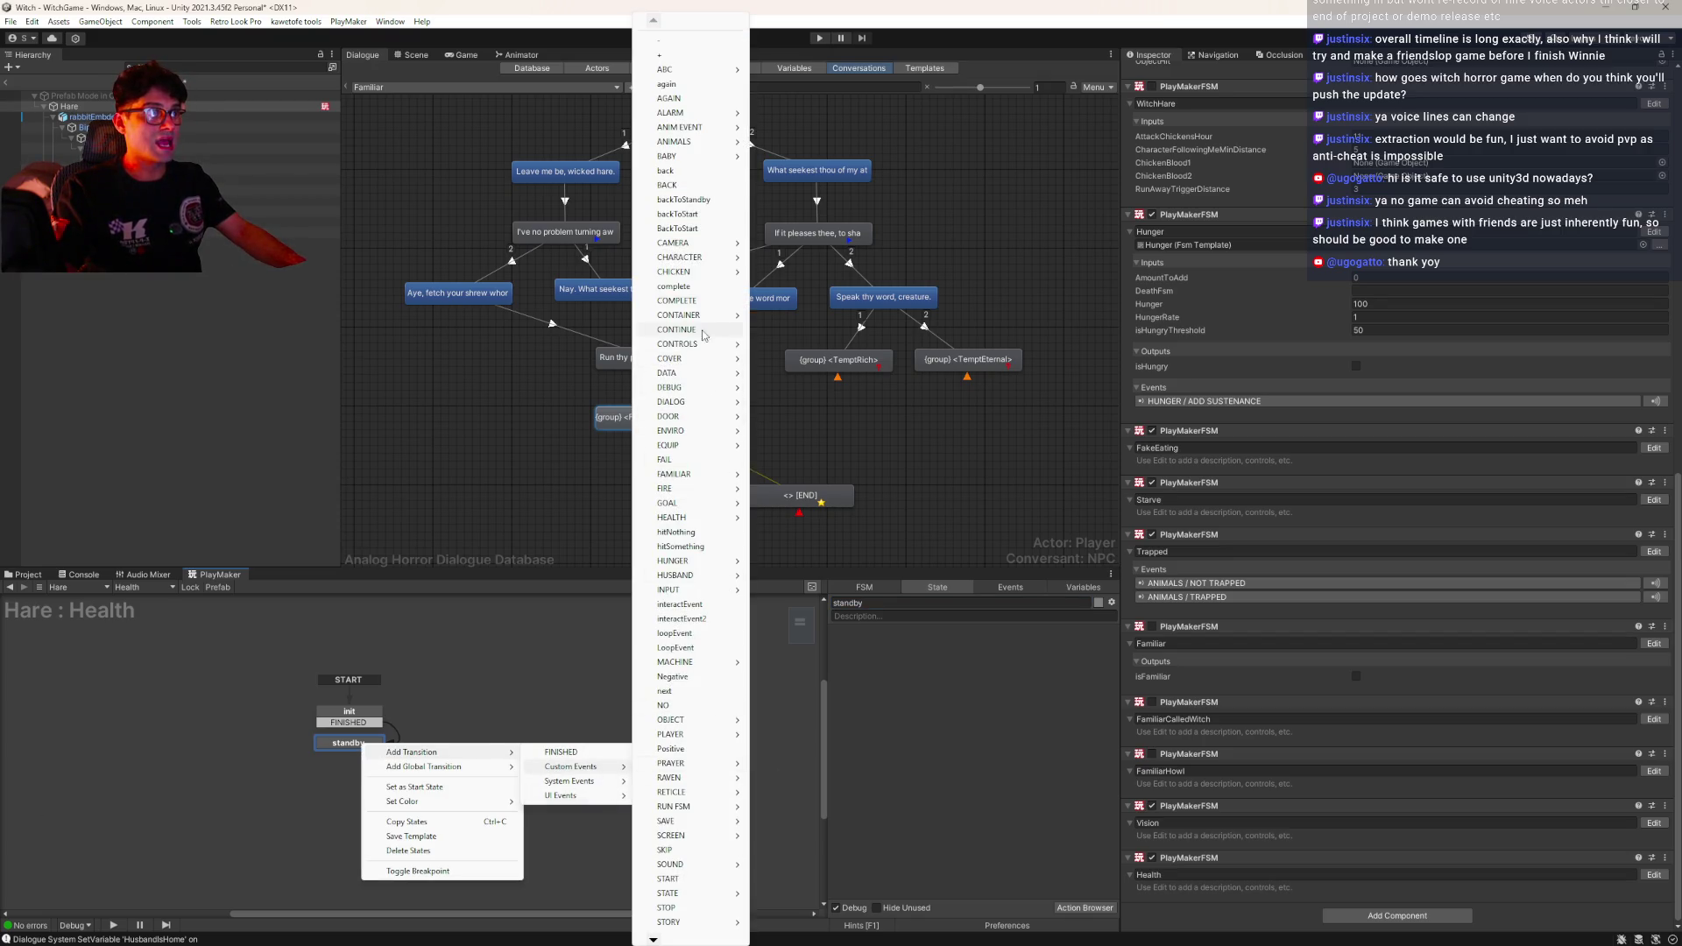
mouse_move(692, 517)
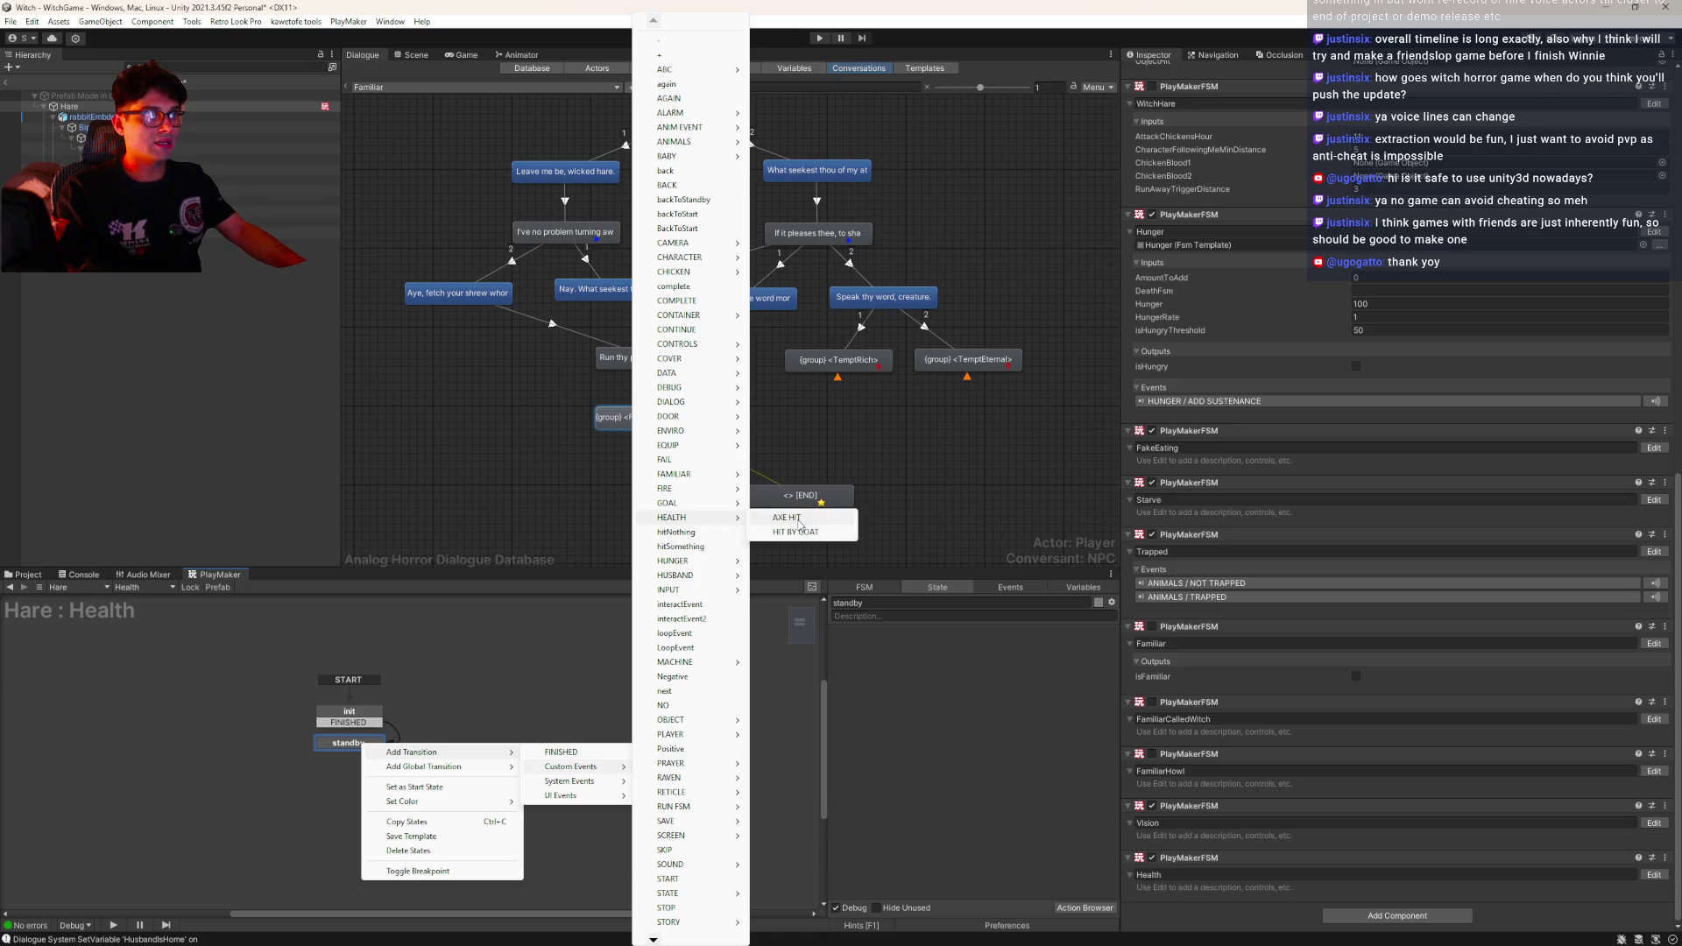
left_click(797, 520)
left_click_drag(397, 753, 488, 752)
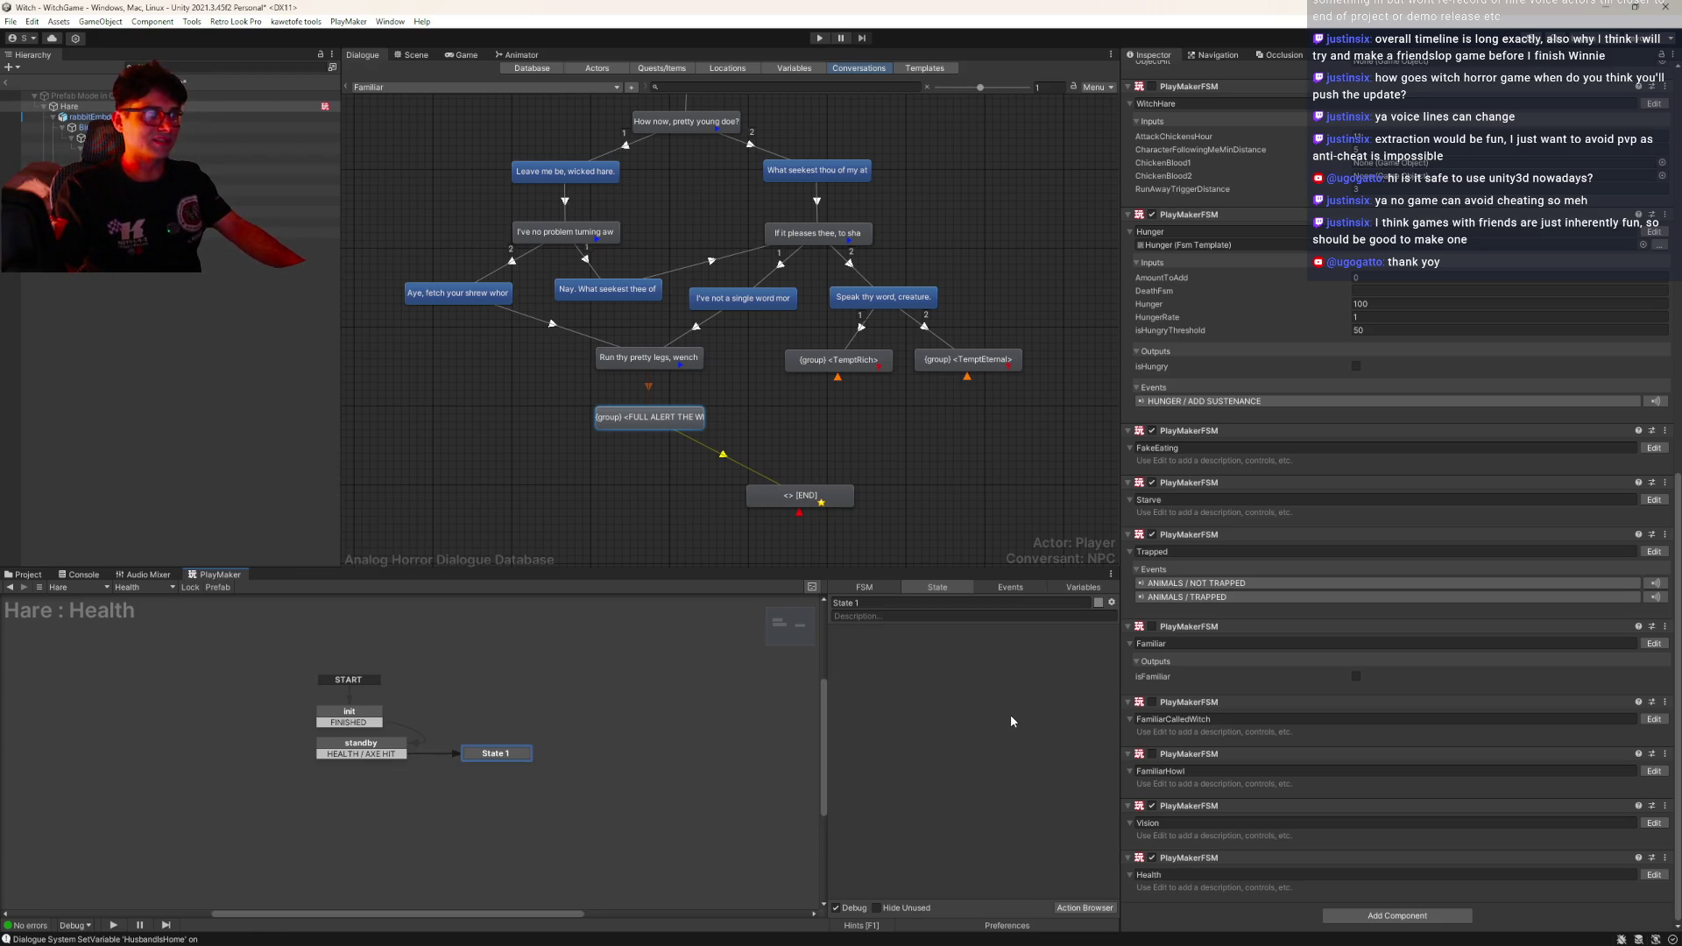
Add an Enable FSM action that disables RunSoundFX, without reset on exit
double_click(918, 638)
type("enable")
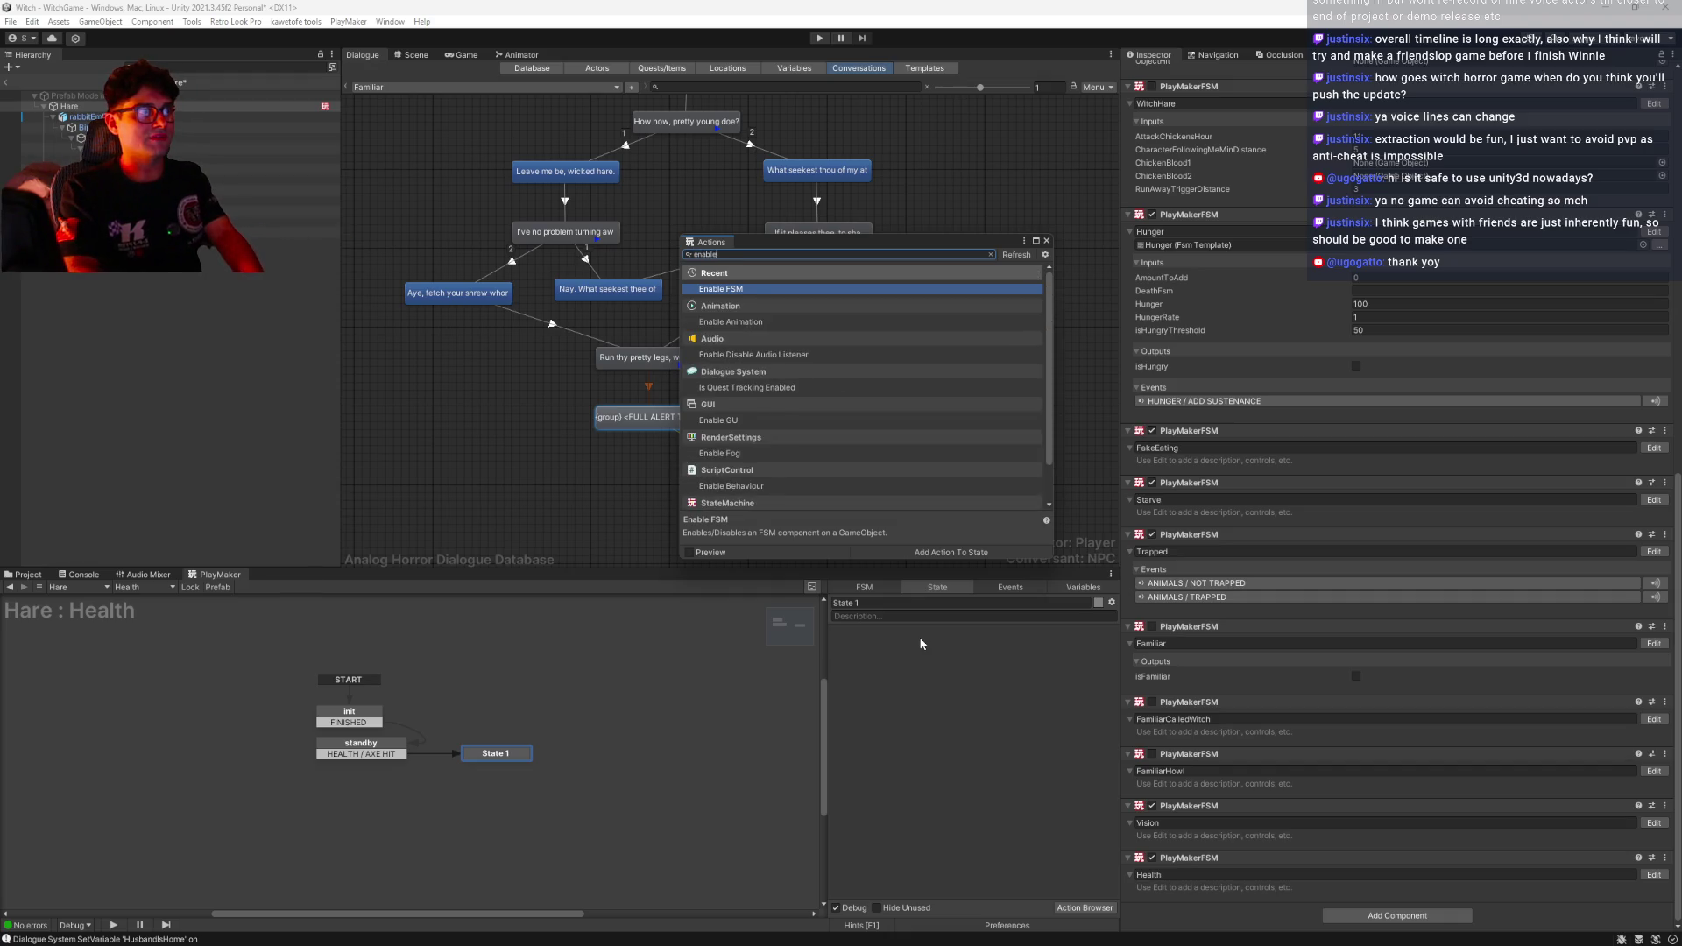
key("Return")
left_click(1046, 240)
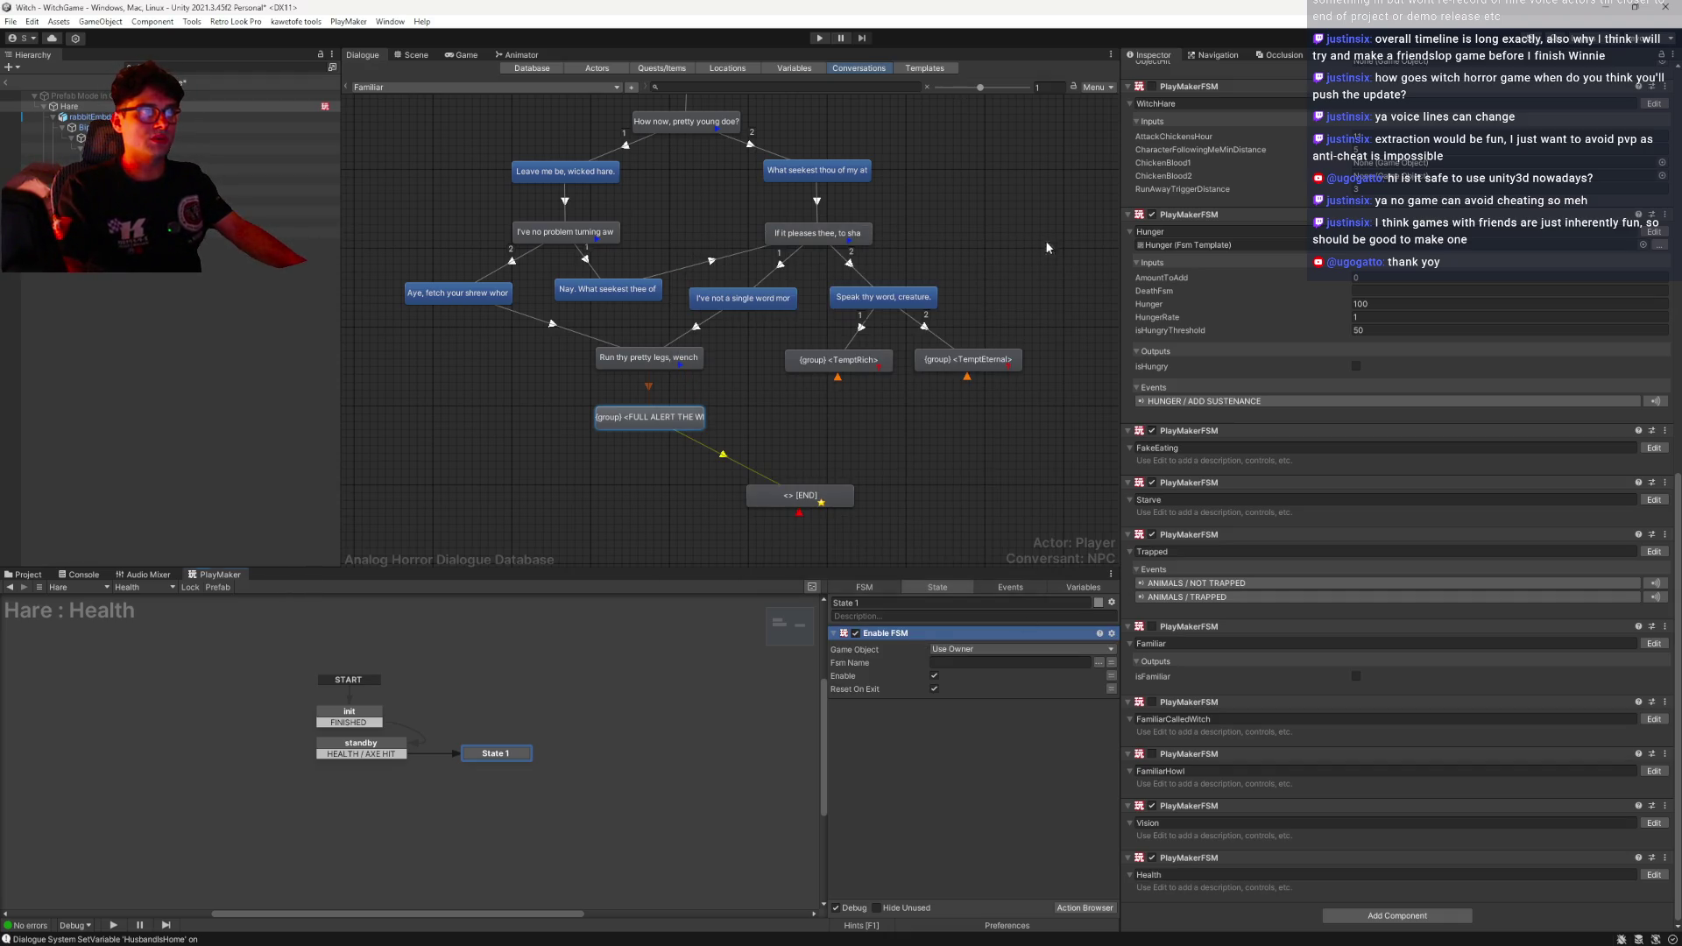
left_click(934, 689)
left_click(934, 676)
left_click(969, 752)
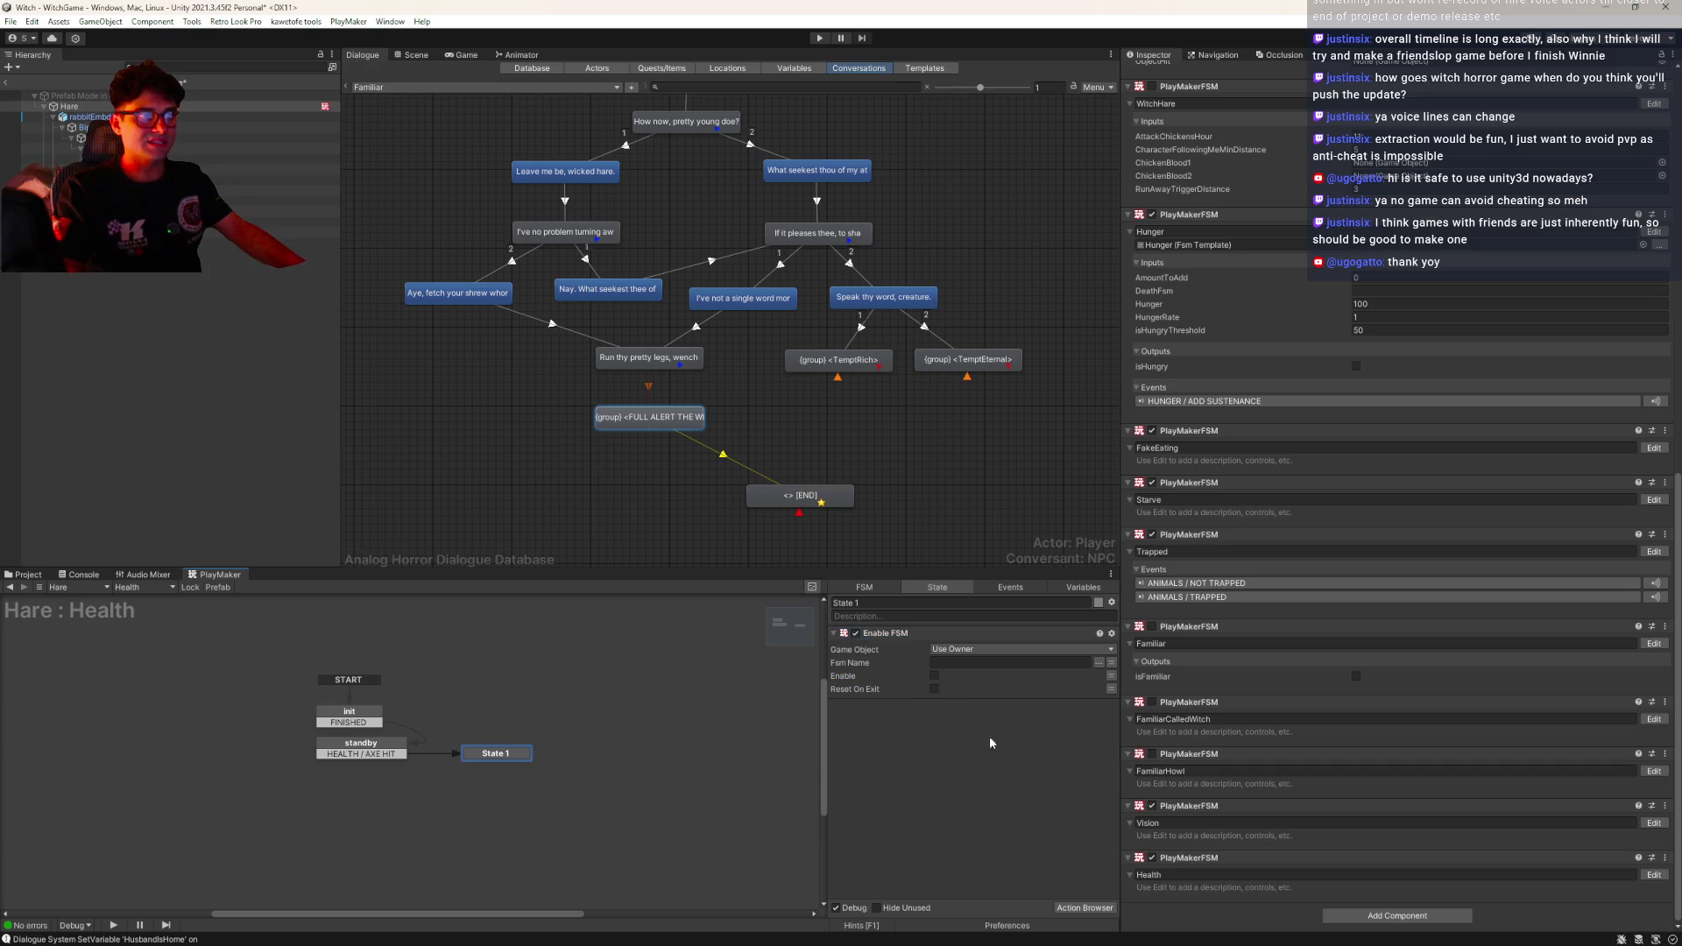
left_click(1100, 664)
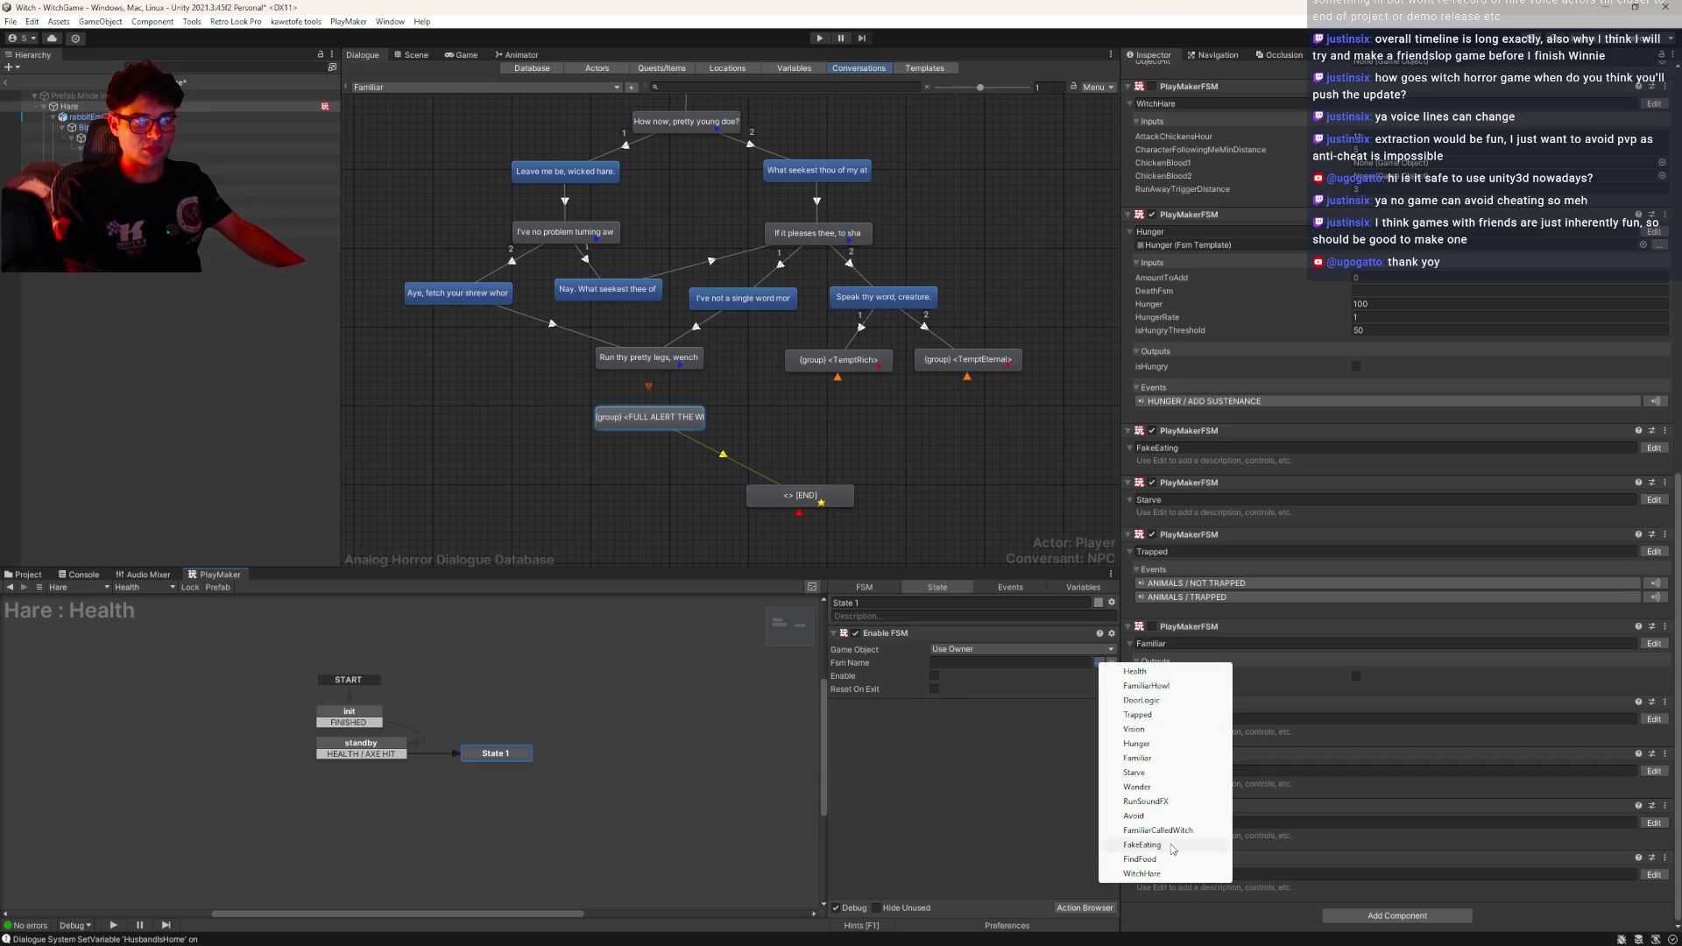
left_click(1139, 801)
Target Avoid, FakeEating, FindFood and WitchHare with further actions and rename the state DISABLE FSMs
left_click(1091, 849)
left_click(1176, 781)
left_click(1176, 783)
left_click(1091, 849)
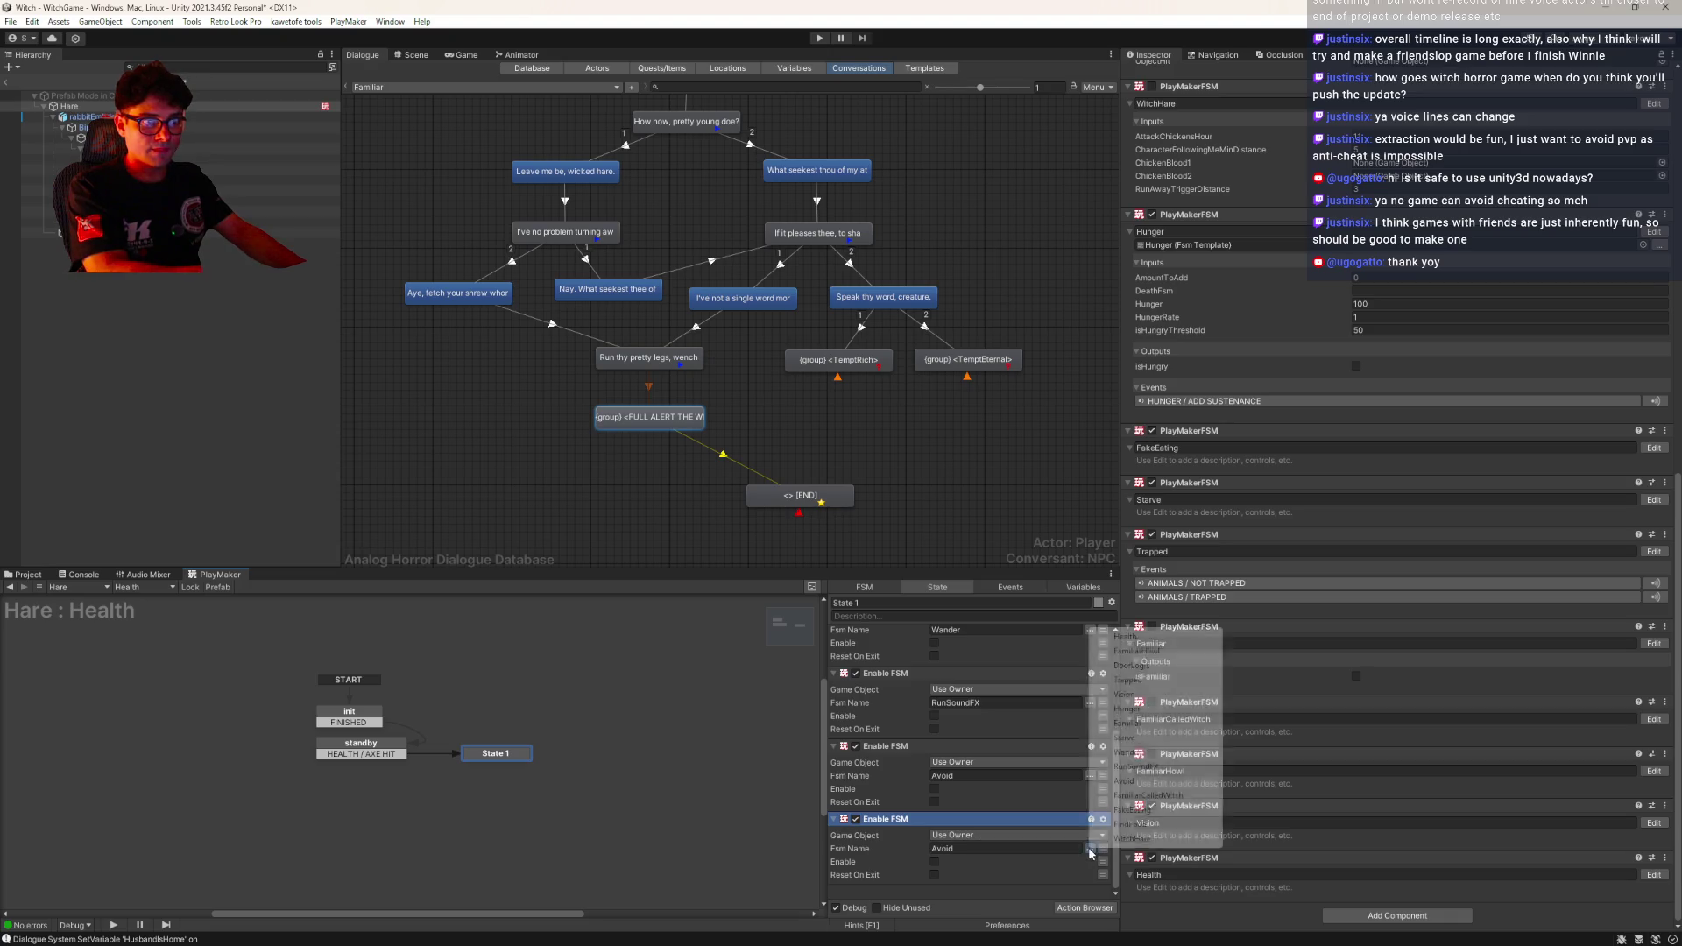
left_click(1189, 810)
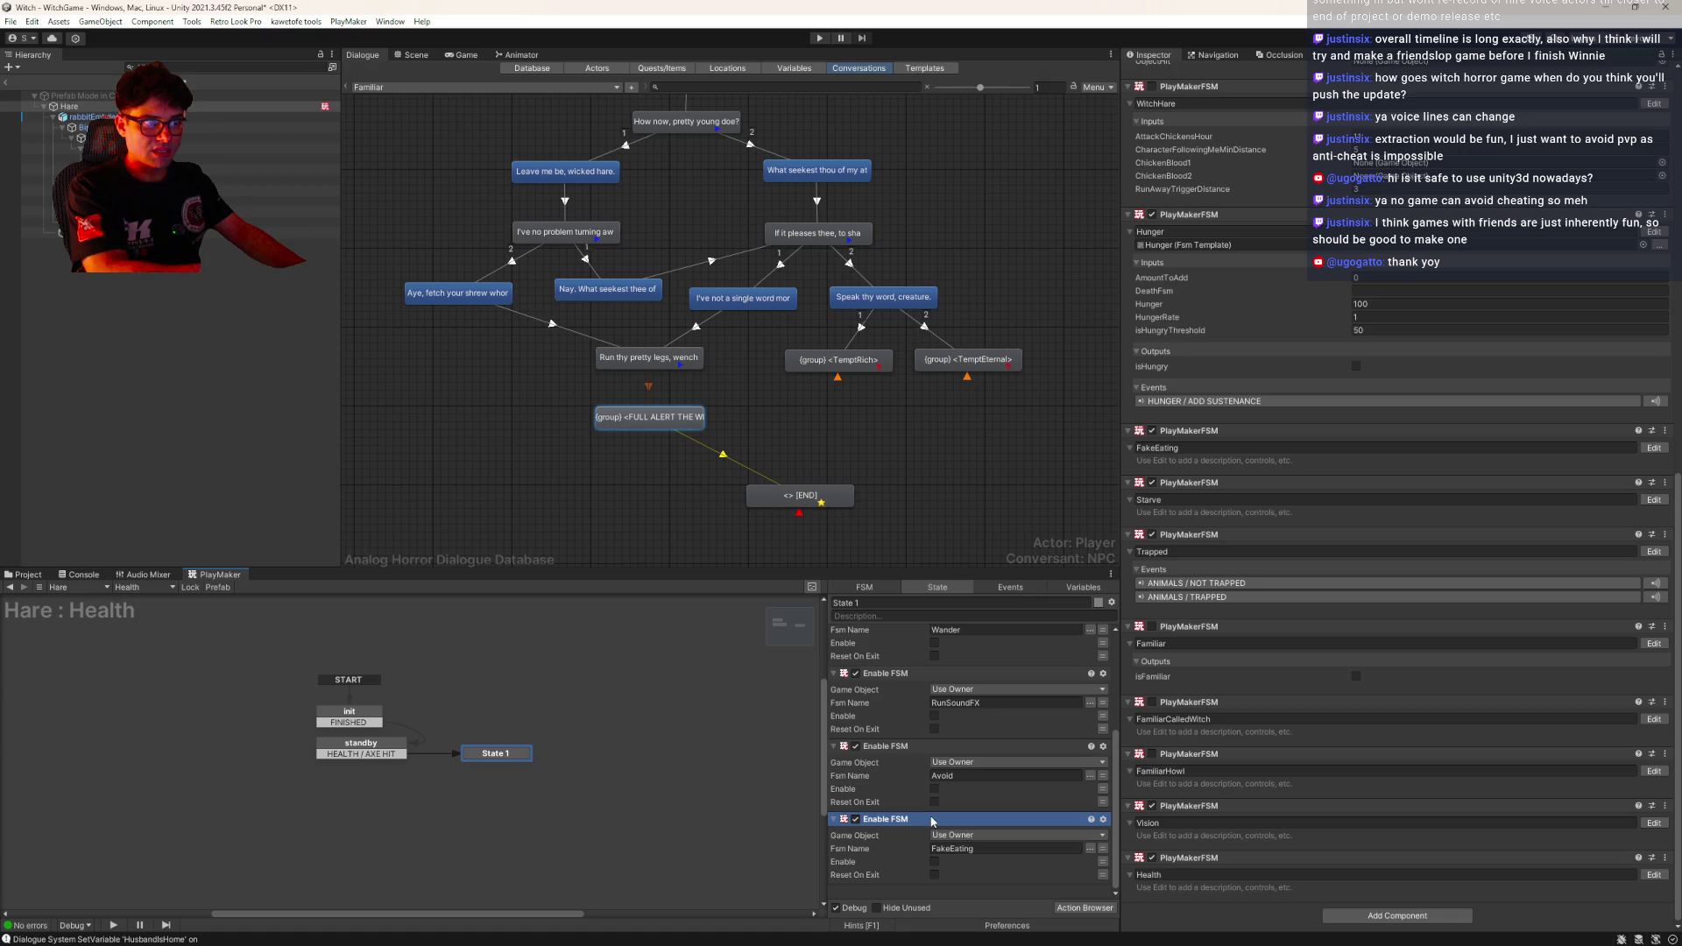
left_click(1091, 849)
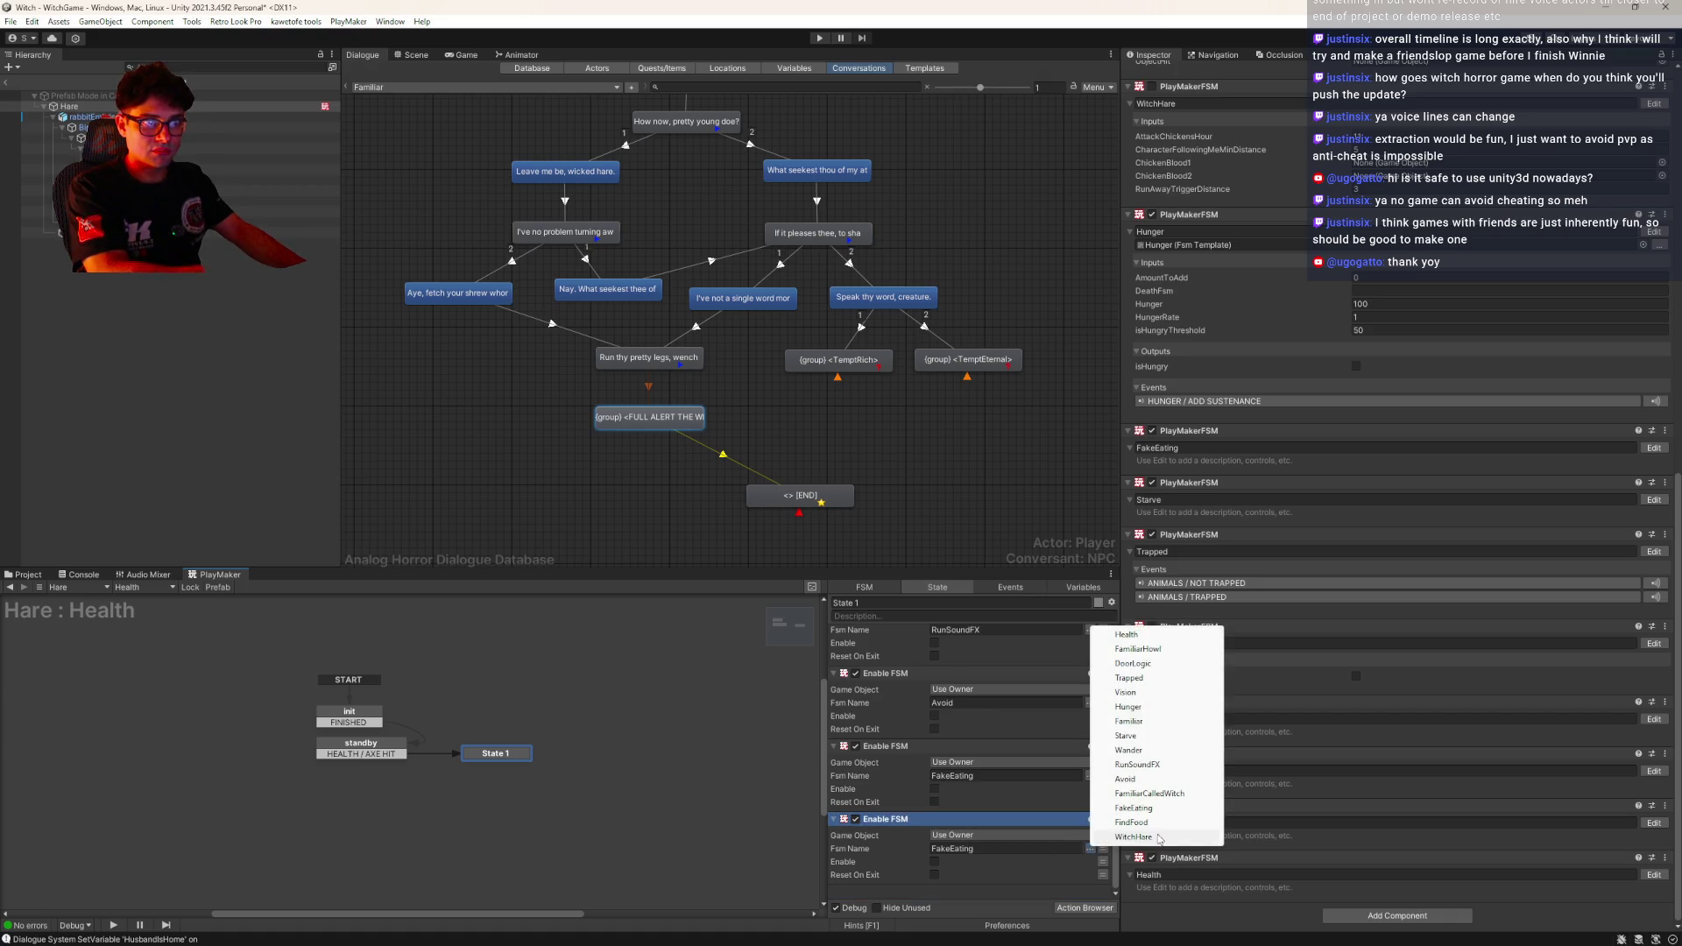
left_click(1170, 823)
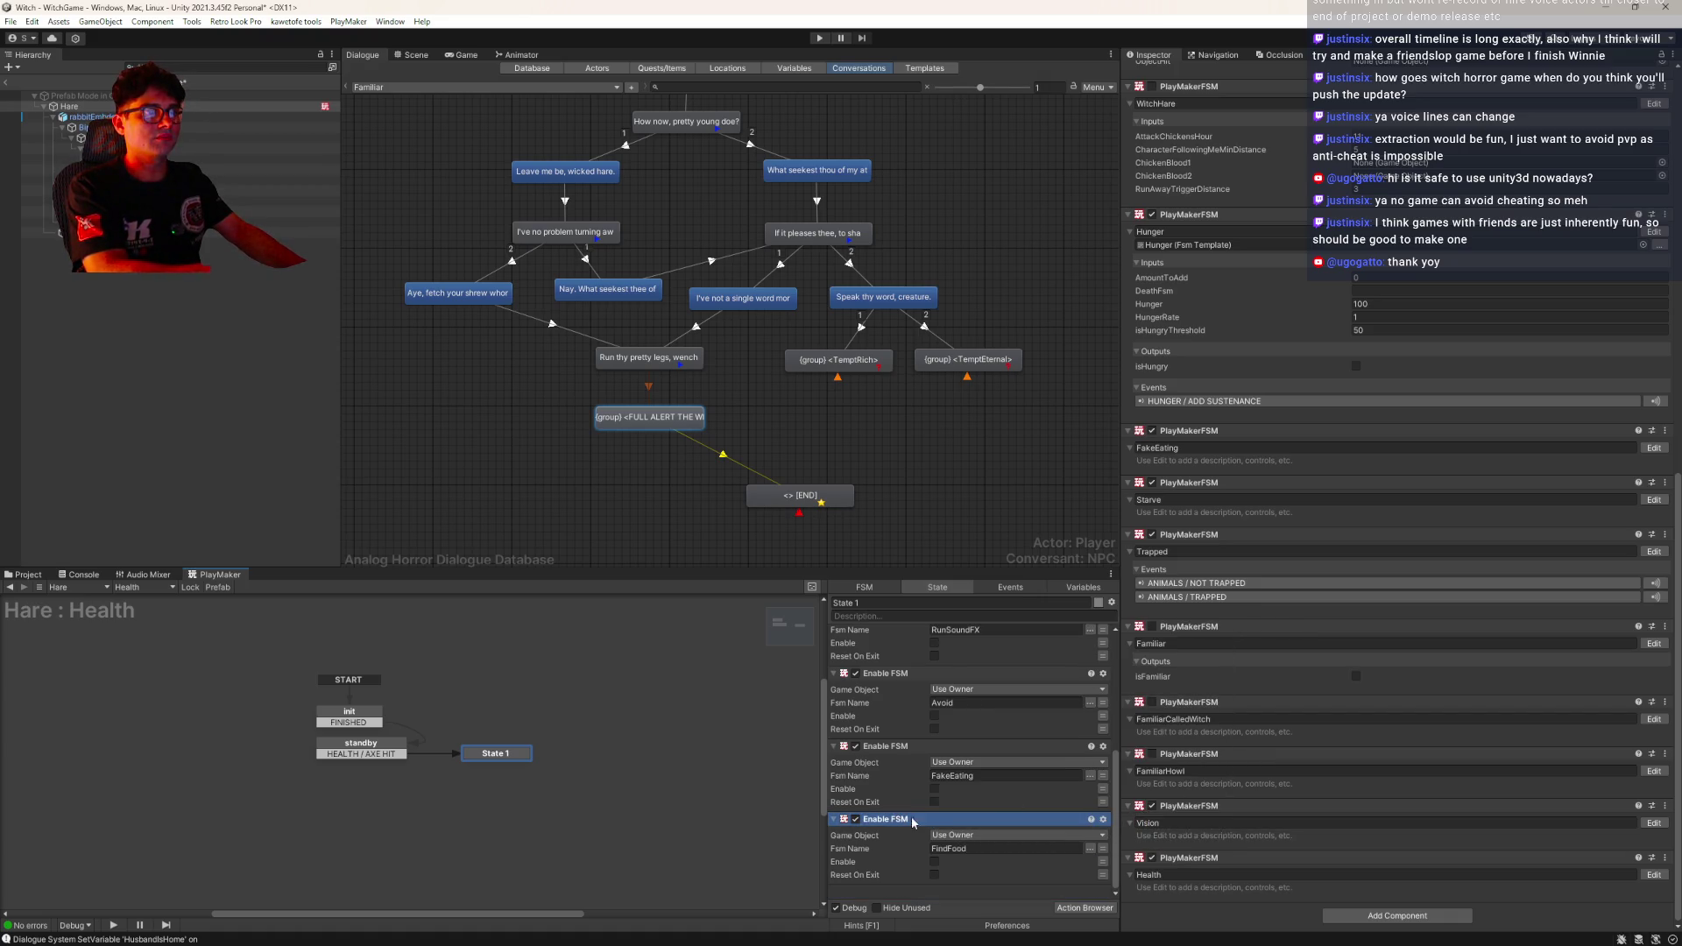
left_click(1091, 849)
left_click(1150, 840)
left_click(900, 602)
type("DISABLE FSMs")
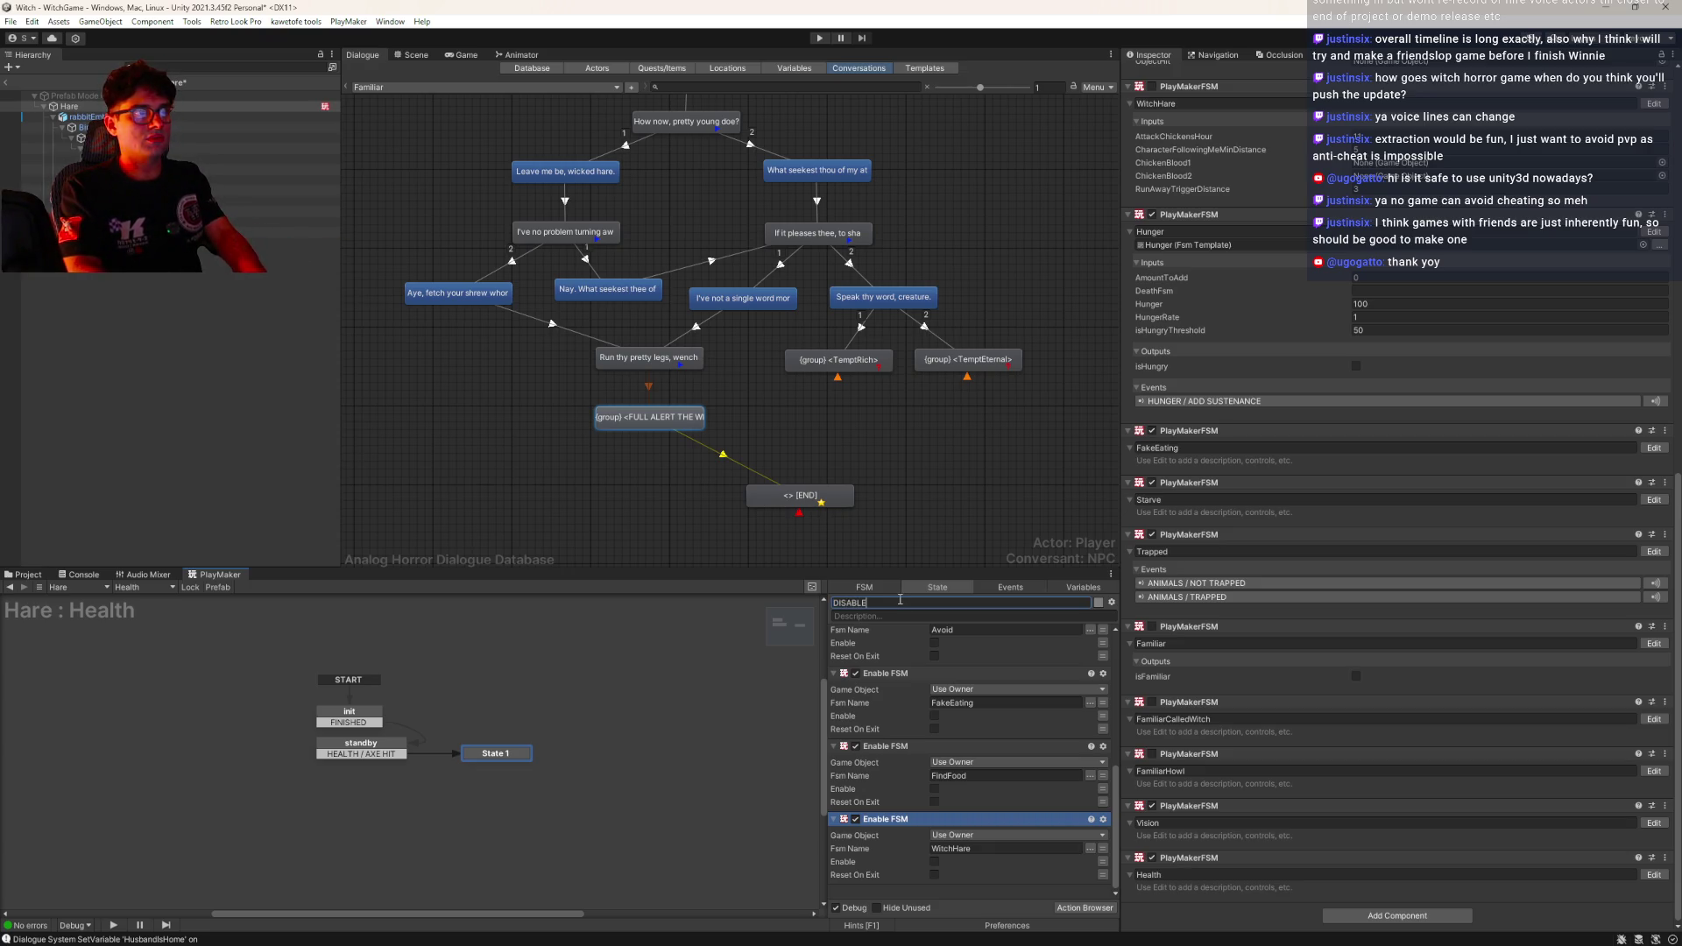
Create a new state named 'stop hare sounds' after DISABLE FSMs
left_click(488, 767)
left_click_drag(488, 766, 496, 786)
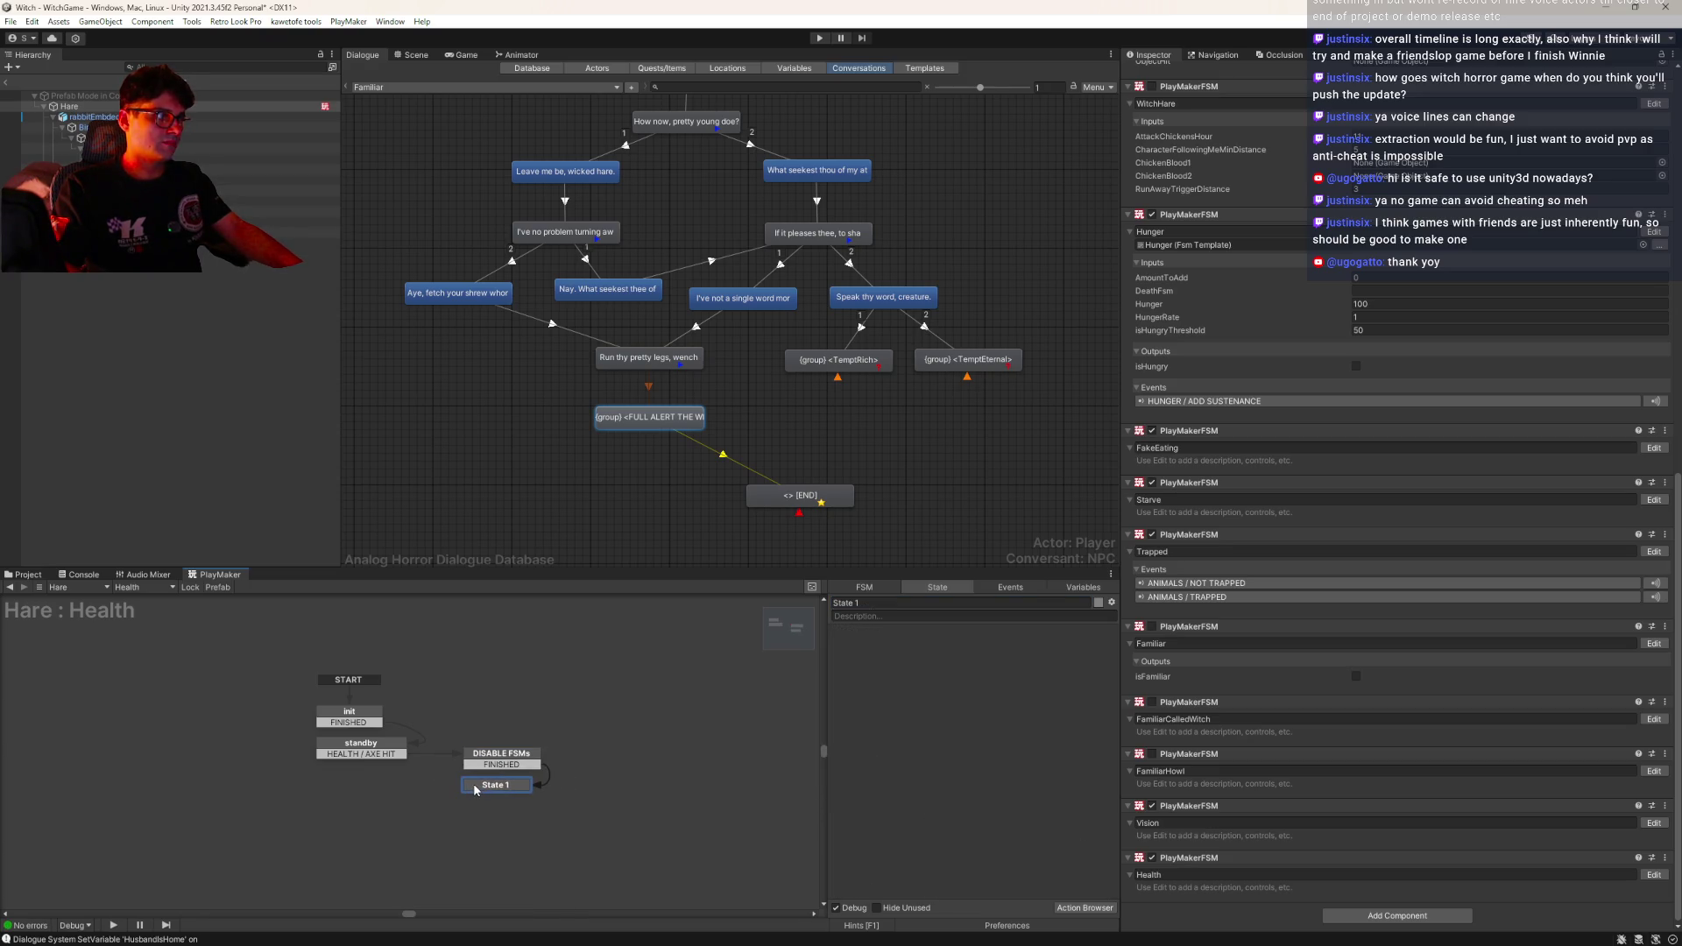
left_click(907, 605)
type("stop ")
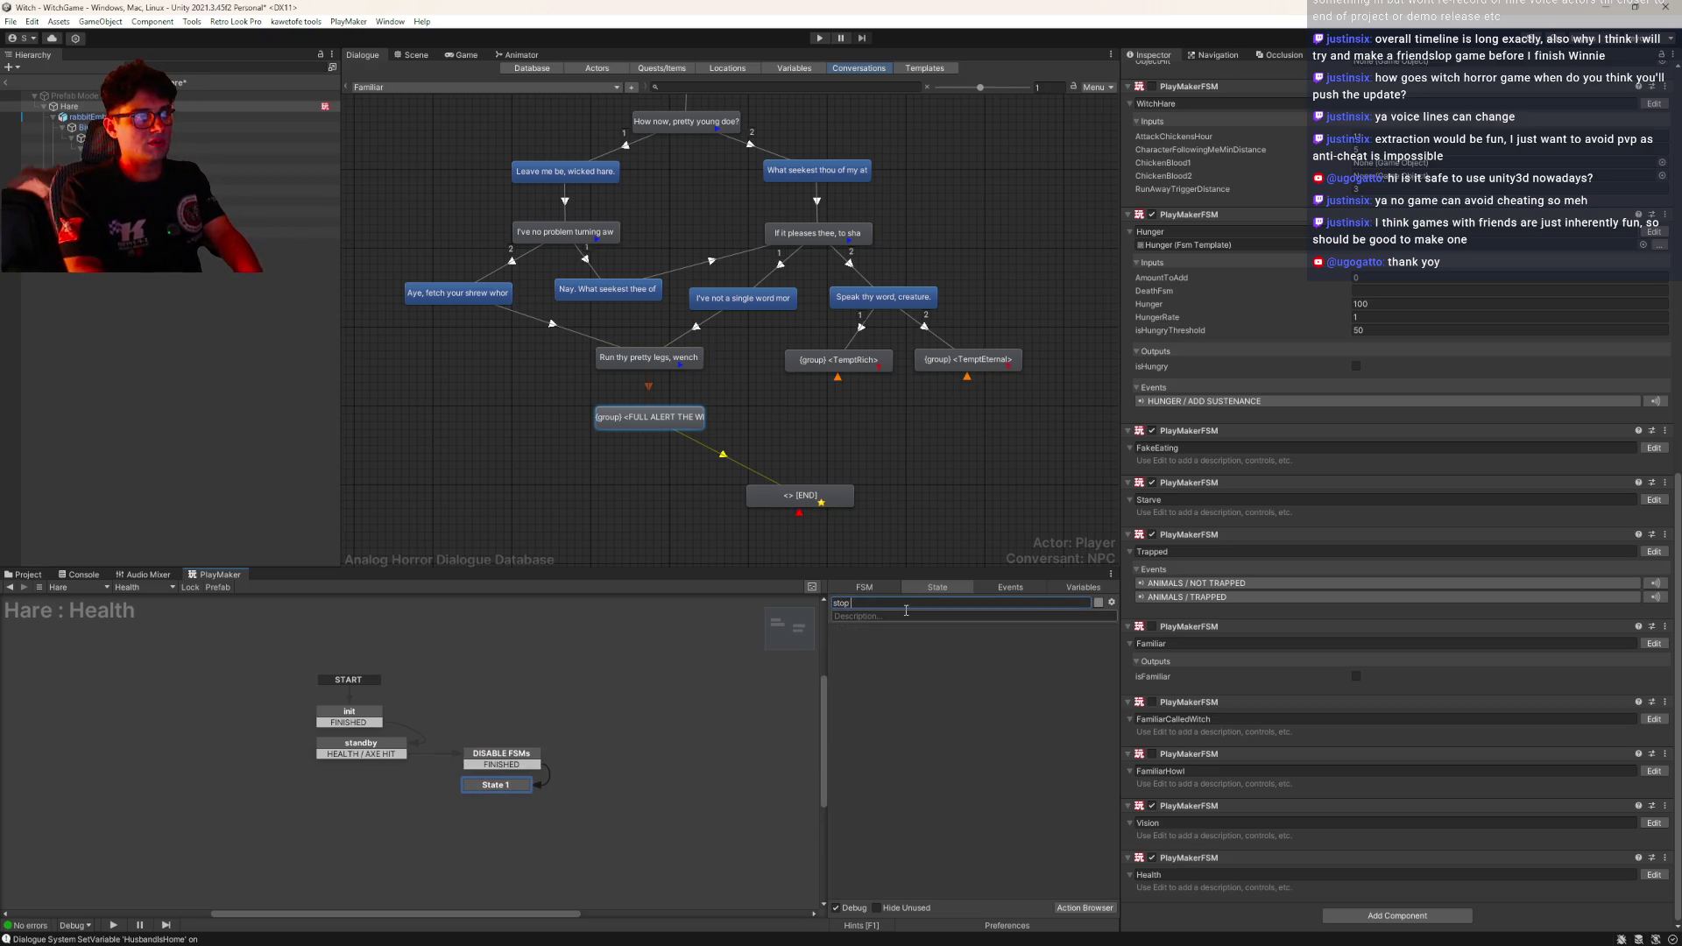
type("hare sounds")
key("Return")
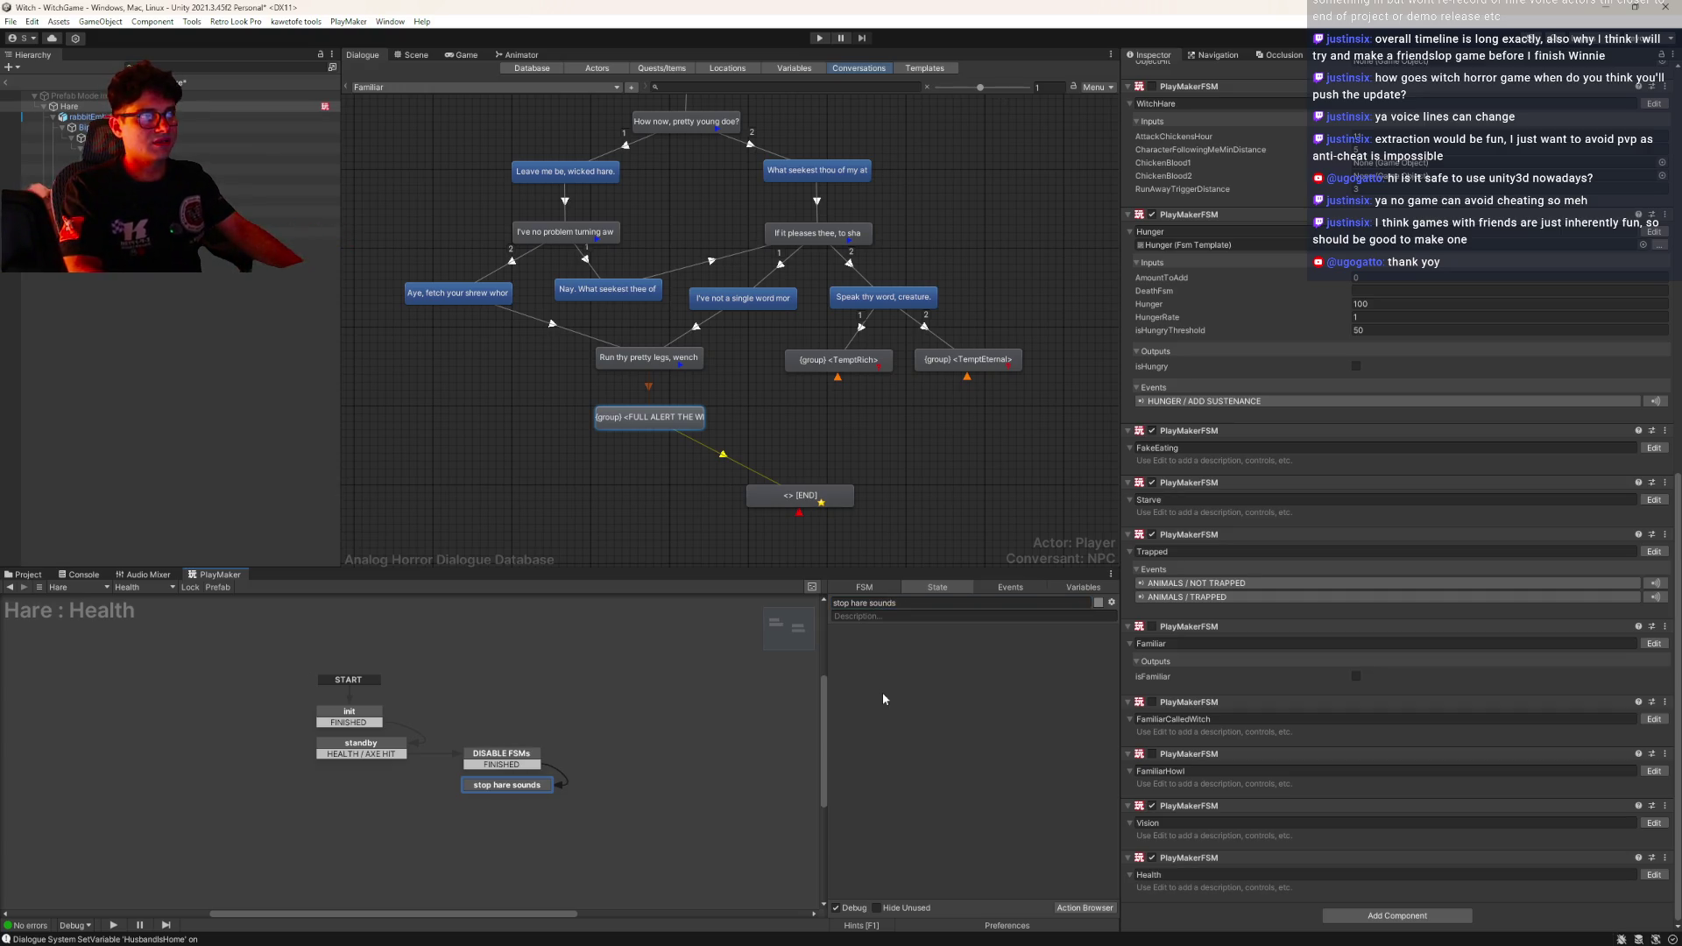
Add Master Audio Stop Transform Sound to the stop hare sounds state
double_click(881, 692)
type("stop sound")
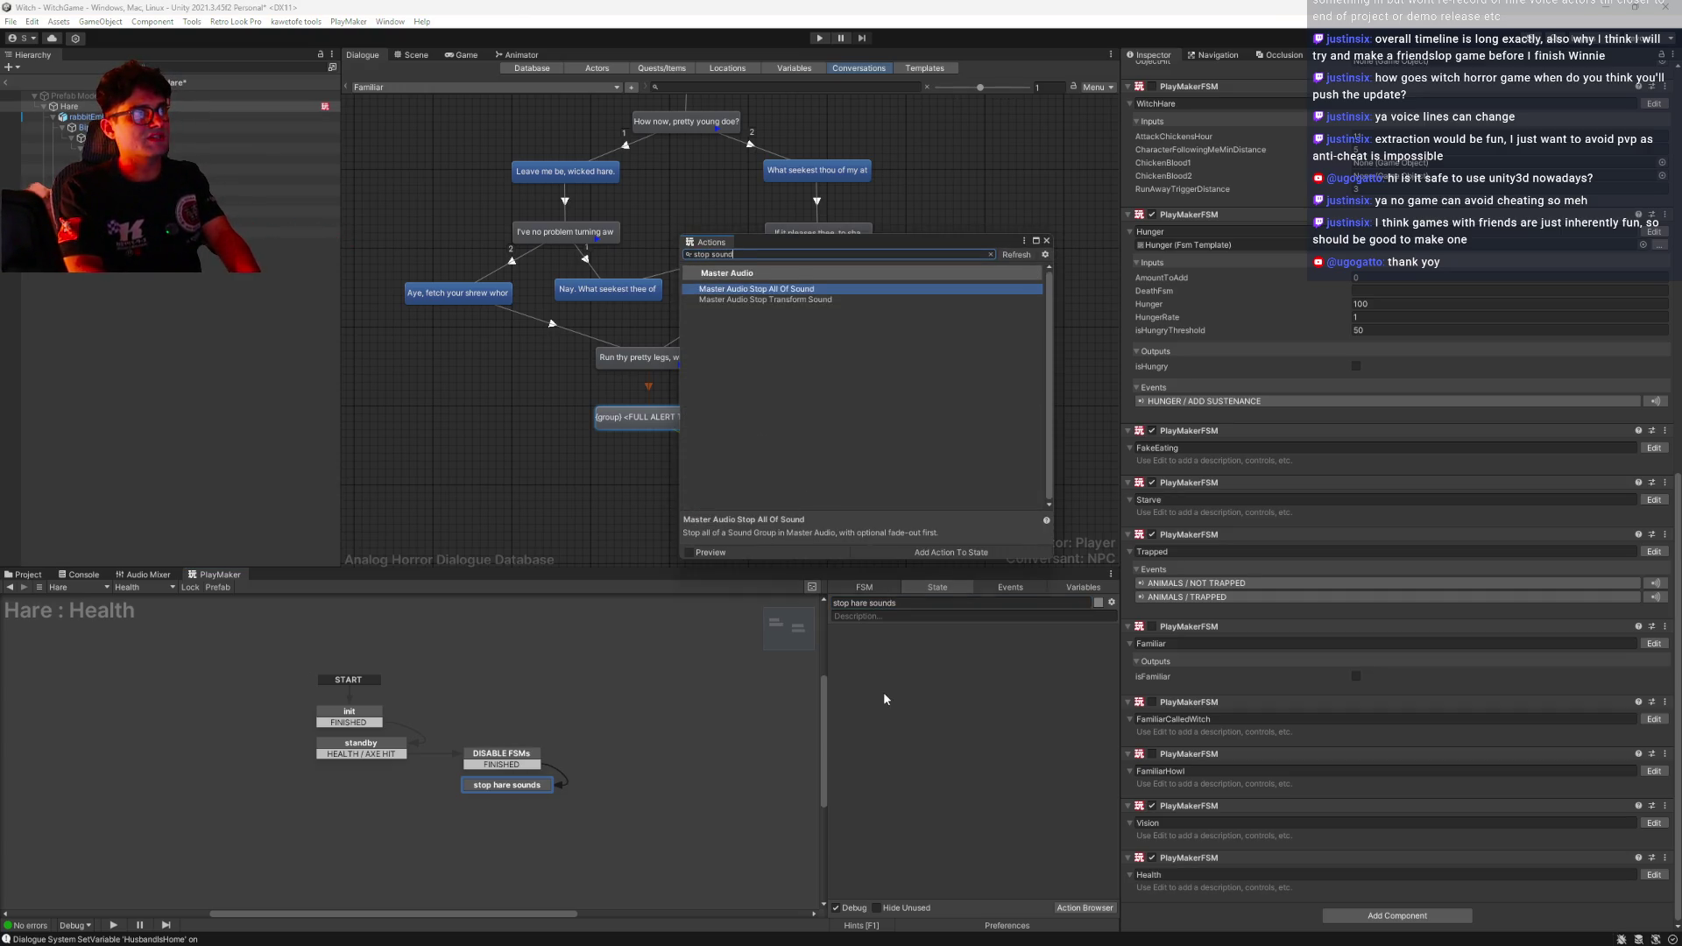
double_click(755, 302)
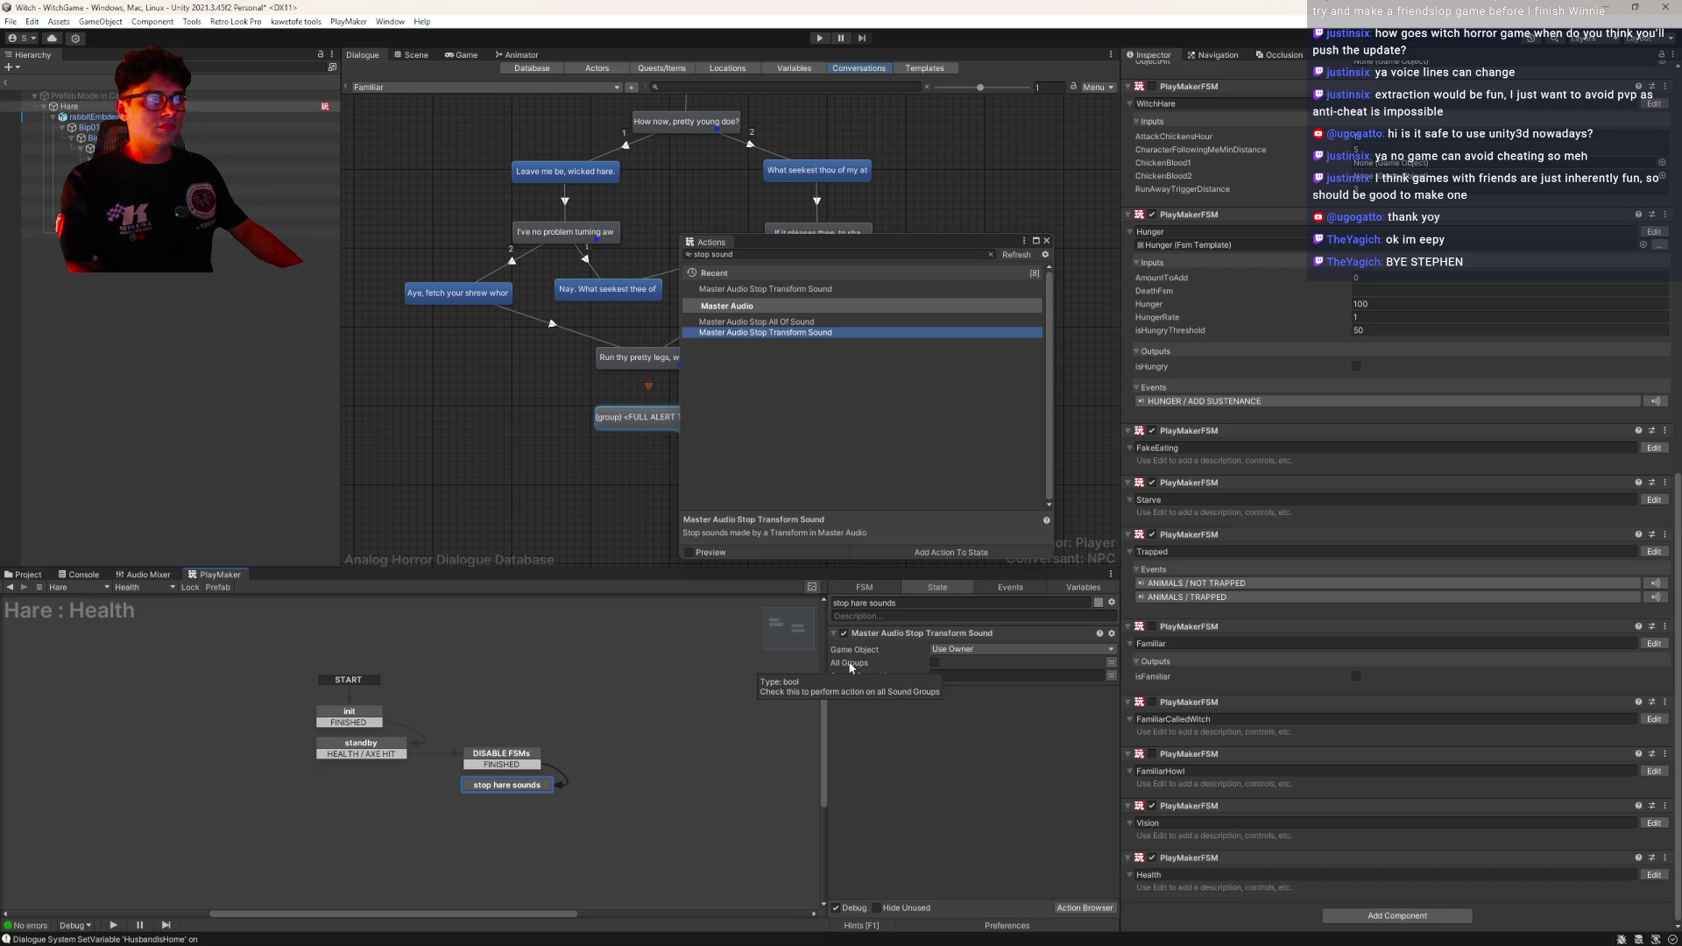
left_click(1049, 238)
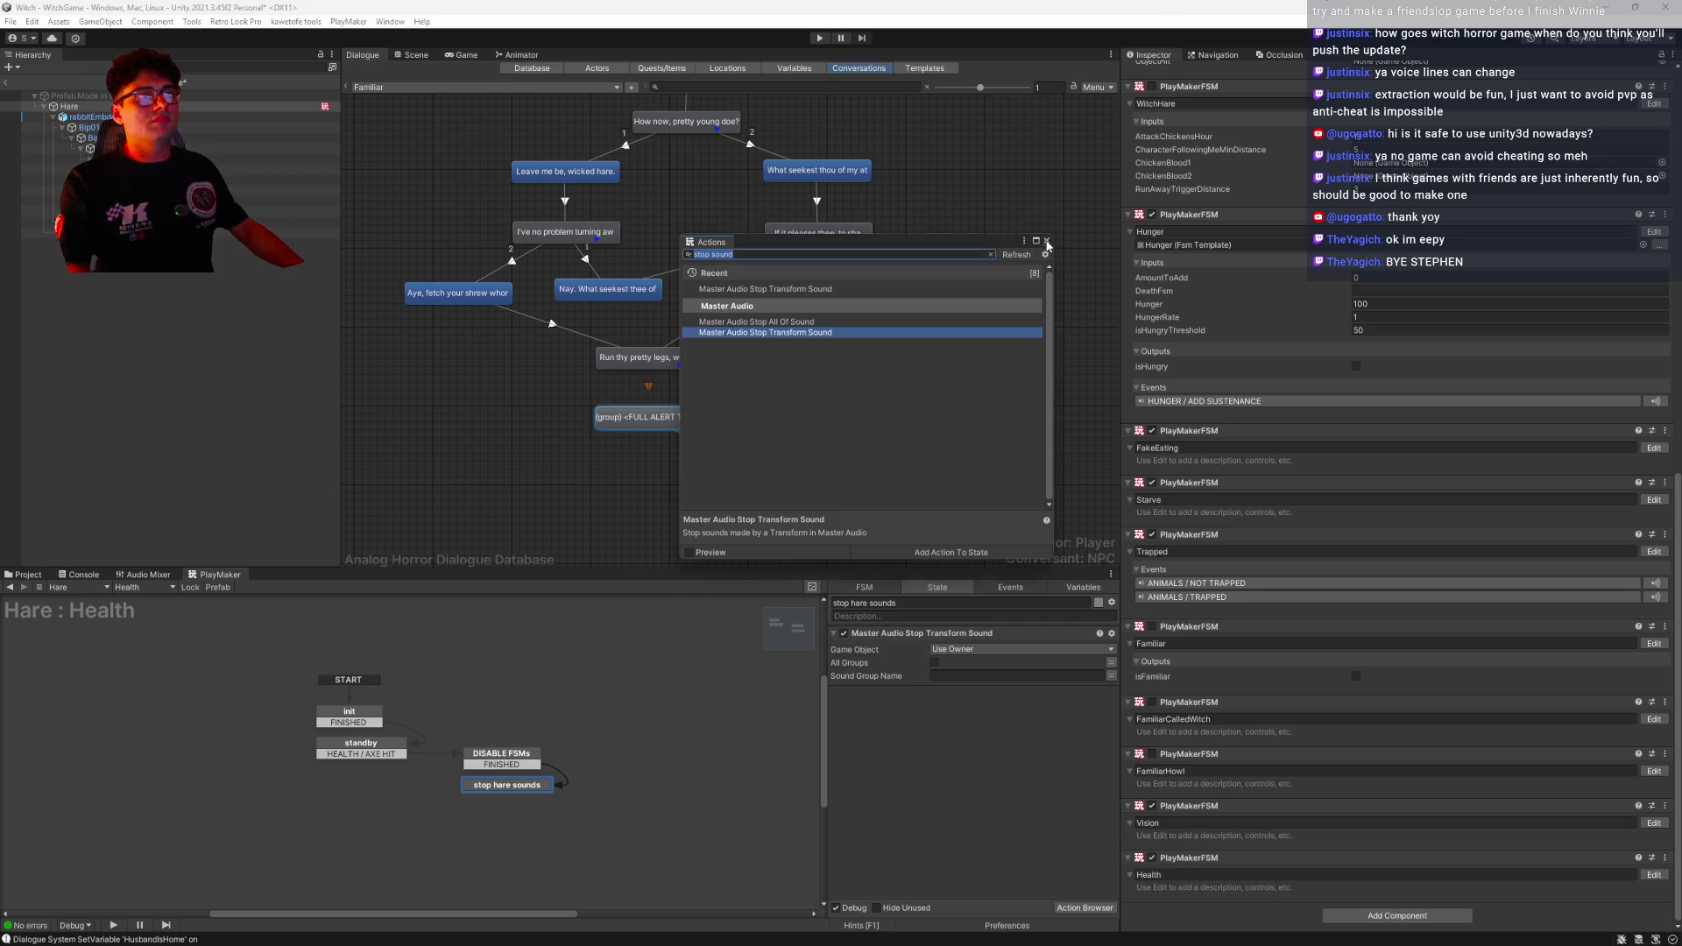
left_click(1048, 241)
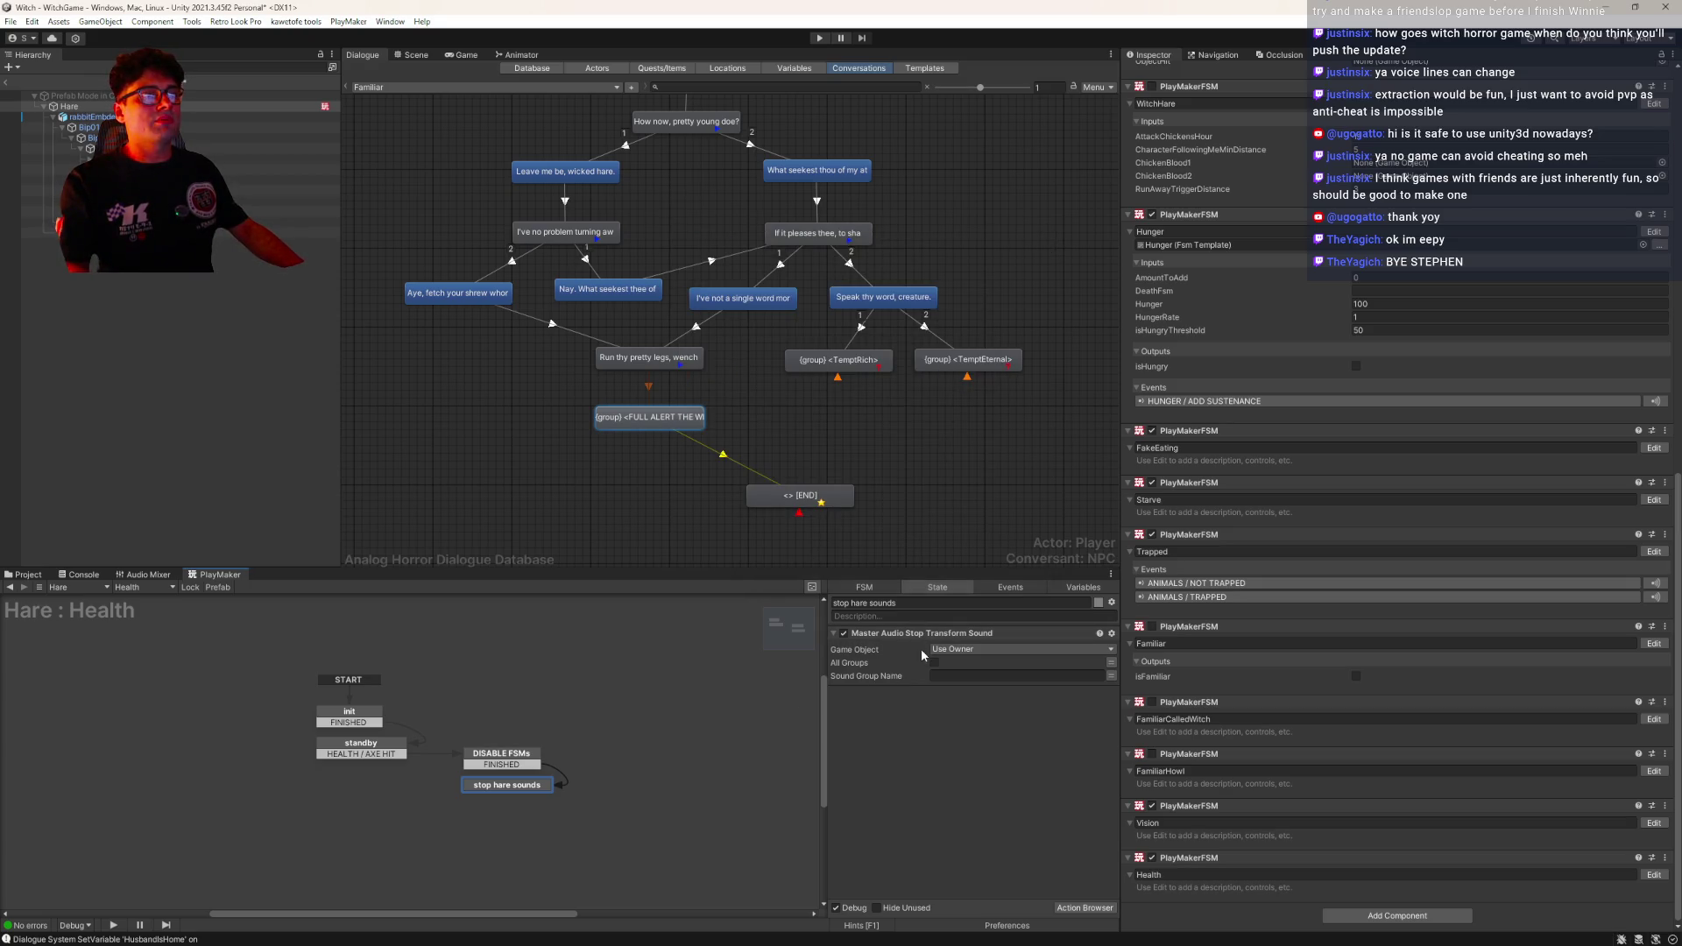
left_click(21, 576)
Search the project assets for 'stop transform sound' and select MasterAudioStopTransformSound
left_click(863, 586)
type("stop trans")
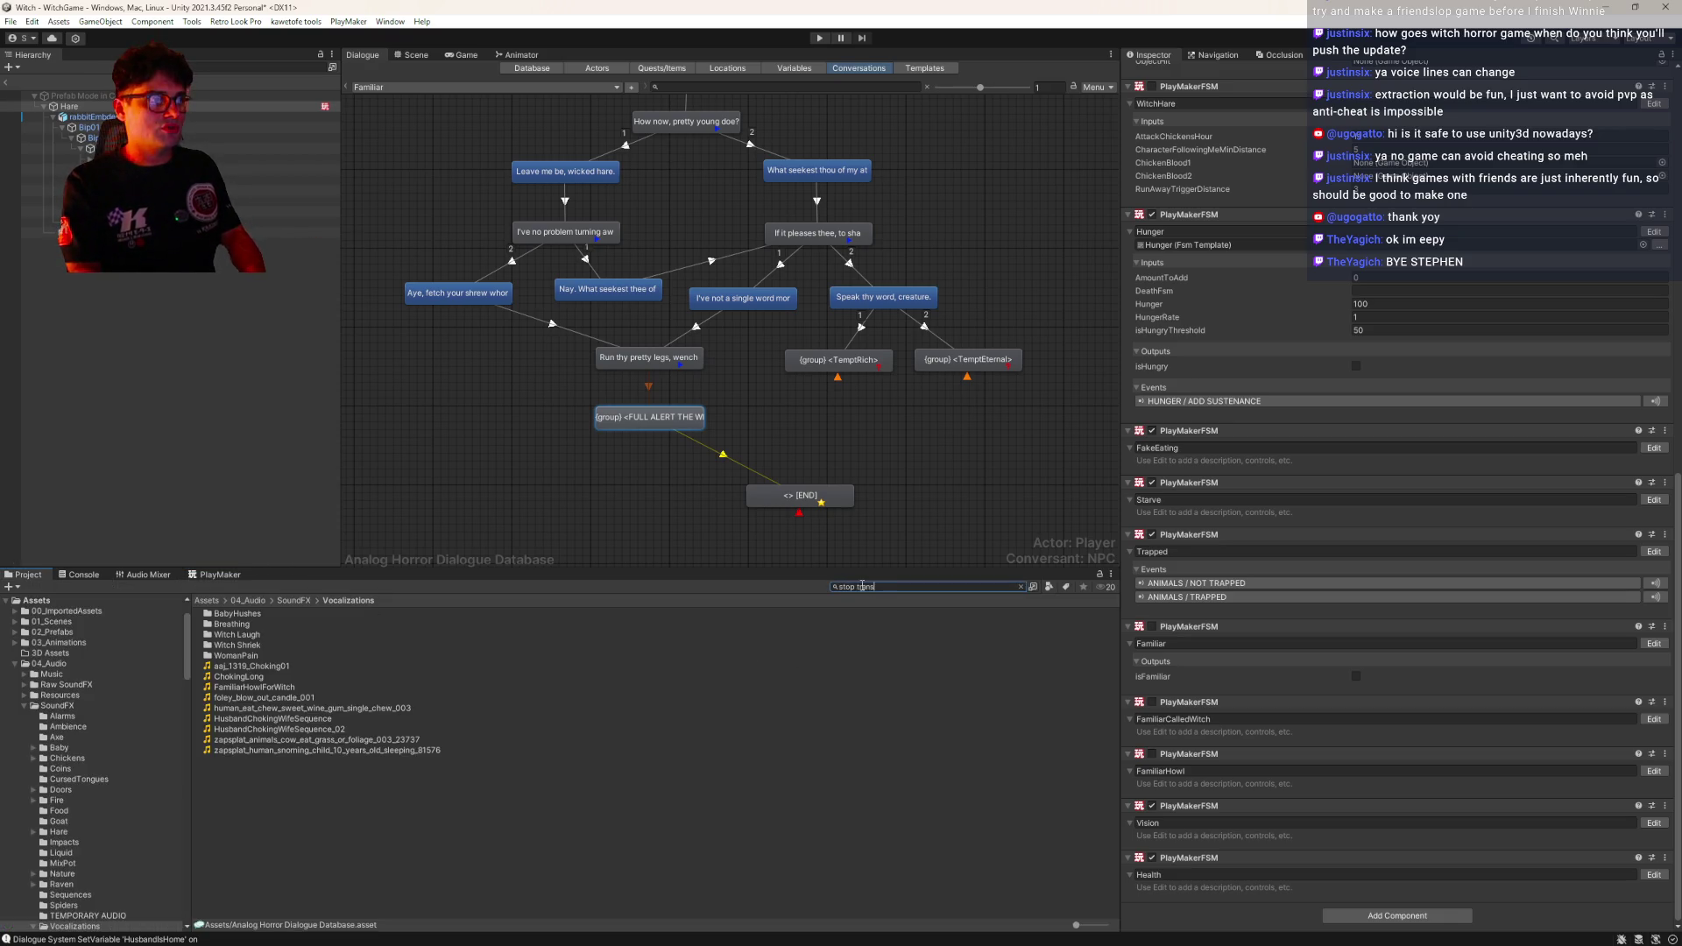
type("form sound")
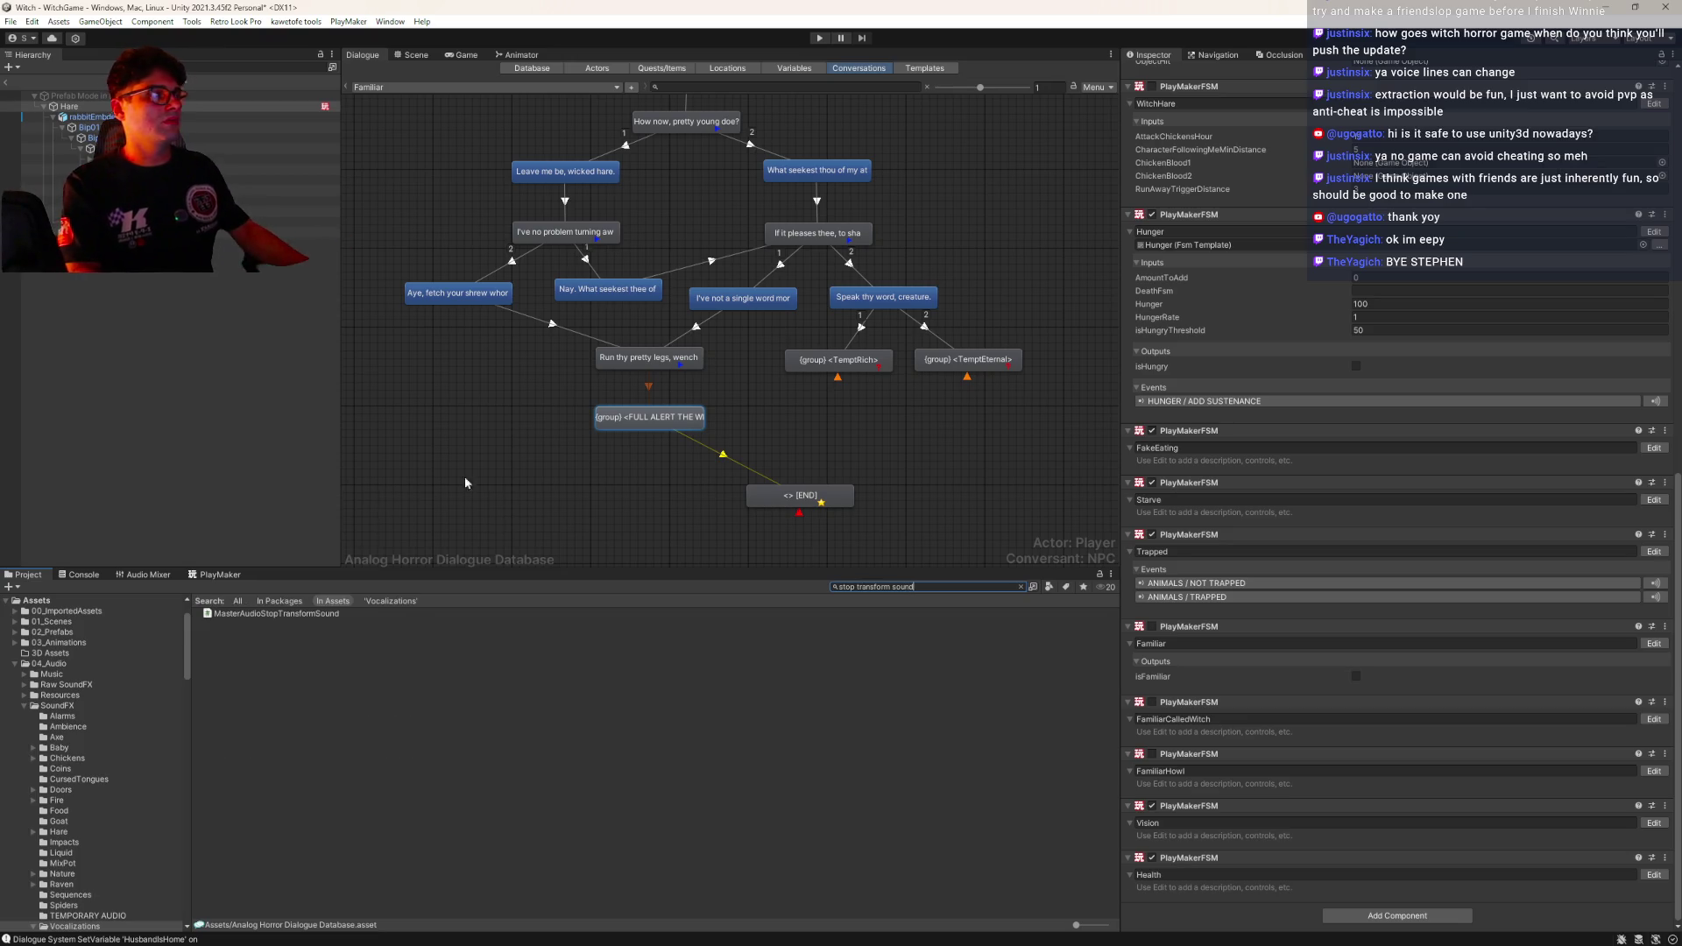
left_click(224, 613)
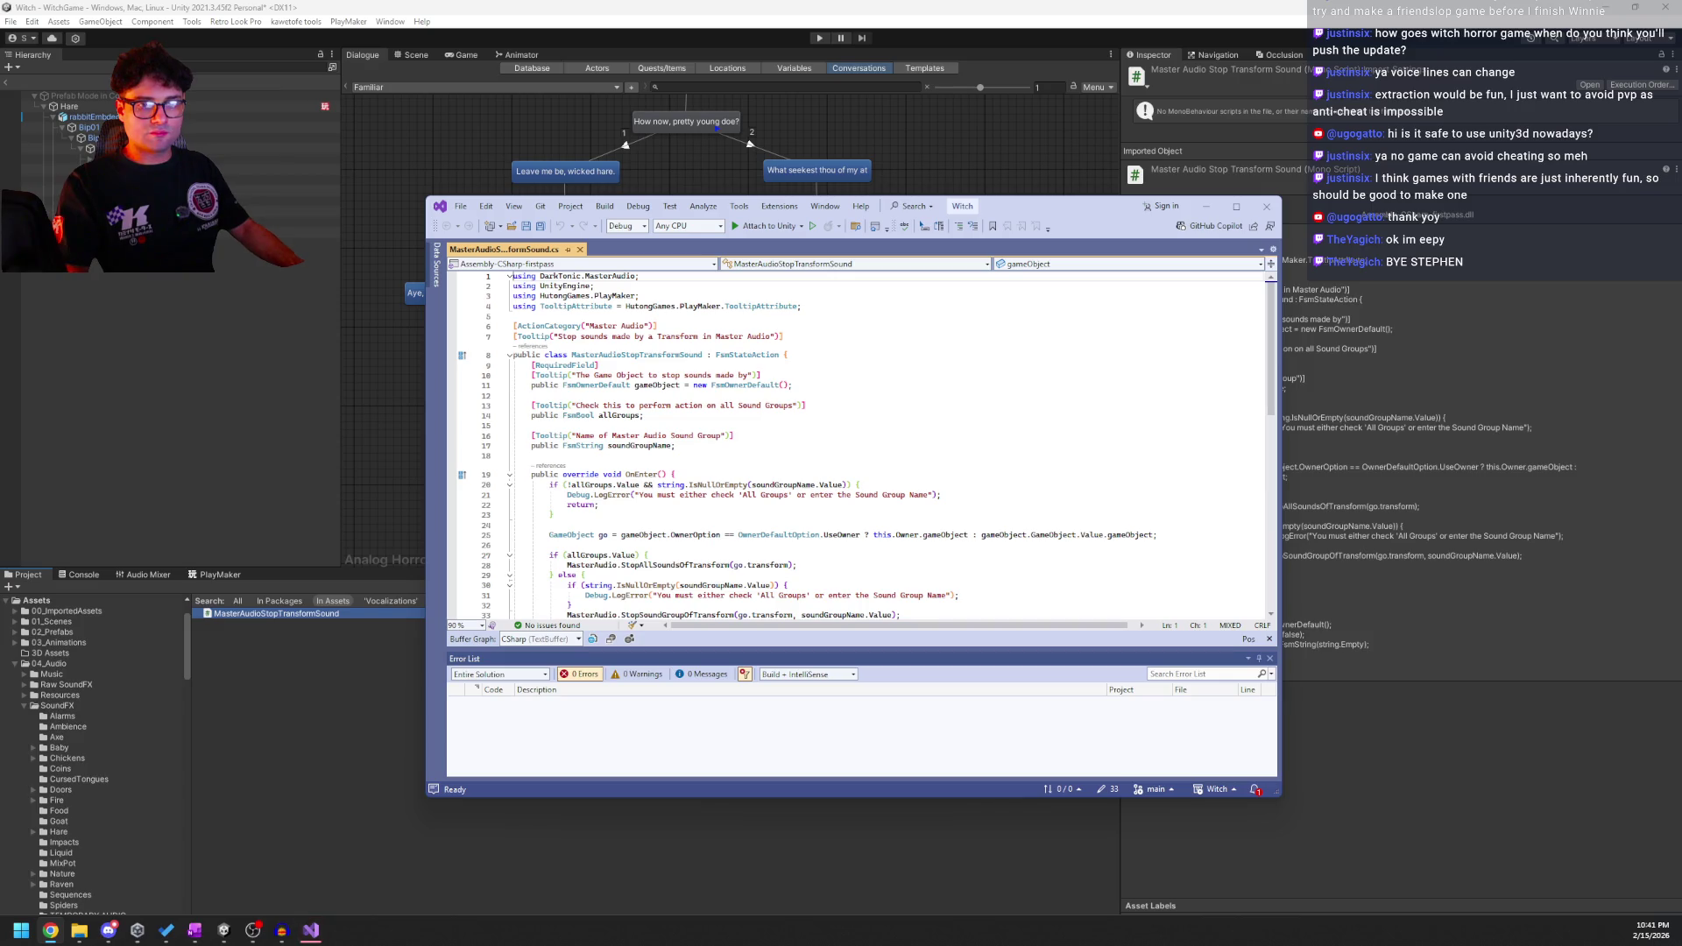
Select and scroll through the MasterAudioStopTransformSound class in Visual Studio, then go back to Unity
left_click(657, 375)
key("ctrl+a")
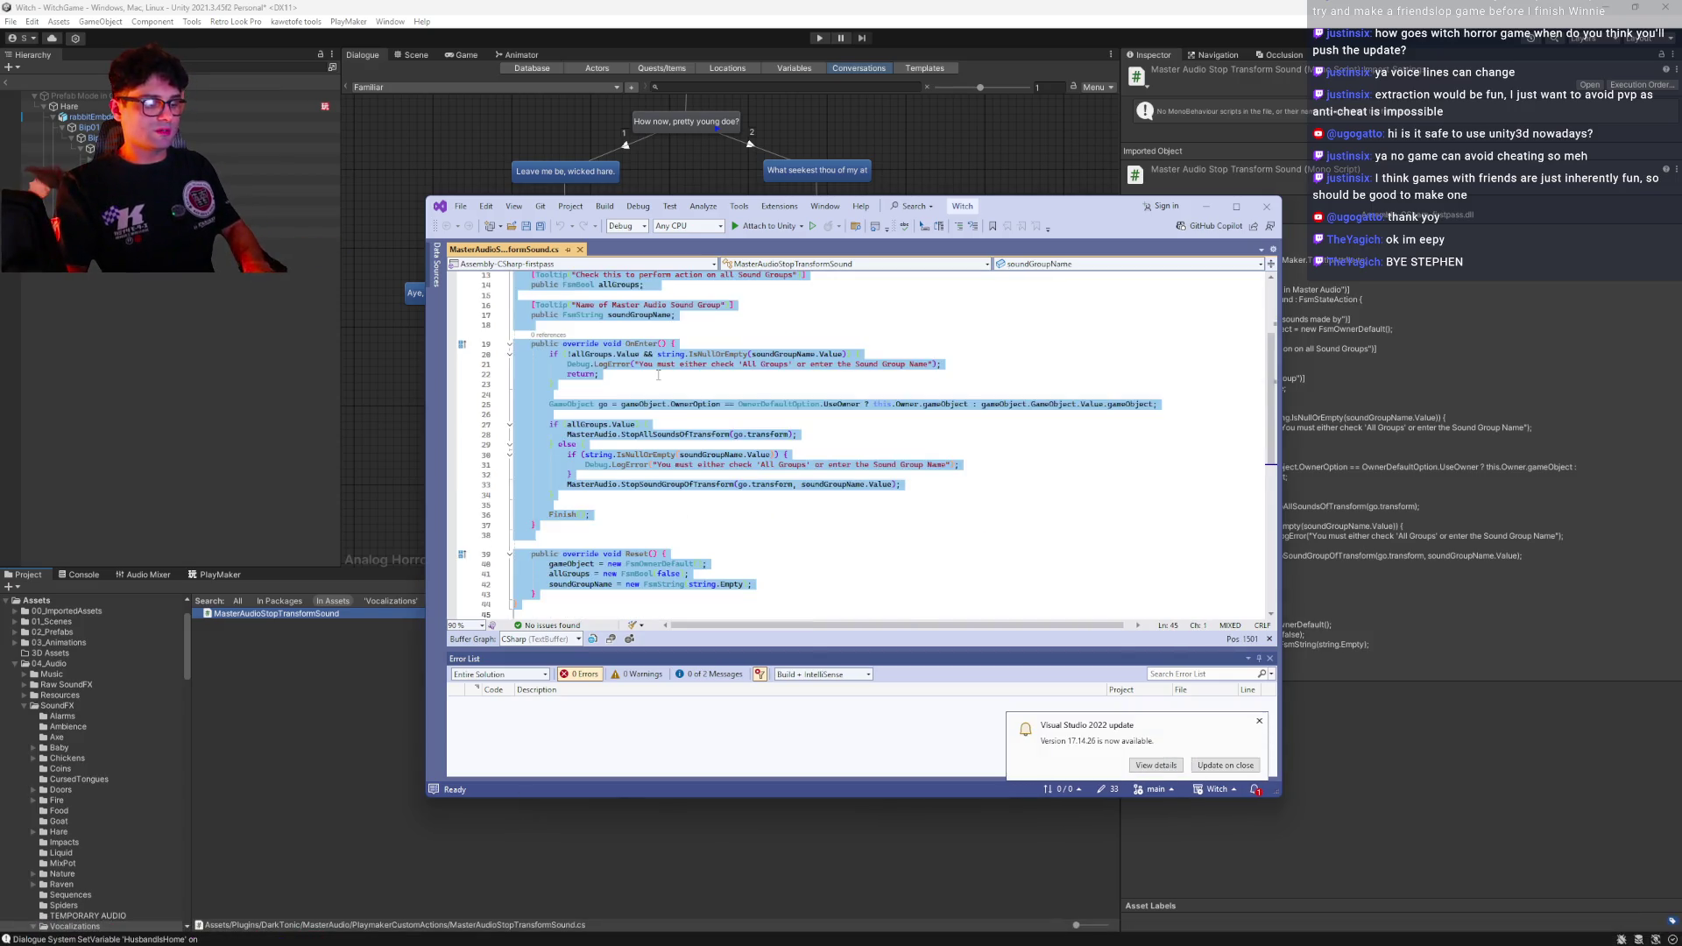
left_click(496, 615)
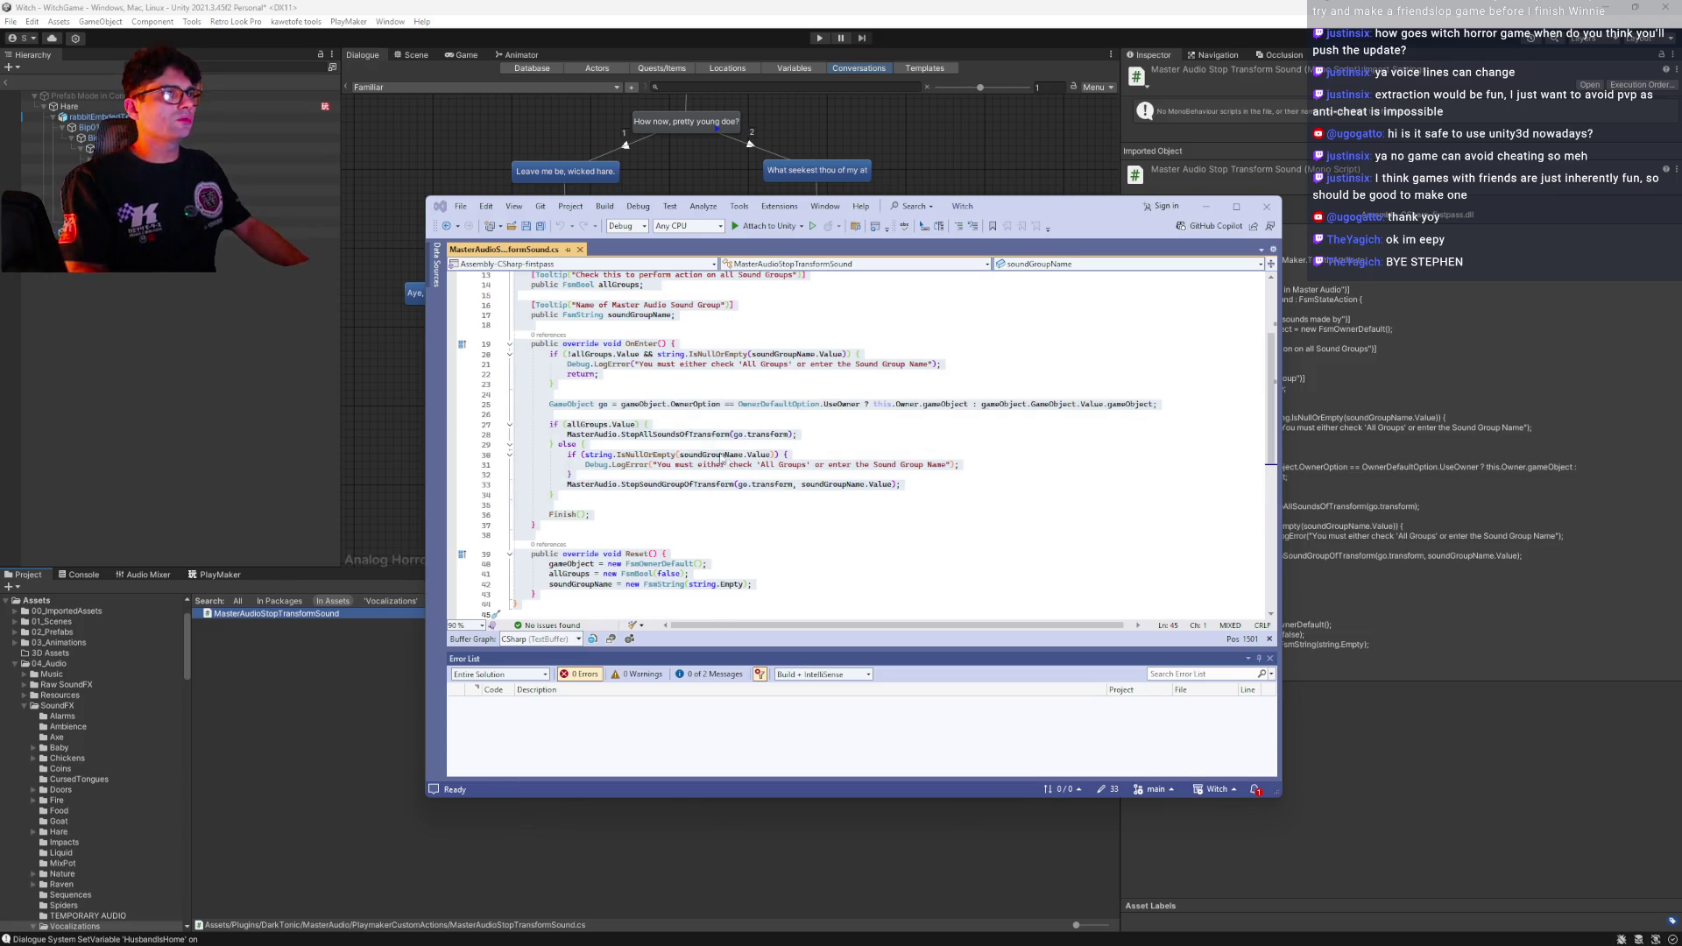
scroll(736, 478, "up", 1)
scroll(736, 477, "up", 1)
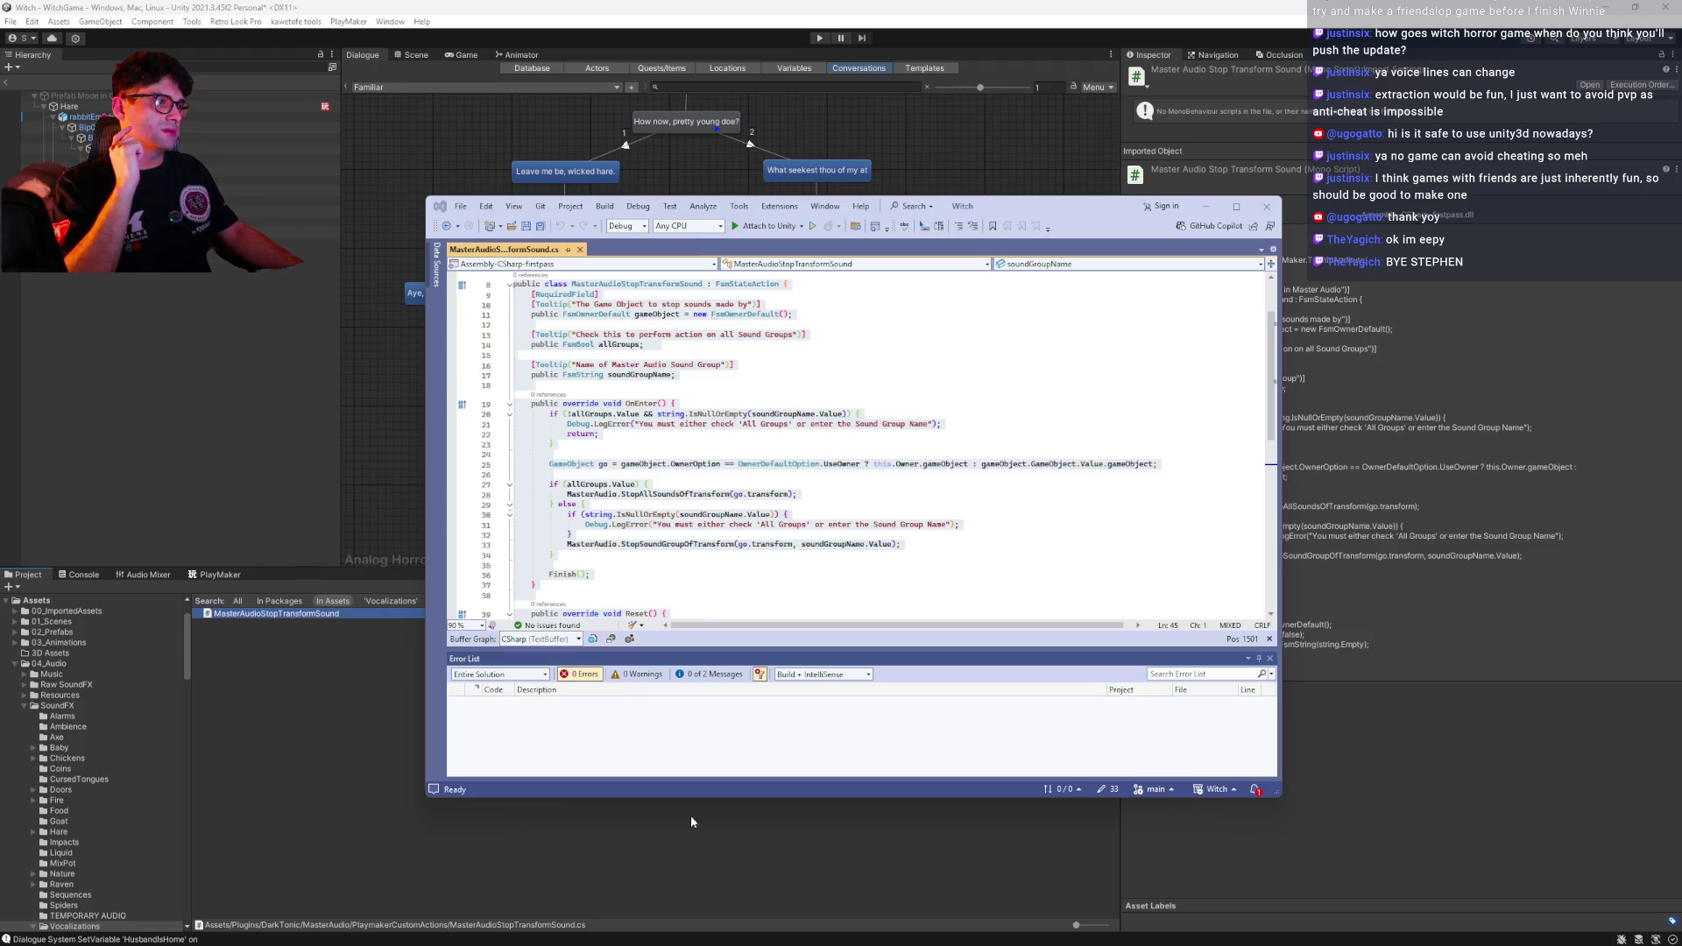
left_click(307, 673)
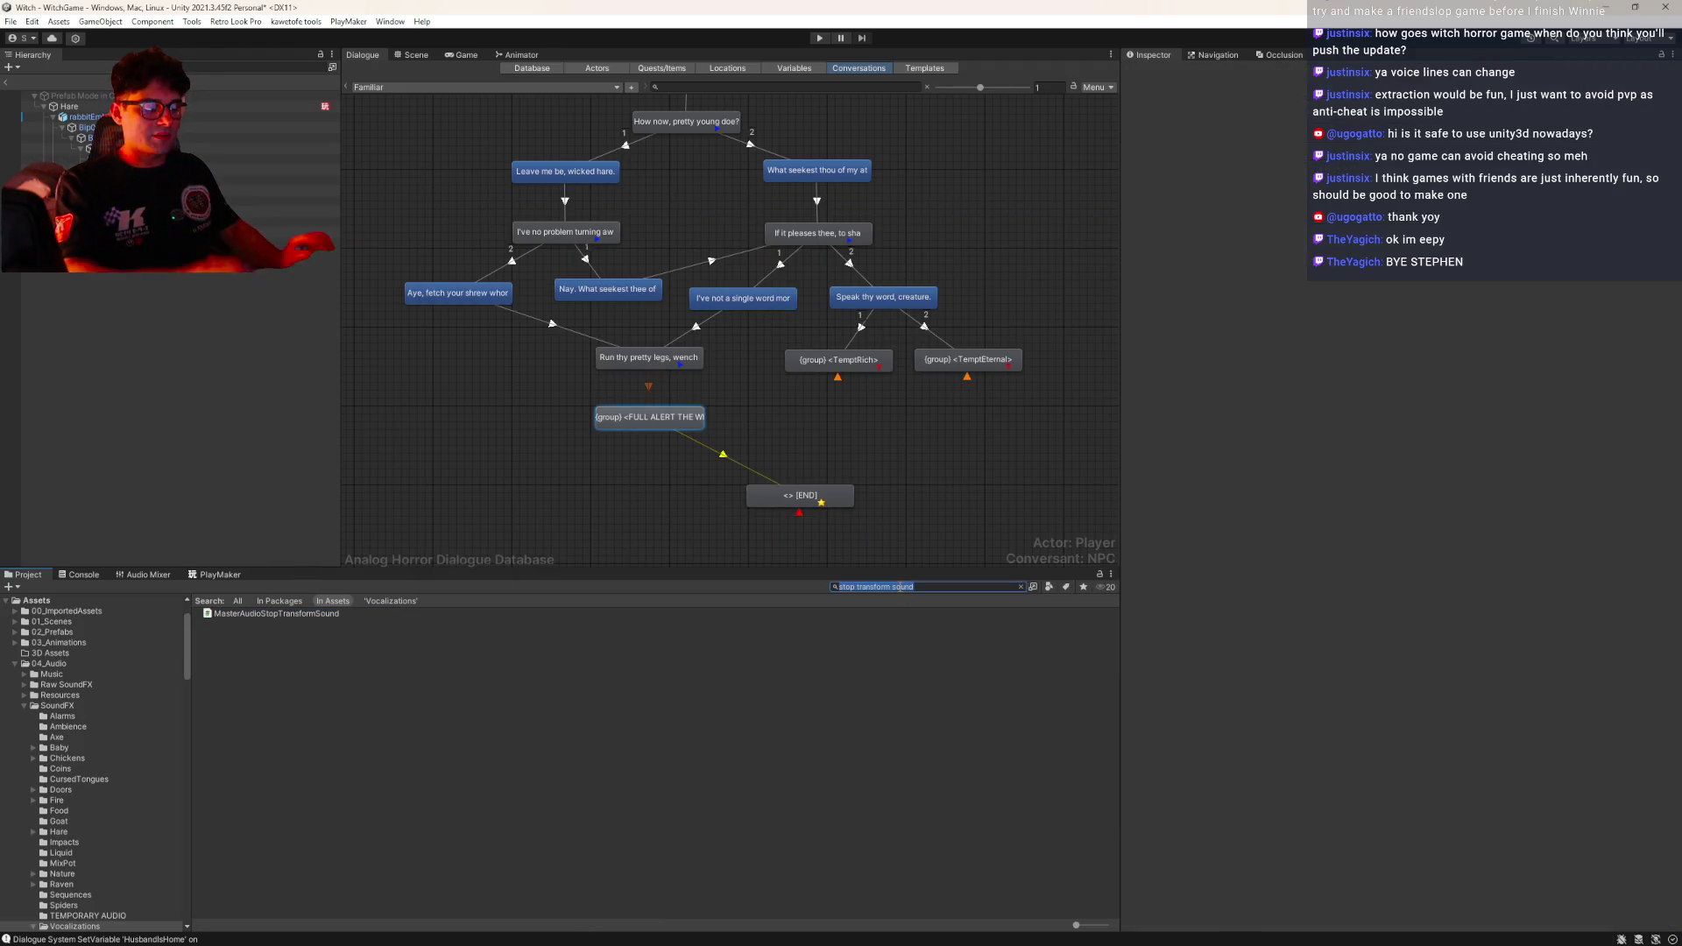
Find 'master audio play' in the Project and open MasterAudioPlaySound to look over its code
type("master audio play")
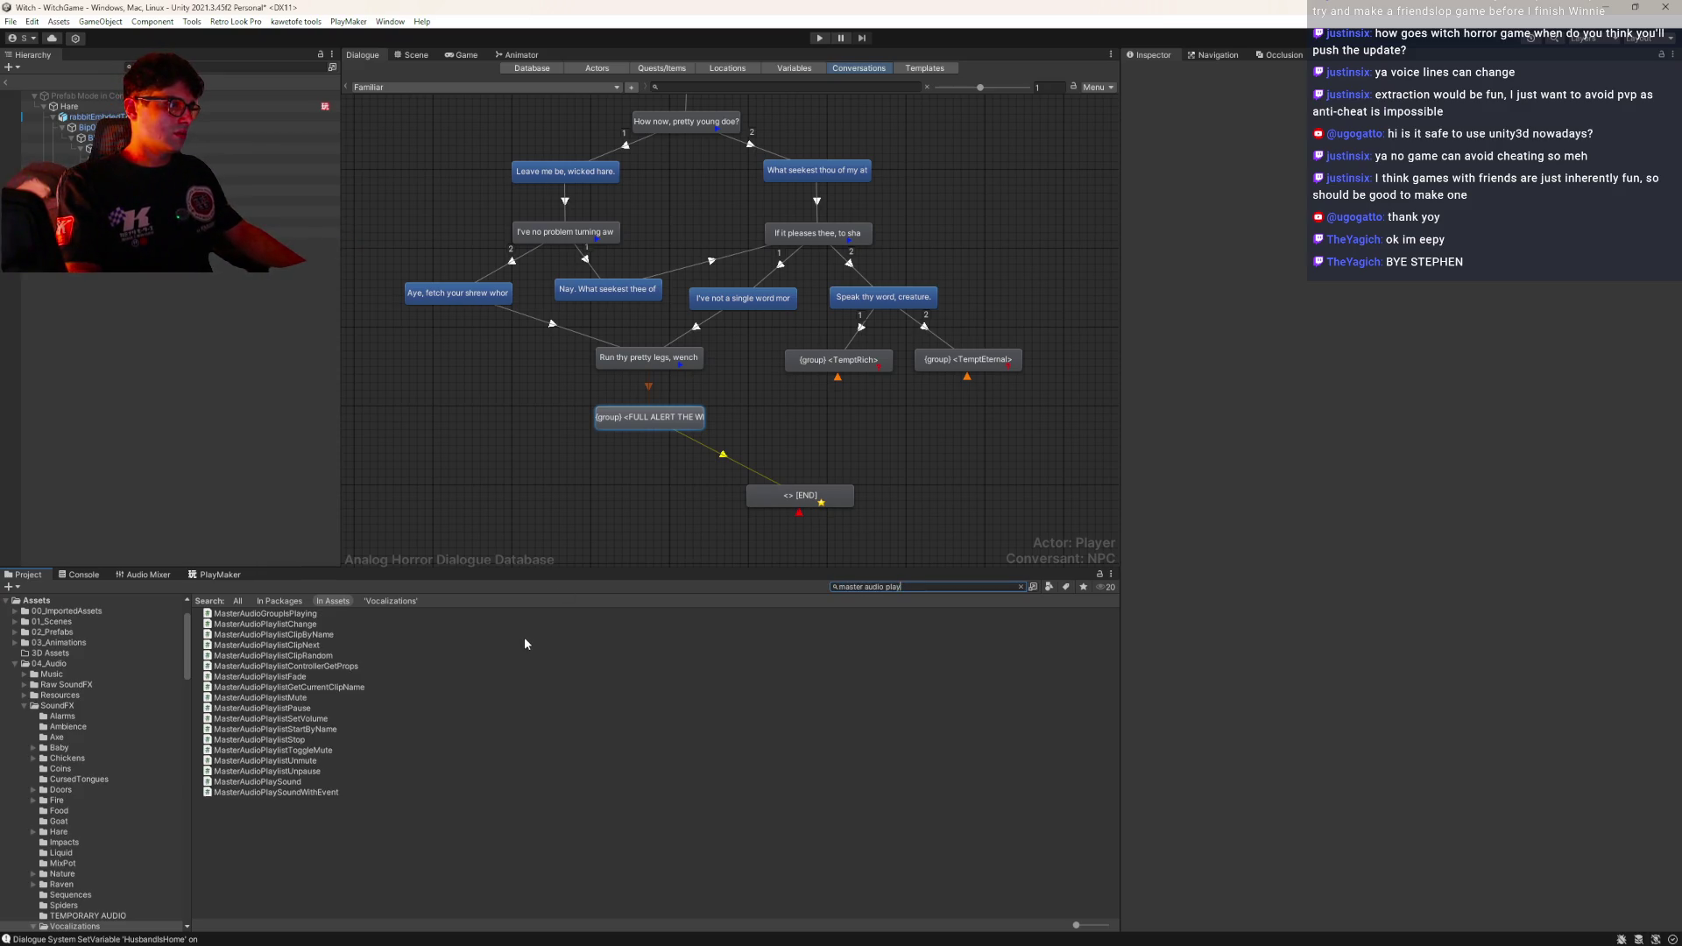
double_click(256, 782)
left_click(789, 416)
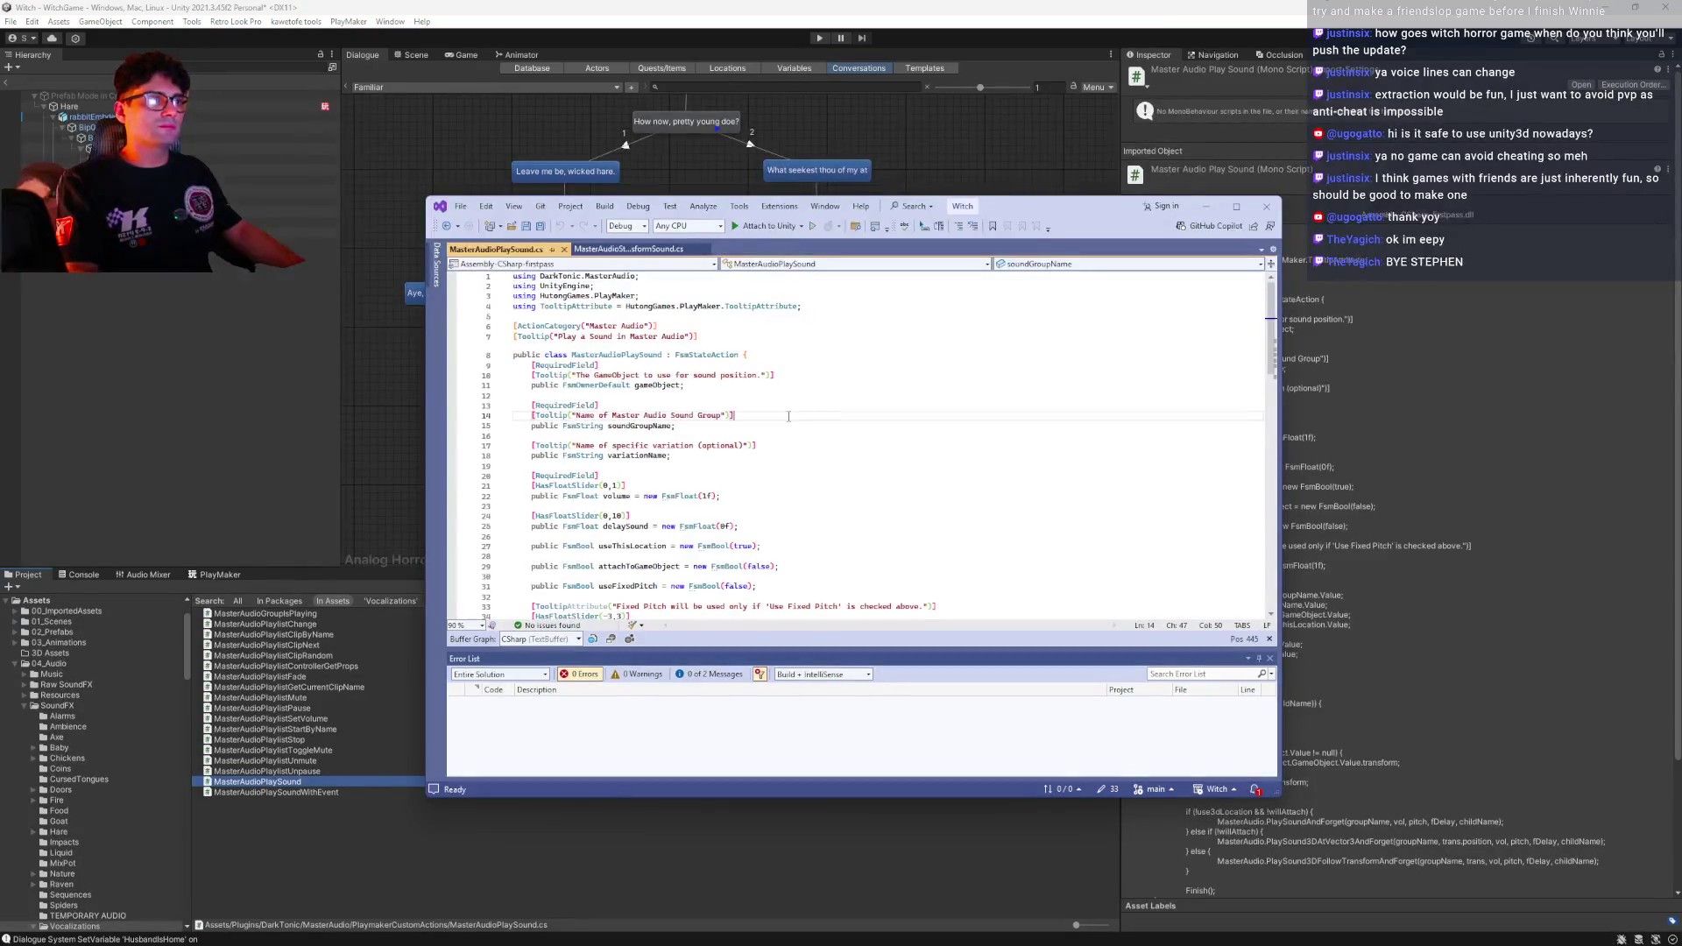
key("ctrl+a")
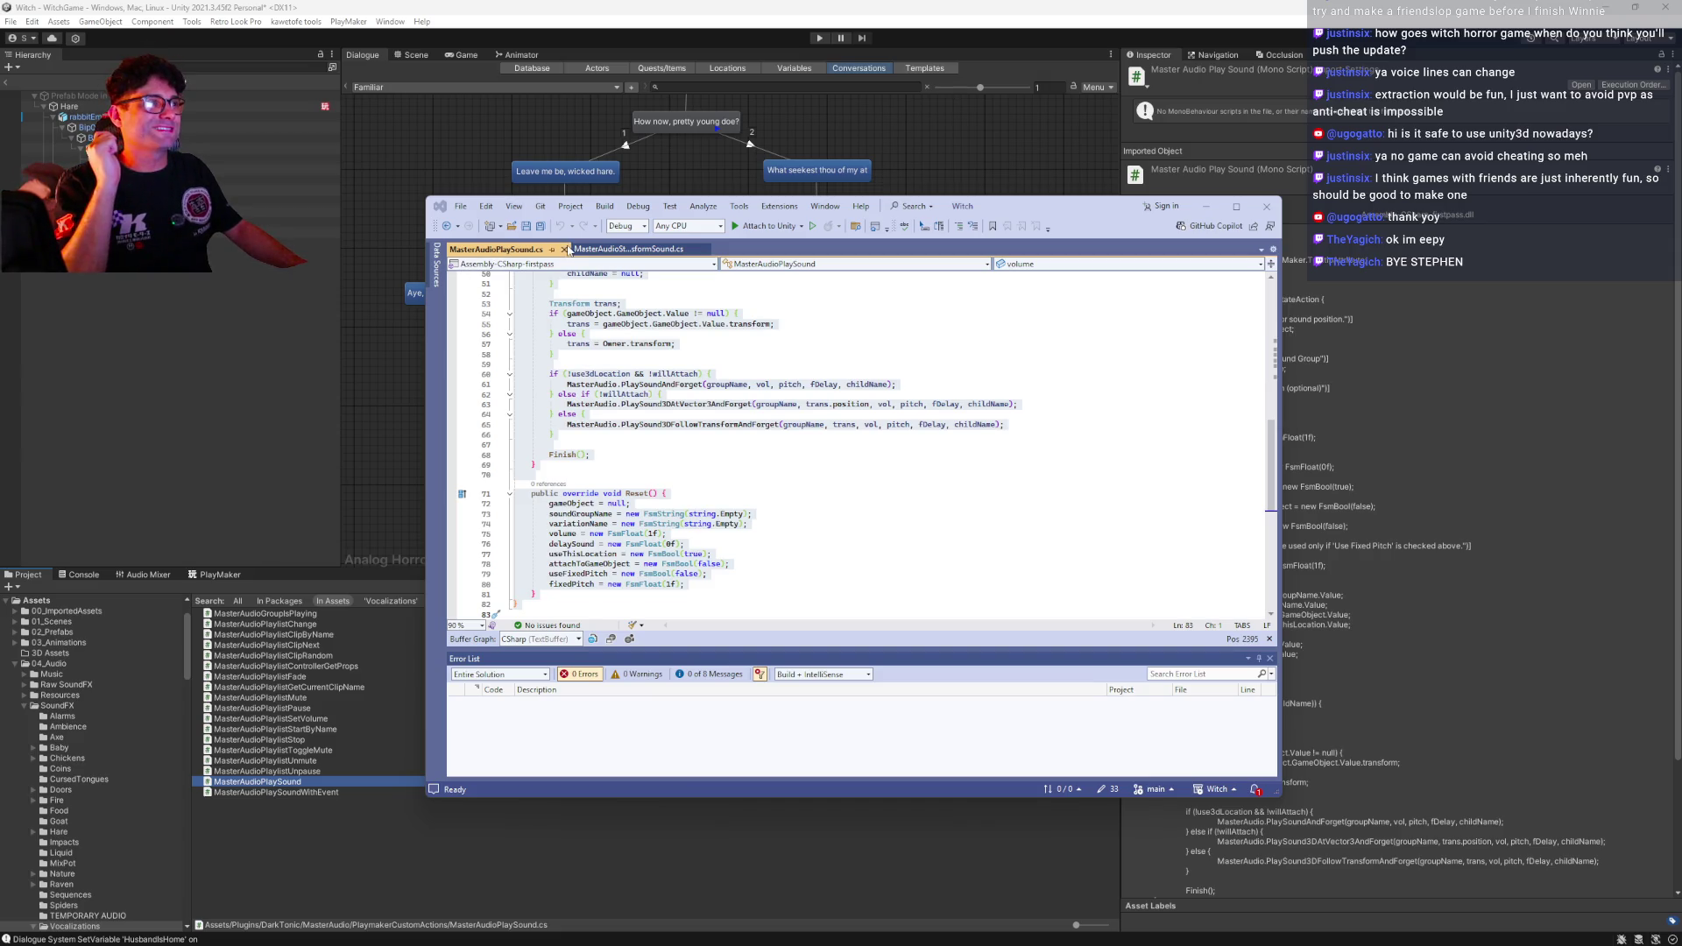
Close the MasterAudioPlaySound and MasterAudioStopTransformSound files and the Visual Studio window
left_click(564, 249)
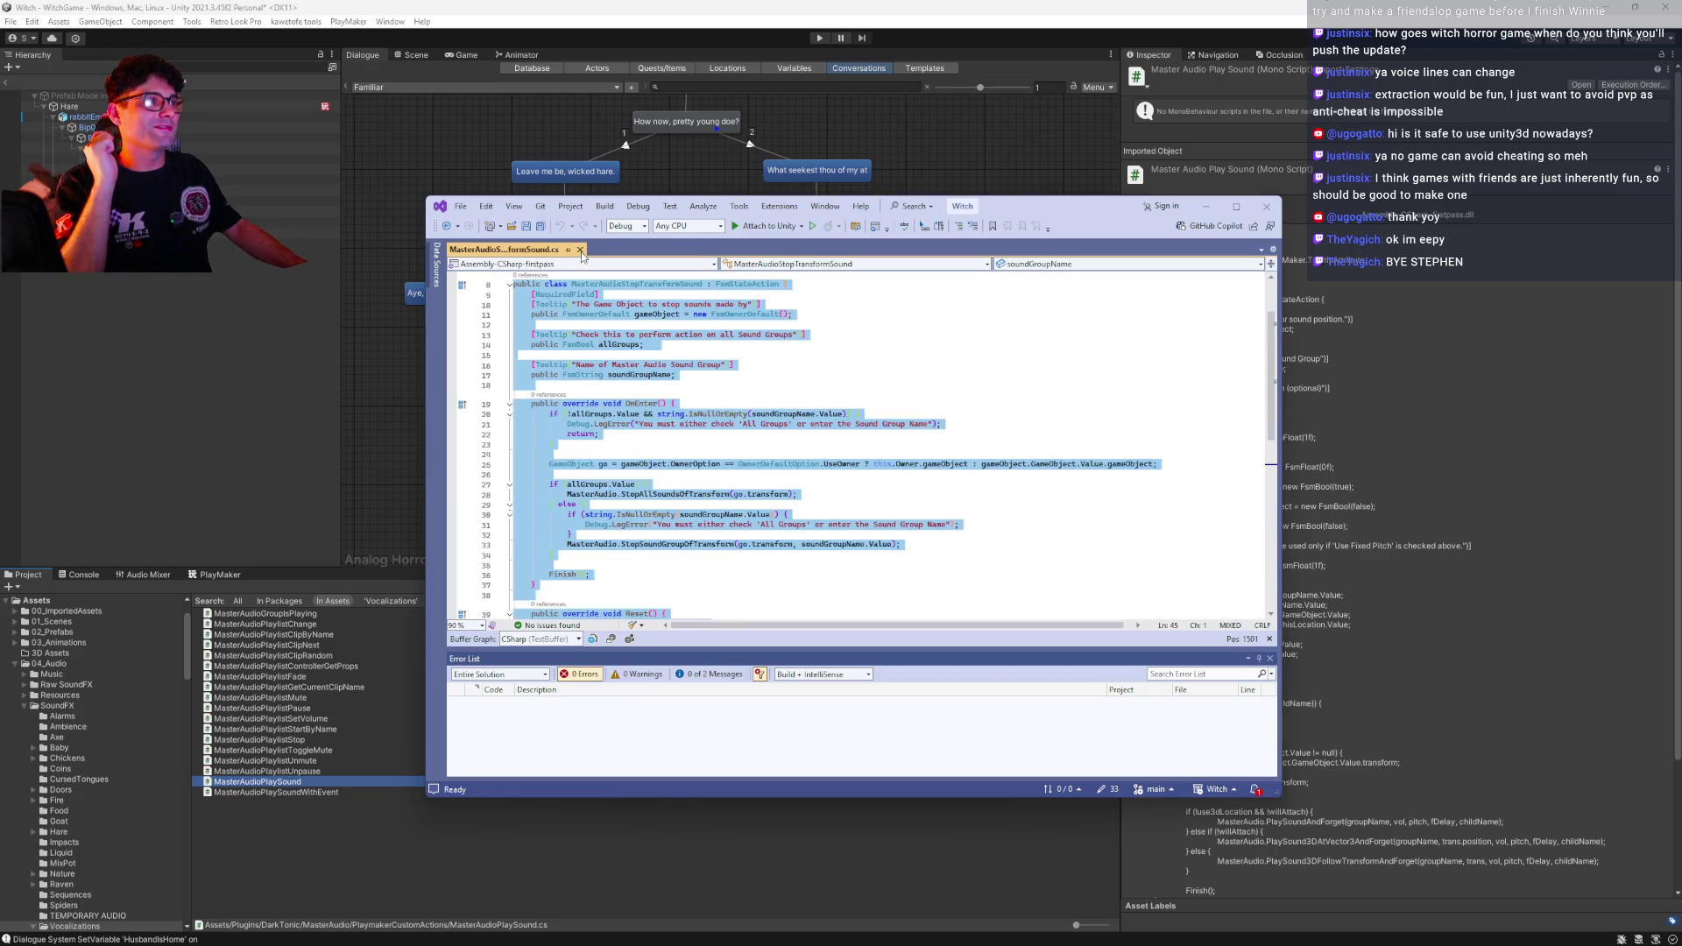
left_click(580, 251)
left_click(1267, 206)
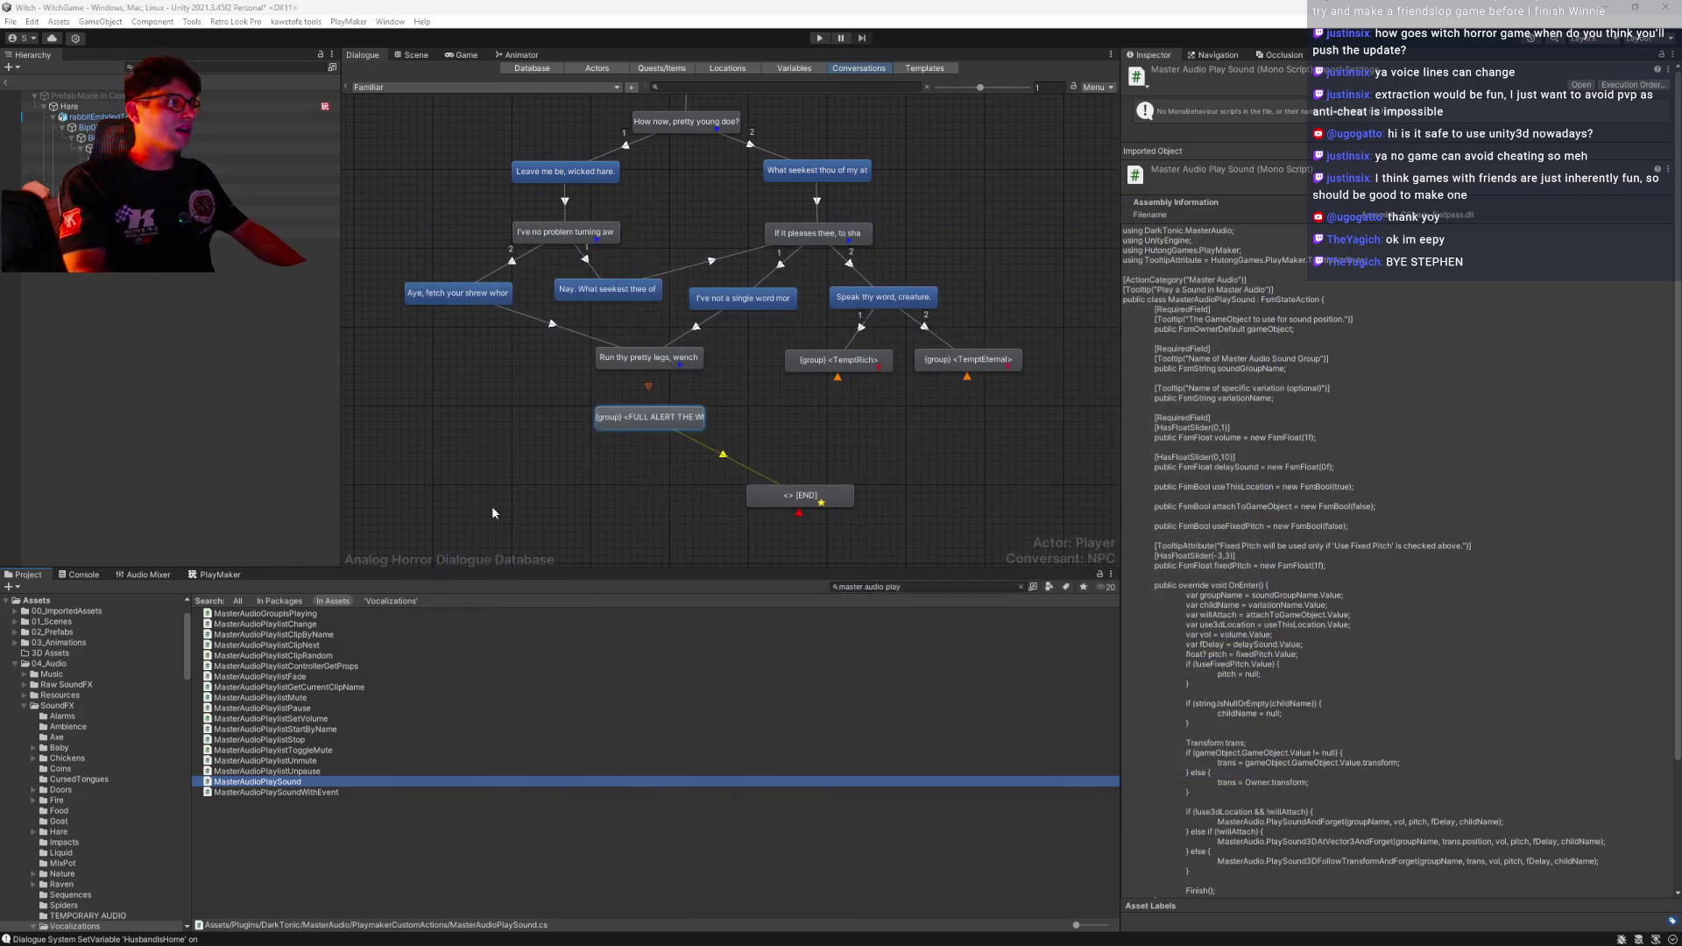
Select the Hare in the FSM editor and make its stop sound action cover all sound groups
left_click(212, 85)
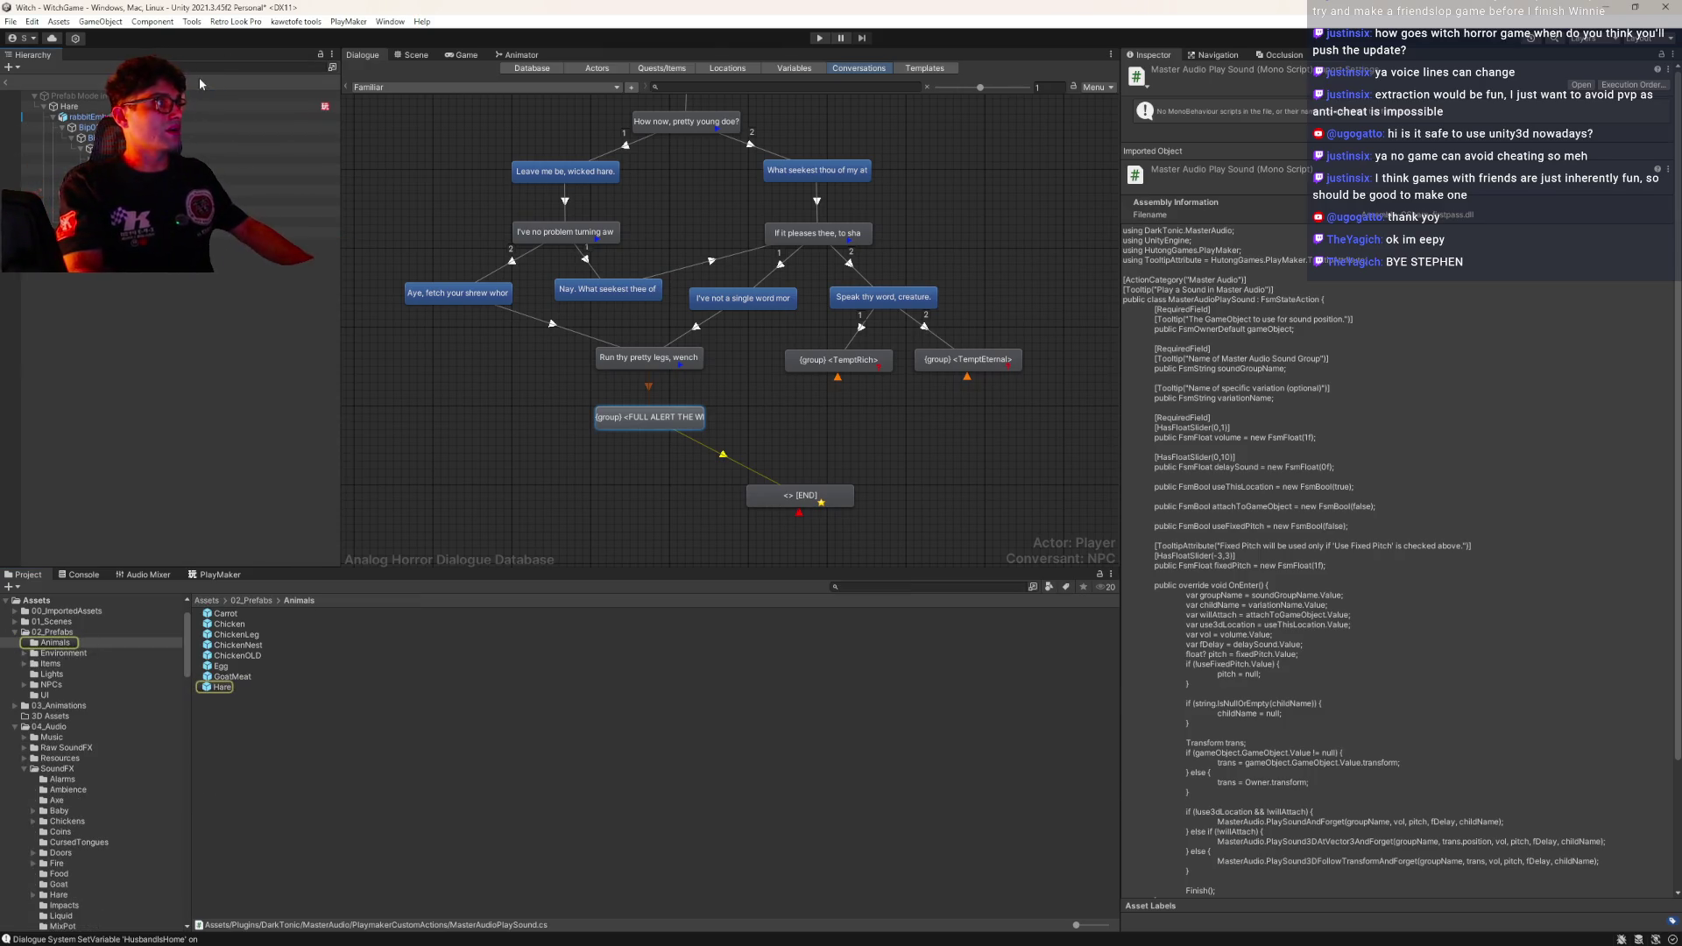
left_click(209, 575)
left_click(187, 106)
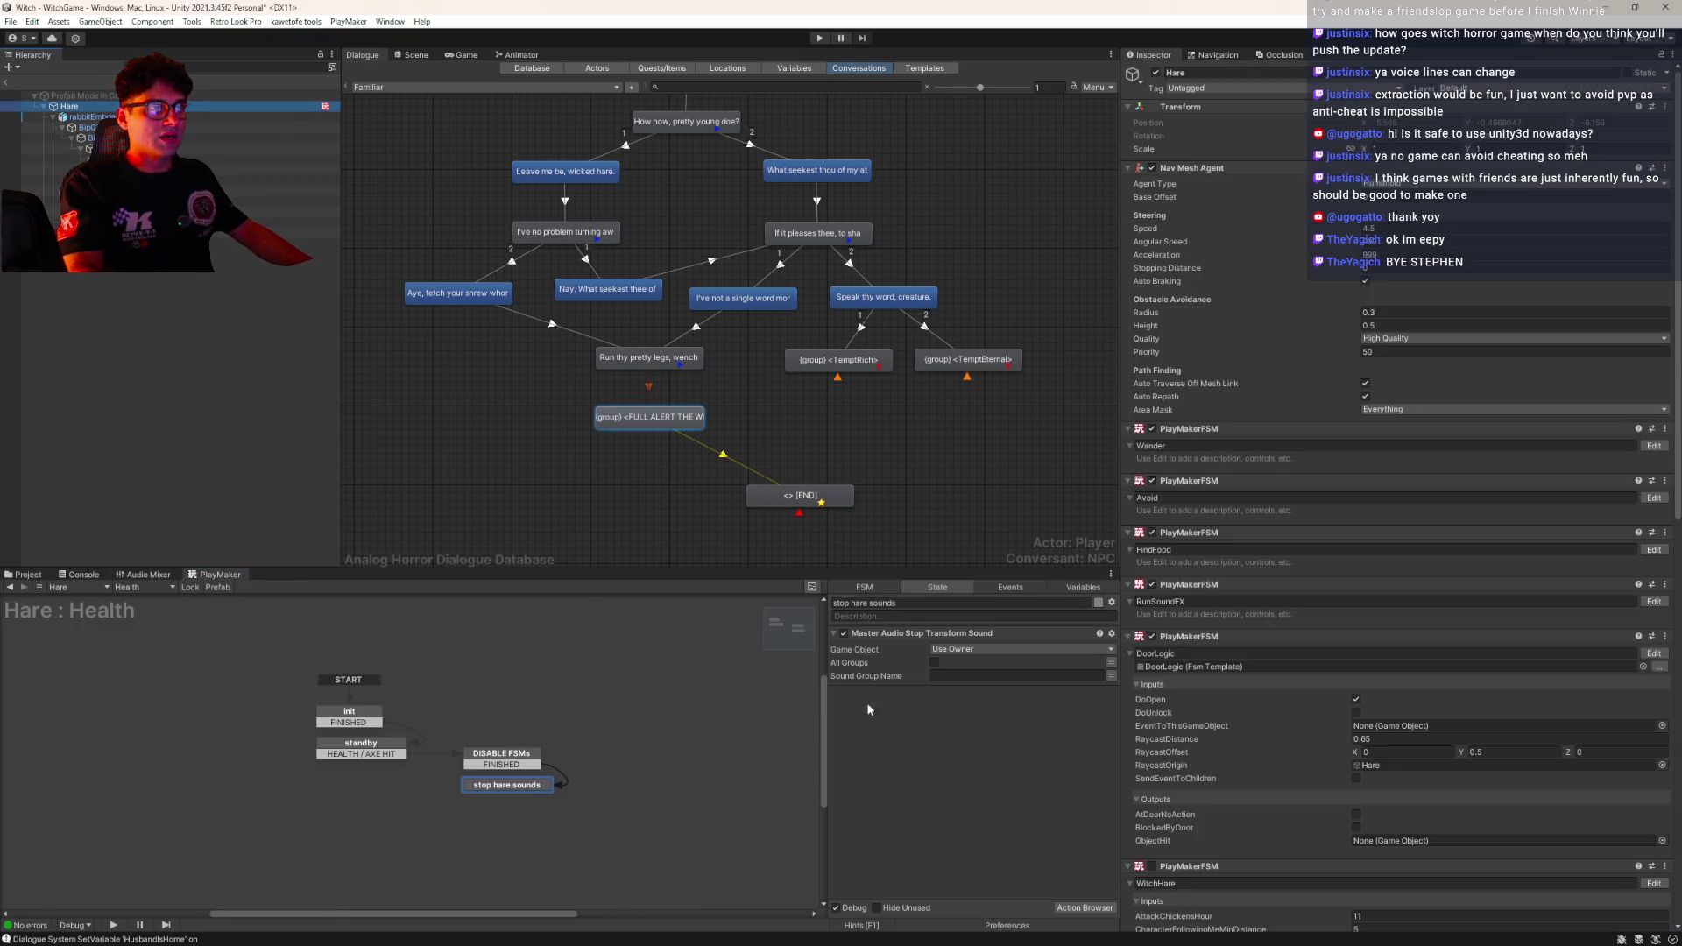
left_click(935, 662)
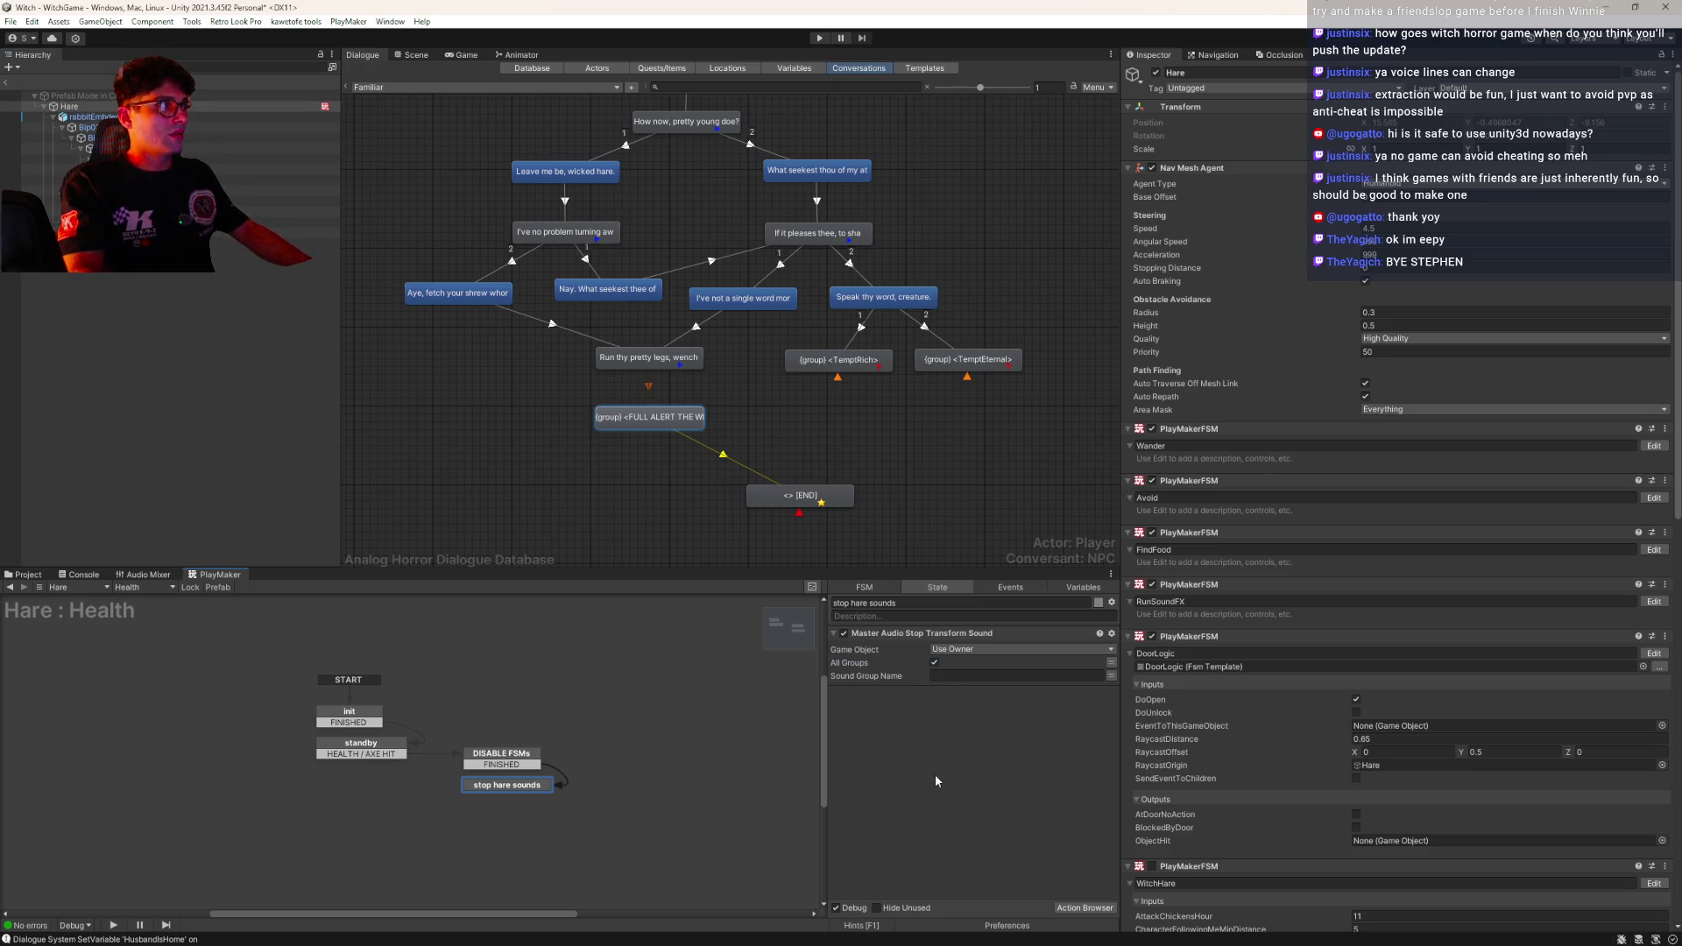
Check the DISABLE FSMs state's actions, then switch to the Animator state machine view
left_click(502, 765)
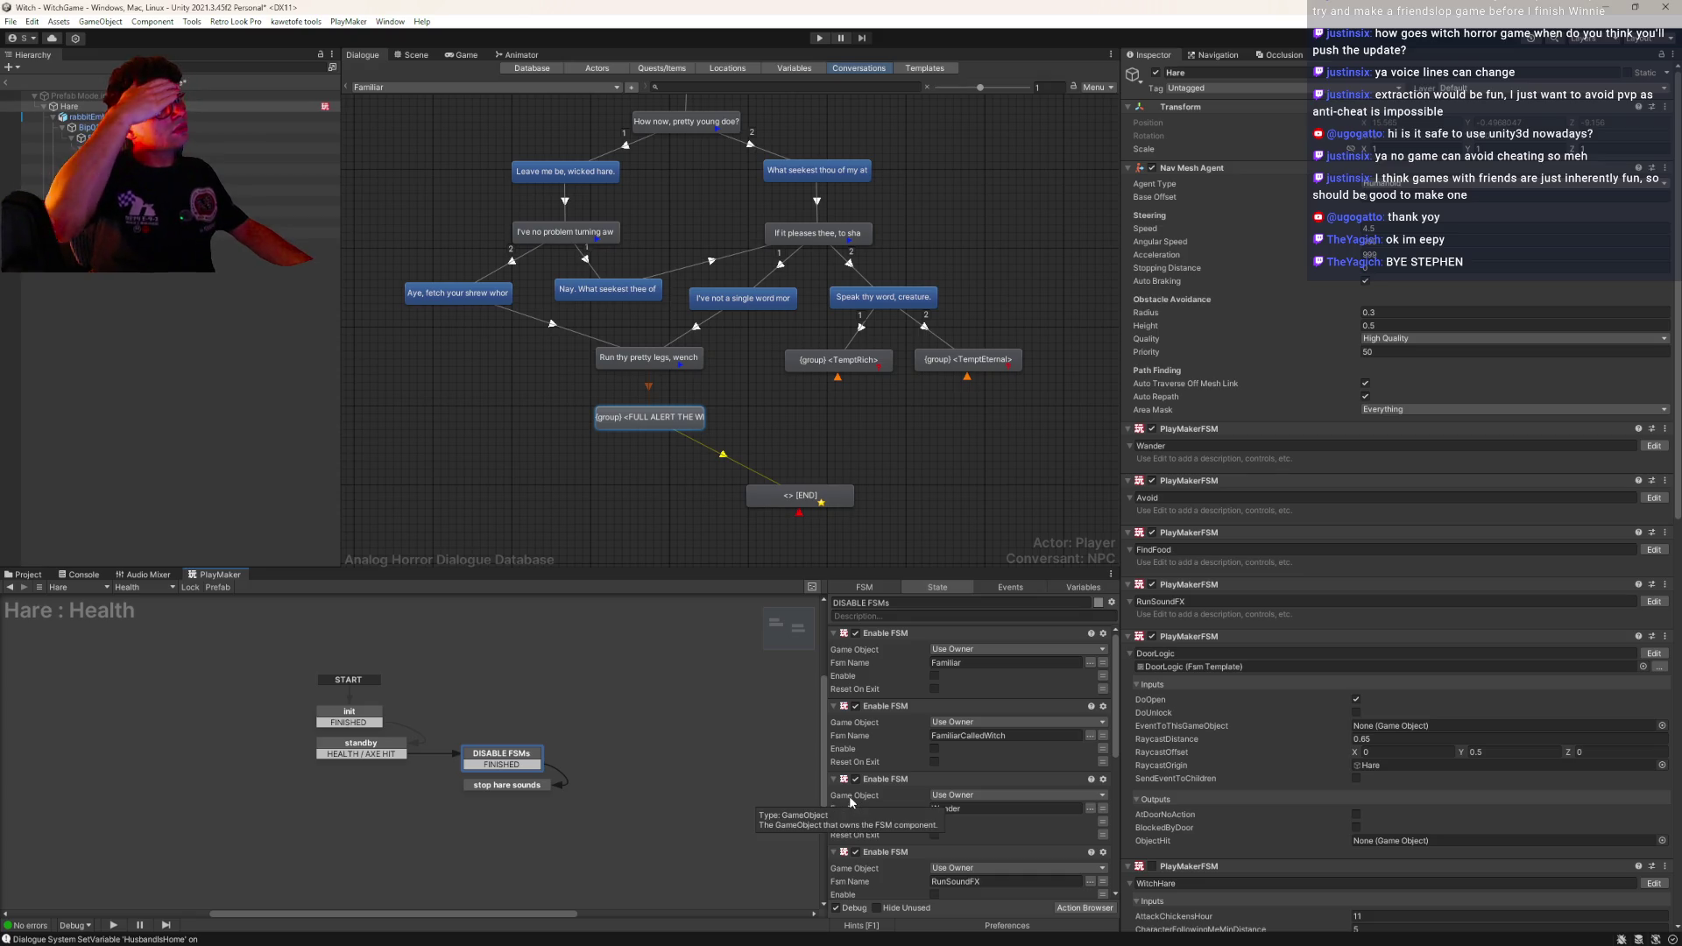
scroll(1337, 804, "down", 5)
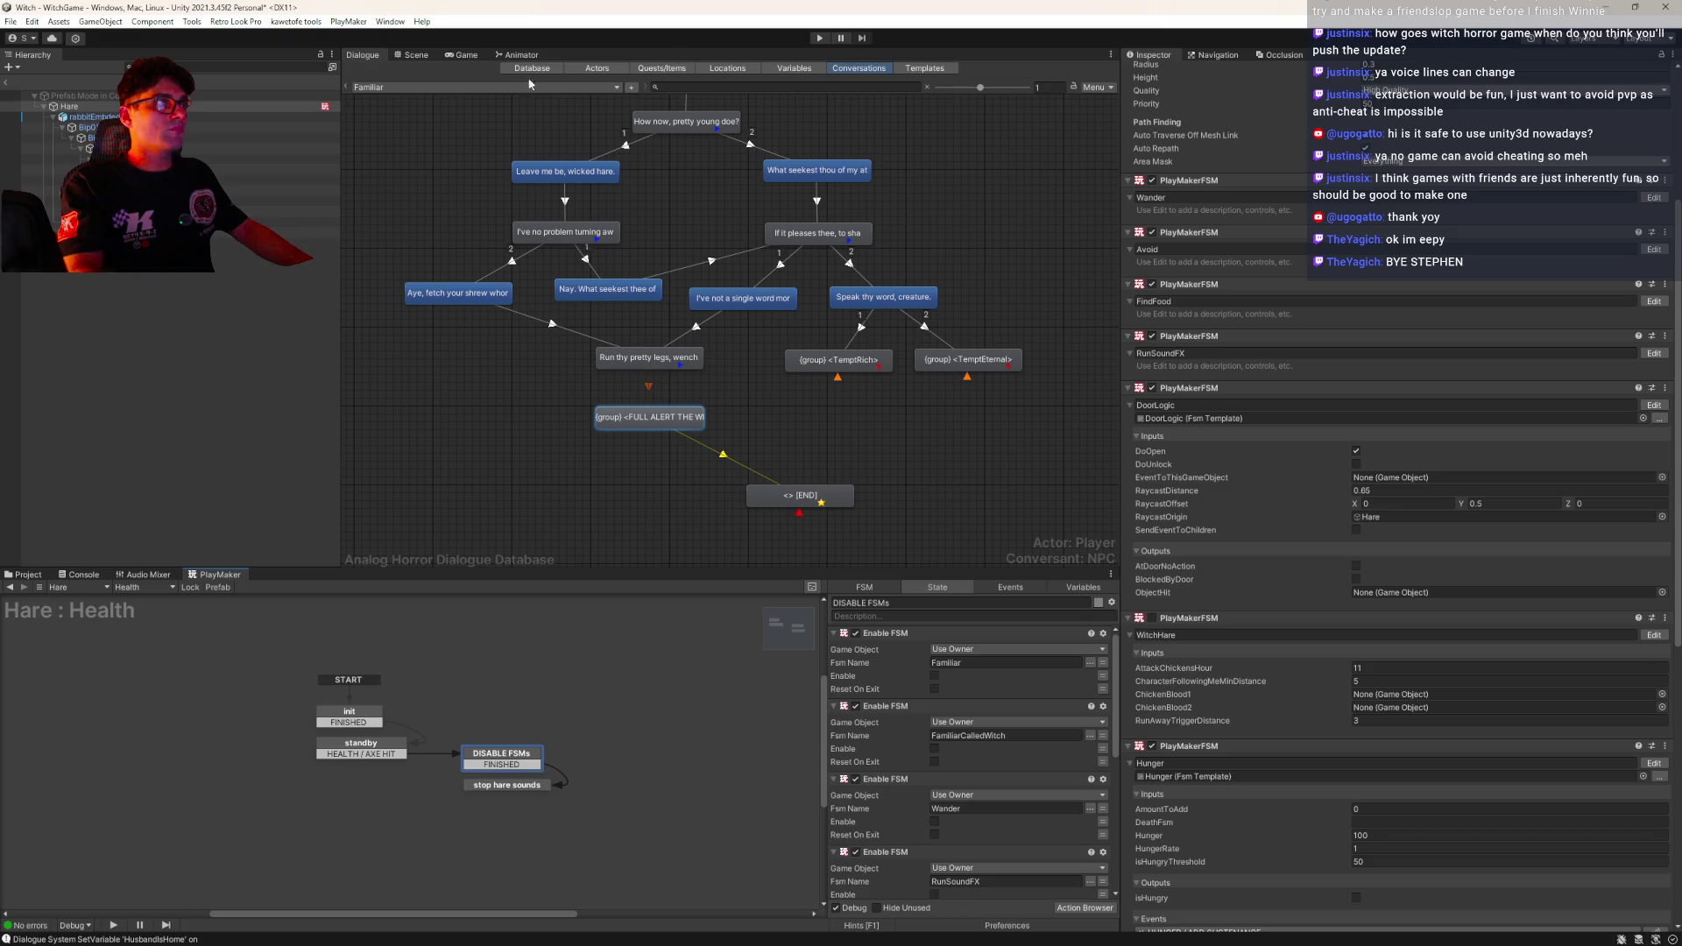
left_click(516, 56)
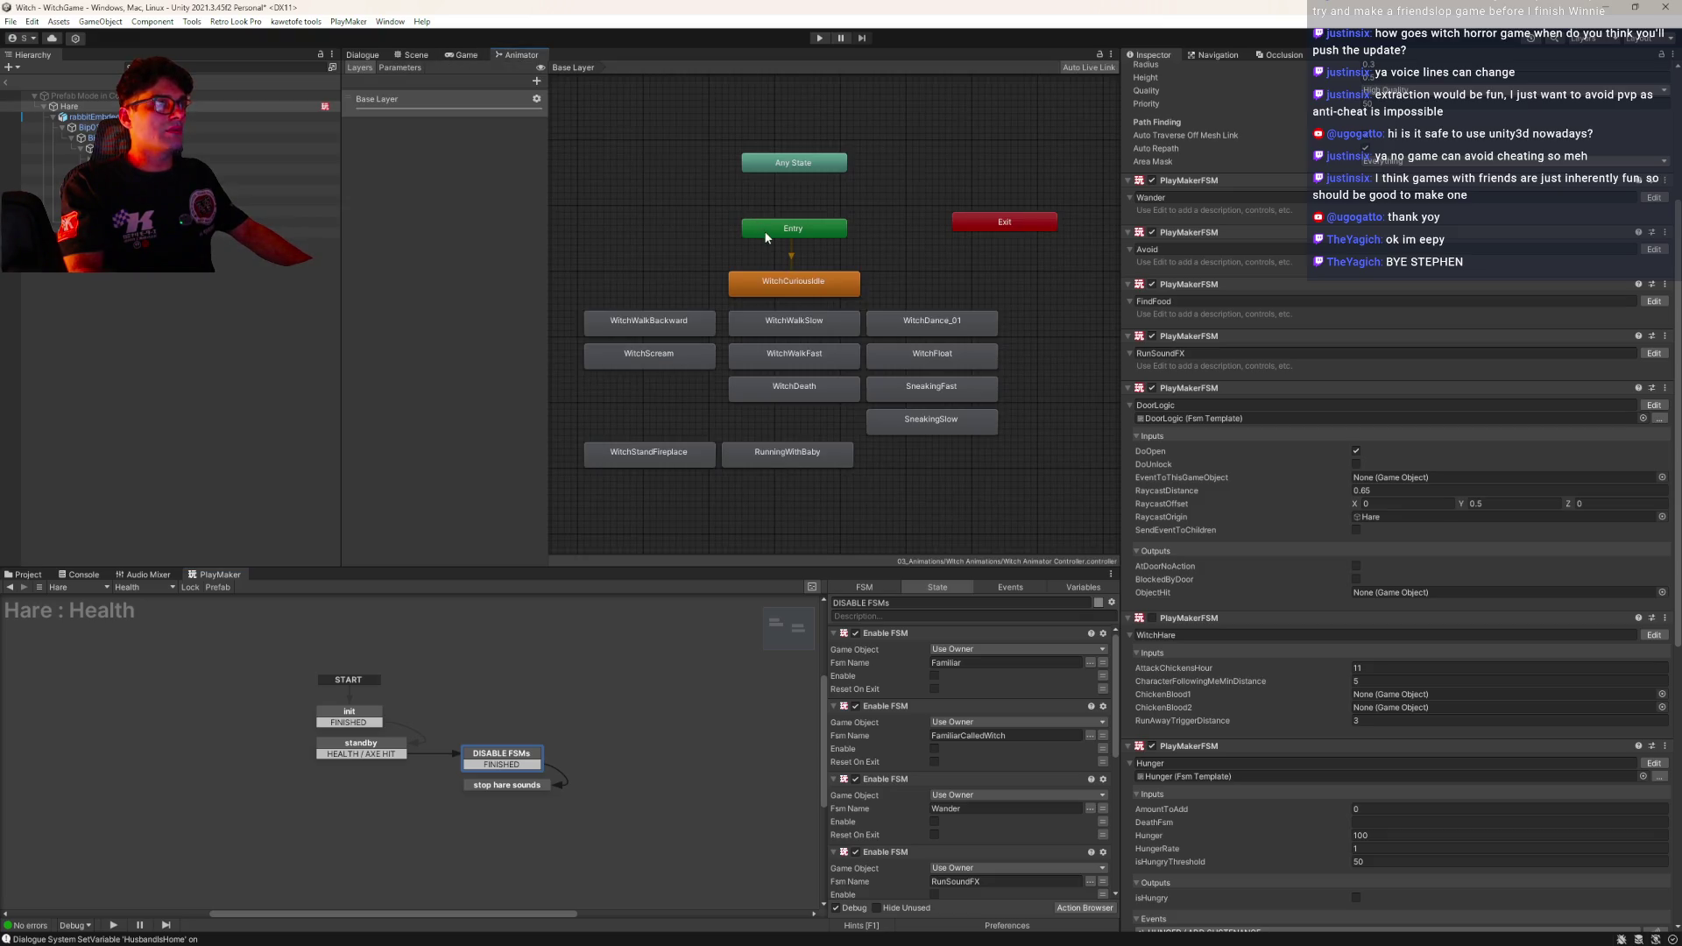
Select the rabbit model, frame it in the Scene view and open the Animation window
left_click(281, 116)
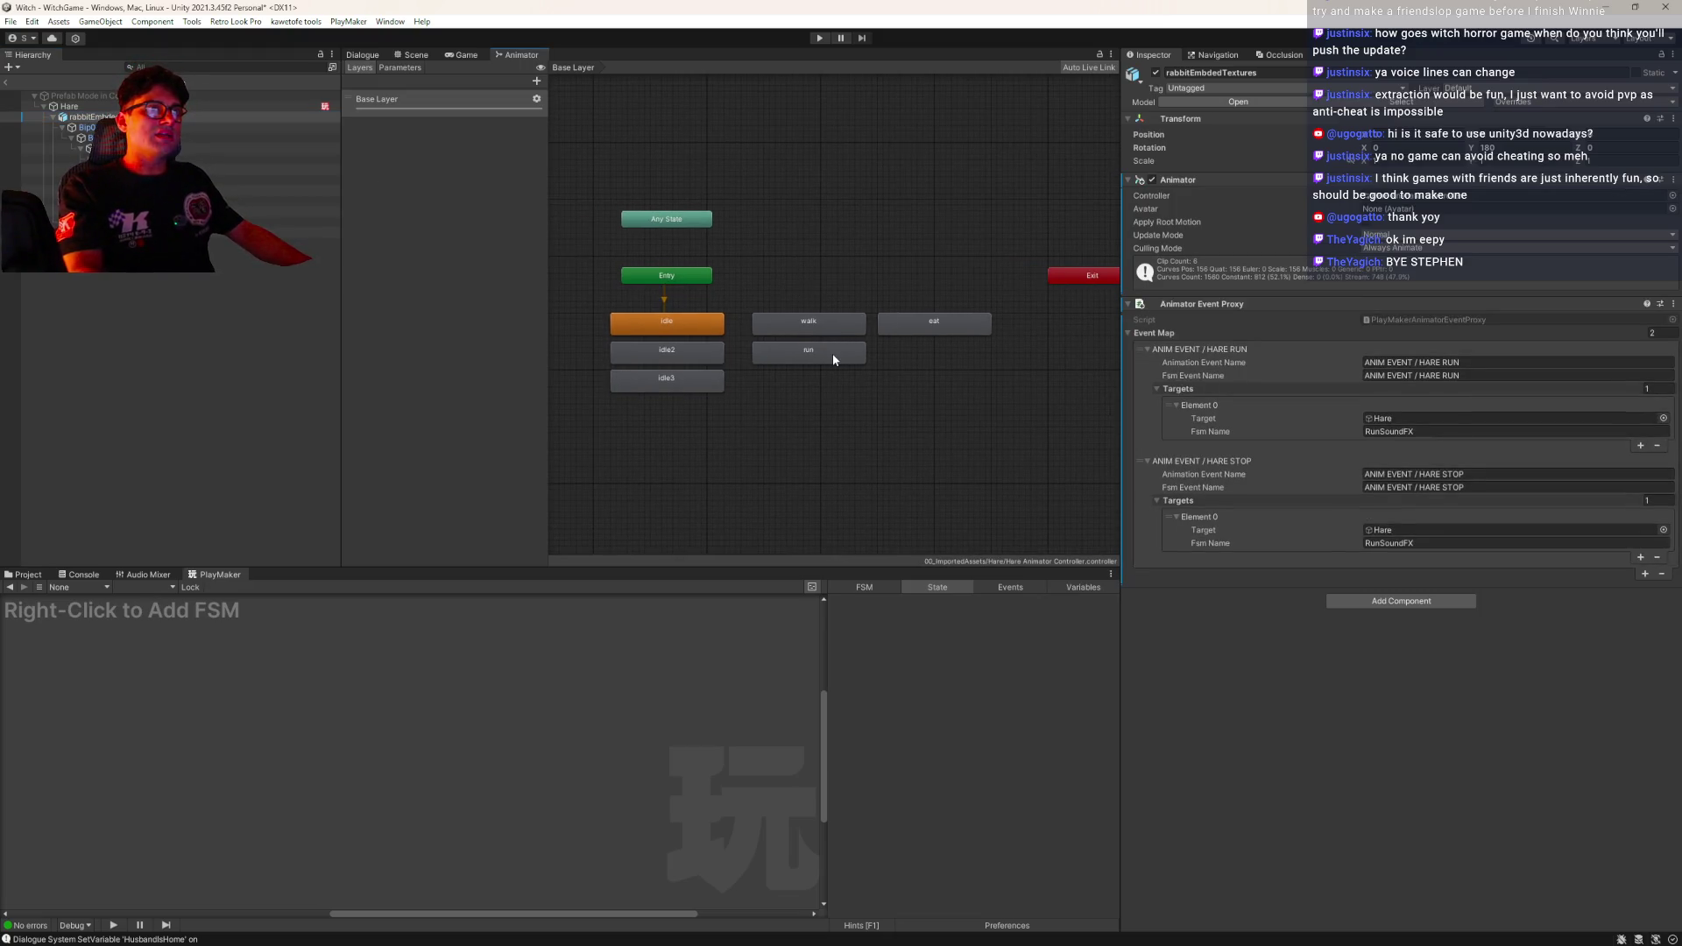
left_click(409, 57)
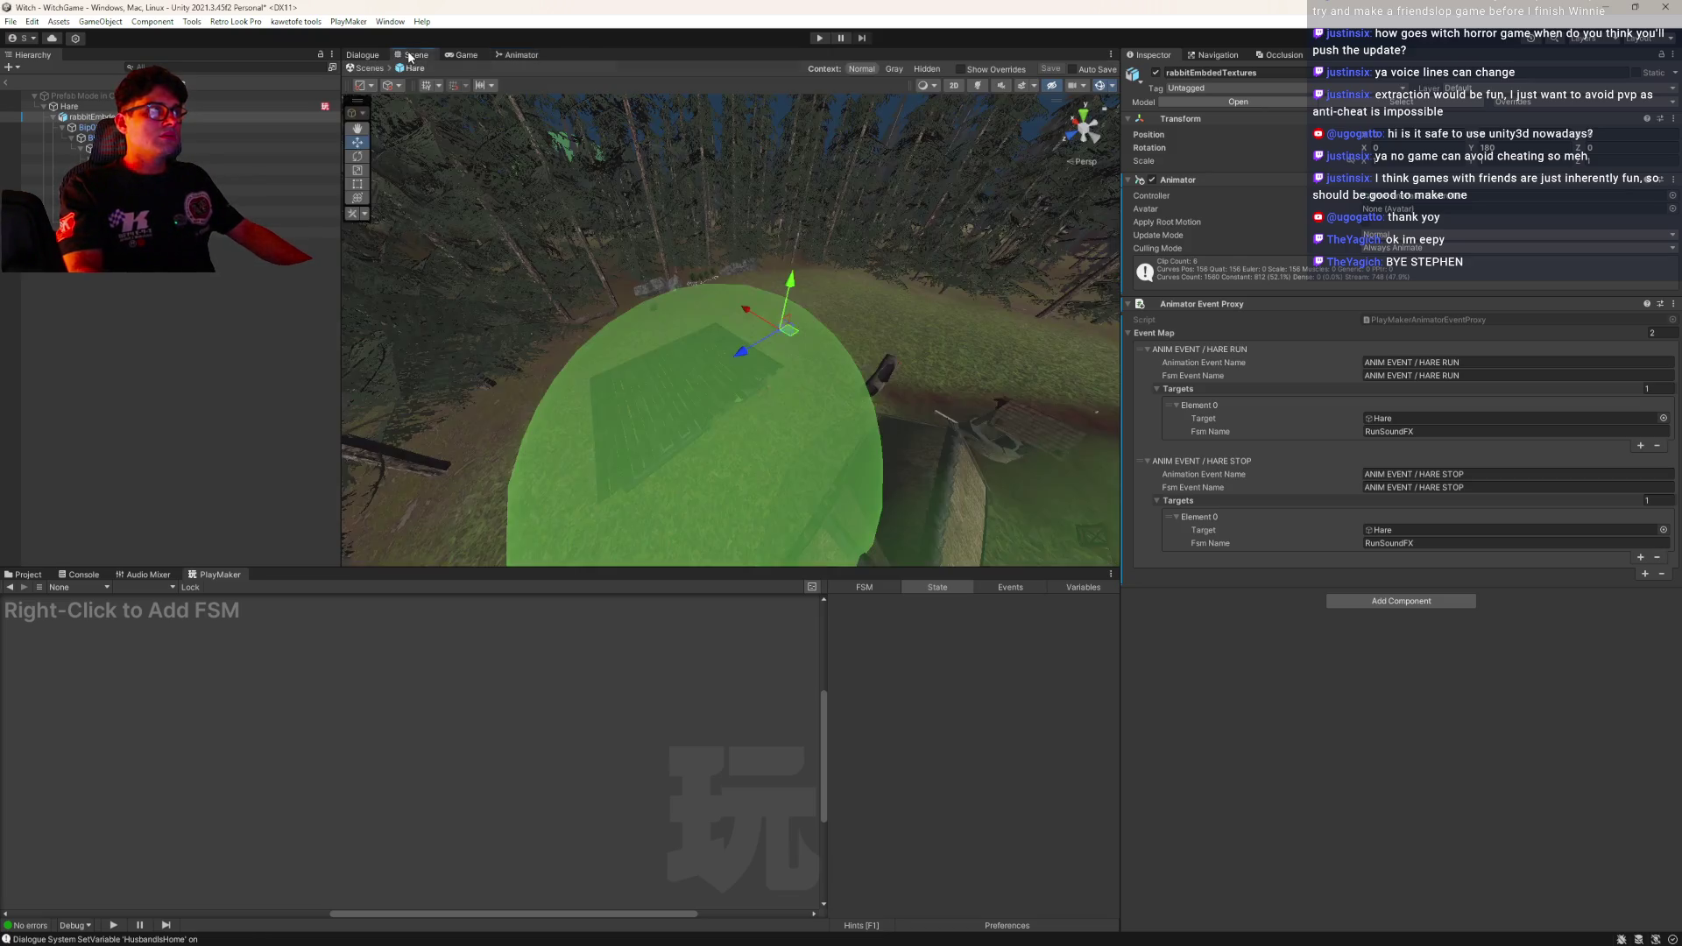
key("f")
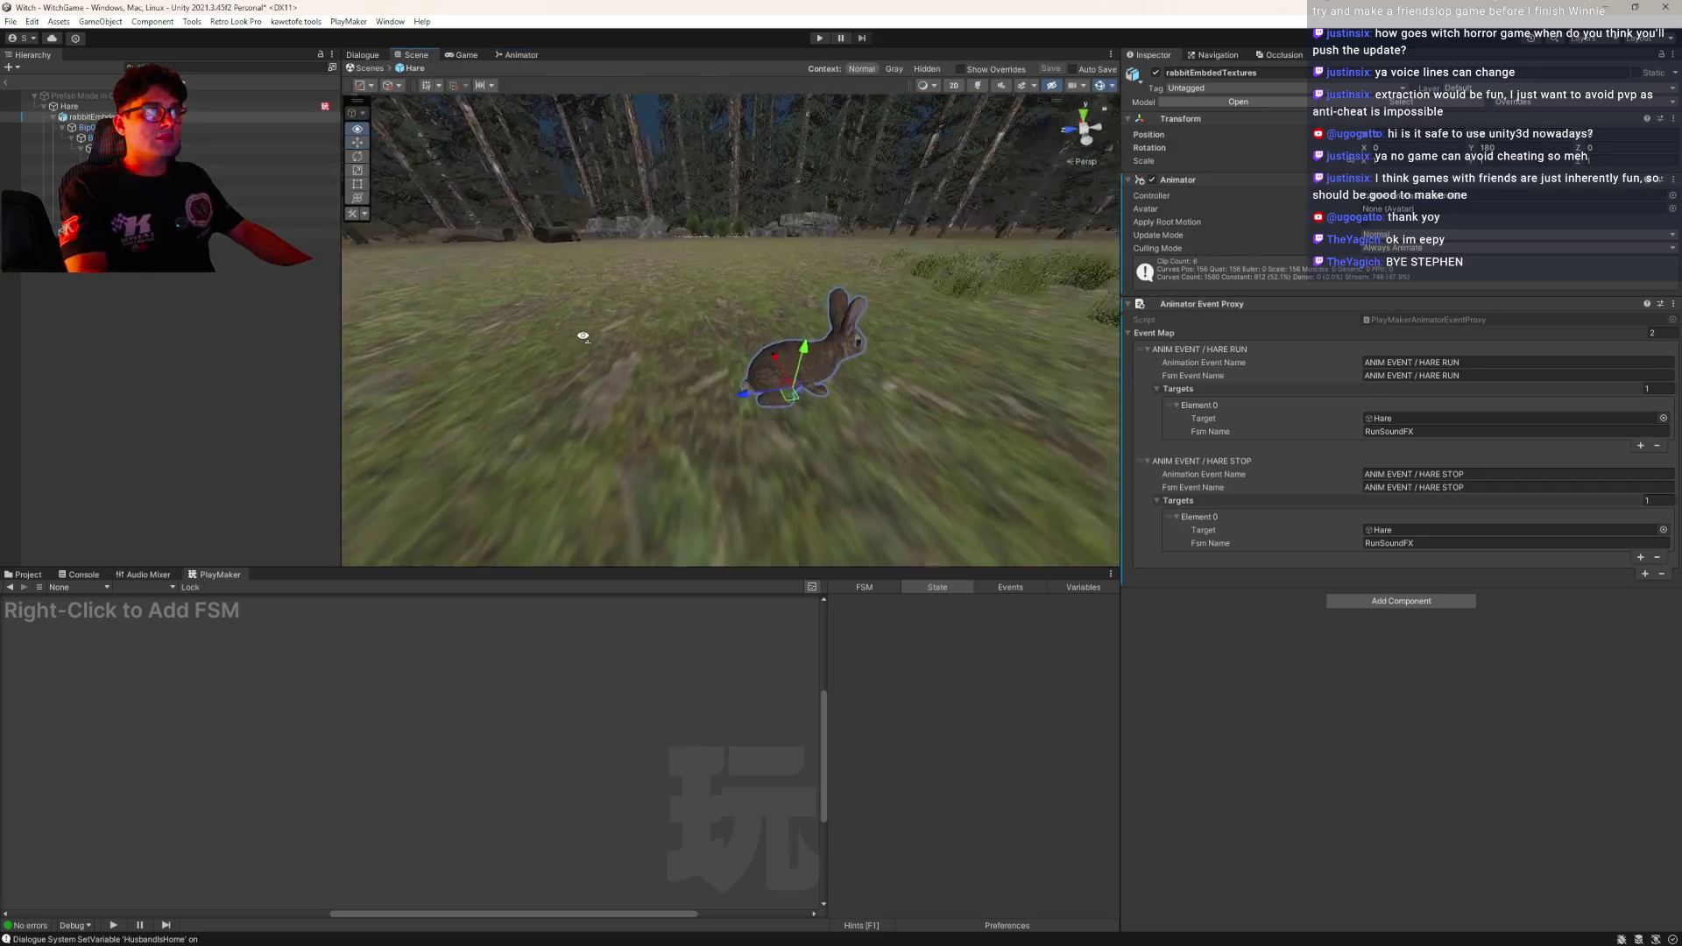
key("ctrl+6")
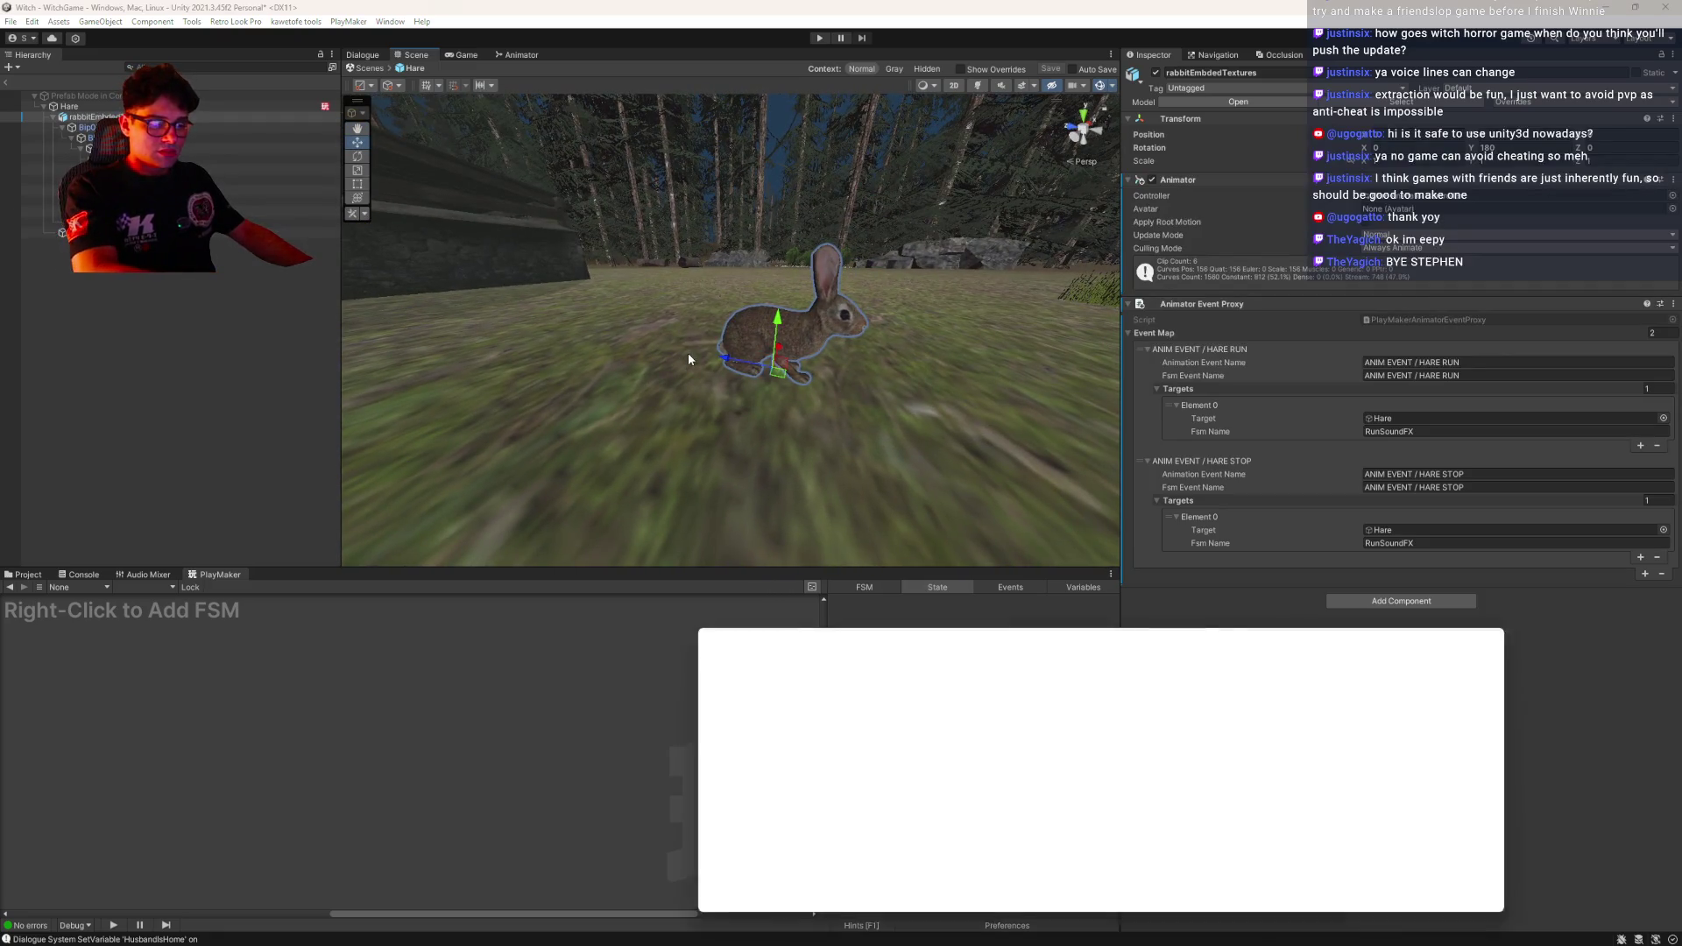
Preview the hare's eat clip on the rabbit, scrubbing through it, then switch to the walk clip
key("period")
key("period")
key("period")
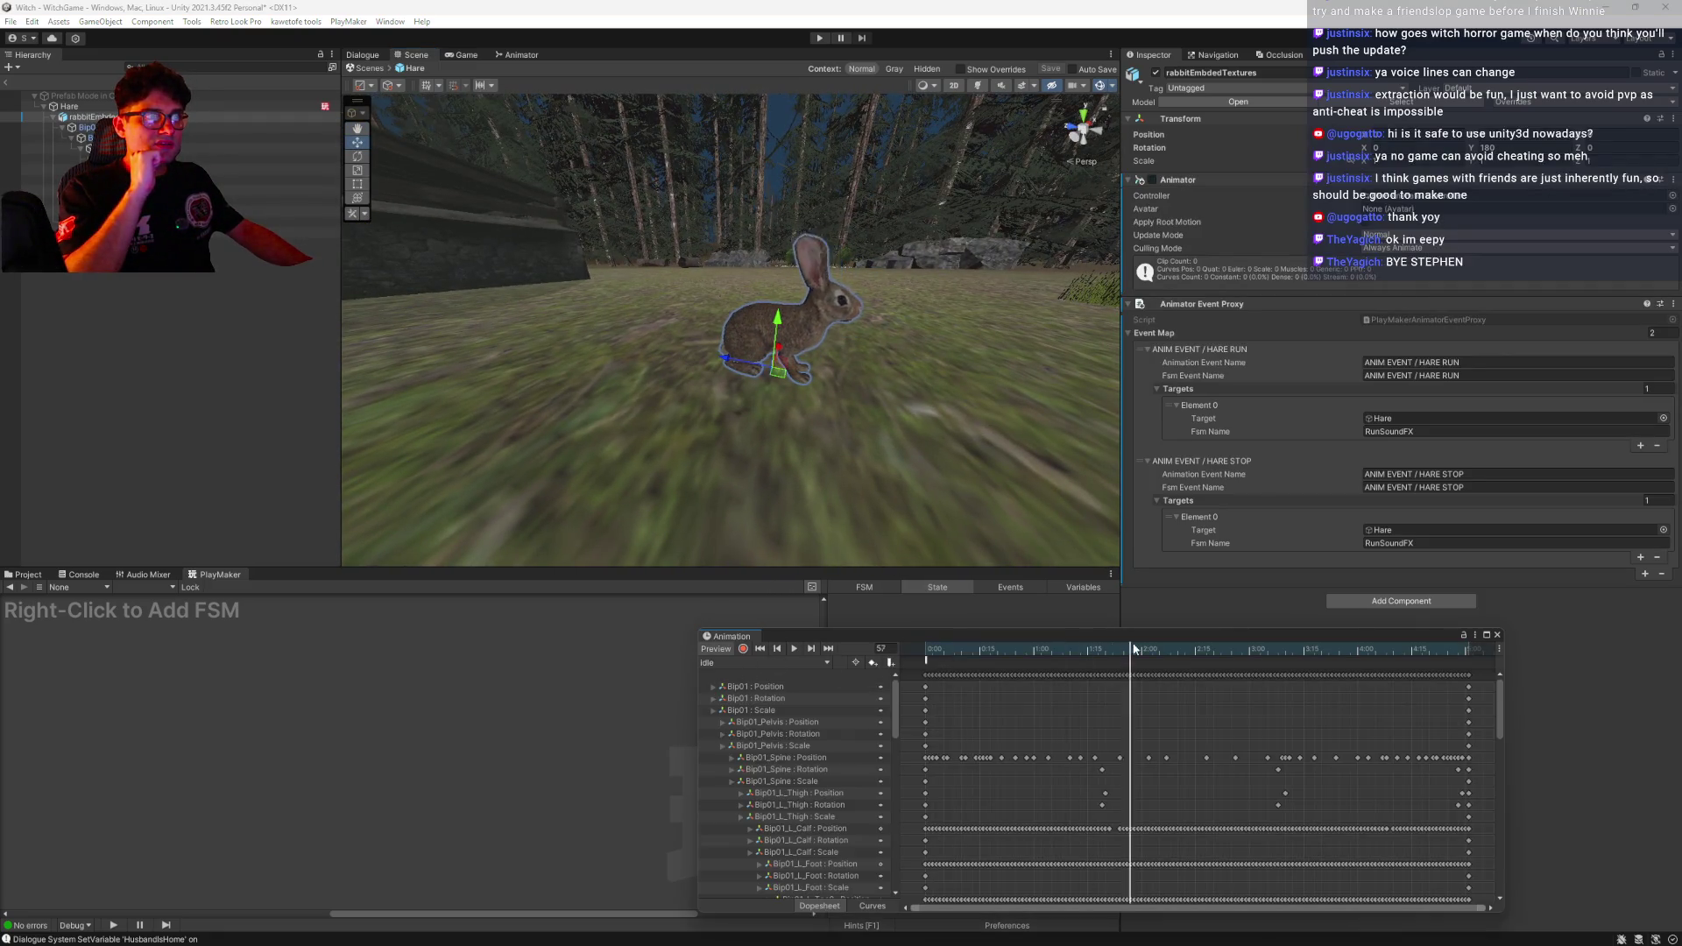
left_click(762, 662)
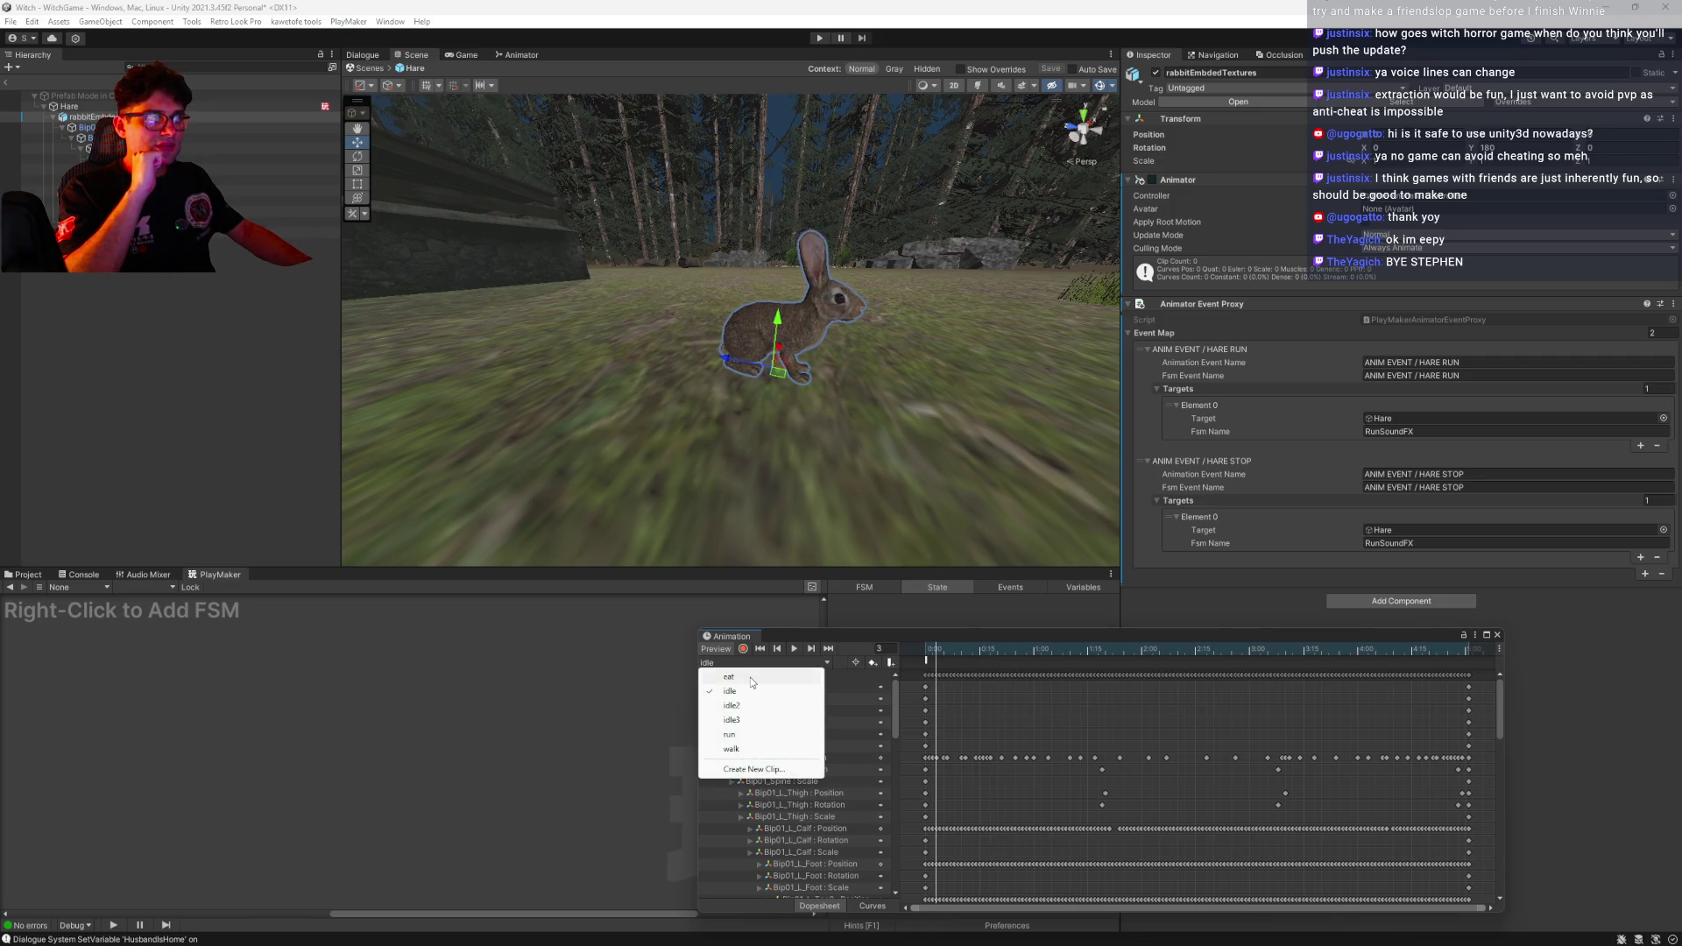
left_click(751, 684)
mouse_move(937, 653)
left_mouse_down()
mouse_move(1034, 657)
mouse_move(955, 657)
mouse_move(978, 667)
mouse_move(1436, 648)
mouse_move(934, 666)
left_mouse_up()
left_click(728, 666)
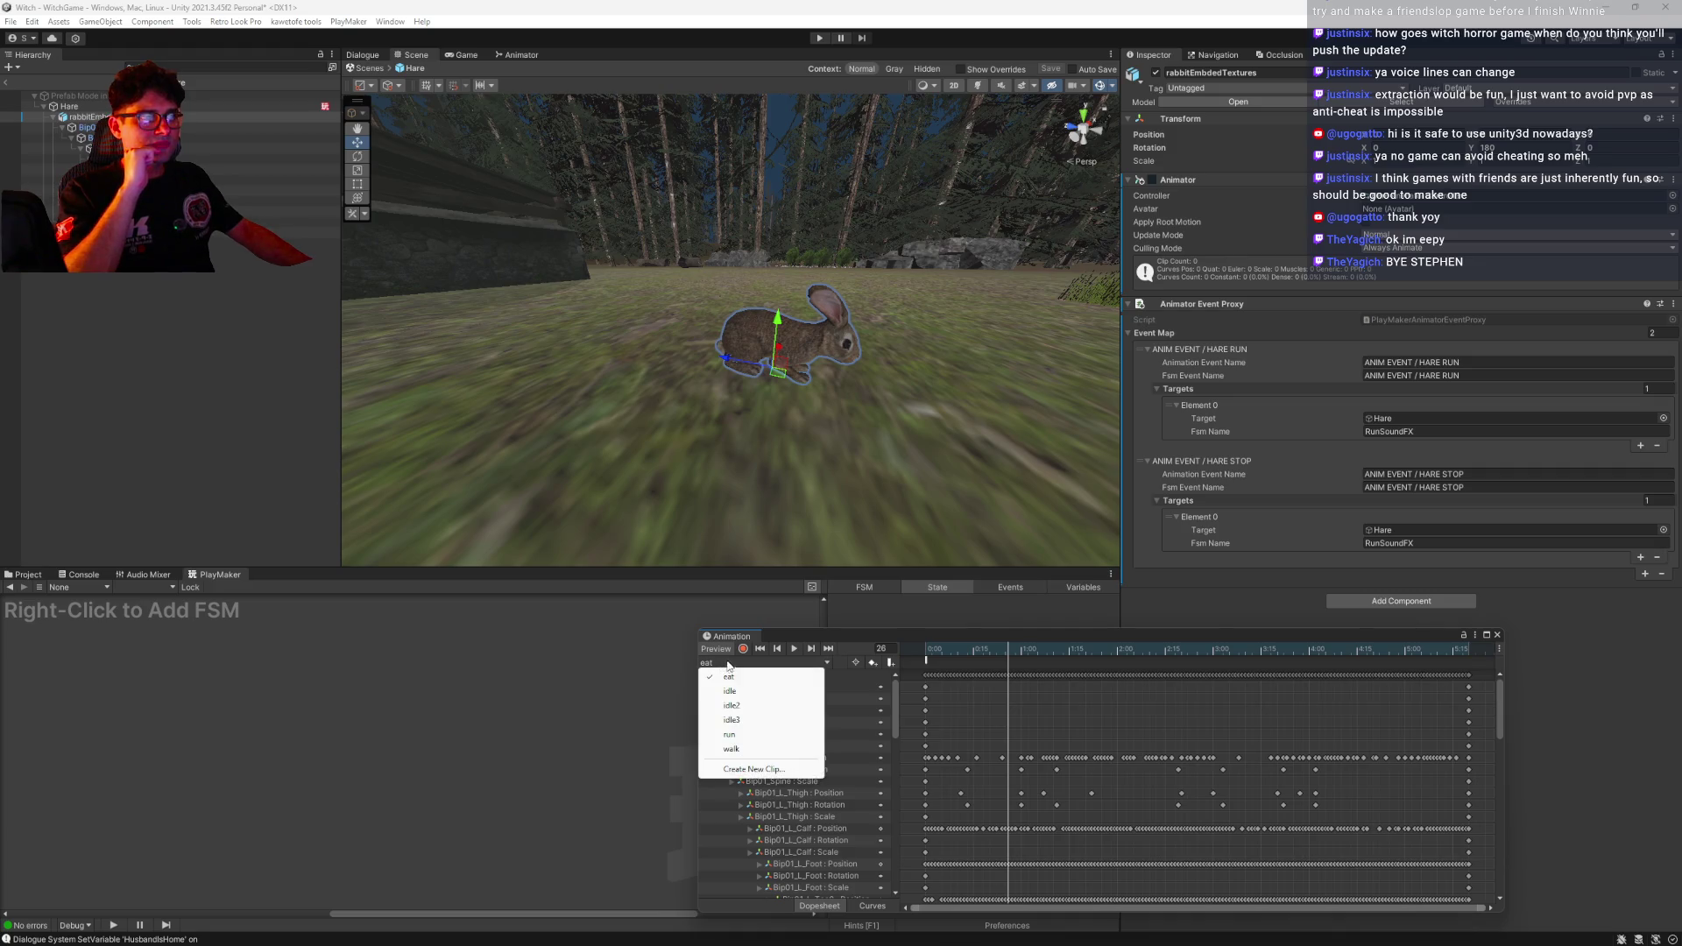
left_click(755, 749)
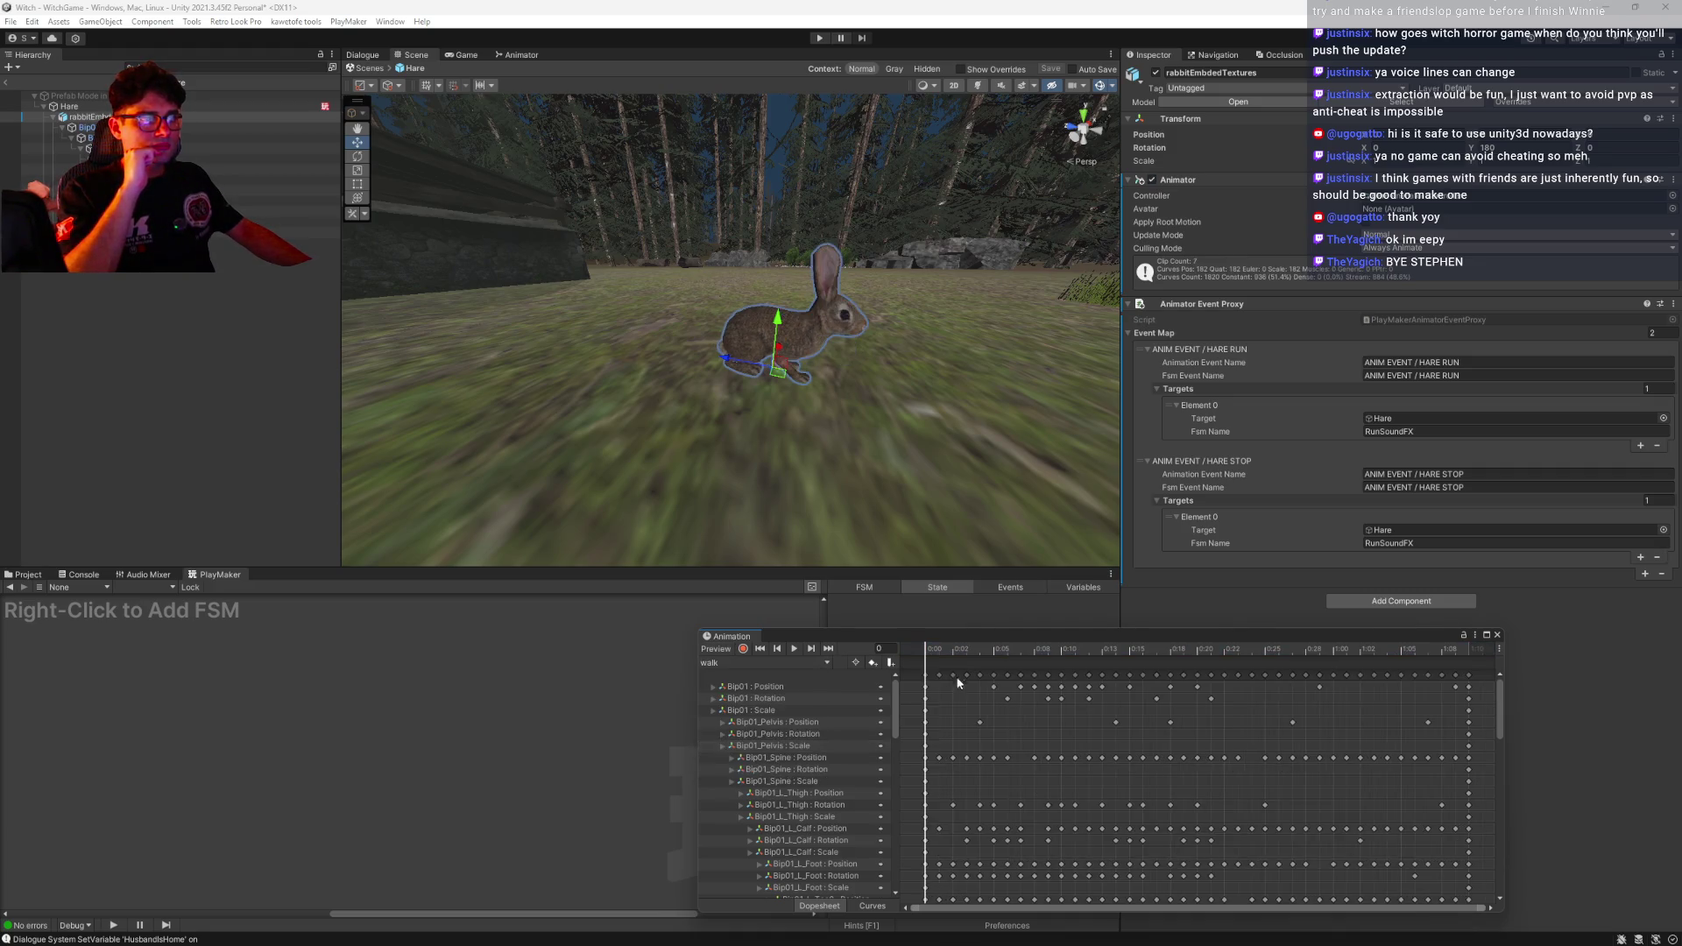
Scrub the walk clip around frame 17, viewing the rabbit from behind, then show the hare's Animator graph
left_click_drag(943, 650, 1518, 617)
mouse_move(1348, 623)
left_mouse_down()
mouse_move(838, 638)
mouse_move(1228, 601)
mouse_move(929, 592)
mouse_move(969, 619)
mouse_move(1149, 618)
mouse_move(1245, 593)
mouse_move(861, 587)
mouse_move(1191, 635)
mouse_move(891, 656)
mouse_move(1255, 671)
mouse_move(990, 673)
mouse_move(926, 666)
mouse_move(1410, 619)
mouse_move(963, 648)
mouse_move(1034, 653)
mouse_move(896, 684)
mouse_move(1115, 666)
mouse_move(925, 653)
mouse_move(1348, 647)
mouse_move(1130, 652)
mouse_move(876, 692)
mouse_move(1297, 648)
mouse_move(927, 657)
mouse_move(1101, 650)
mouse_move(1156, 680)
mouse_move(1116, 657)
mouse_move(1262, 647)
mouse_move(1214, 647)
left_mouse_up()
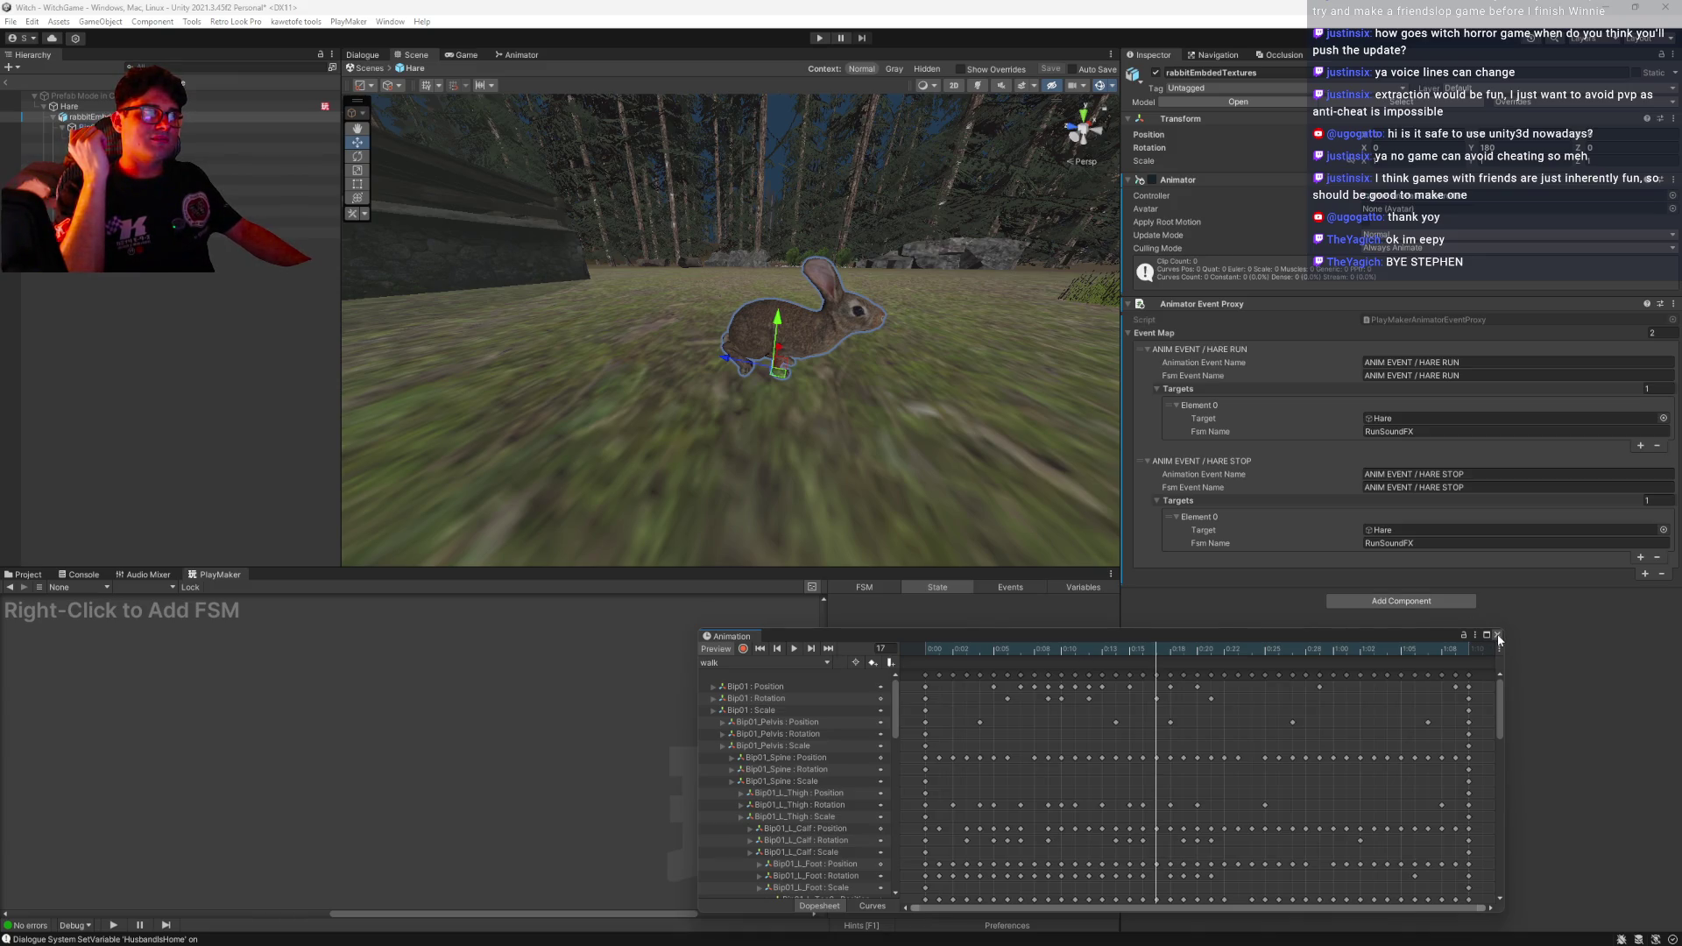
mouse_move(876, 351)
left_mouse_down()
mouse_move(806, 349)
mouse_move(865, 423)
mouse_move(931, 402)
mouse_move(897, 438)
mouse_move(755, 448)
left_mouse_up()
mouse_move(1155, 655)
left_mouse_down()
mouse_move(1130, 656)
mouse_move(1159, 654)
left_mouse_up()
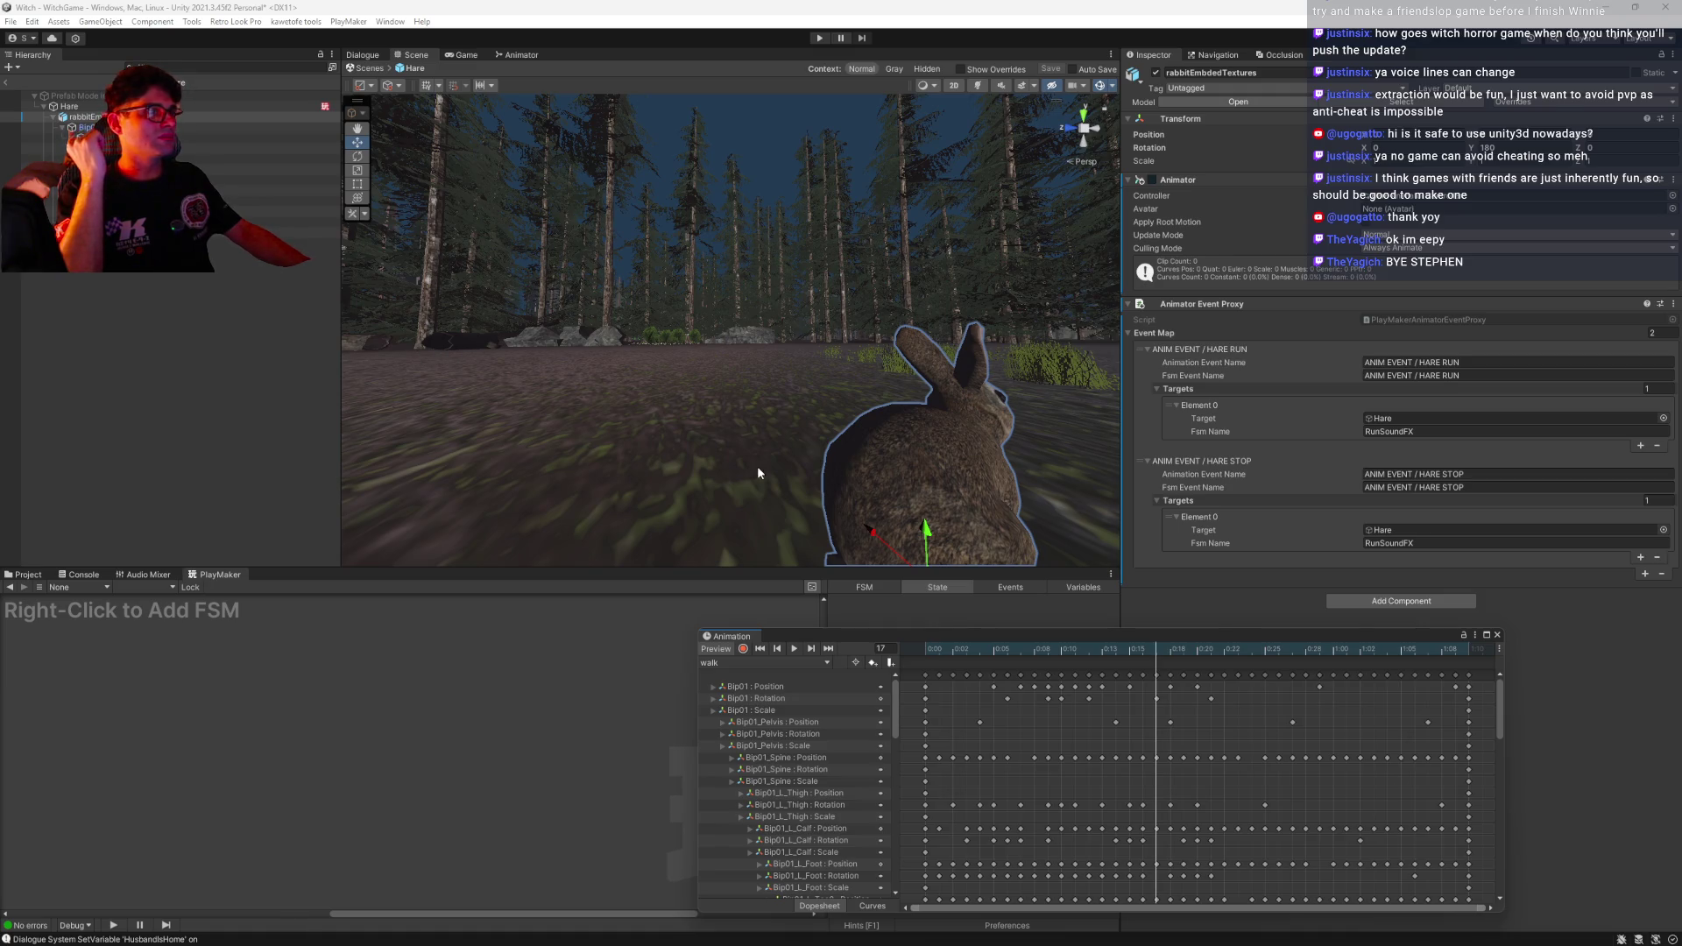
left_click(521, 55)
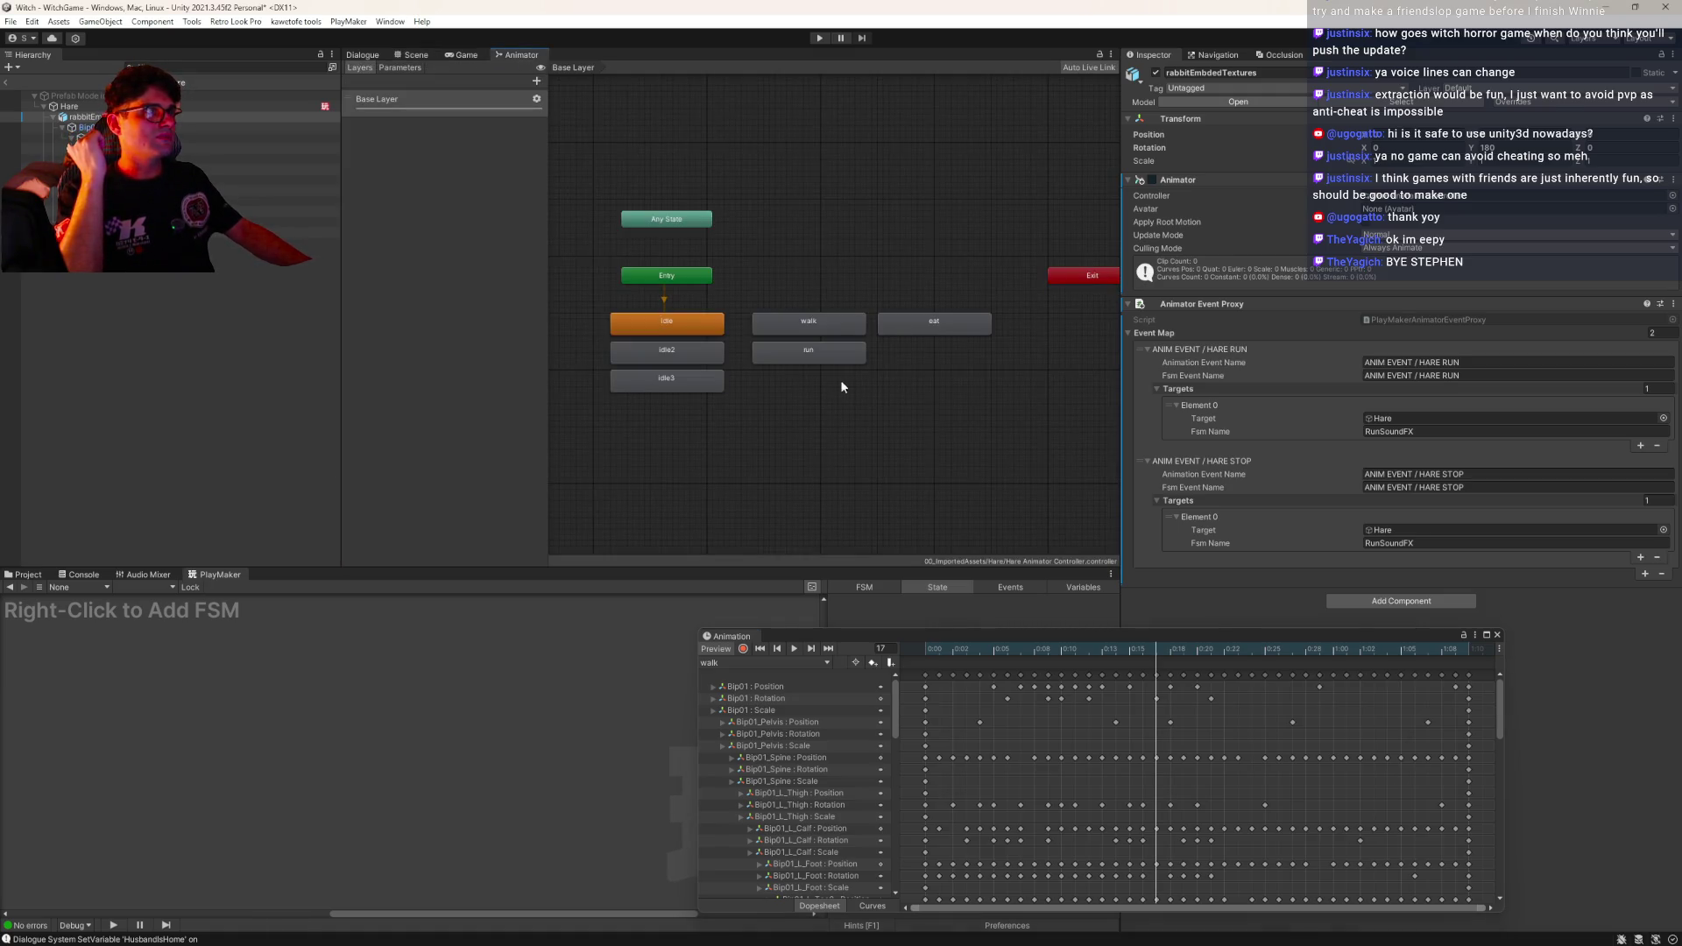
Duplicate the walk clip in HareAnimations and rename the copy to dead
left_click(826, 329)
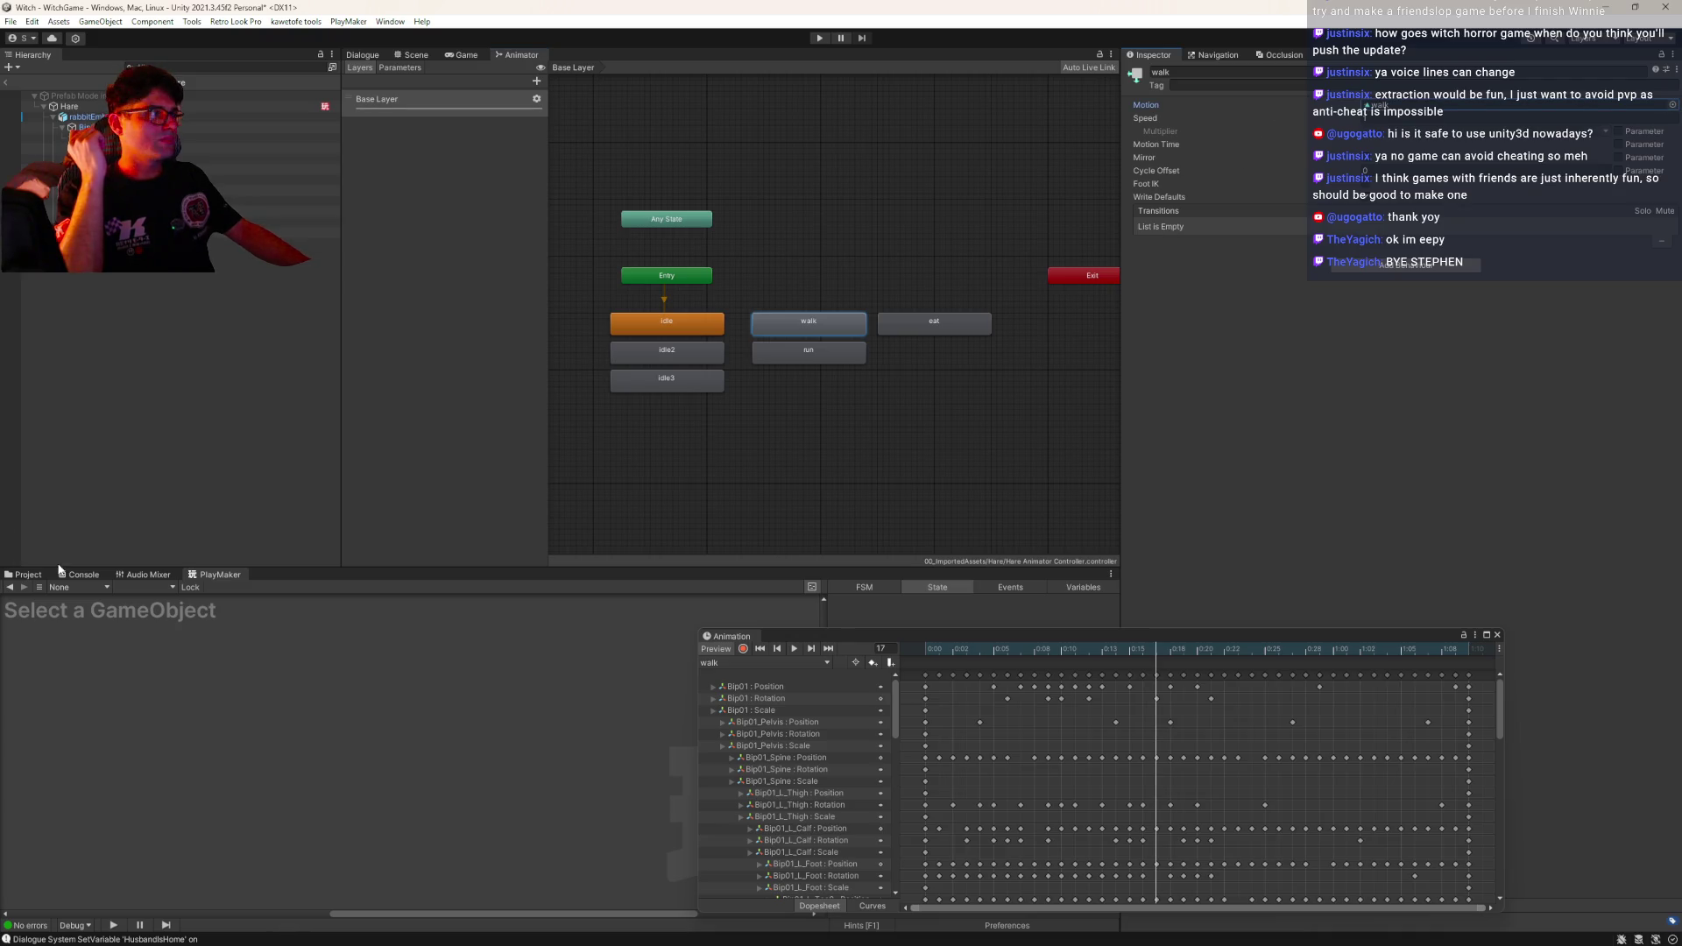
left_click(28, 575)
left_click(221, 667)
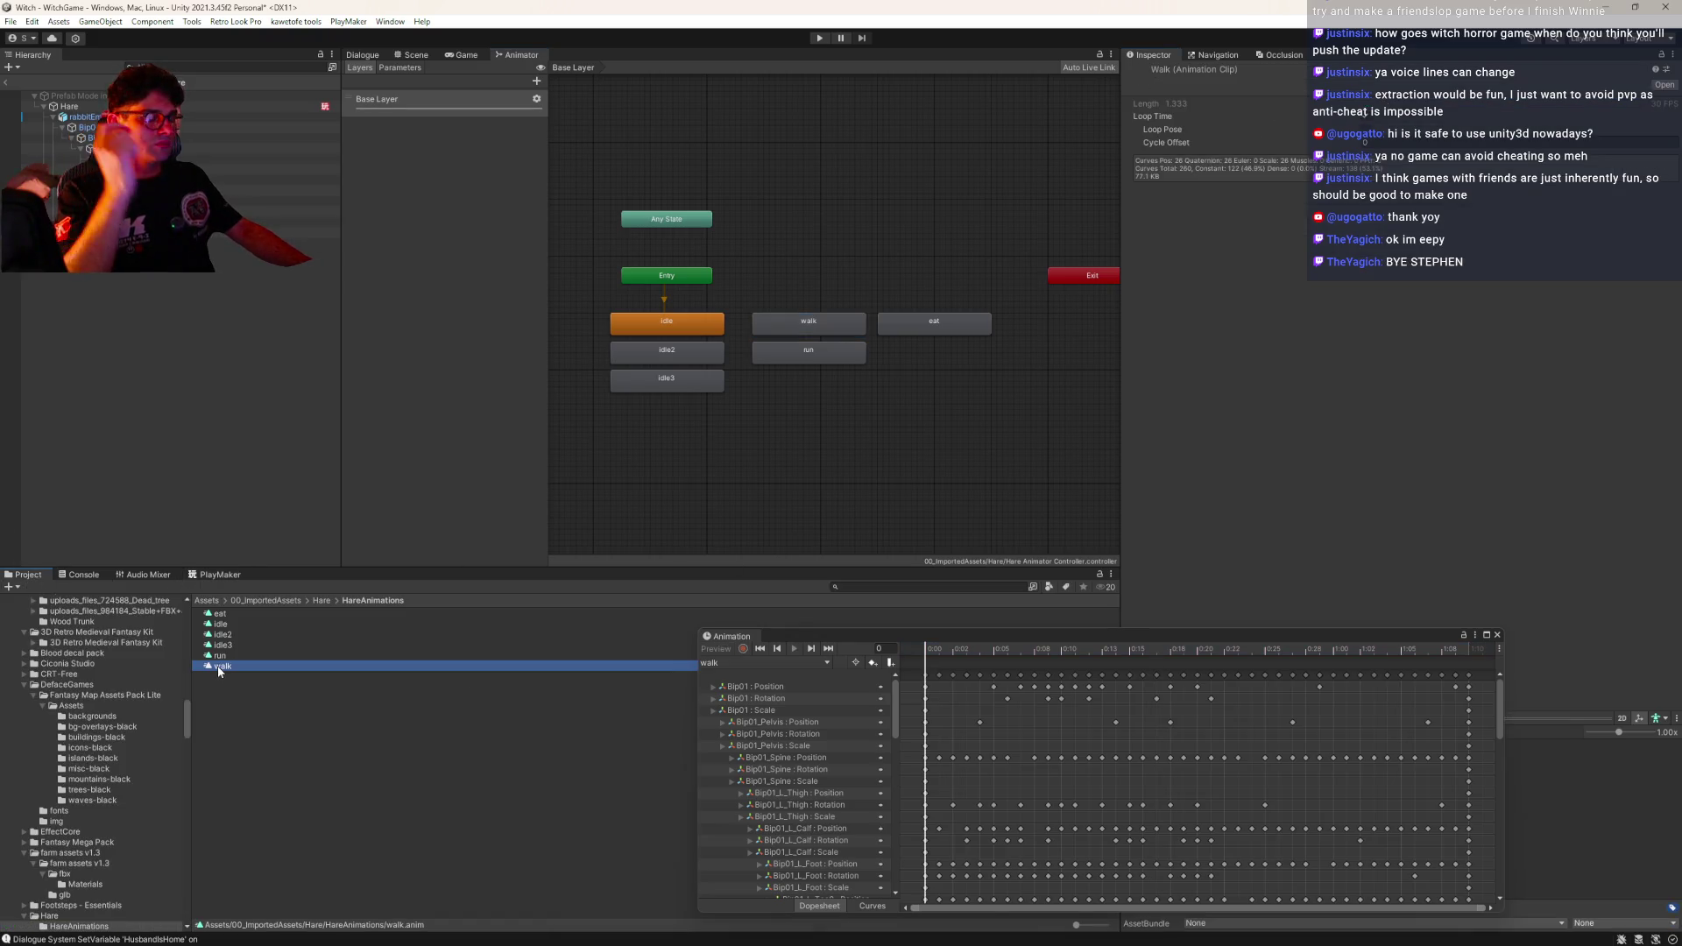
key("ctrl+d")
left_click(219, 668)
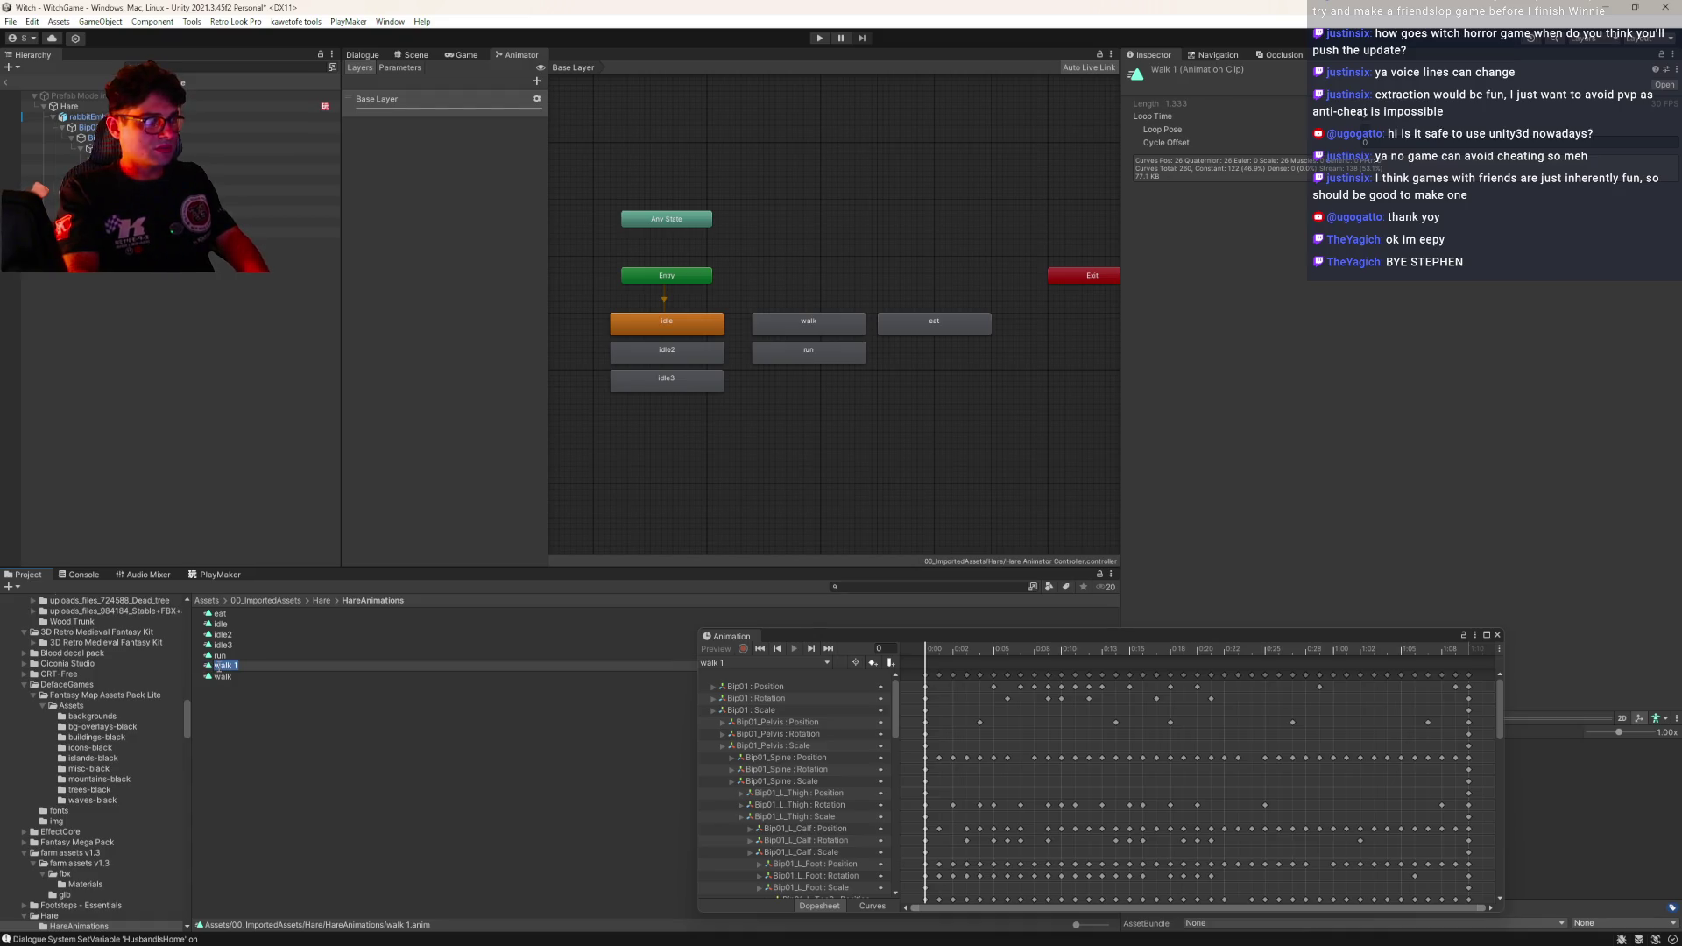
type("dea")
key("Return")
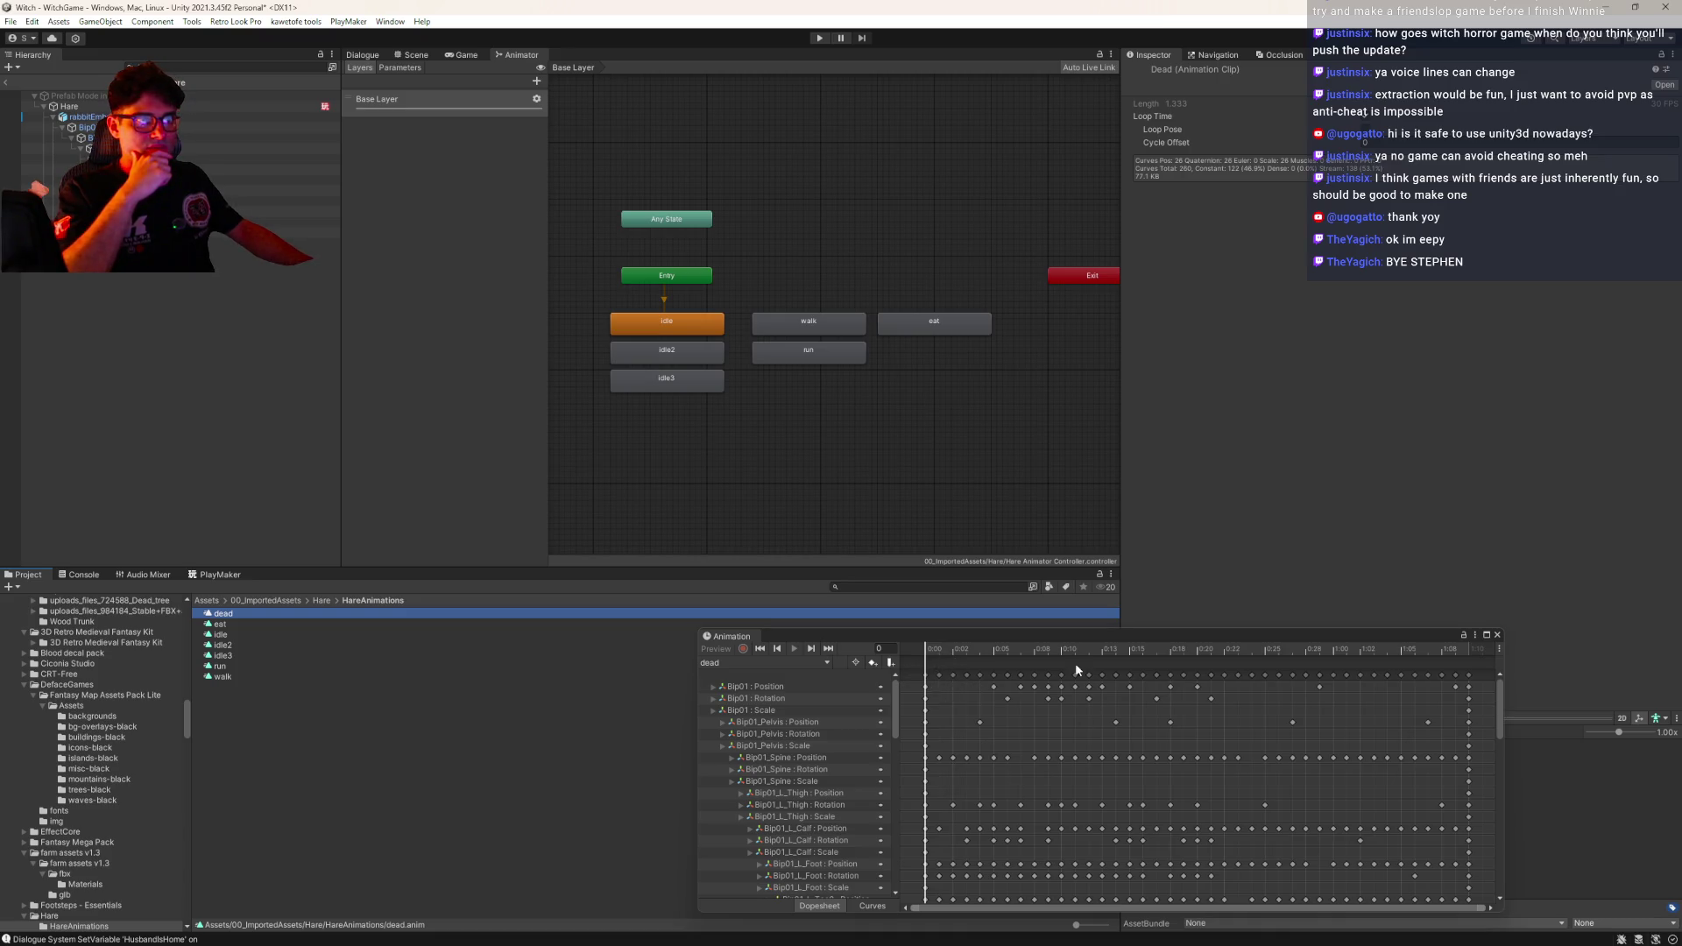
left_click_drag(1026, 645, 1091, 660)
Add the dead clip as a new state in the hare's Animator graph, then reselect the hare model
left_click(412, 54)
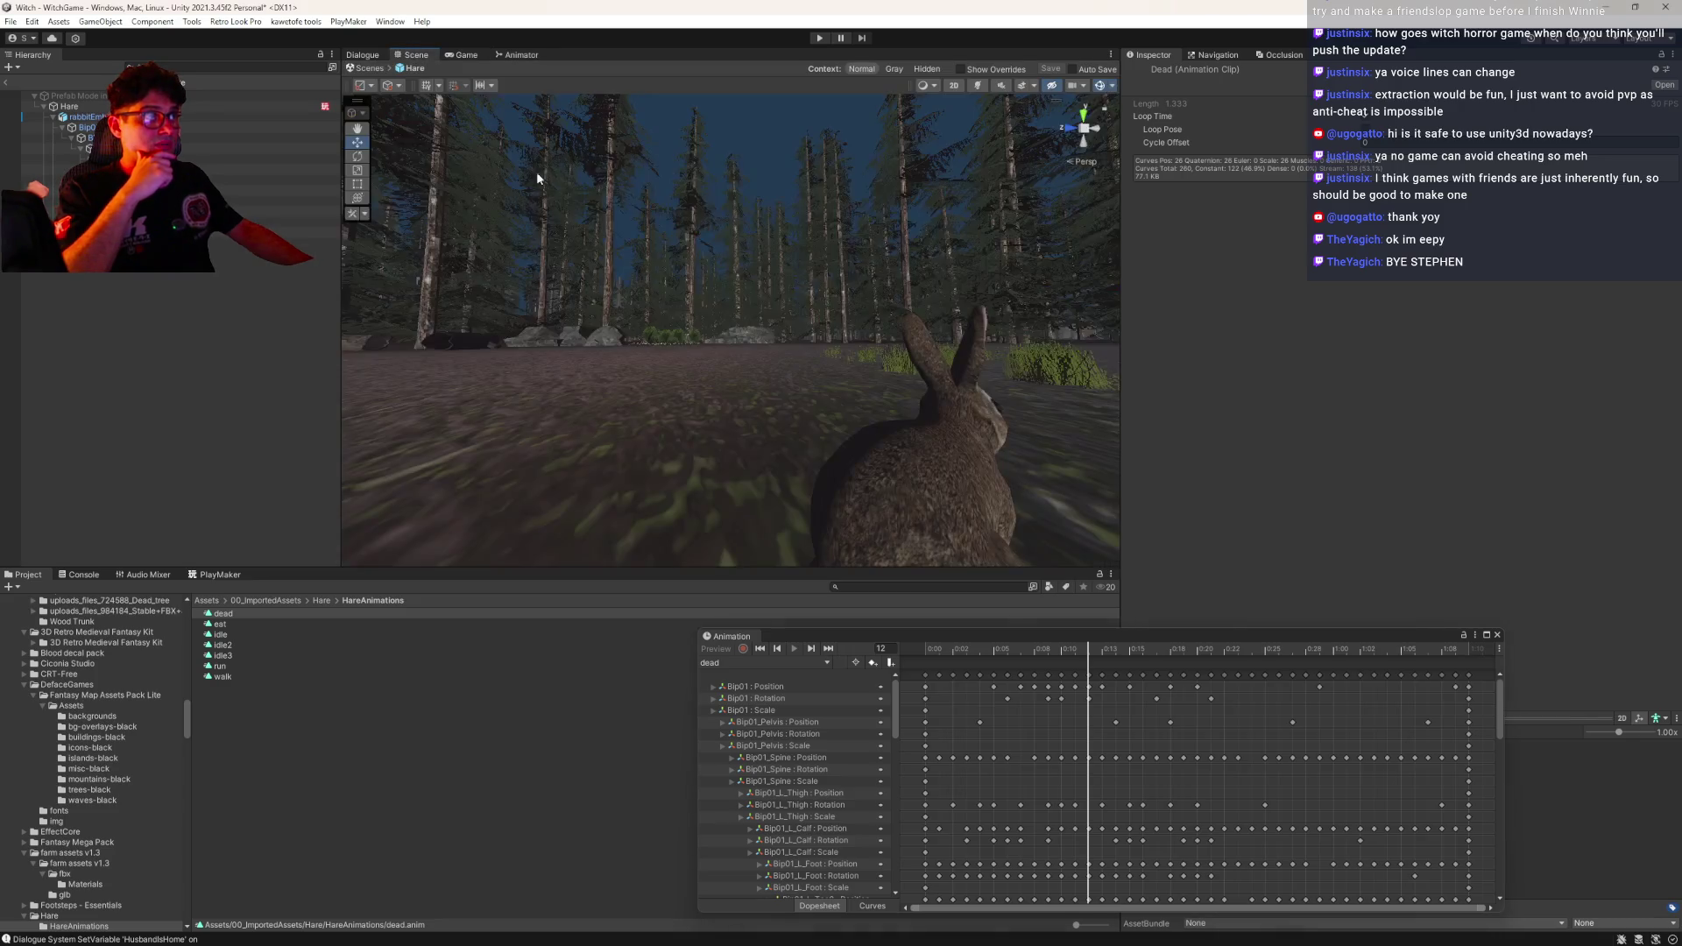
left_click(513, 53)
mouse_move(226, 613)
left_mouse_down()
mouse_move(754, 474)
mouse_move(648, 420)
left_mouse_up()
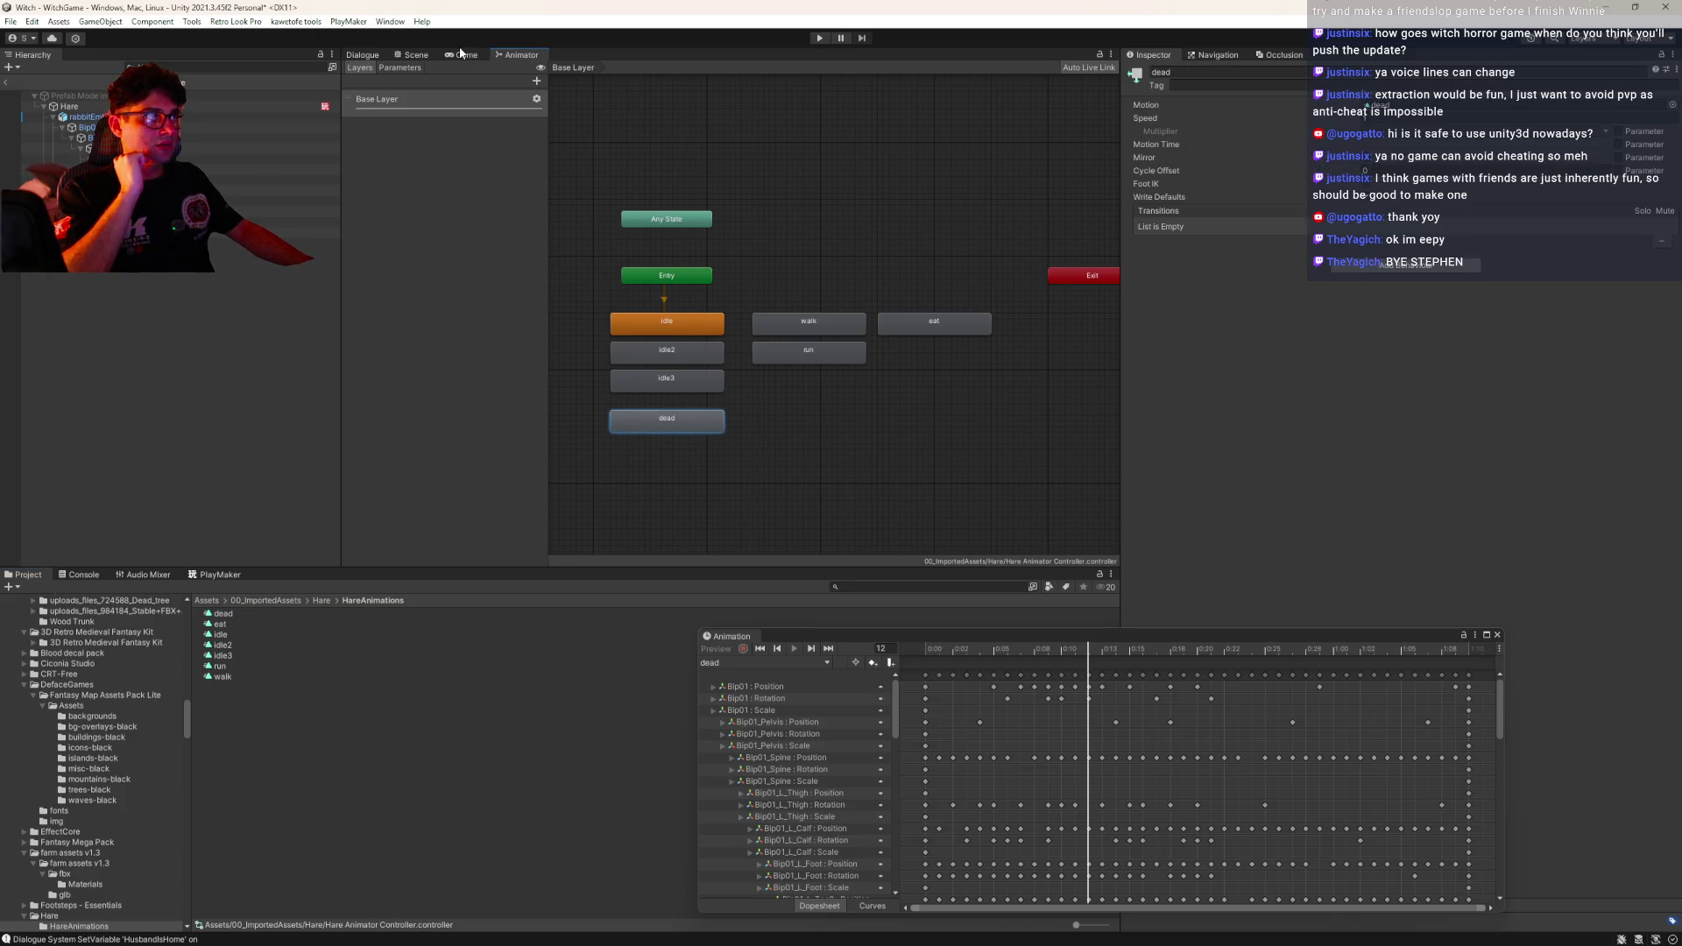
left_click(414, 54)
left_click(692, 395)
left_click(775, 663)
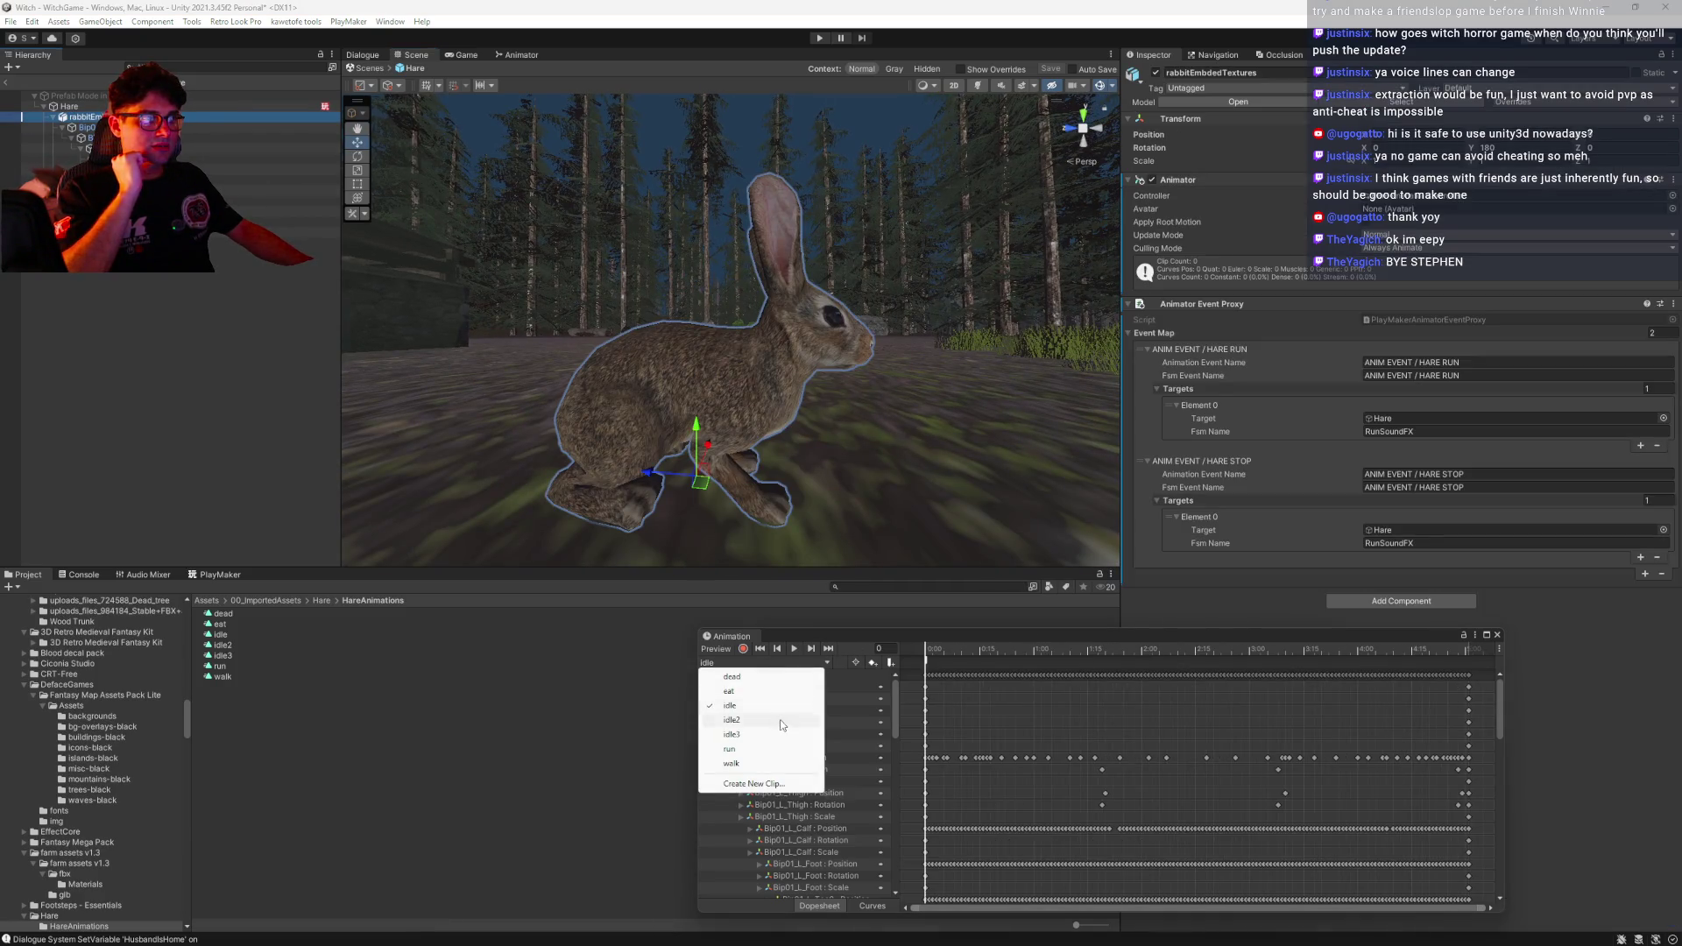
In the dead clip, delete the keyframes from frames 0 to 16 and shift the rest earlier
left_click(732, 676)
mouse_move(941, 652)
left_mouse_down()
mouse_move(1159, 672)
mouse_move(907, 894)
left_mouse_up()
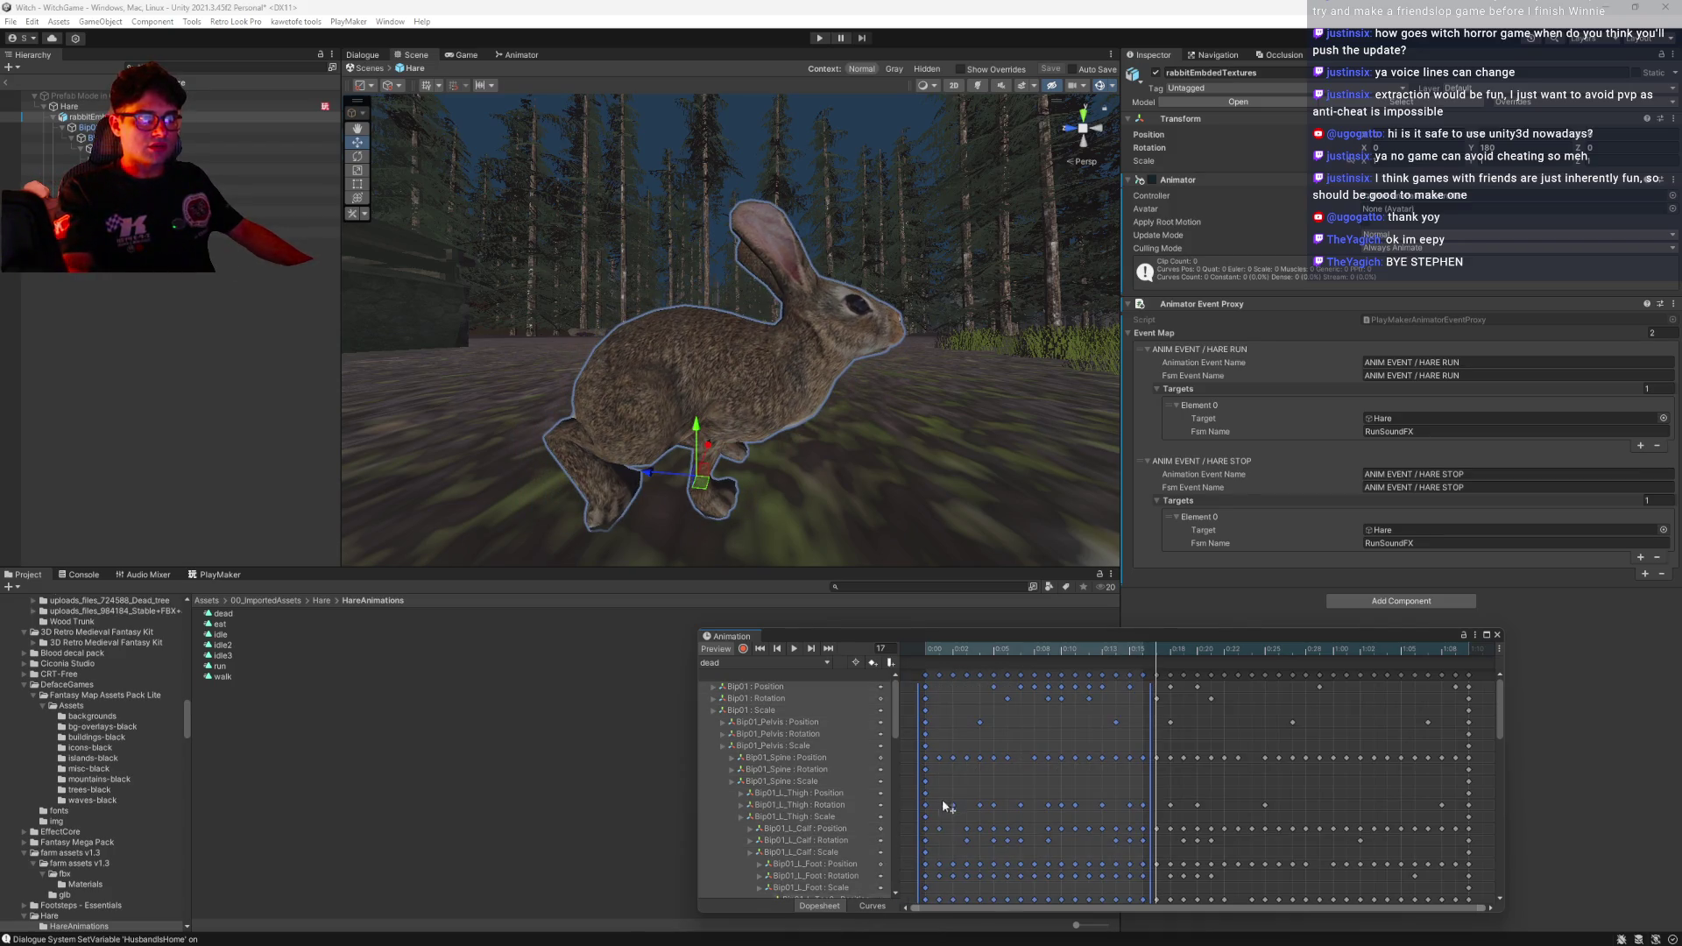
key("Delete")
mouse_move(1501, 696)
left_mouse_down()
mouse_move(1501, 843)
mouse_move(1507, 640)
left_mouse_up()
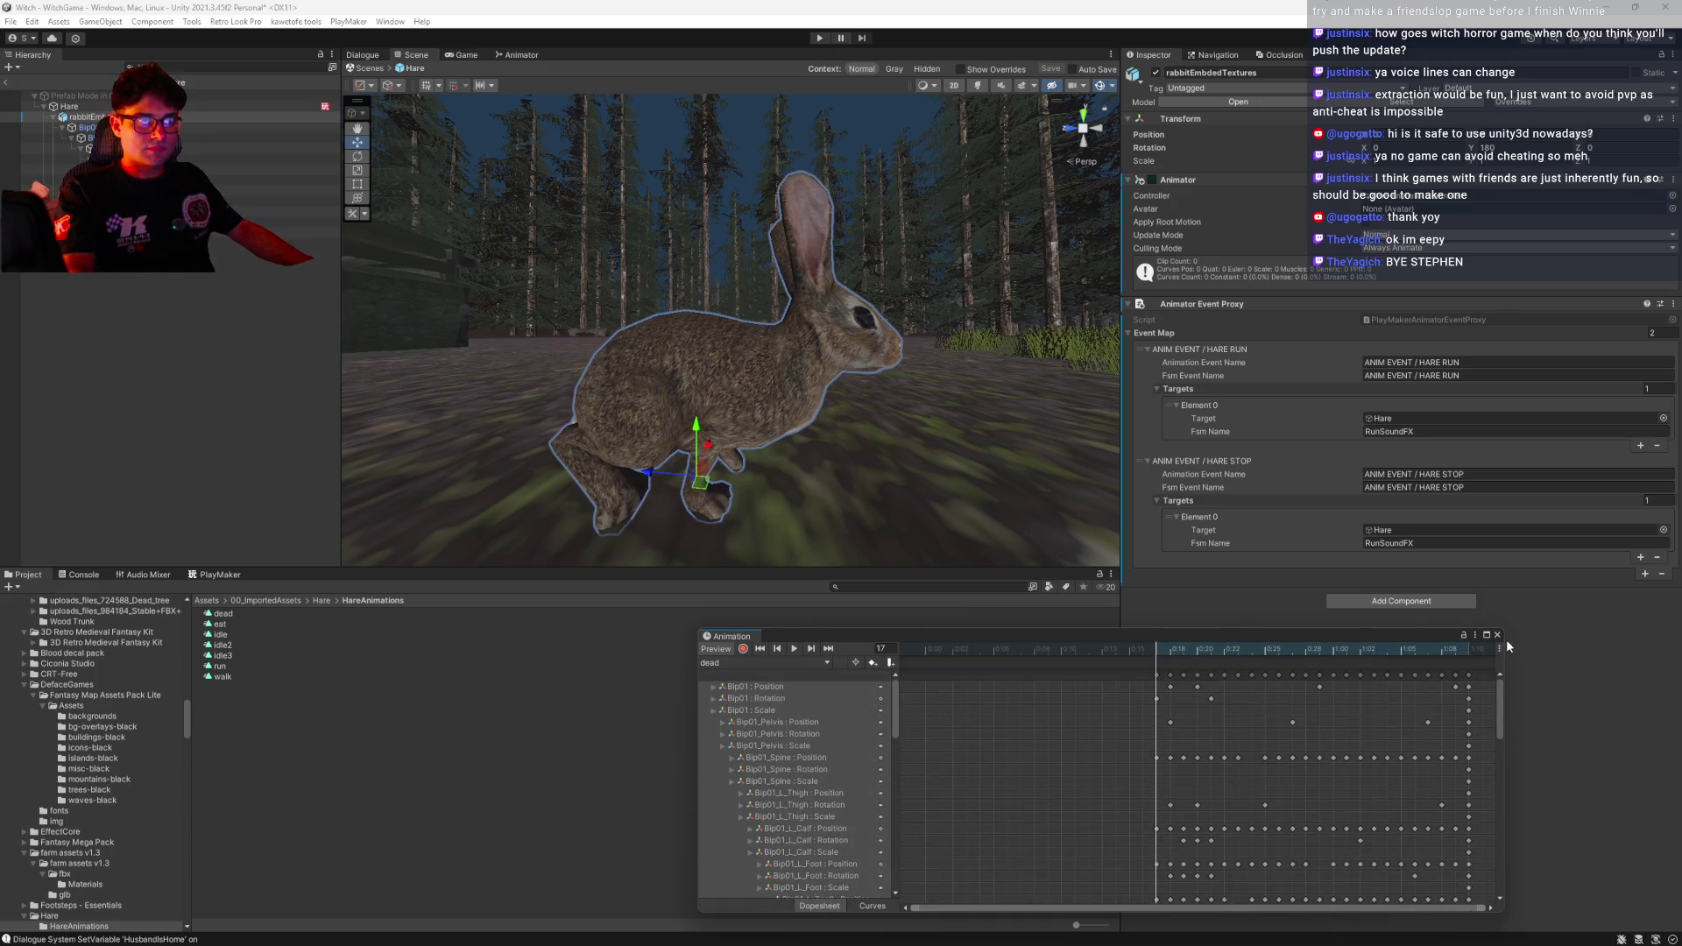
key("ctrl+a")
left_click_drag(1155, 671, 921, 682)
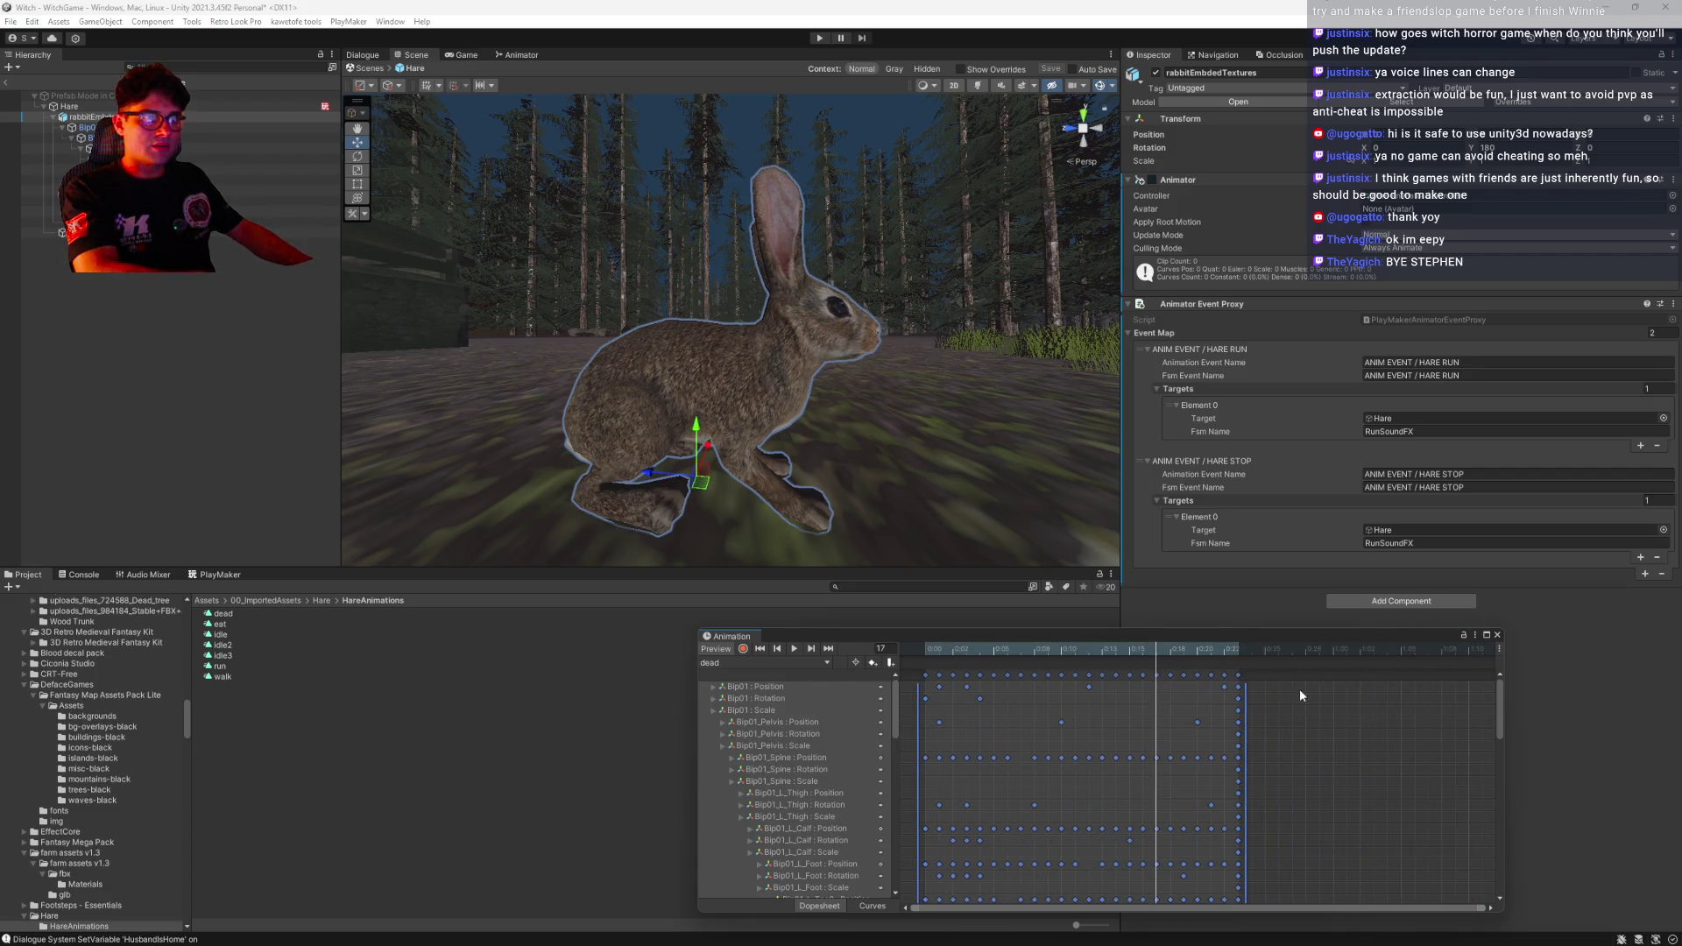
Compress the dead clip's keys into a short span and select the keys at 0:01
mouse_move(1277, 670)
left_mouse_down()
mouse_move(952, 902)
mouse_move(926, 903)
mouse_move(1264, 916)
mouse_move(1249, 944)
mouse_move(931, 936)
left_mouse_up()
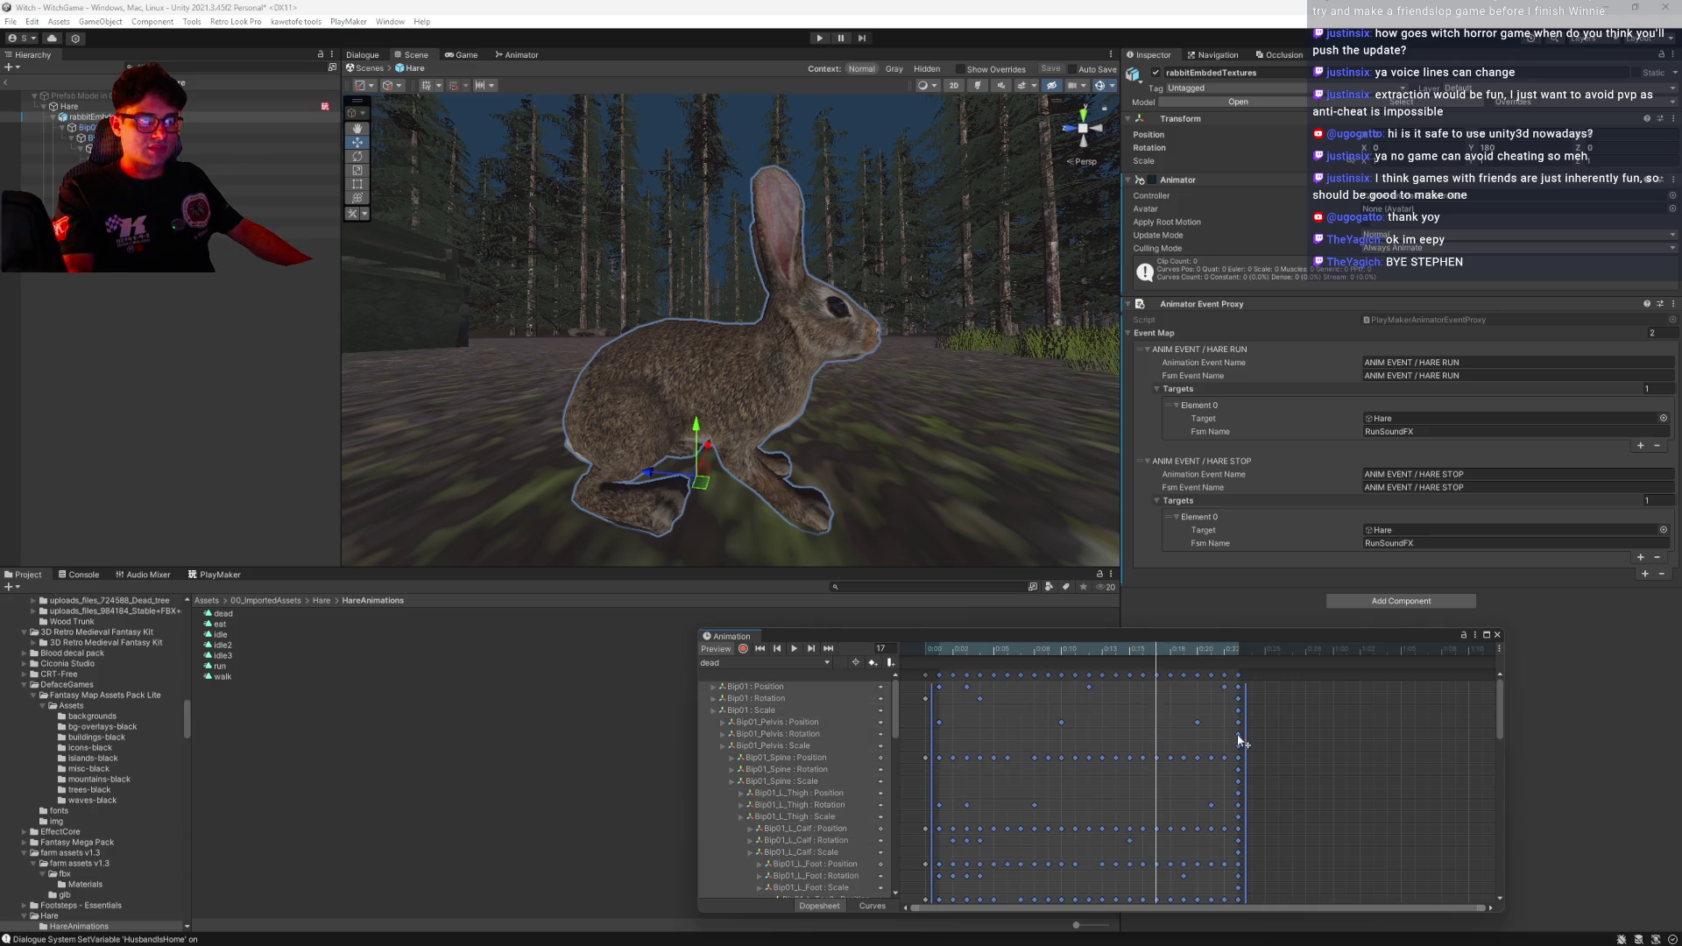
left_click_drag(1245, 741, 944, 758)
mouse_move(990, 653)
left_mouse_down()
mouse_move(925, 657)
mouse_move(964, 660)
mouse_move(924, 666)
mouse_move(934, 704)
left_mouse_up()
left_click(1048, 696)
left_click(941, 676)
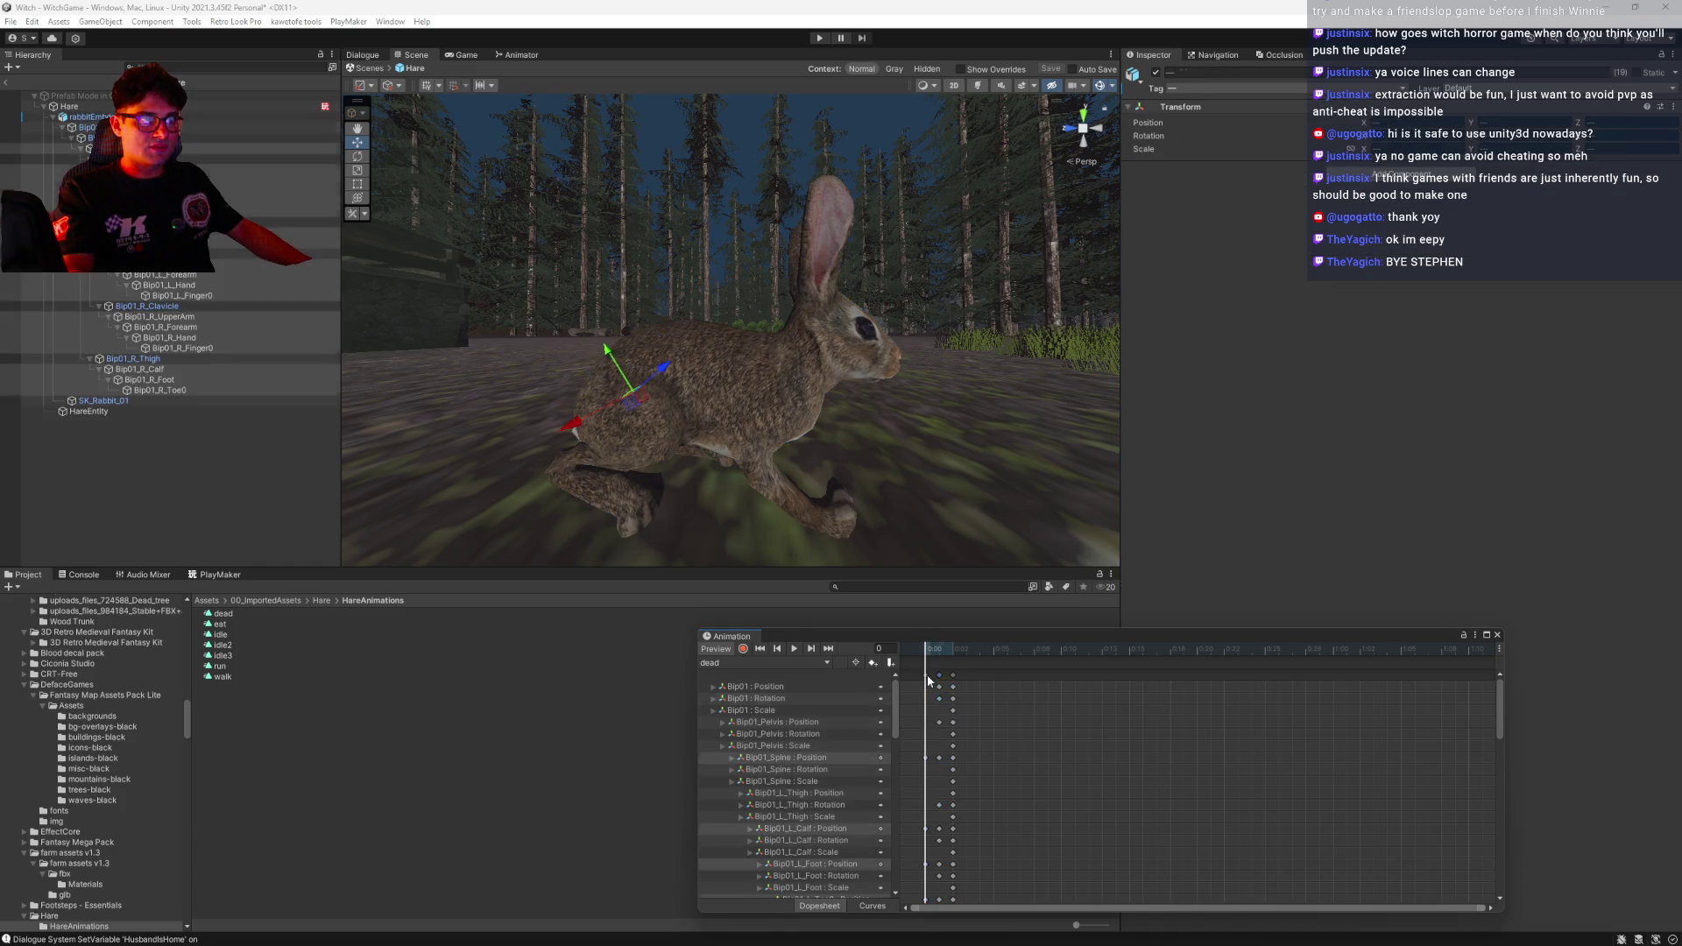
scroll(930, 795, "up", 1)
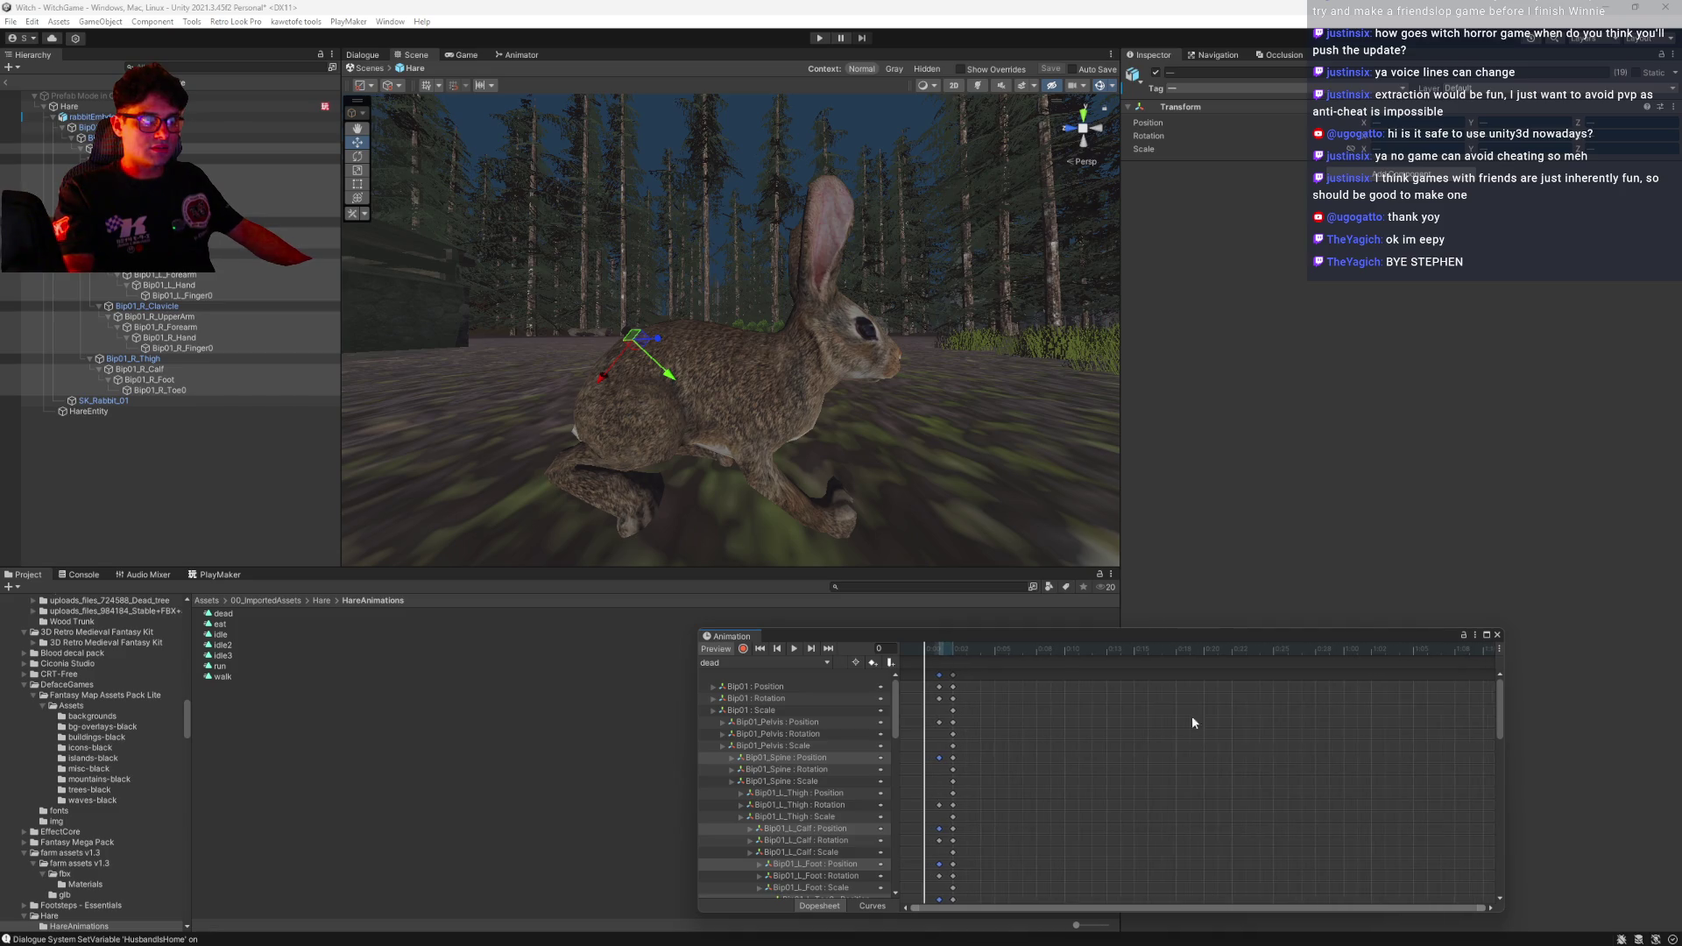
left_click_drag(1500, 704, 1500, 716)
mouse_move(1496, 769)
left_mouse_down()
mouse_move(1500, 866)
mouse_move(1507, 728)
mouse_move(1485, 624)
left_mouse_up()
Delete the dead clip's first column of keys and move the remaining keys to 0:00
left_click_drag(932, 659, 958, 662)
mouse_move(942, 552)
left_mouse_down()
mouse_move(789, 391)
mouse_move(668, 364)
mouse_move(735, 383)
mouse_move(488, 402)
mouse_move(619, 393)
left_mouse_up()
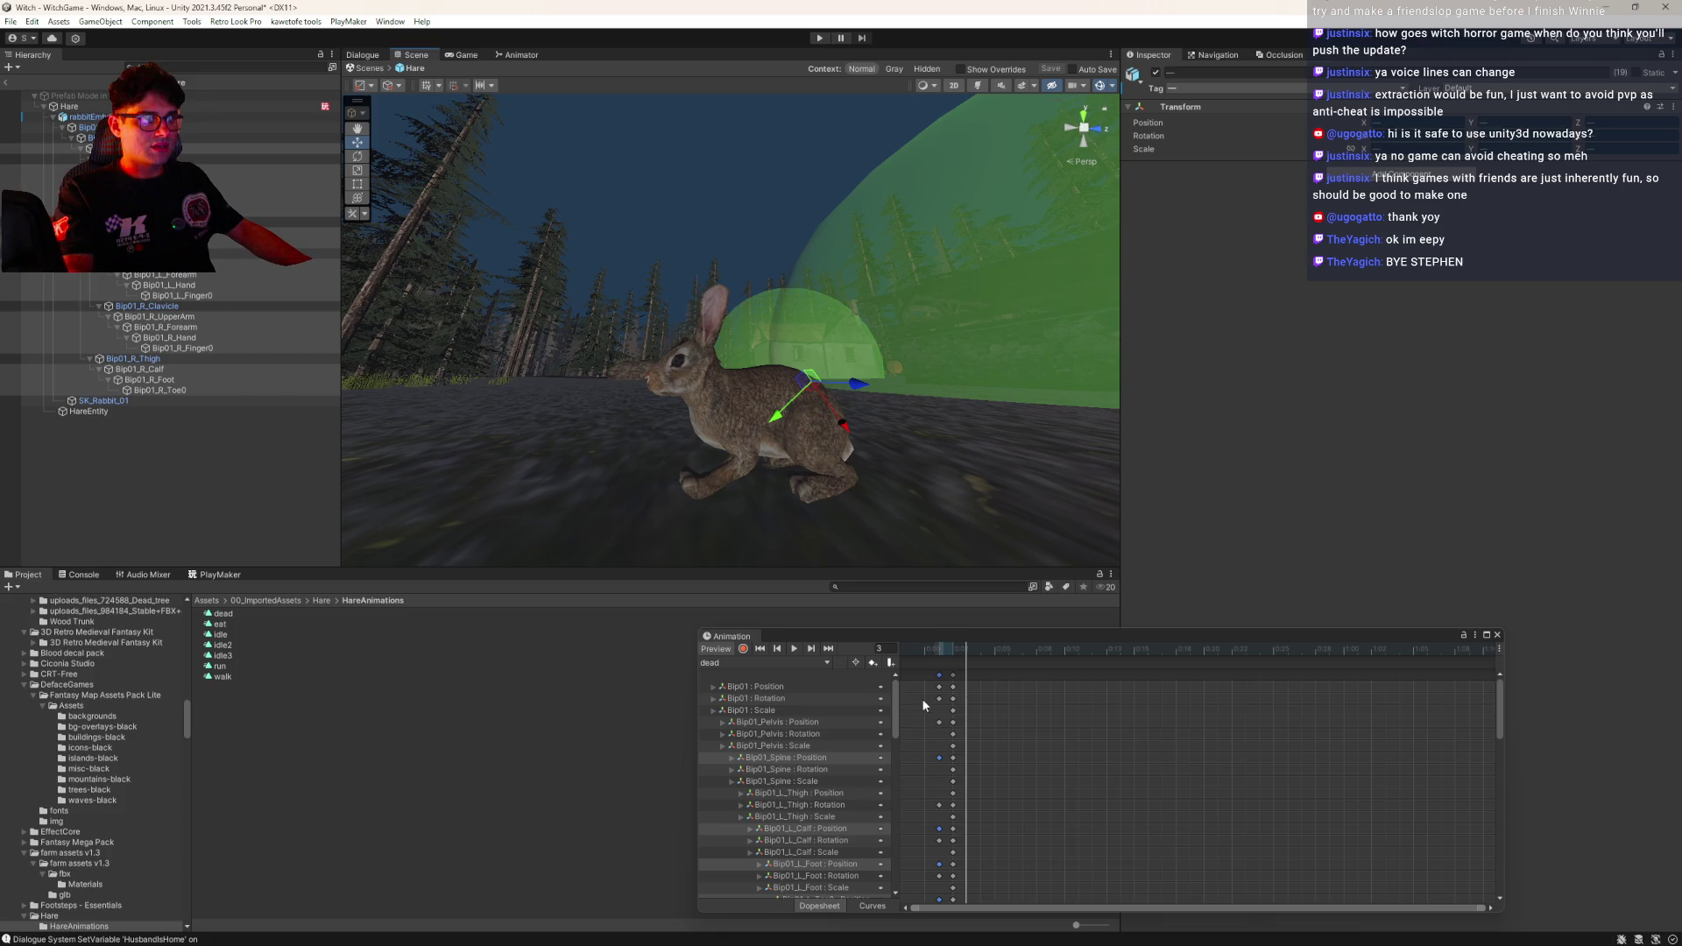
left_click_drag(931, 683, 932, 699)
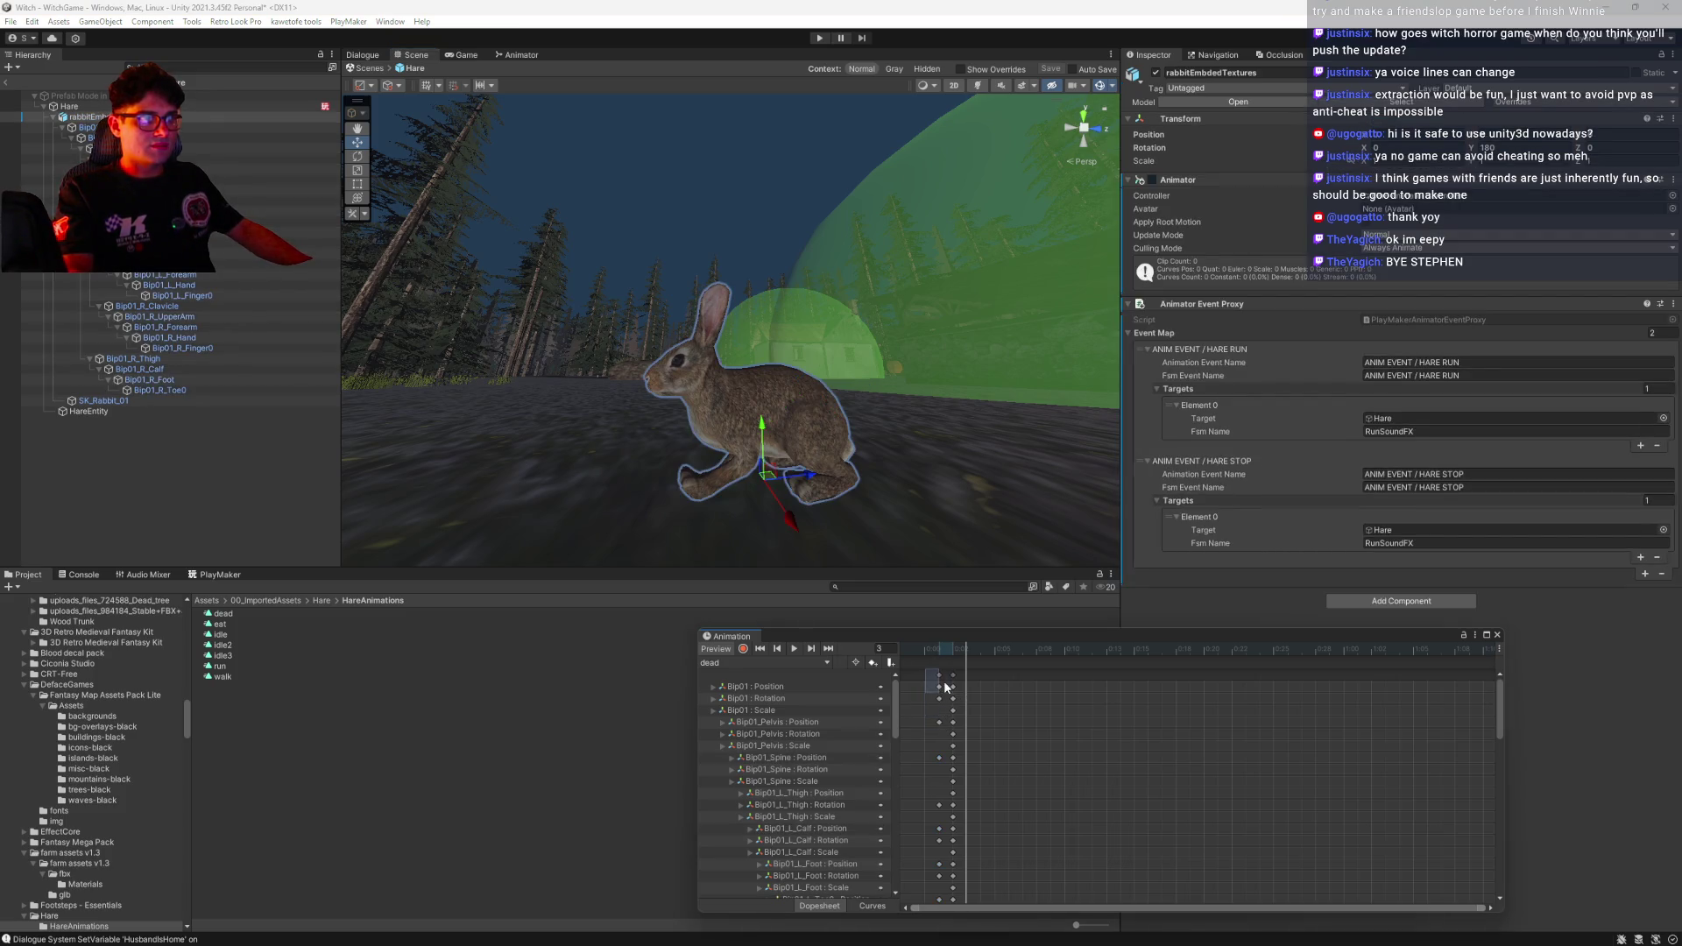
key("Delete")
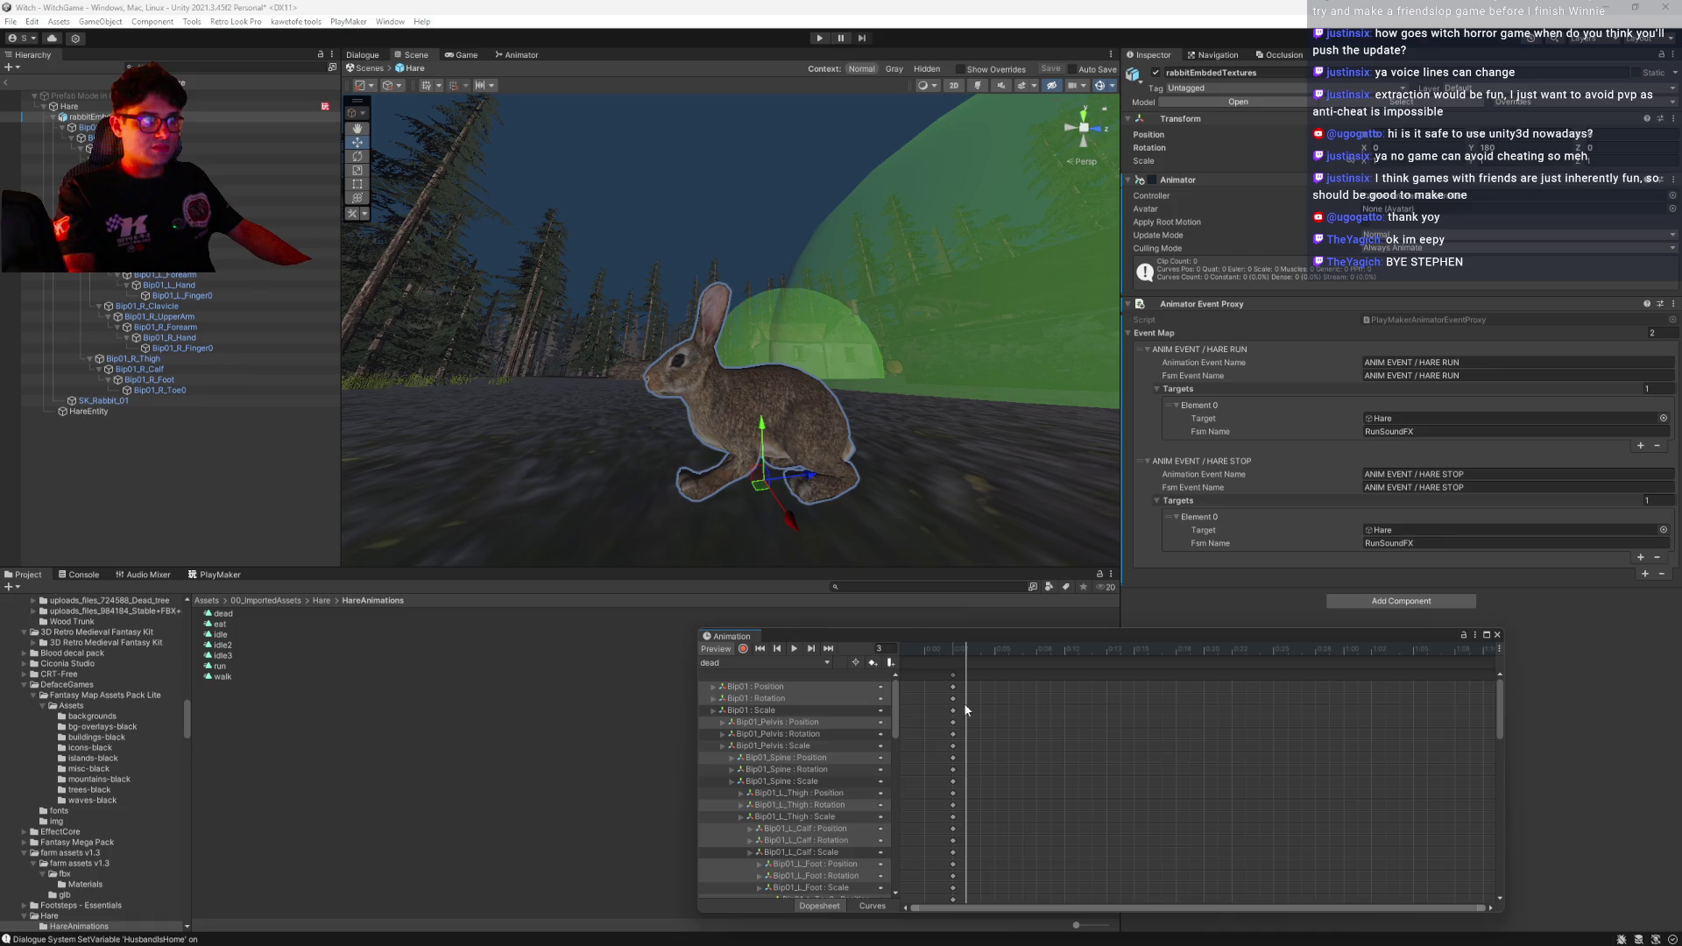
mouse_move(953, 675)
left_mouse_down()
mouse_move(930, 683)
mouse_move(900, 644)
left_mouse_up()
mouse_move(820, 420)
left_mouse_down()
mouse_move(747, 424)
mouse_move(784, 428)
mouse_move(765, 439)
left_mouse_up()
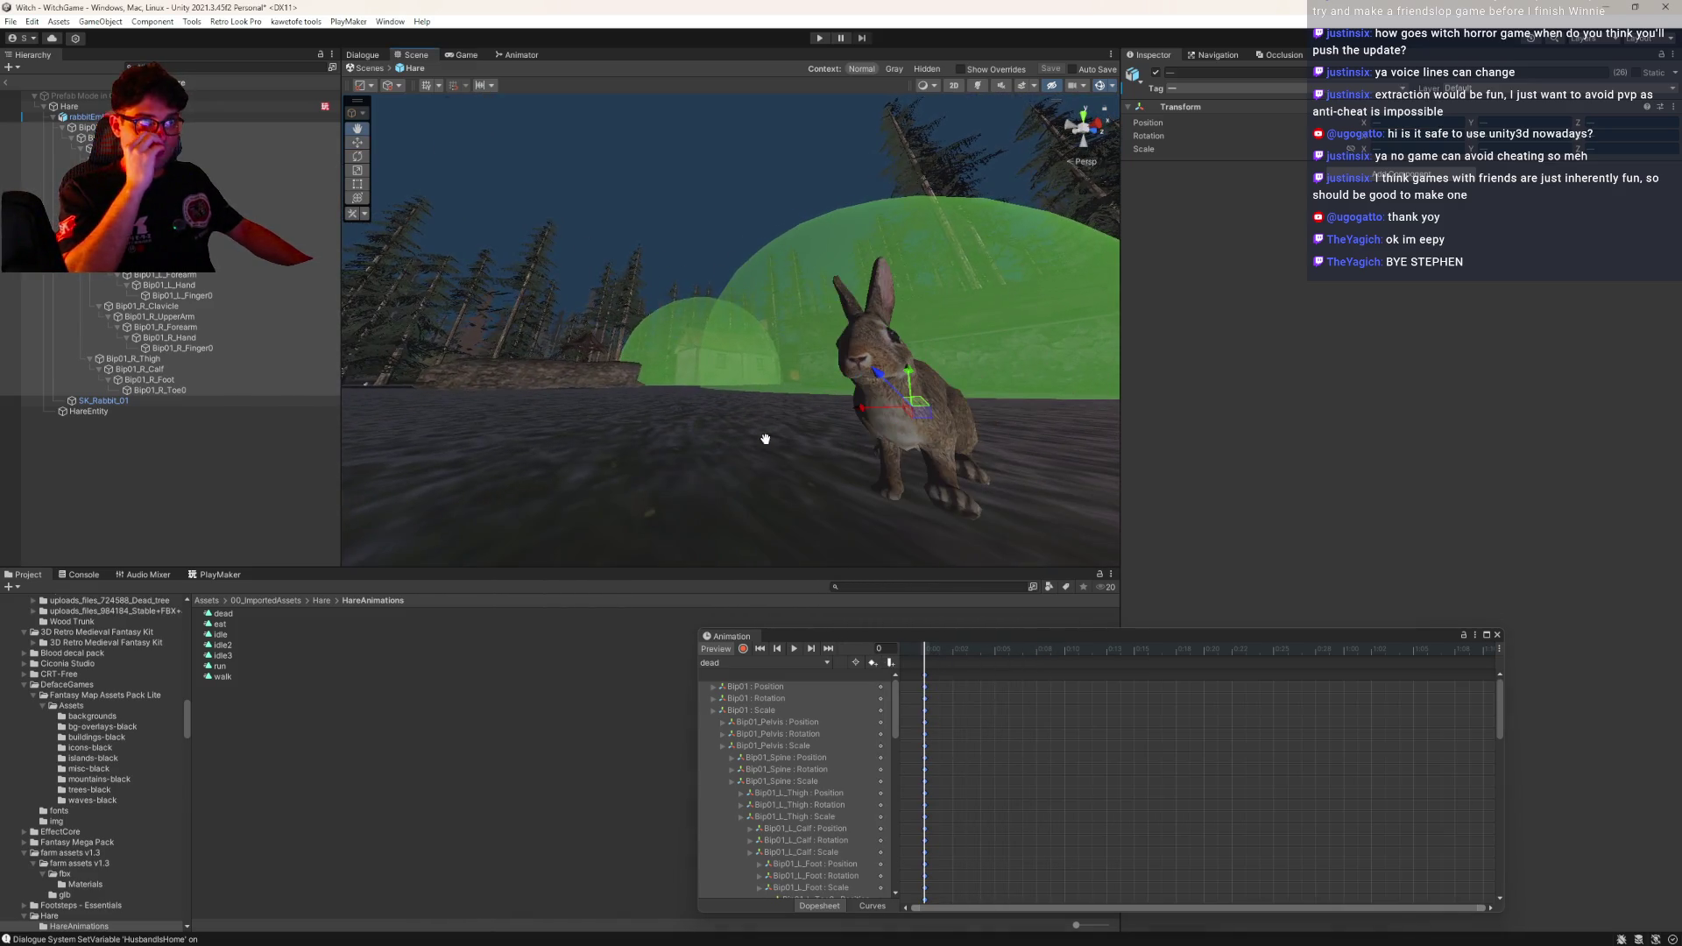
Rotate the Bip01 root to -179 with x at -14.1, then close the Animation window
left_click(714, 699)
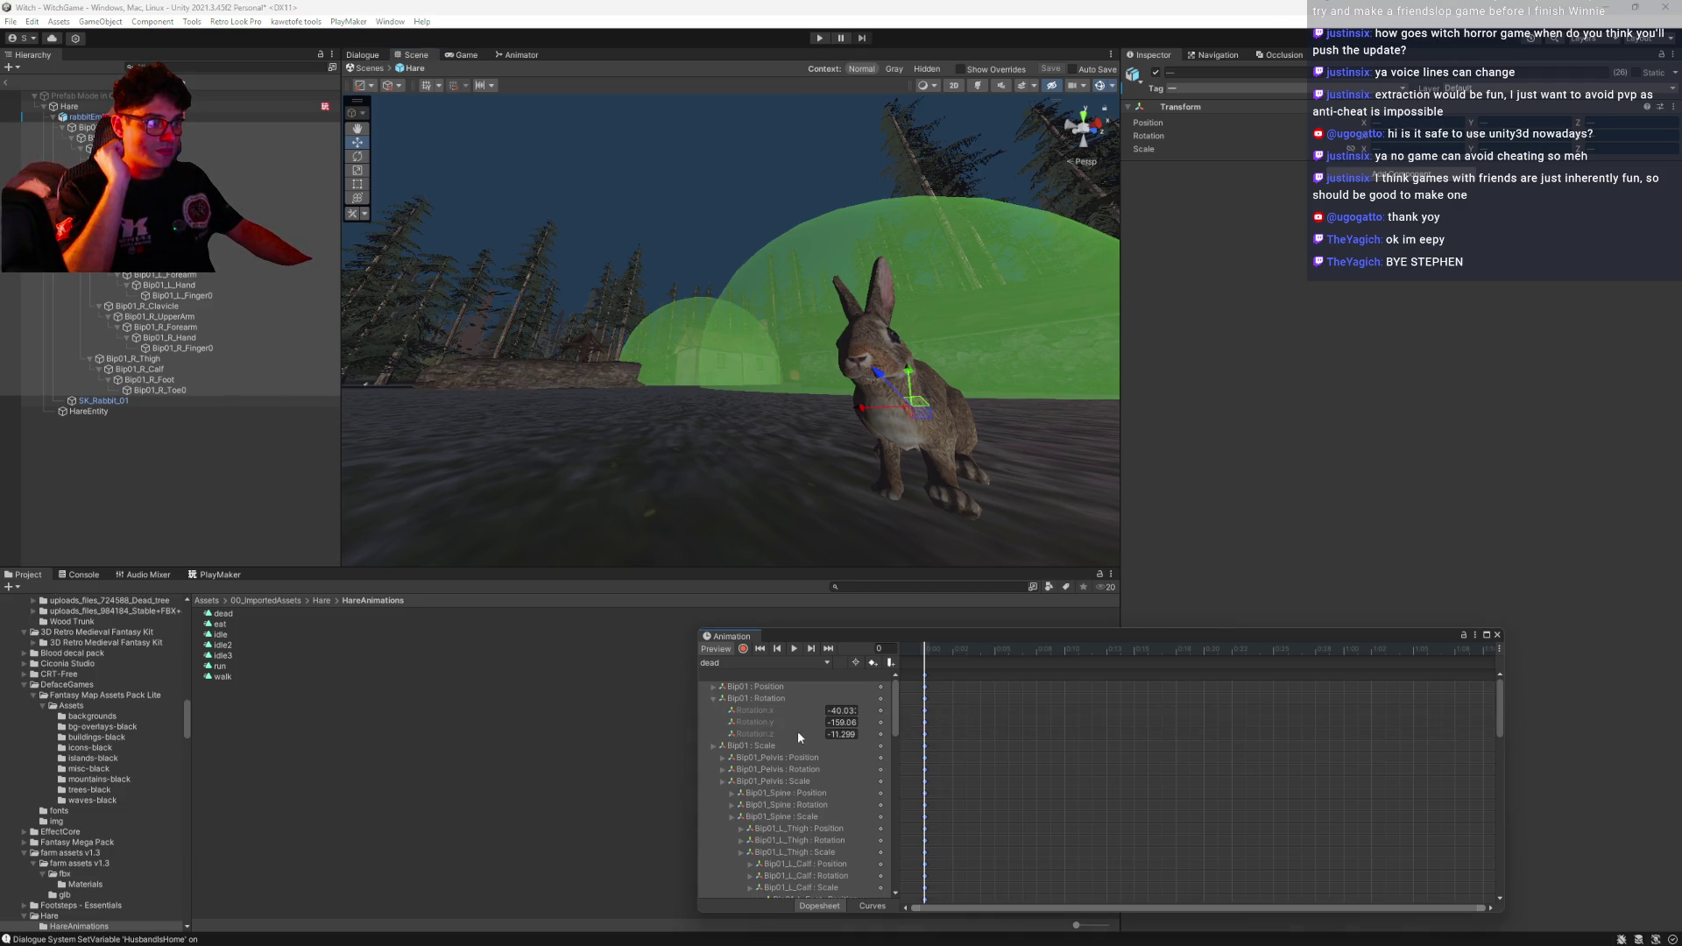
mouse_move(821, 728)
left_mouse_down()
mouse_move(837, 727)
mouse_move(807, 705)
mouse_move(826, 733)
mouse_move(1113, 740)
left_mouse_up()
left_click(808, 709)
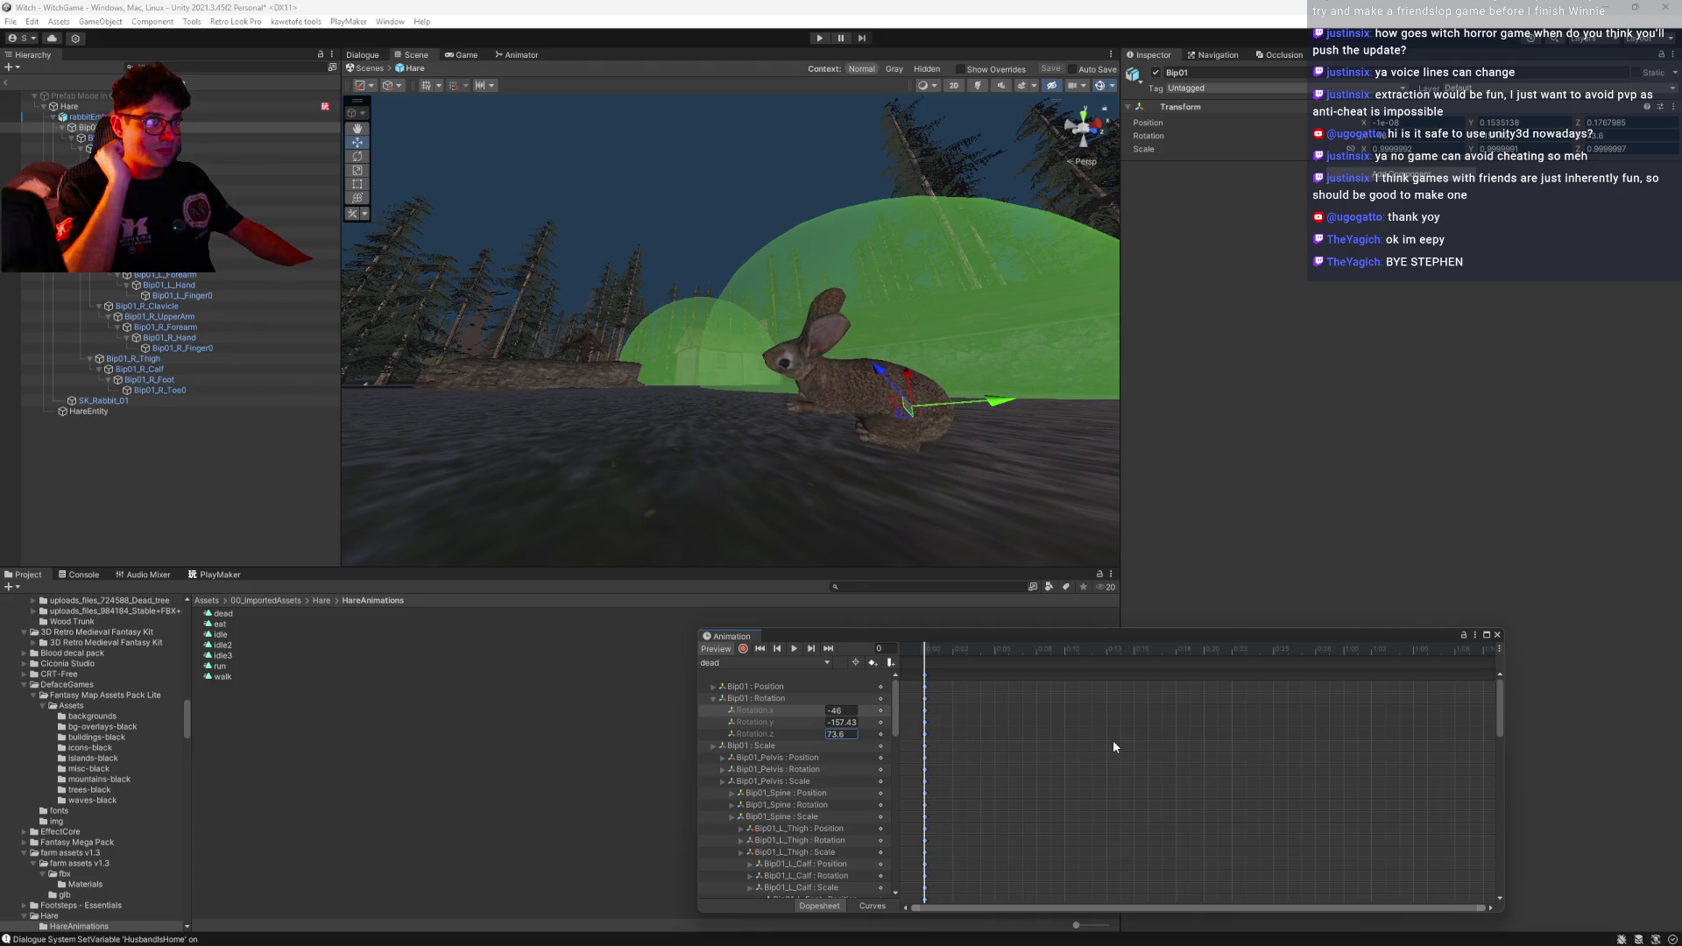
mouse_move(813, 722)
left_mouse_down()
mouse_move(639, 741)
mouse_move(812, 708)
mouse_move(876, 714)
left_mouse_up()
mouse_move(824, 426)
left_mouse_down()
mouse_move(747, 519)
mouse_move(699, 455)
mouse_move(736, 466)
mouse_move(738, 498)
mouse_move(986, 449)
mouse_move(754, 447)
mouse_move(899, 378)
mouse_move(815, 386)
mouse_move(832, 368)
mouse_move(815, 433)
left_mouse_up()
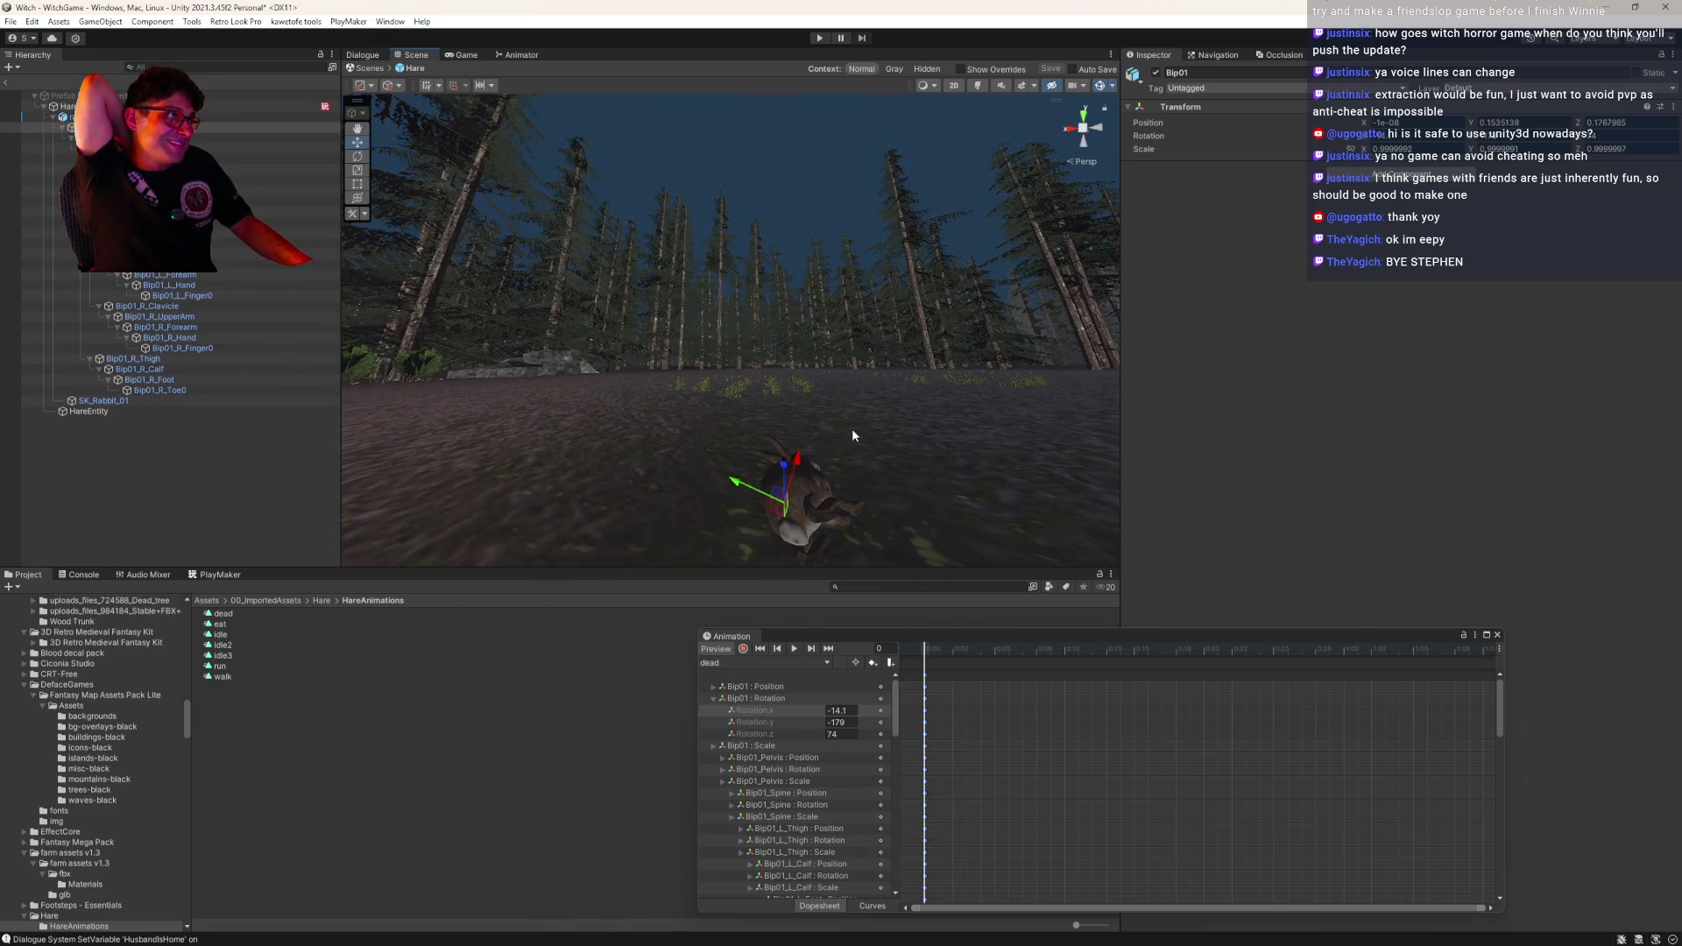
left_click(1498, 635)
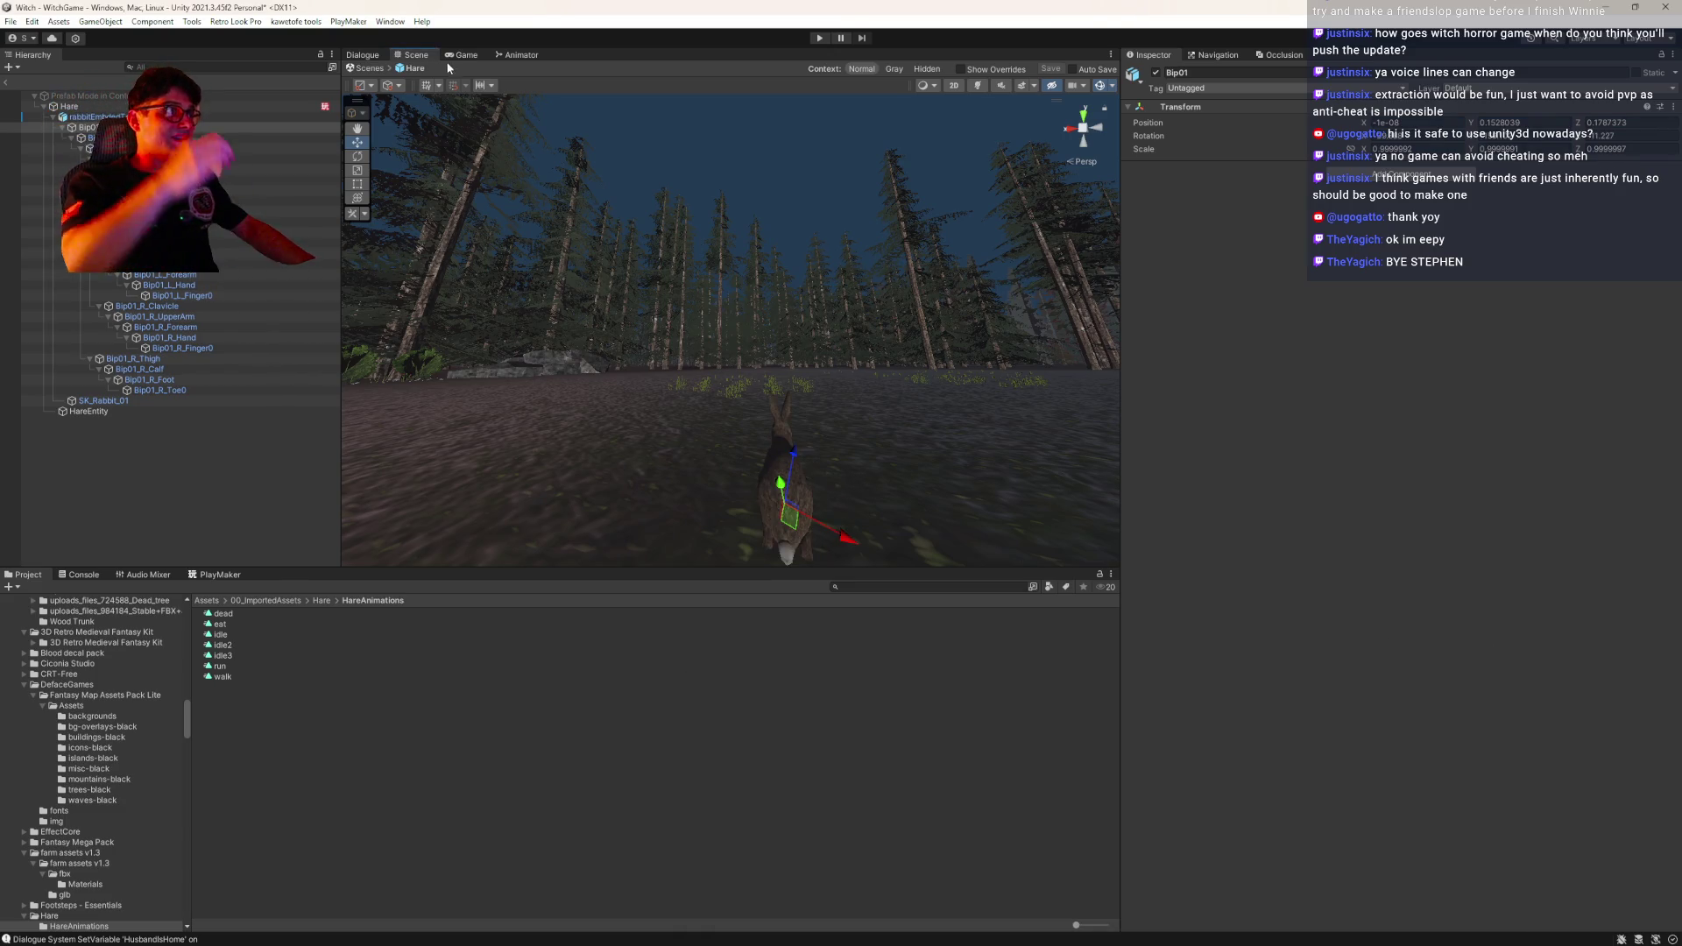
left_click(208, 574)
Add a new State 1 to the Hare's Health FSM containing an Animator Play action
left_click(69, 106)
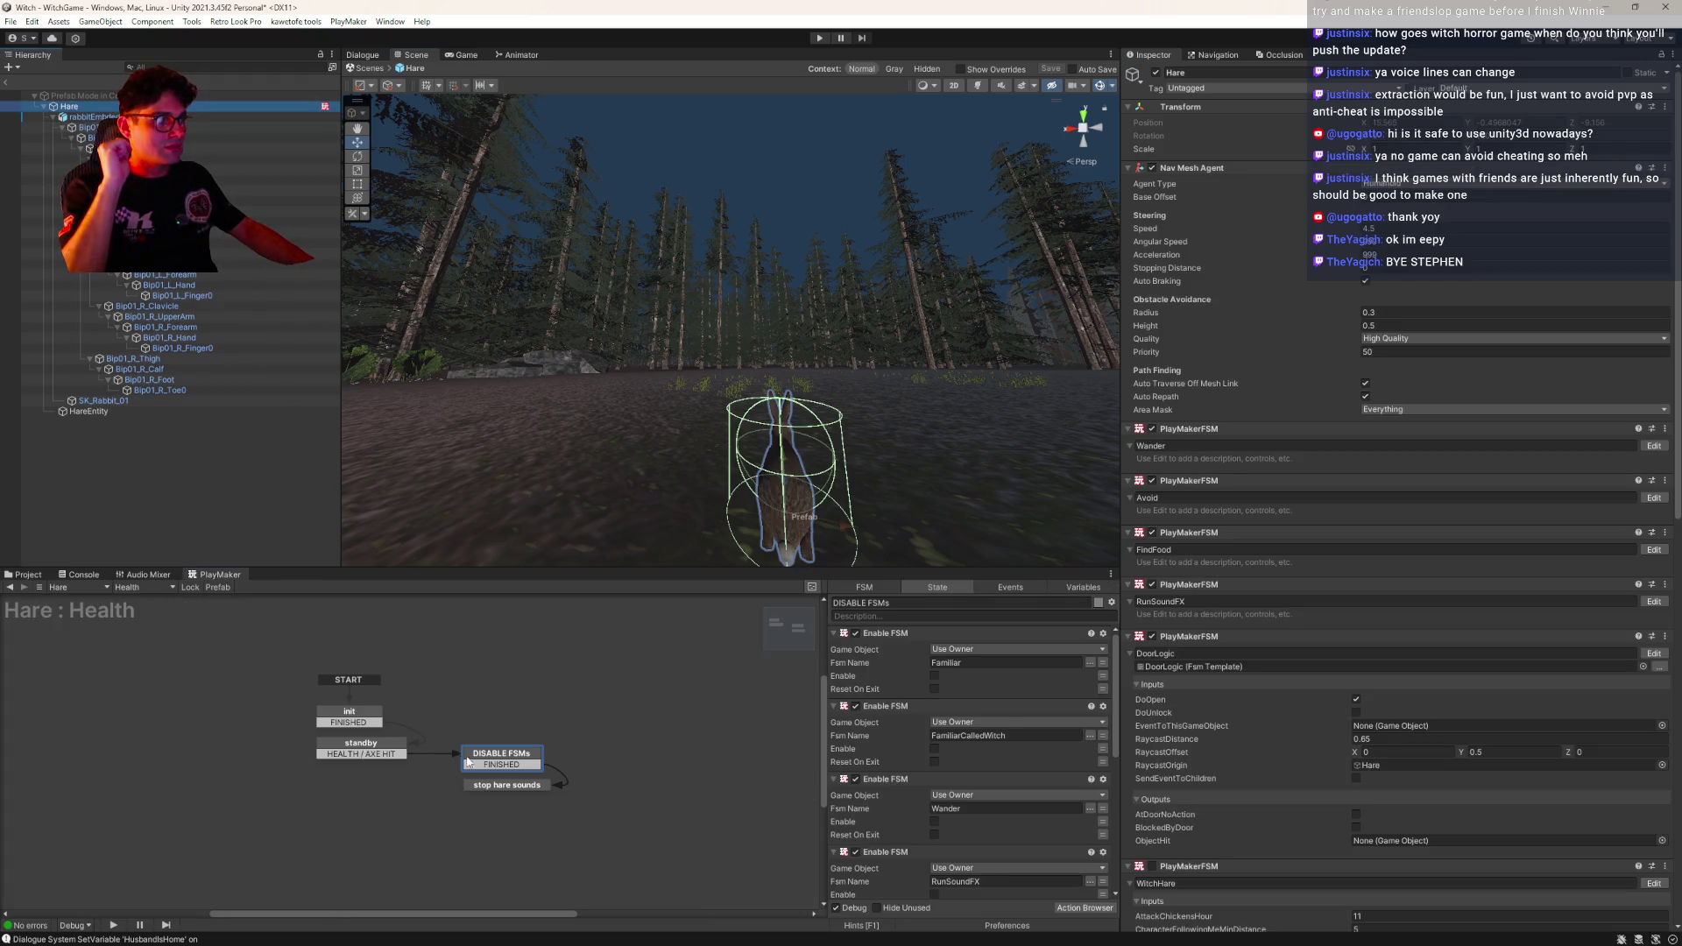
left_click(1072, 912)
type("animator pla")
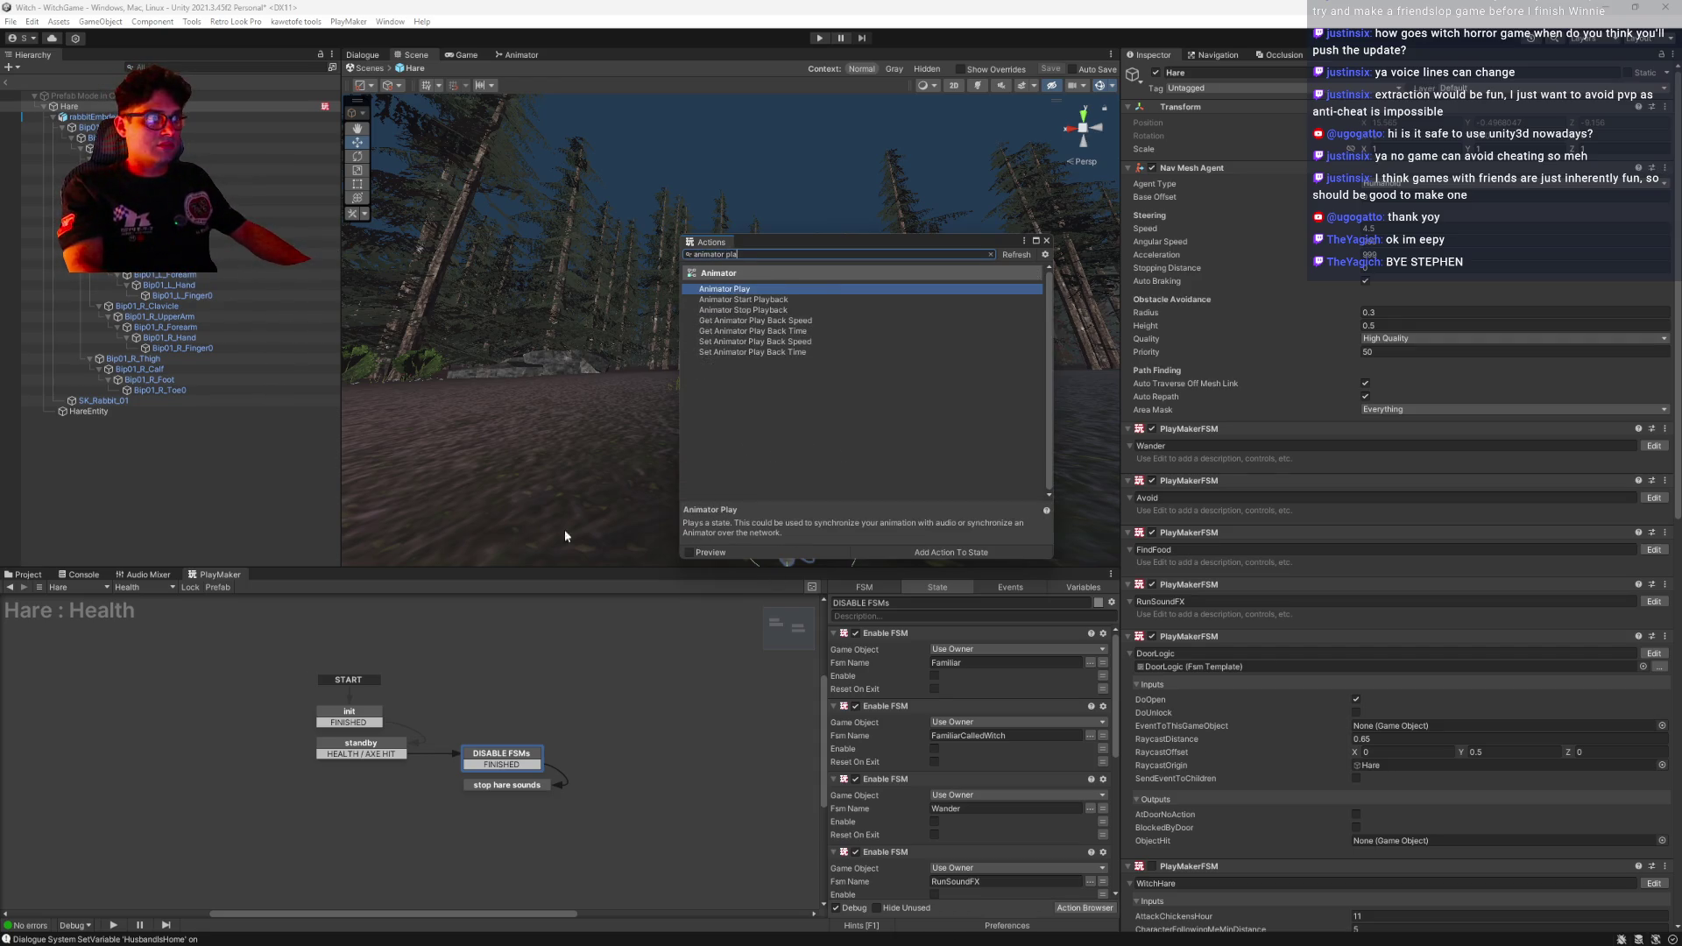
left_click_drag(400, 759, 504, 718)
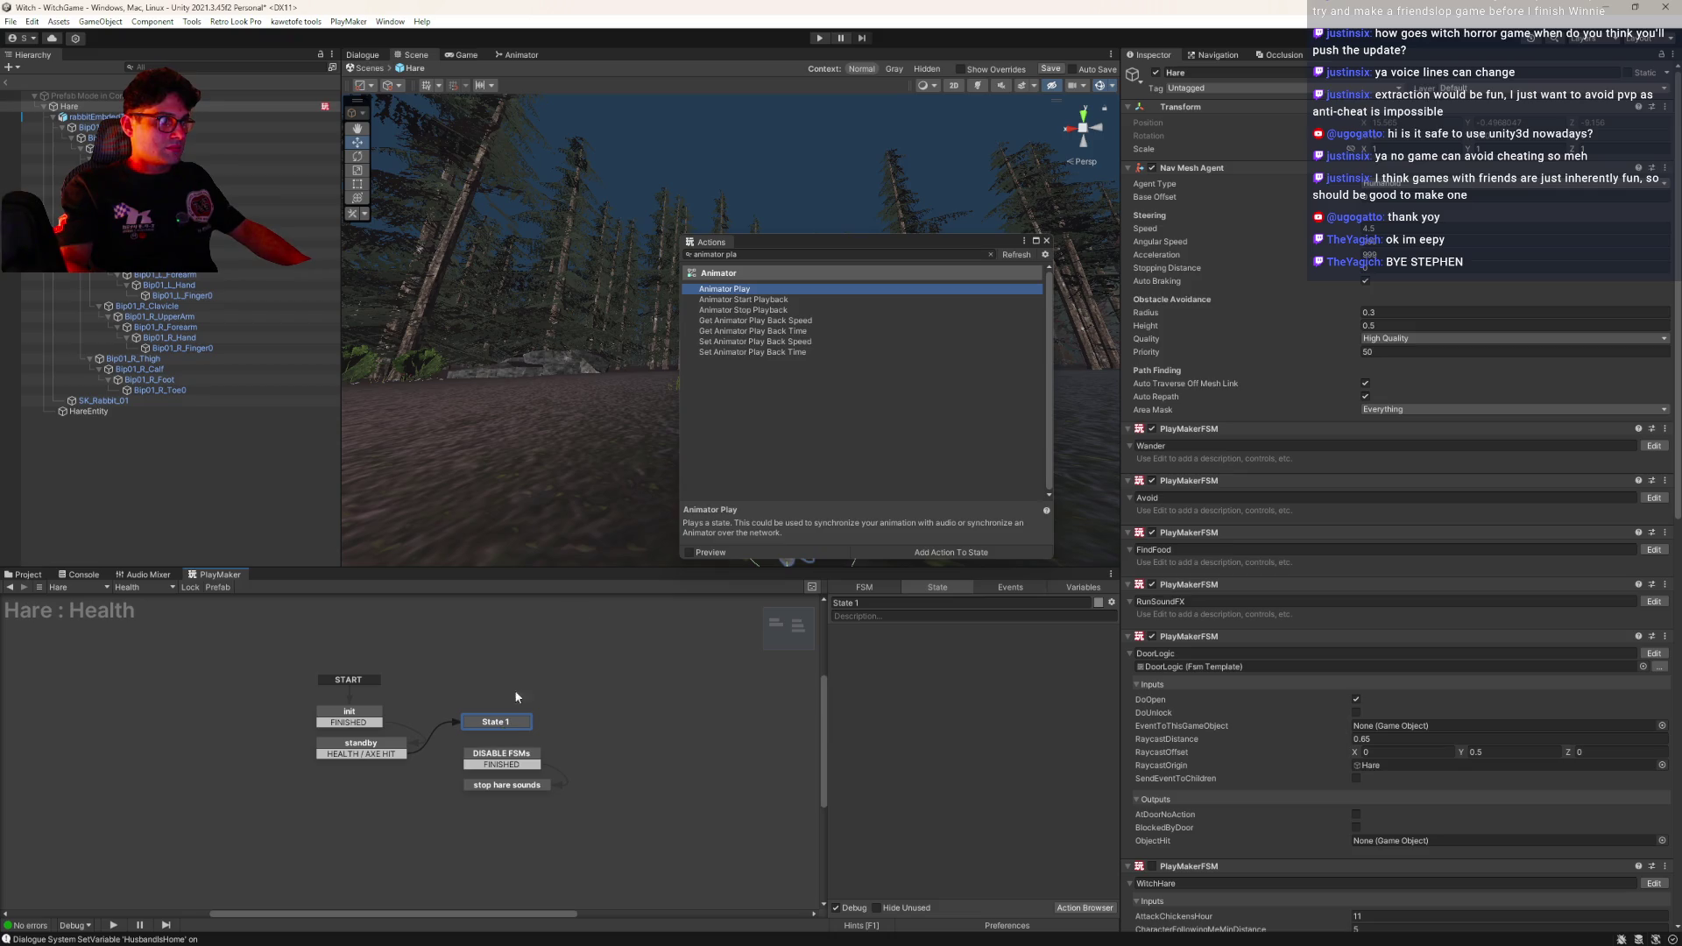
left_click_drag(701, 291, 880, 666)
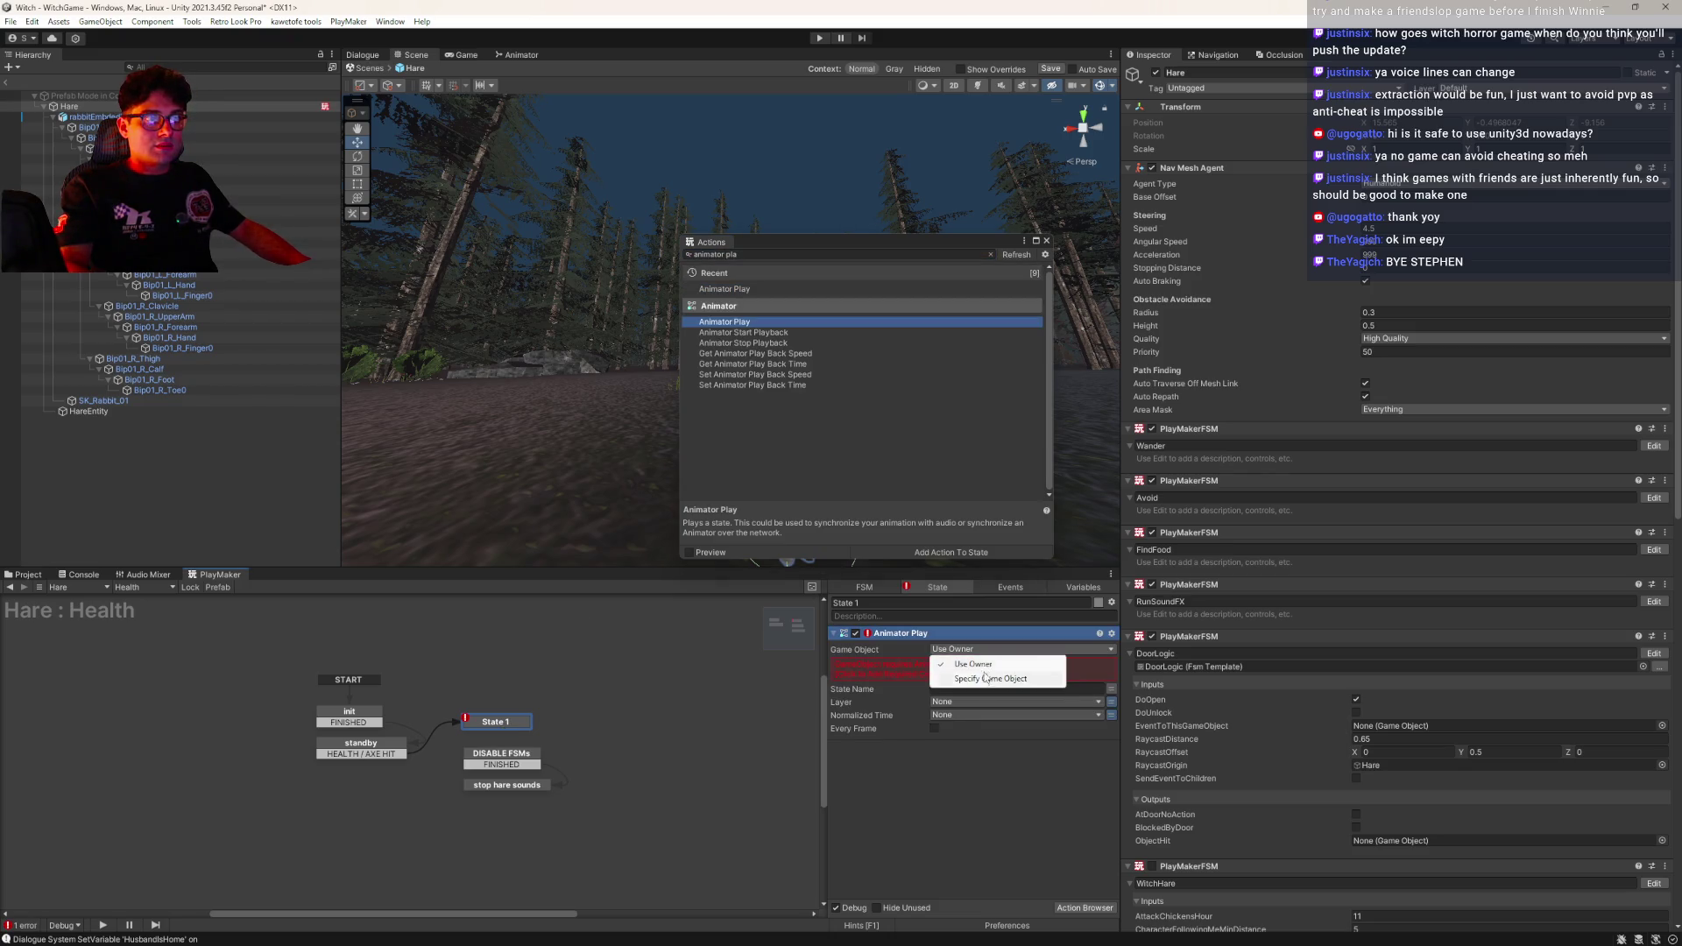
Point the Animator Play action at a new AnimatorGameObject variable set to rabbitEmbedTextures
left_click(988, 679)
left_click(1112, 663)
left_click(1016, 662)
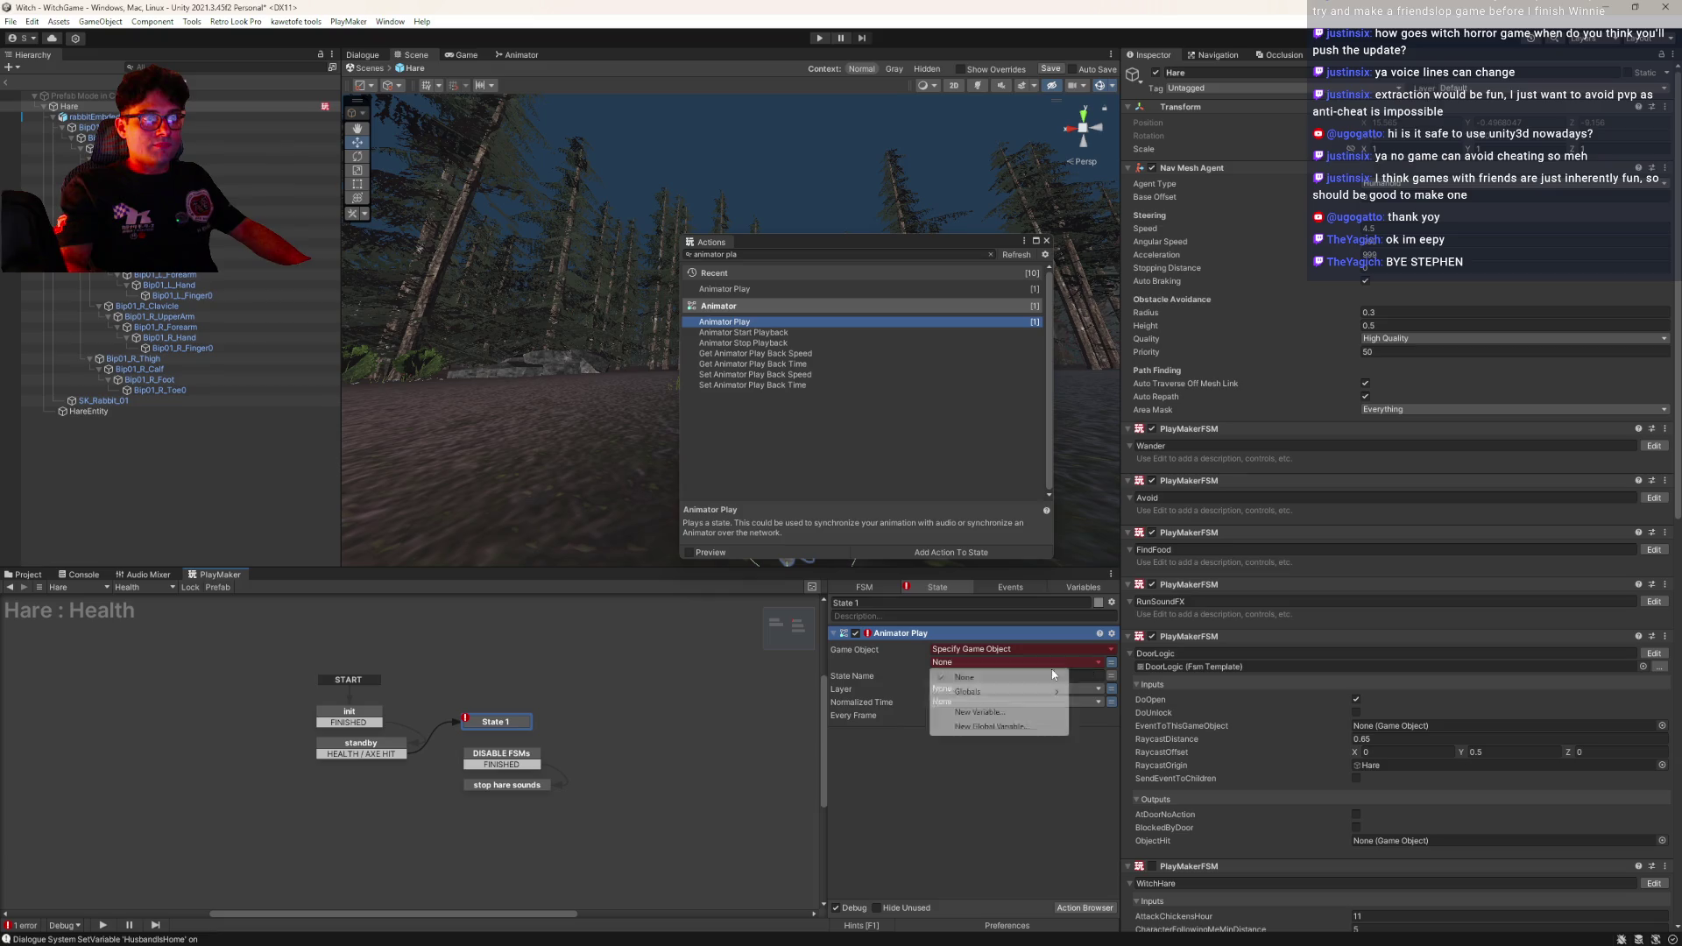
left_click(964, 707)
type("AnimatorGameObject")
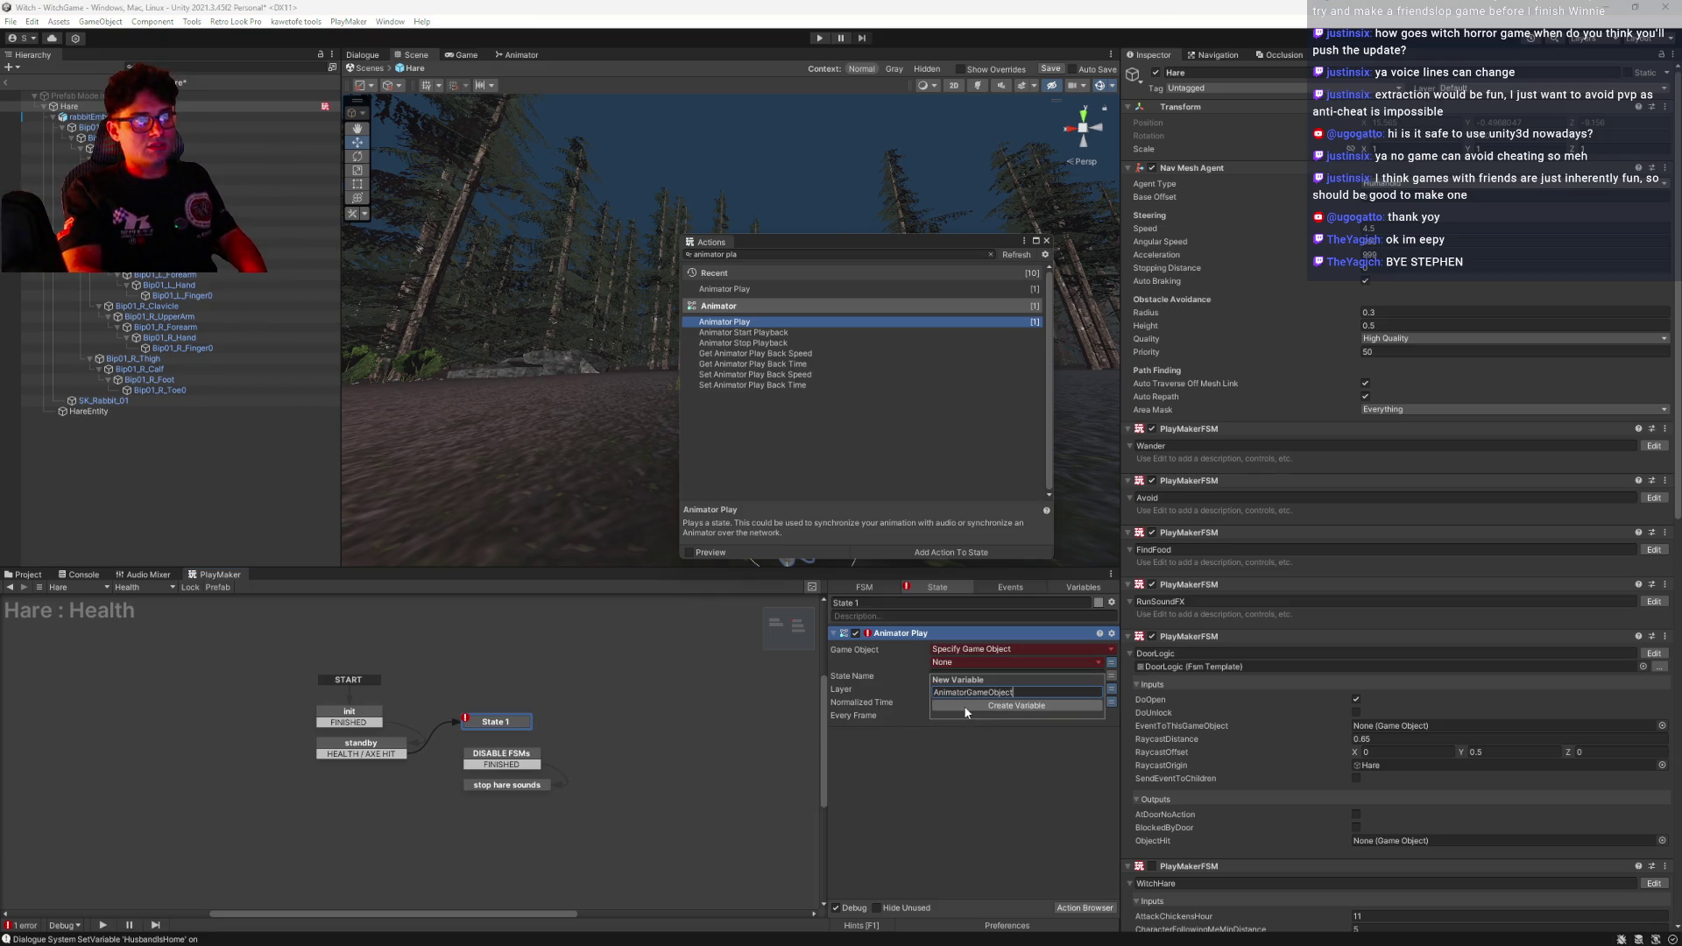
left_click(966, 708)
left_click(964, 662)
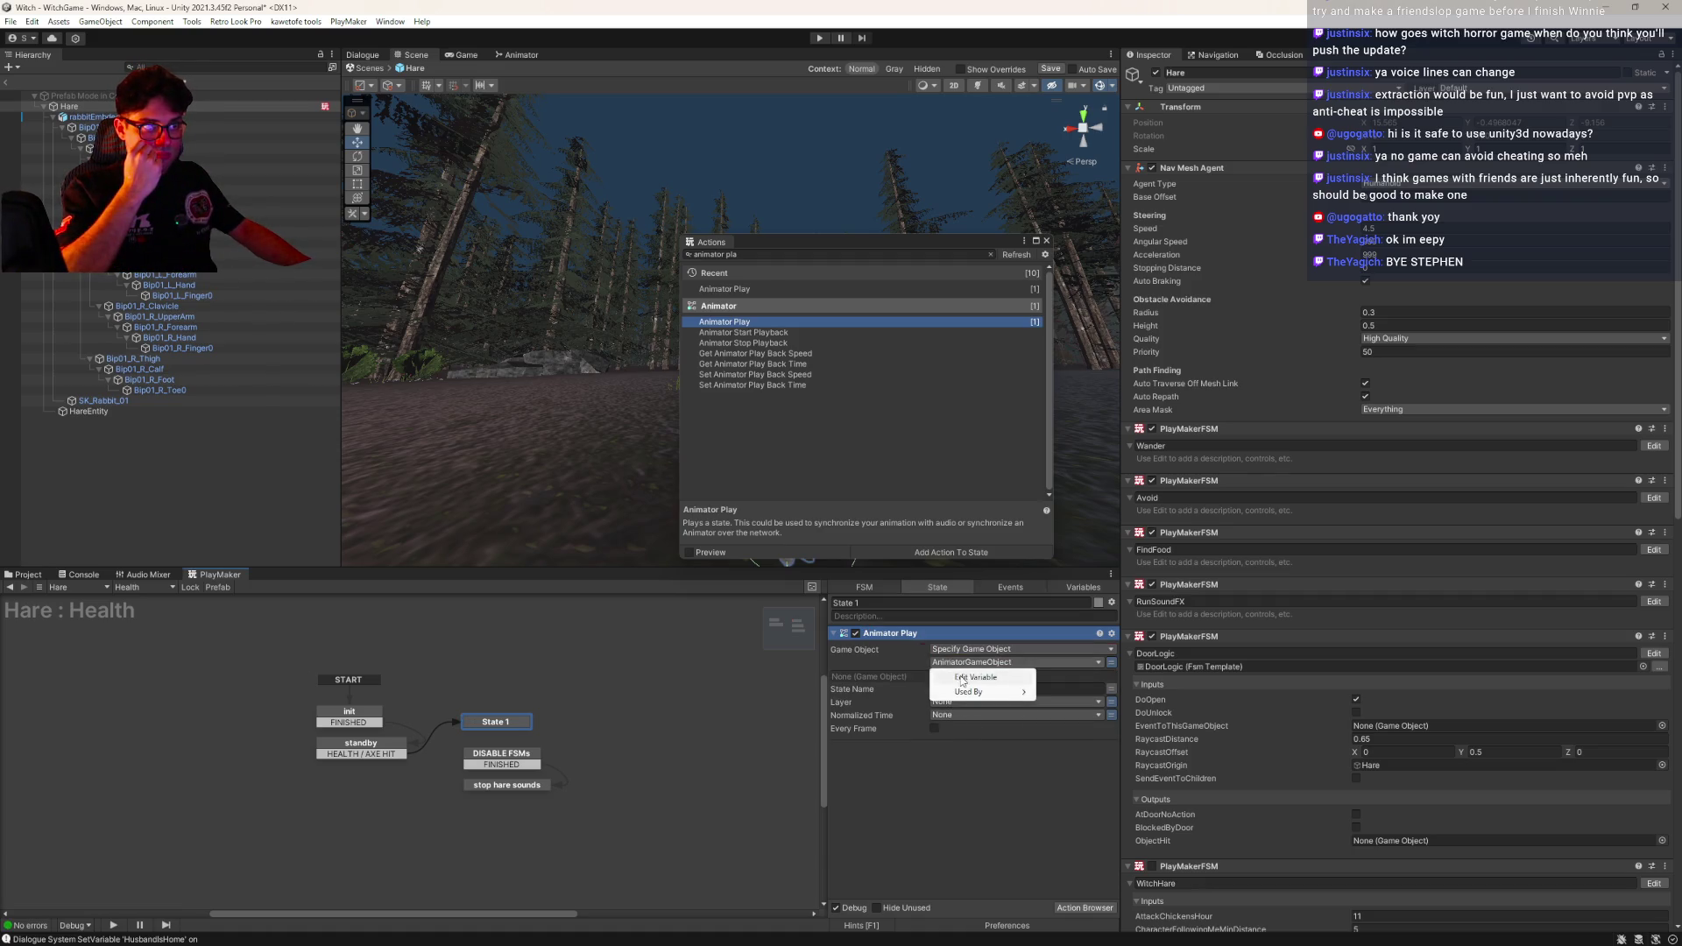
left_click(963, 680)
left_click_drag(949, 863, 950, 861)
Set the State Name to dead and link State 1's FINISHED transition to DISABLE FSMs
left_click(929, 590)
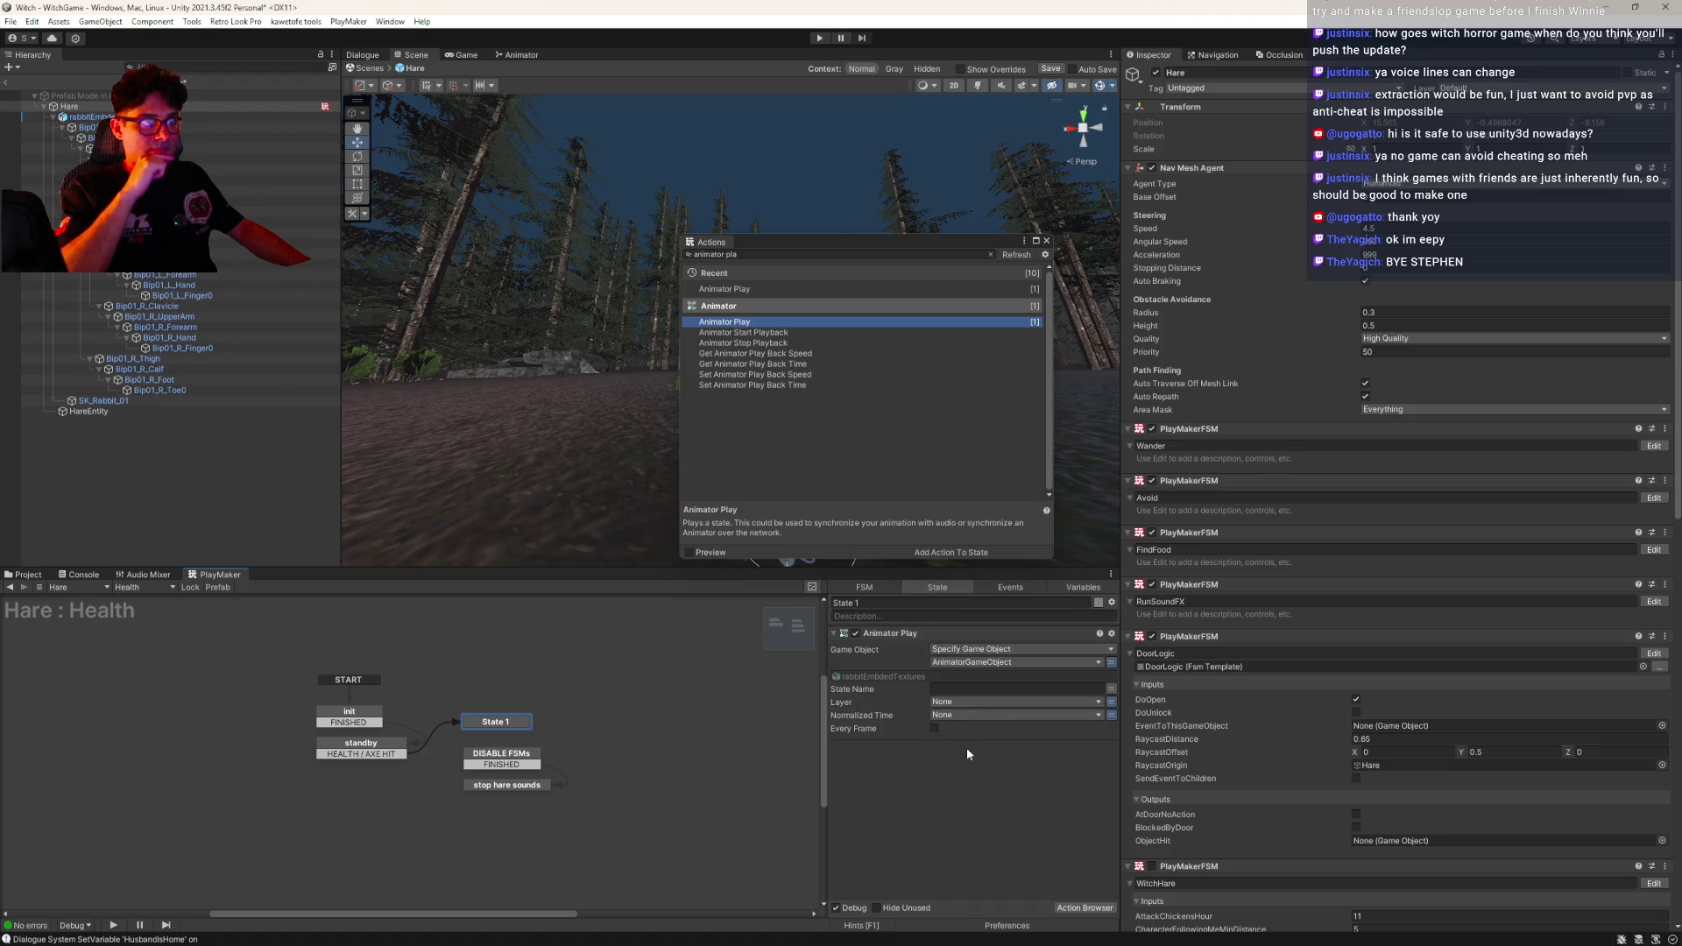
type("dead")
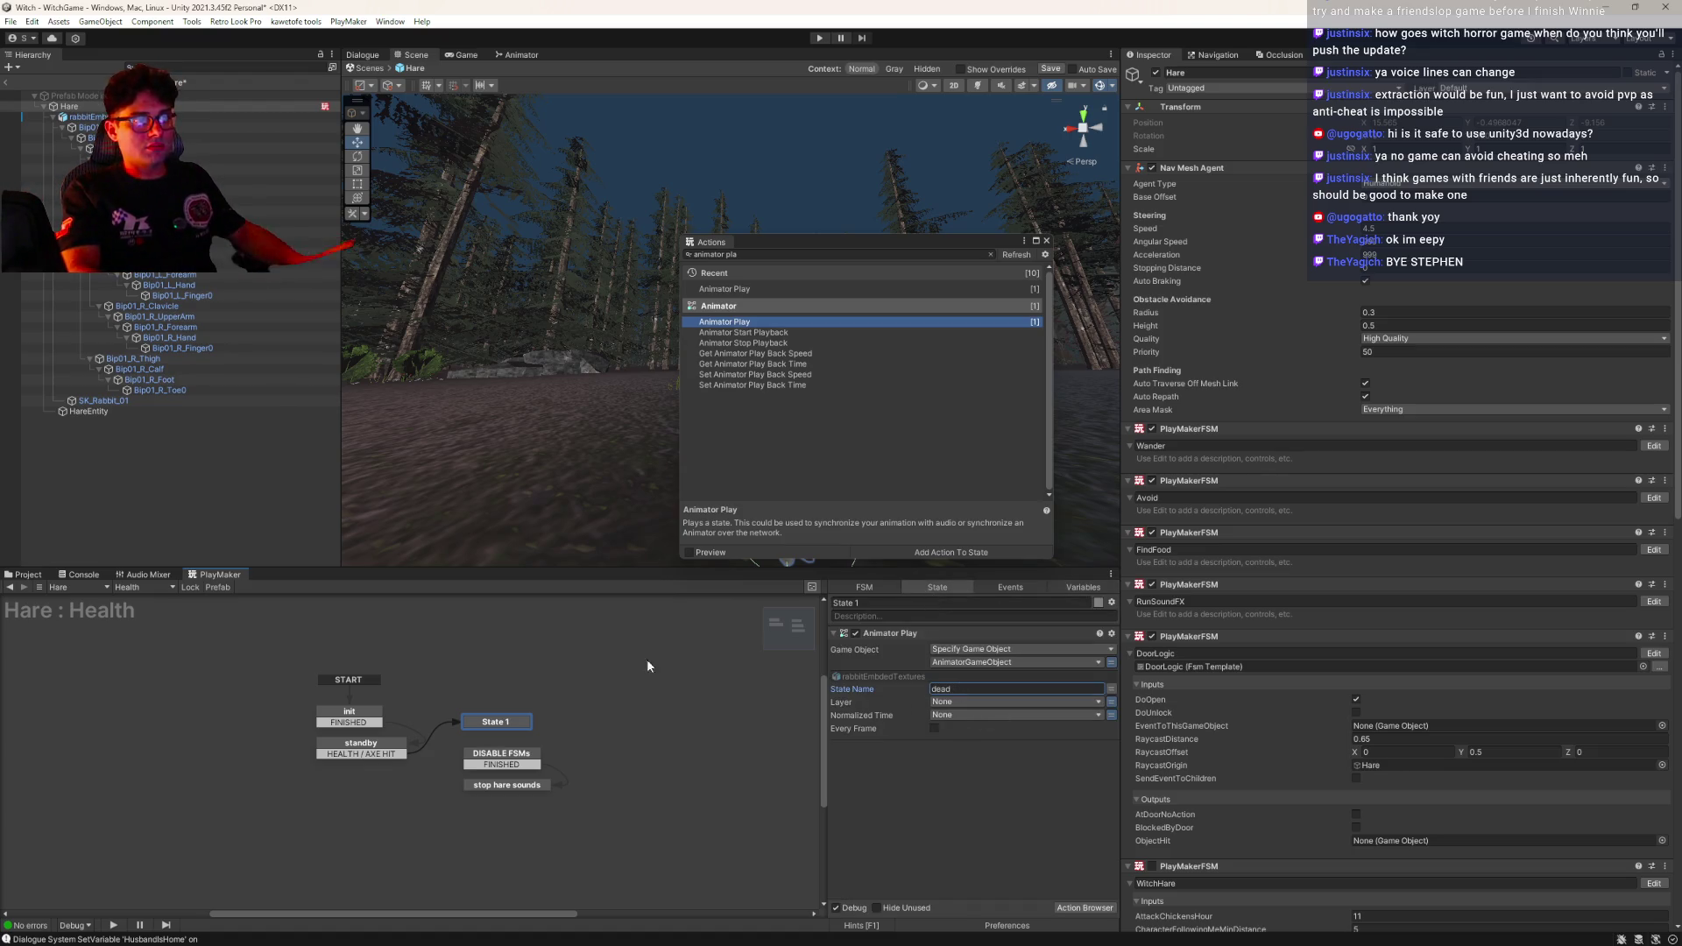
left_click(1045, 241)
left_click_drag(496, 724, 512, 828)
left_click_drag(500, 757, 505, 715)
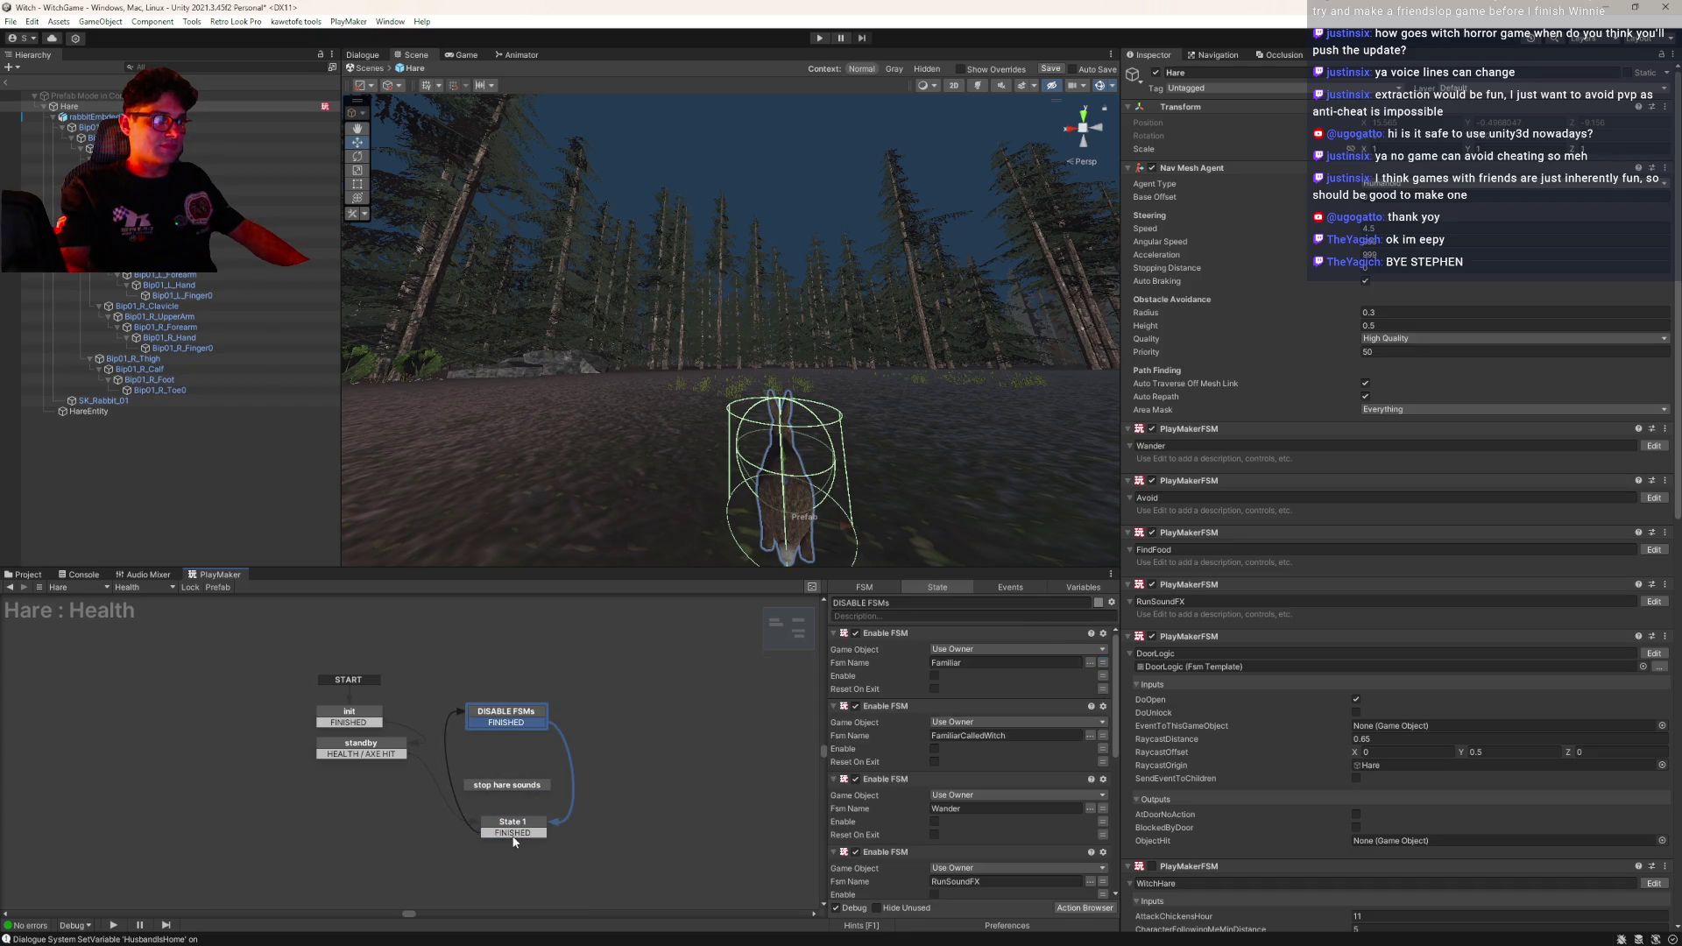
Point standby's HEALTH / AXE HIT at DISABLE FSMs and link DISABLE FSMs' FINISHED to State 1
left_click_drag(513, 833, 495, 754)
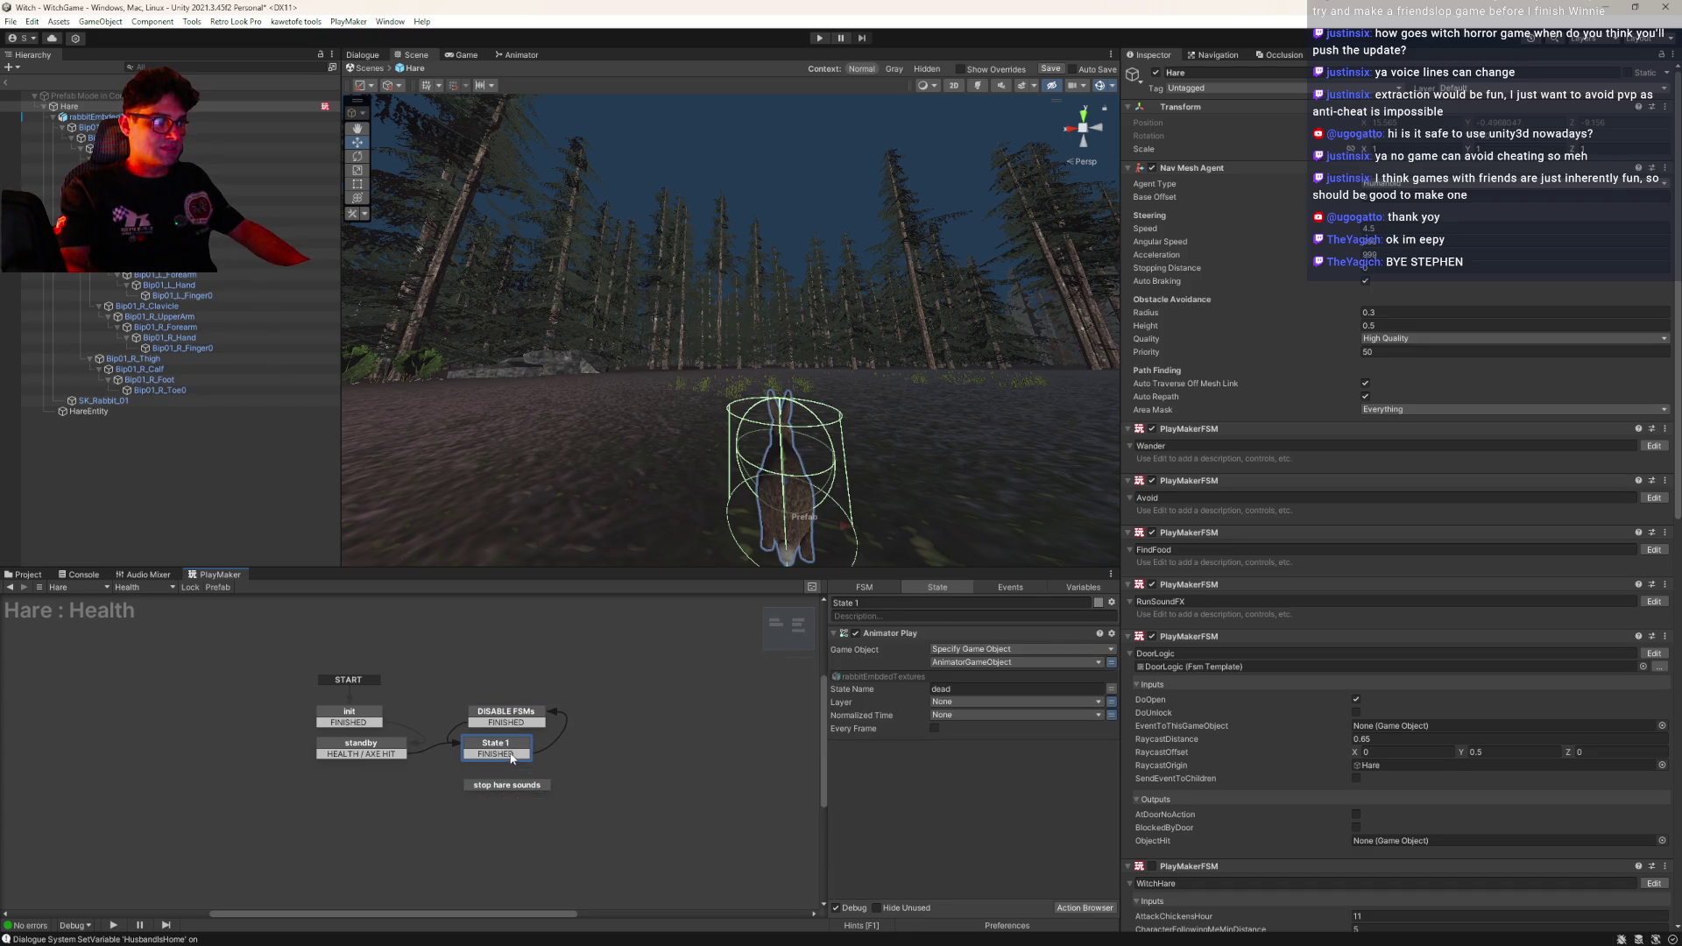
left_click(495, 714)
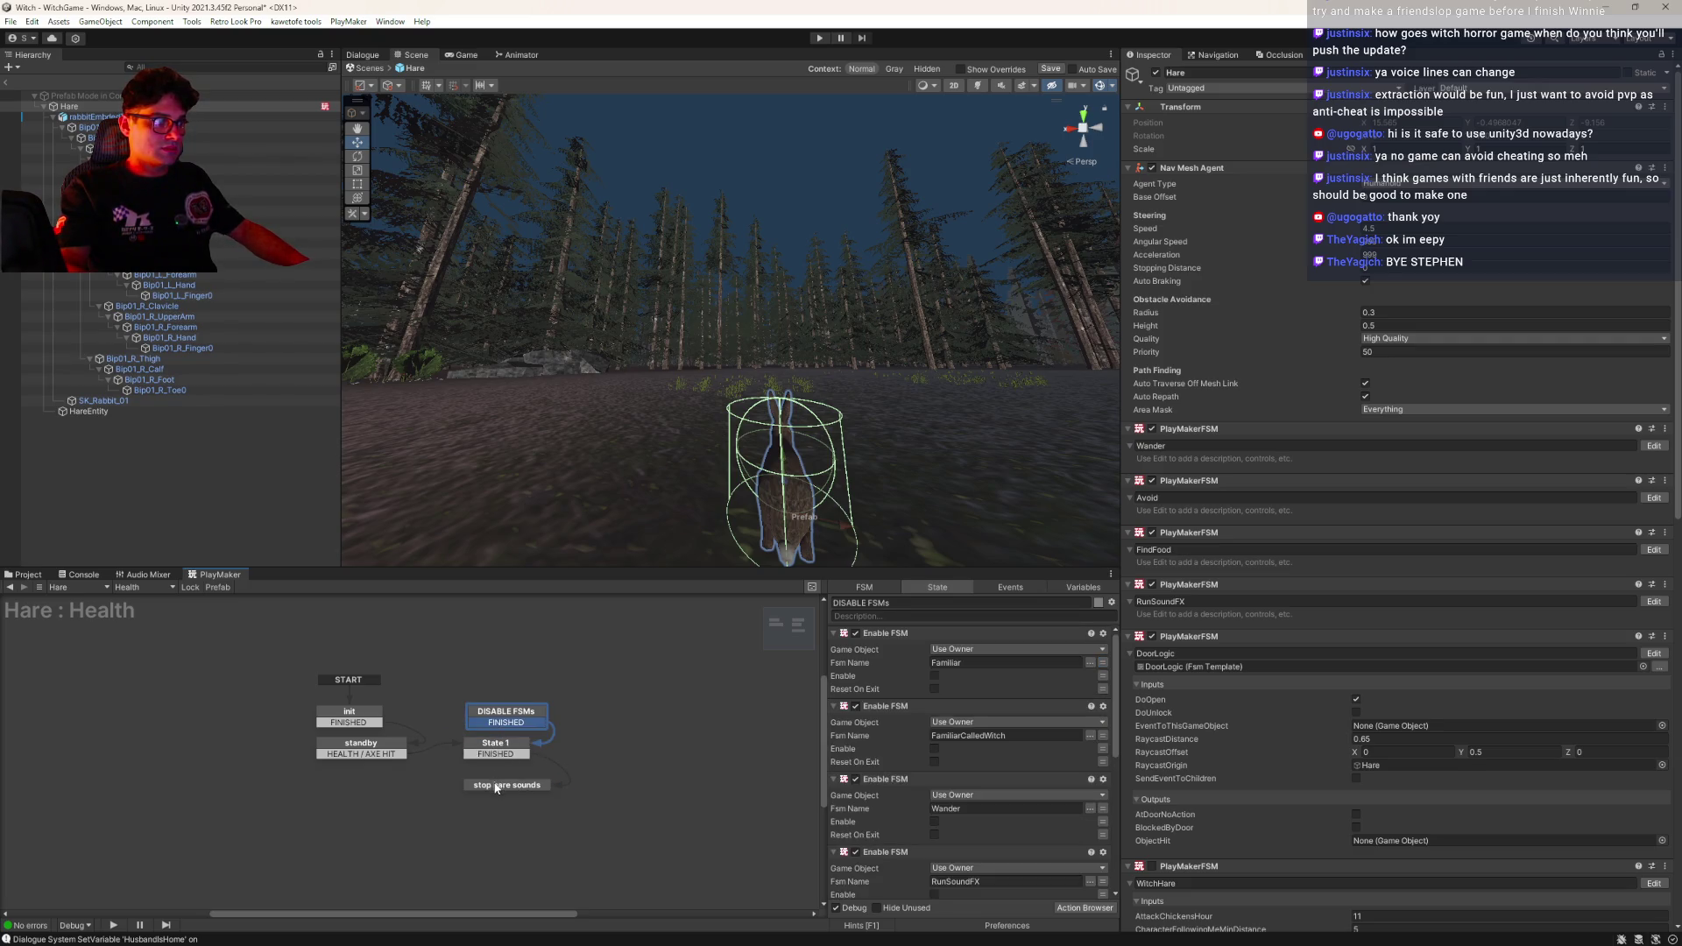
left_click_drag(496, 786, 496, 774)
left_click(490, 757)
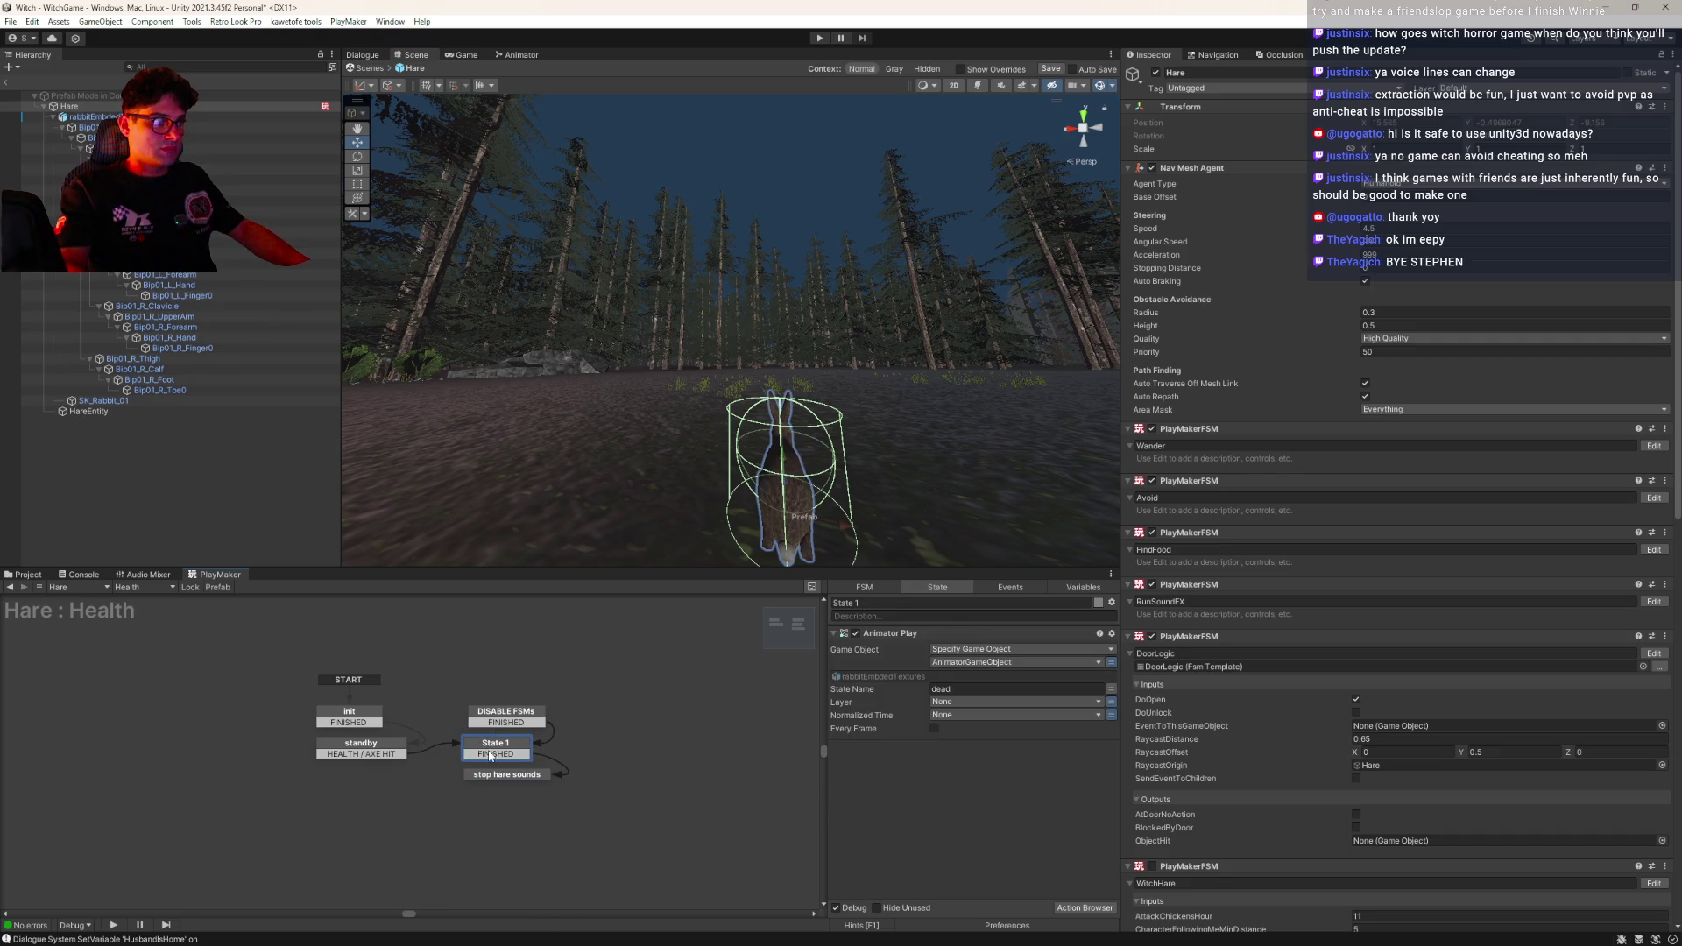
left_click(361, 752)
mouse_move(361, 754)
left_mouse_down()
mouse_move(478, 715)
mouse_move(519, 747)
left_mouse_up()
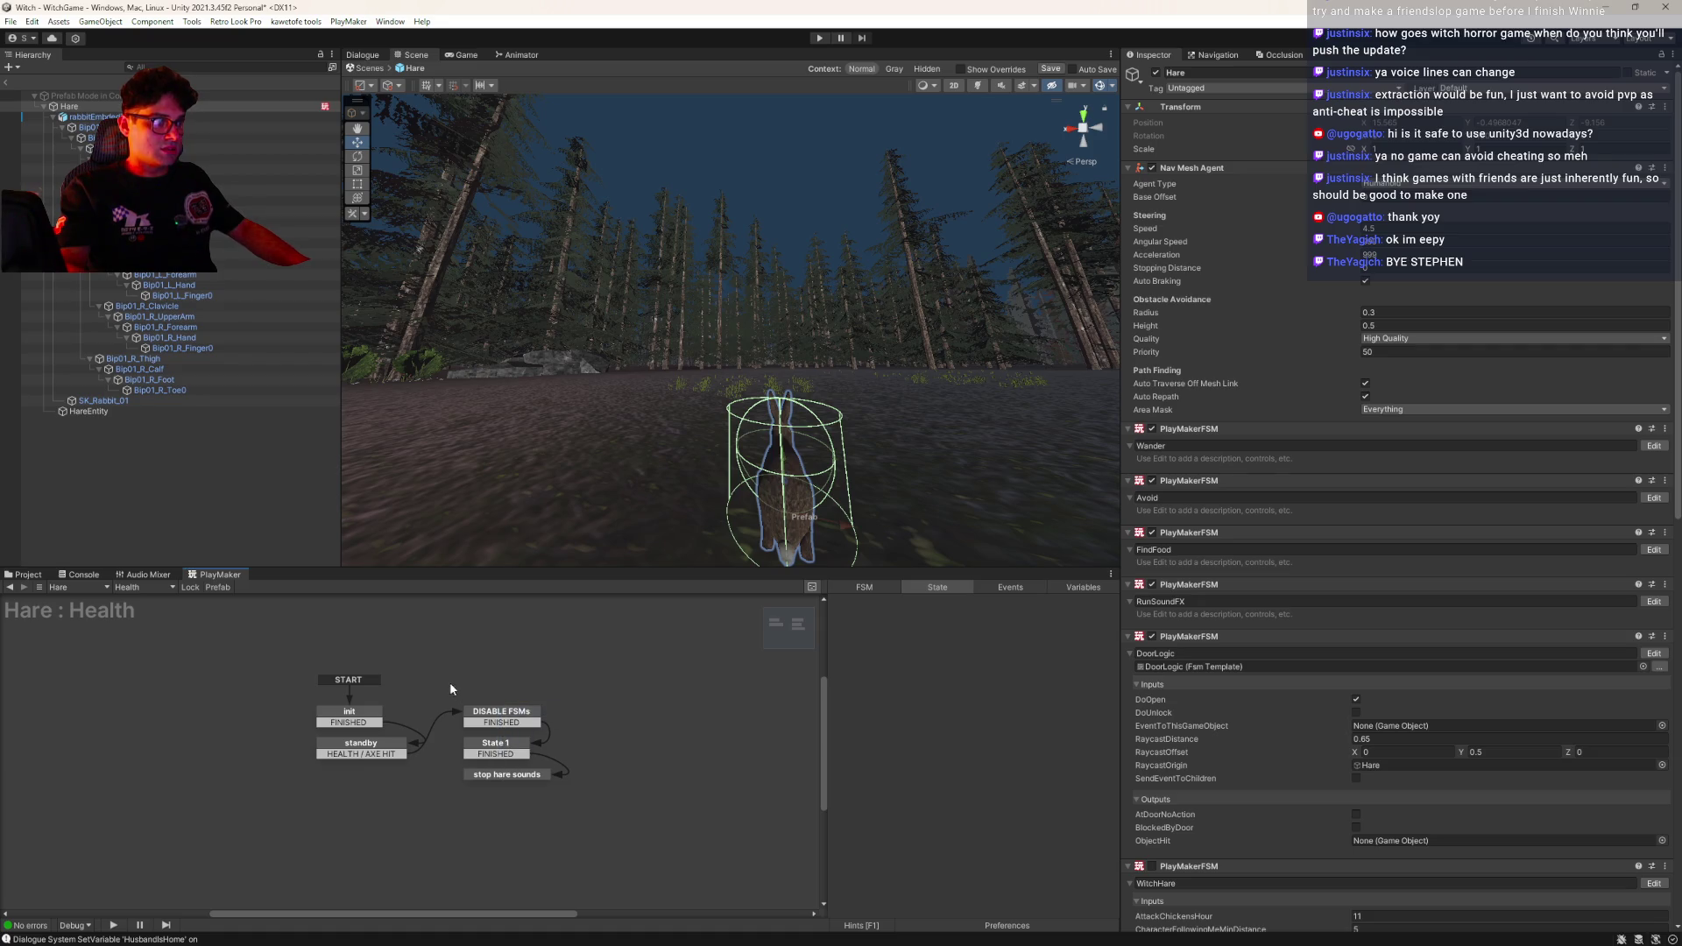
left_click_drag(451, 687, 599, 812)
left_click_drag(488, 735, 489, 777)
left_click(481, 726)
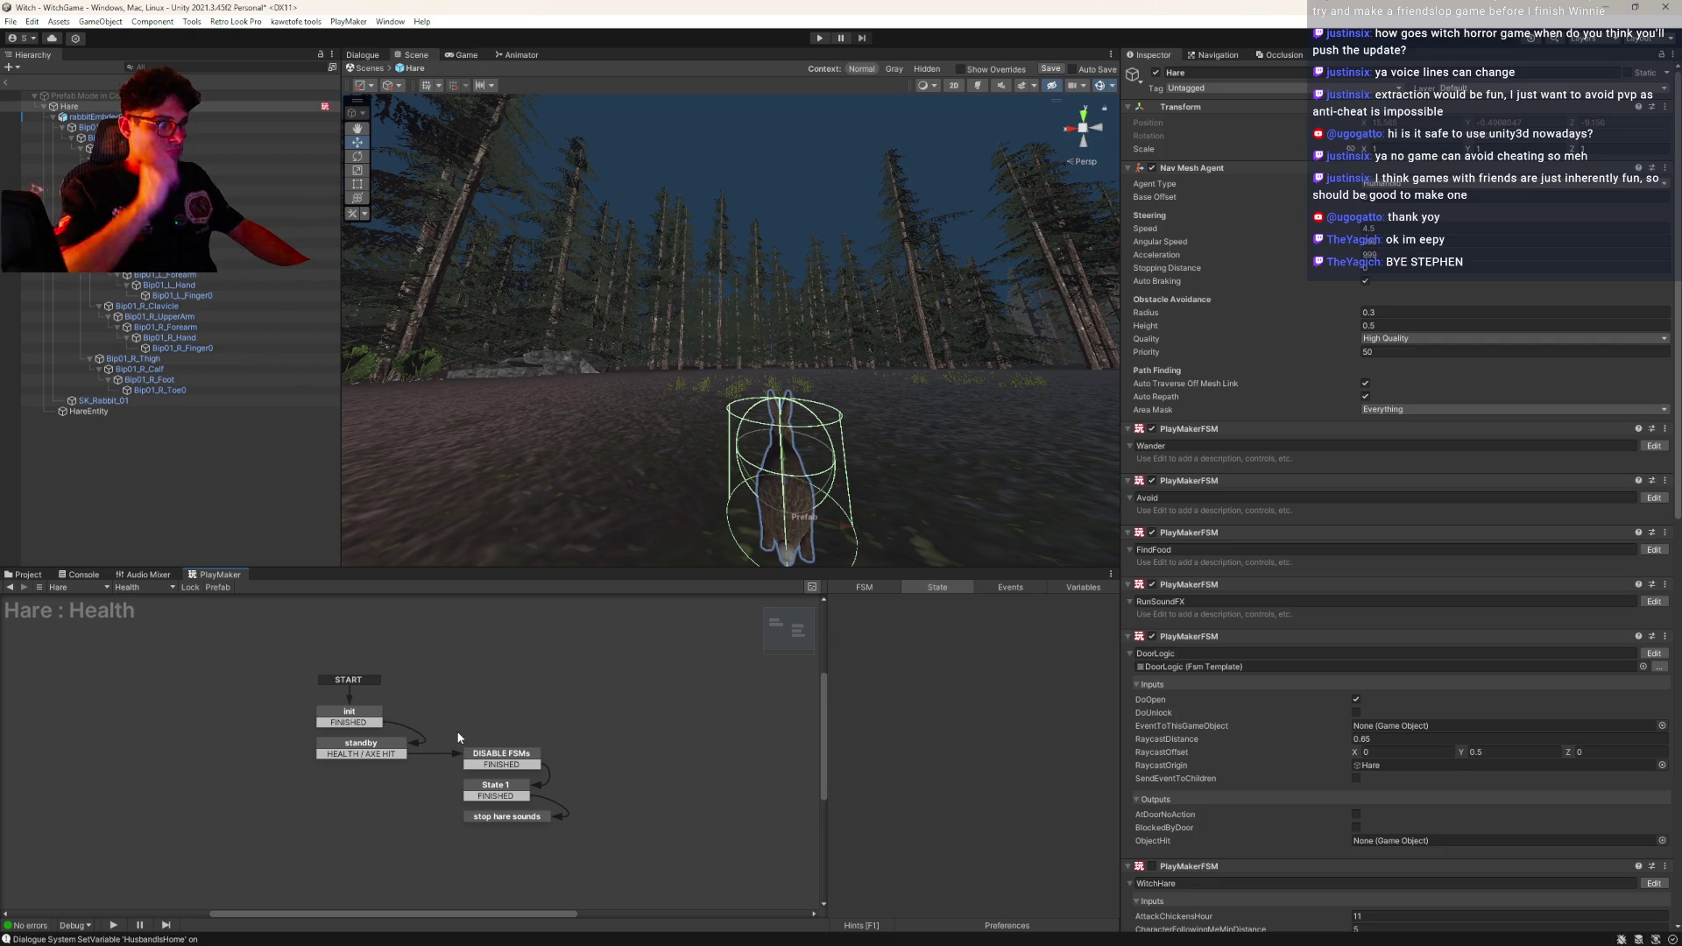
Rename State 1 to 'dead animation'
left_click(493, 760)
scroll(990, 780, "down", 5)
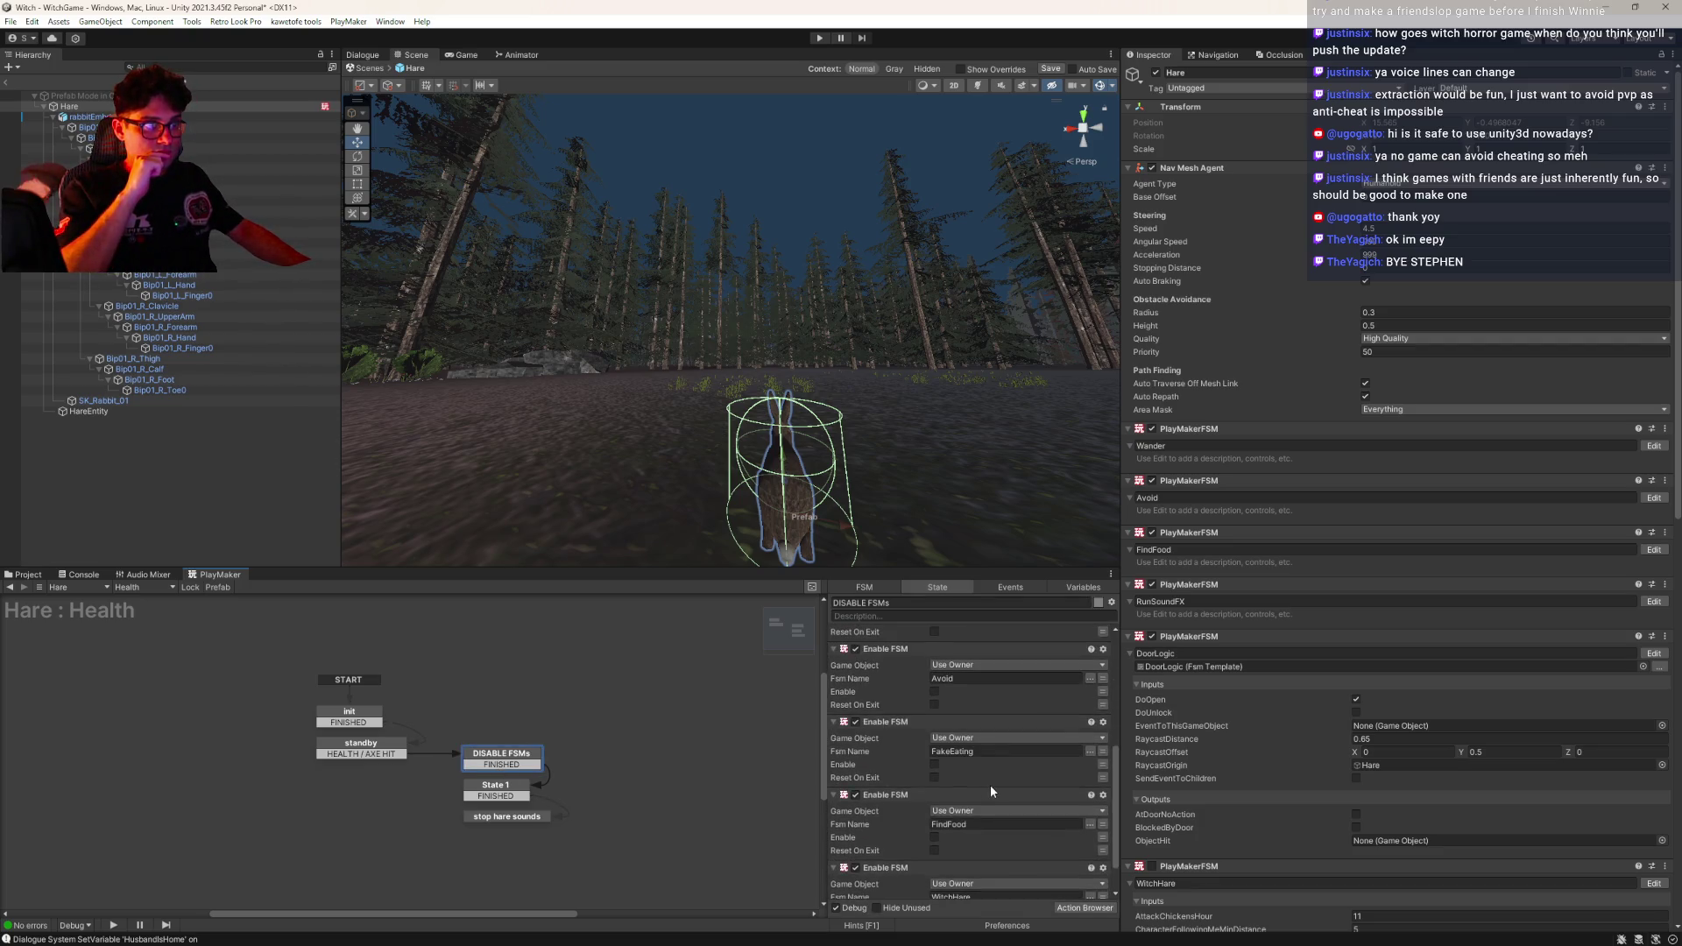
left_click(479, 797)
left_click(872, 603)
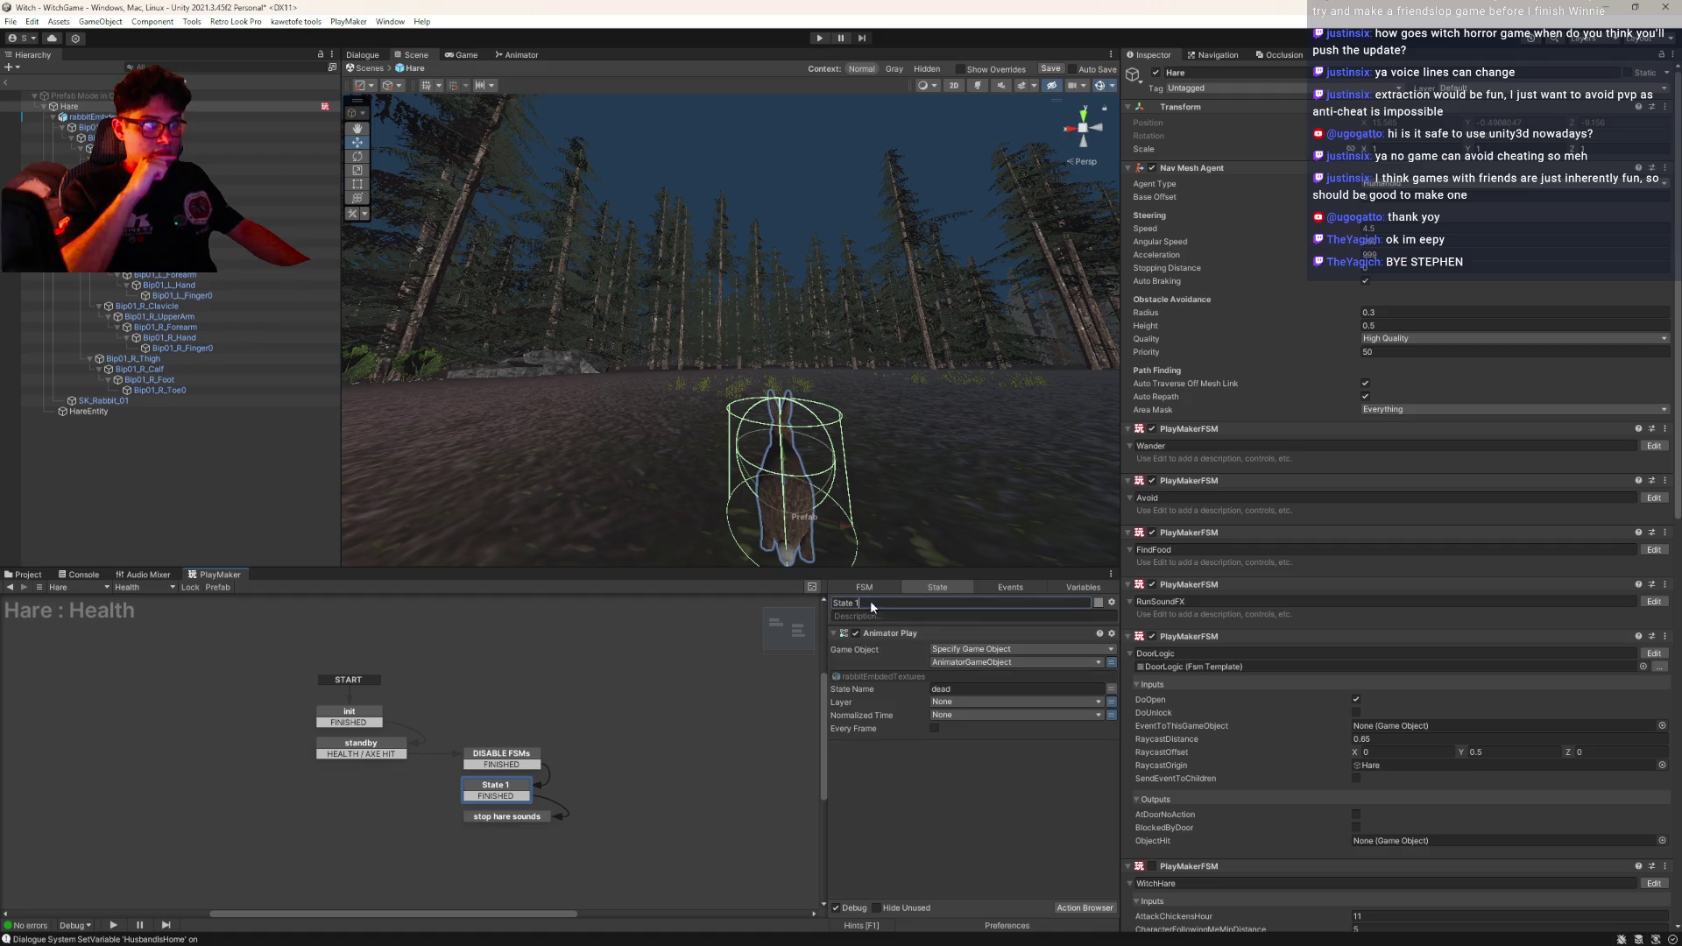
type("dead animatio")
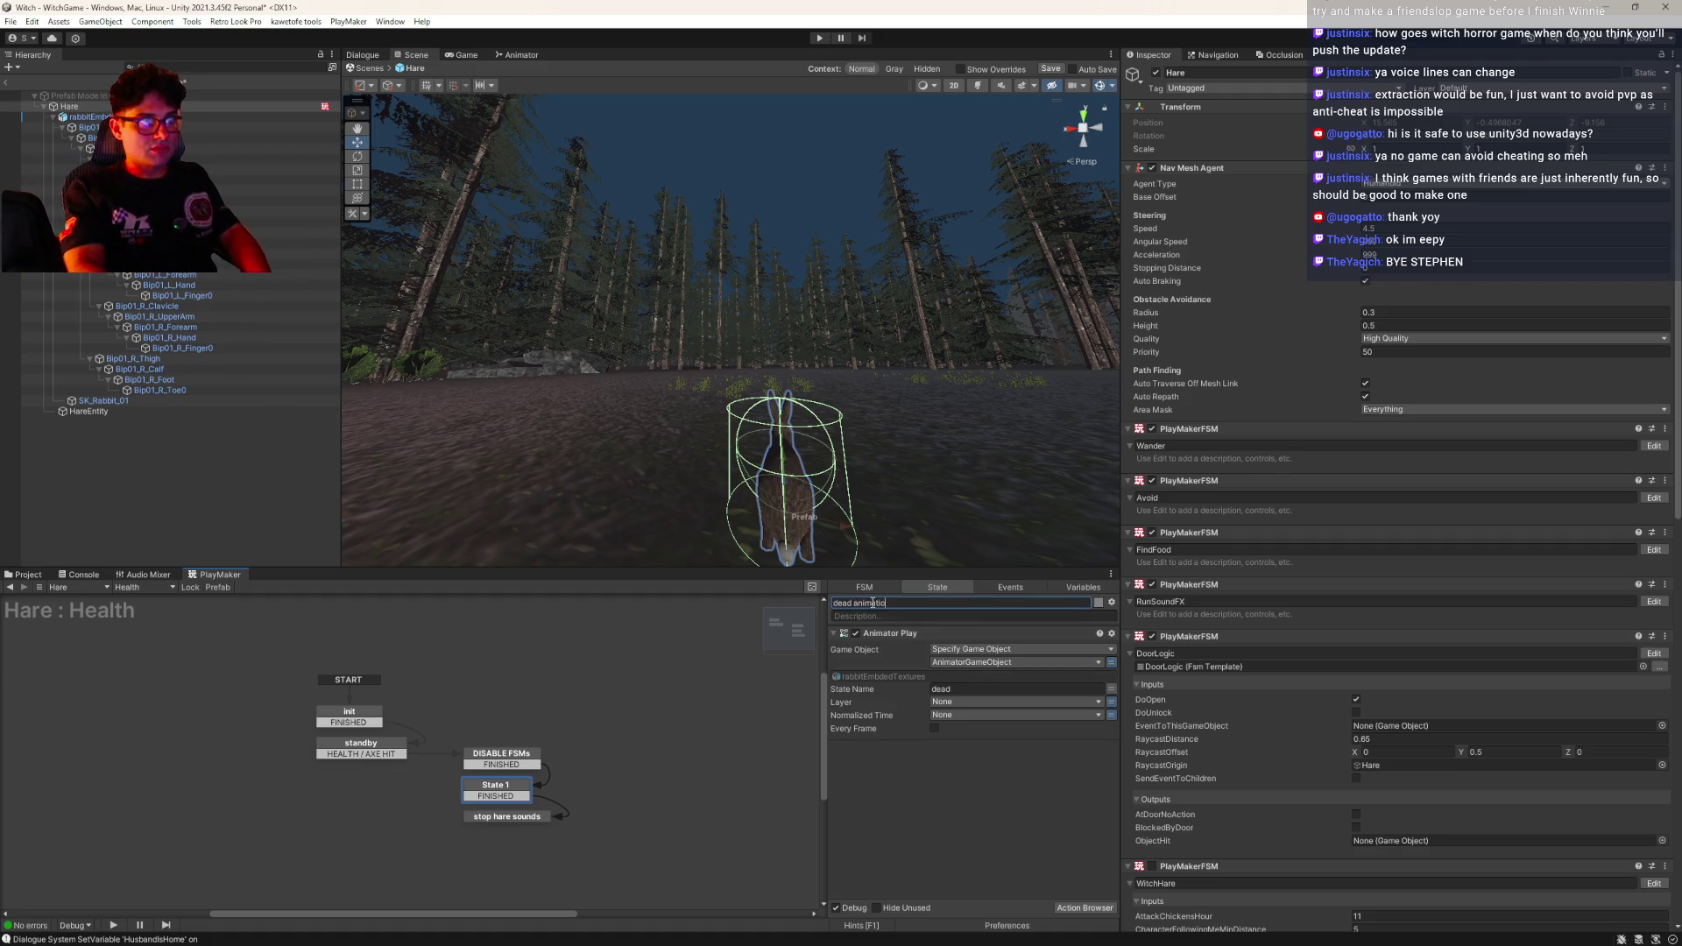
type("n")
left_click(528, 816)
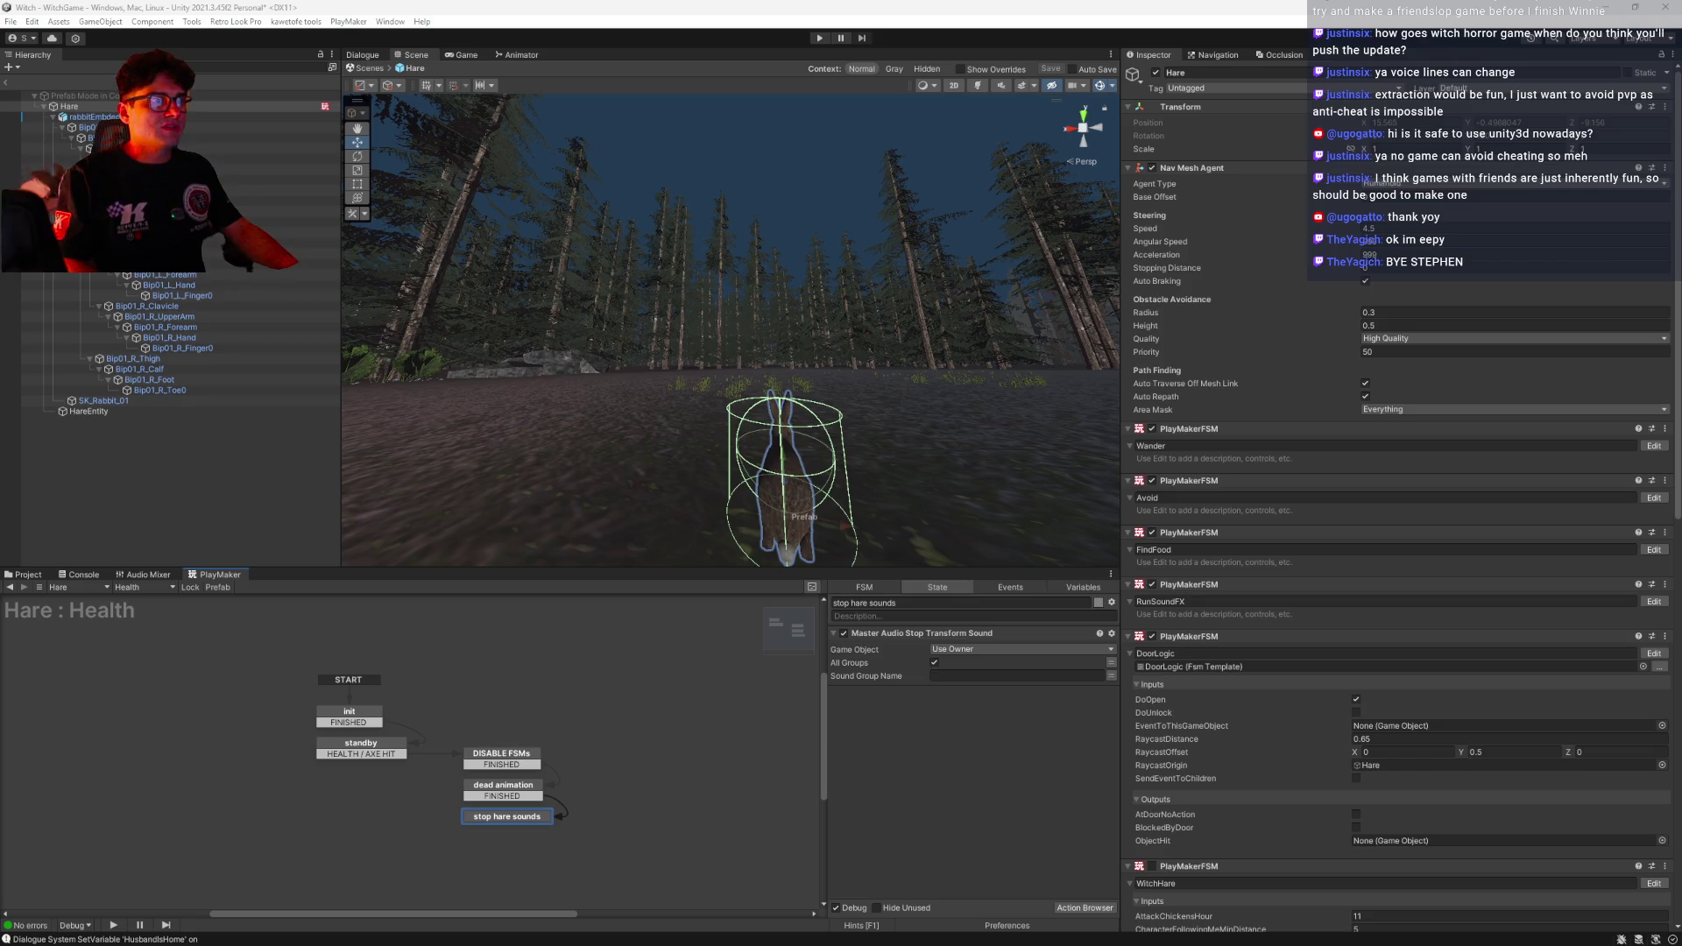
Review the dead animation and DISABLE FSMs states and the HareEntity object's components
left_click(478, 791)
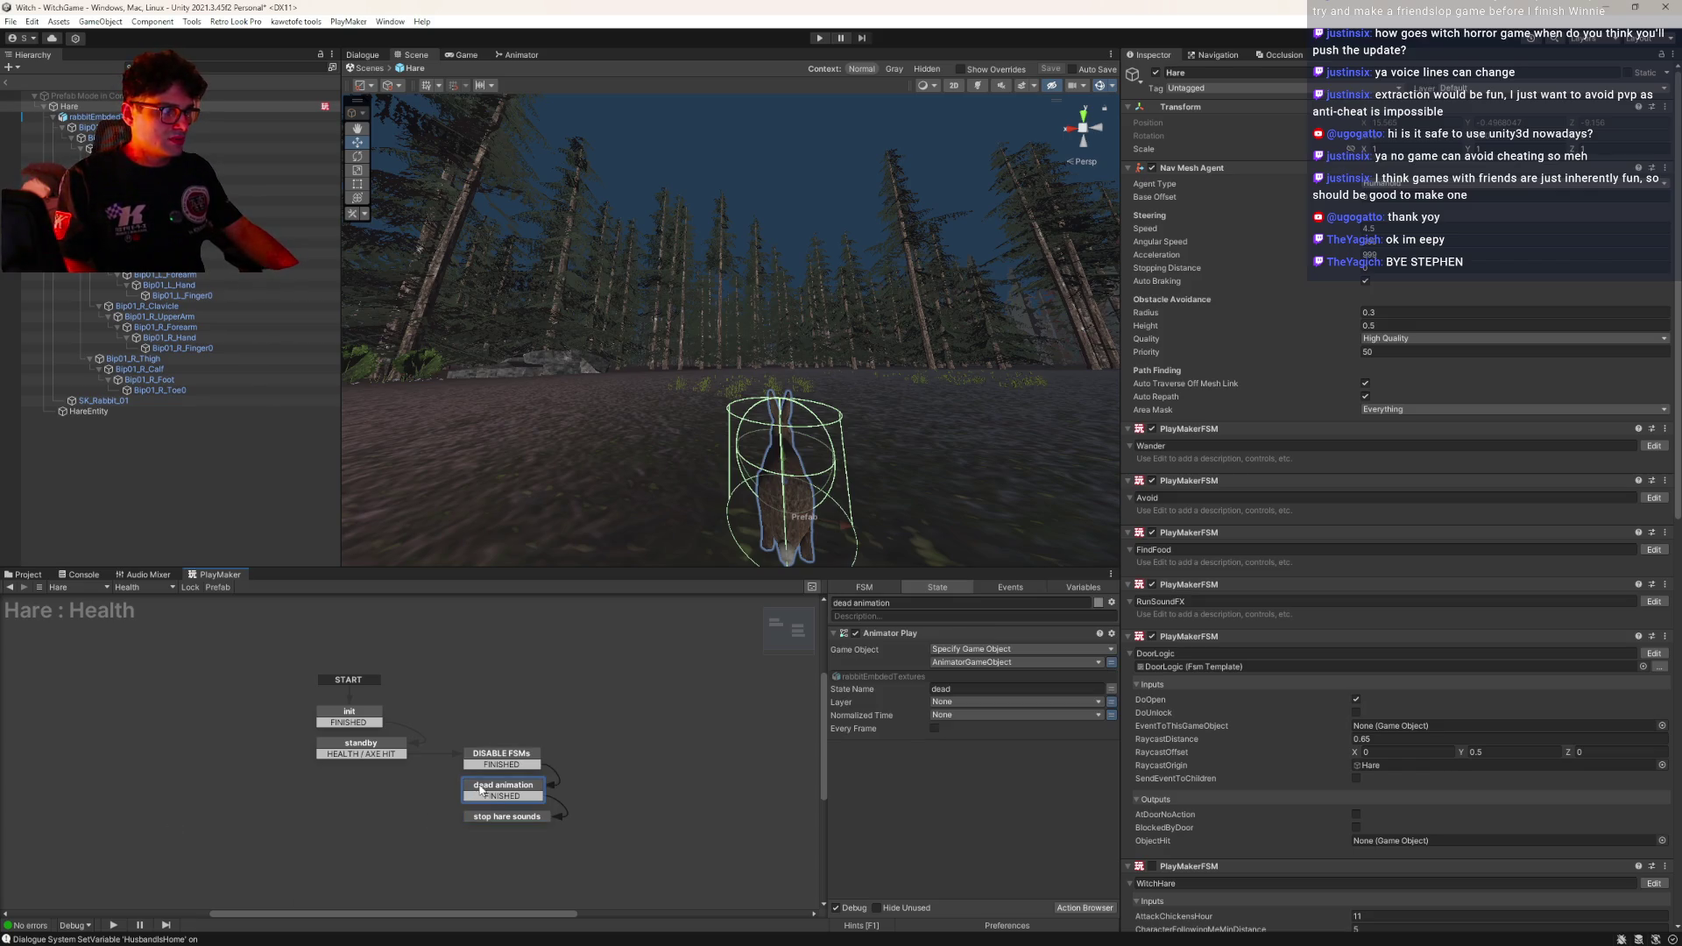
left_click(503, 756)
scroll(973, 775, "down", 5)
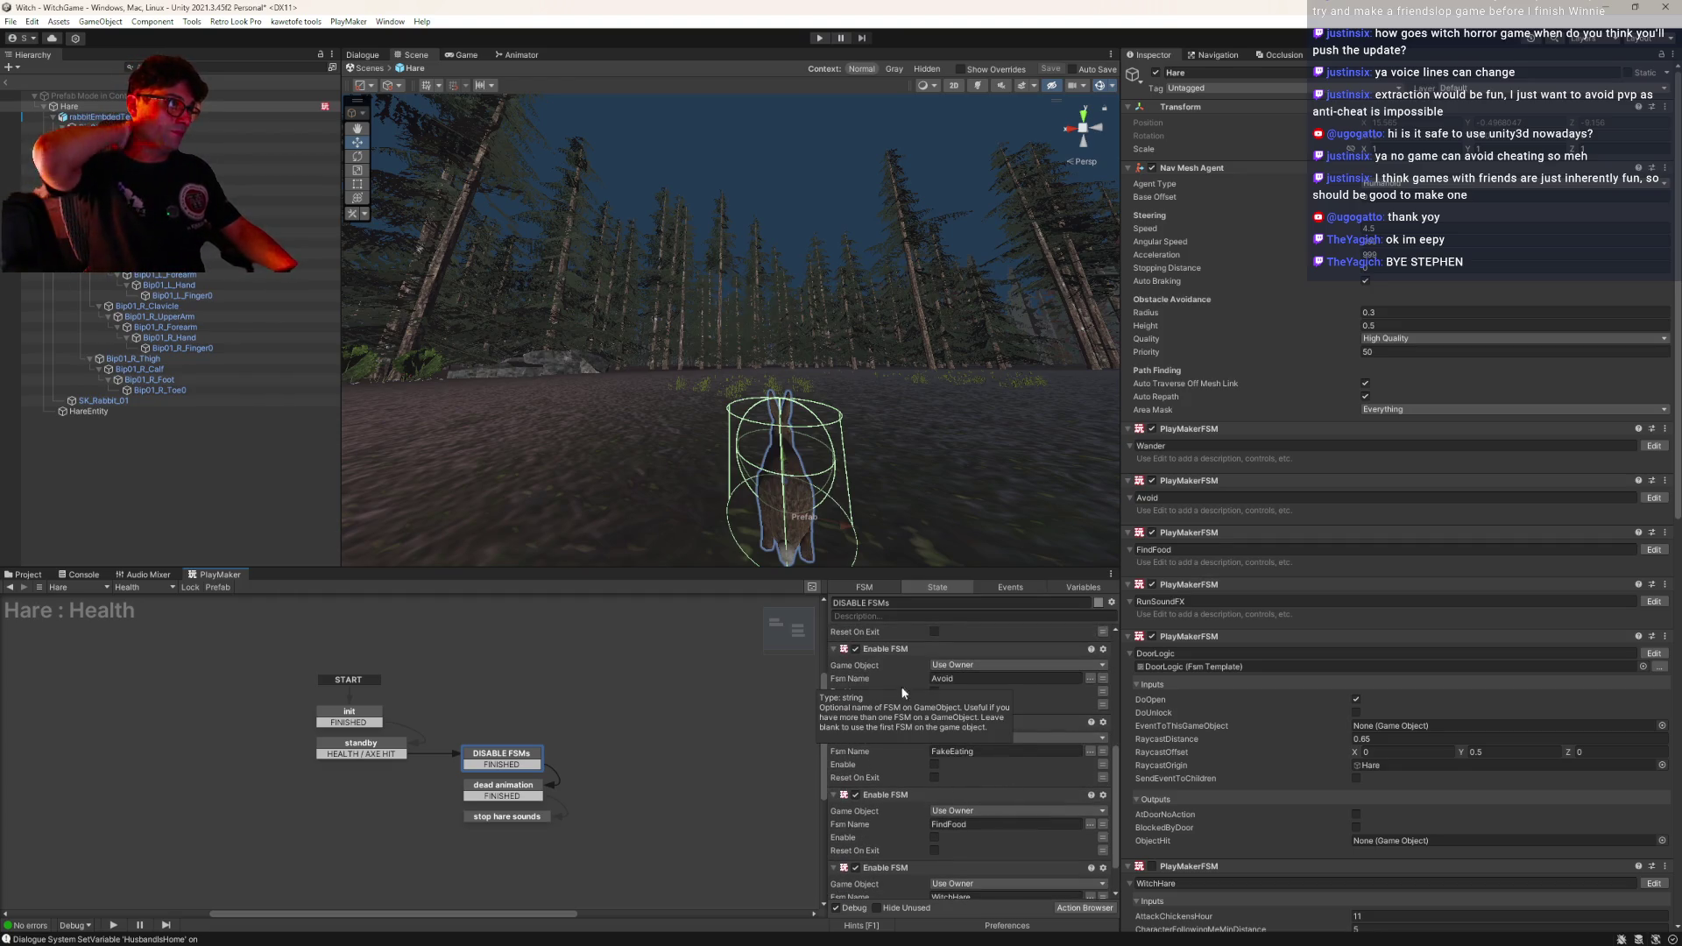
left_click(160, 412)
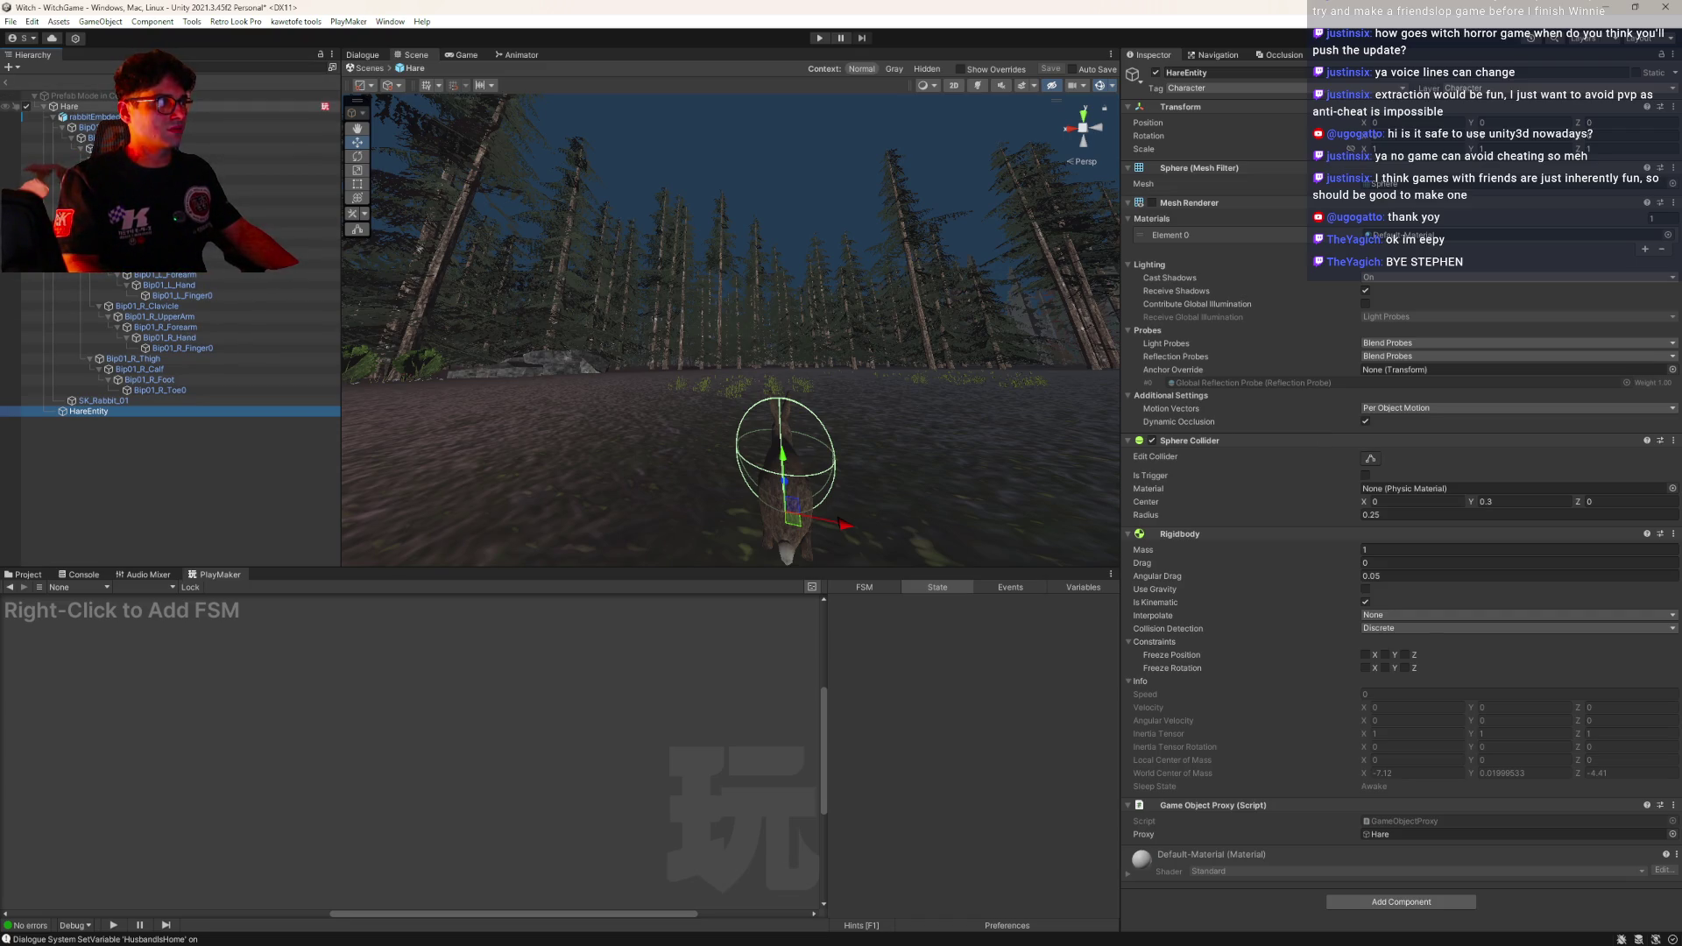
left_click(70, 106)
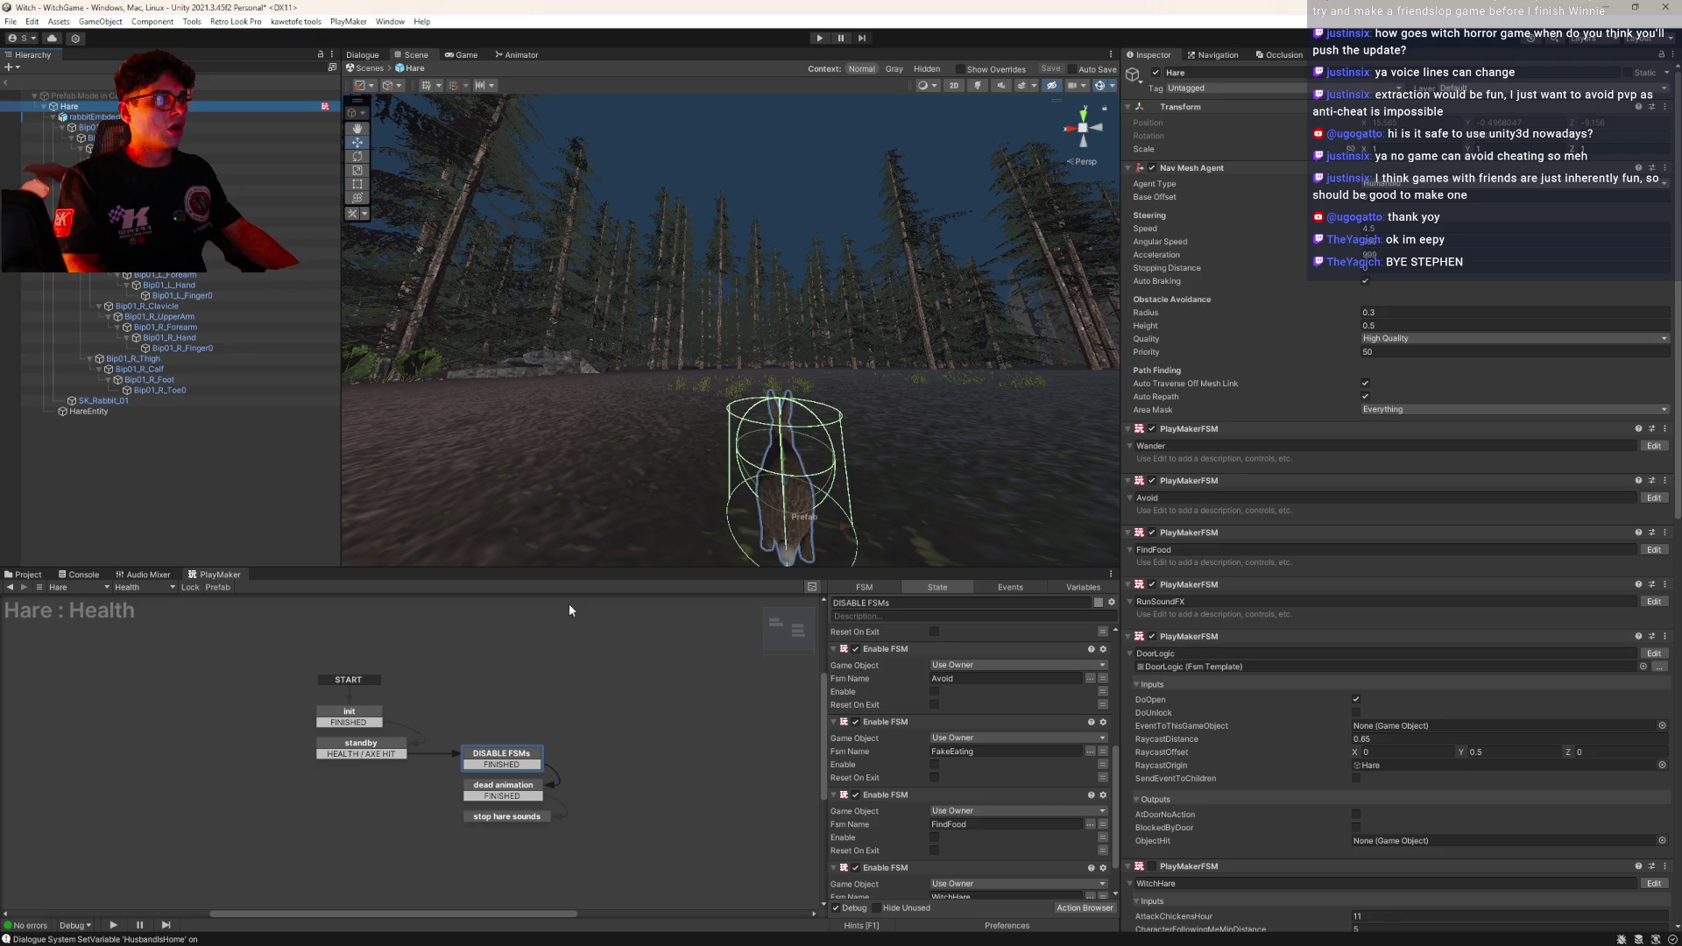
Add an Agent Reset Path action to the dead animation state and save the Hare prefab
left_click(500, 795)
double_click(980, 785)
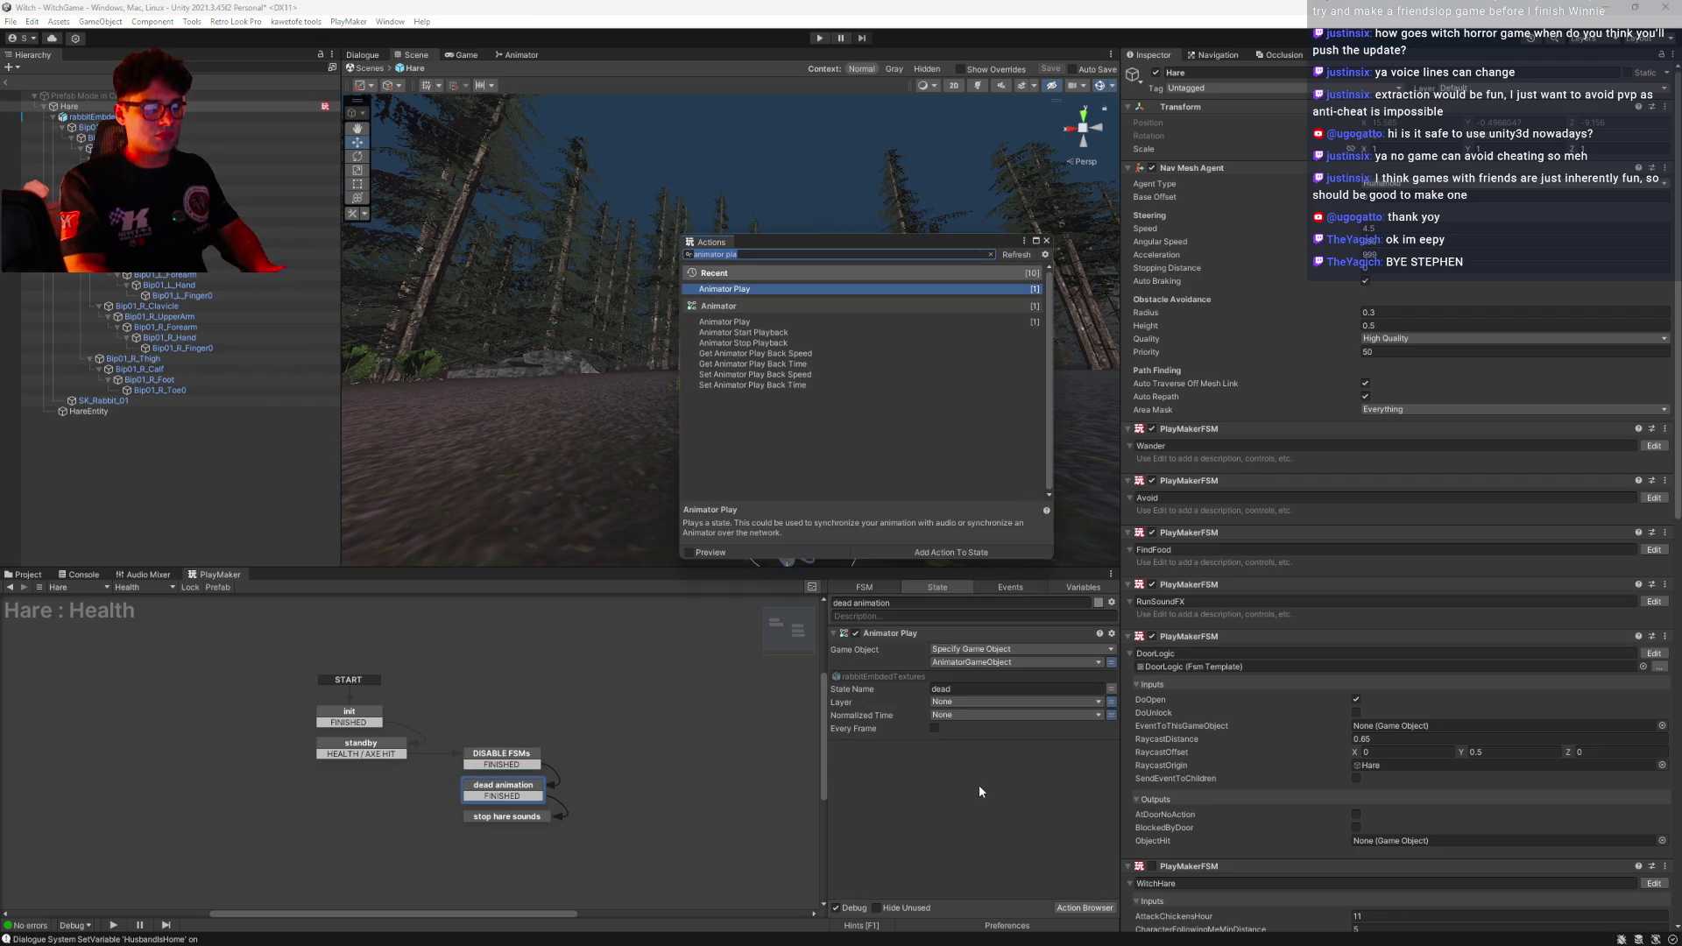
type("reset path")
key("Return")
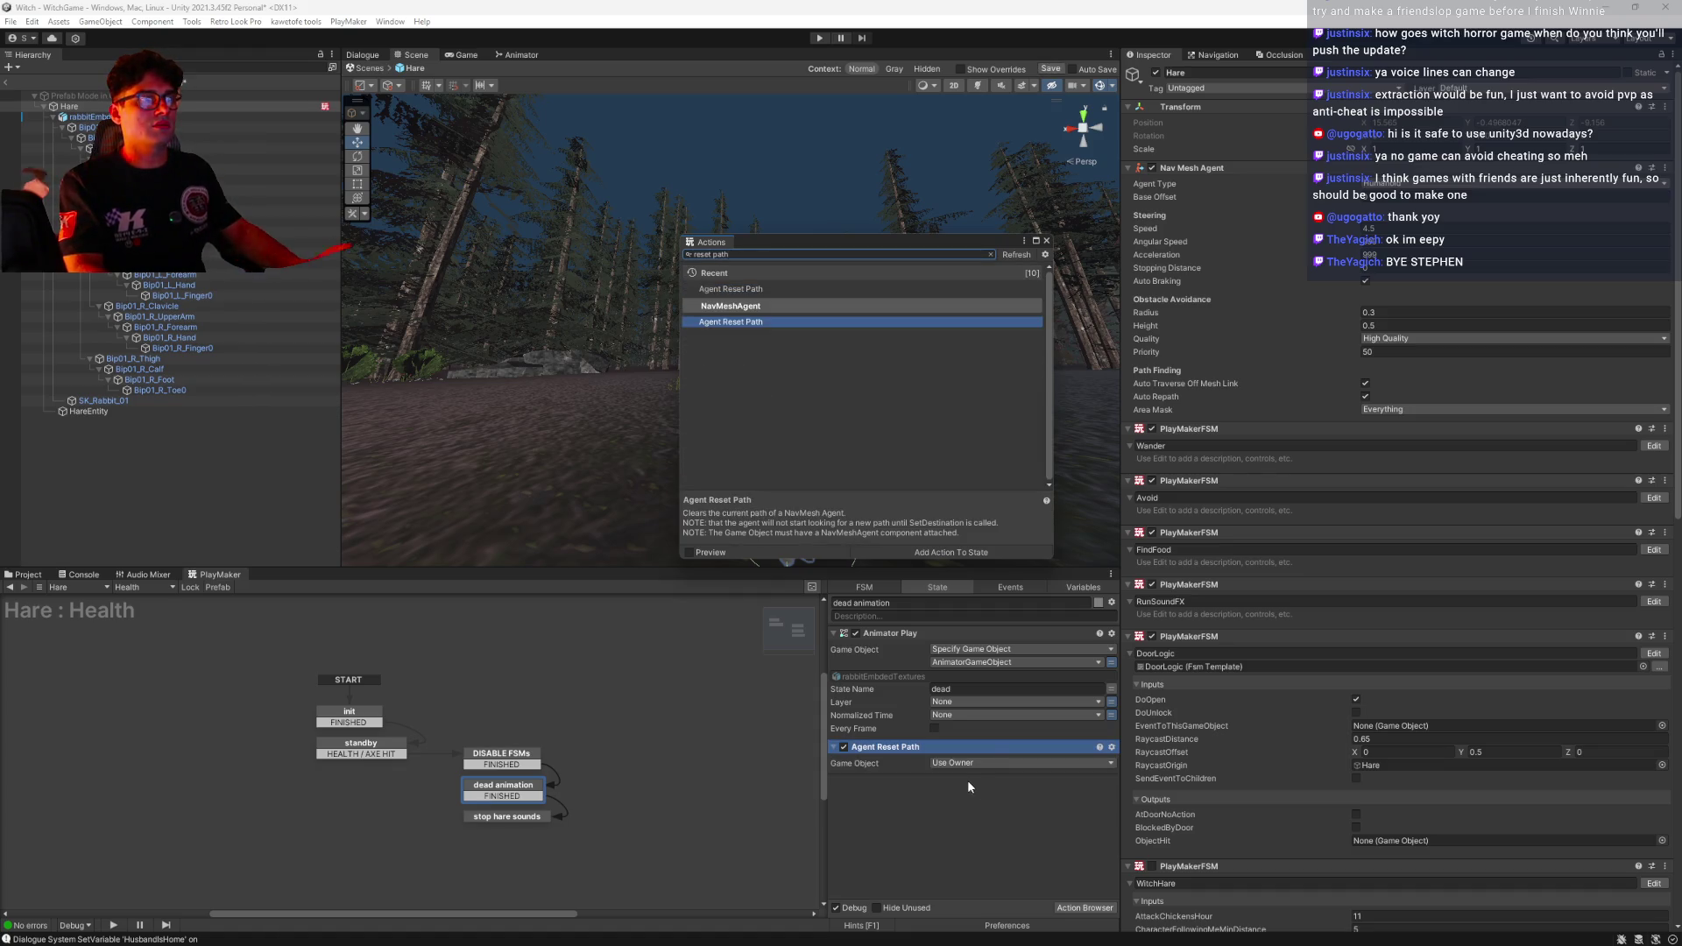
left_click(1045, 241)
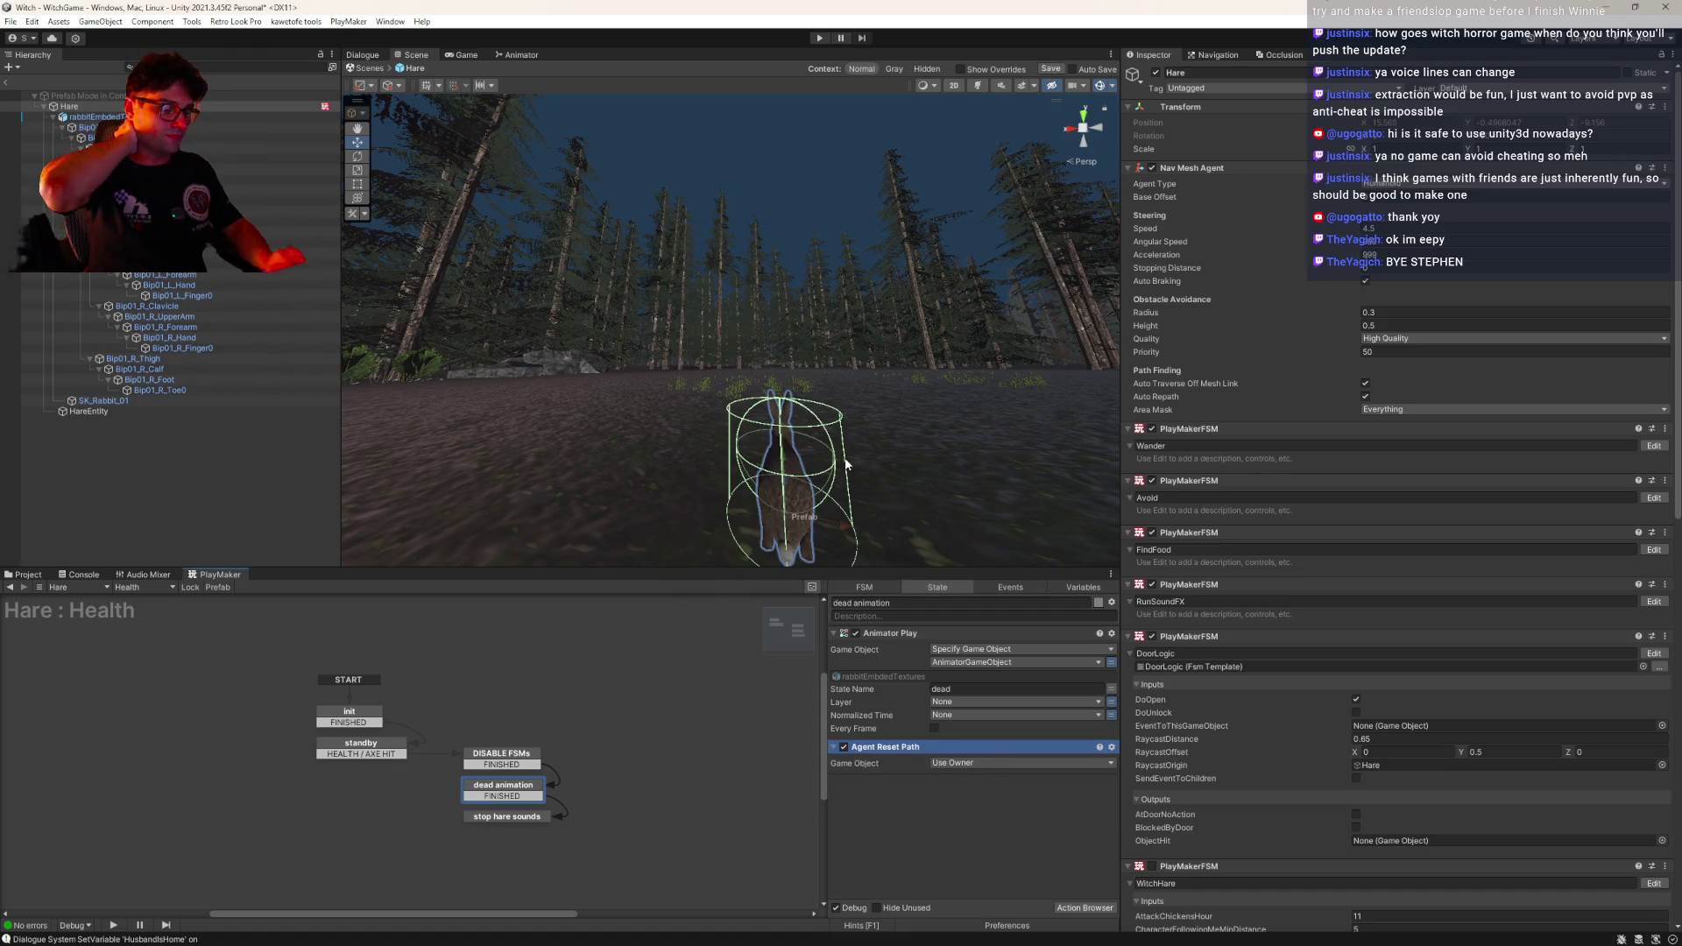
key("ctrl+s")
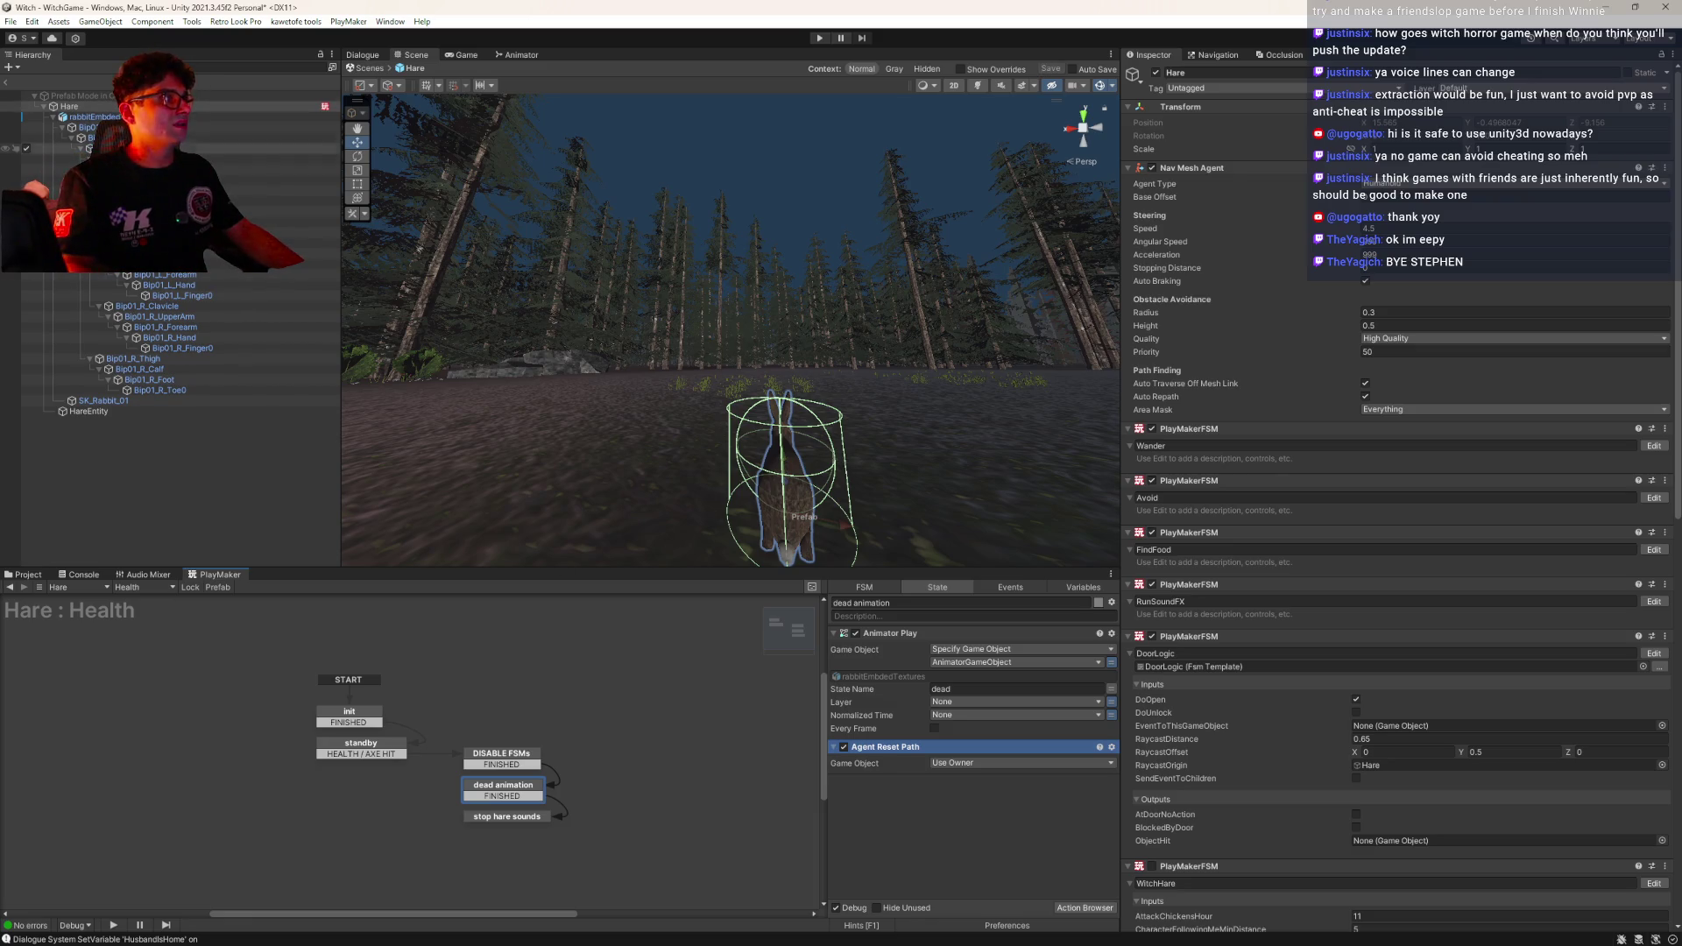
Load and review the Hare's FamiliarHowl state machine
left_click(136, 589)
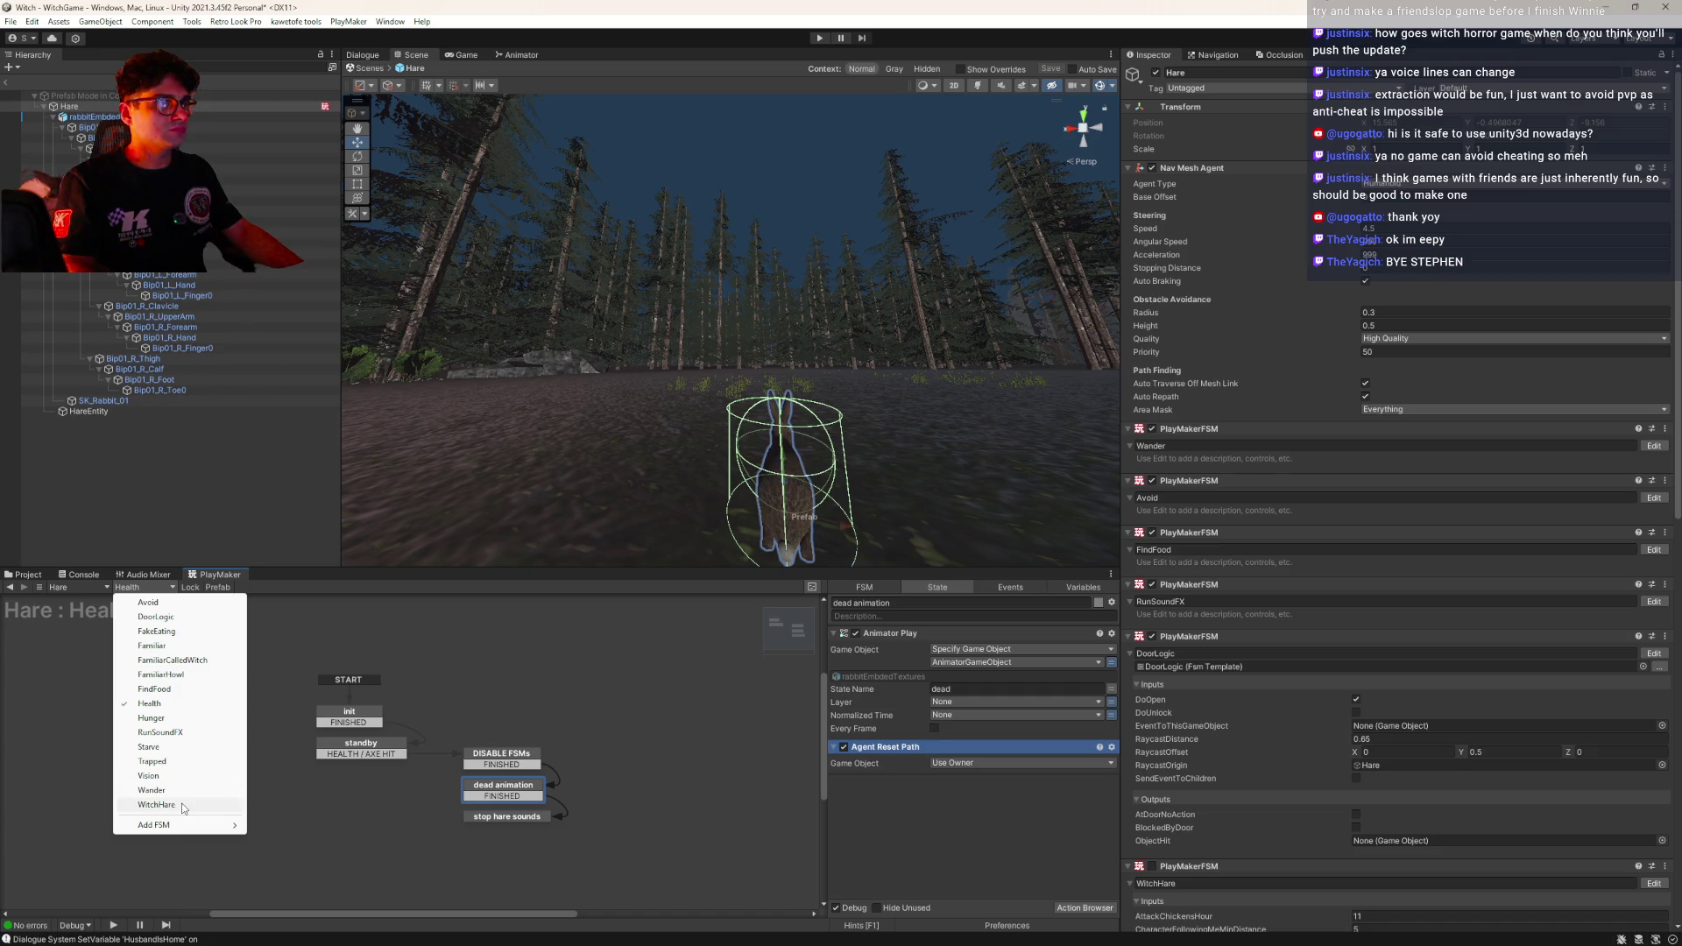
left_click(184, 677)
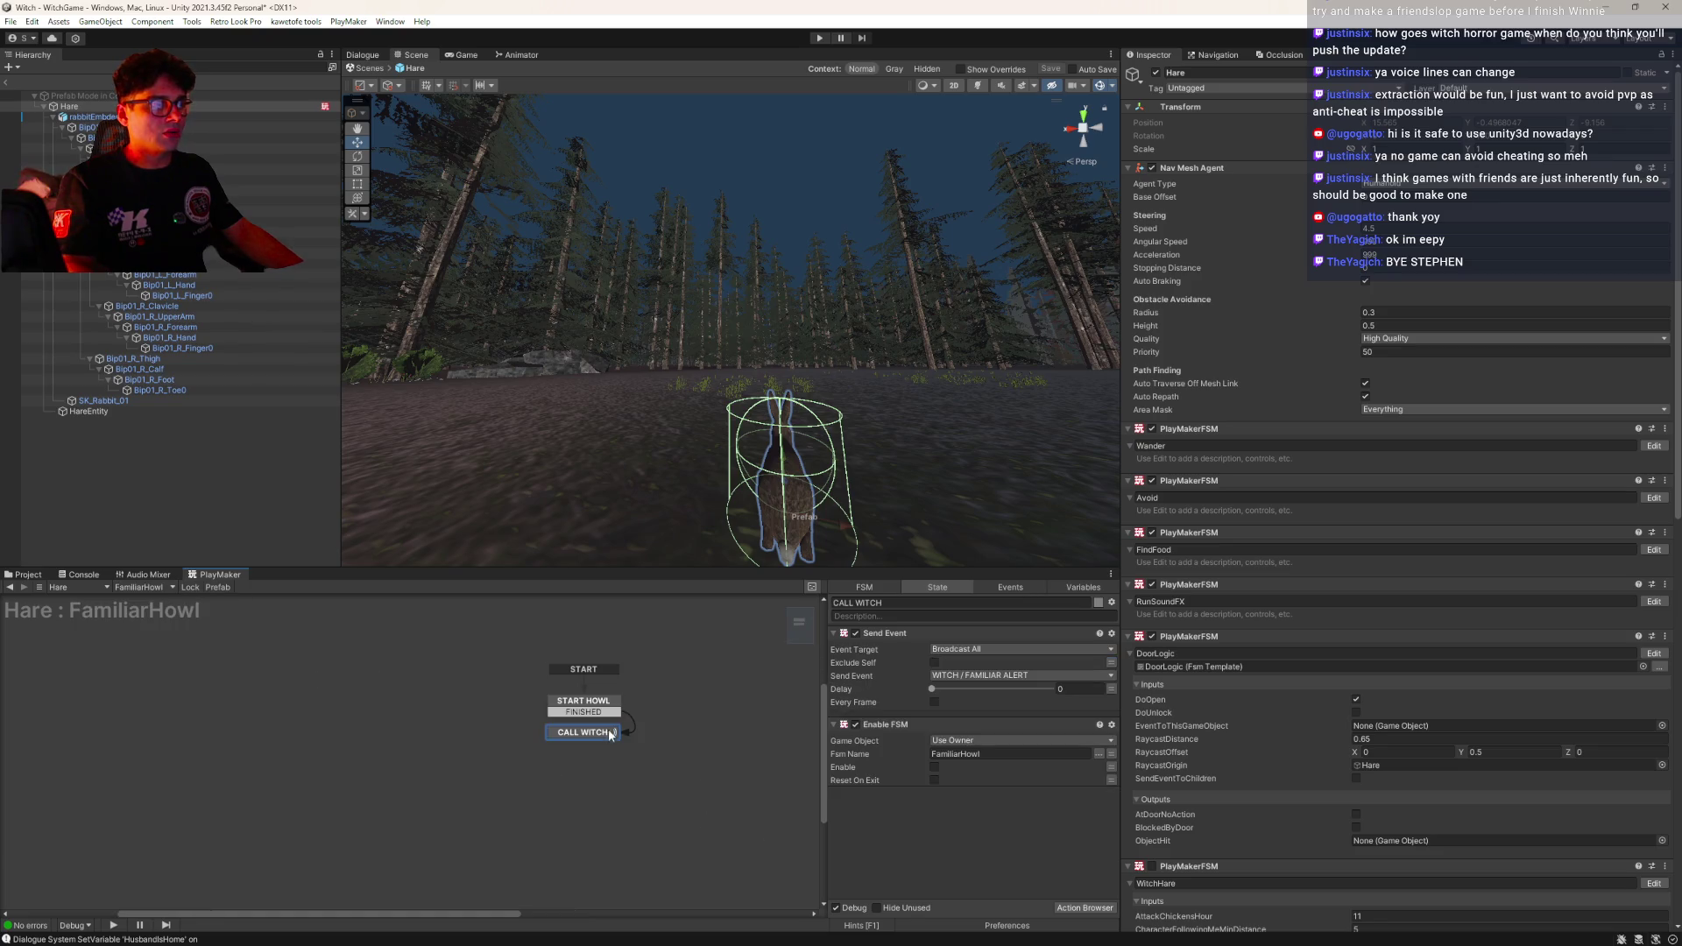
scroll(1267, 753, "down", 10)
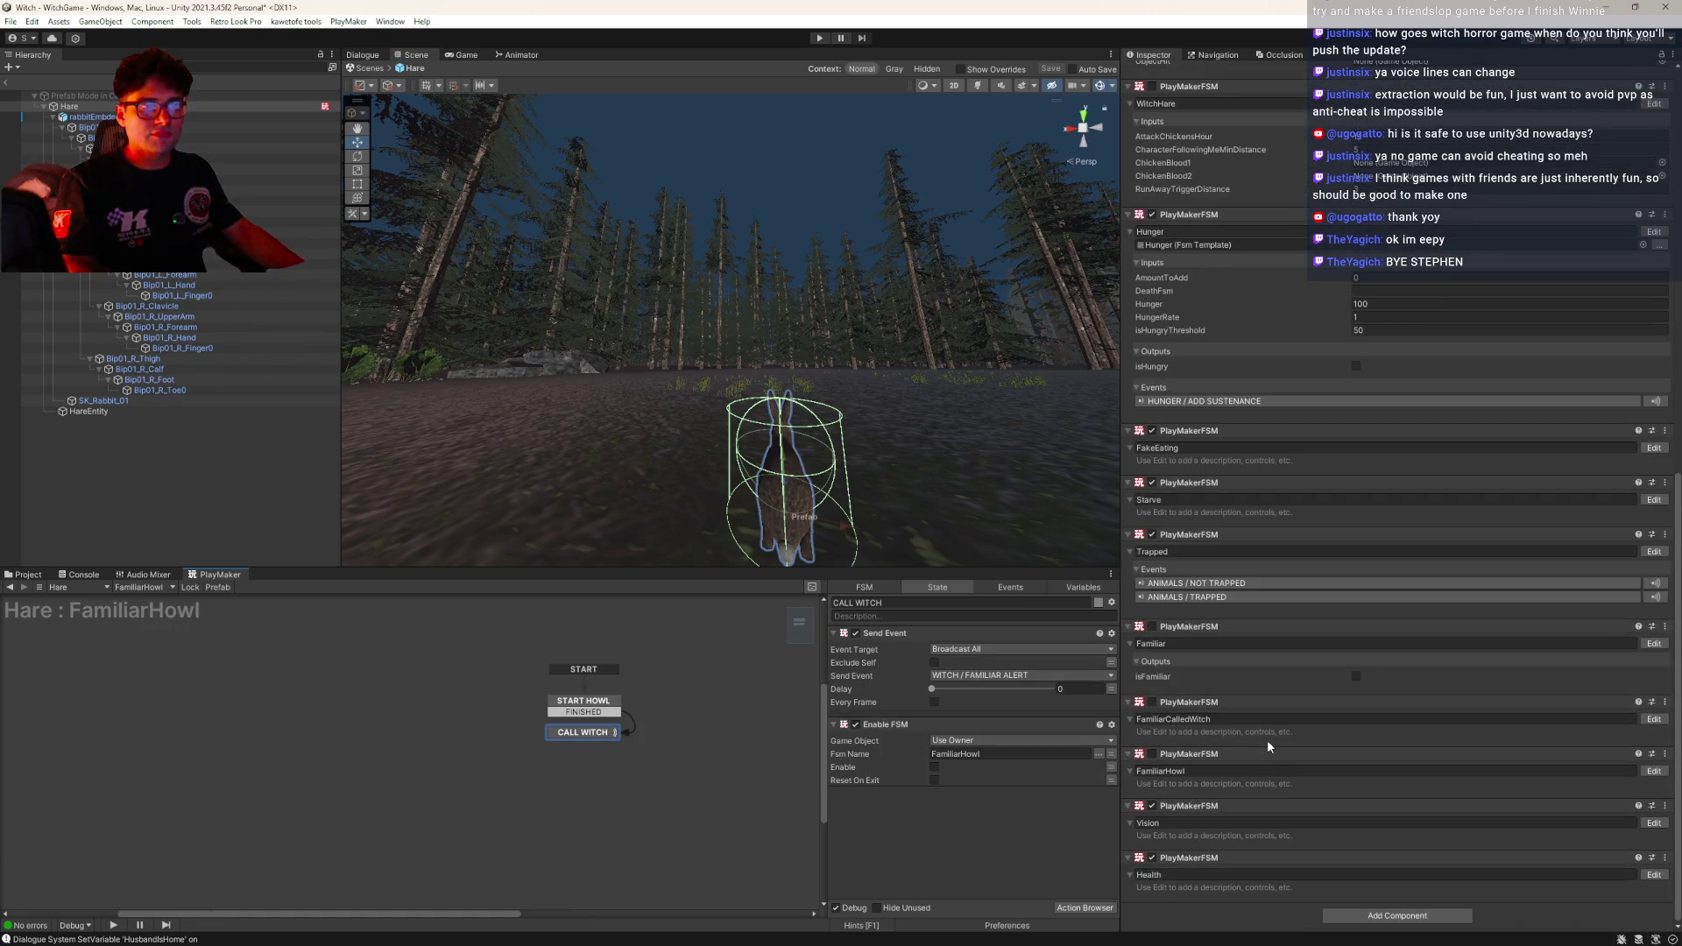
Review the FamiliarCalledWitch state machine, then exit the Hare prefab and save WitchGame
left_click(141, 587)
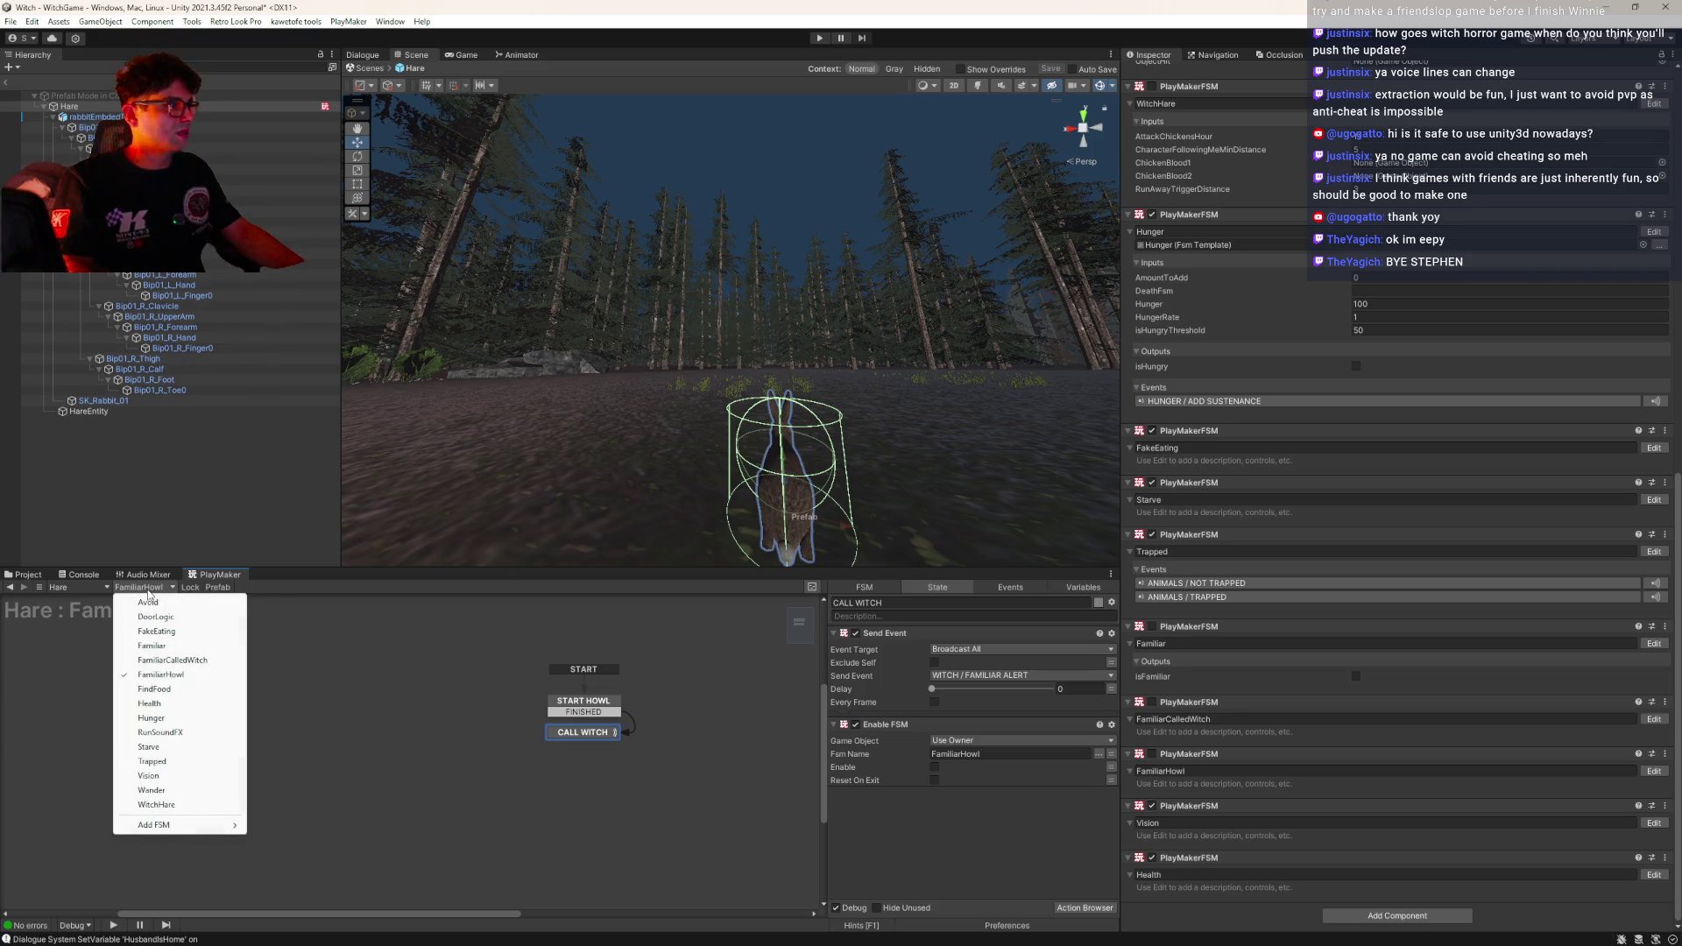
left_click(149, 660)
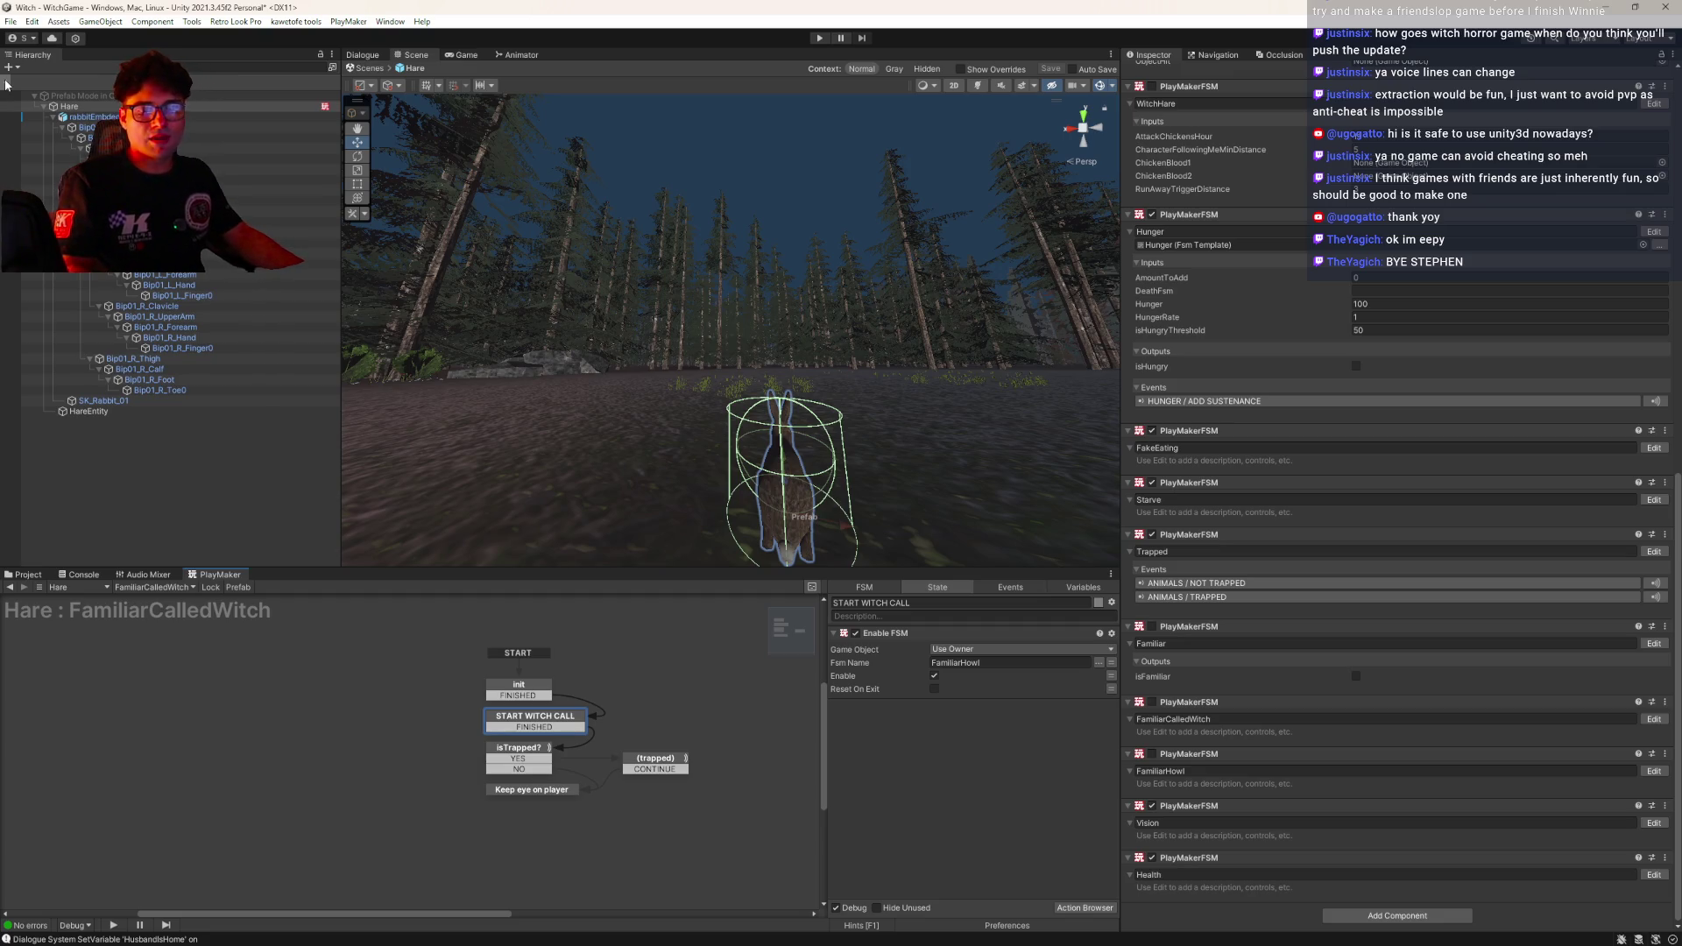
left_click(6, 85)
key("ctrl+s")
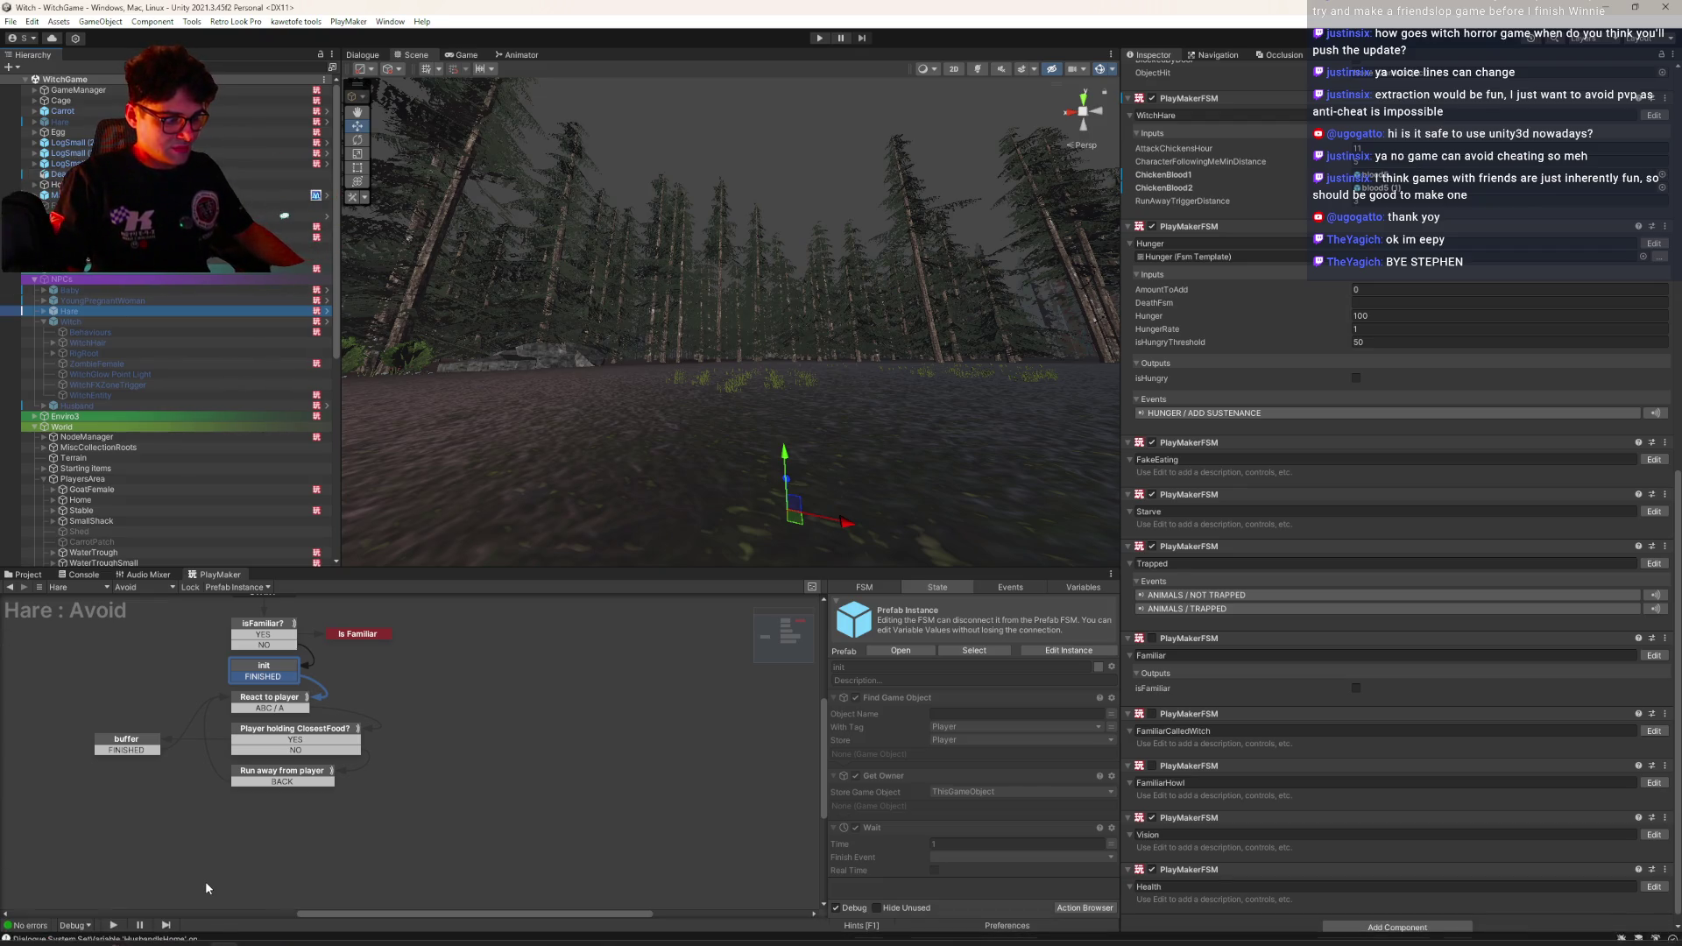
Orbit the Scene view with Alt, then switch away from the editor
key("alt")
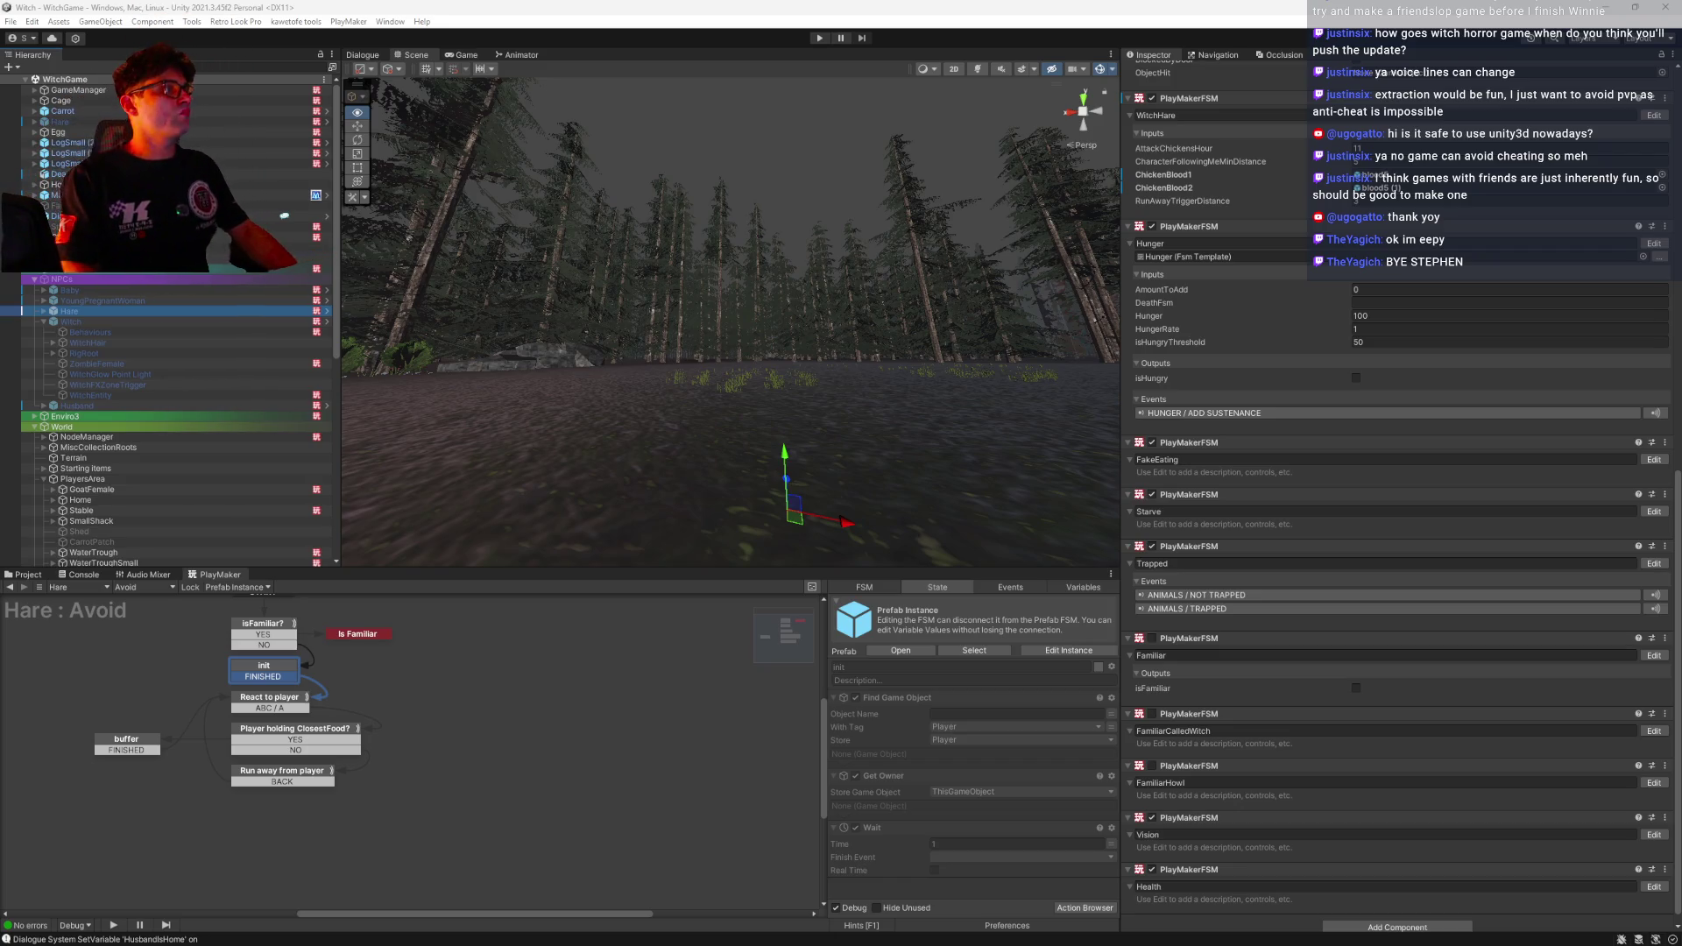
key("alt+Tab")
Reactivate the Hare, open its prefab and FSM list, and show the Dialogue graph
key("alt+shift+a")
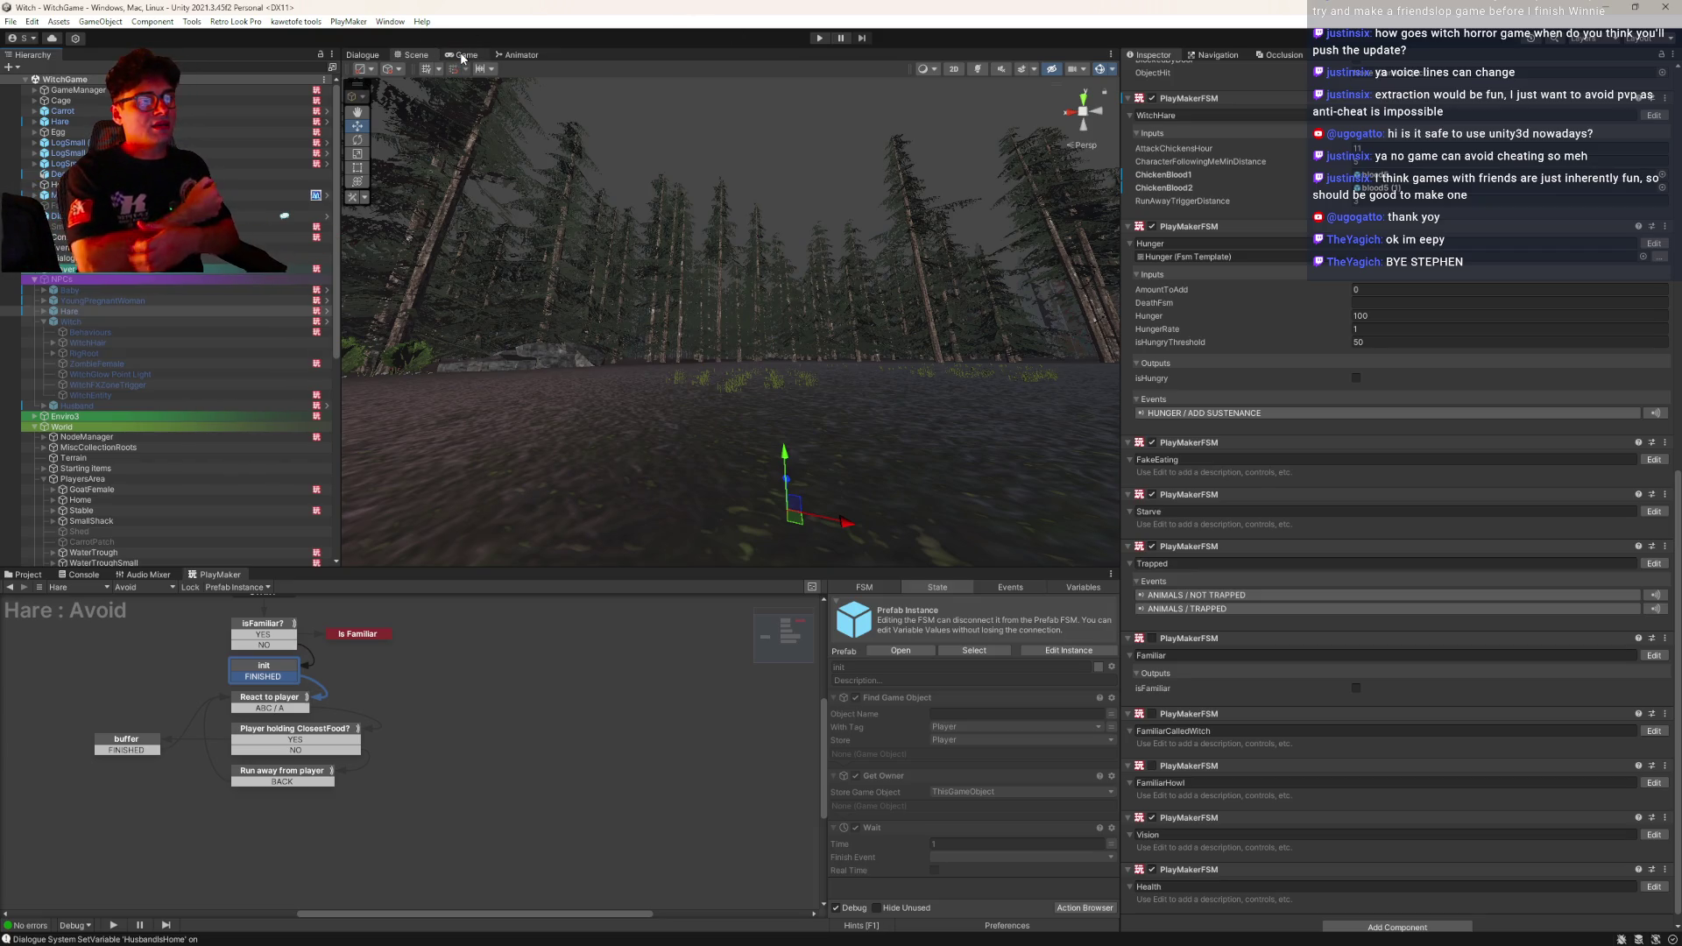
left_click(325, 123)
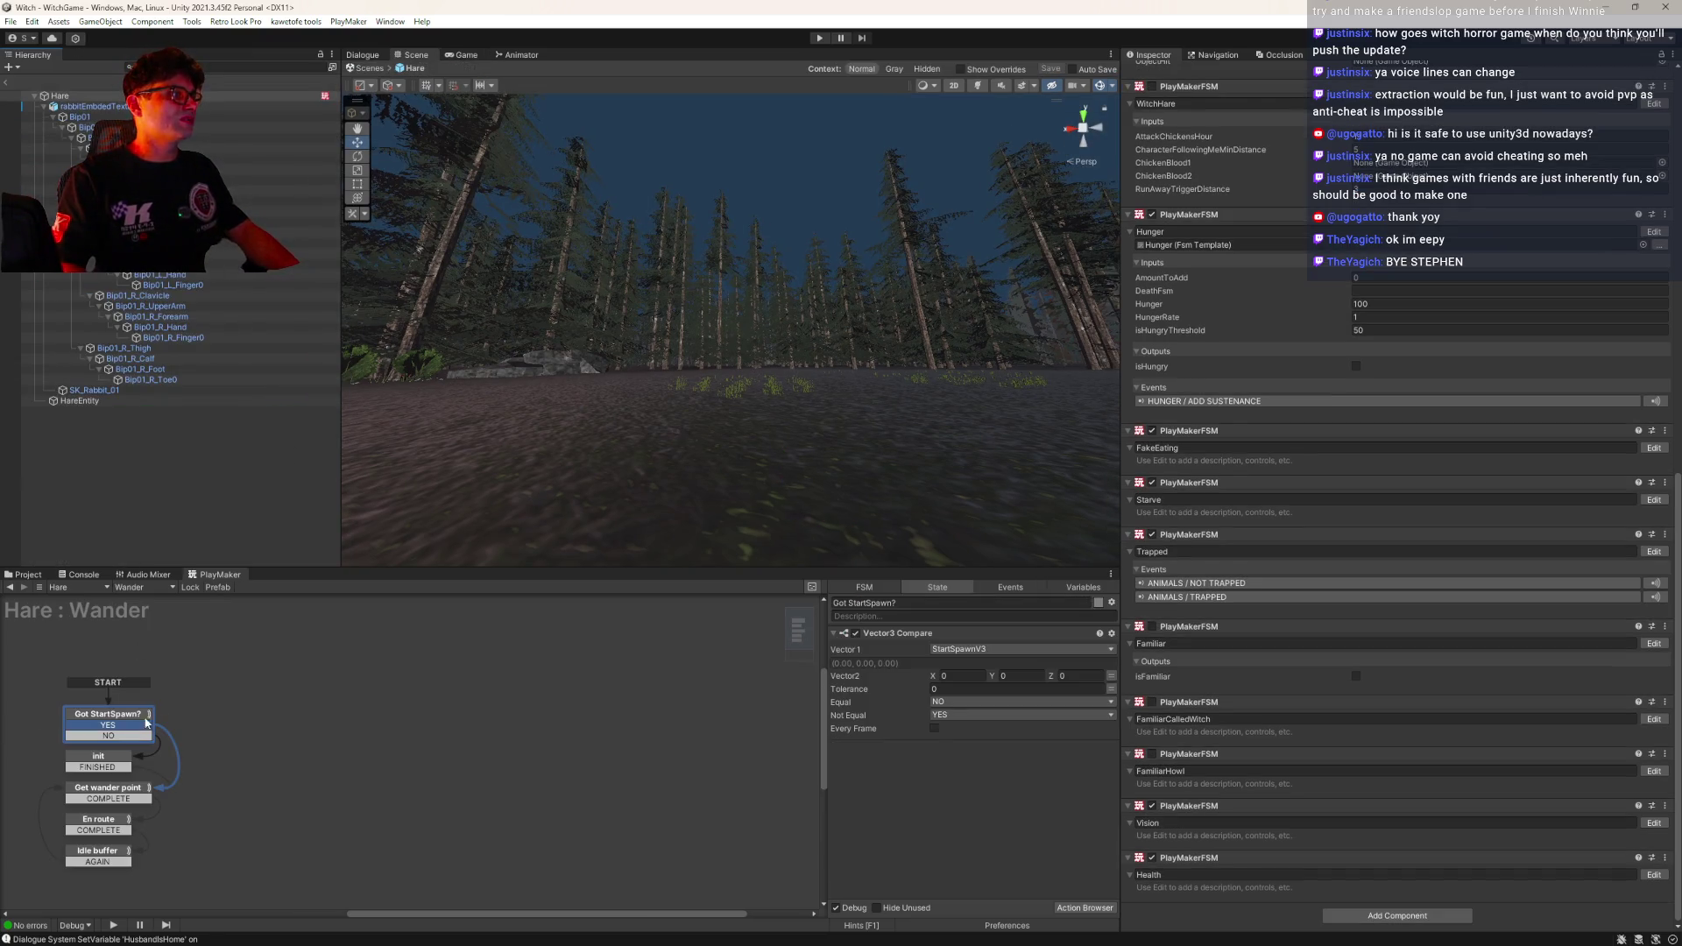
left_click(138, 588)
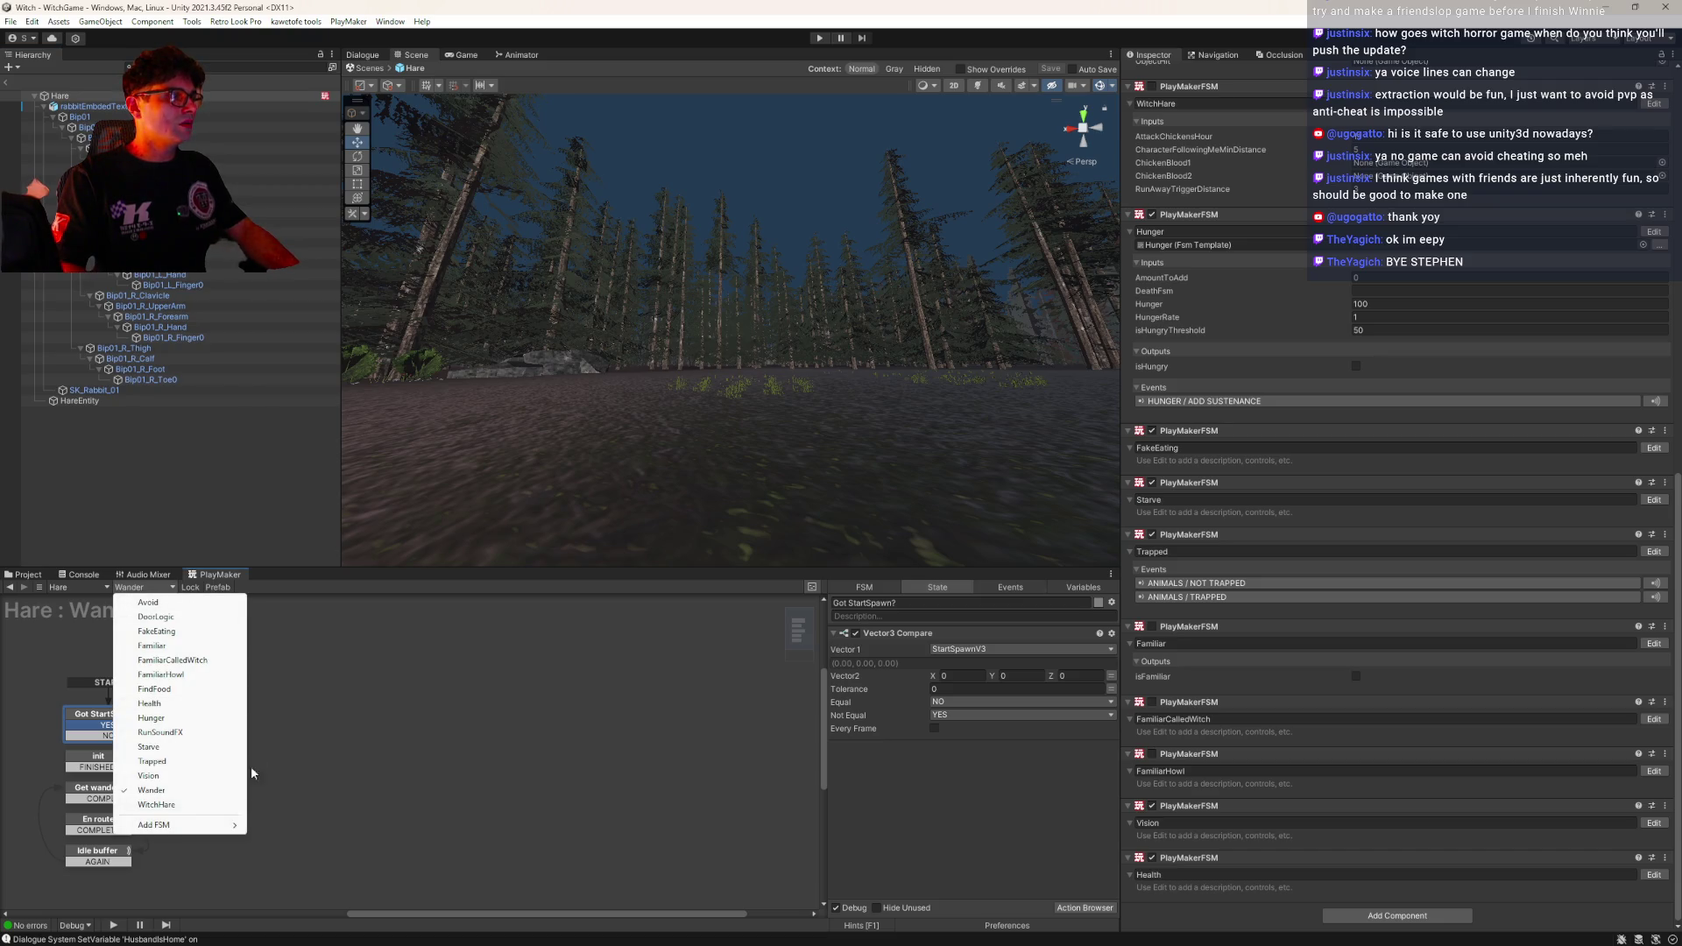
left_click(363, 55)
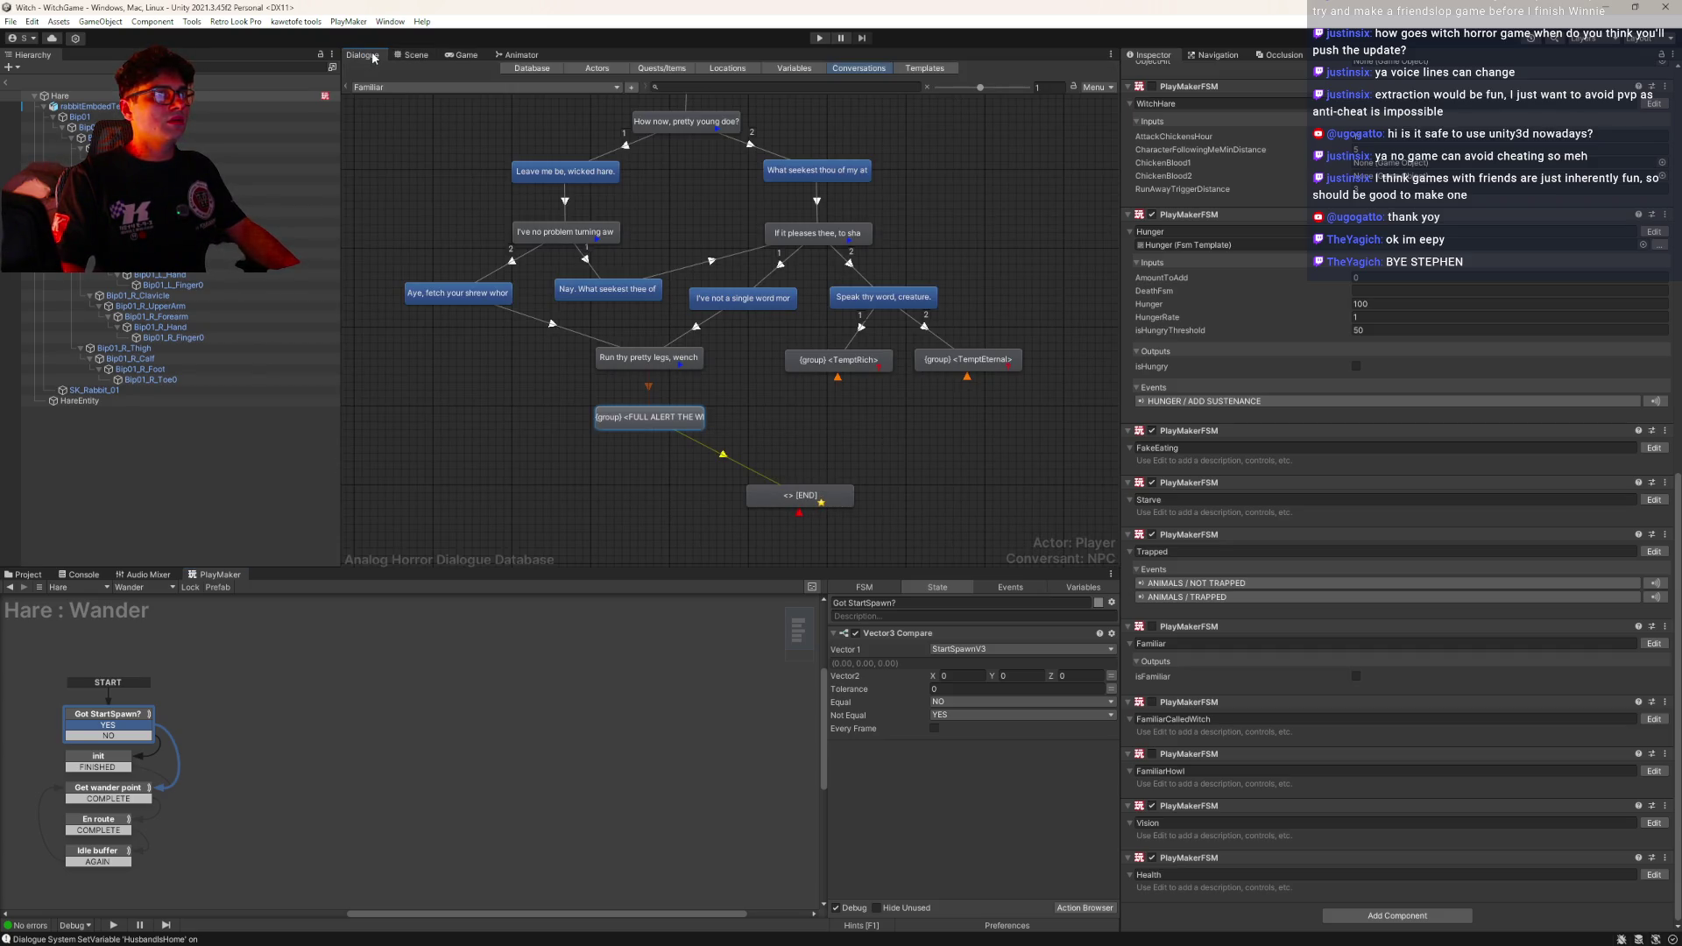
Add an empty scene event to FULL ALERT THE WITCH and compare with END's SendEvent
left_click(647, 421)
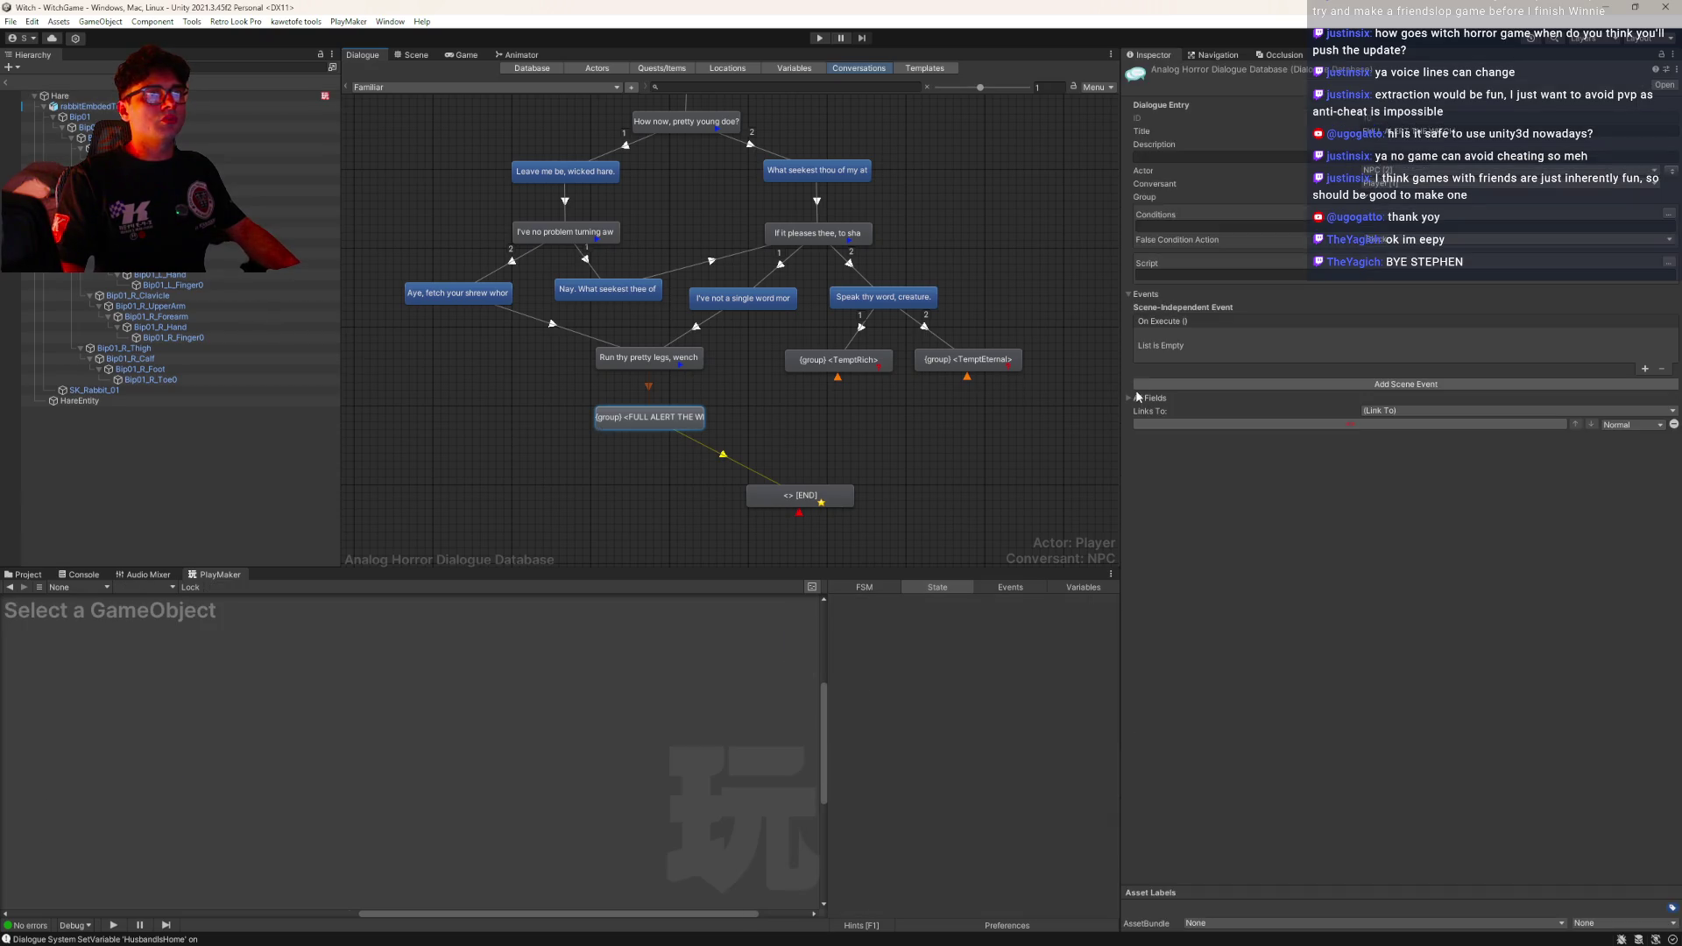
left_click(1188, 387)
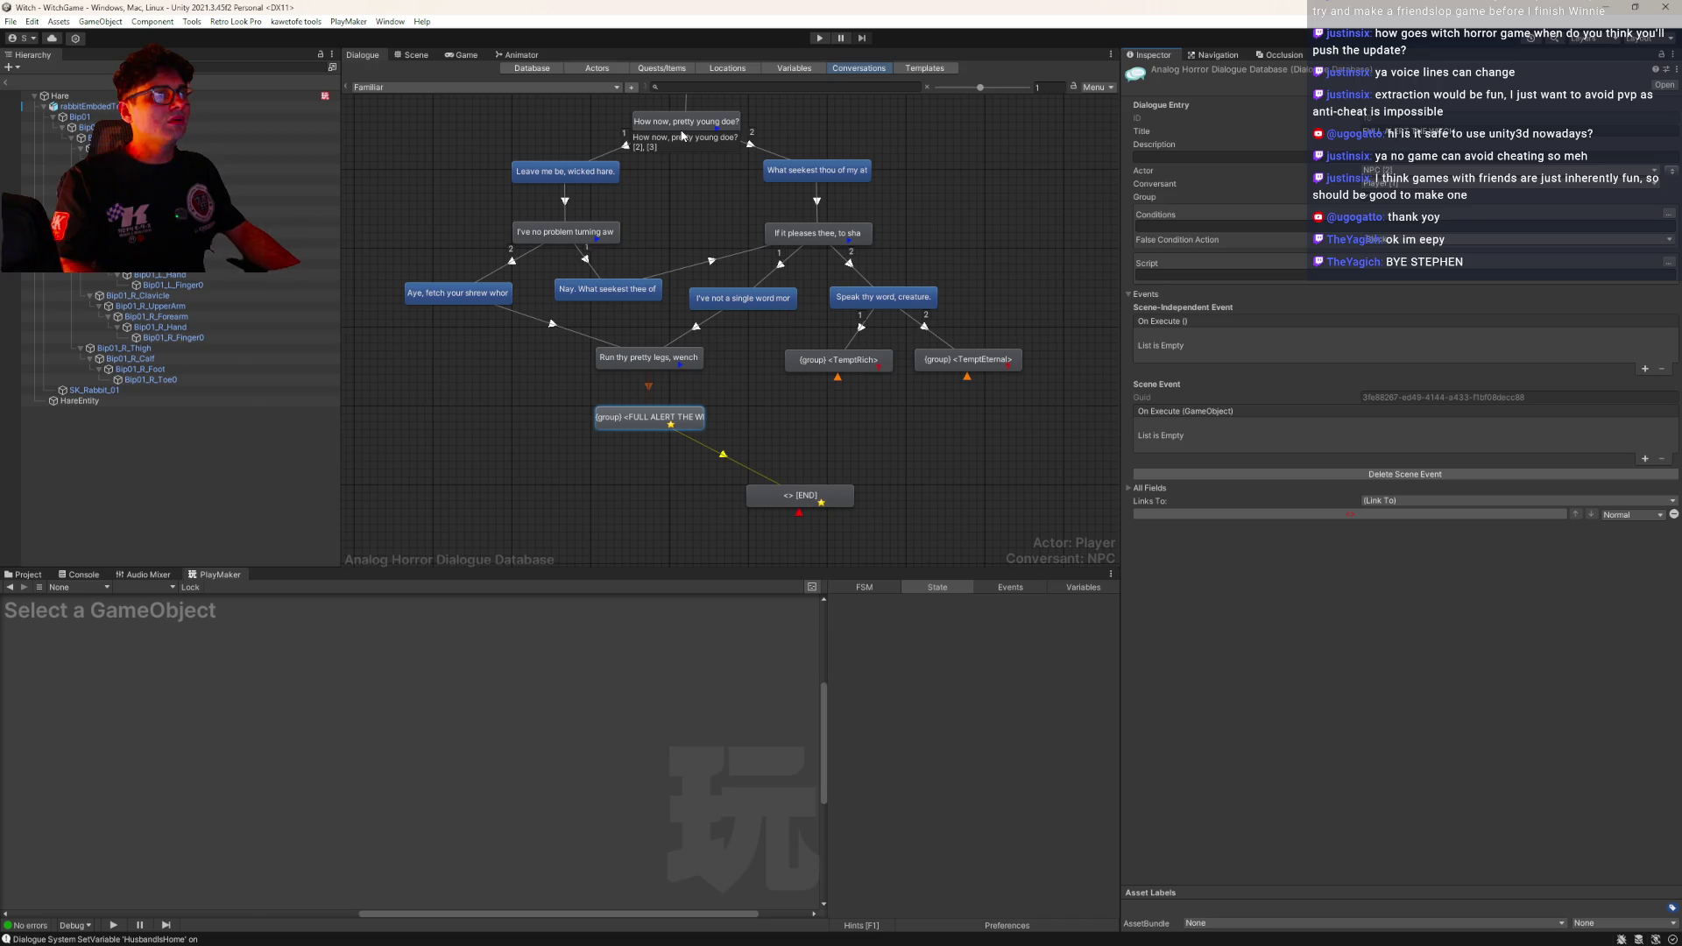
left_click(800, 501)
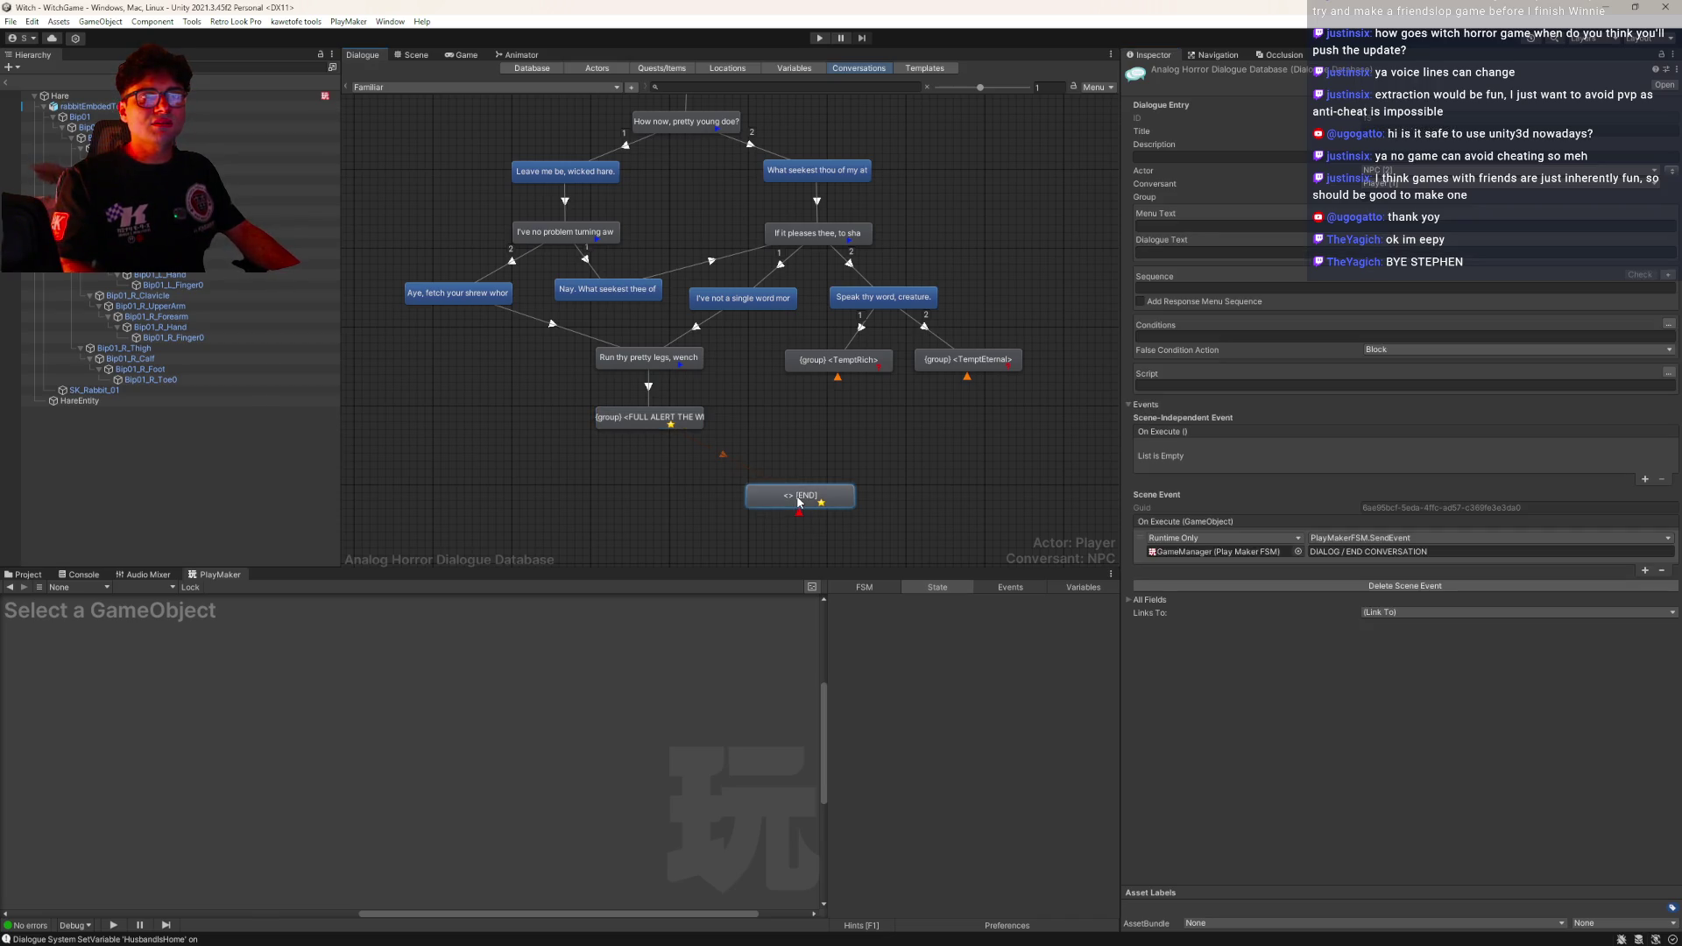
mouse_move(666, 233)
left_mouse_down()
mouse_move(684, 277)
mouse_move(681, 259)
left_mouse_up()
left_click(864, 403)
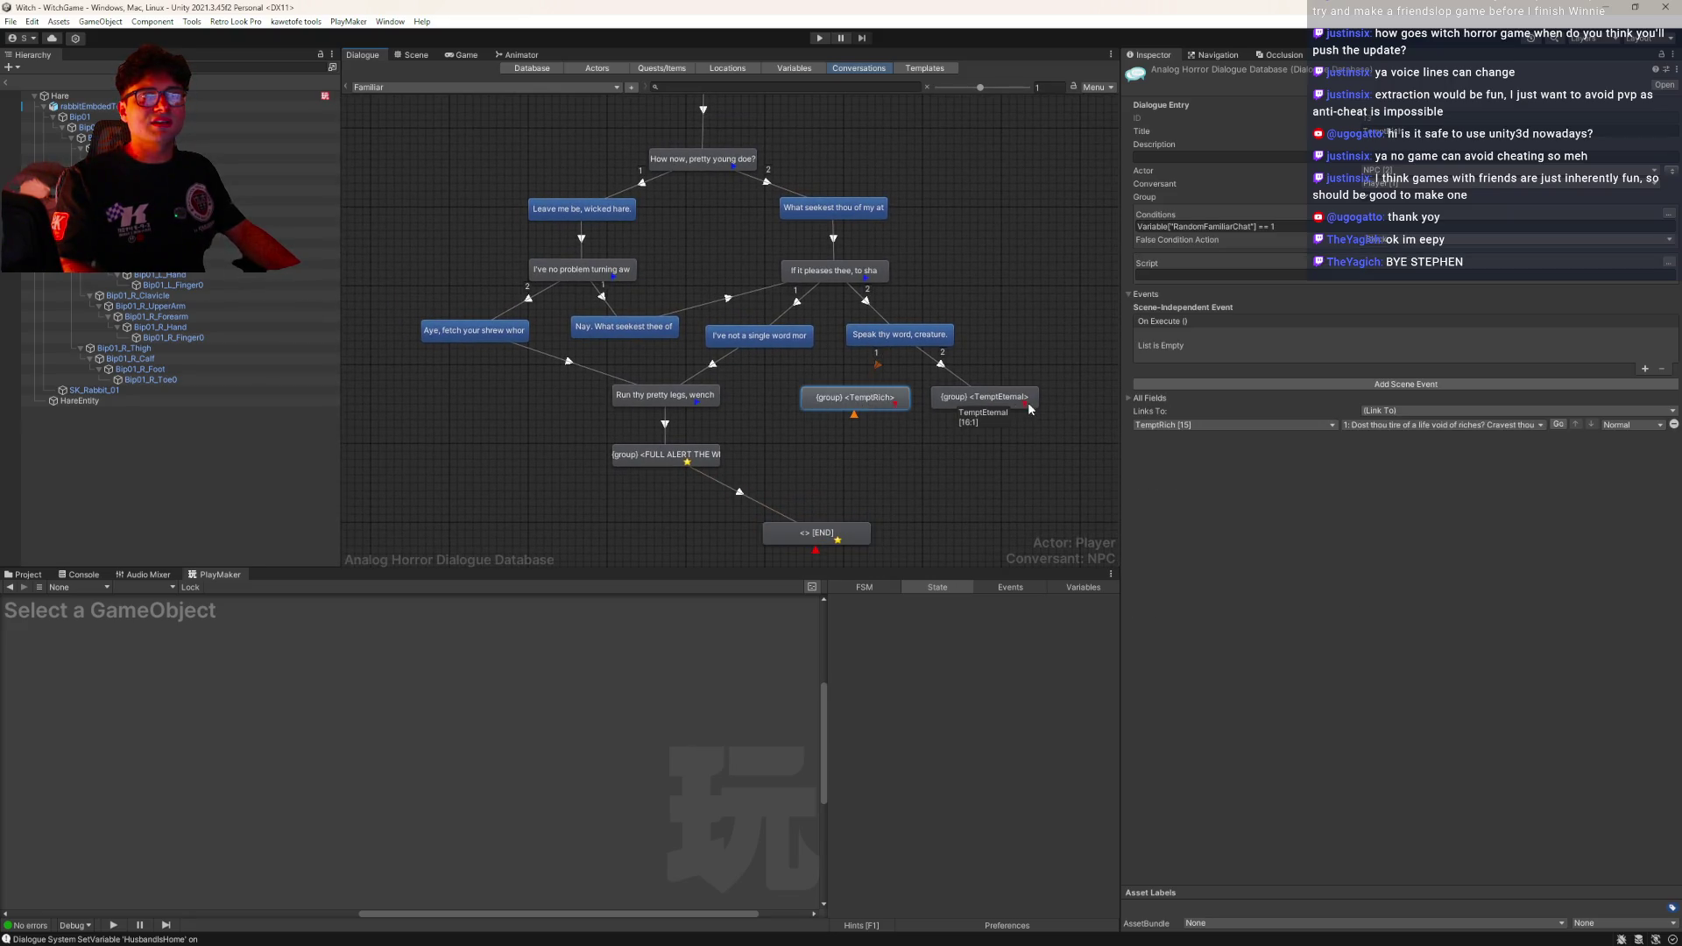
left_click(424, 88)
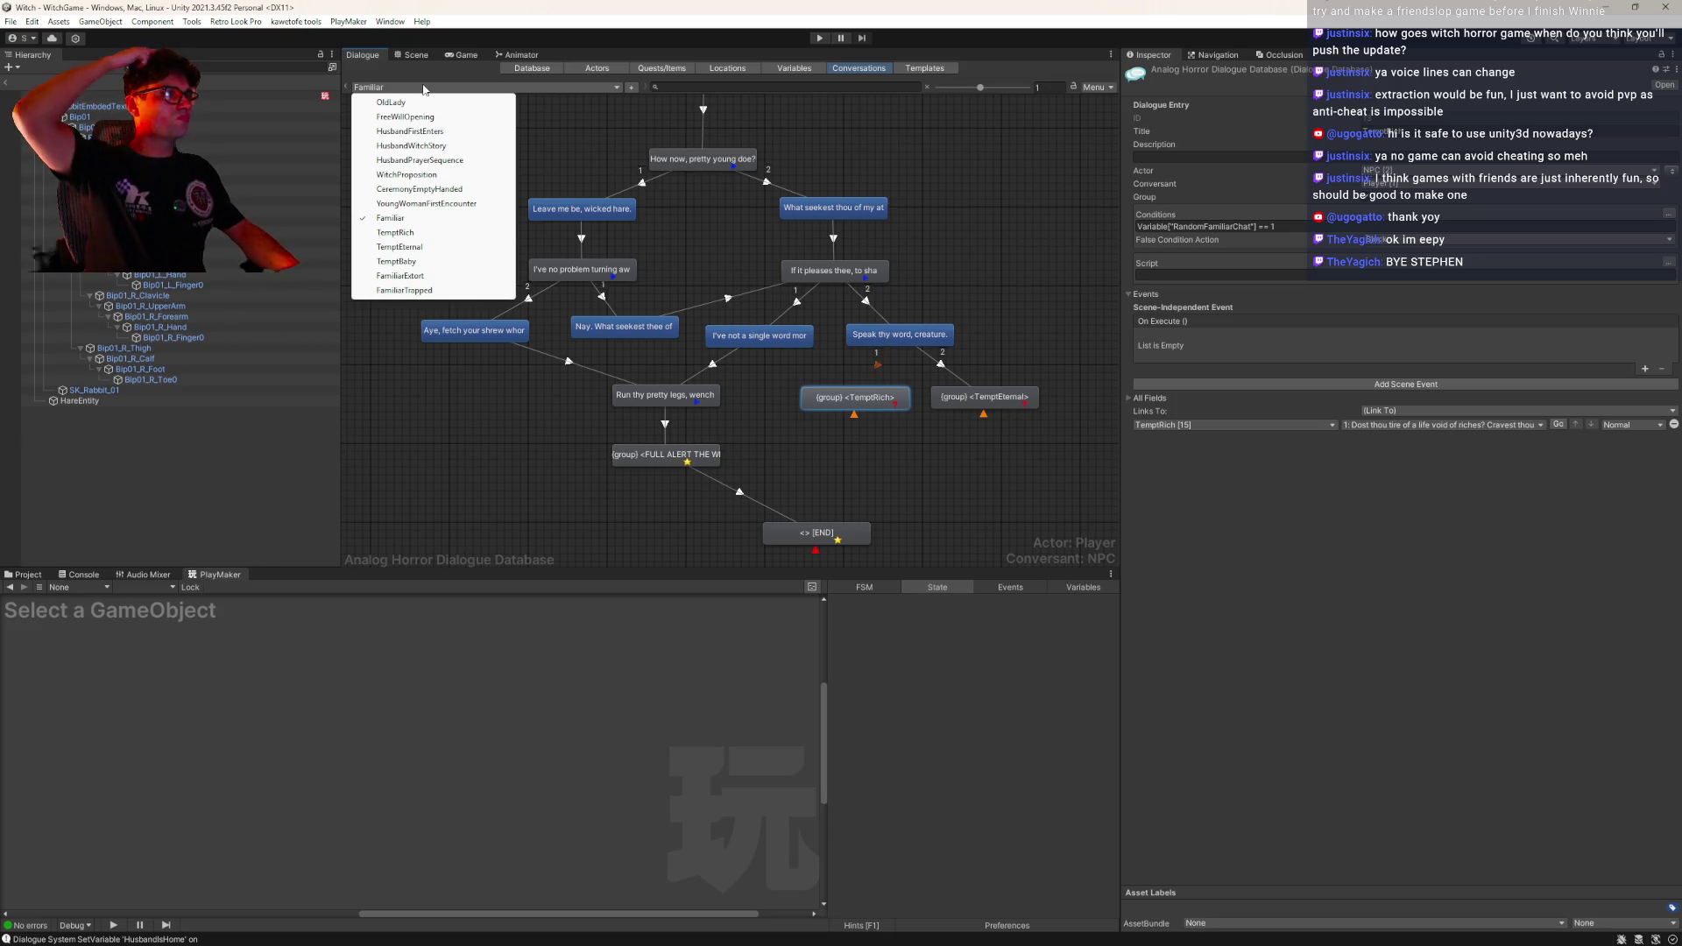
Check how the FamiliarTrapped and FamiliarExtort END nodes send their scene events
left_click(435, 290)
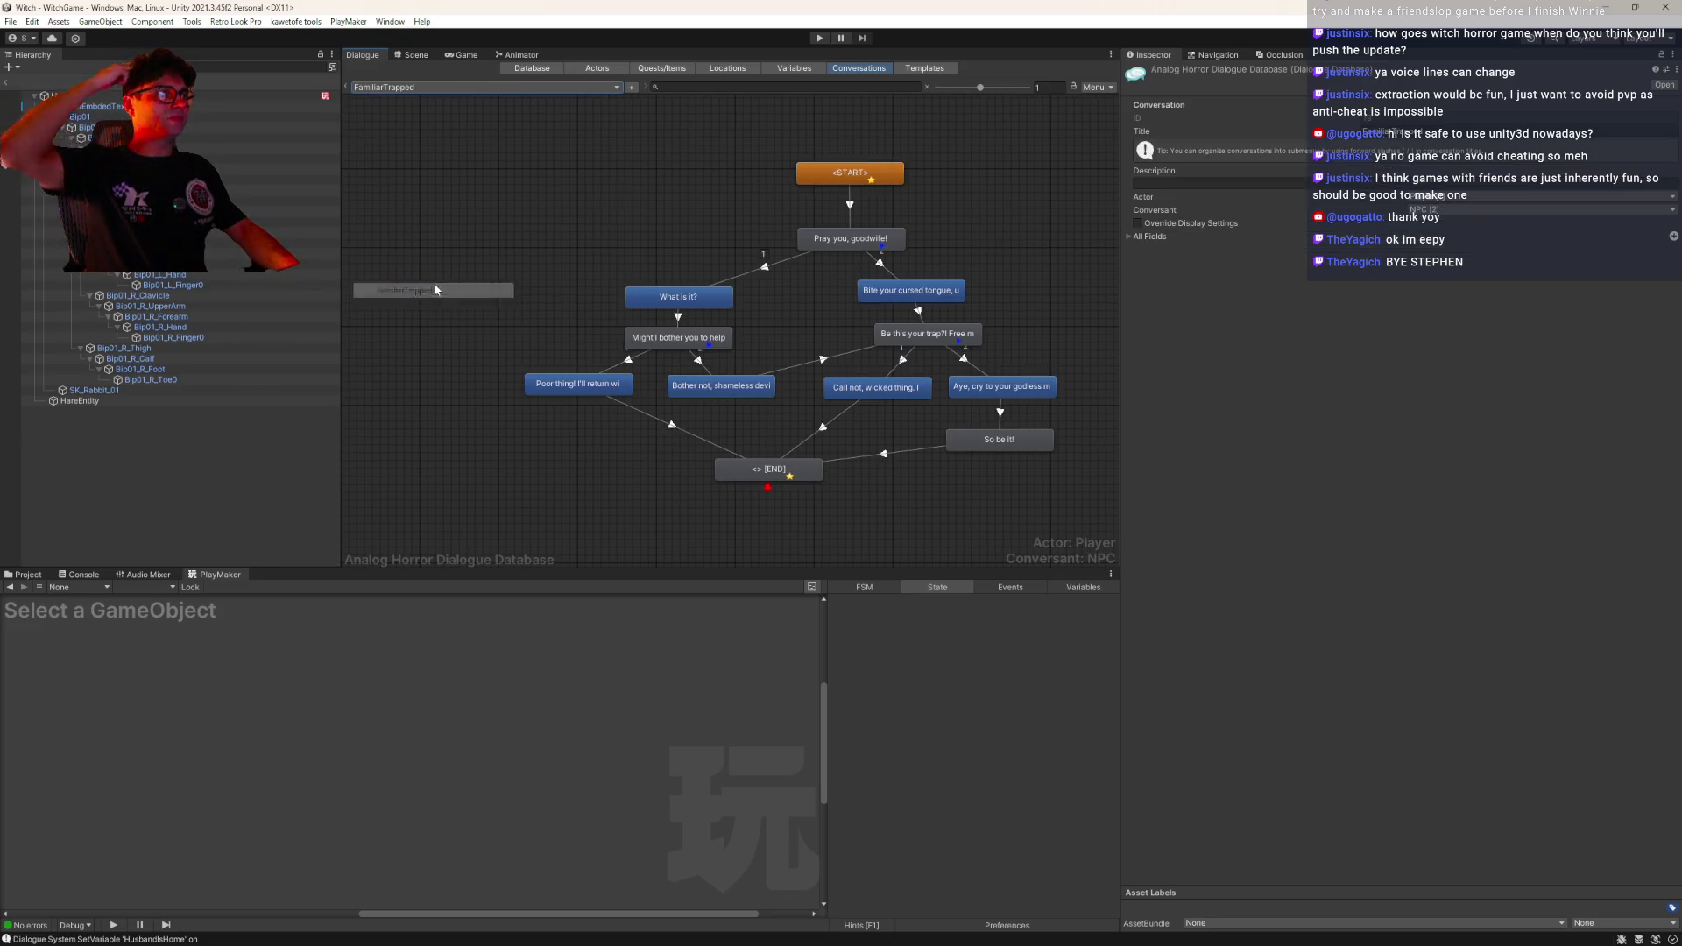
left_click(753, 476)
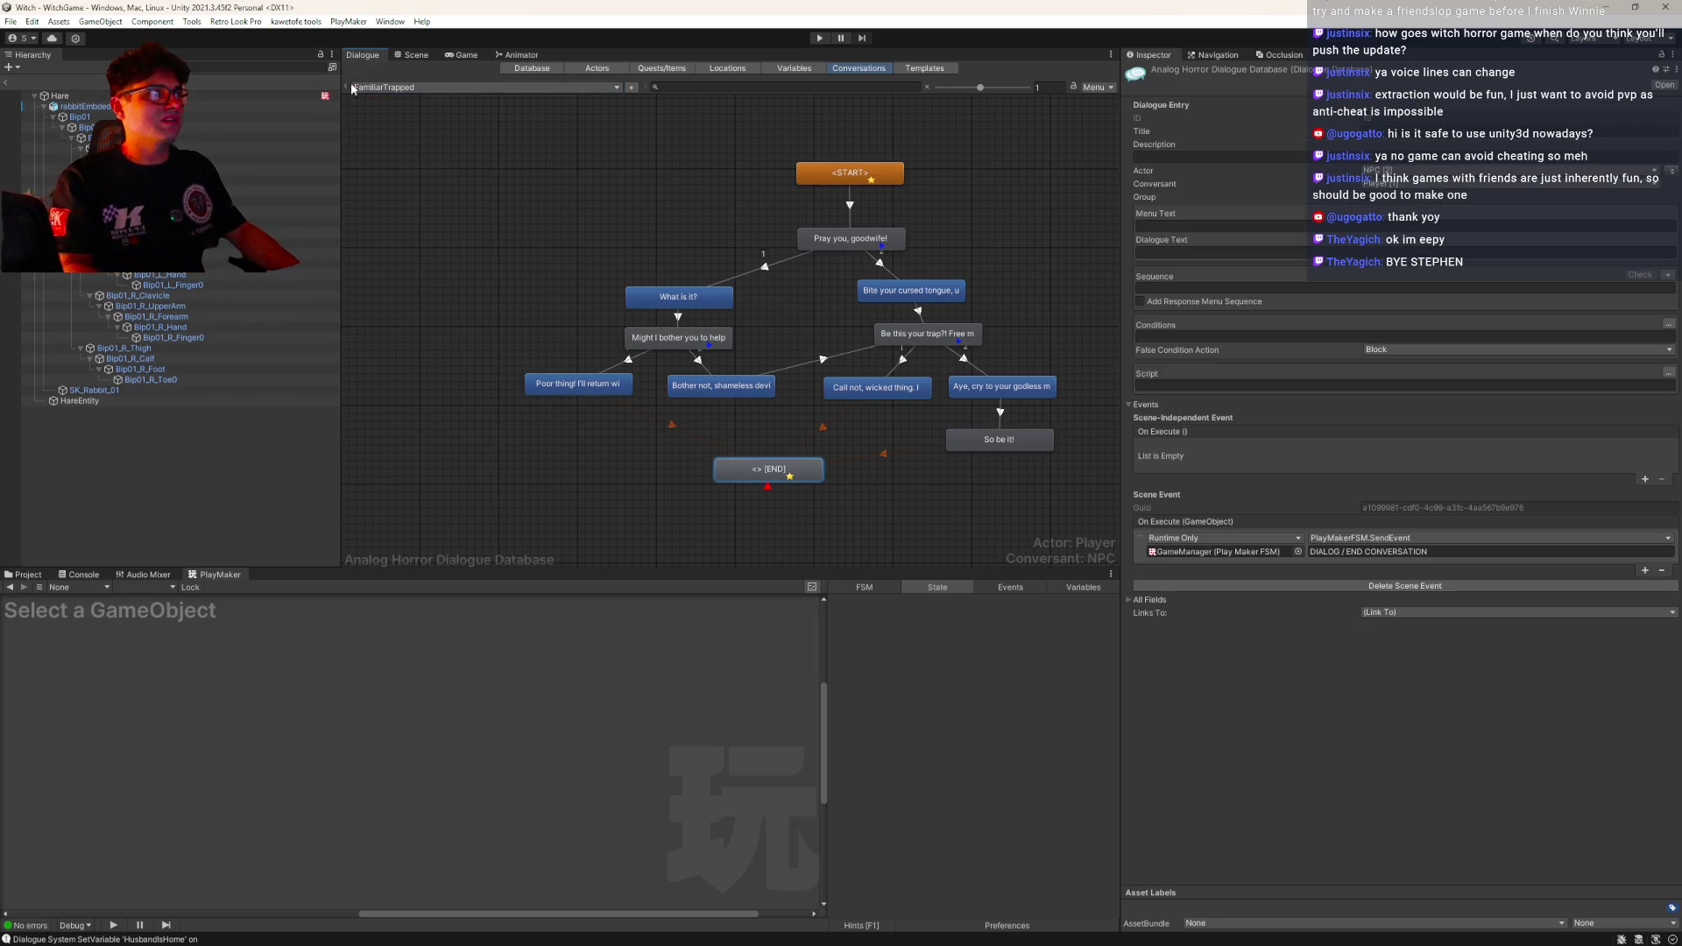
left_click(391, 88)
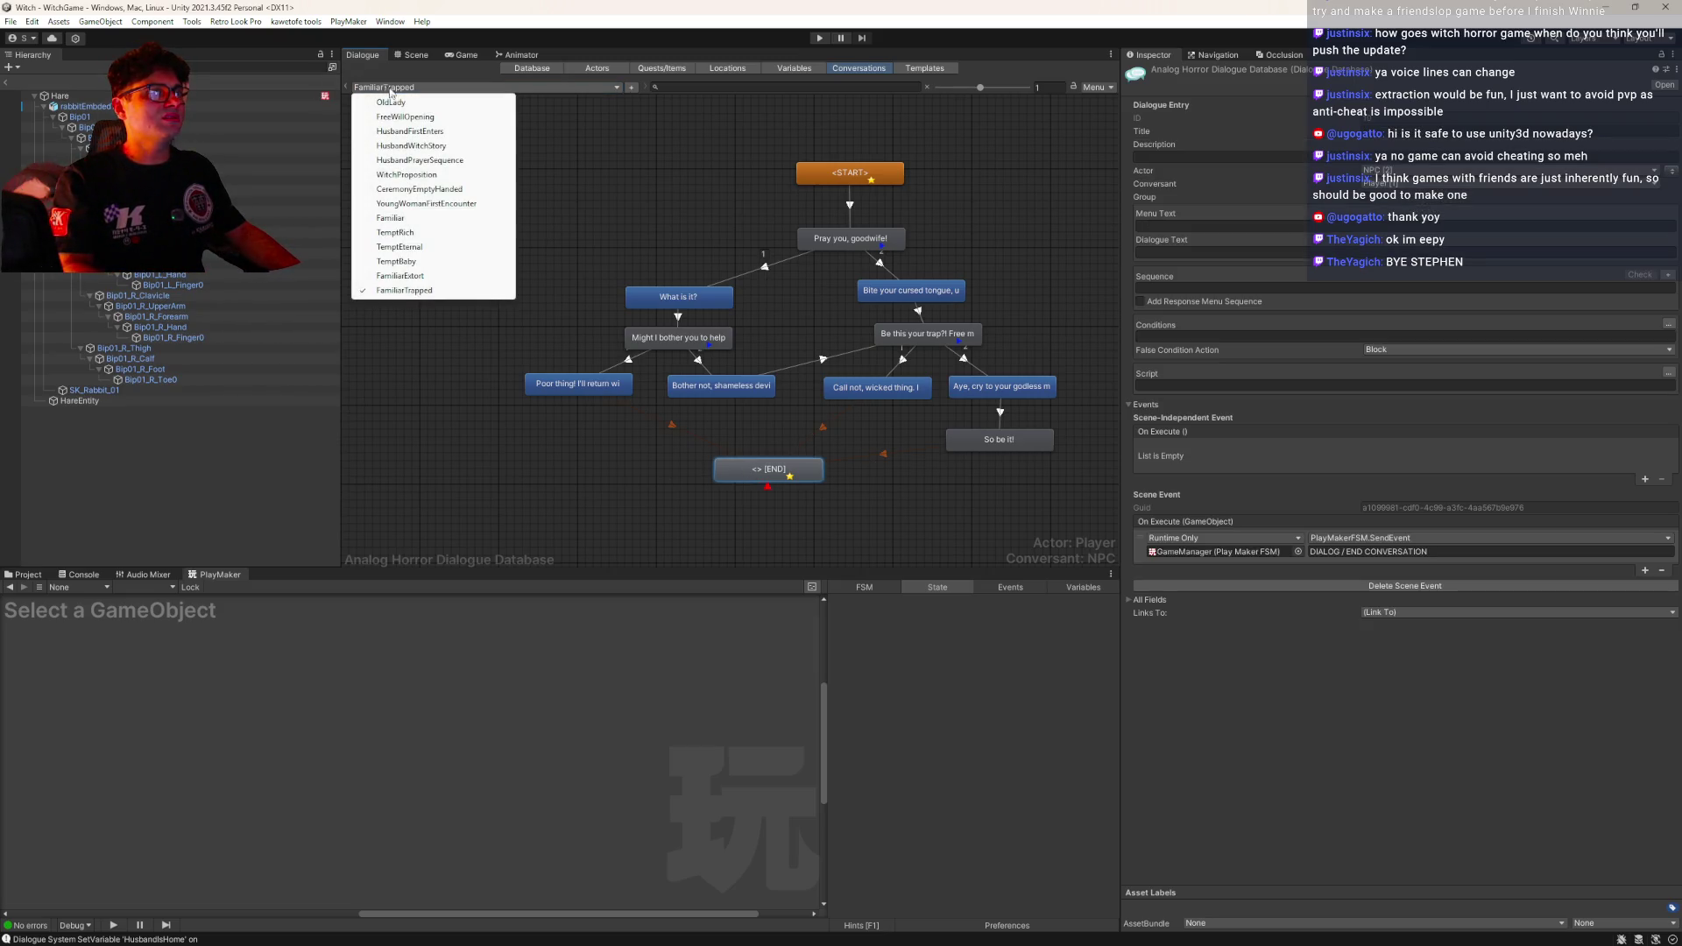
left_click(465, 275)
left_click(878, 366)
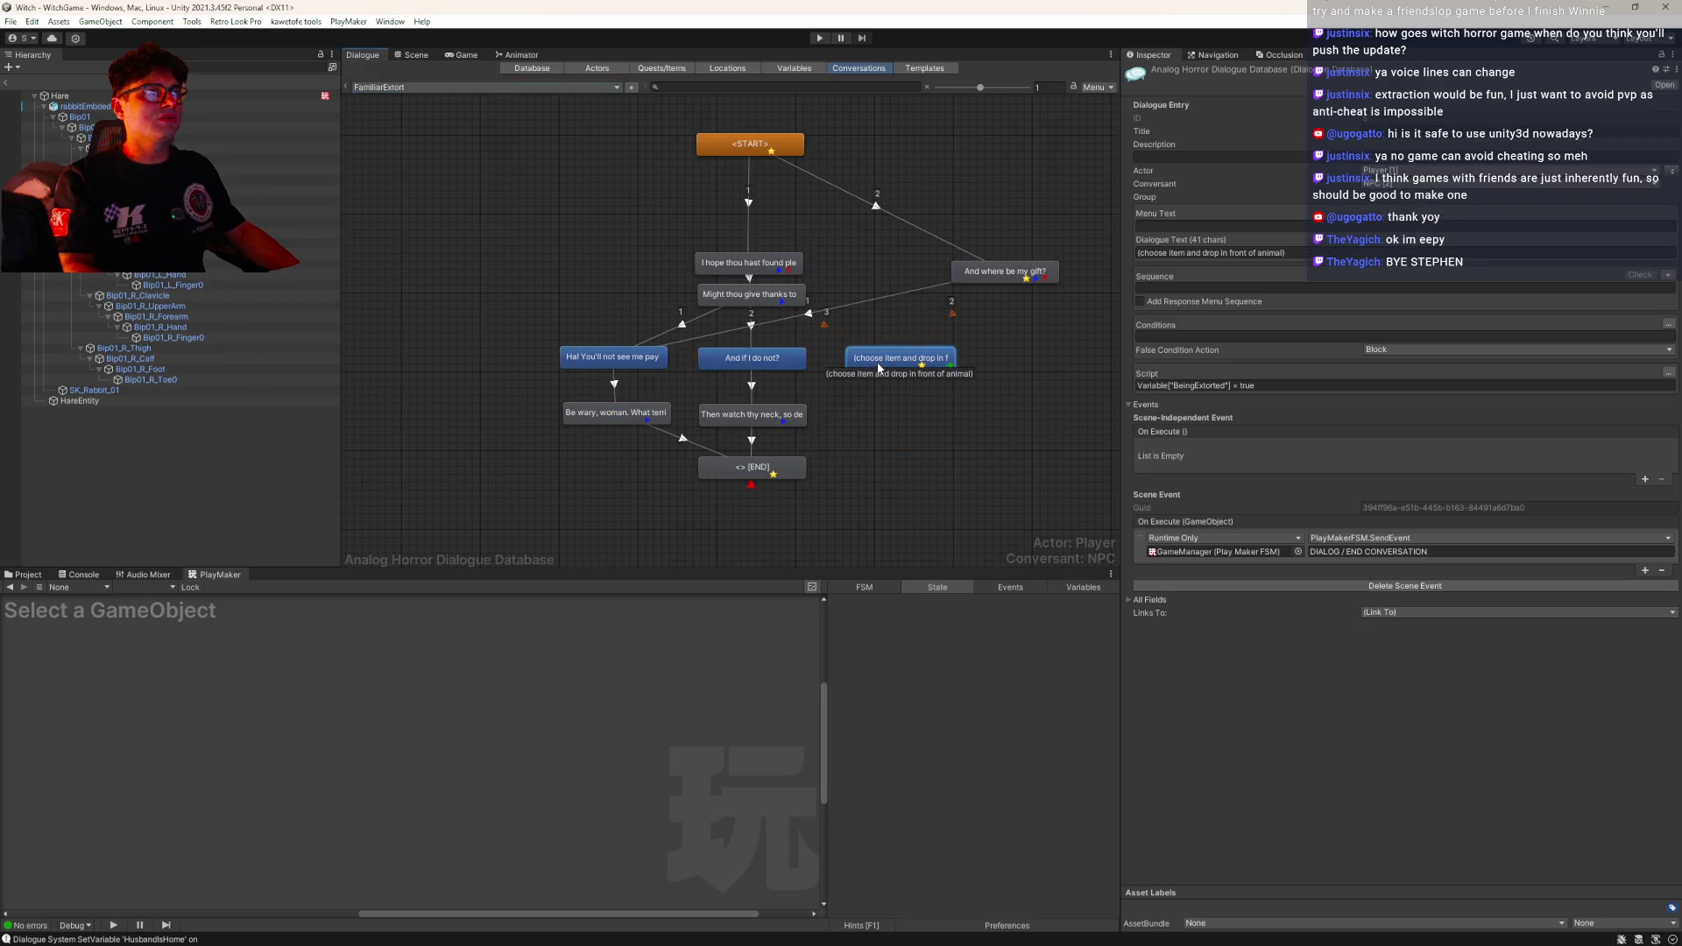
left_click(725, 474)
left_click(1007, 273)
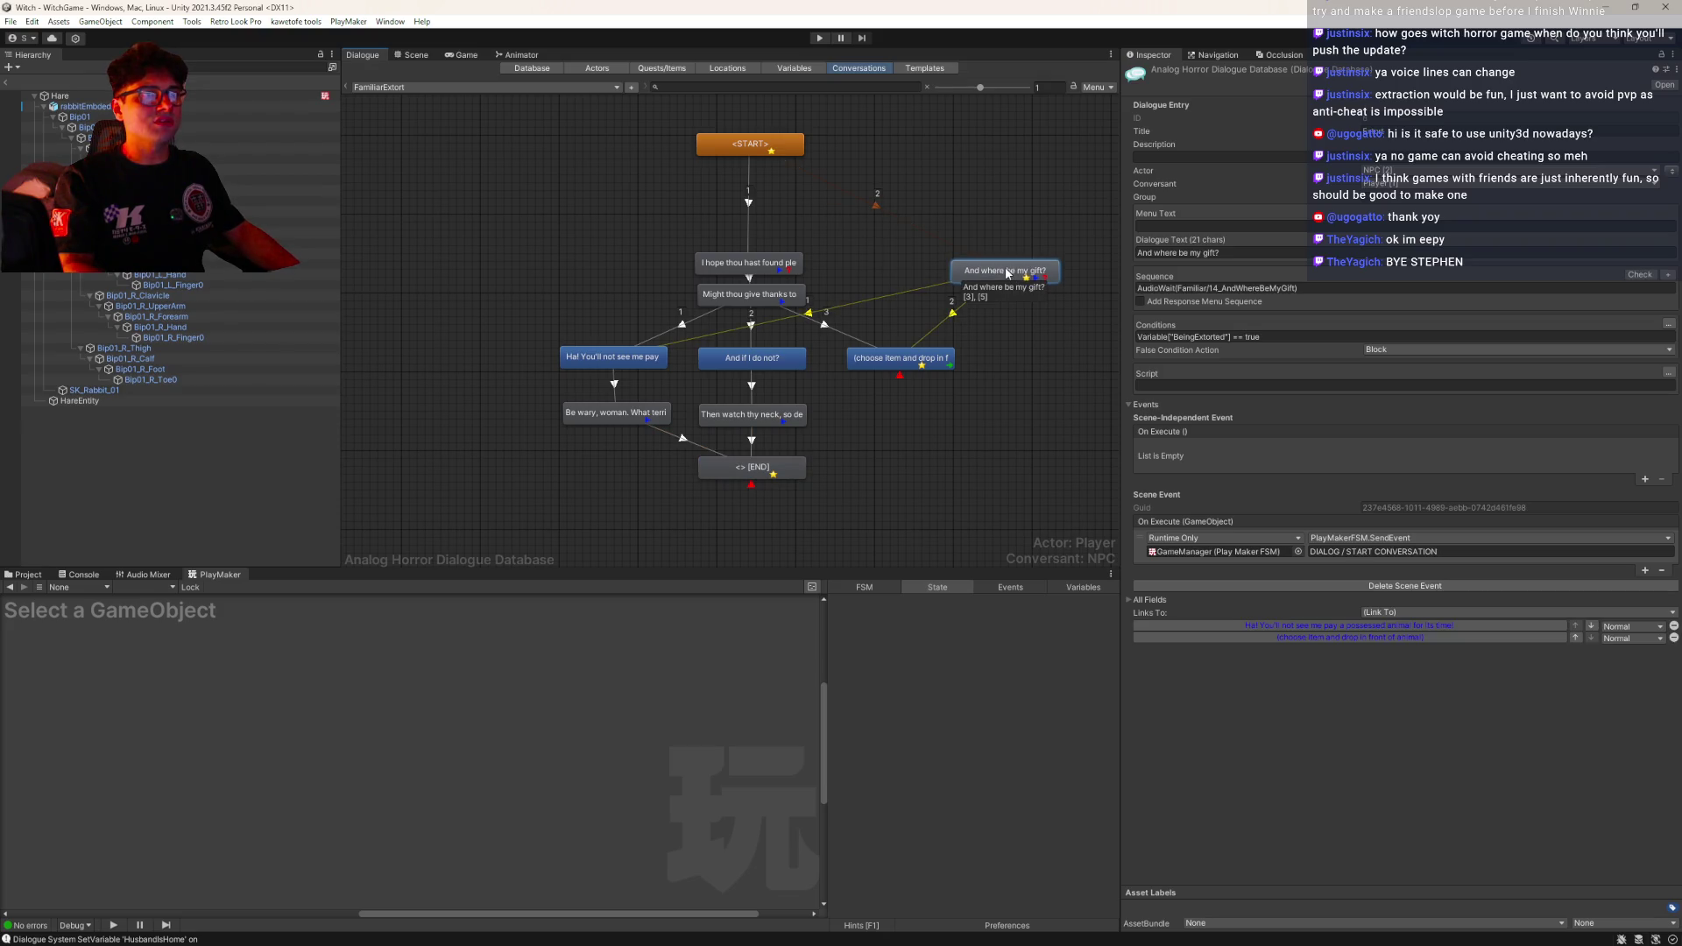
Inspect TemptRich's CALL THE WITCH end node, then load WitchProposition
left_click(409, 88)
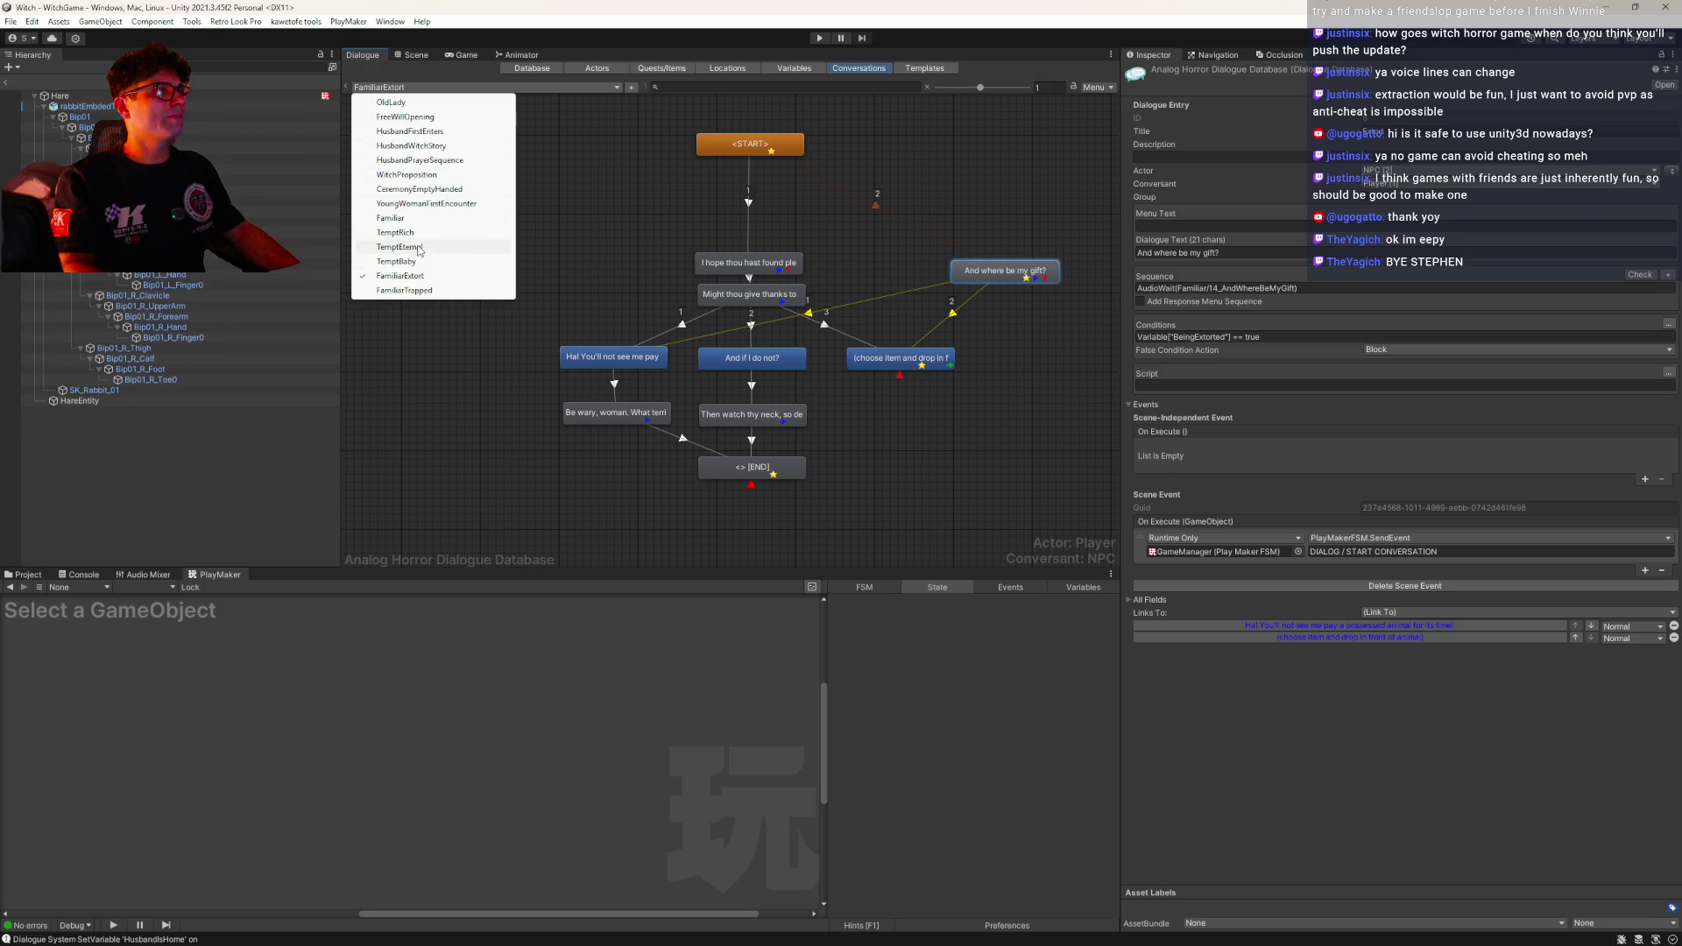
left_click(428, 232)
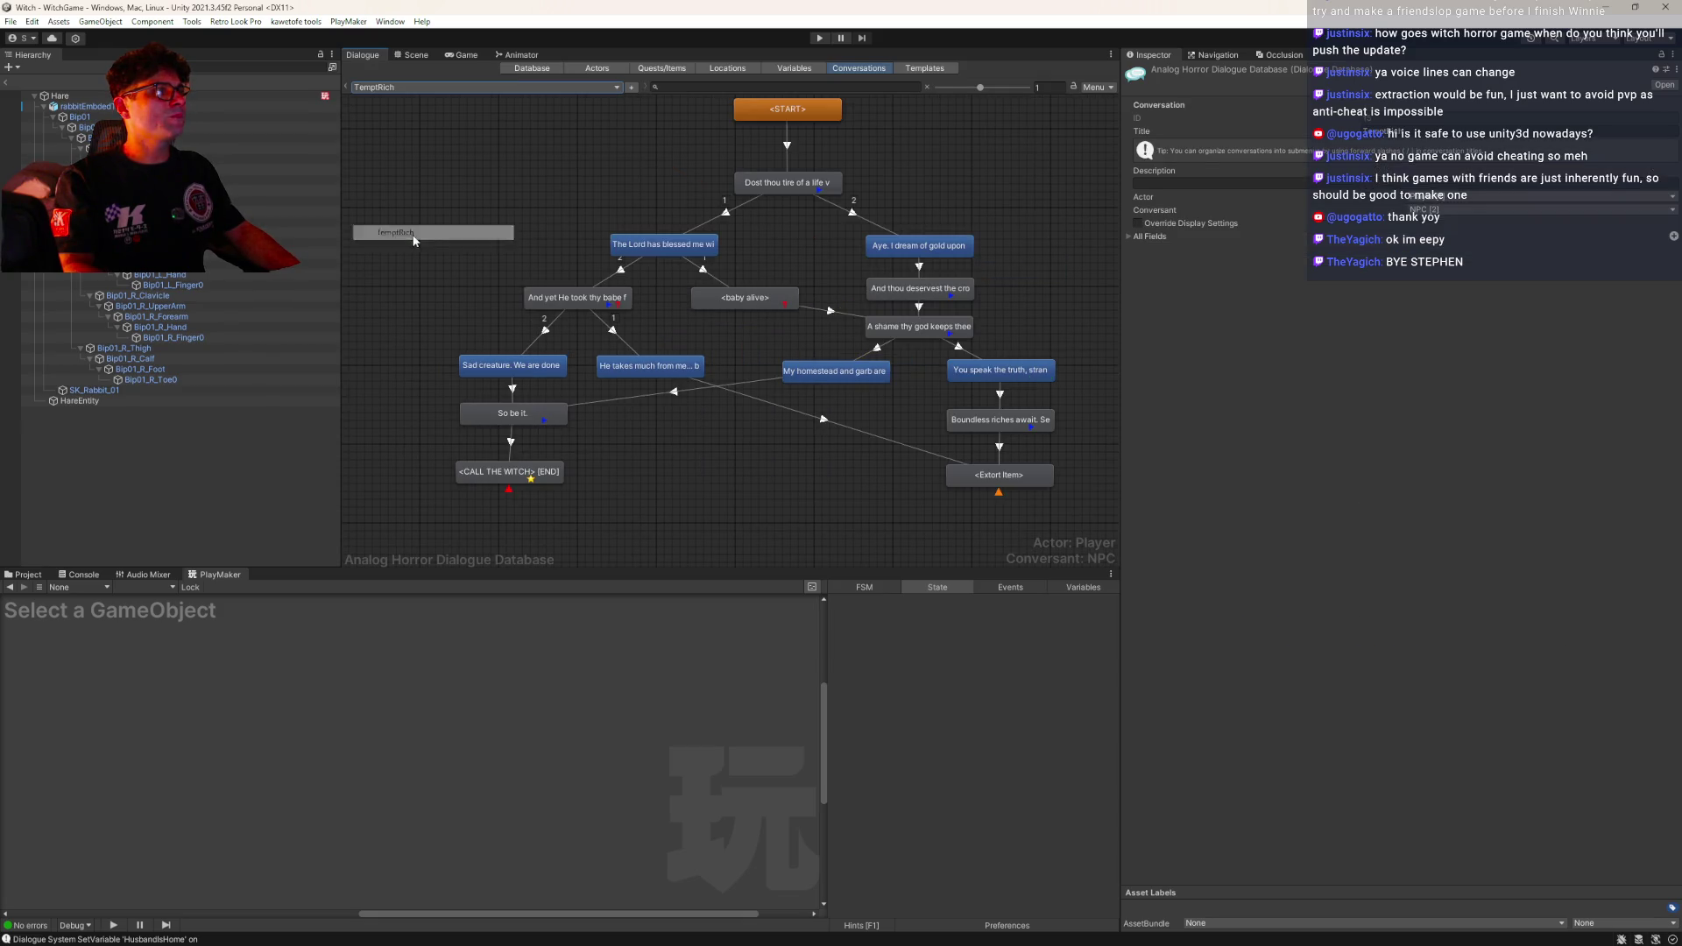
left_click(523, 473)
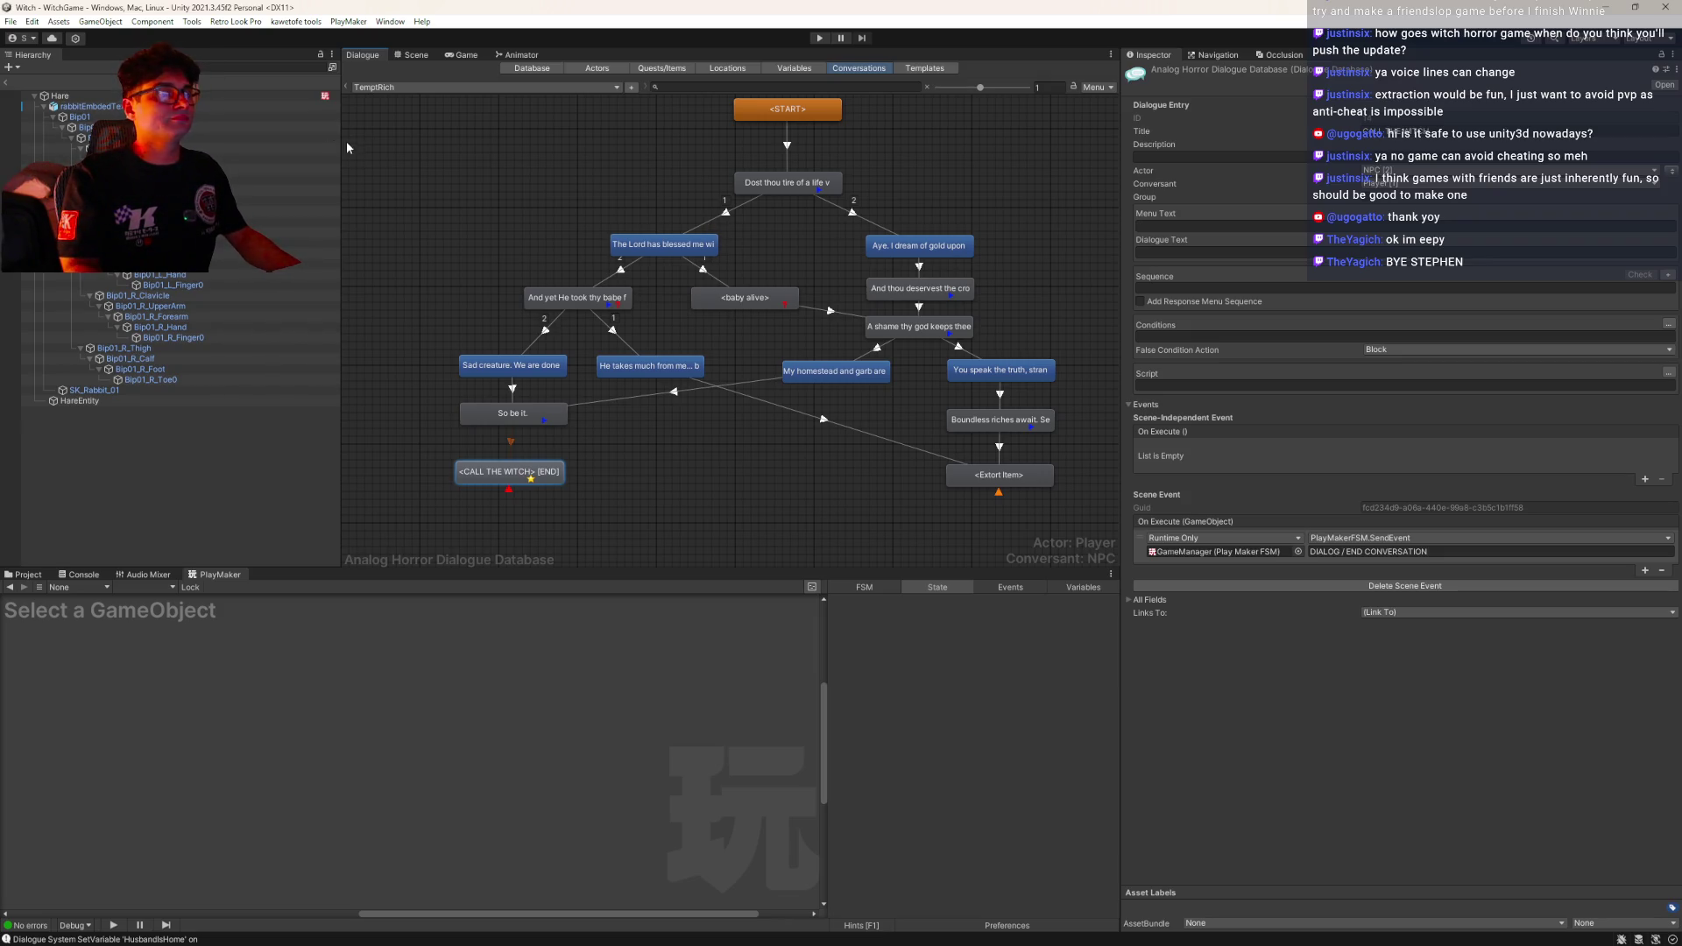
left_click(399, 87)
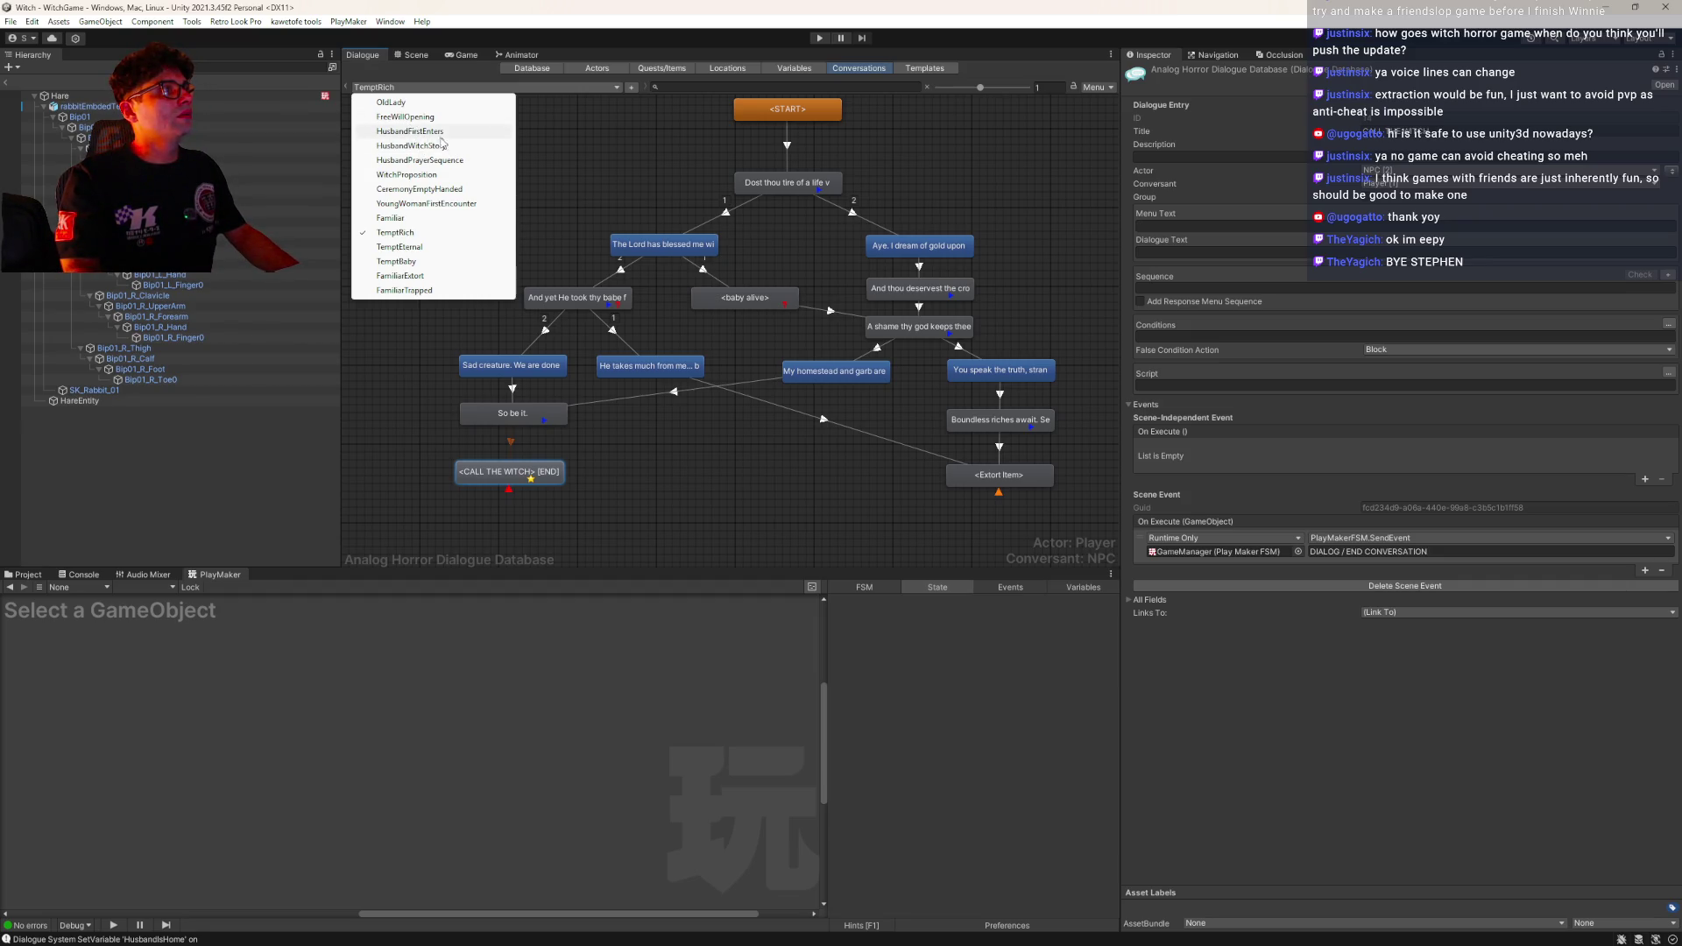
left_click(406, 174)
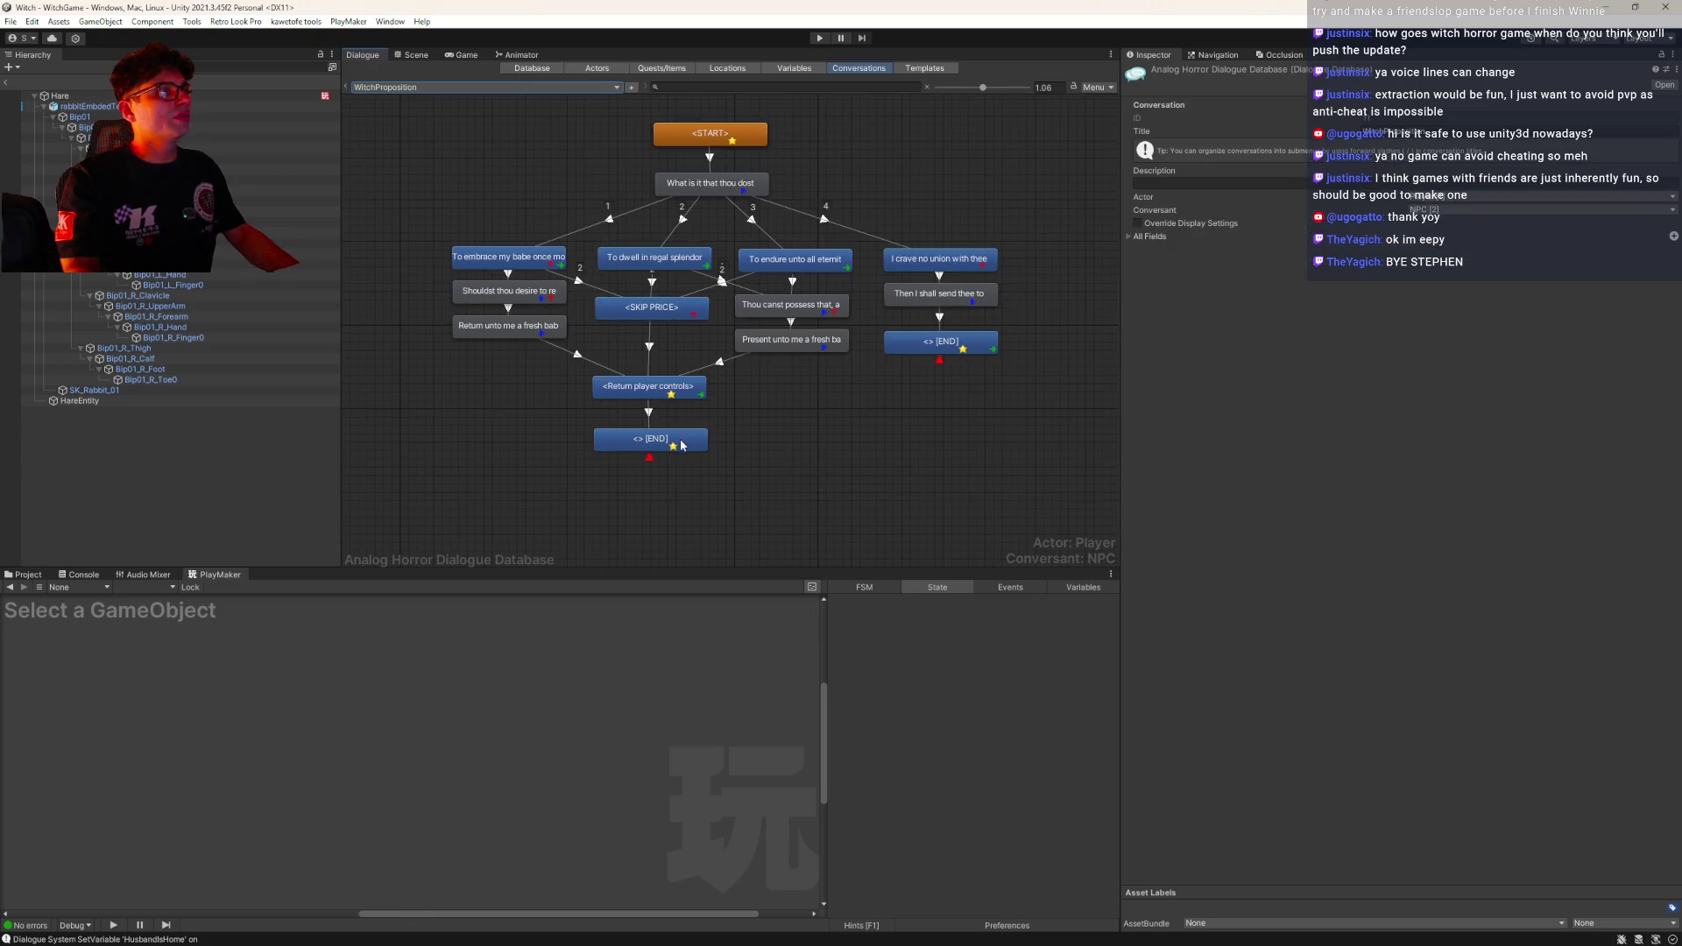
Copy the Return player controls node's PlayMakerFSM.SendEvent scene event, then load Familiar
left_click(636, 391)
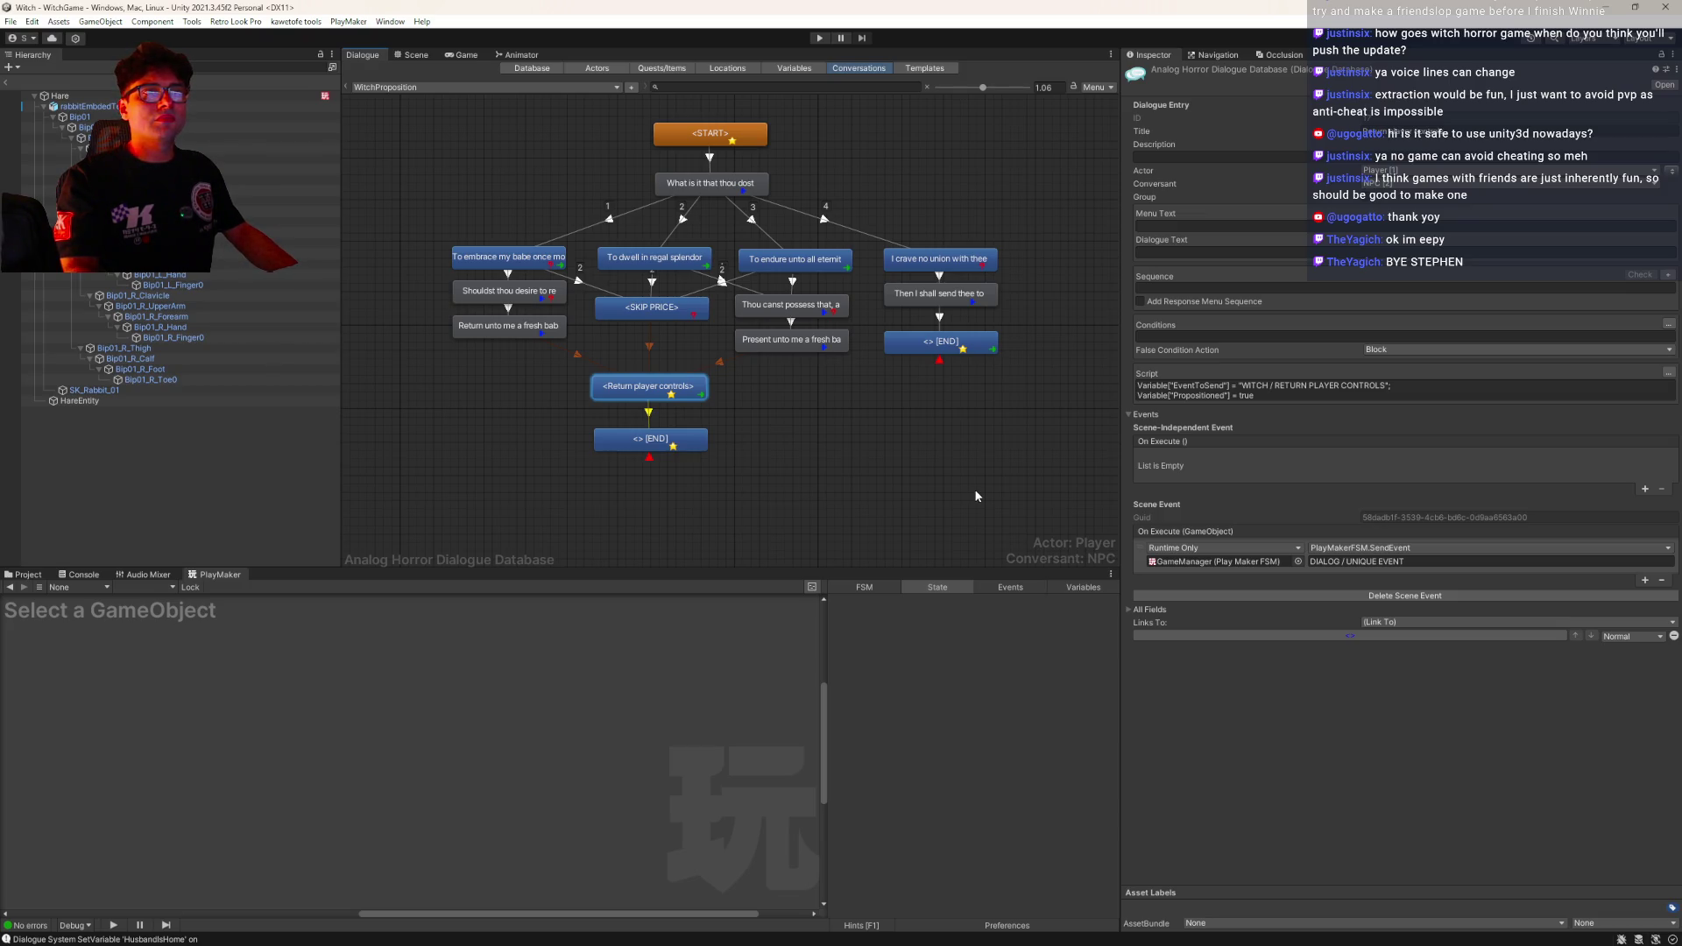
left_click(1278, 392)
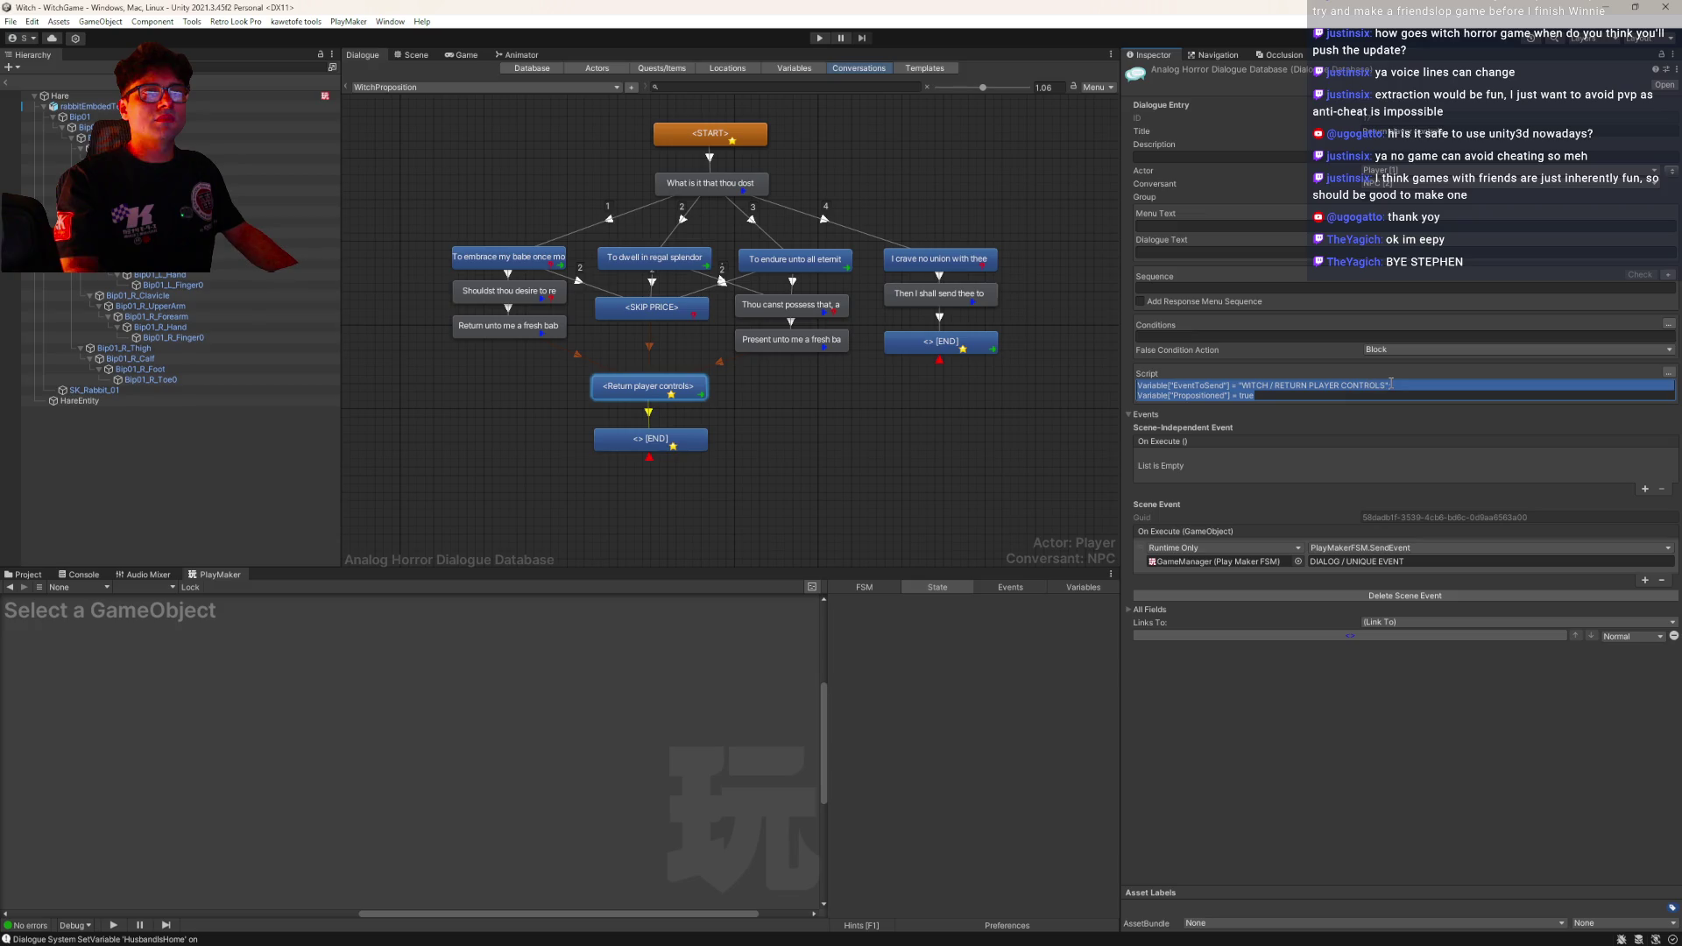
right_click(1275, 532)
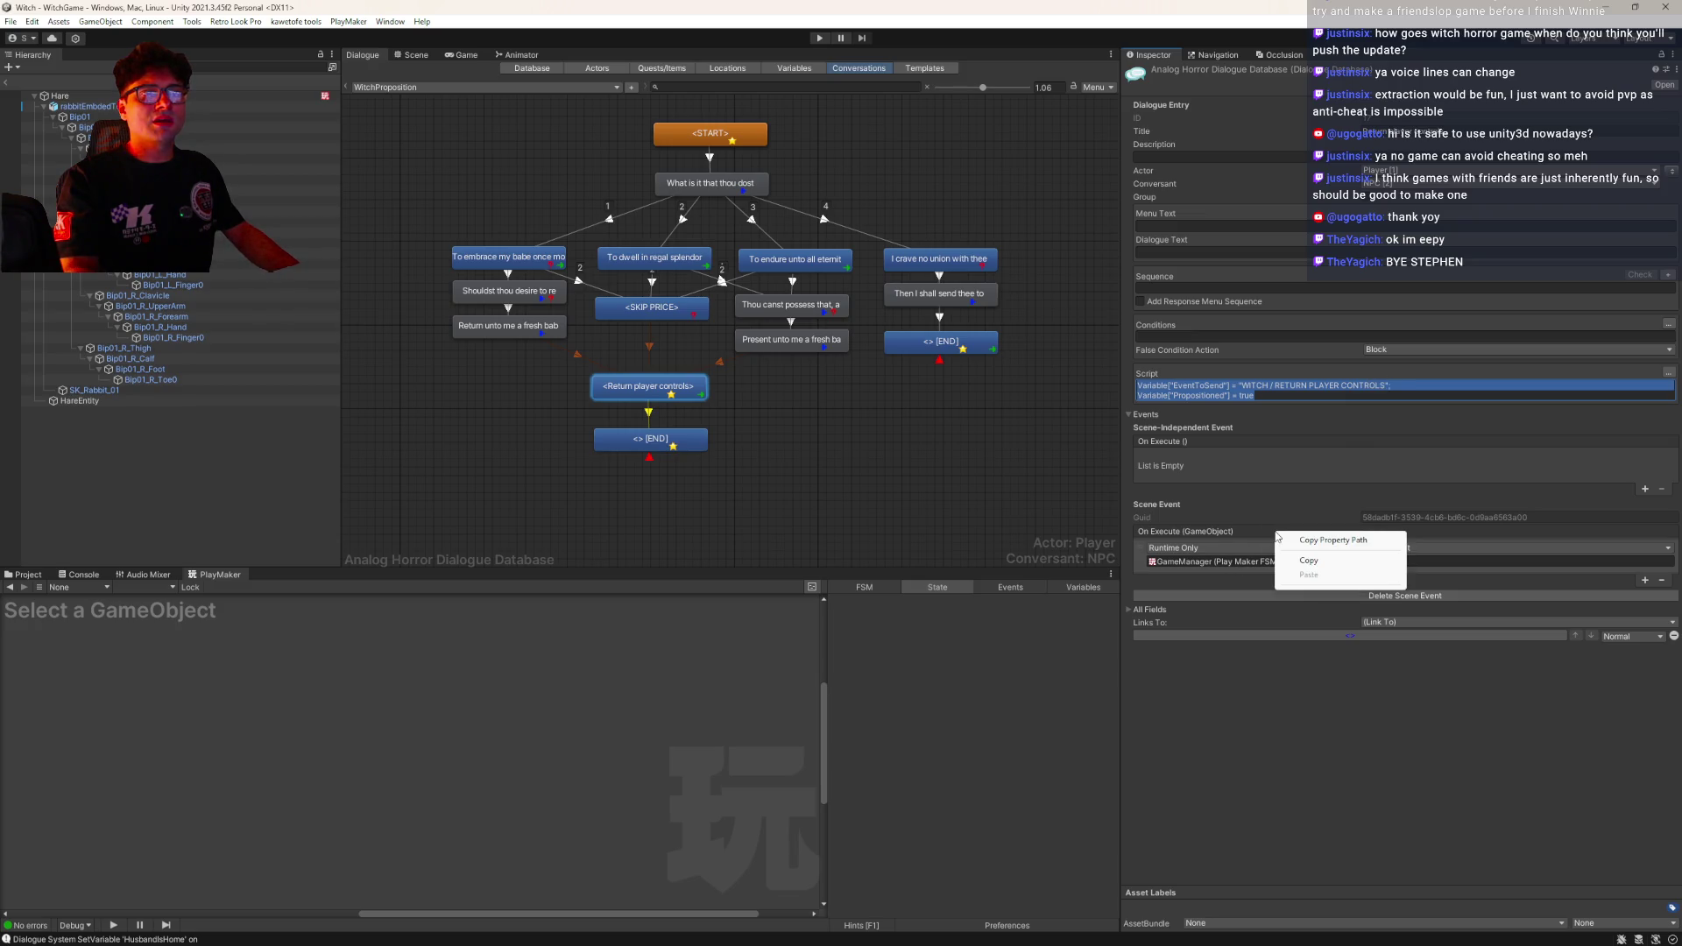
left_click(1303, 543)
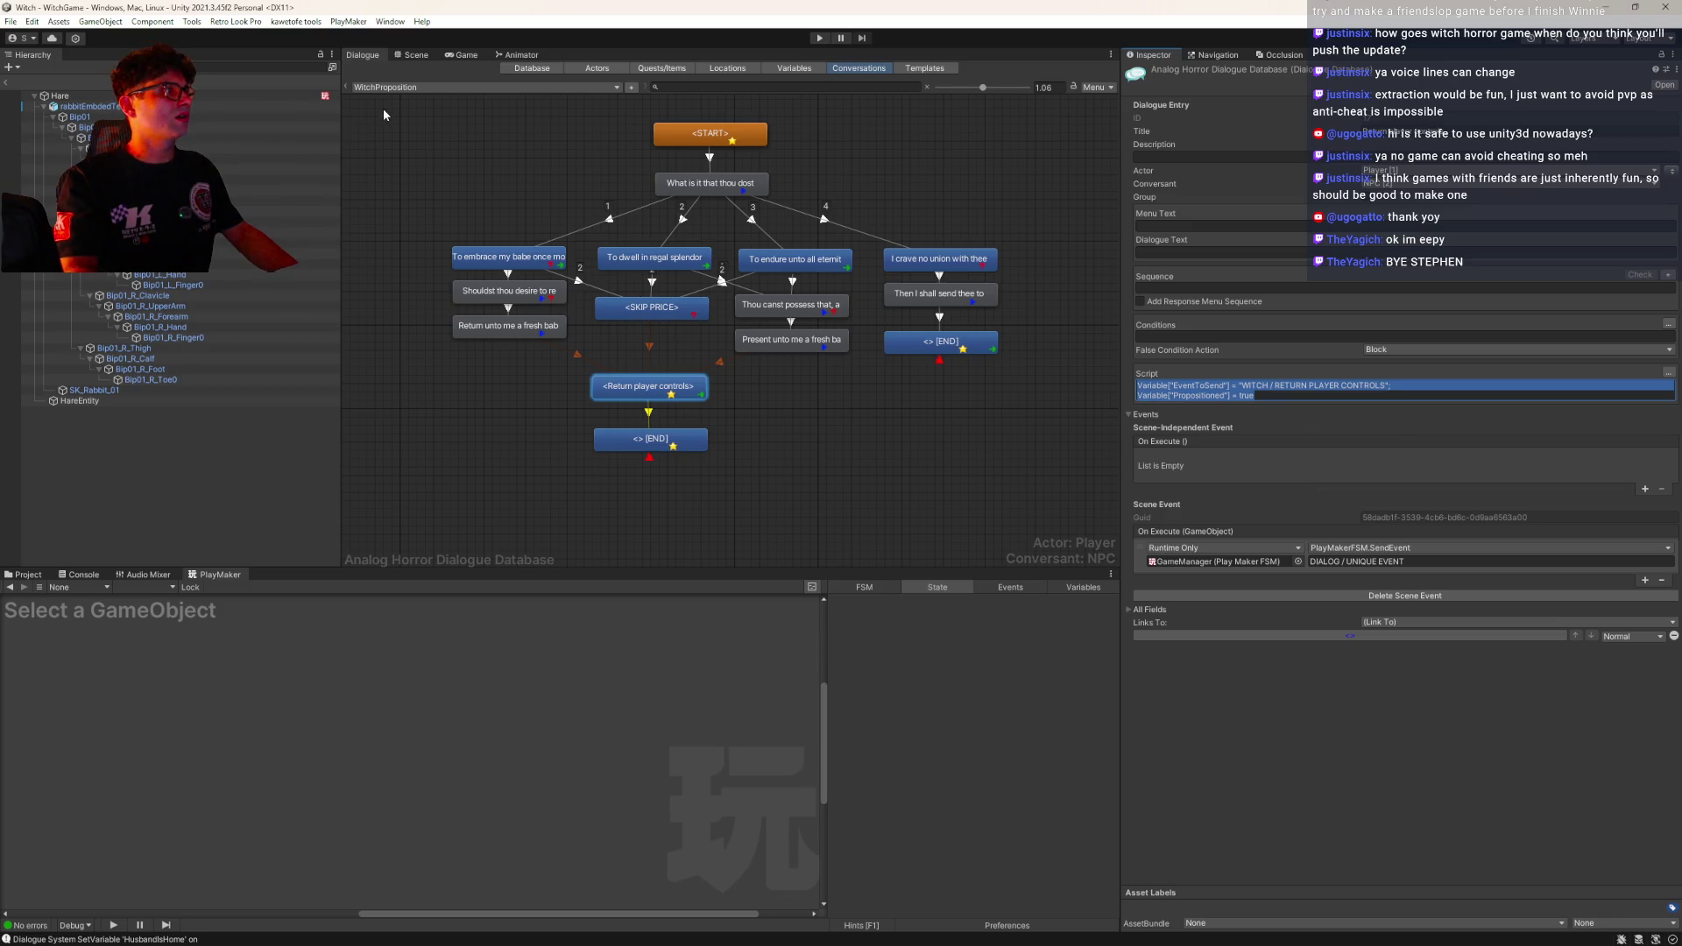
left_click(424, 88)
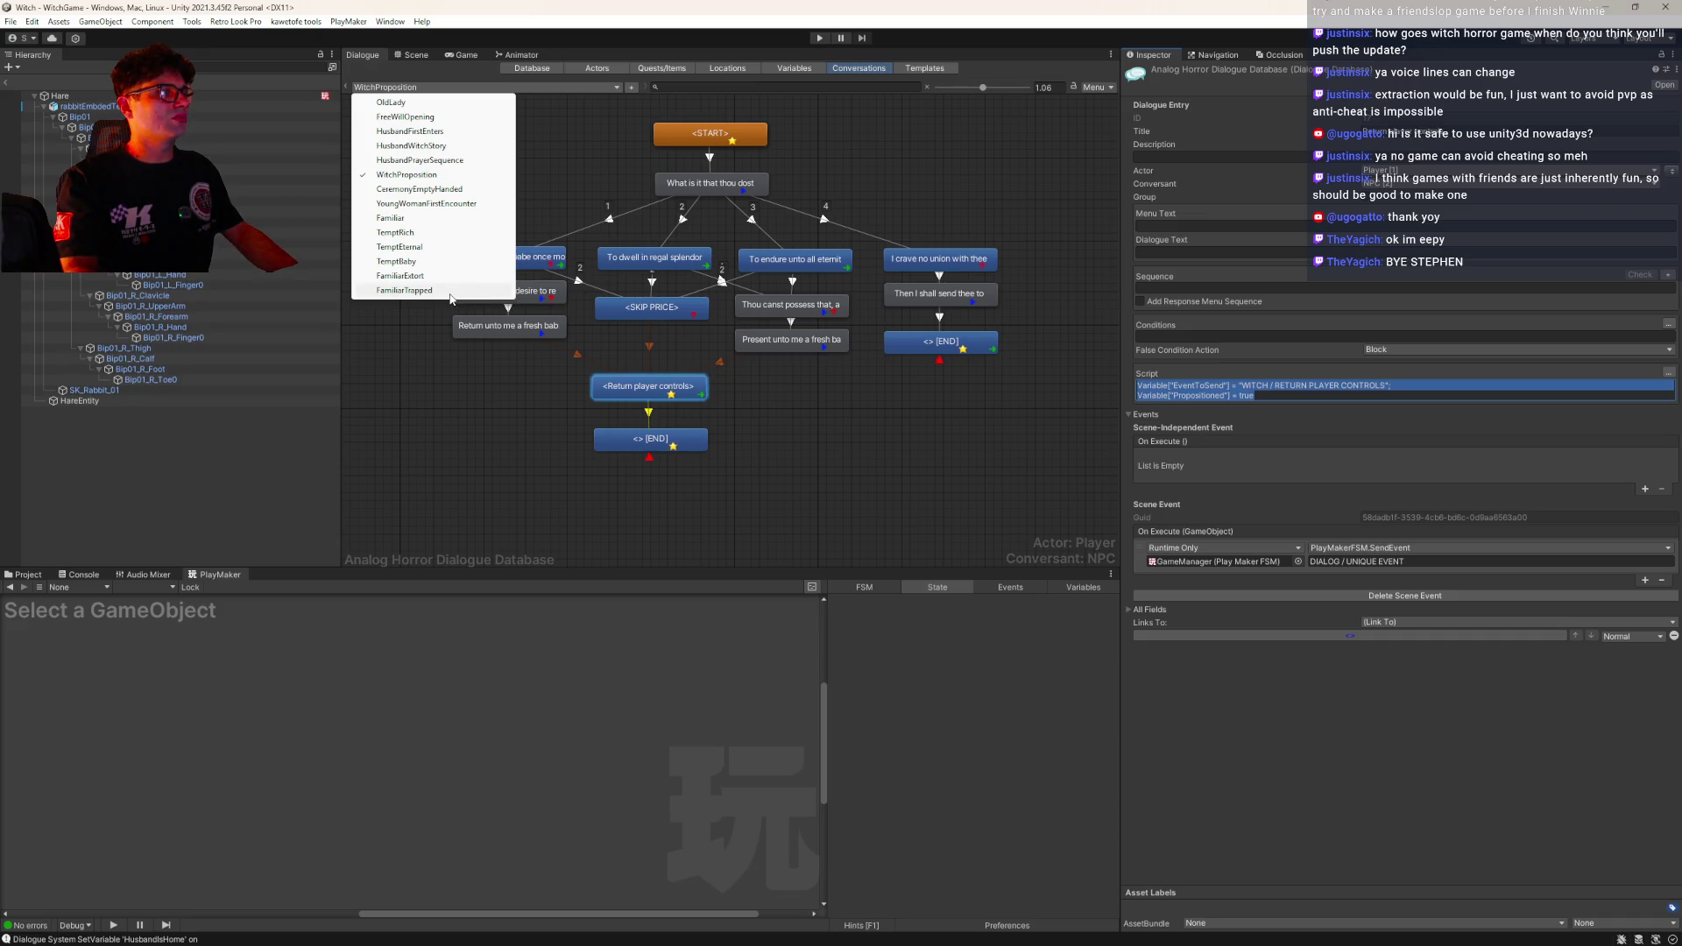
left_click(412, 218)
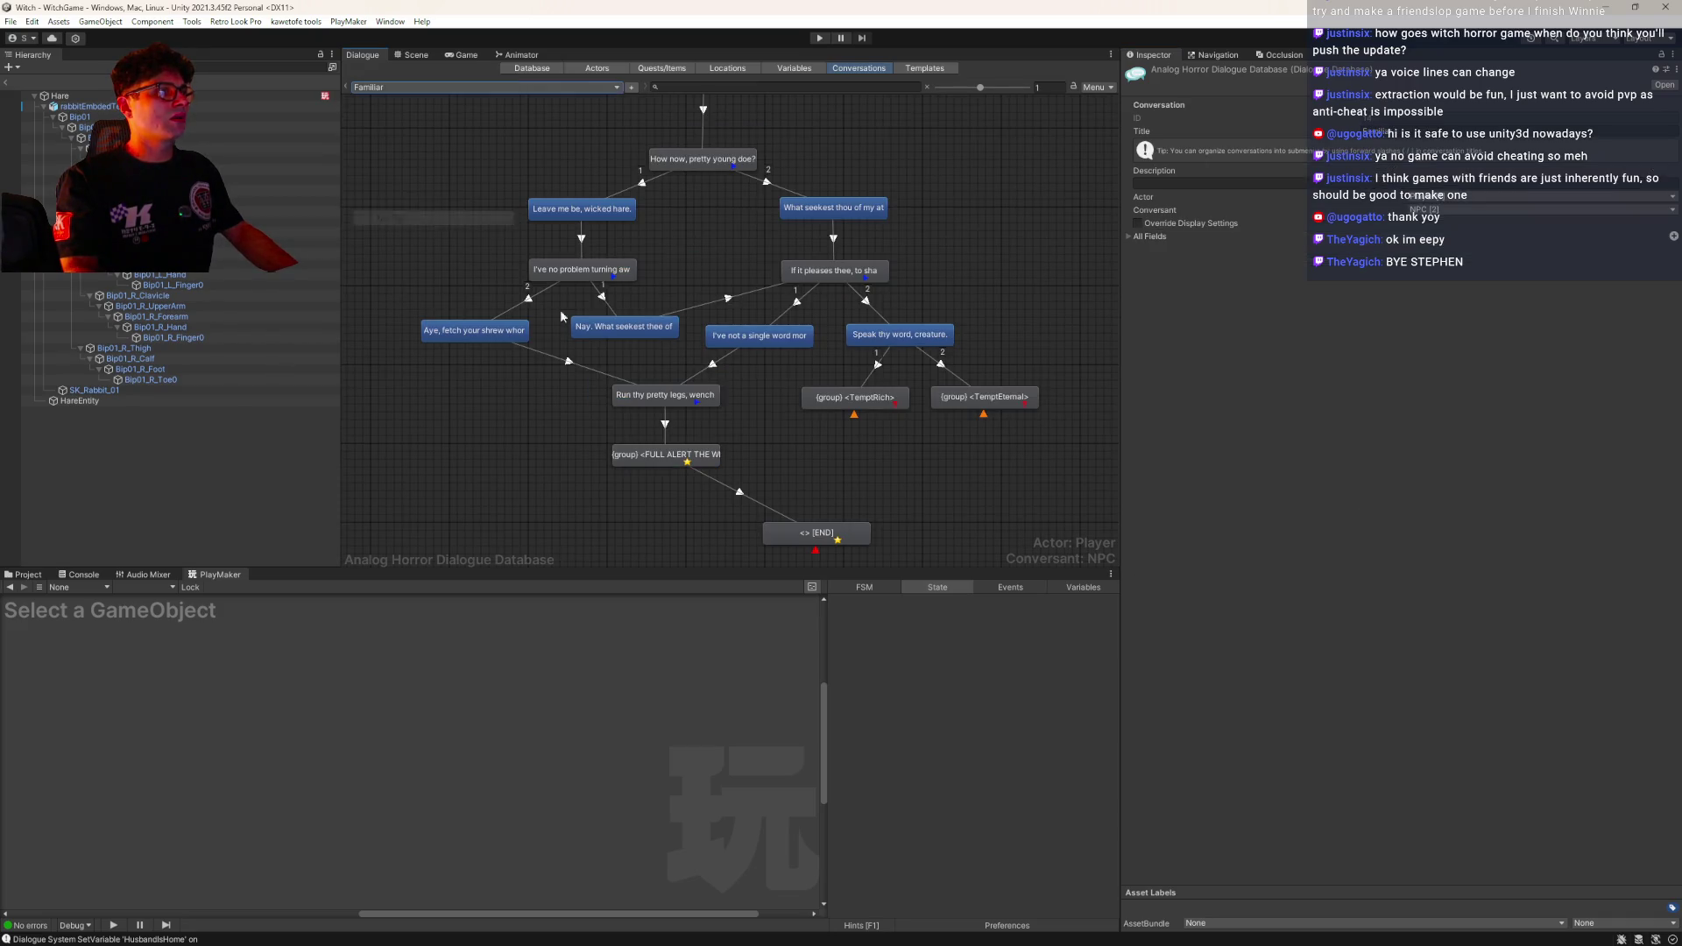
Paste the copied SendEvent scene event into the FULL ALERT node's On Execute
left_click(661, 463)
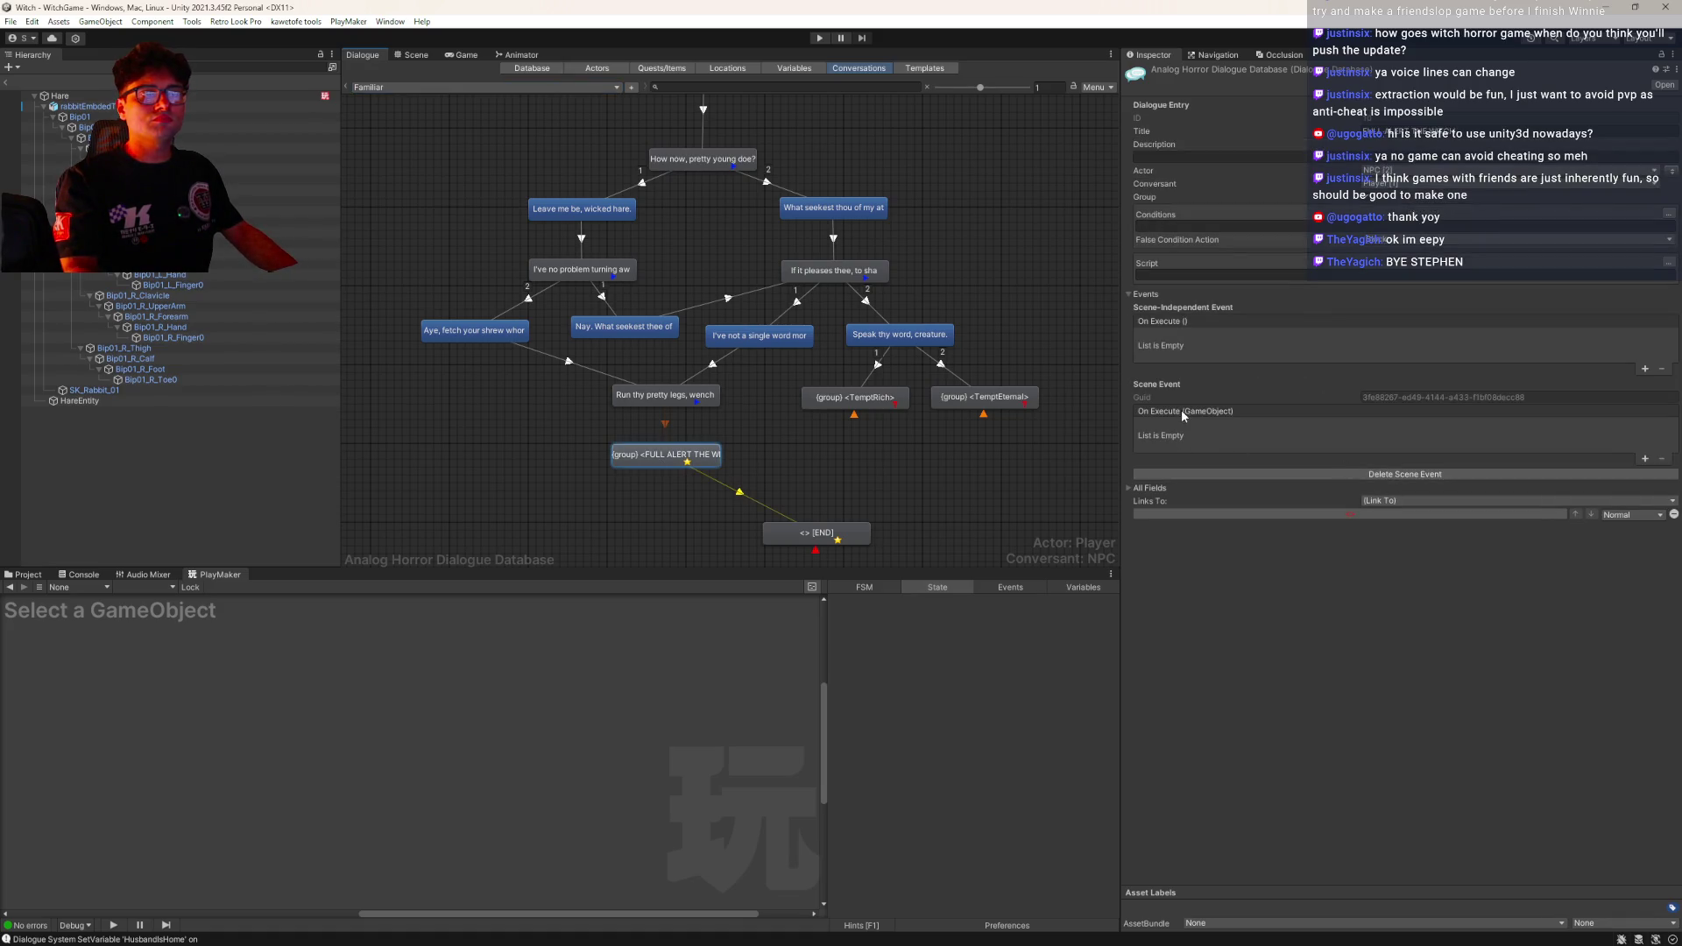
right_click(1237, 410)
left_click(1257, 448)
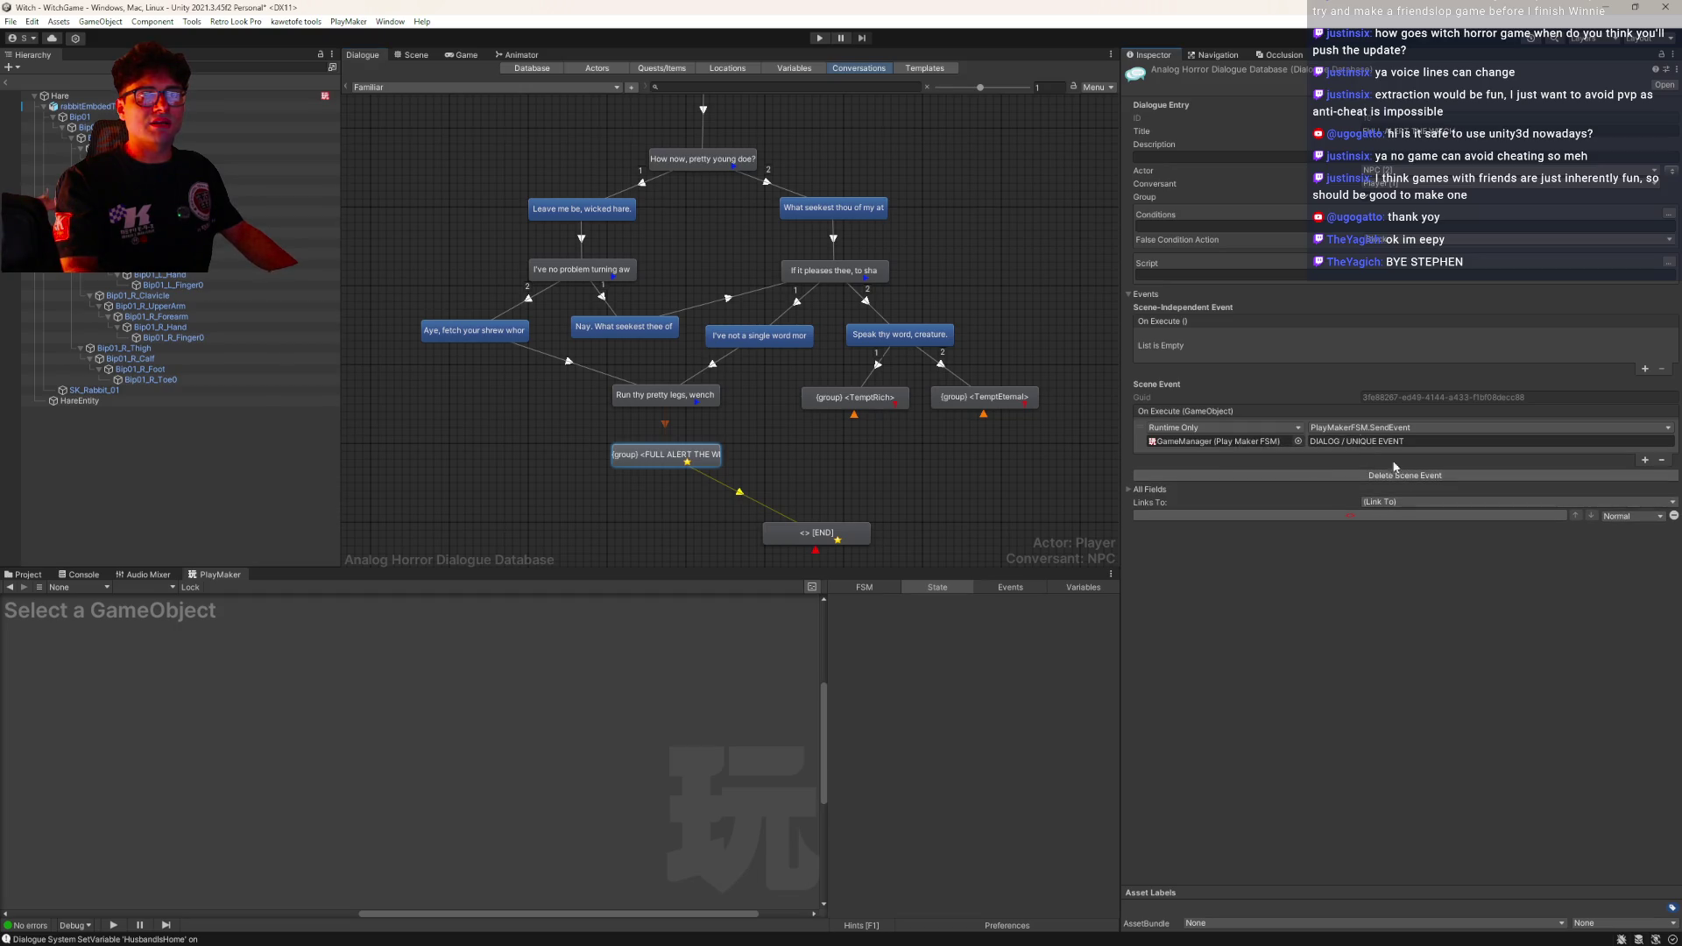
Select the EventToSend script line from WitchProposition's Return player controls node
left_click(443, 87)
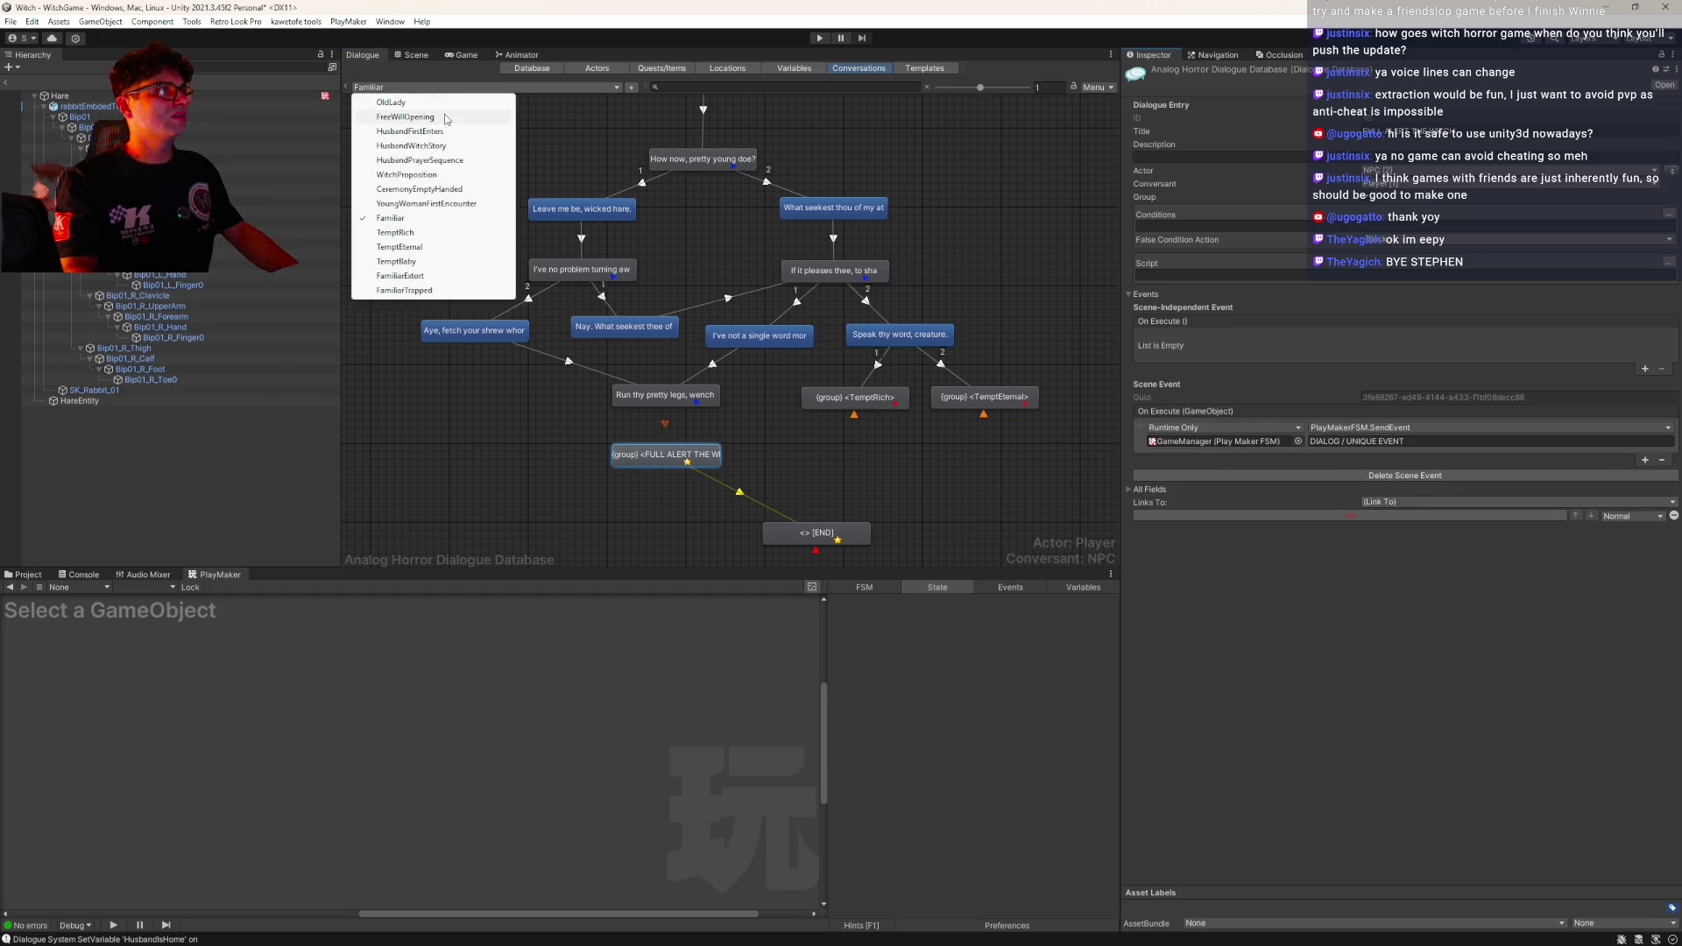
left_click(443, 174)
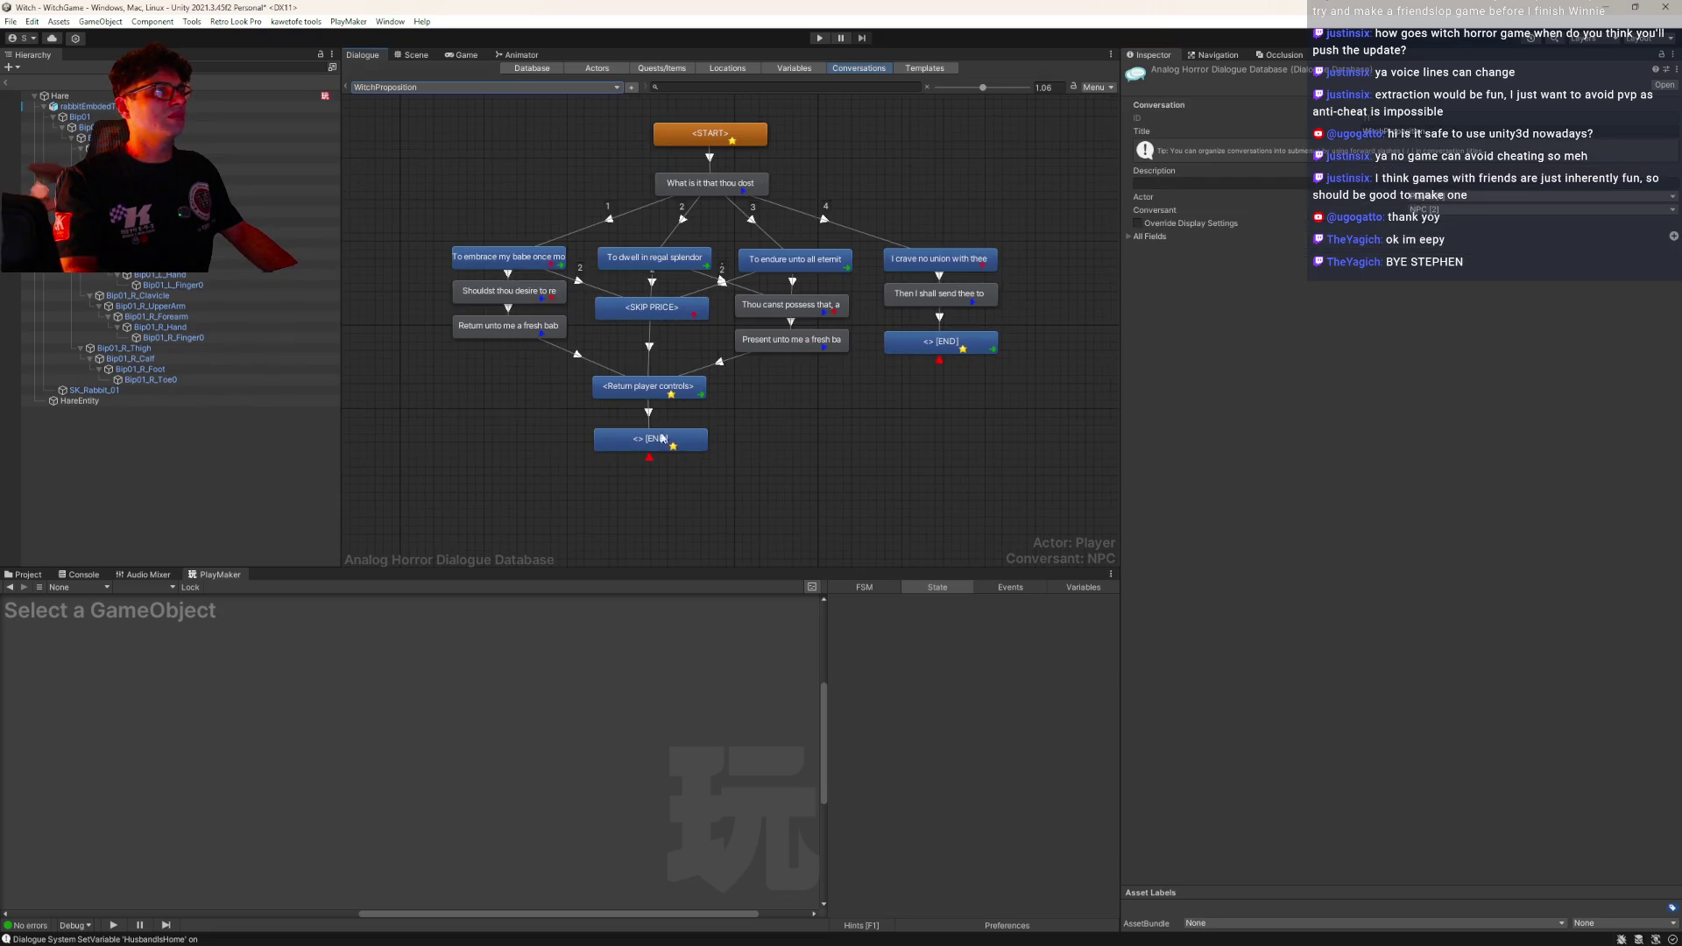
left_click(653, 387)
left_click_drag(1394, 386, 1096, 387)
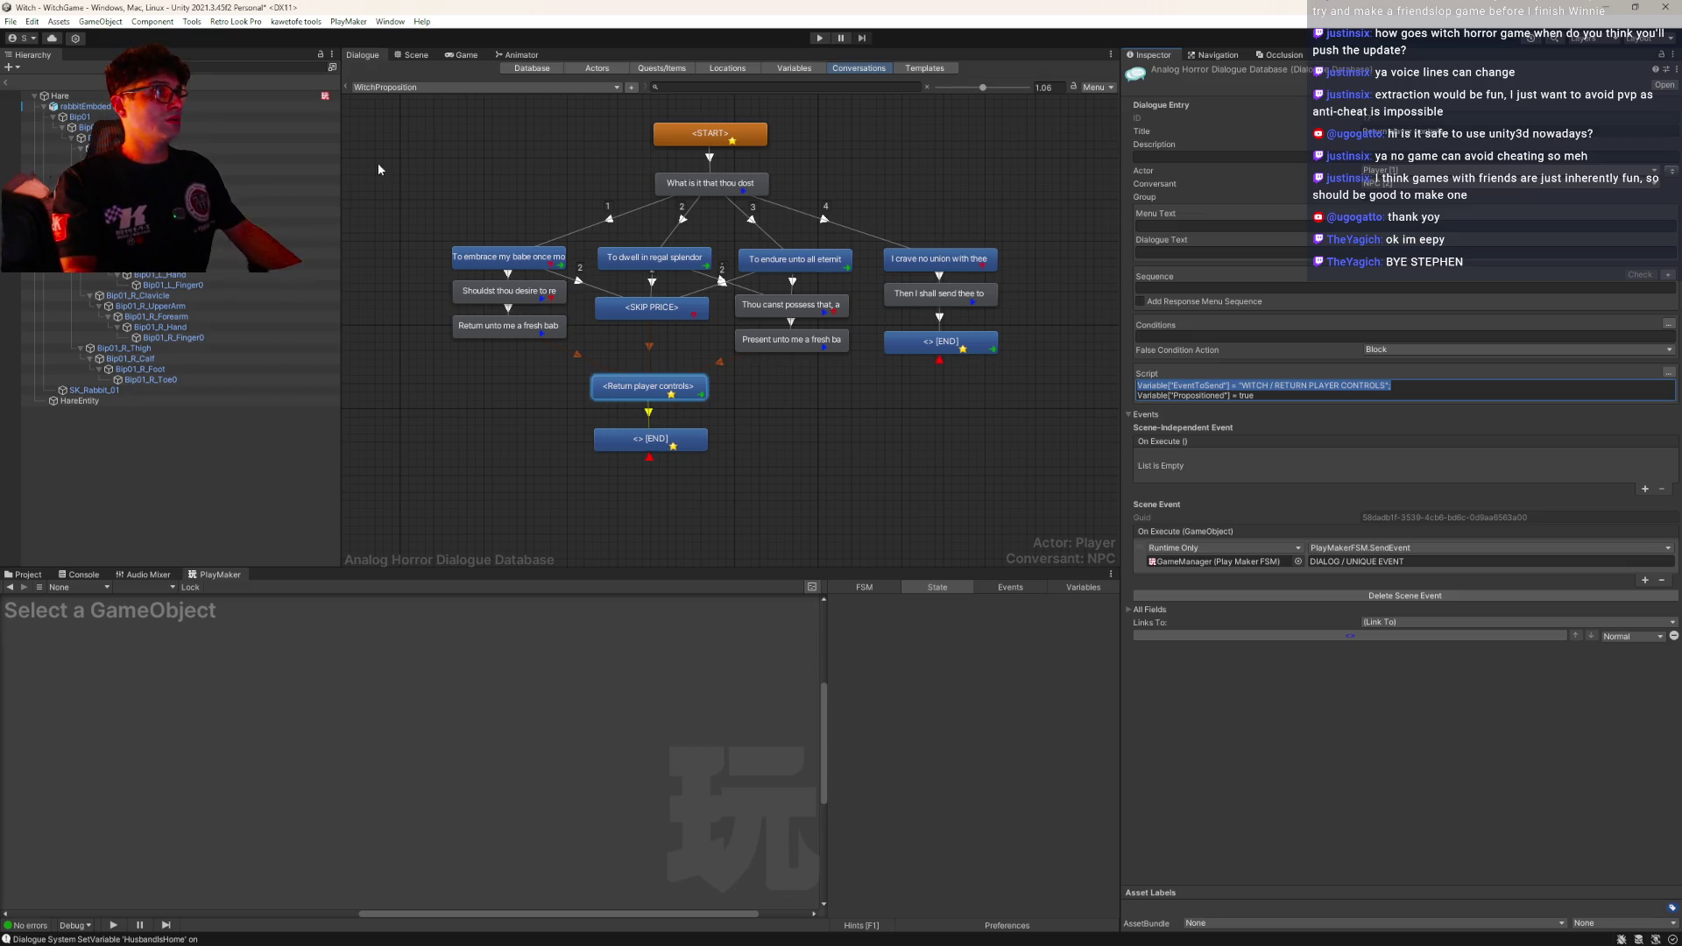
left_click(394, 86)
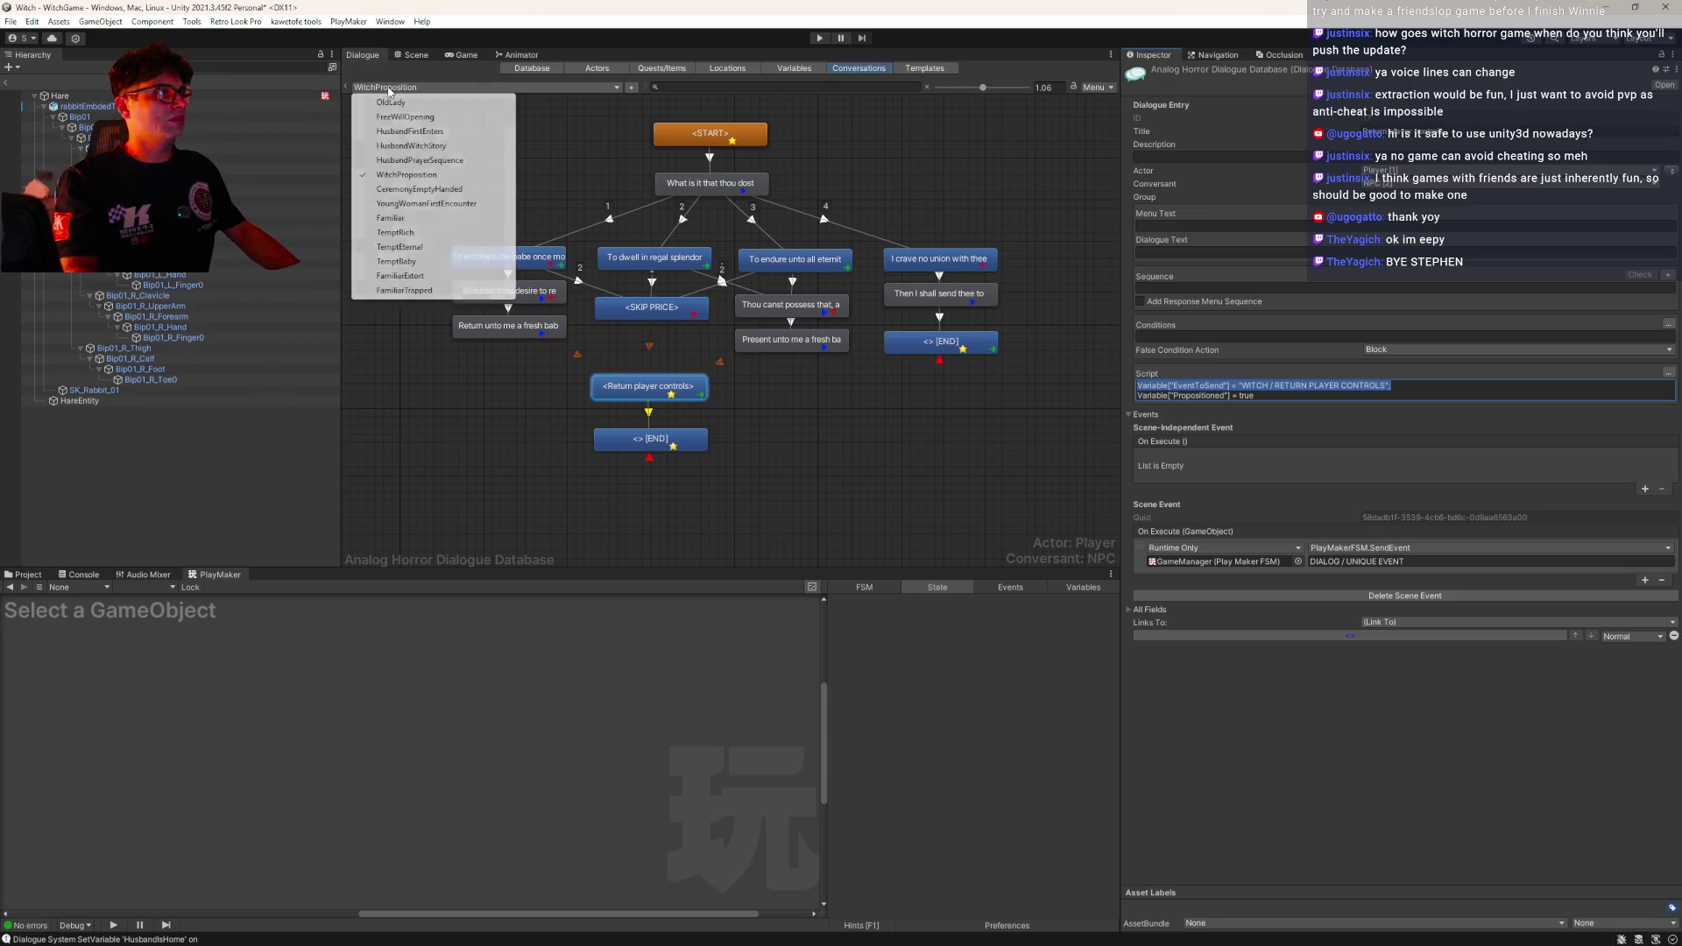
left_click(438, 218)
left_click(666, 455)
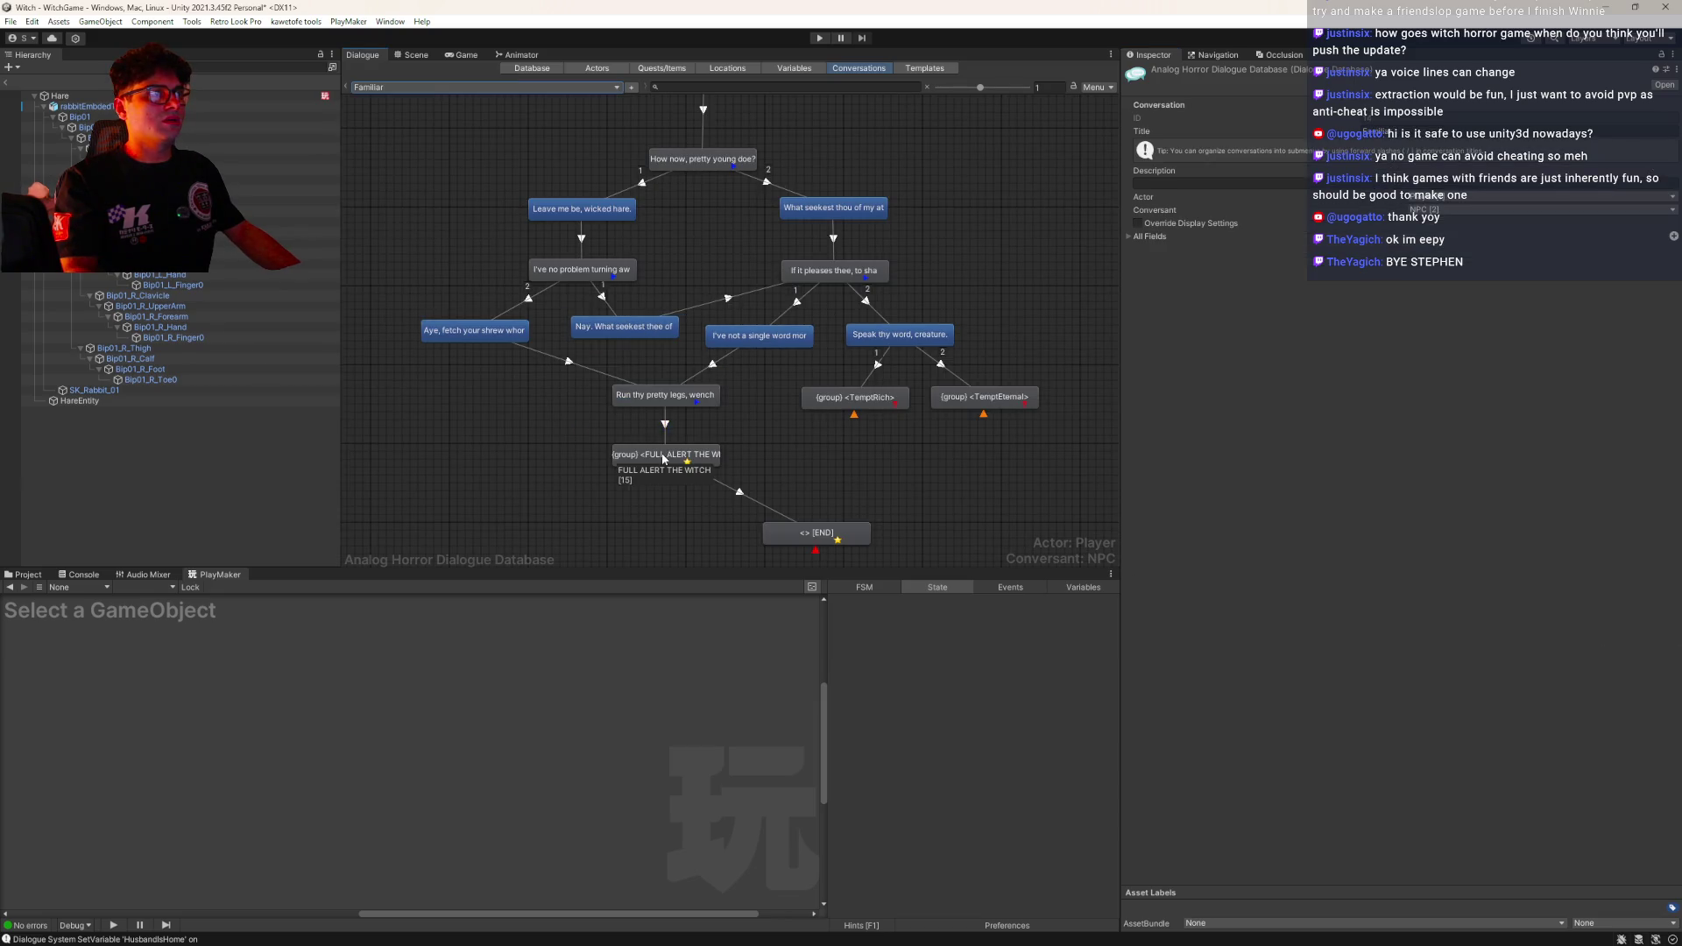
Bring the EventToSend line into the FULL ALERT node's Script field
left_click(426, 87)
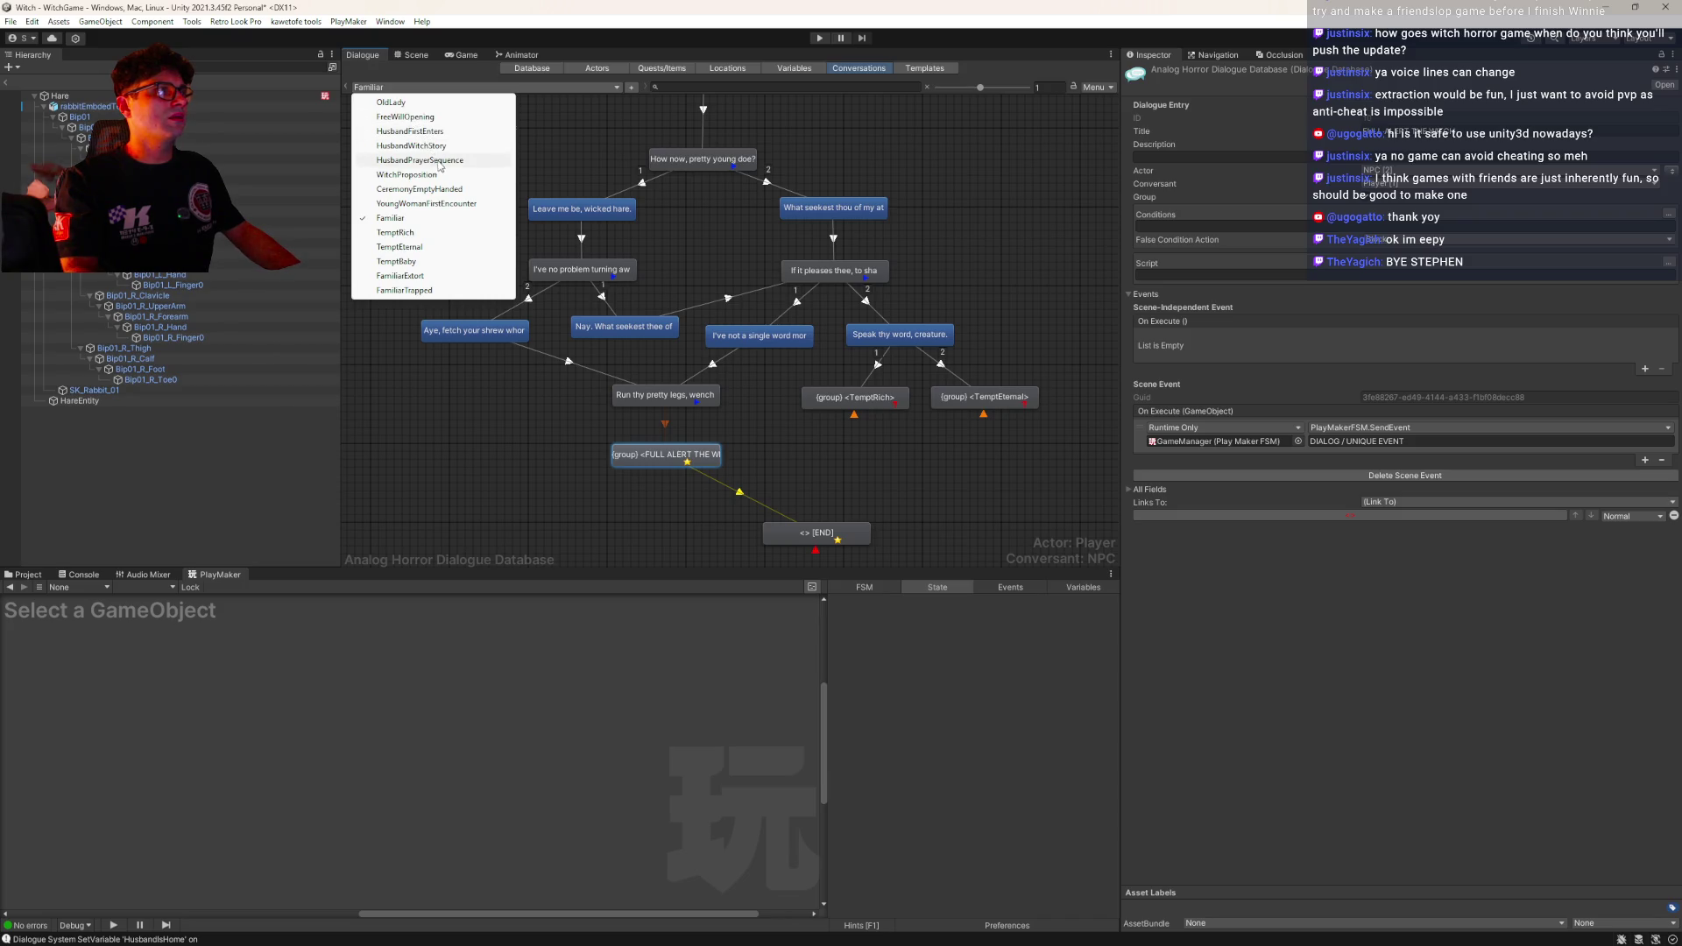
left_click(407, 174)
left_click(650, 387)
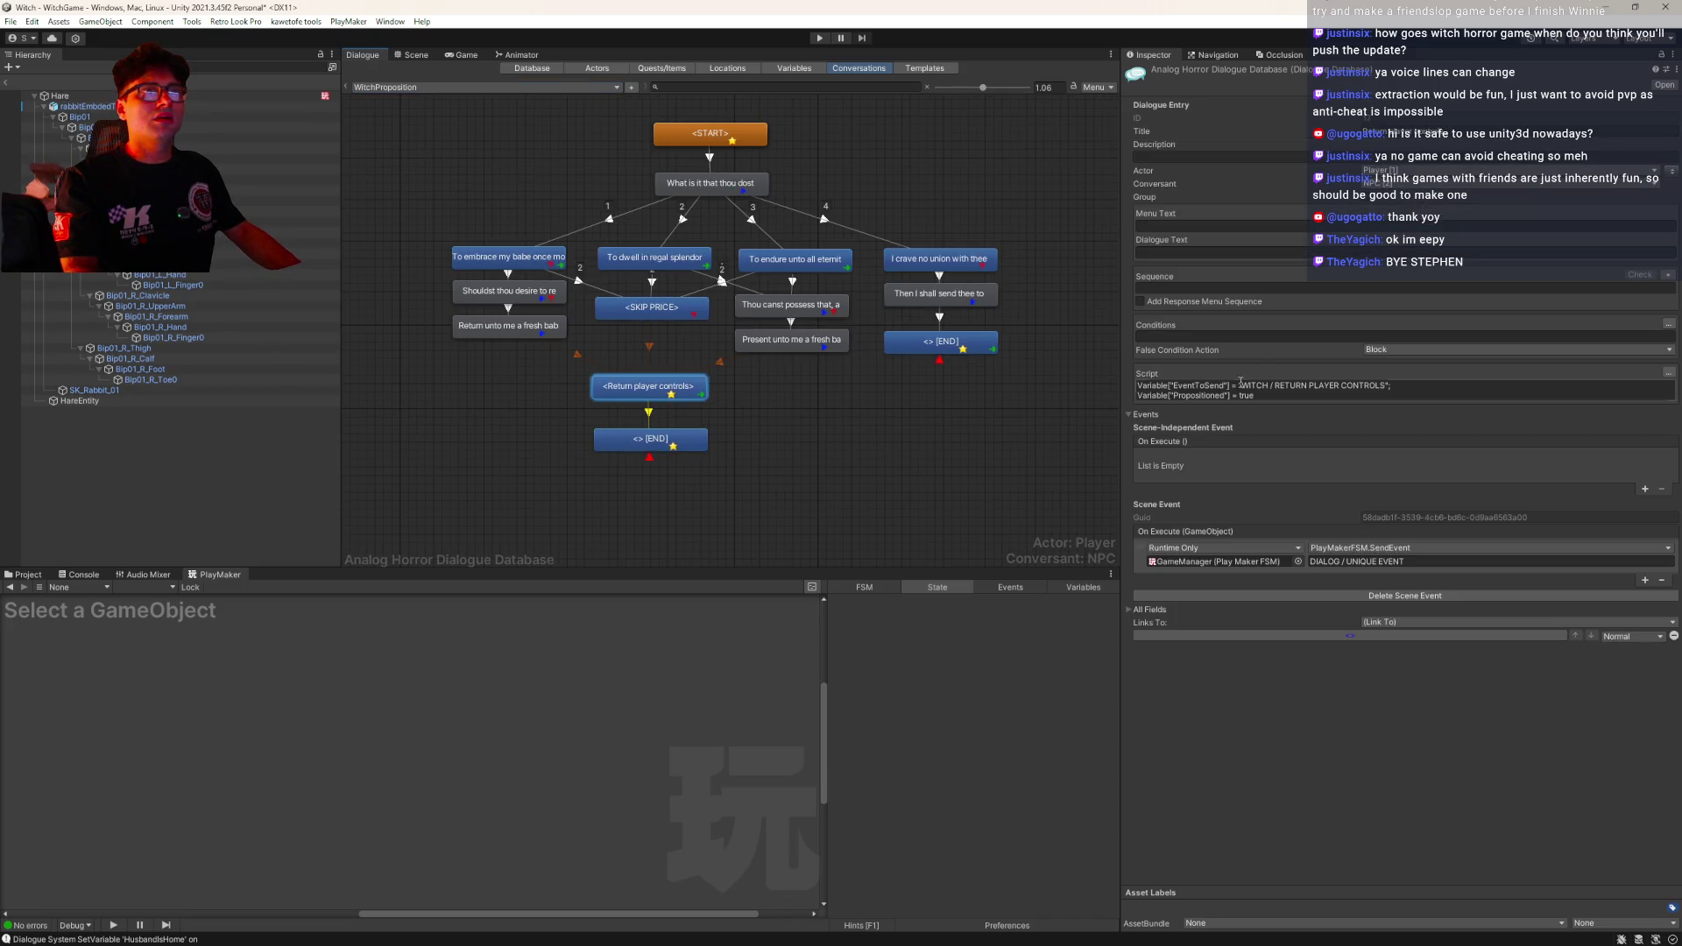
left_click(420, 88)
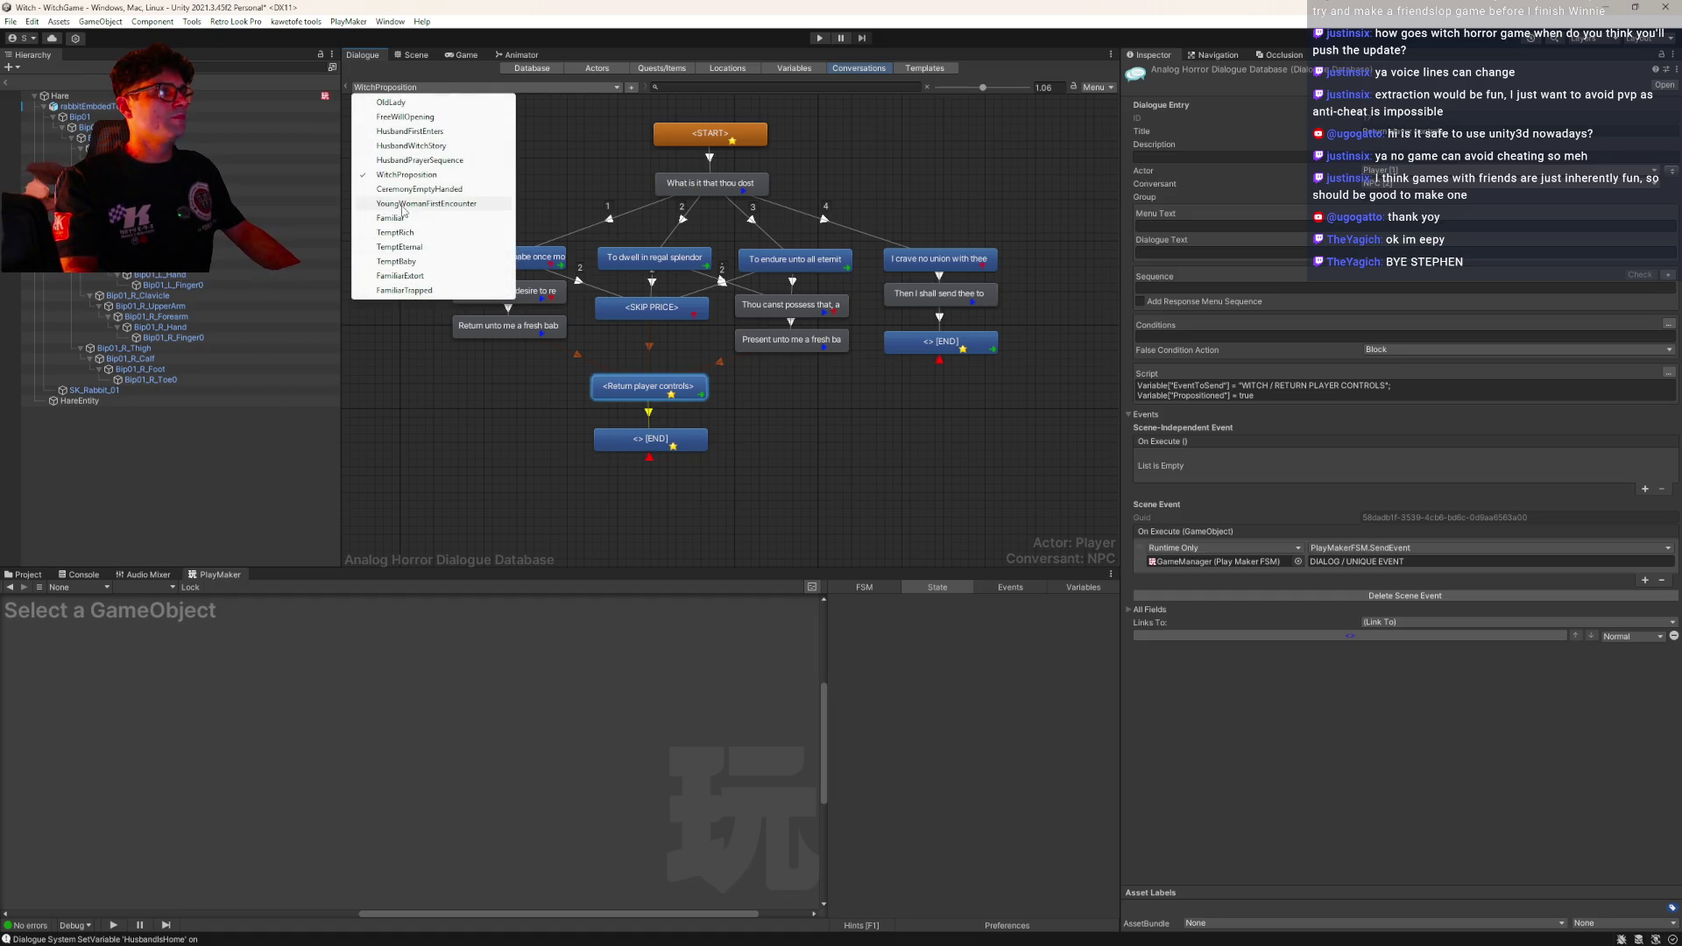
left_click(430, 217)
left_click(680, 460)
left_click(1150, 273)
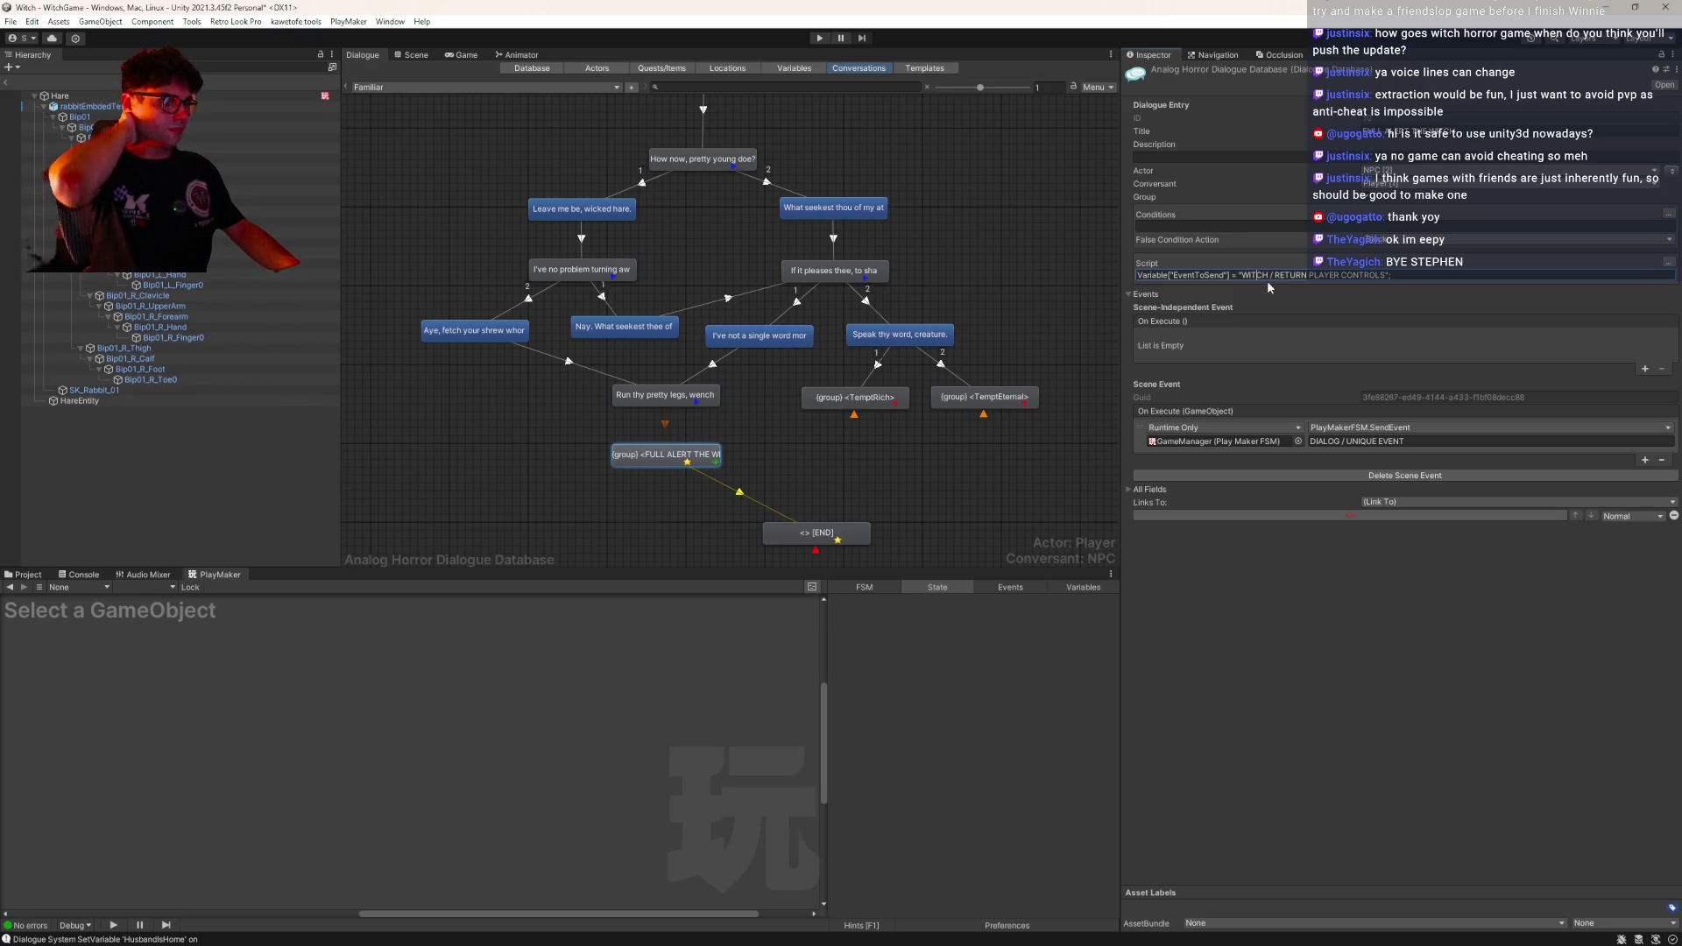
Check the Hare's Familiar FSM: its Call for witch state and FAMILIAR / CALL WITCH event
left_click(281, 95)
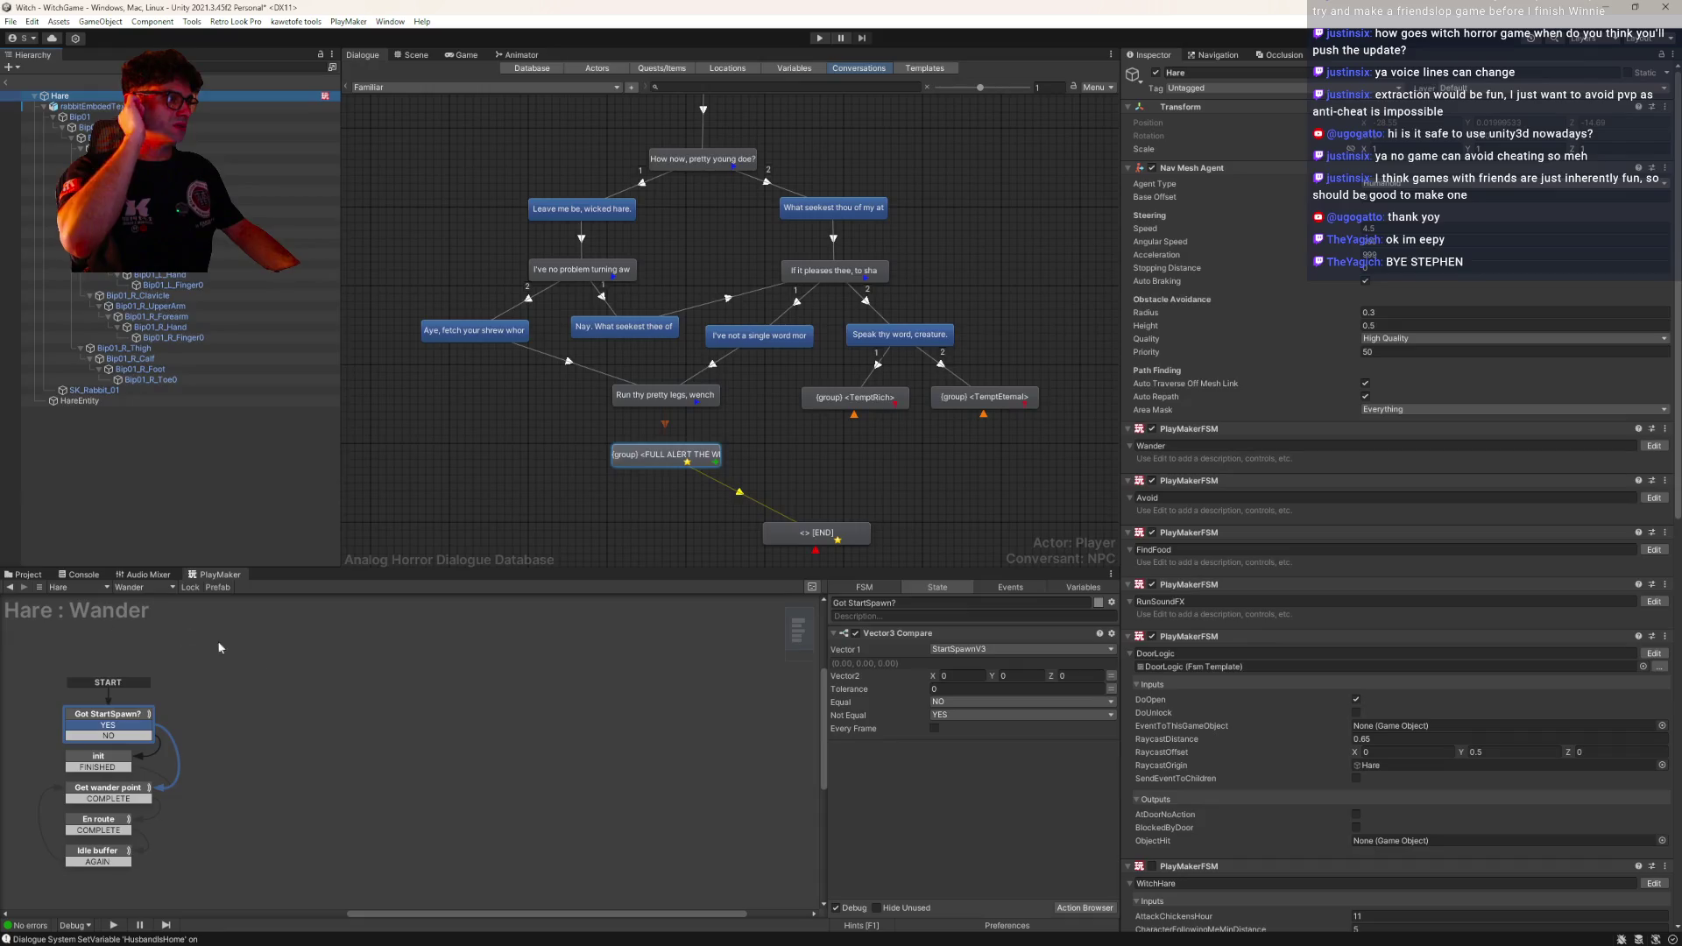
left_click(143, 590)
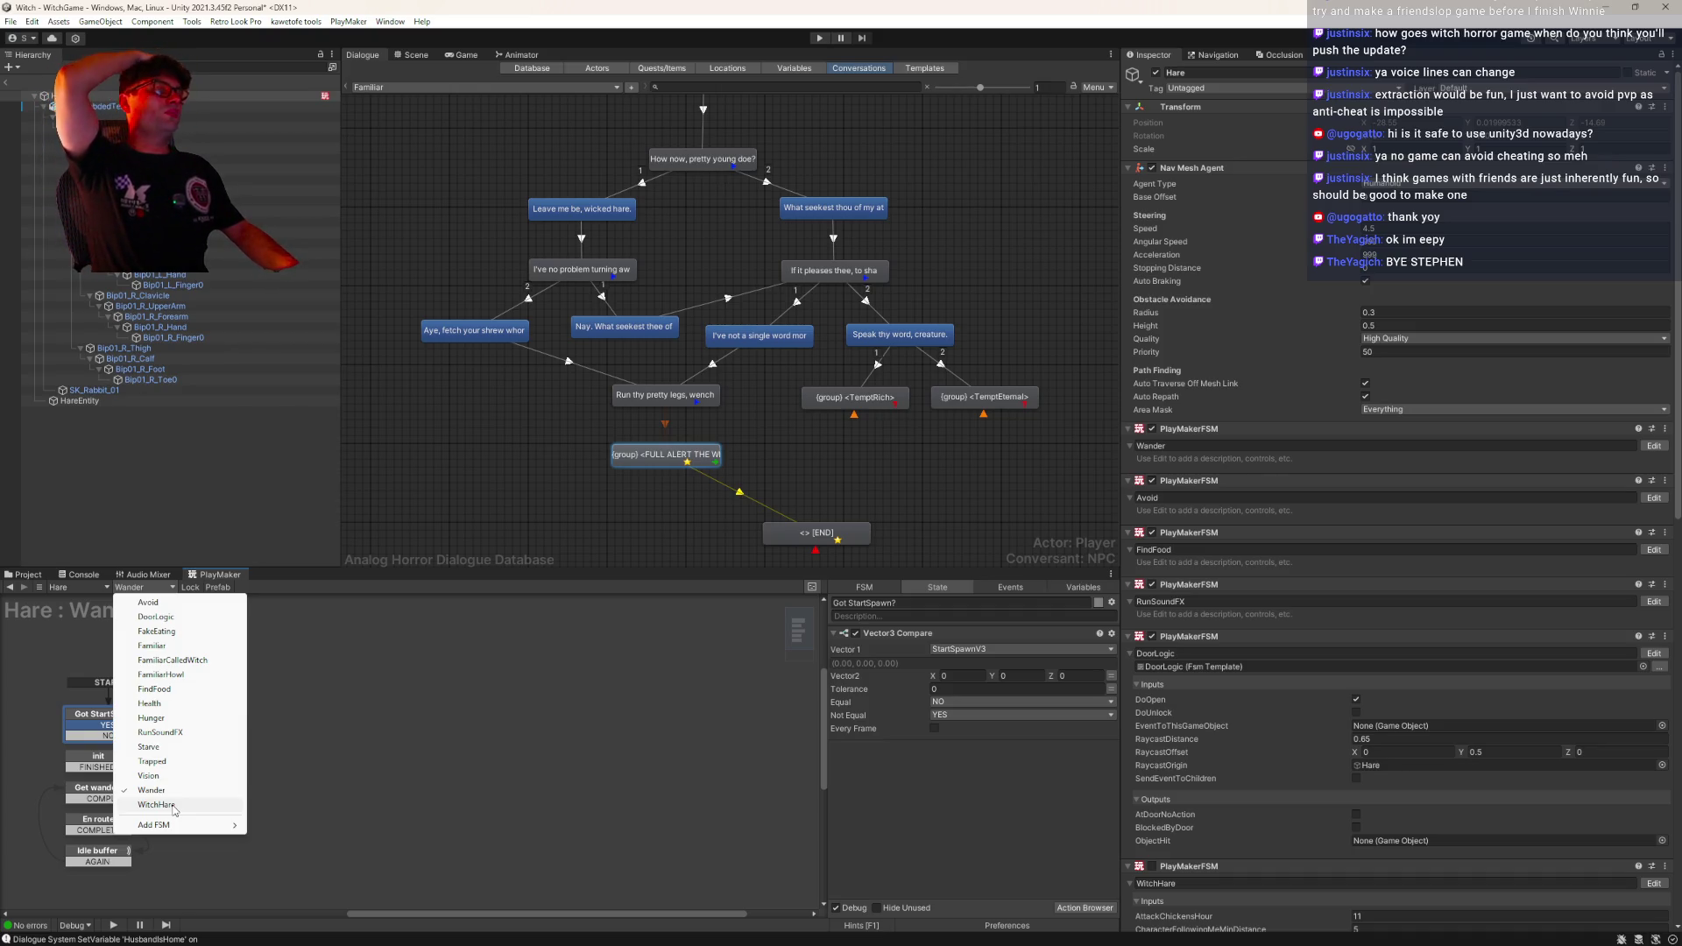
left_click(174, 806)
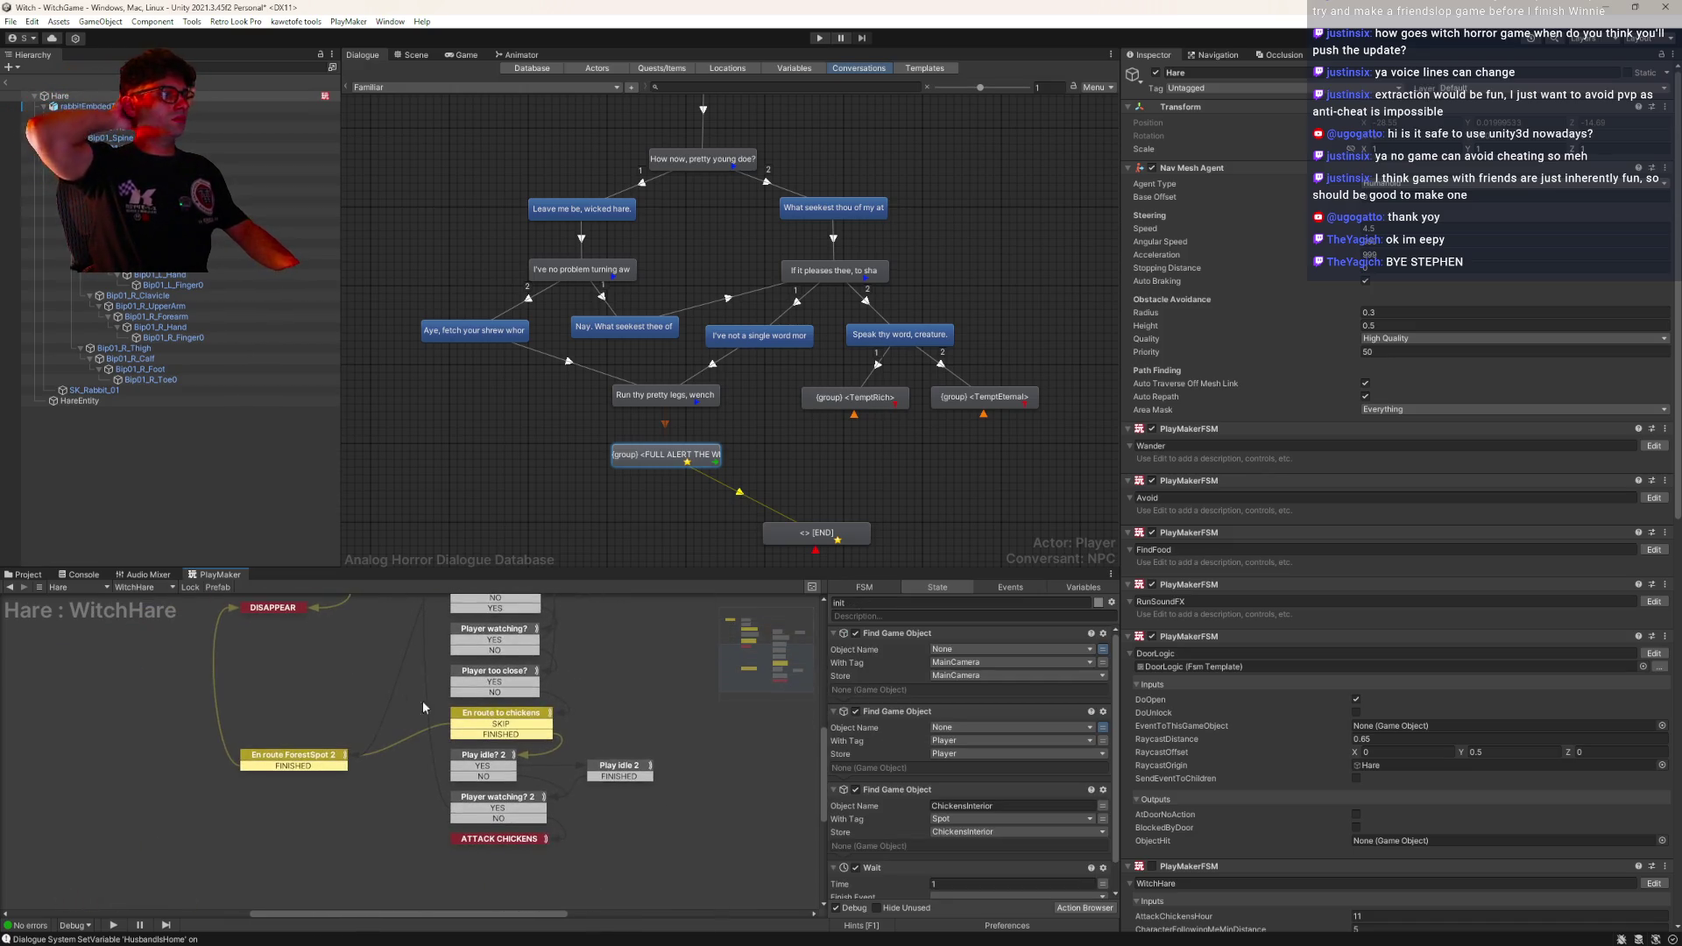
left_click(144, 587)
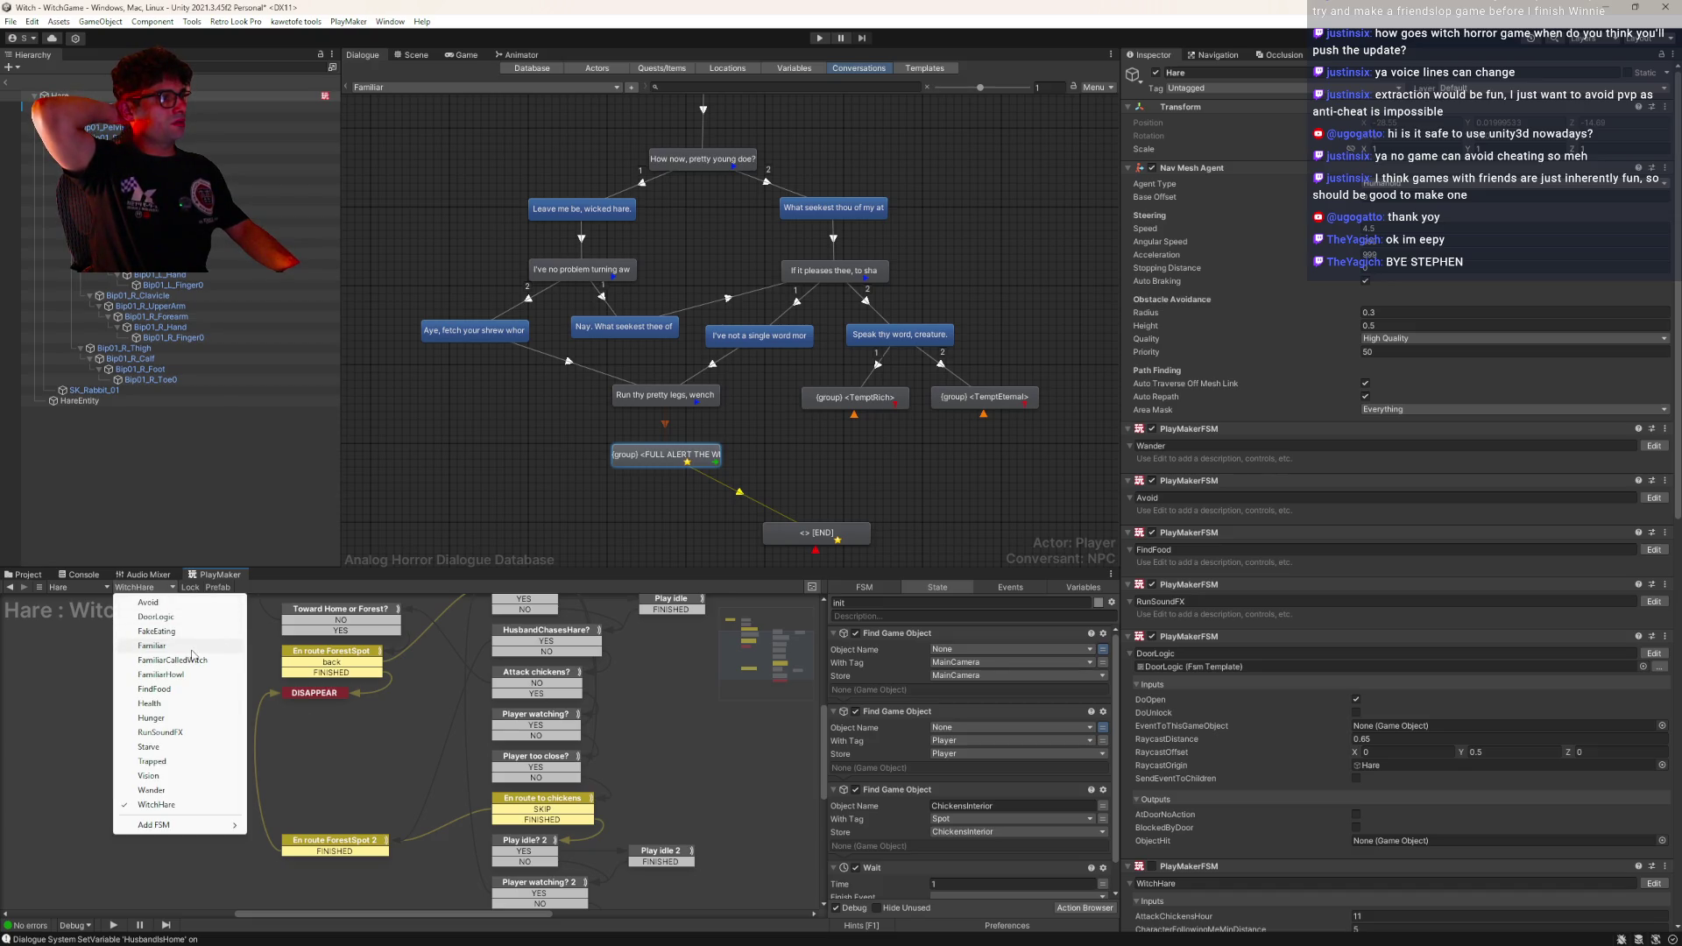
left_click(176, 647)
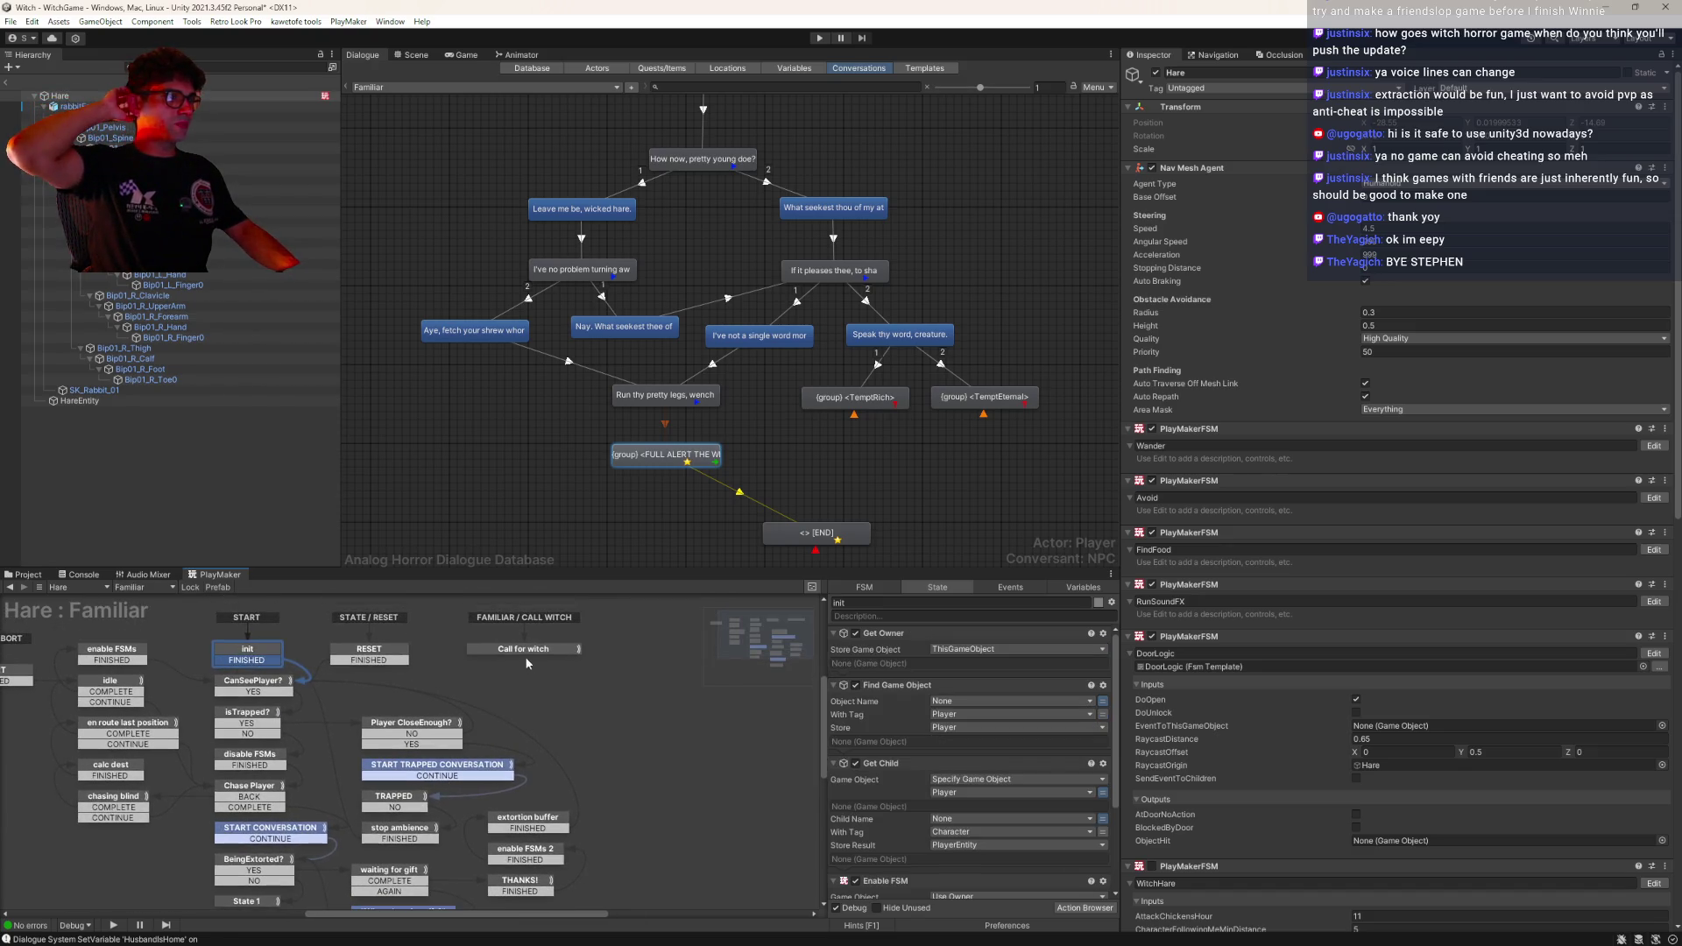
left_click(526, 650)
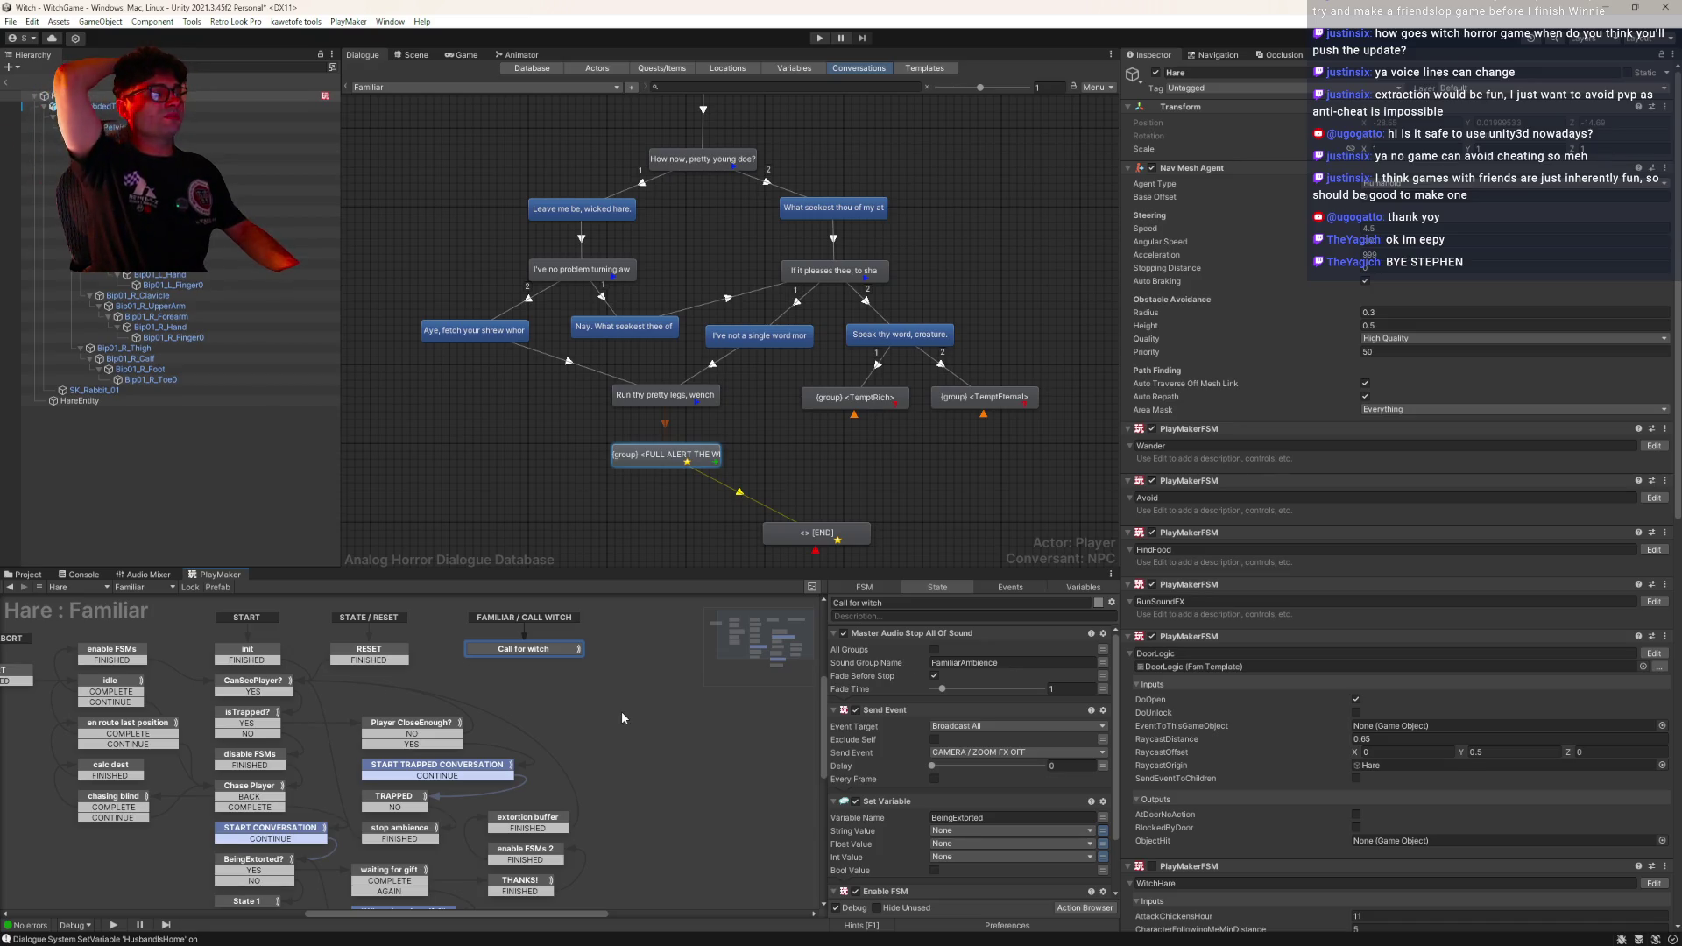
left_click(1010, 587)
left_click(874, 707)
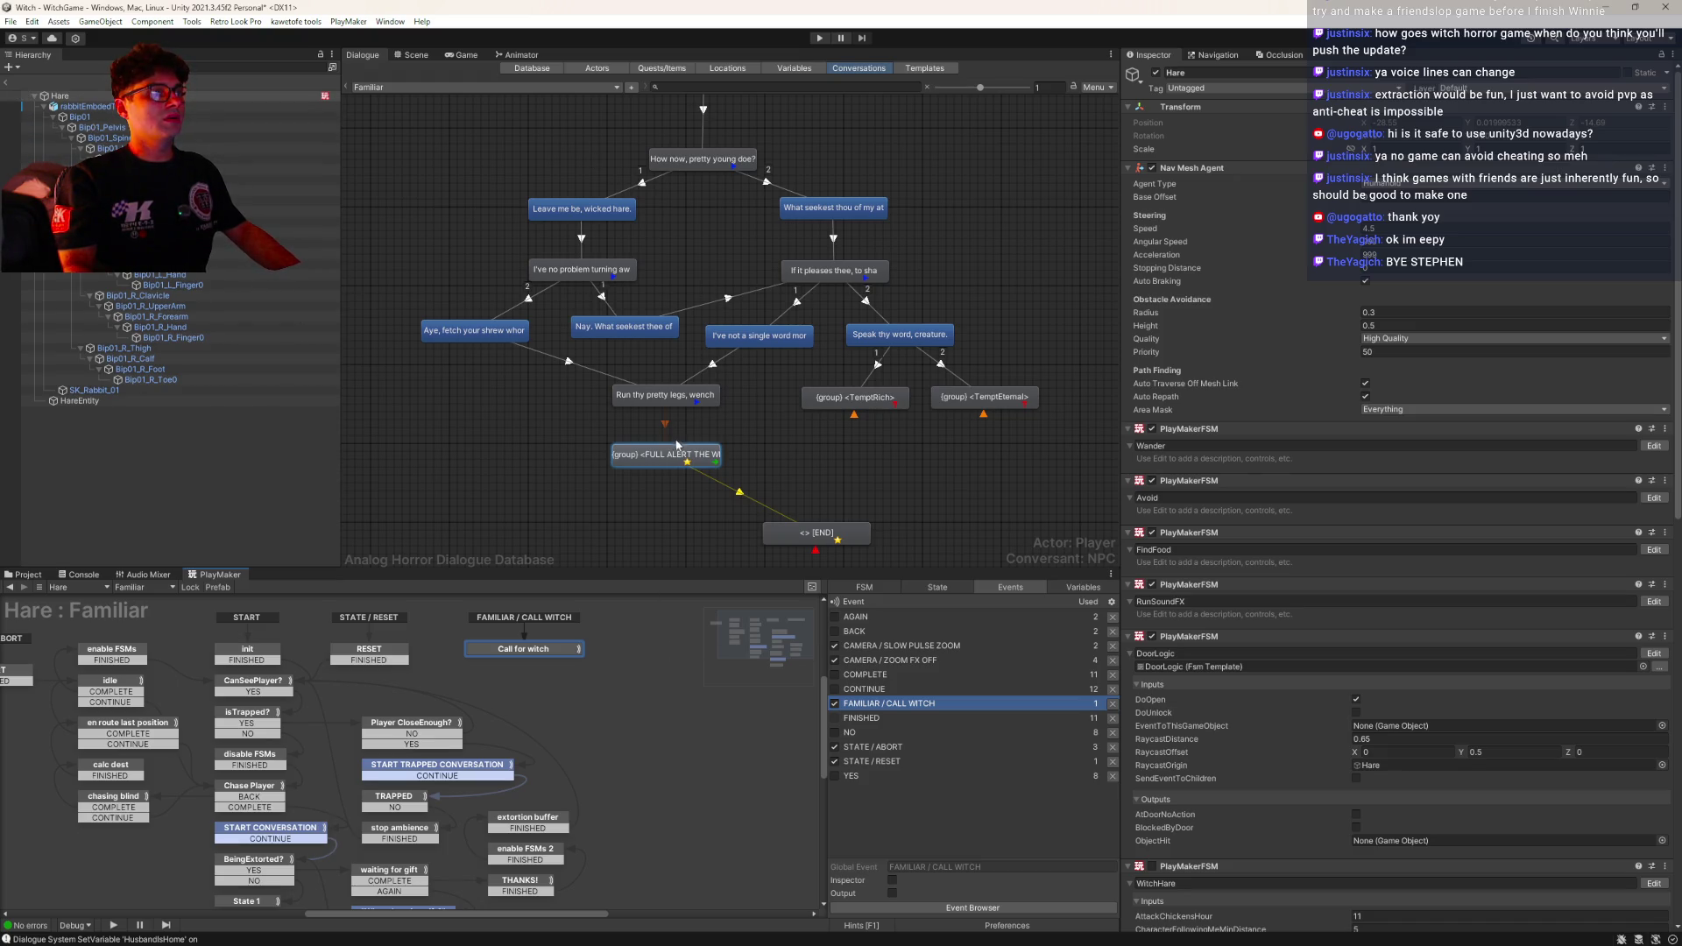
left_click(663, 465)
Start changing the FULL ALERT script's event name to FAMILIAR / CALL, then reselect the Hare
left_click(1244, 276)
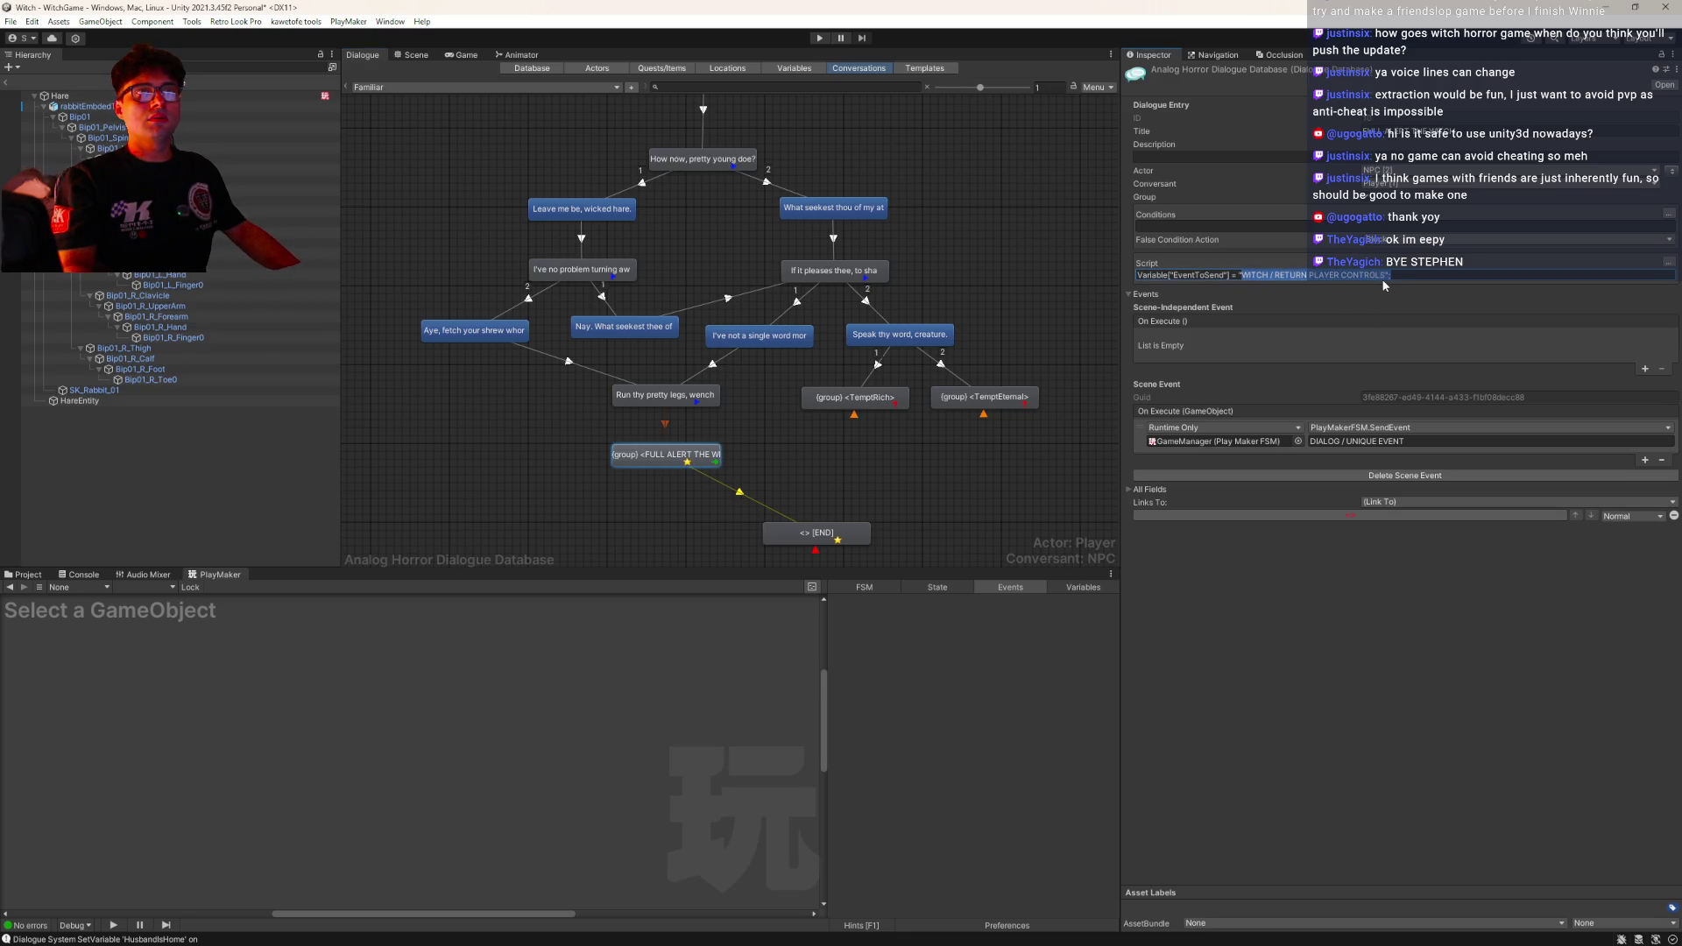
type("FAMILIAR / CALL")
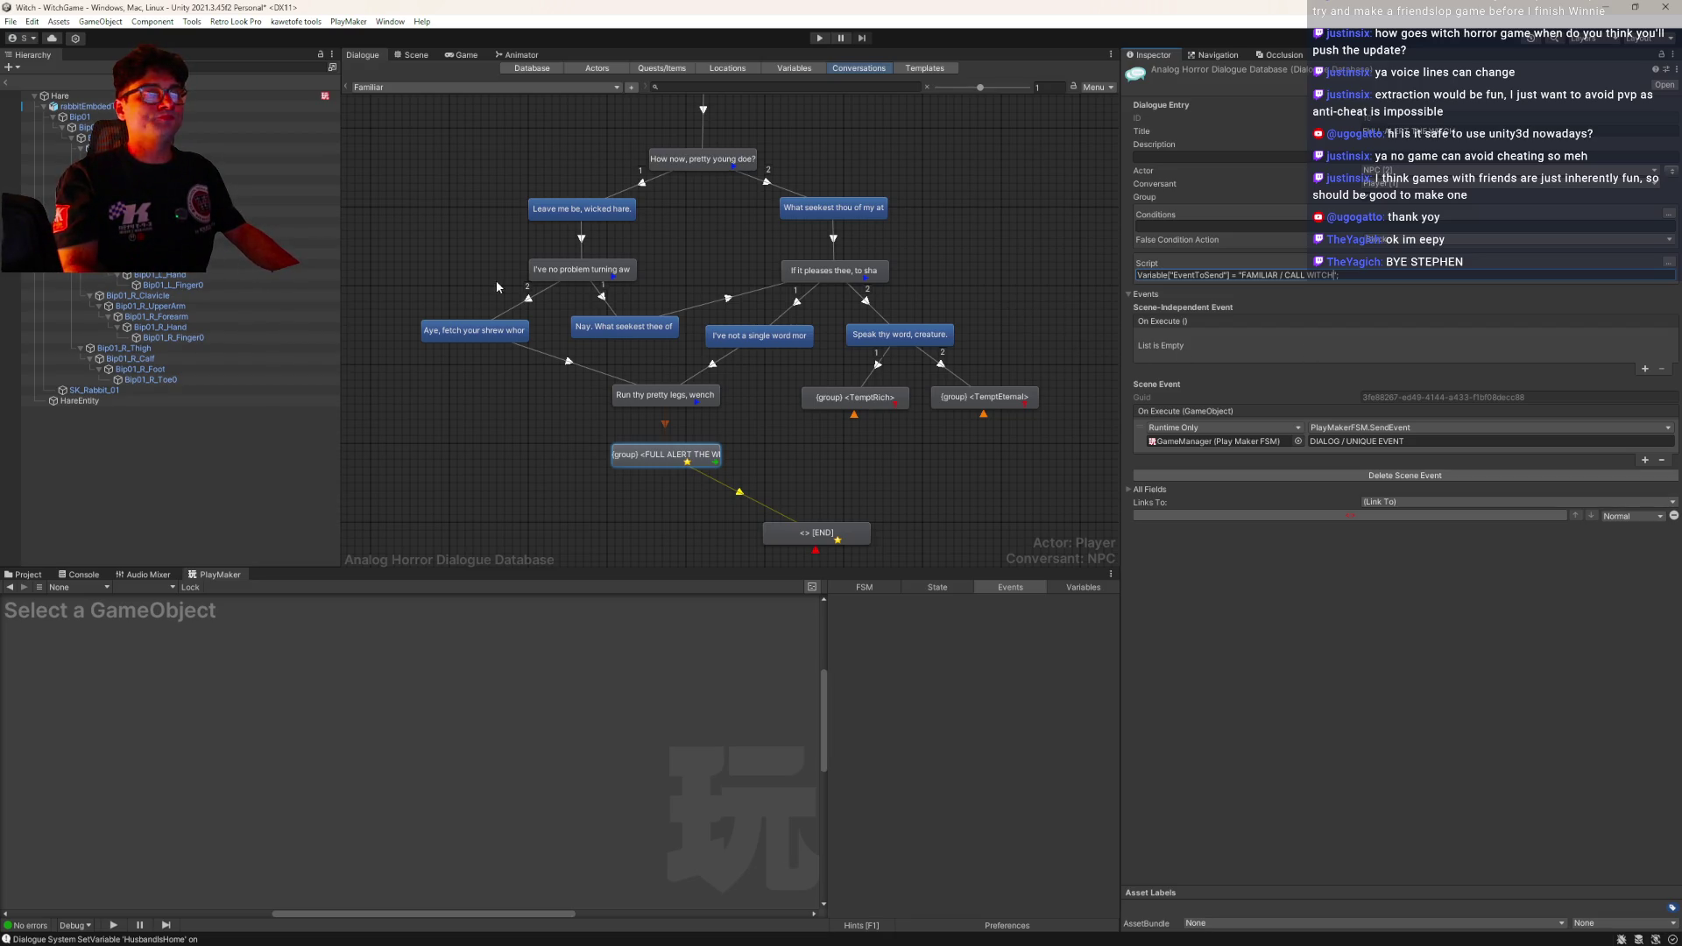
left_click(298, 96)
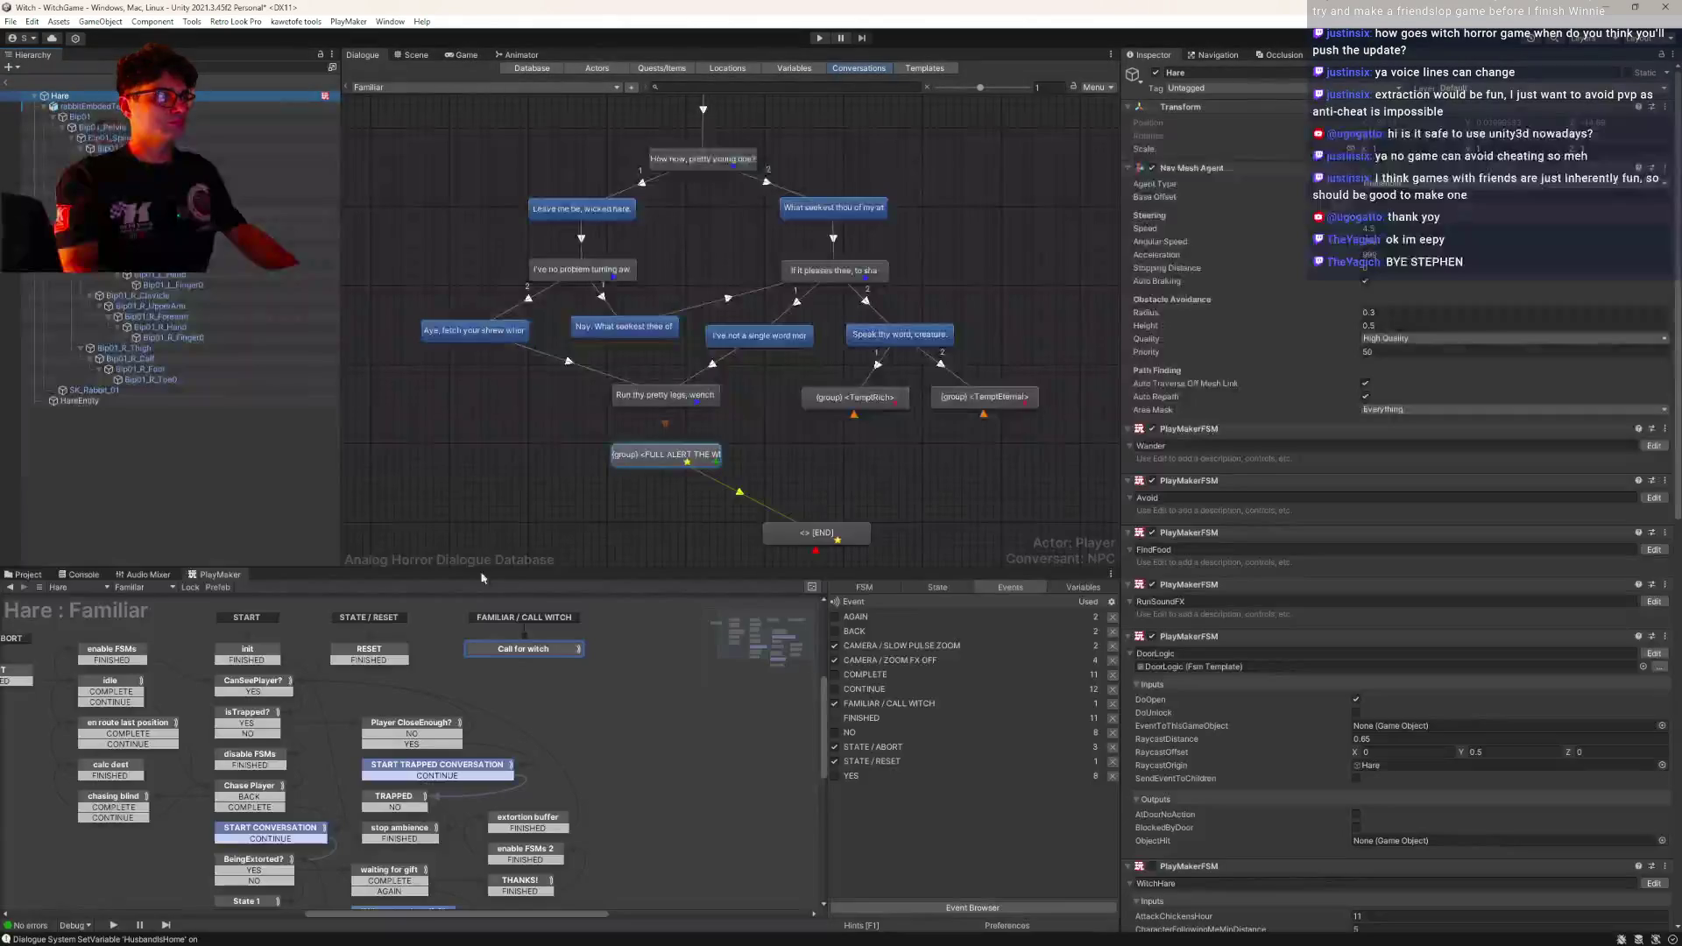
Duplicate the Call for witch state's Send Event action, then check the END node's event
left_click(501, 653)
left_click(888, 712)
key("ctrl+c")
key("ctrl+v")
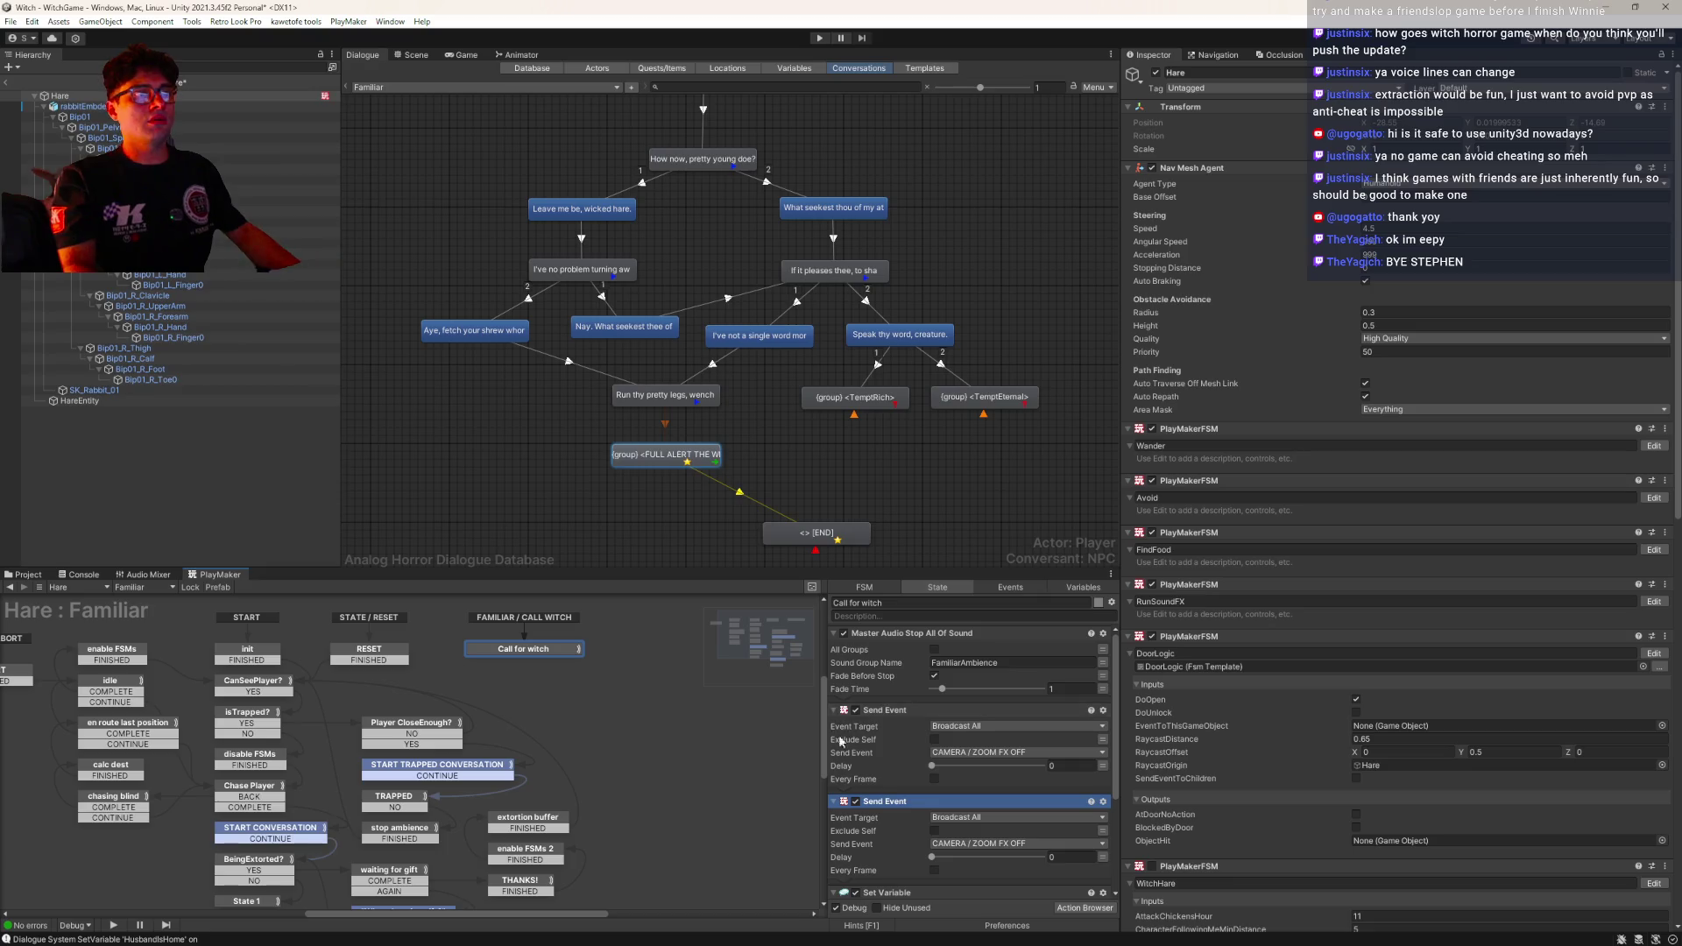
scroll(930, 761, "down", 2)
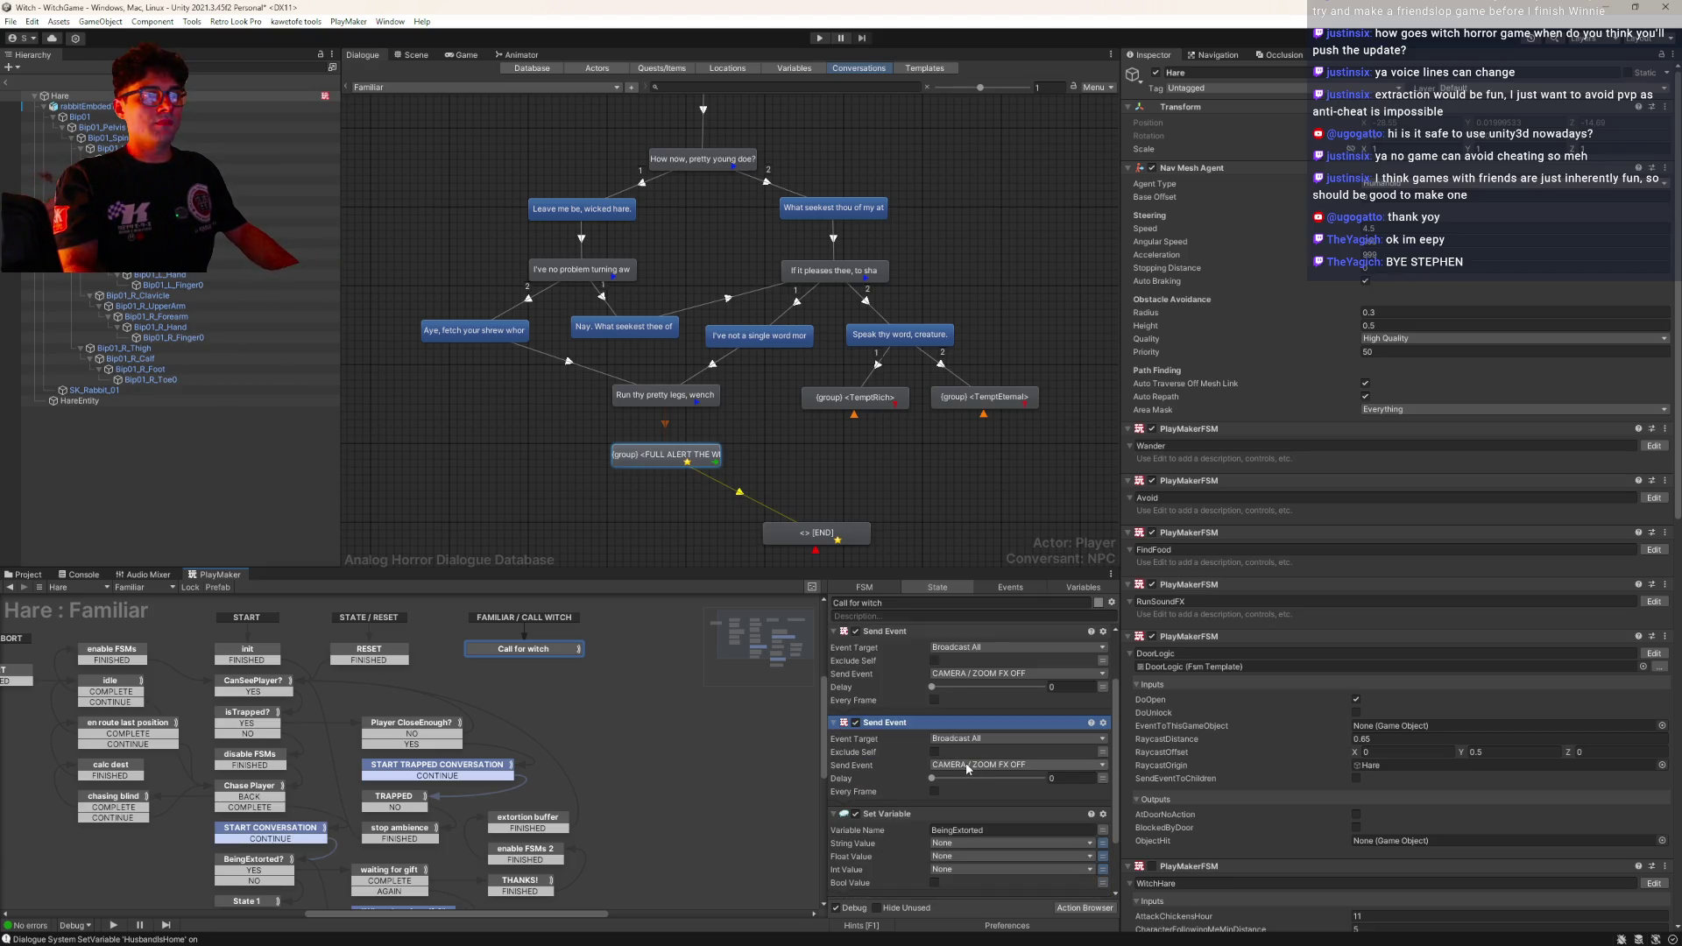
left_click(967, 768)
mouse_move(996, 847)
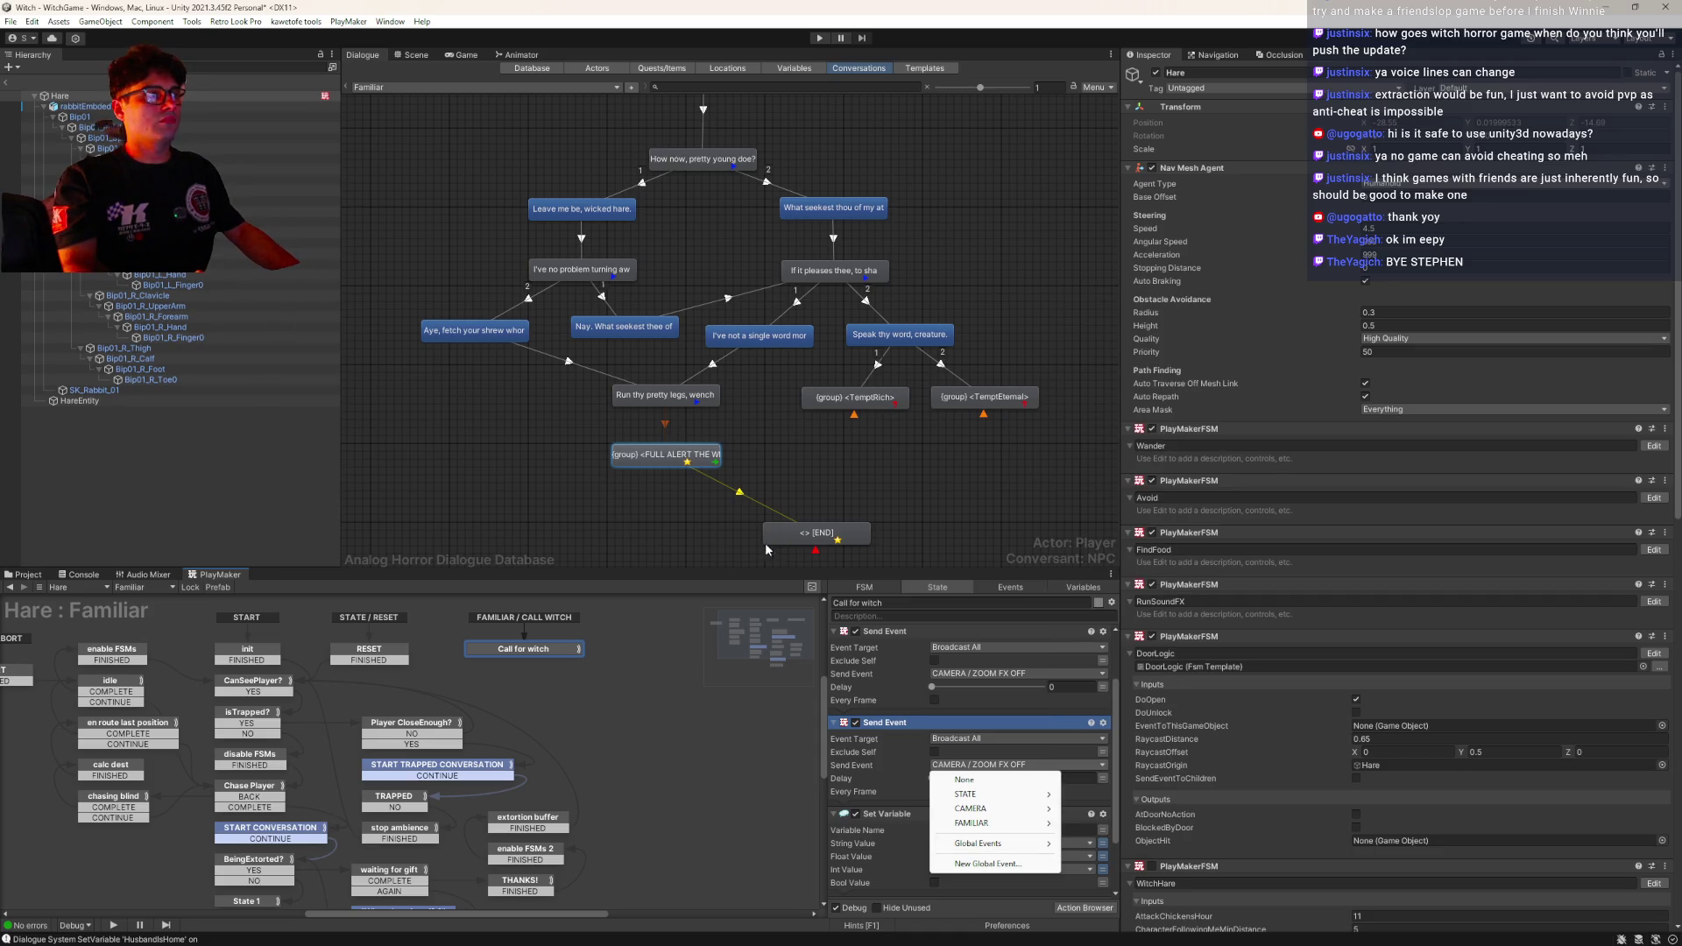
left_click(879, 559)
left_click(841, 534)
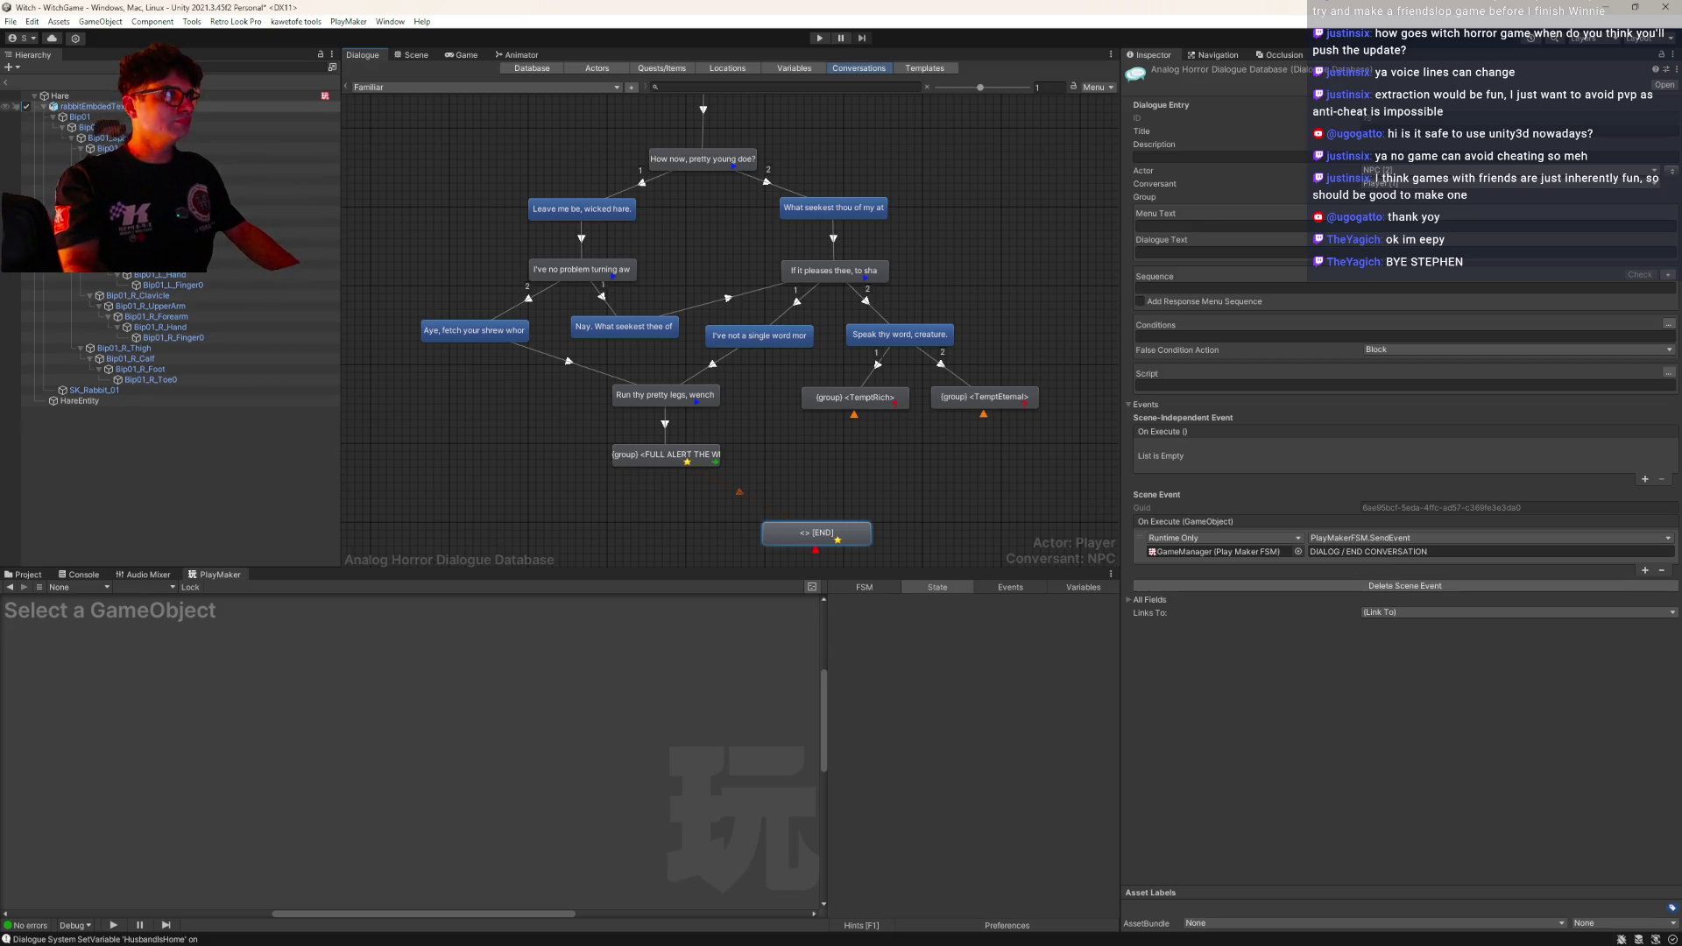
Set the second Send Event in Call for witch to DIALOG / END CONVERSATION
left_click(175, 95)
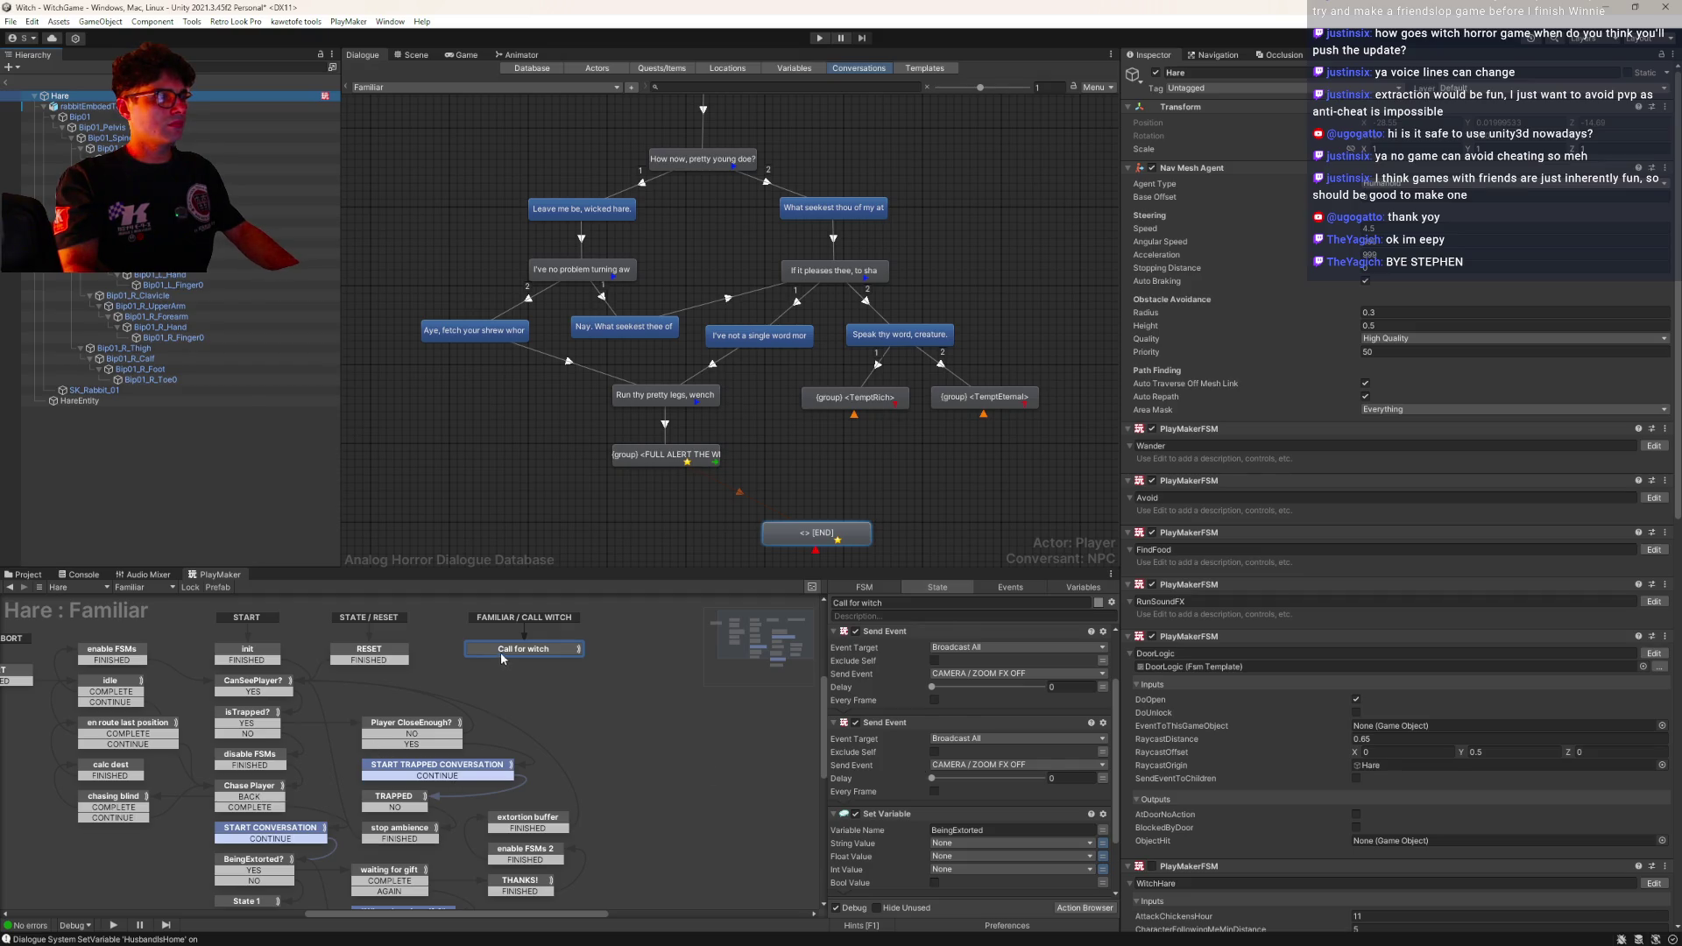
scroll(996, 778, "down", 3)
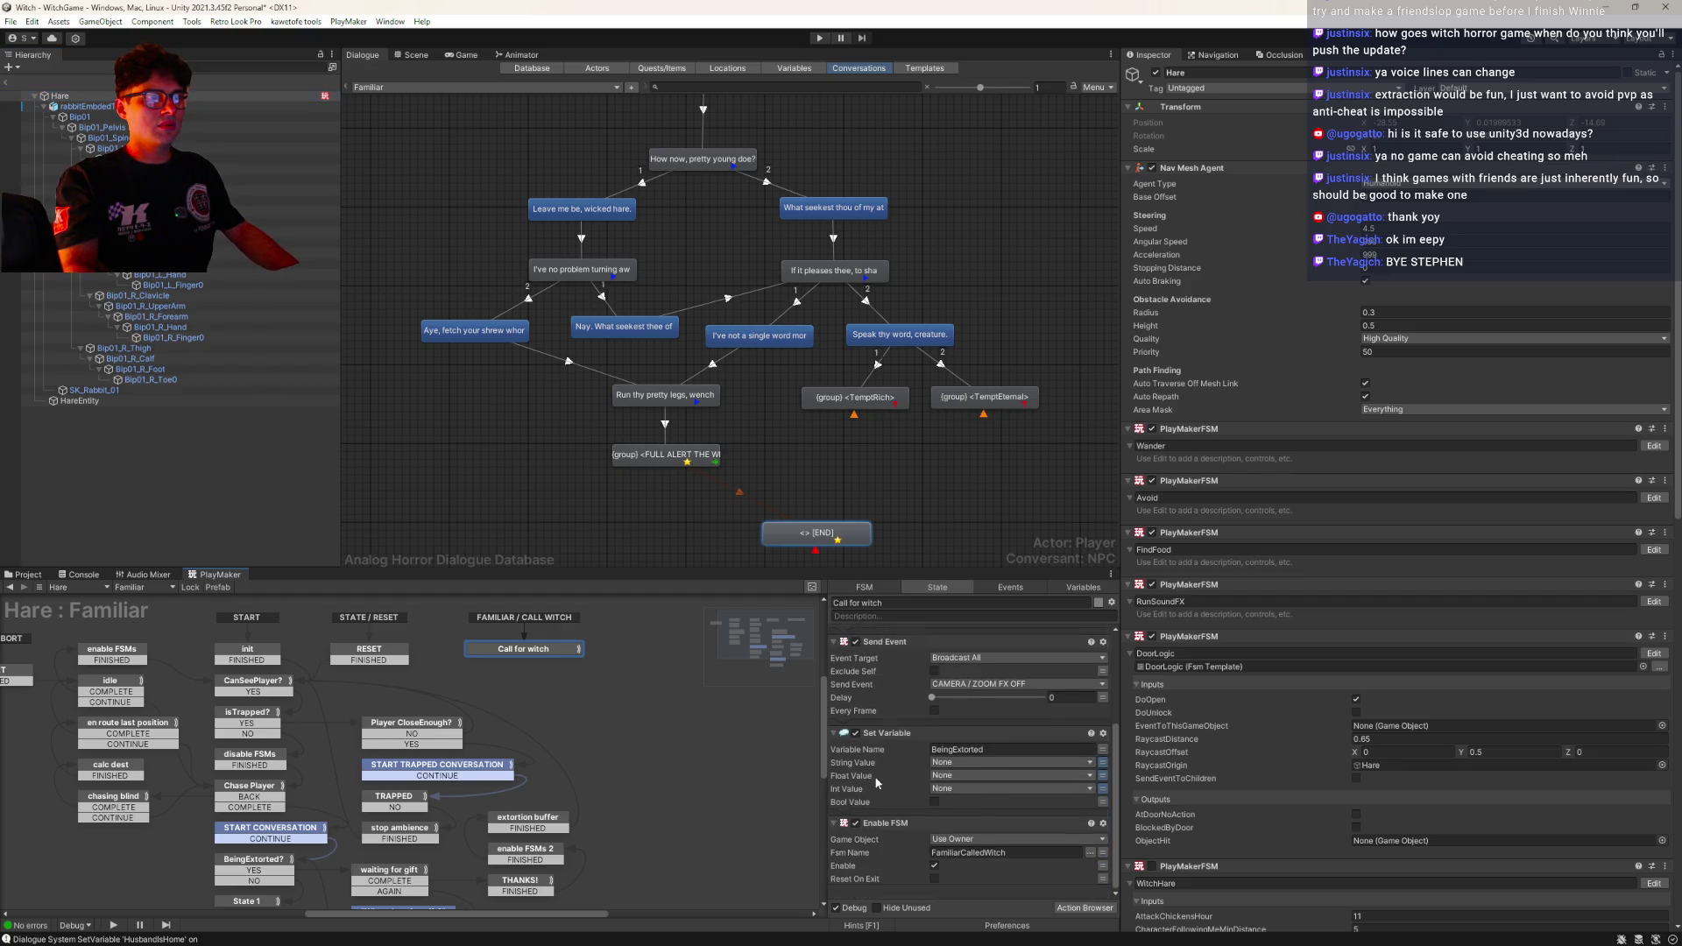
scroll(876, 782, "up", 6)
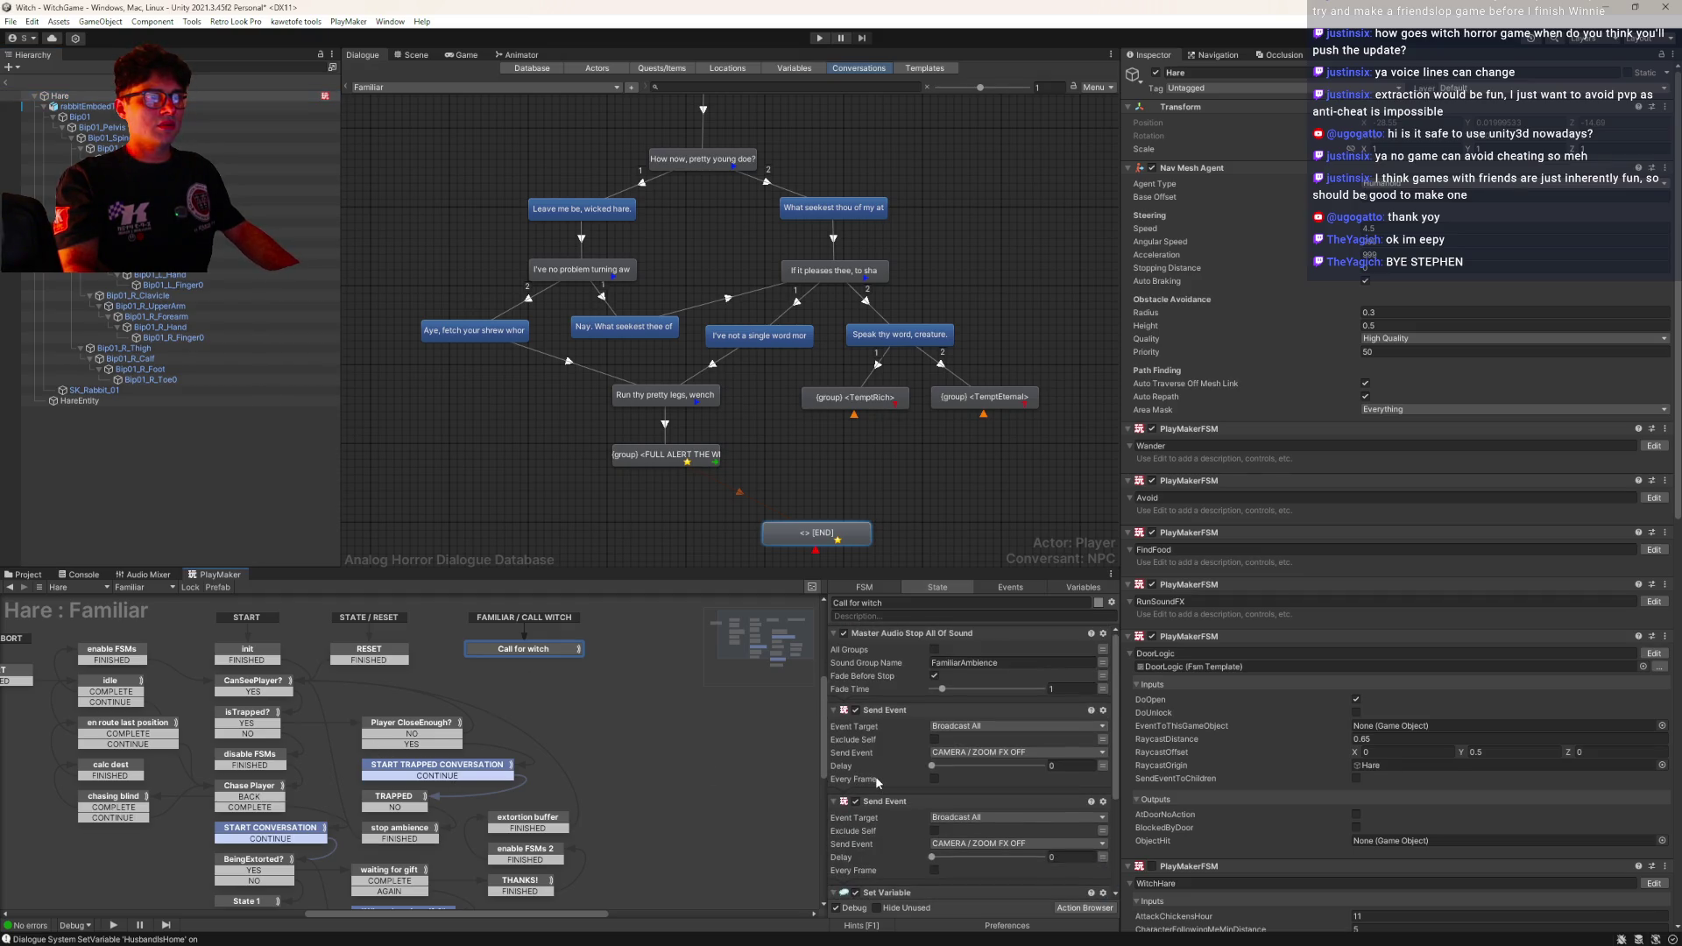
left_click(1014, 844)
mouse_move(1024, 819)
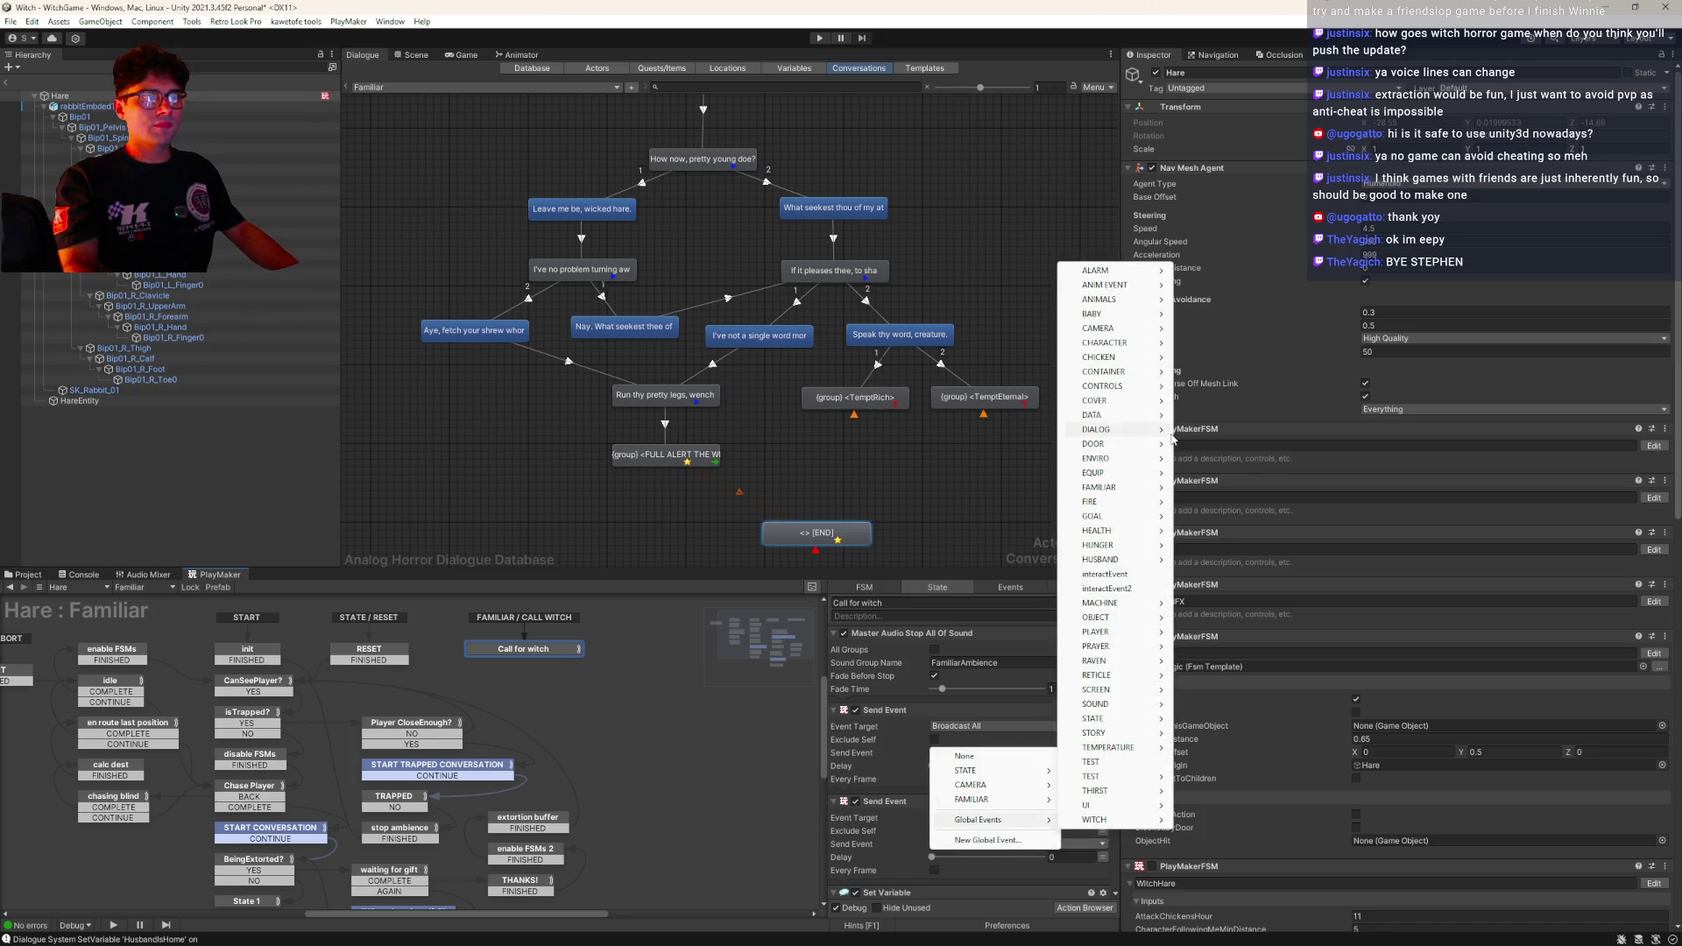
mouse_move(1143, 430)
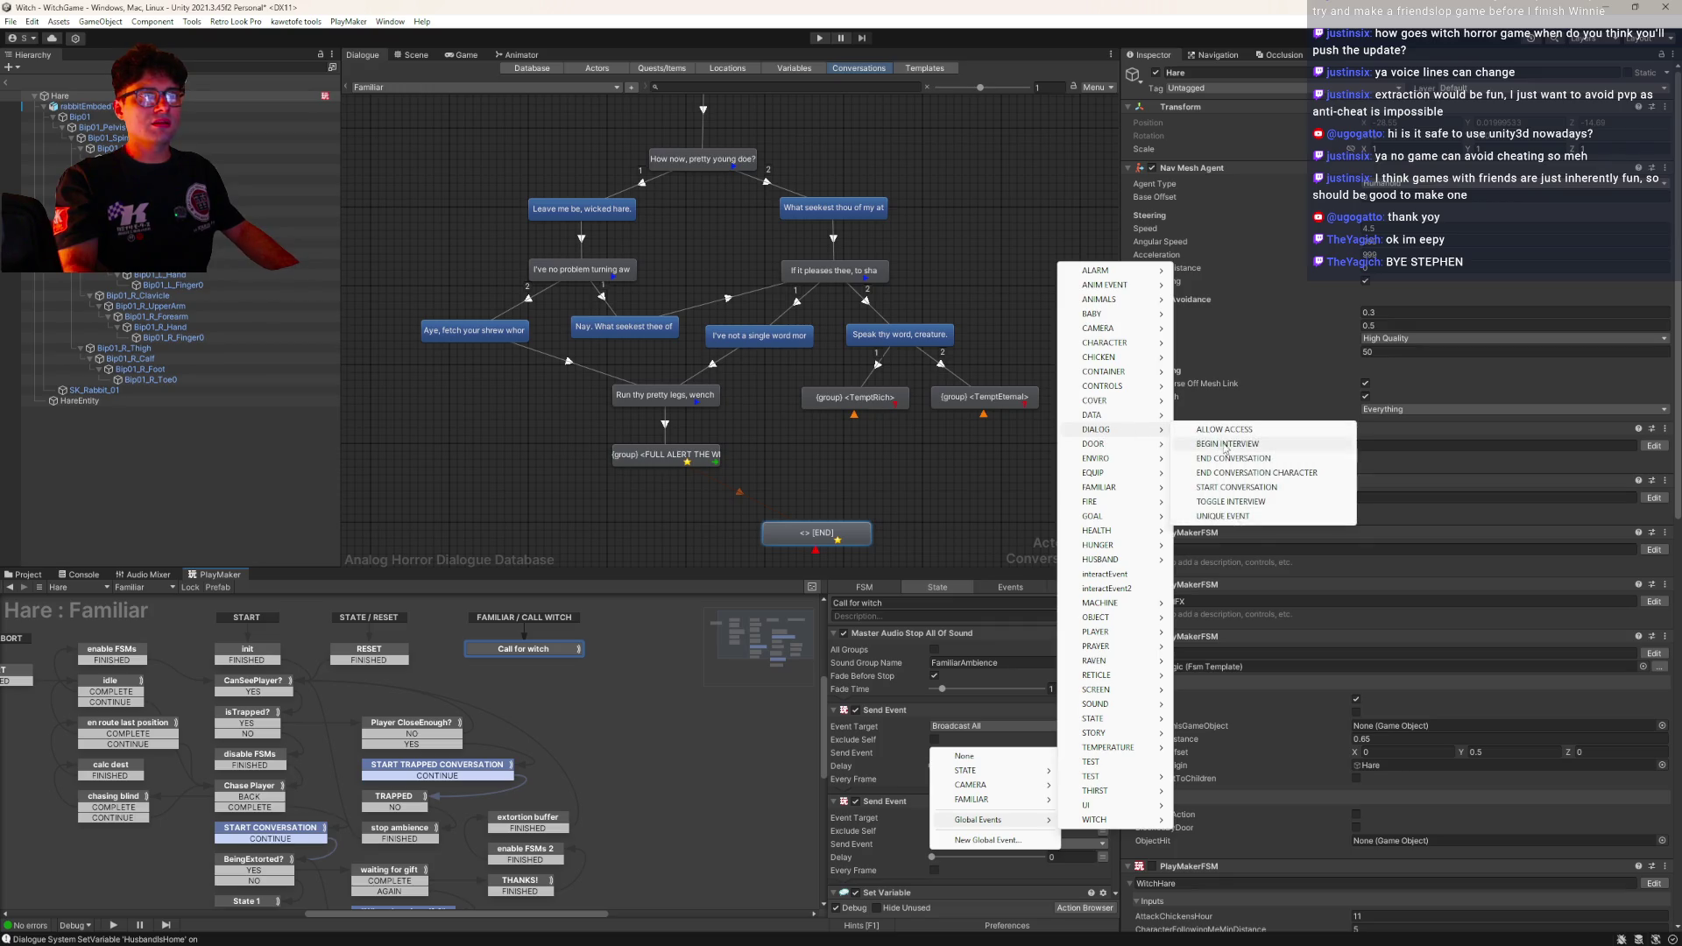
left_click(1235, 459)
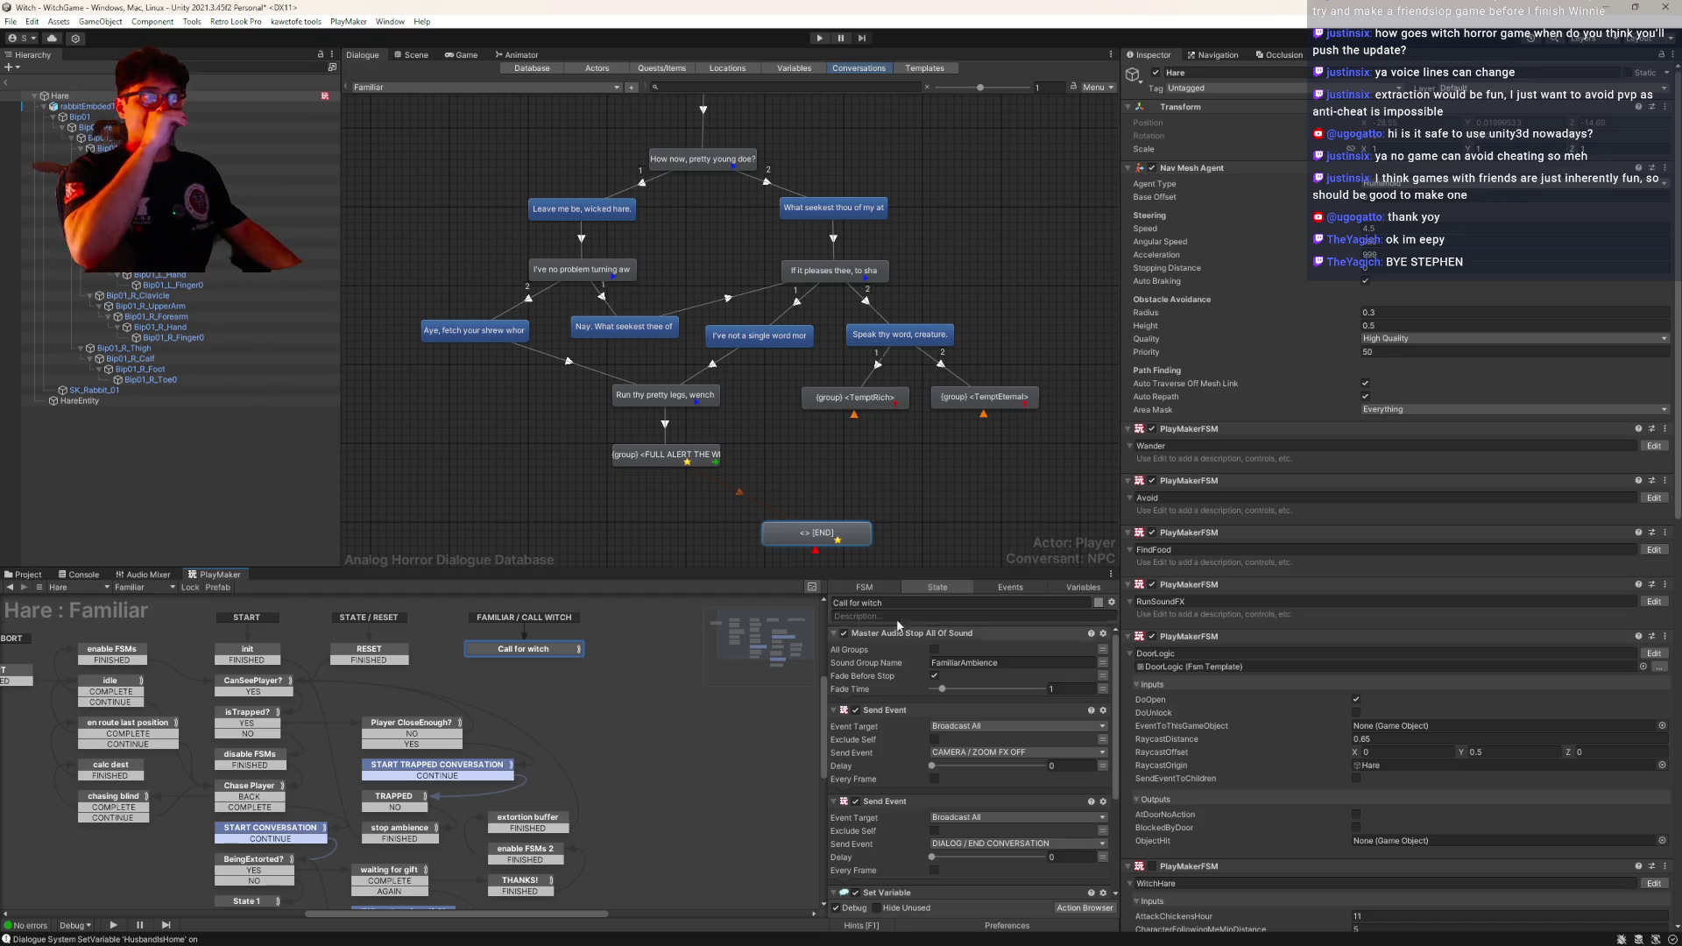
Delete the Familiar dialogue's END node and select FULL ALERT THE WITCH
left_click(828, 534)
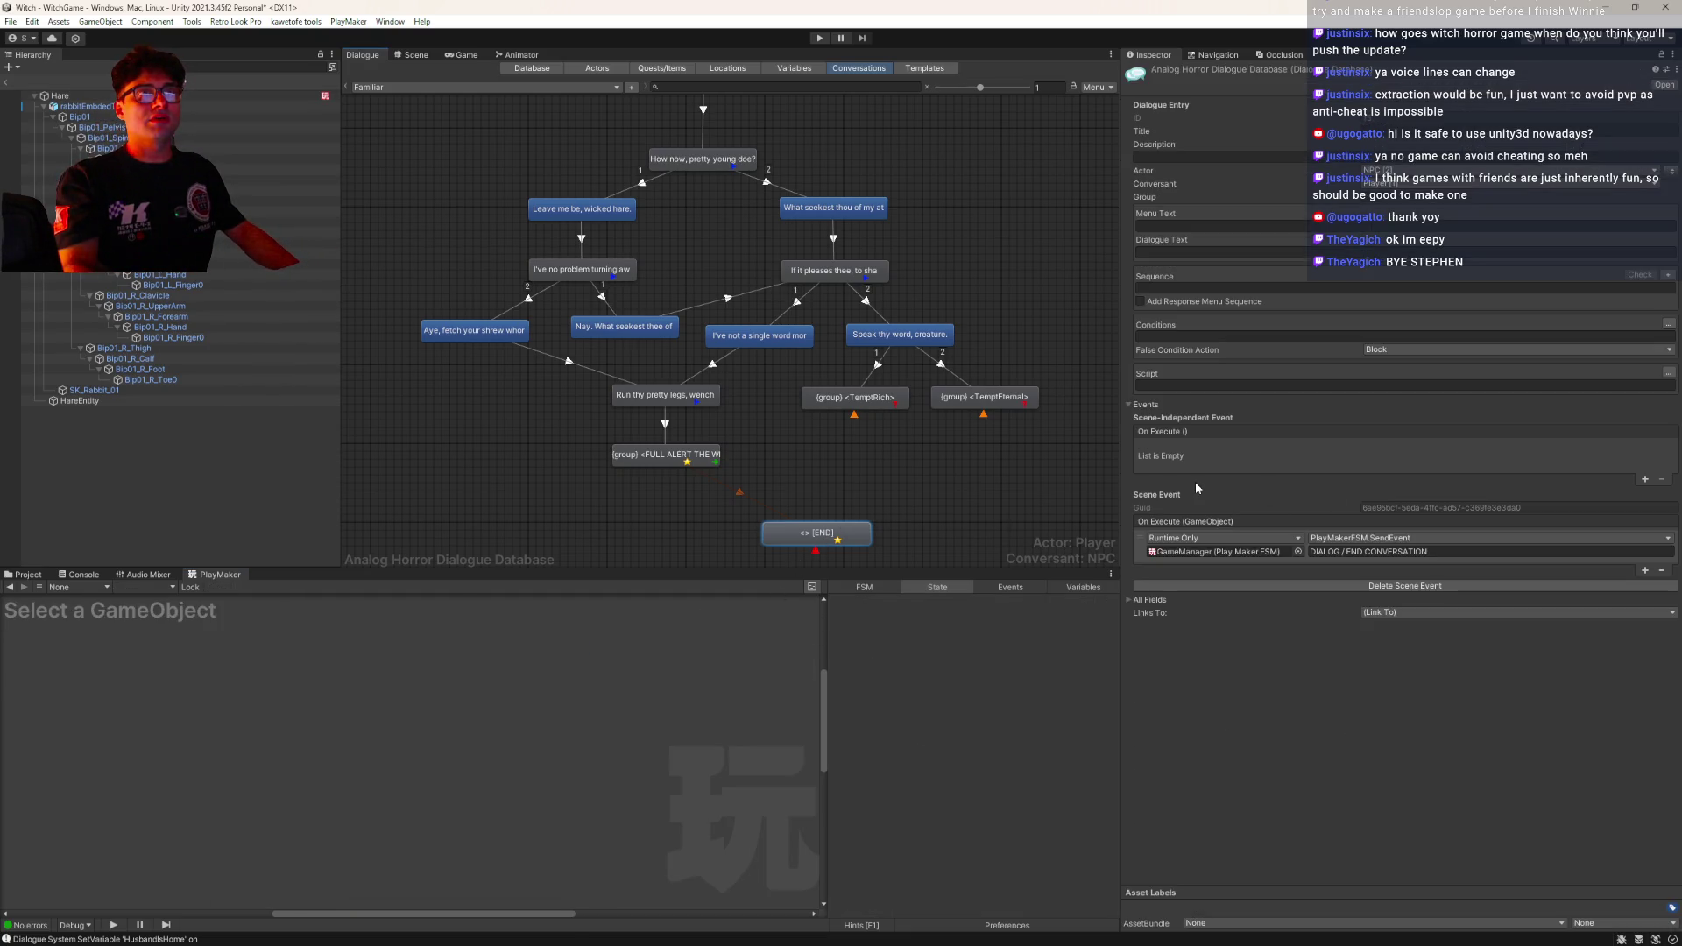
key("Delete")
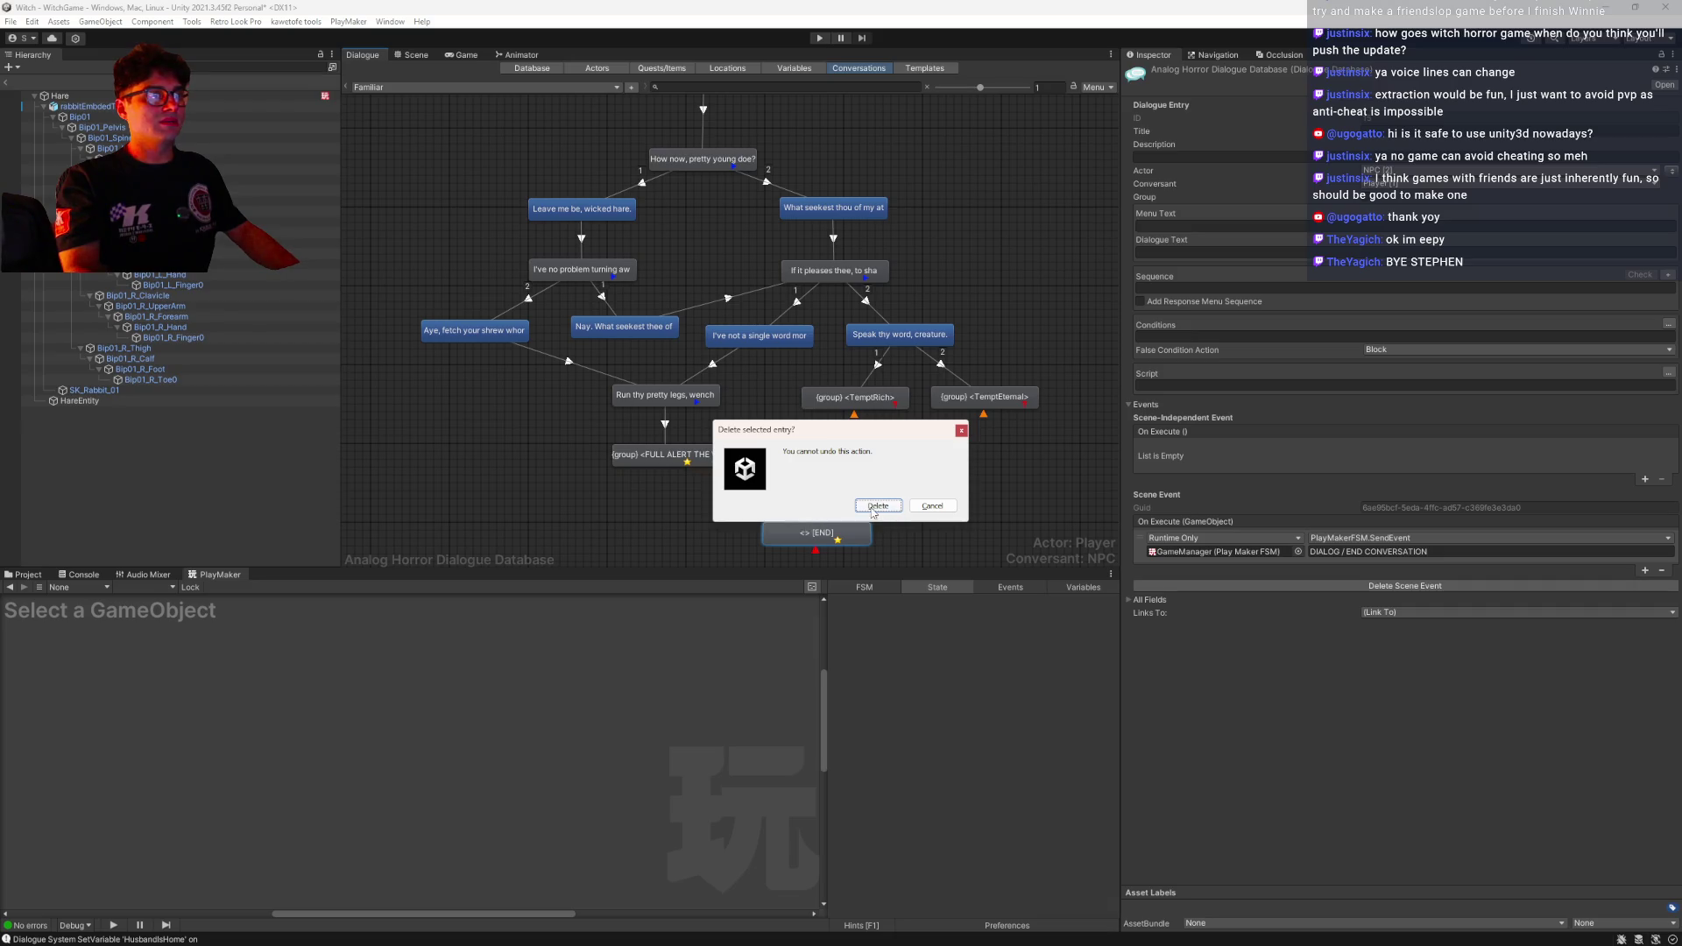
left_click(876, 506)
left_click(671, 457)
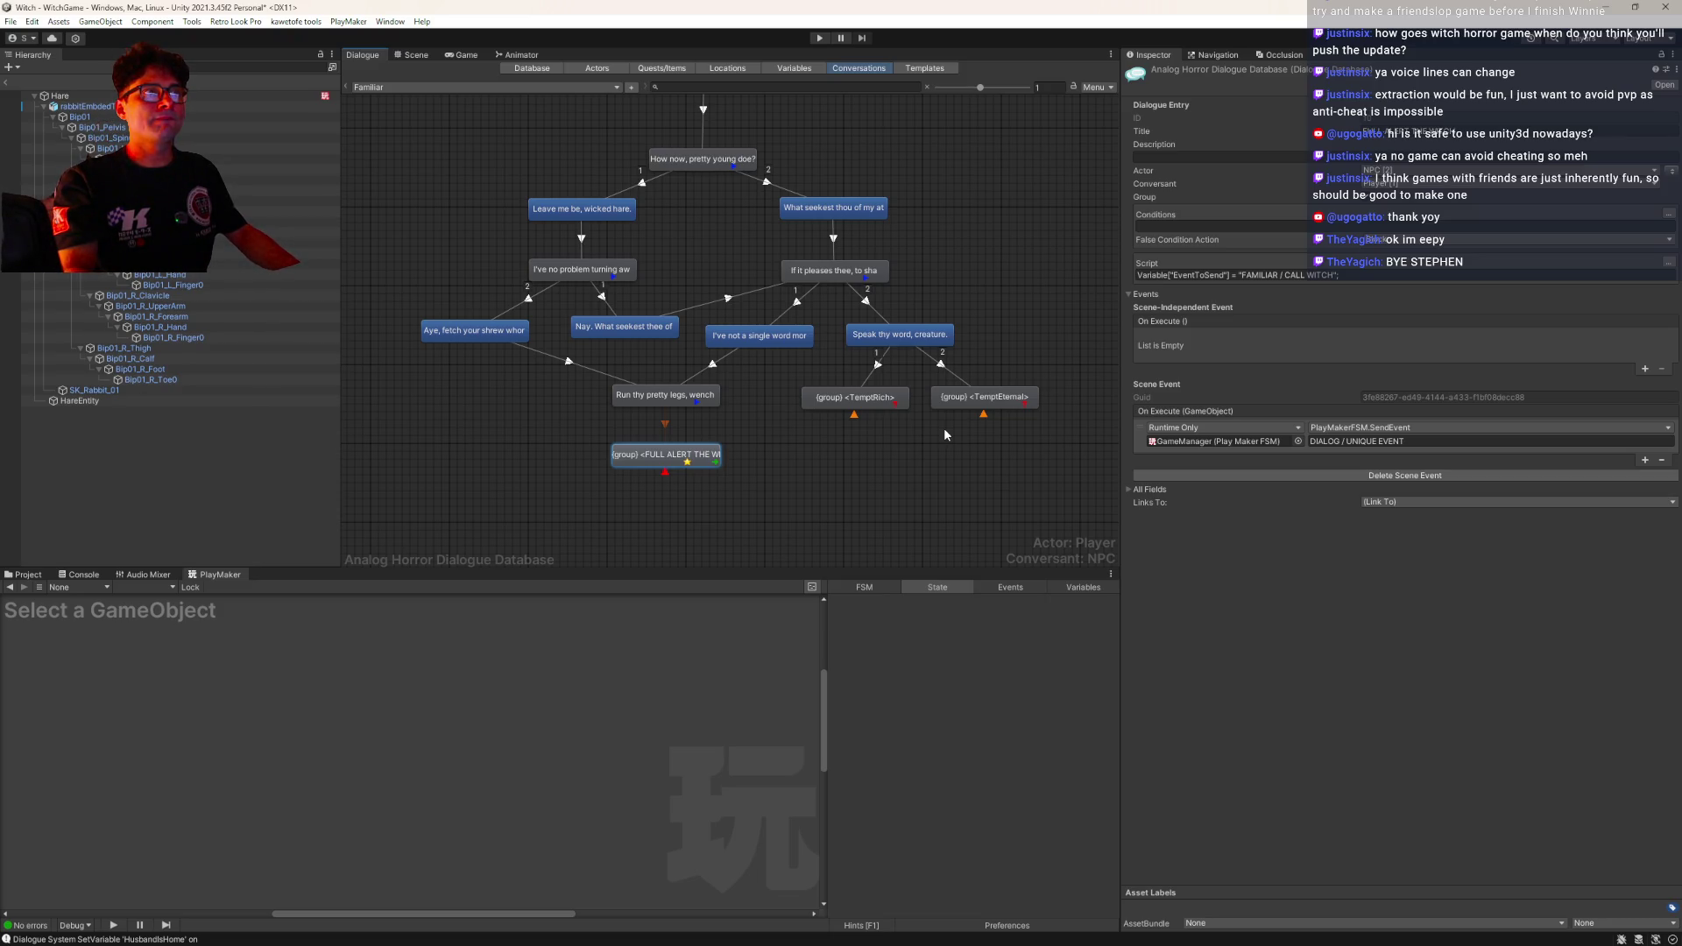
Copy the group node's FAMILIAR / CALL WITCH script into the Run thy pretty legs line's Script field
left_click(662, 398)
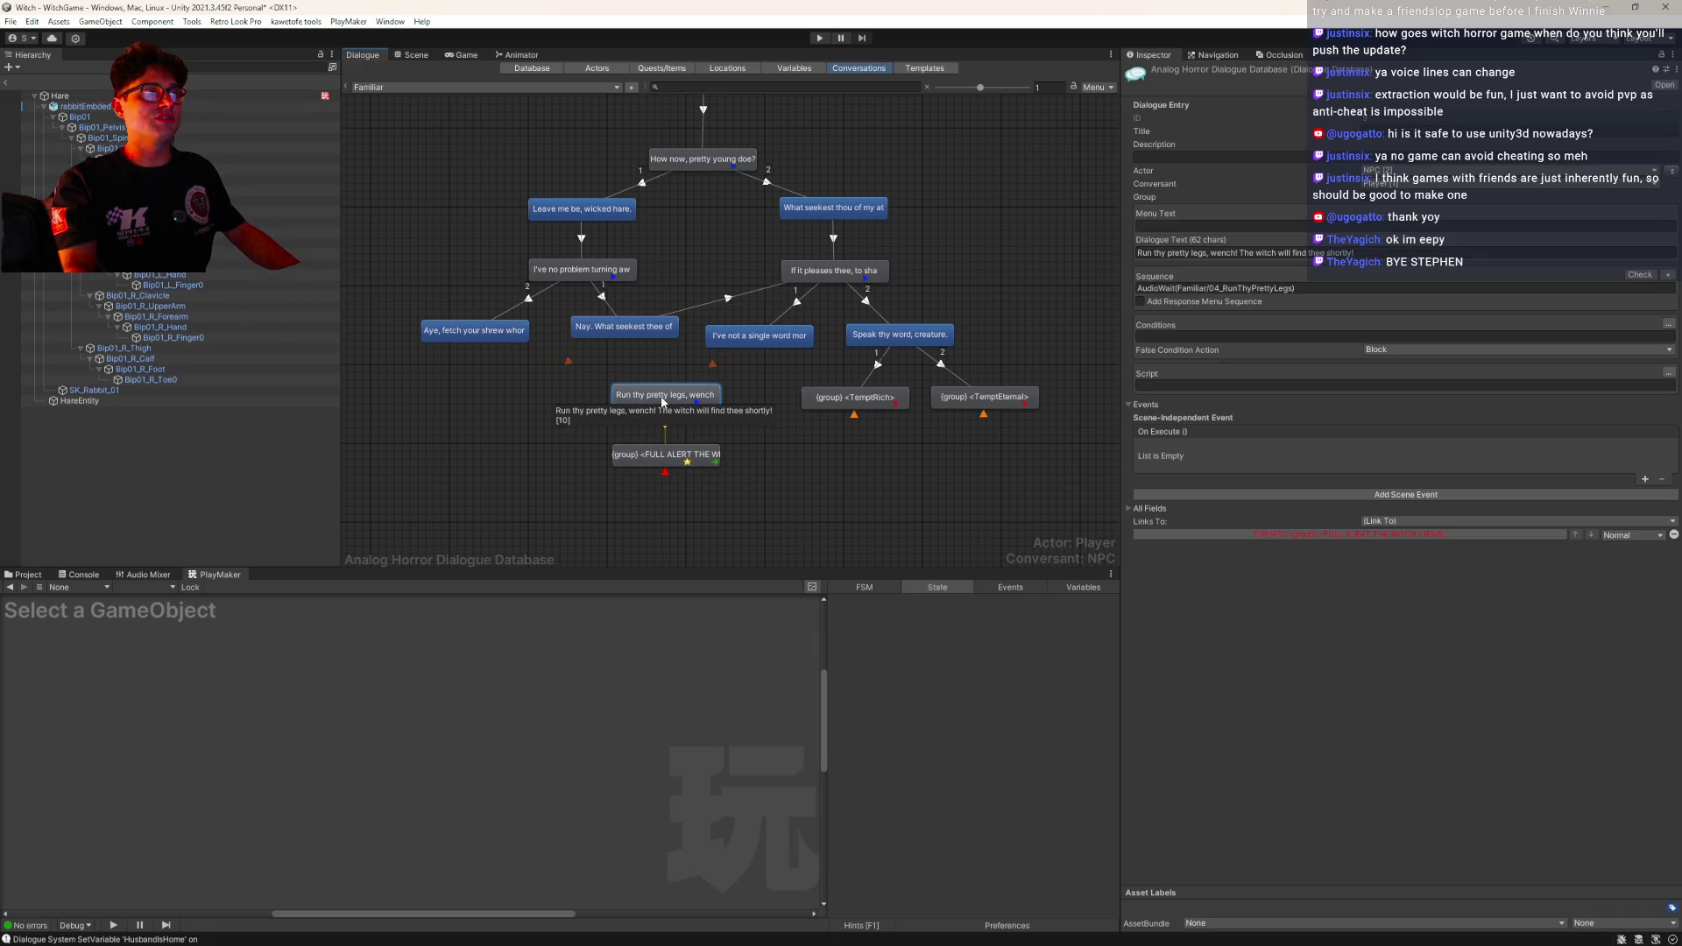
left_click(672, 466)
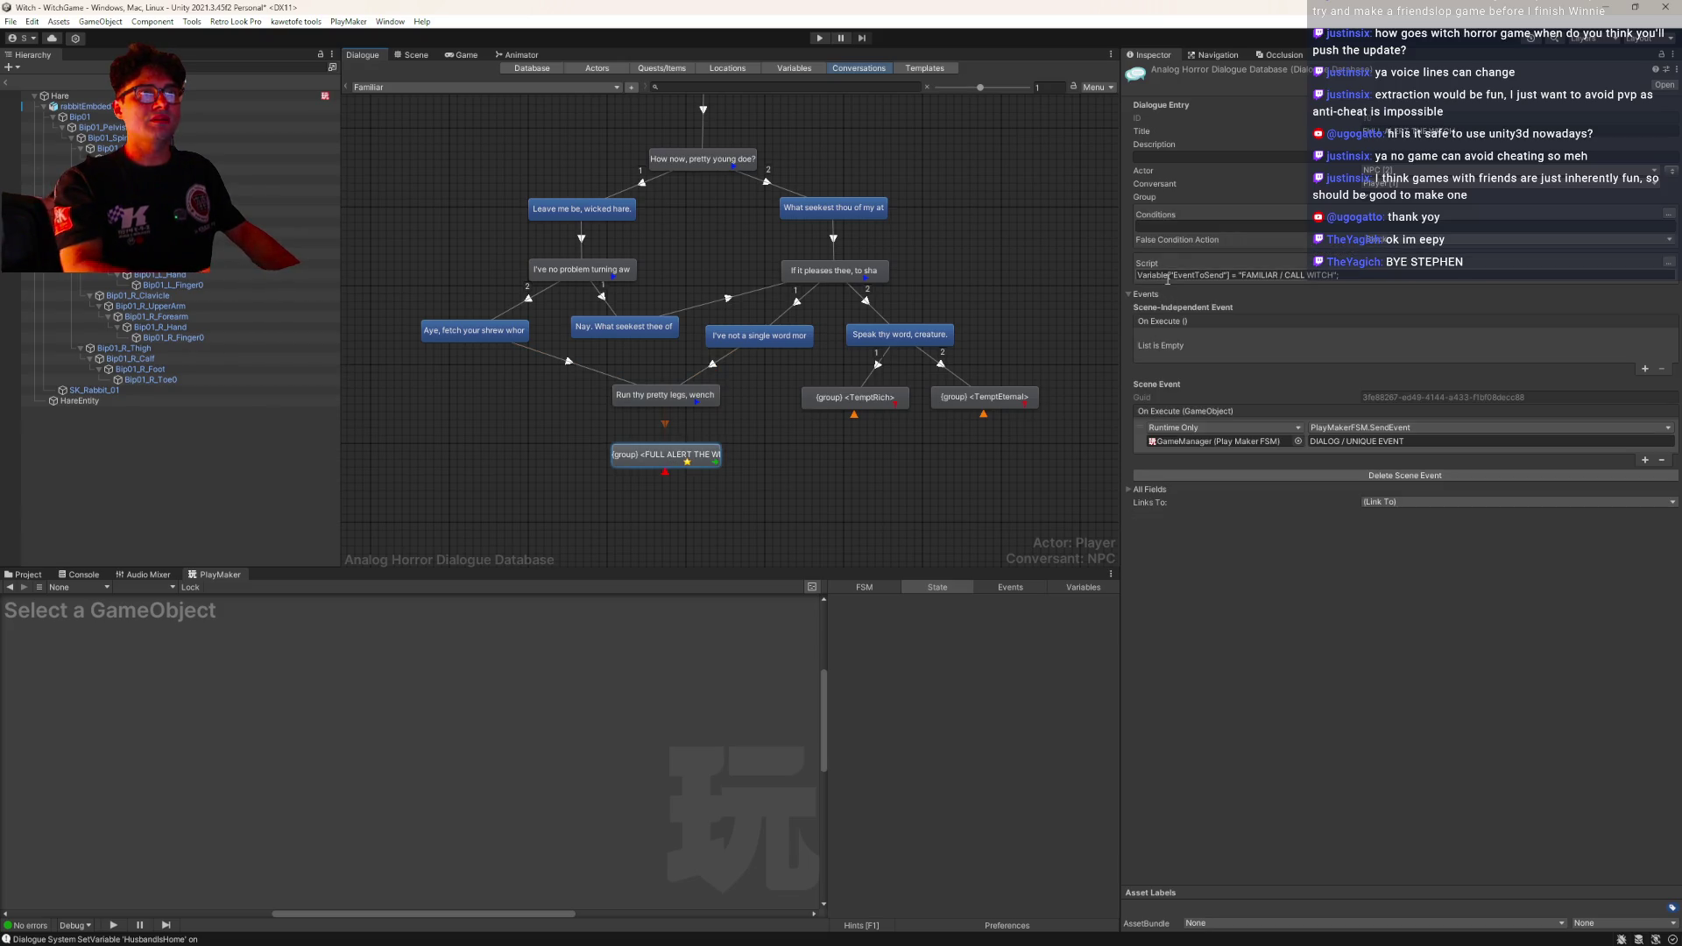
left_click_drag(1306, 275, 1165, 278)
left_click(666, 396)
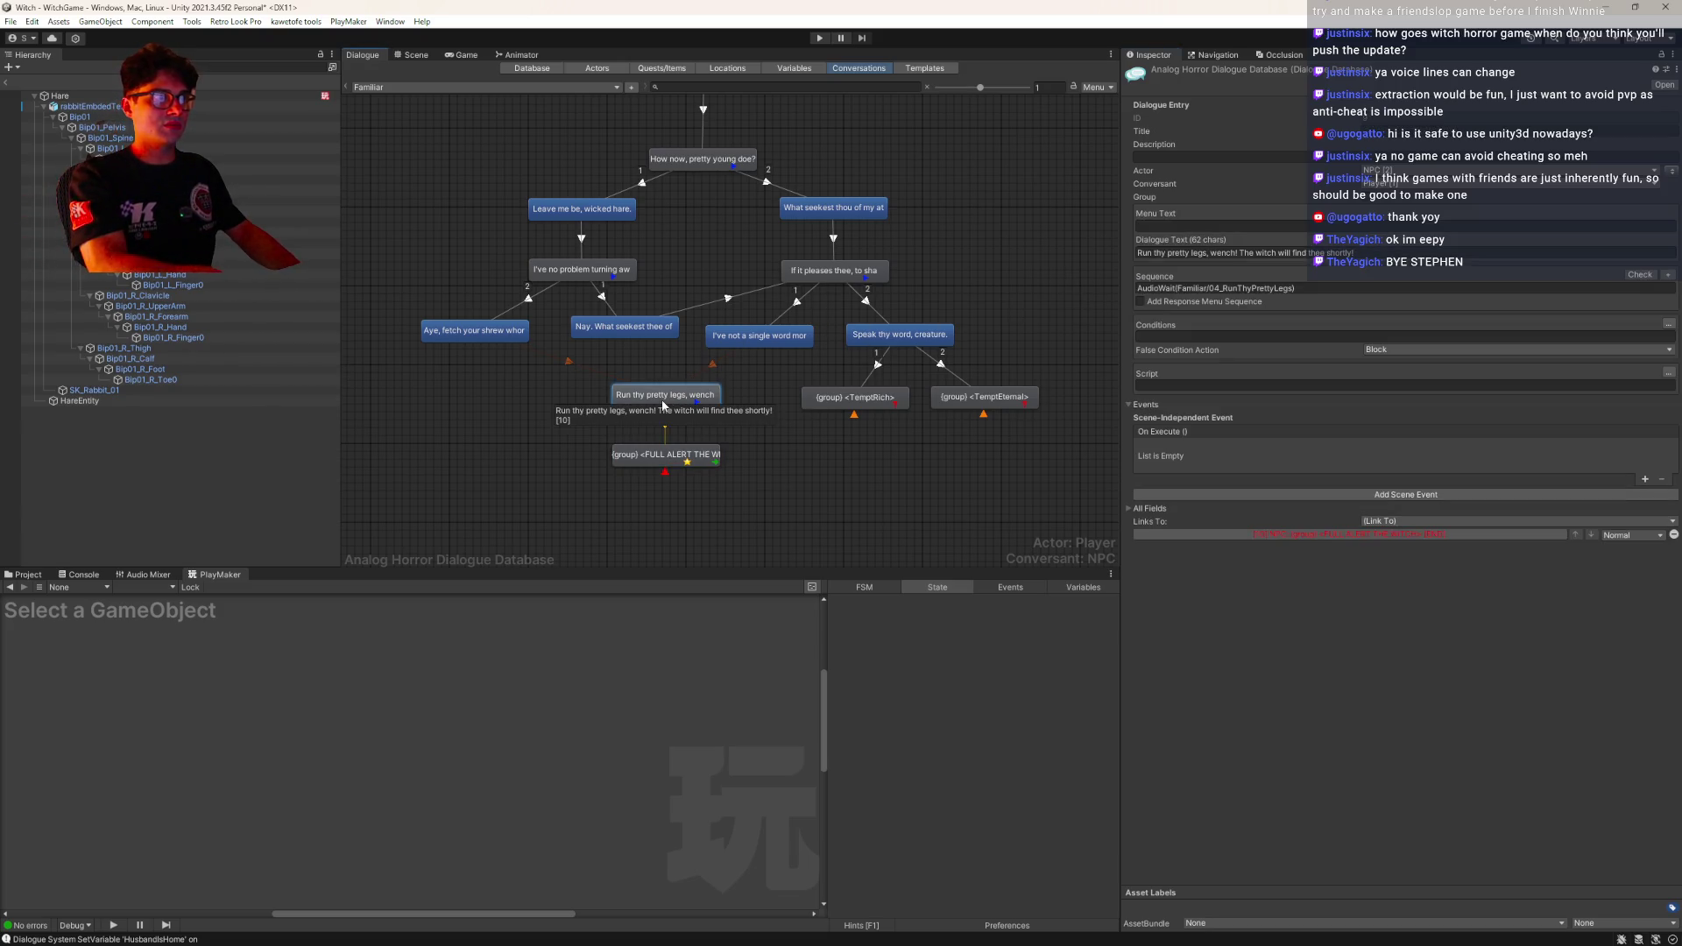
left_click(1171, 385)
type("Variable[\"EventToSend\"] = \"FAMILIAR / CALL WITCH\";")
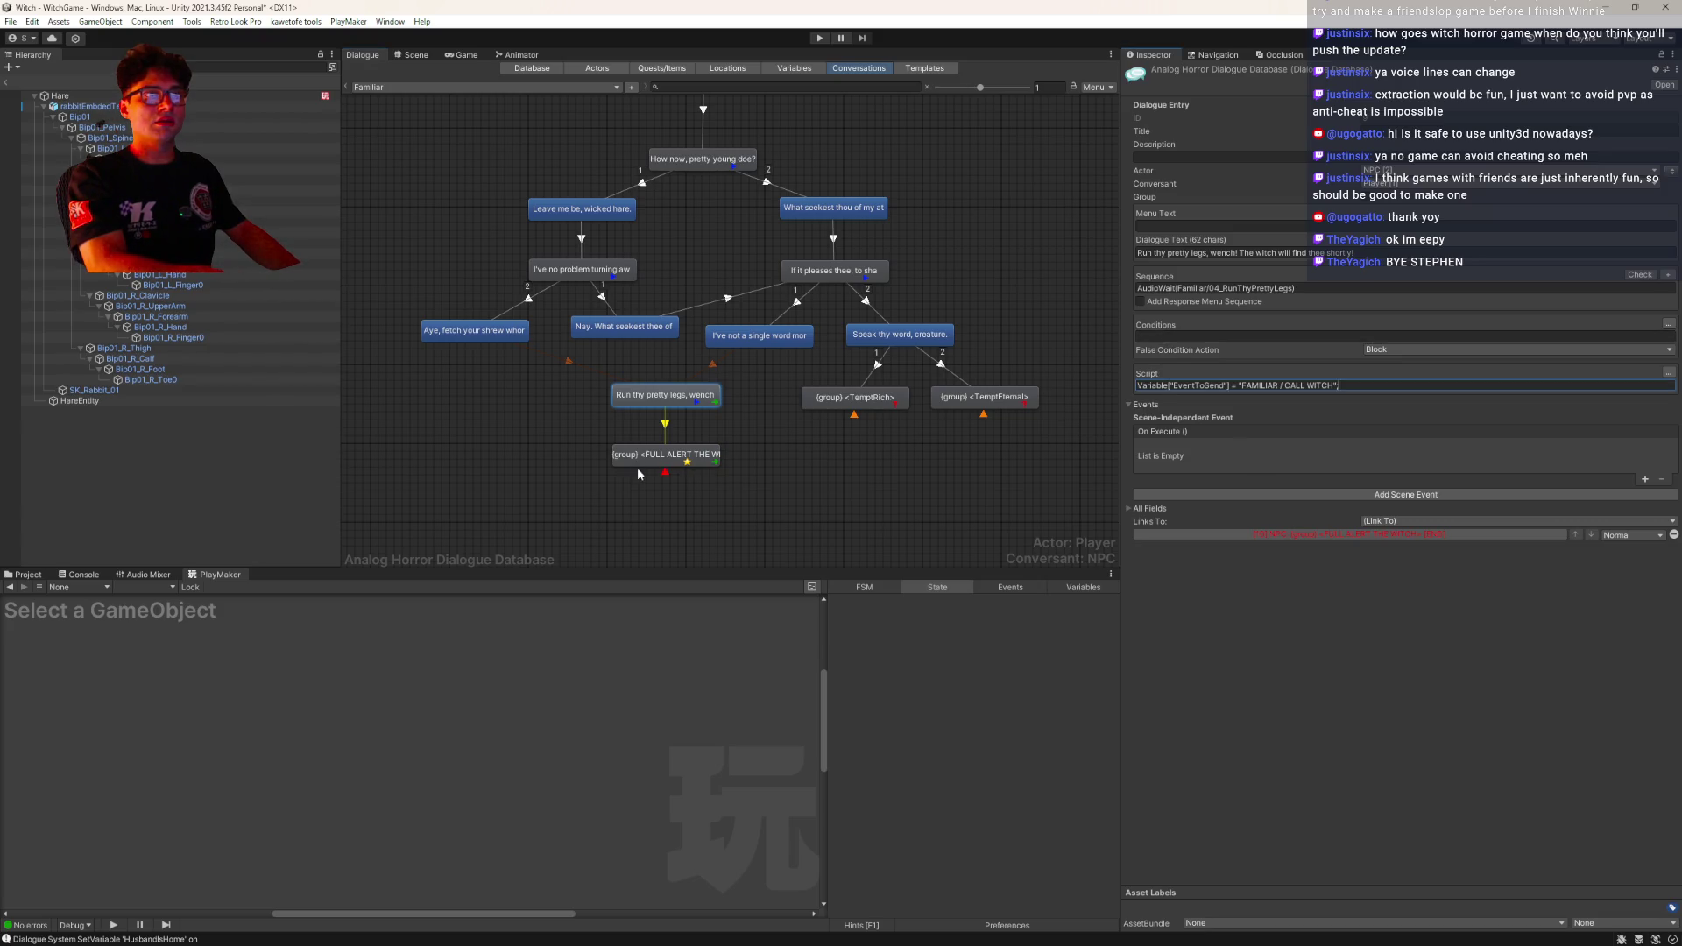
Copy the group's SendEvent scene event and paste it onto the Run thy pretty legs line
left_click(635, 467)
right_click(1325, 425)
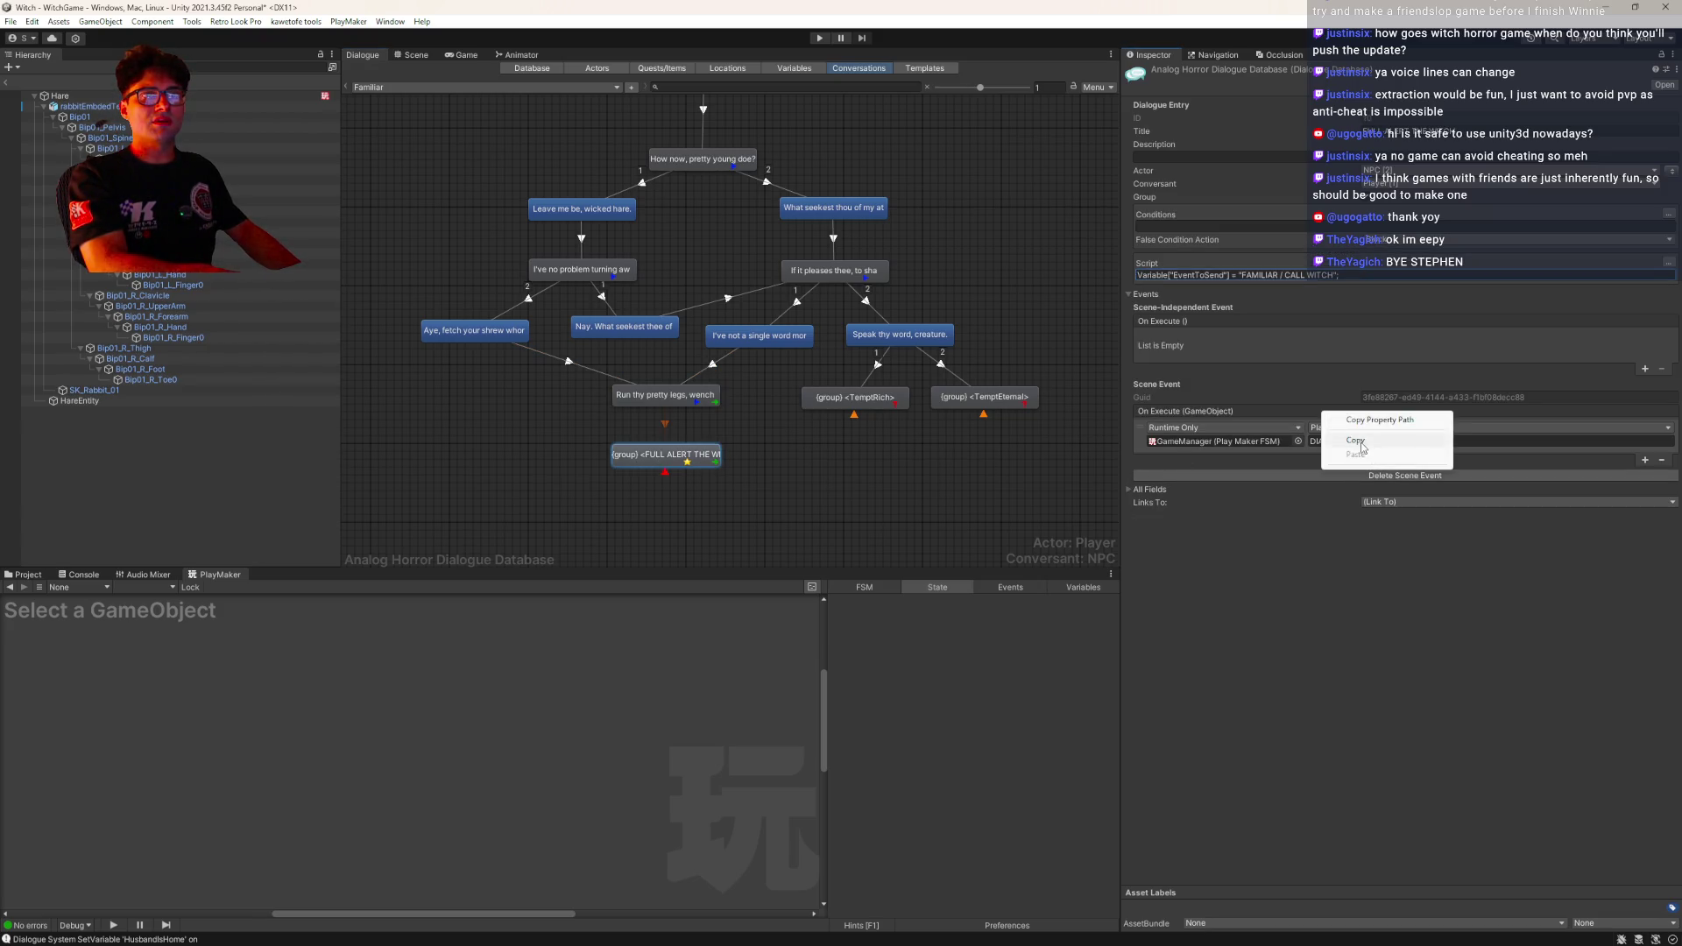
left_click(1357, 440)
left_click(666, 396)
right_click(1215, 526)
left_click(1244, 558)
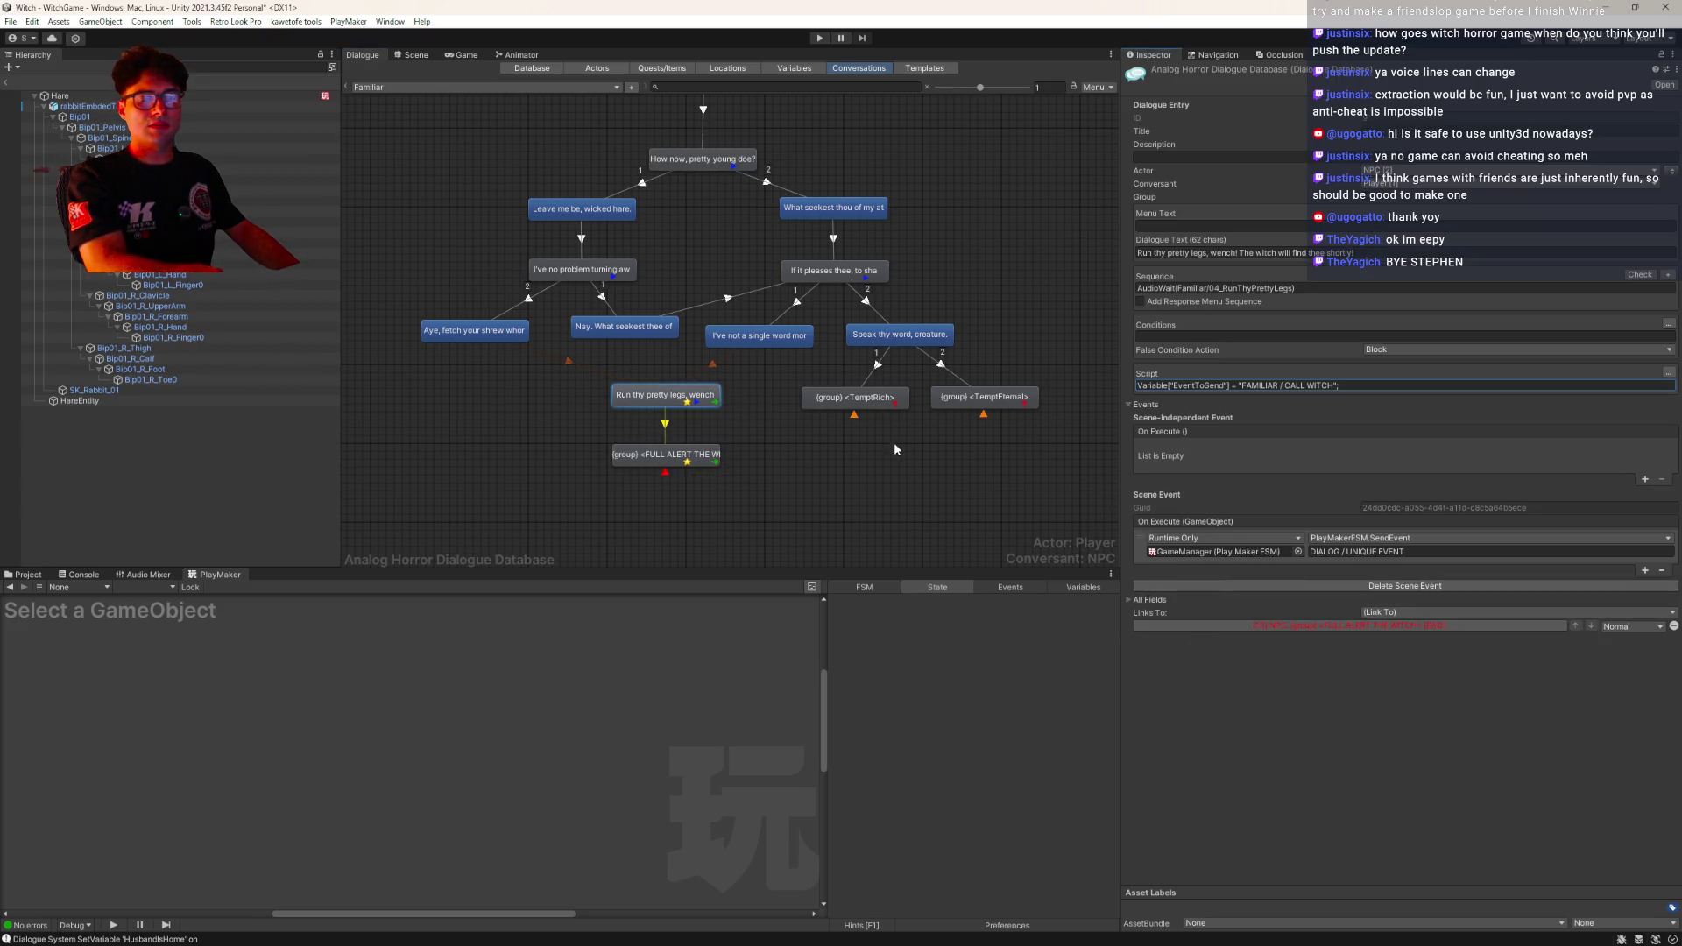
Delete the FULL ALERT THE WITCH group node, shift the line node left, and return to WitchGame
left_click(659, 454)
key("Delete")
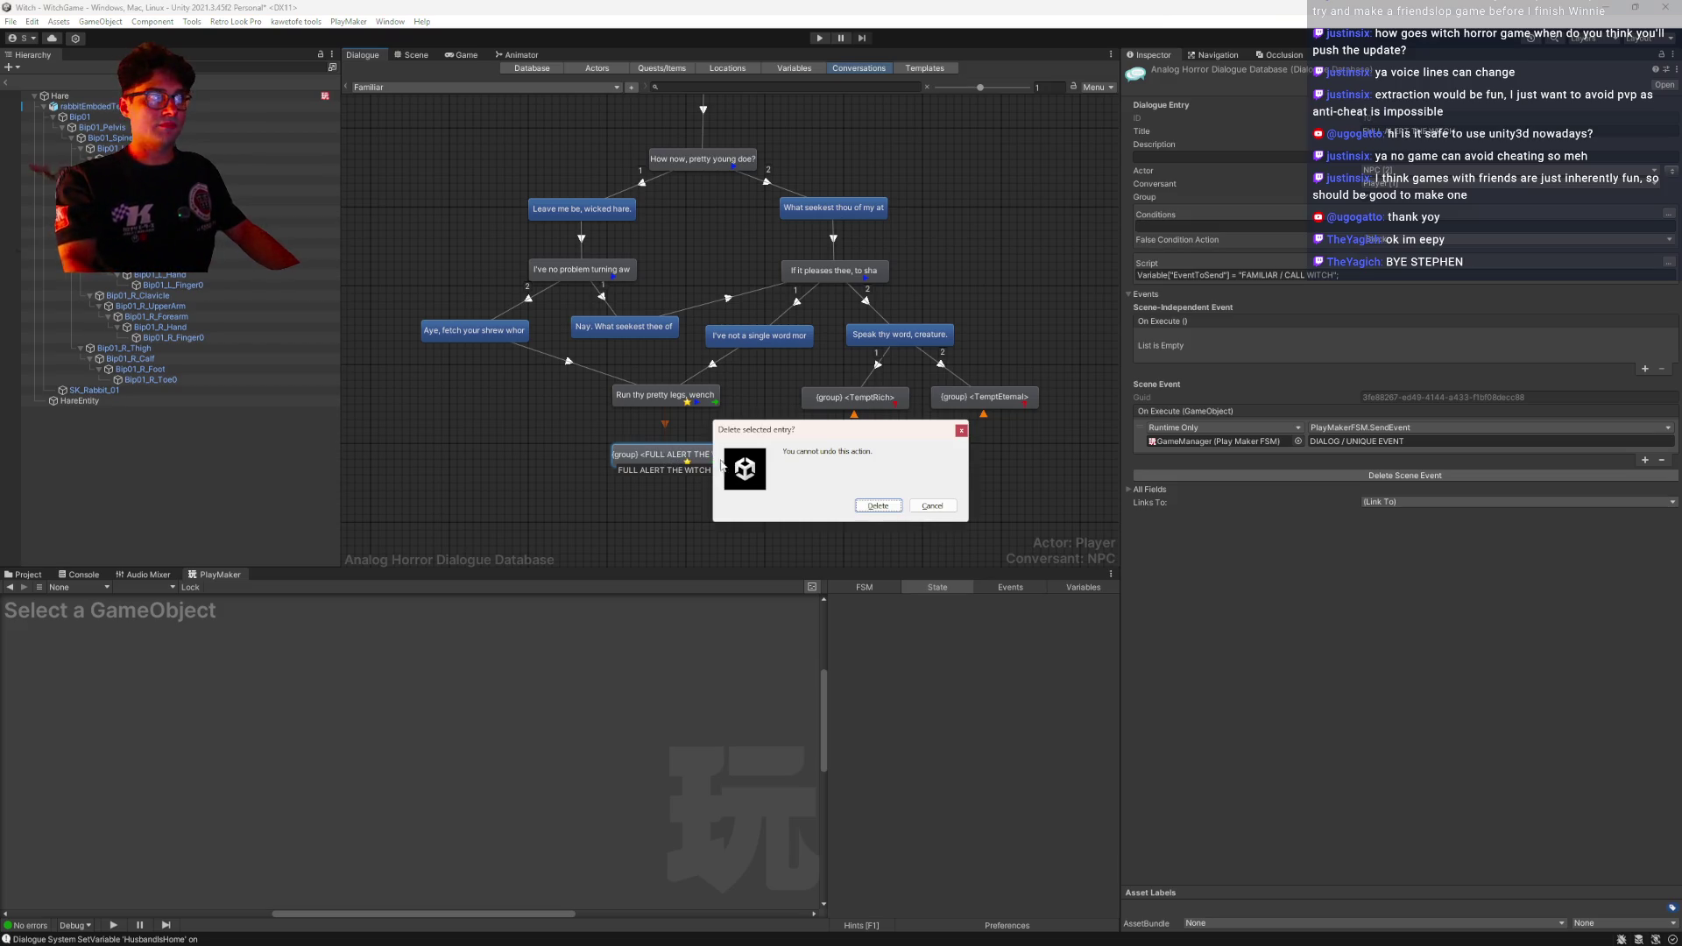
left_click(878, 507)
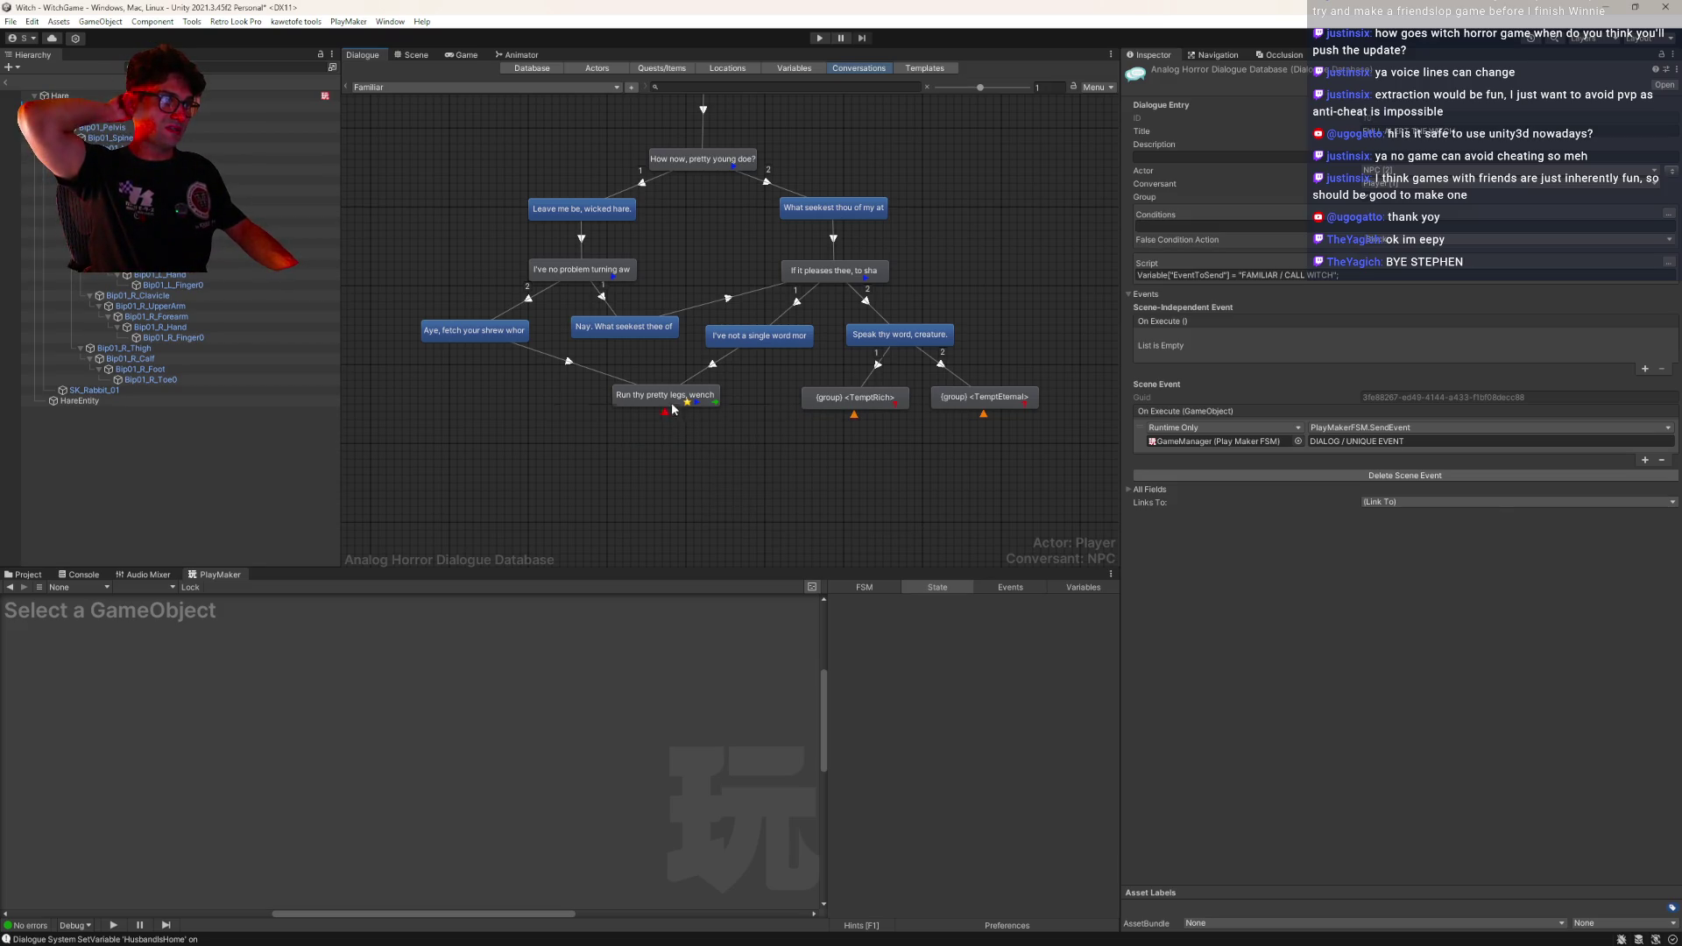
left_click_drag(675, 410, 644, 416)
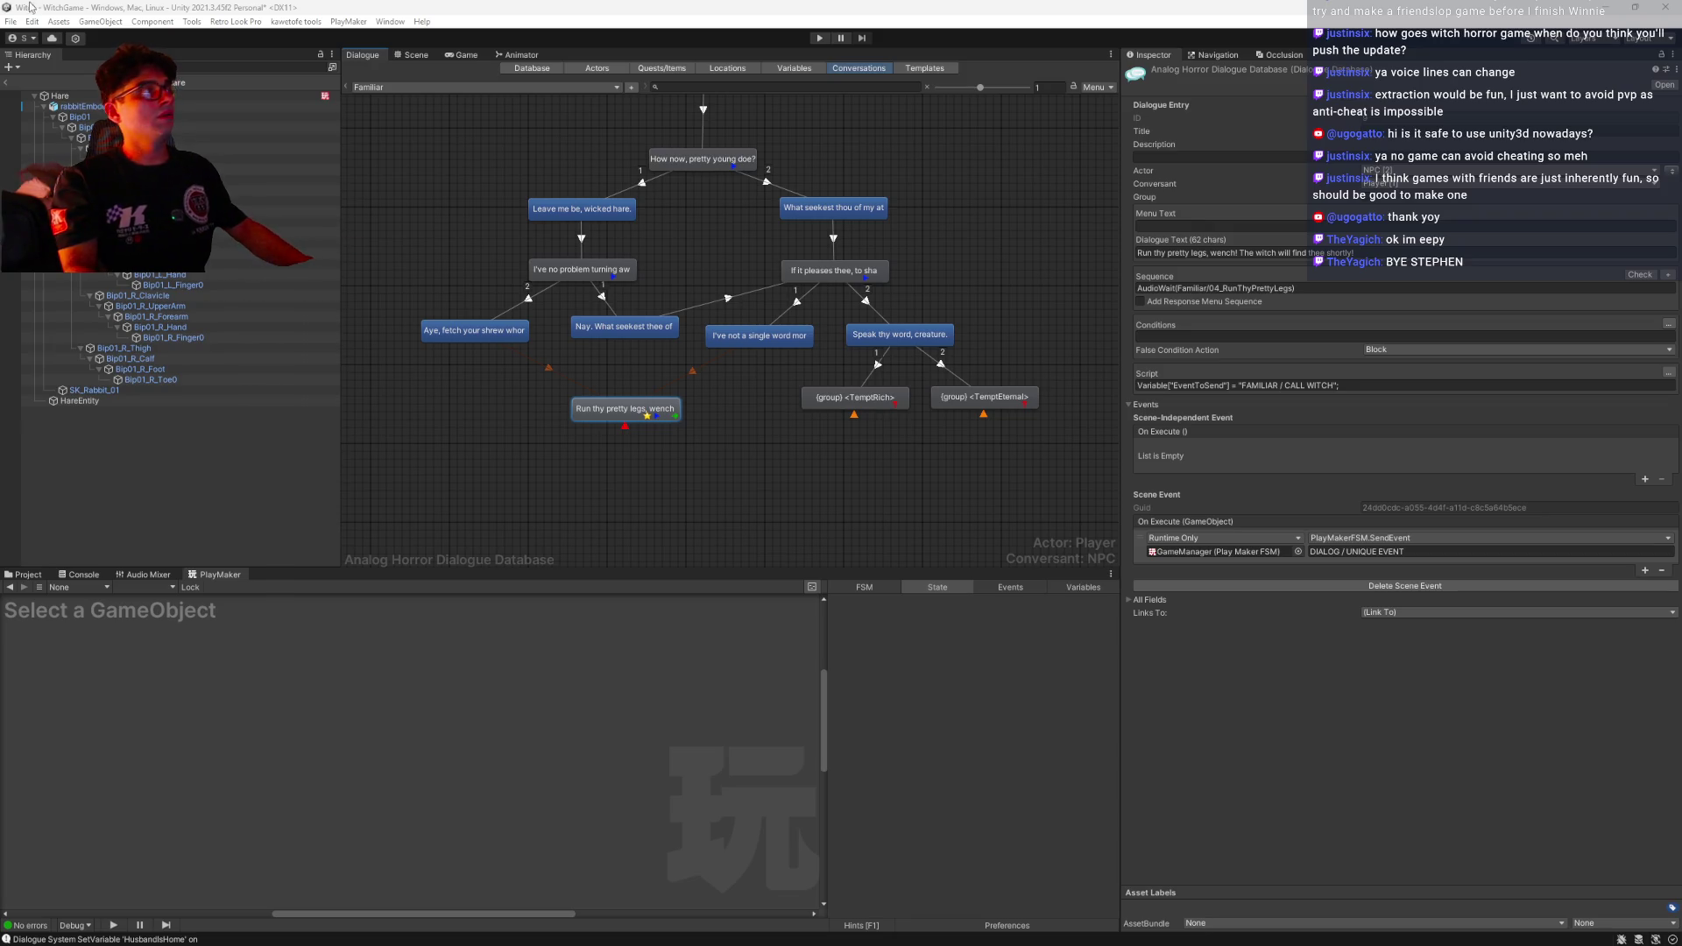
left_click(6, 83)
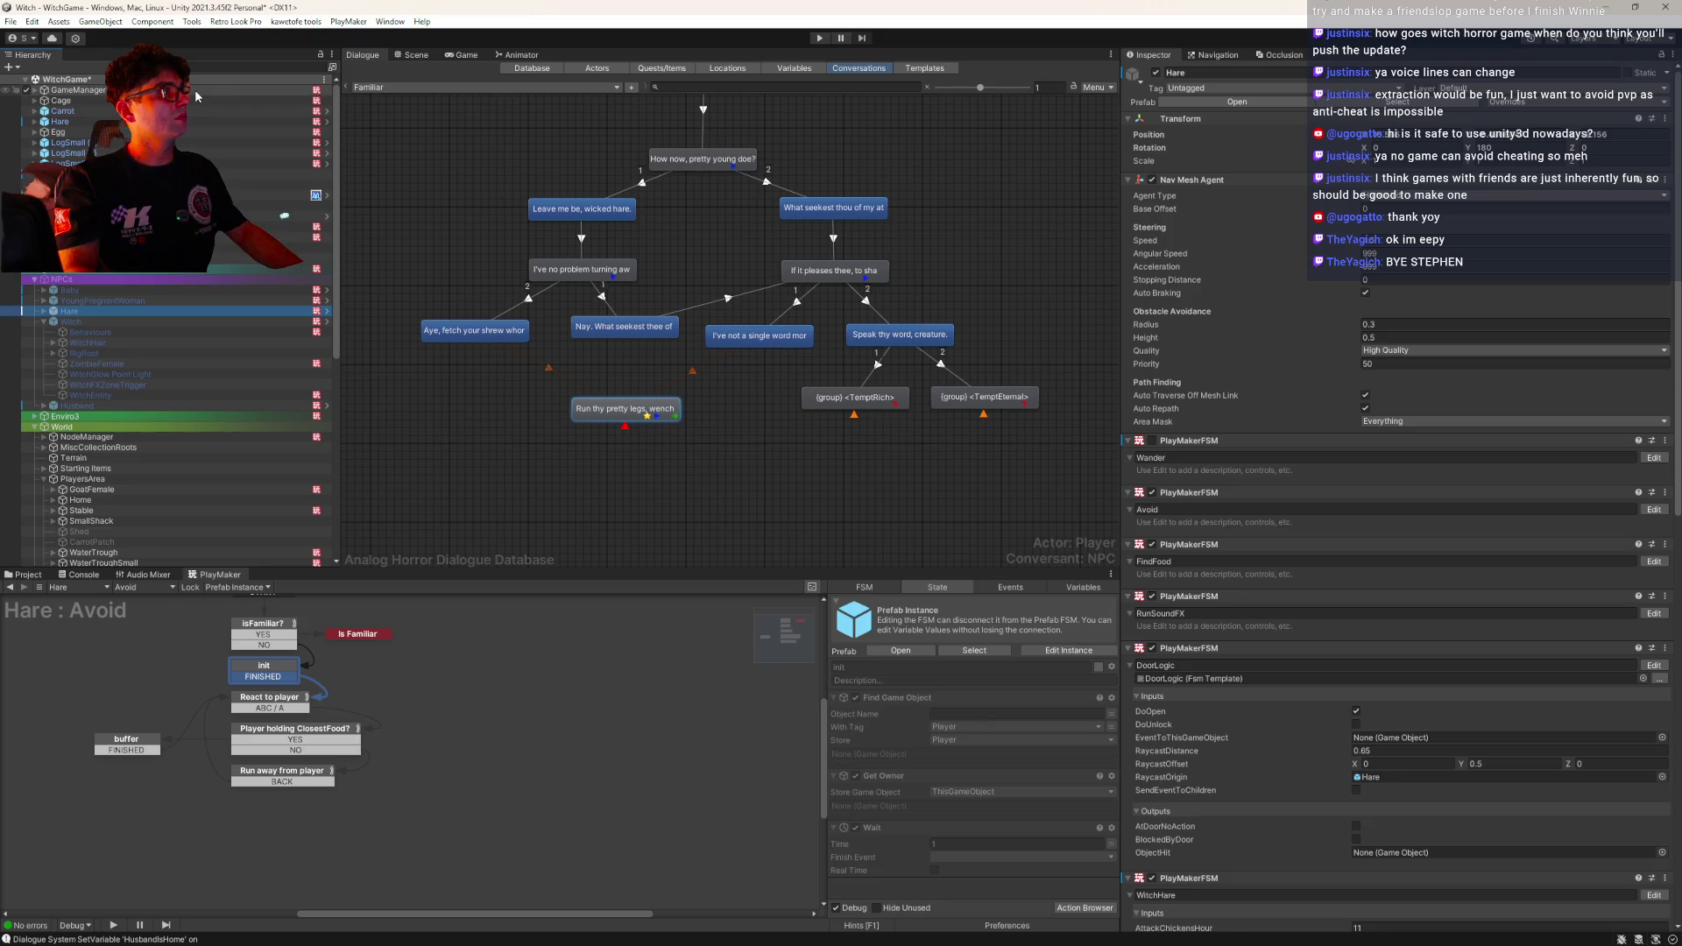
Save the WitchGame scene and enter Play mode in the Game view
key("ctrl+s")
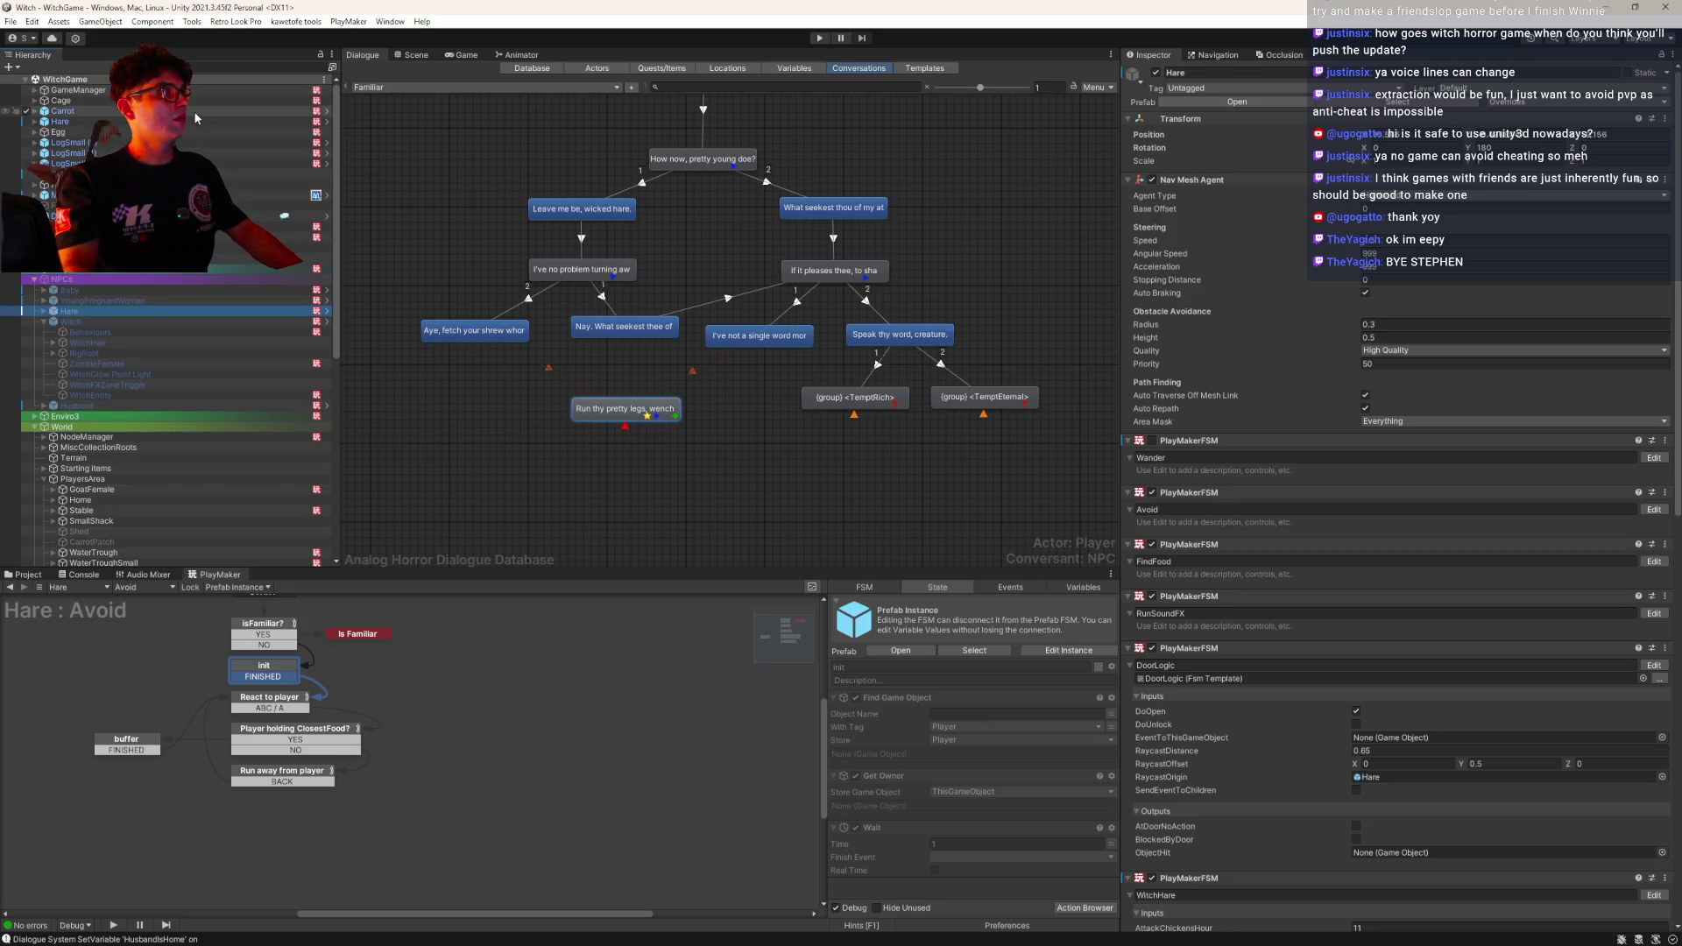
left_click(466, 55)
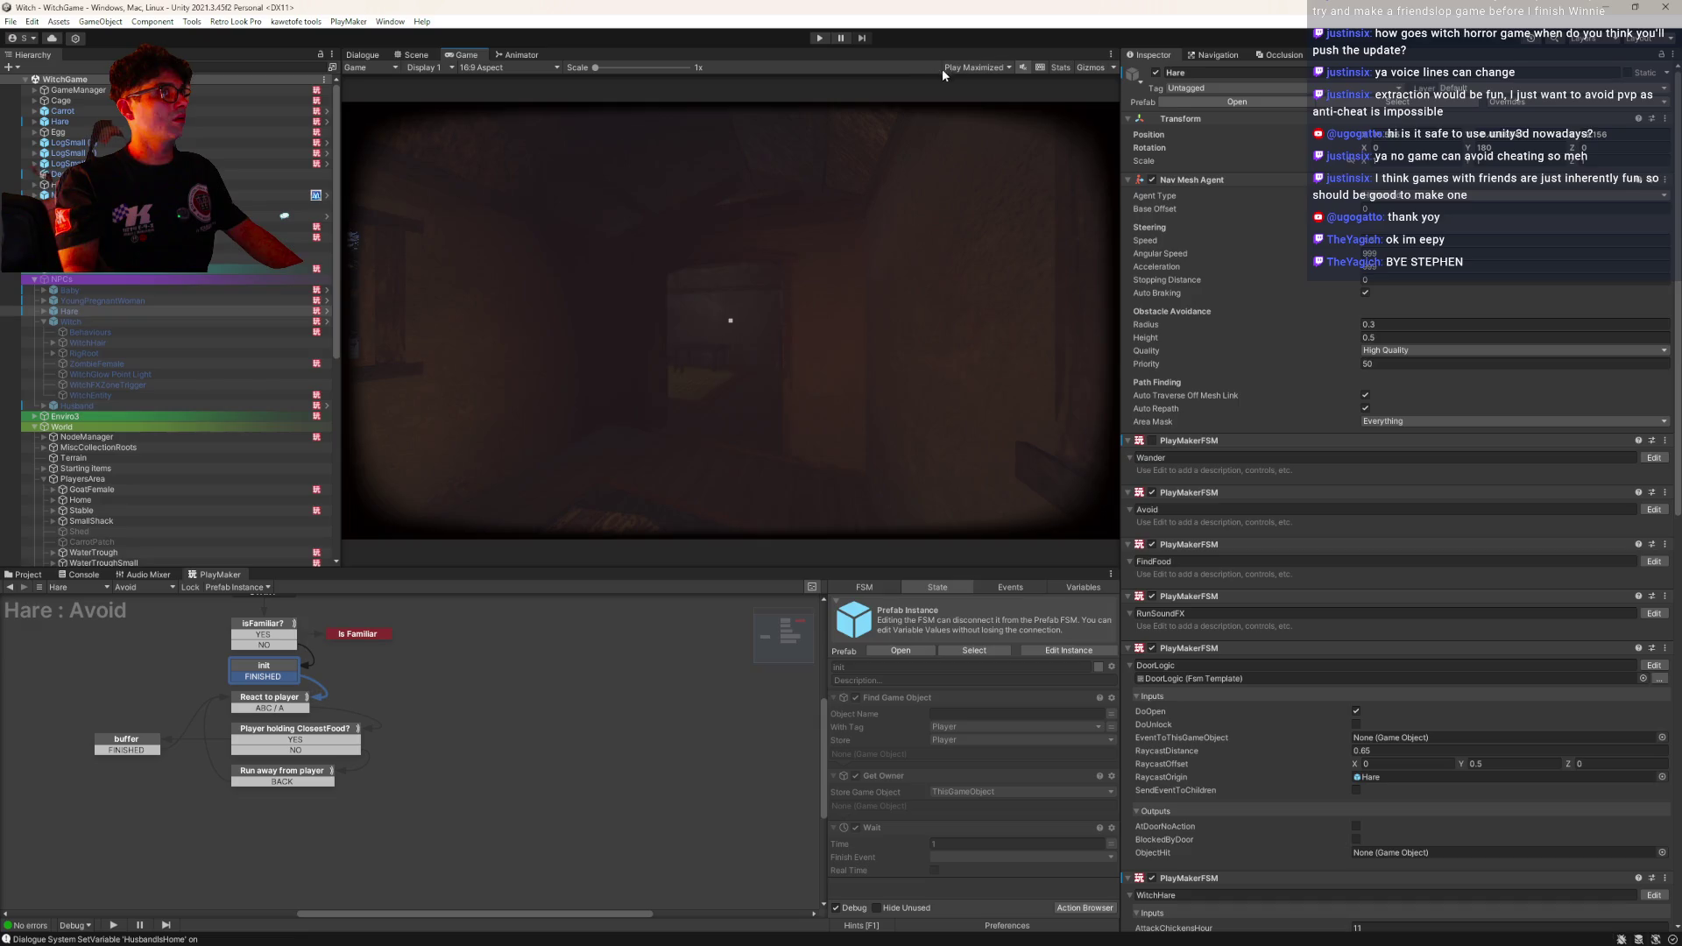
left_click(820, 38)
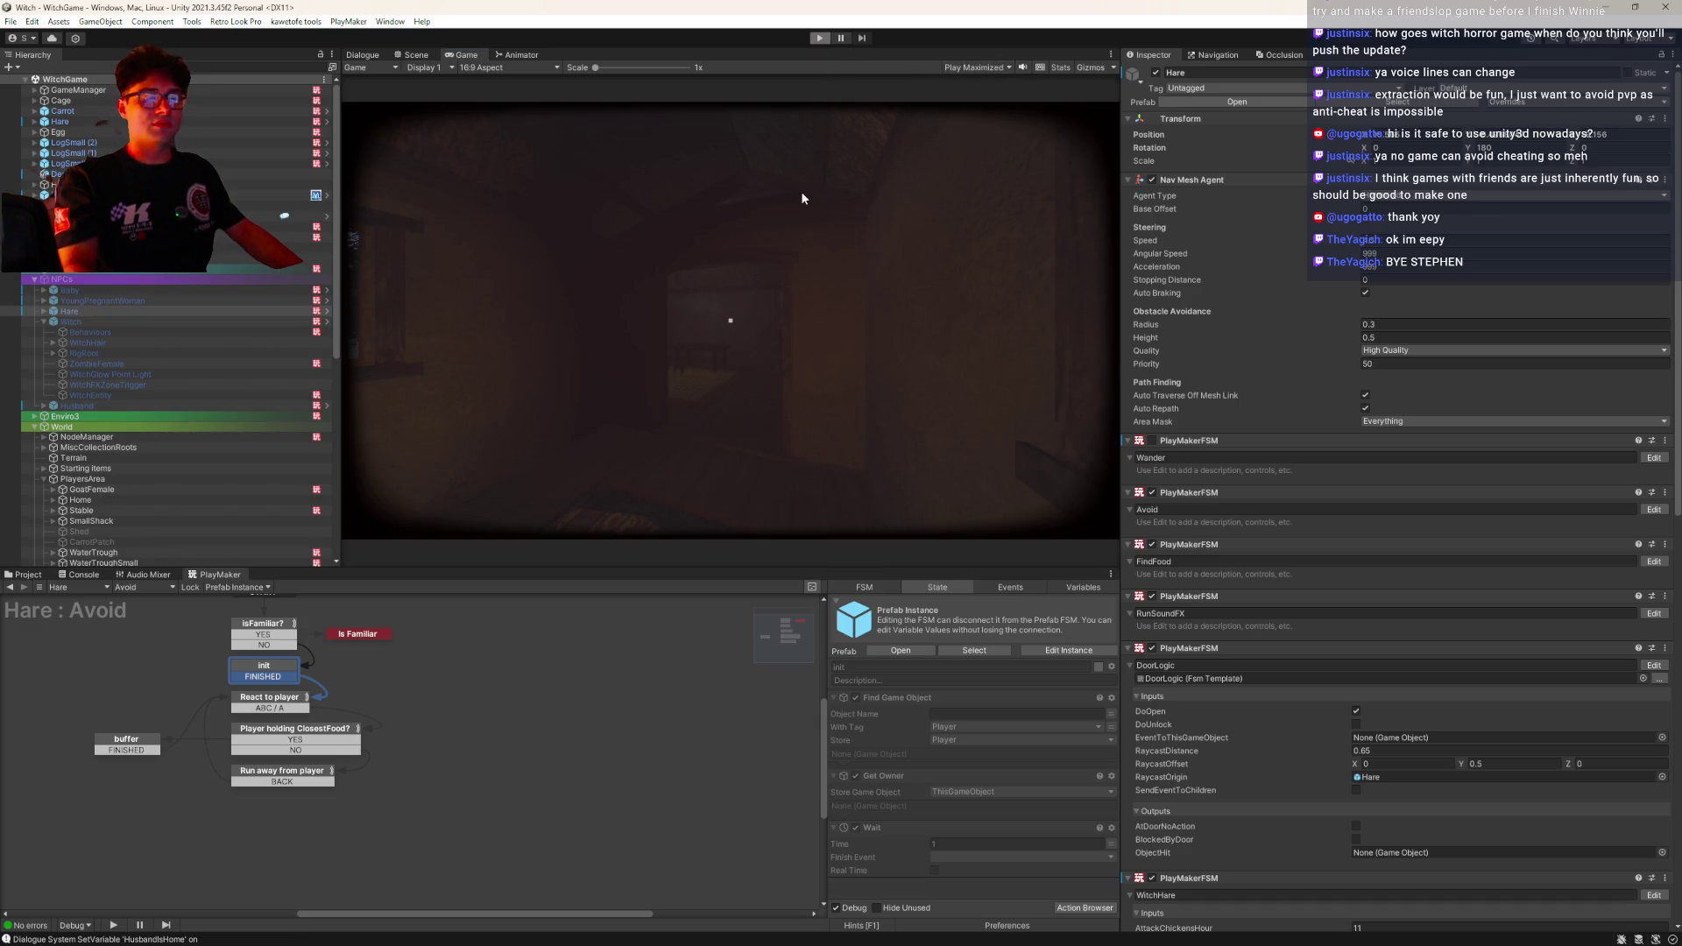
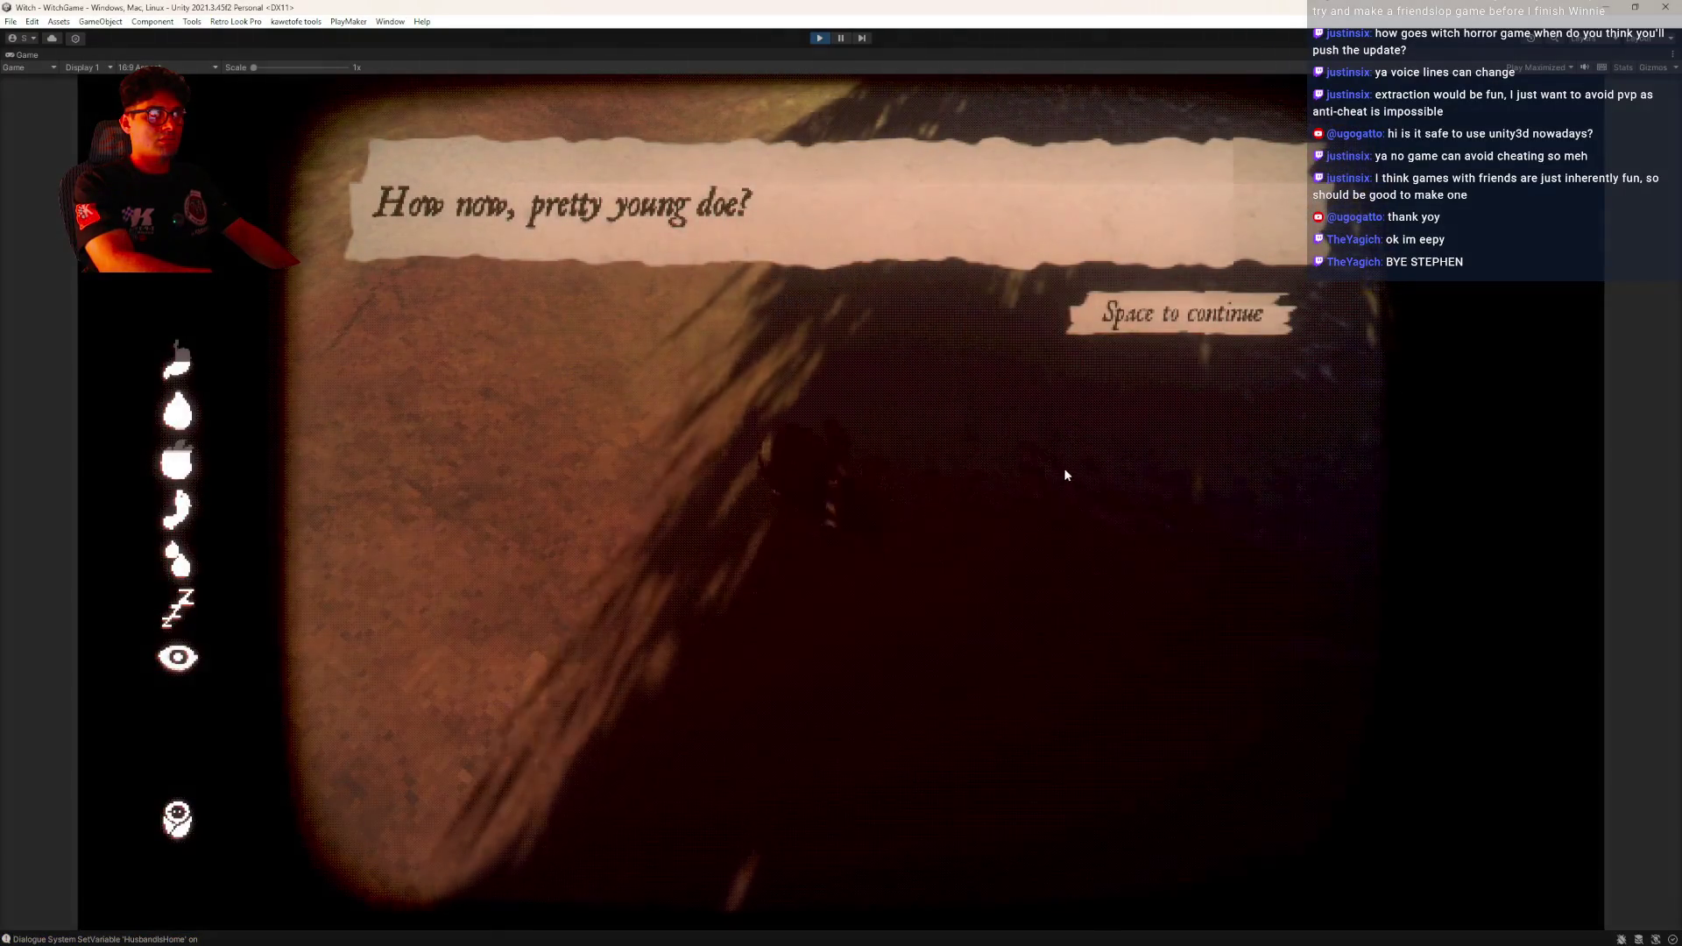
Play the hare's dialogue, answering 'Leave me be, wicked hare.' then 'Aye, fetch your shrew whore.', until the warning closes
key("space")
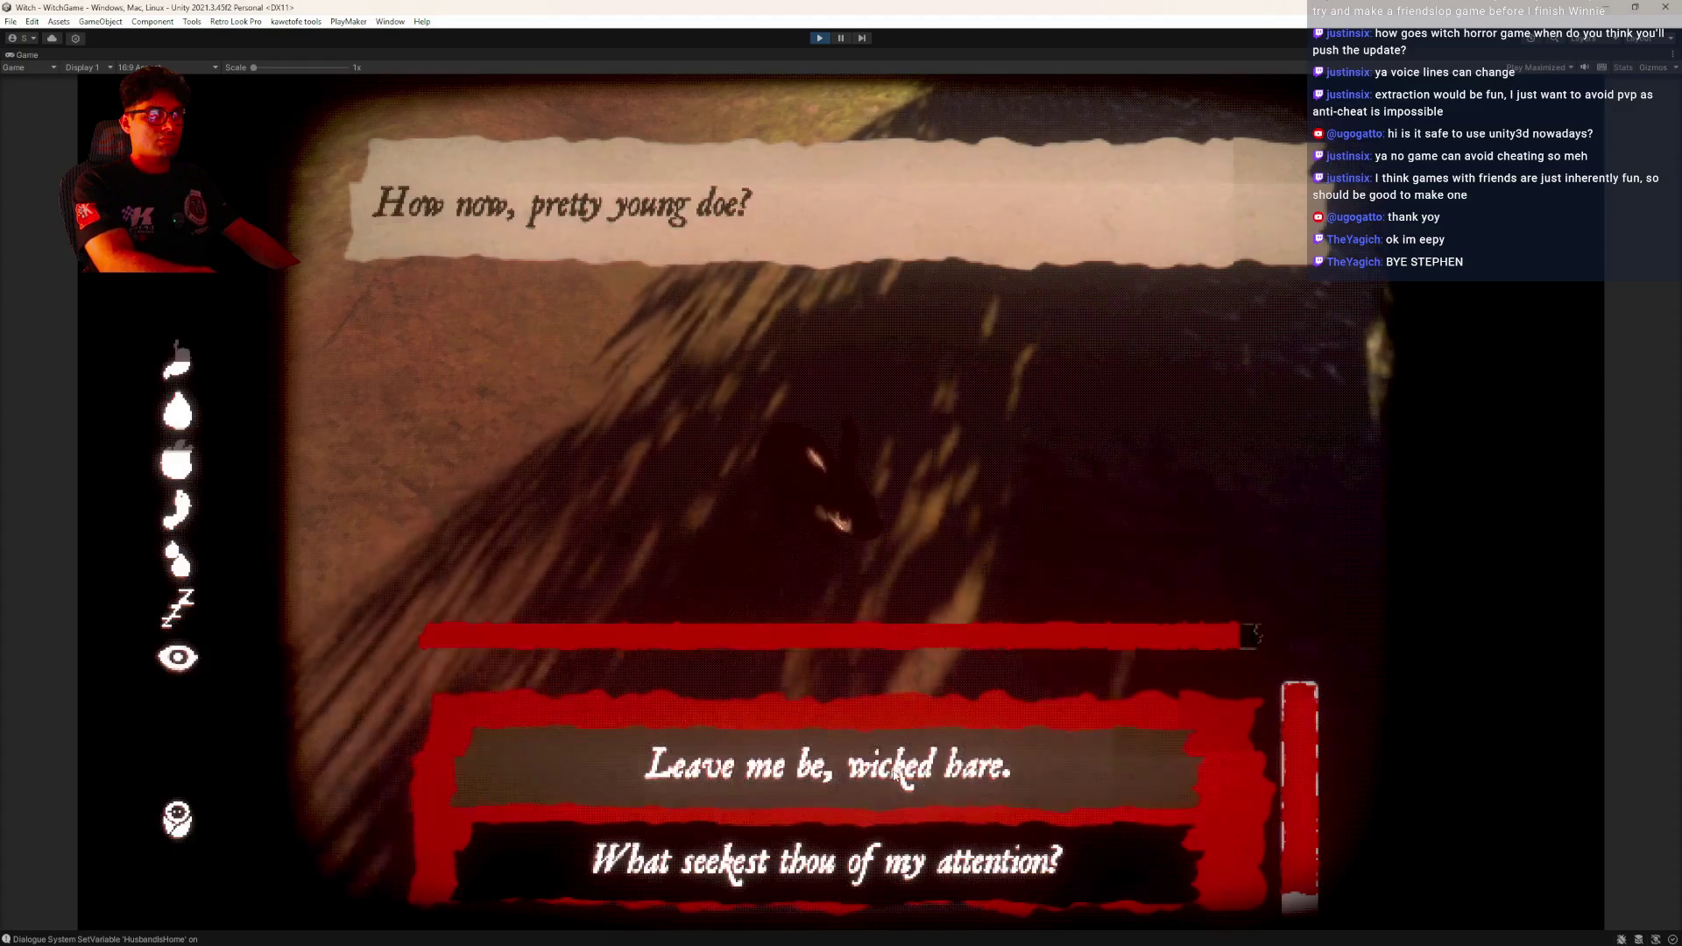
left_click(907, 781)
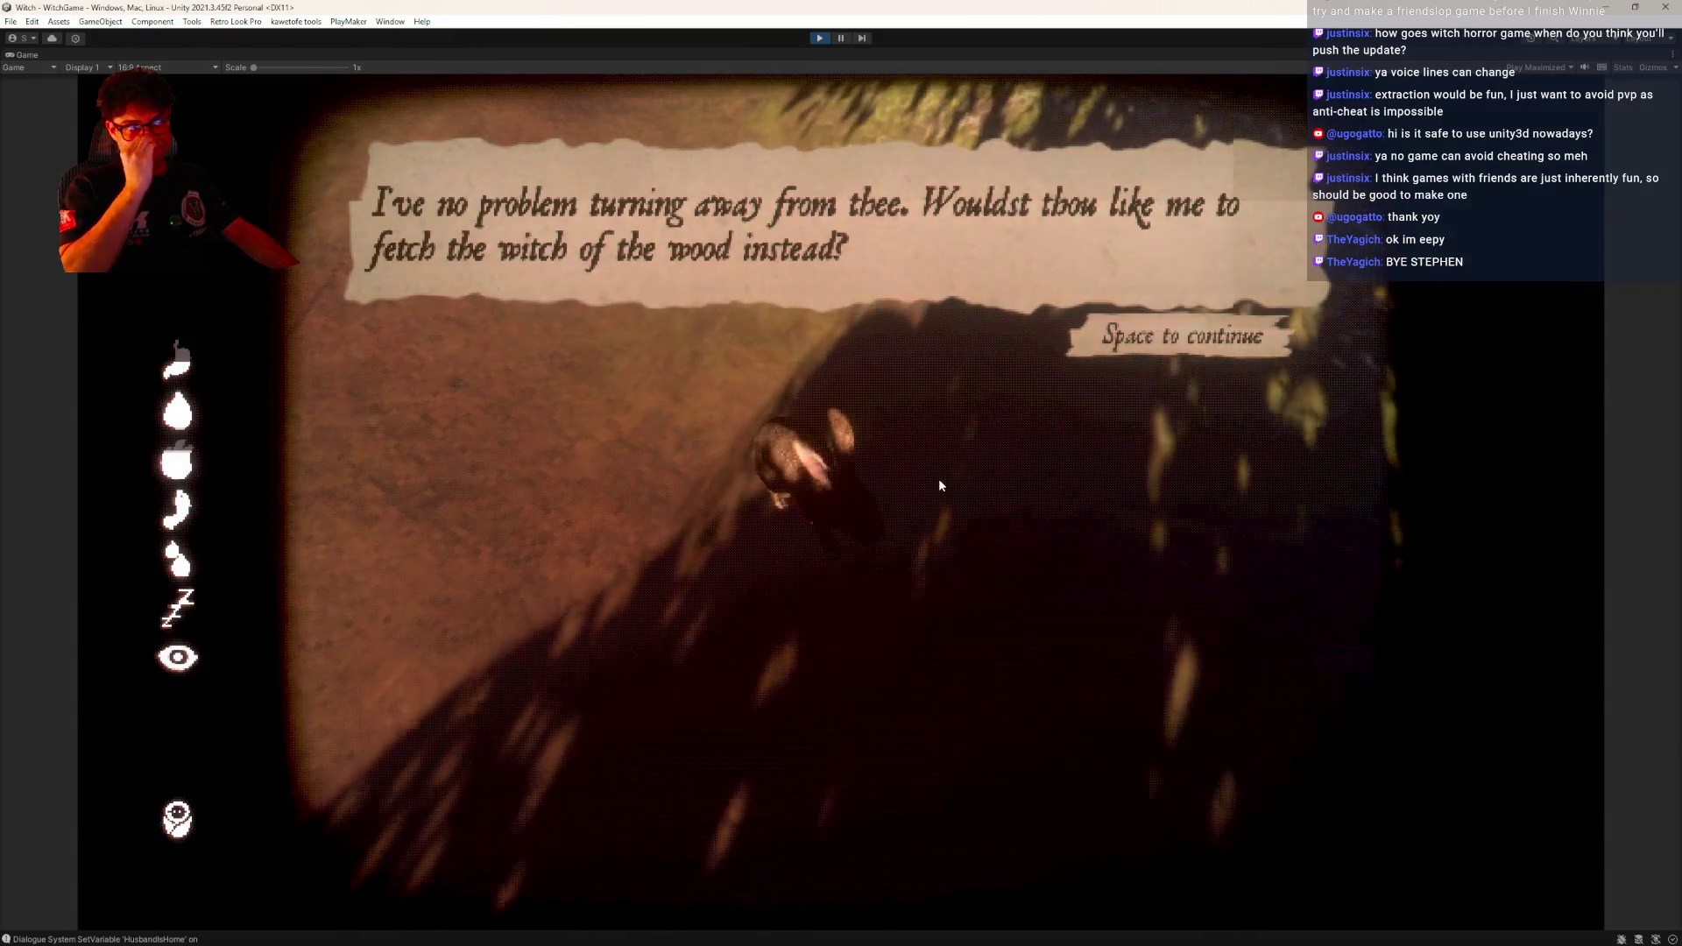
left_click(1163, 366)
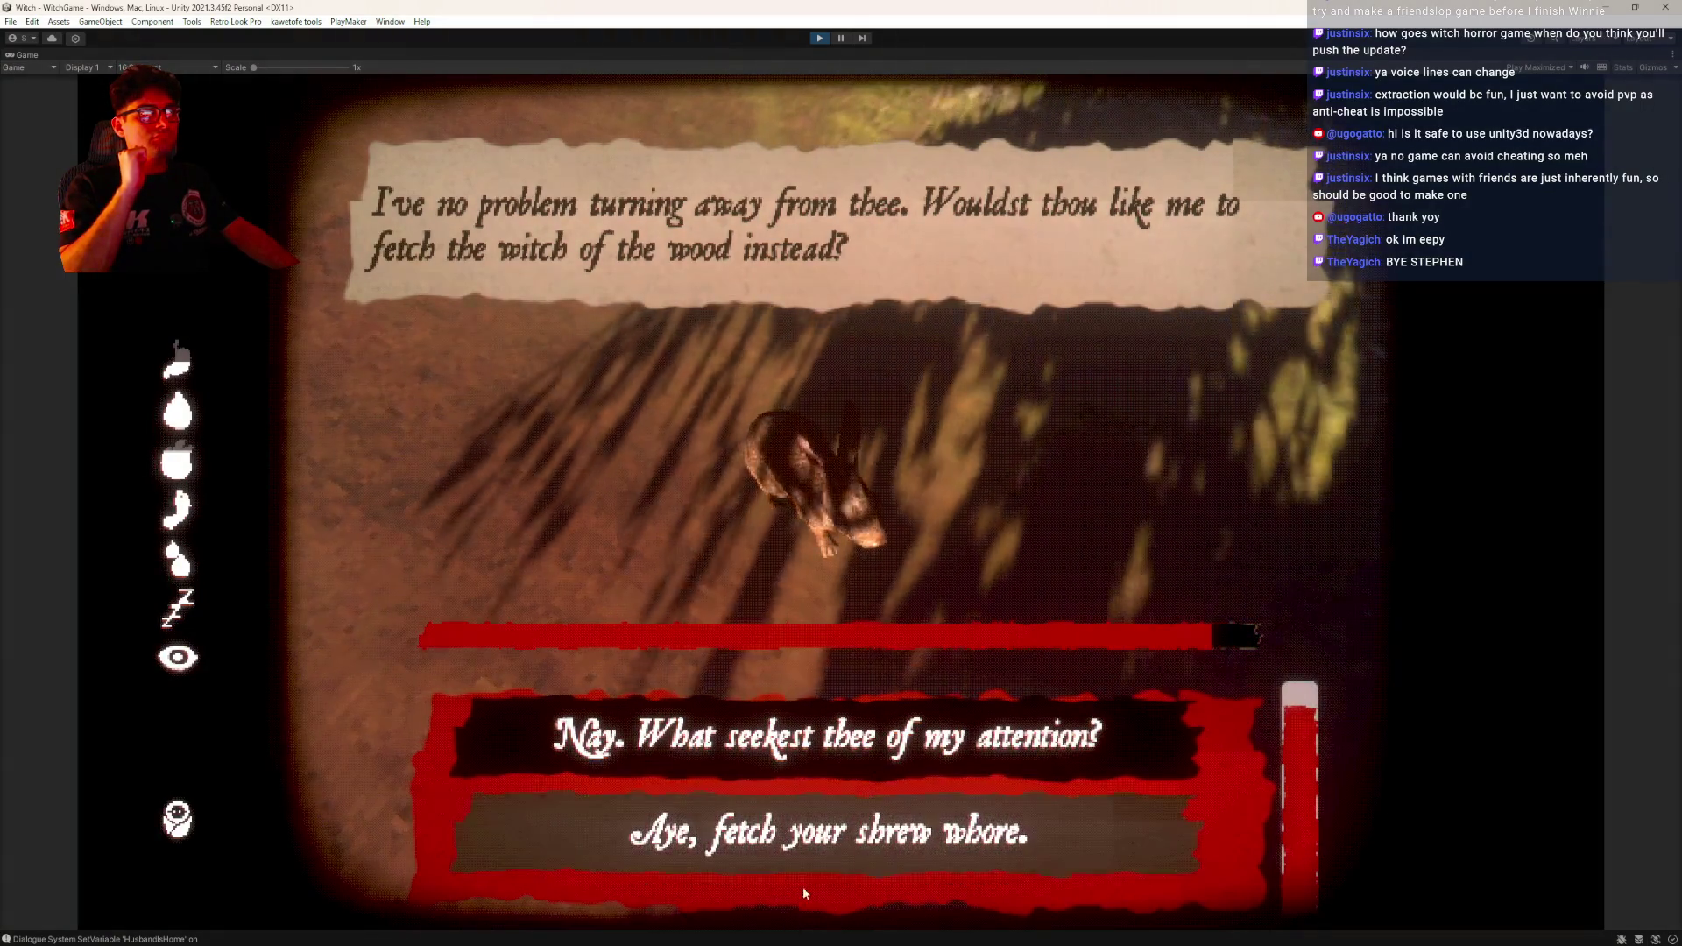
left_click(834, 841)
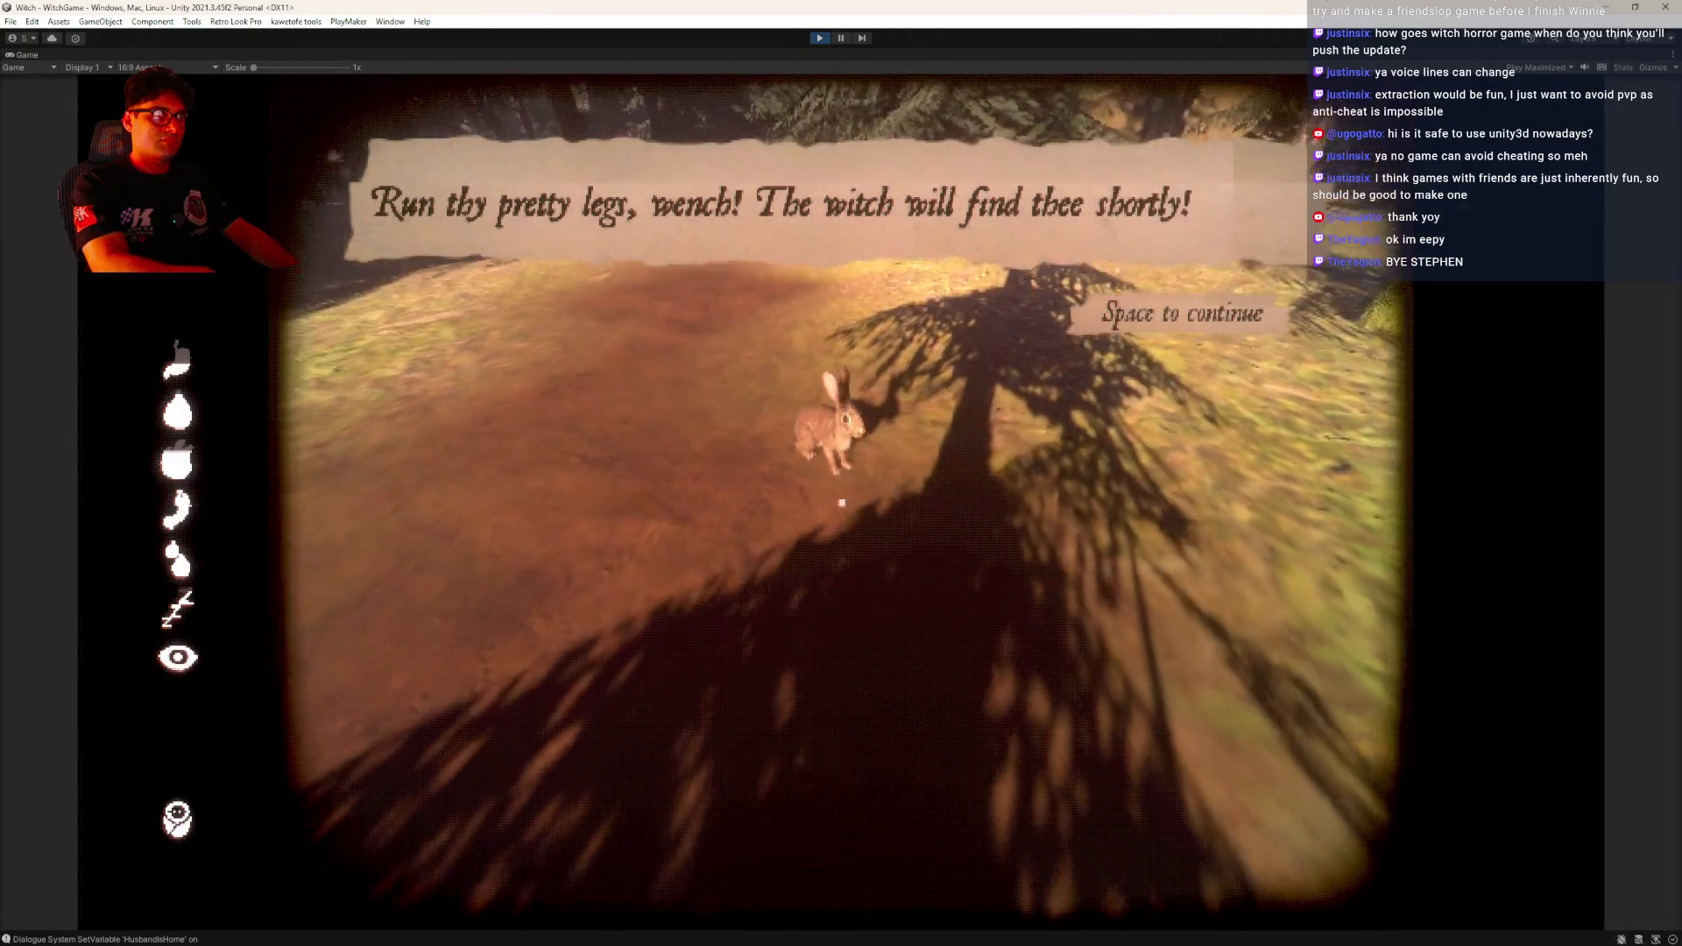
key("space")
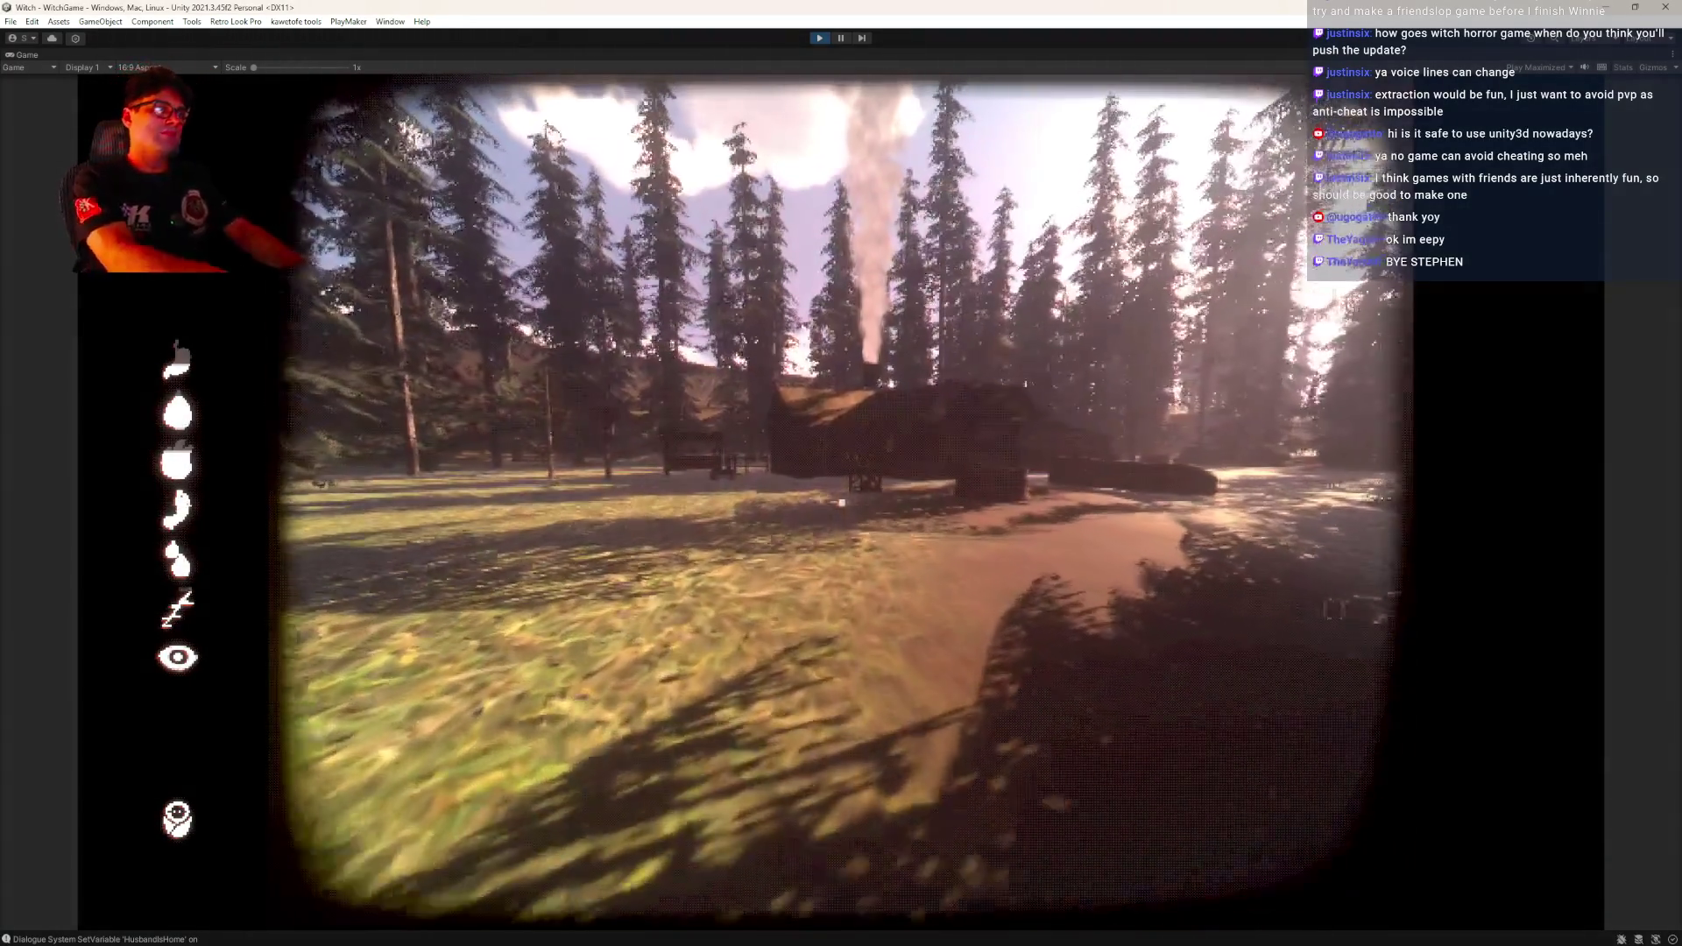
Walk to the cabin, pick up the axe with E, hit the rabbit, then exit Play mode
key("w")
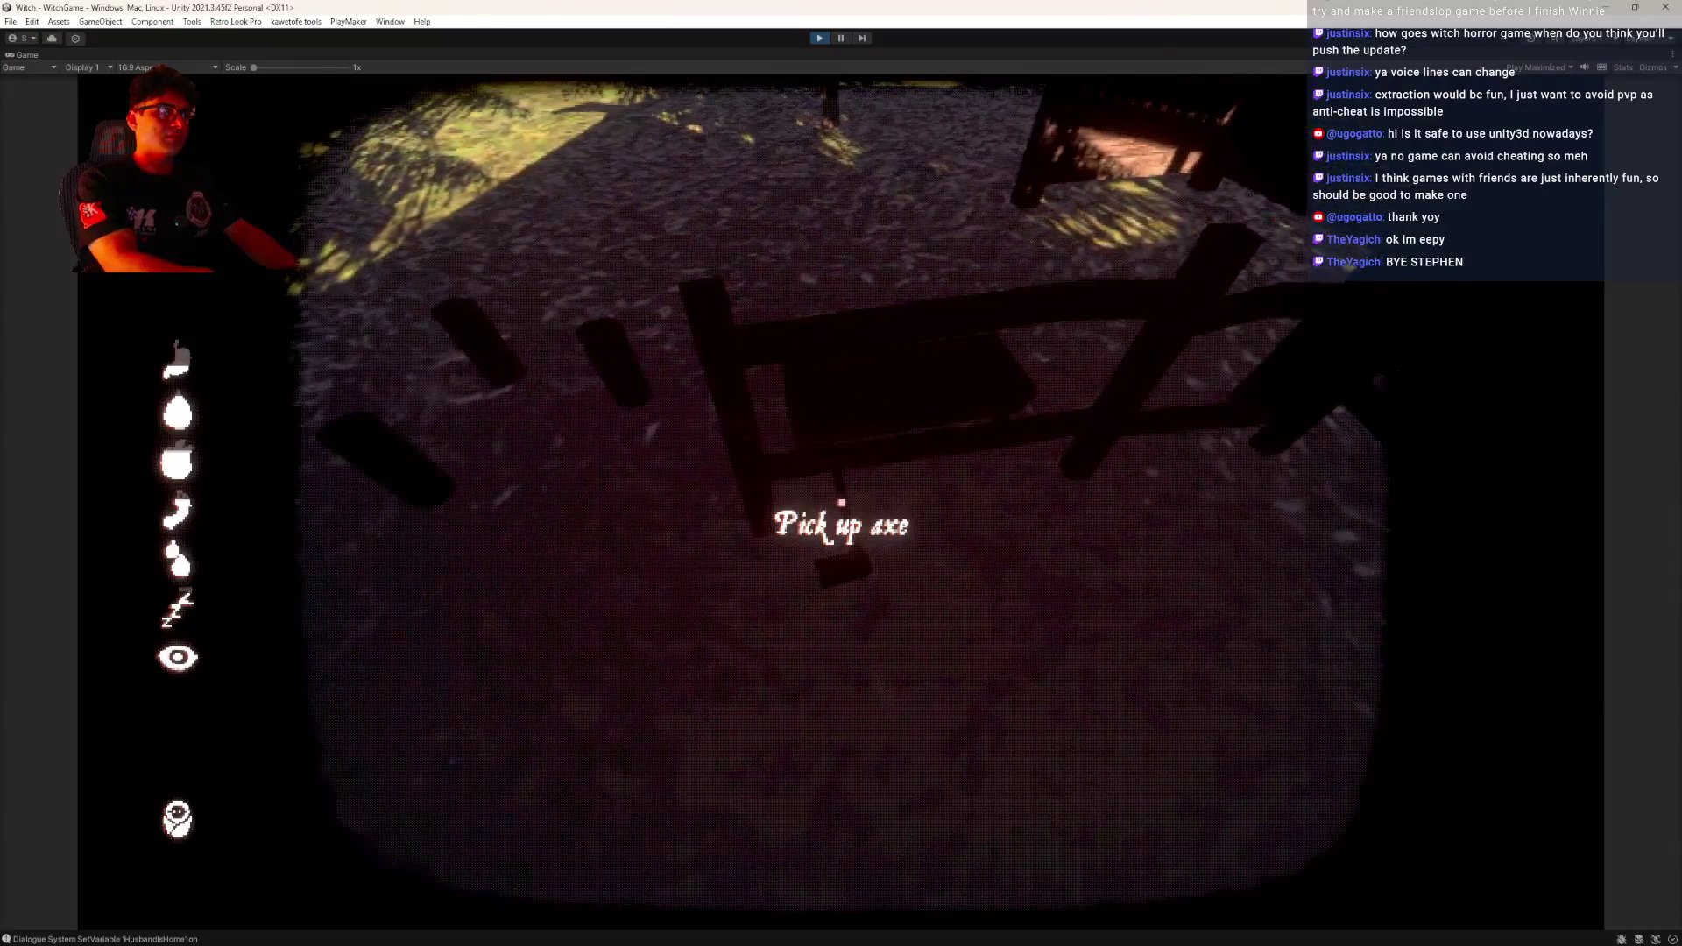
key("e")
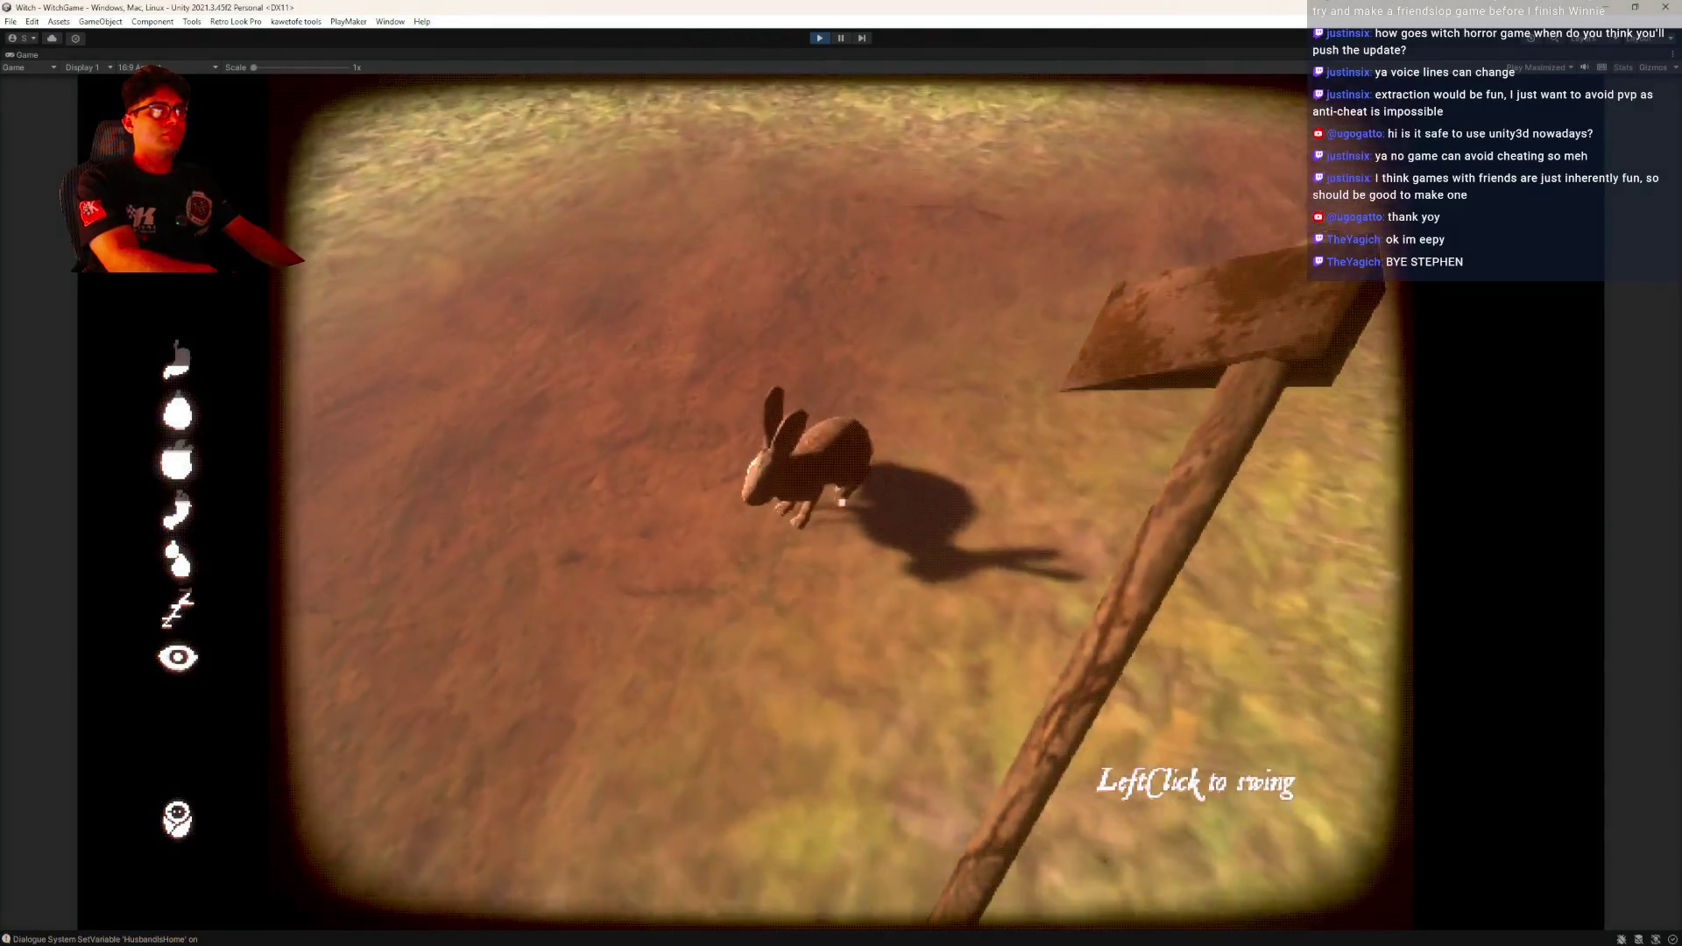
left_click(842, 503)
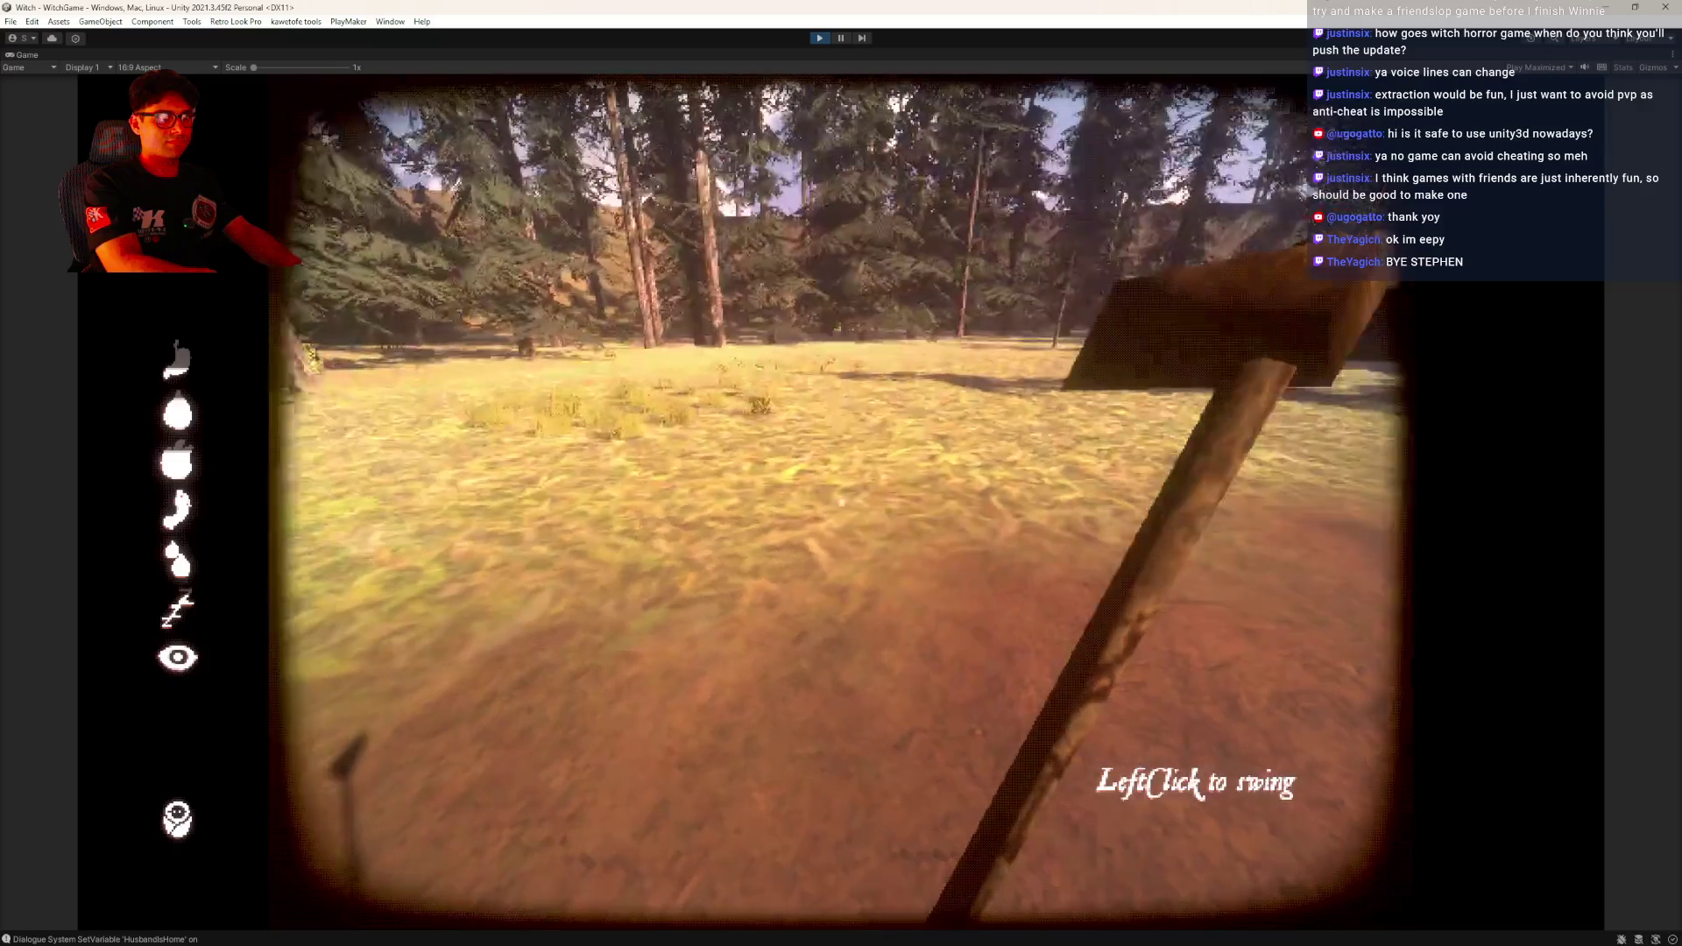
key("ctrl+p")
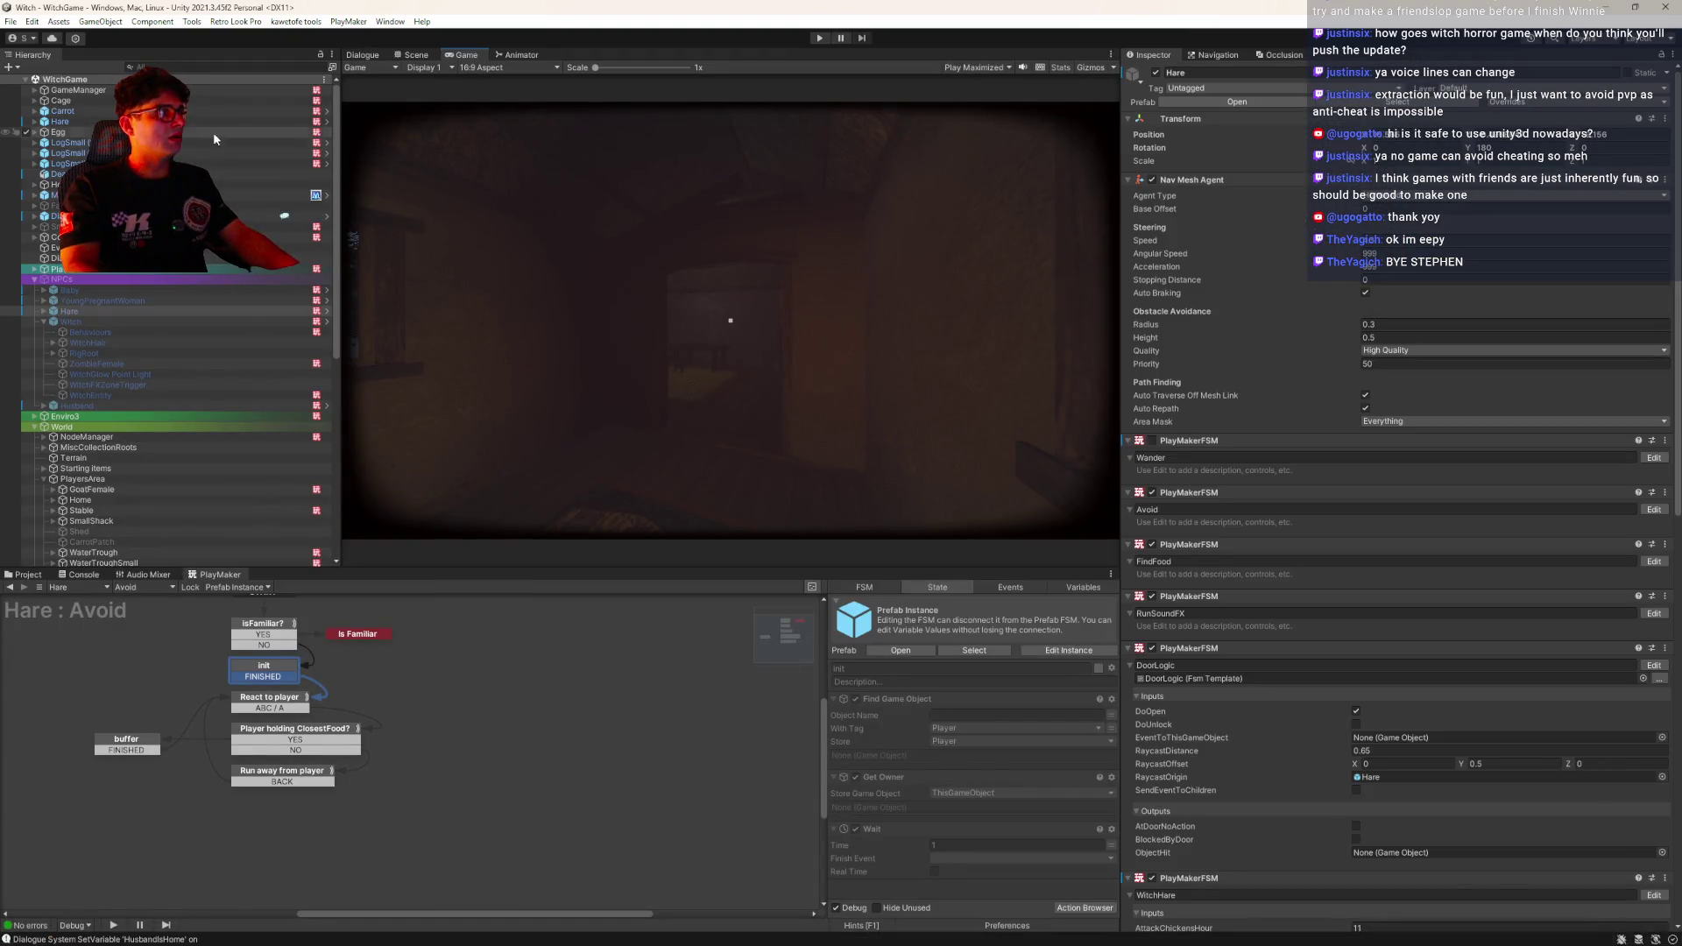
Open the Hare prefab and show its Familiar conversation in the Dialogue tab
left_click(325, 123)
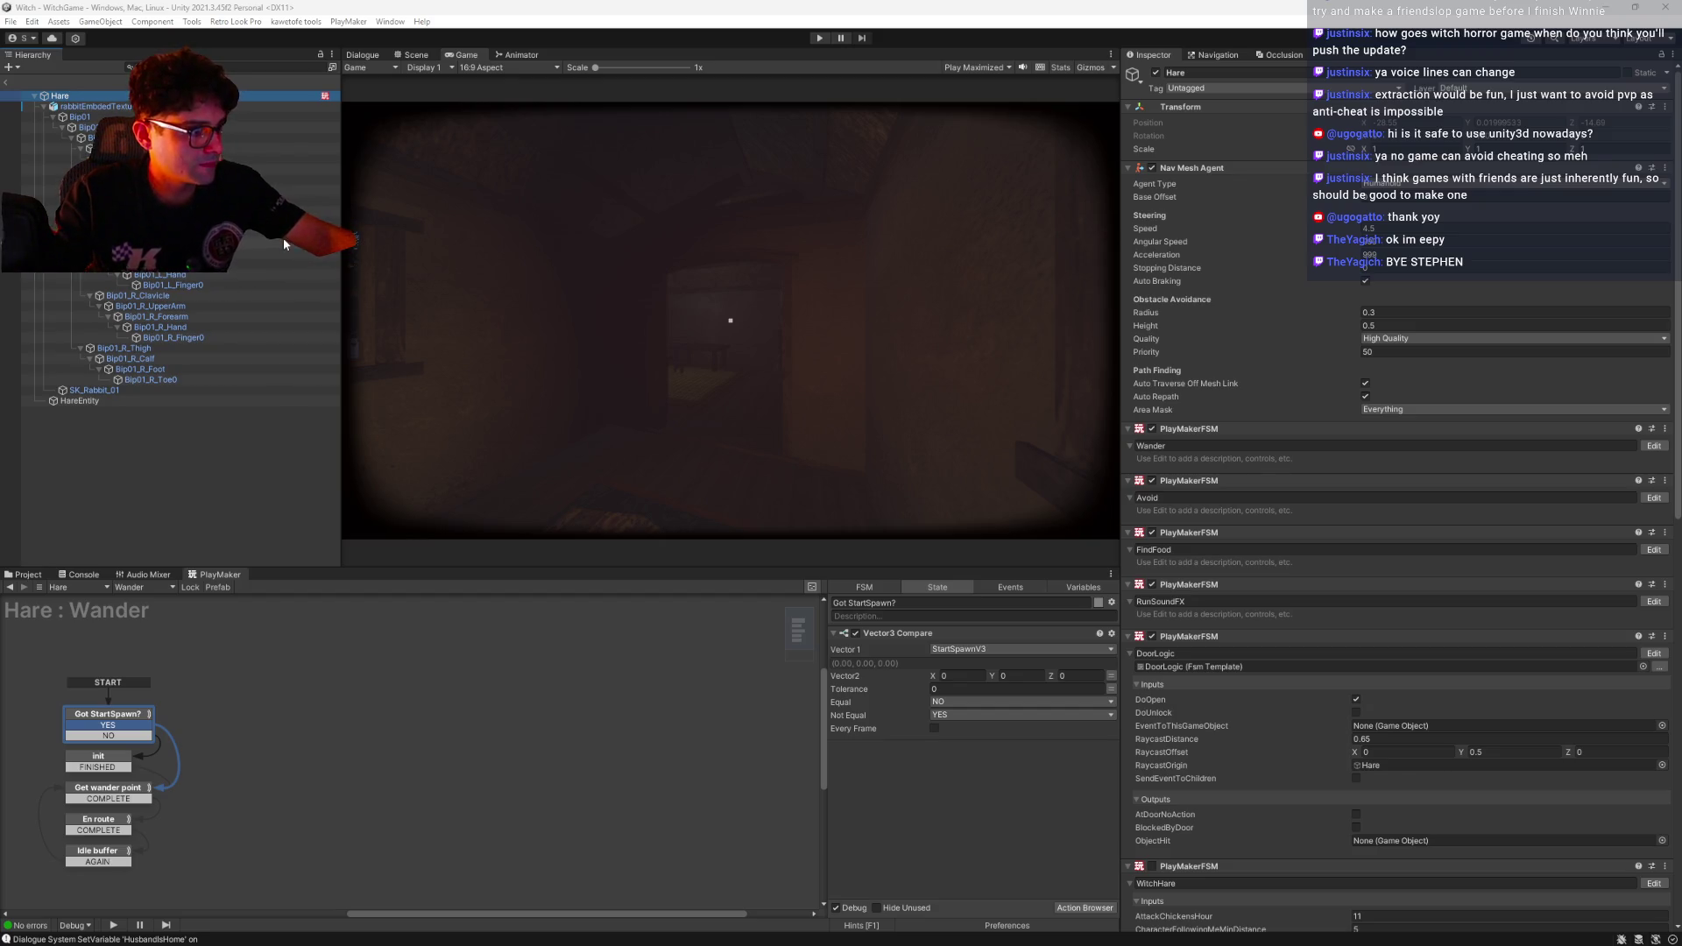
left_click(363, 55)
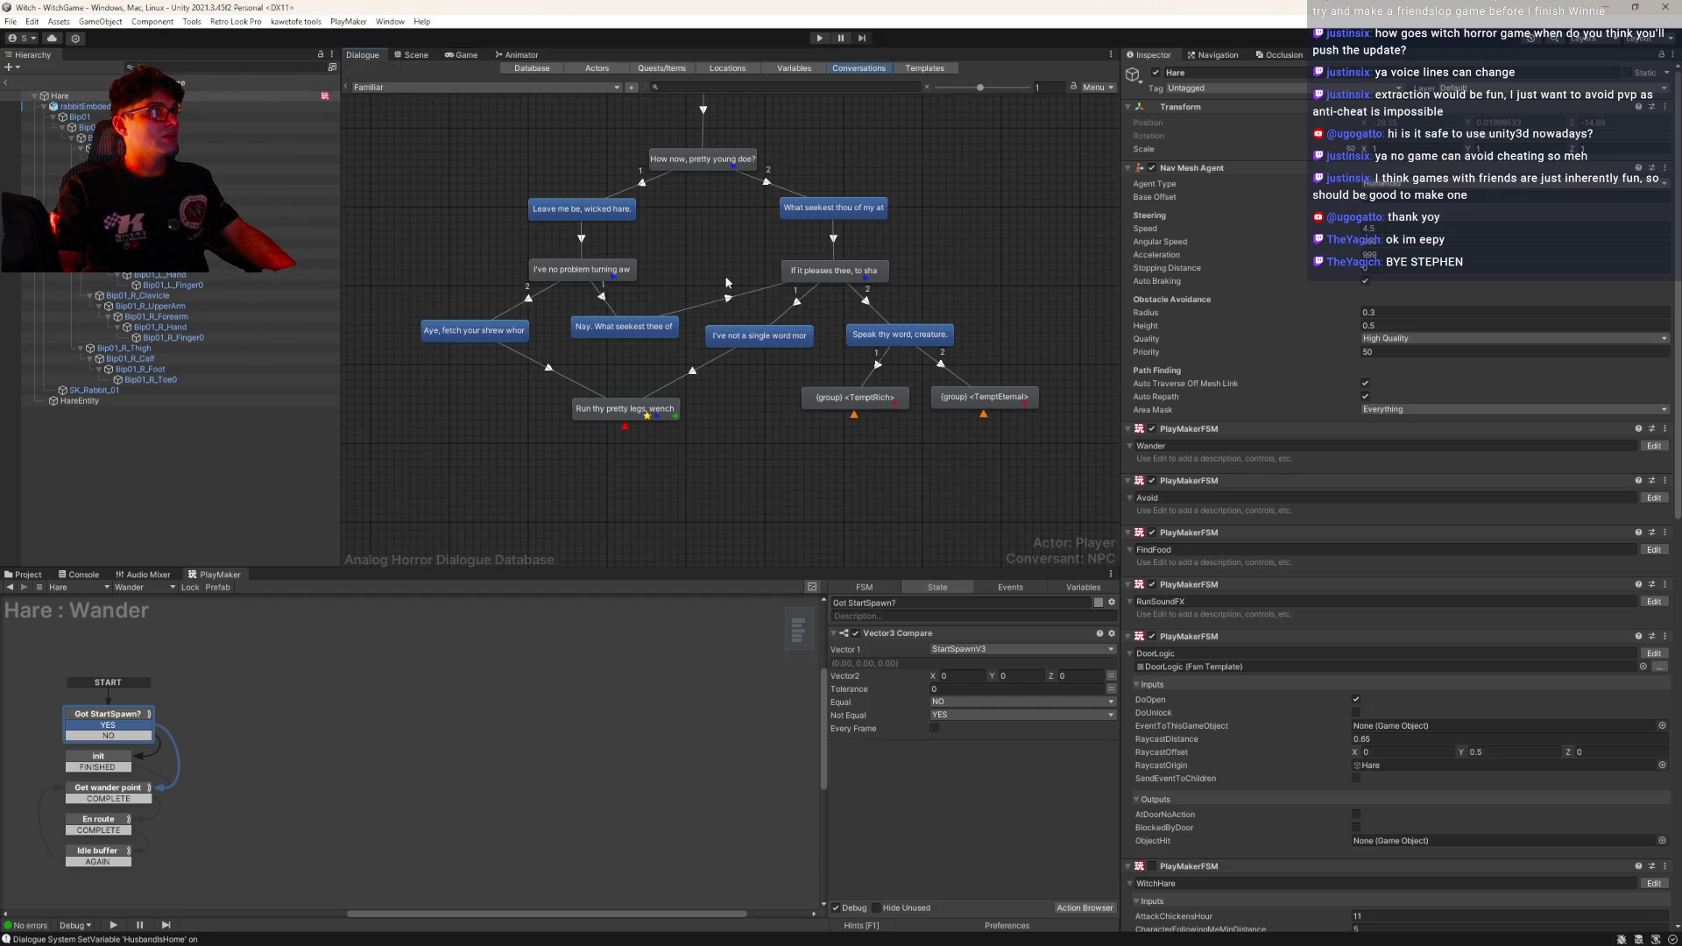
Move the 'Run thy pretty legs, wench' node lower and add a new END child node beside it
left_click(604, 410)
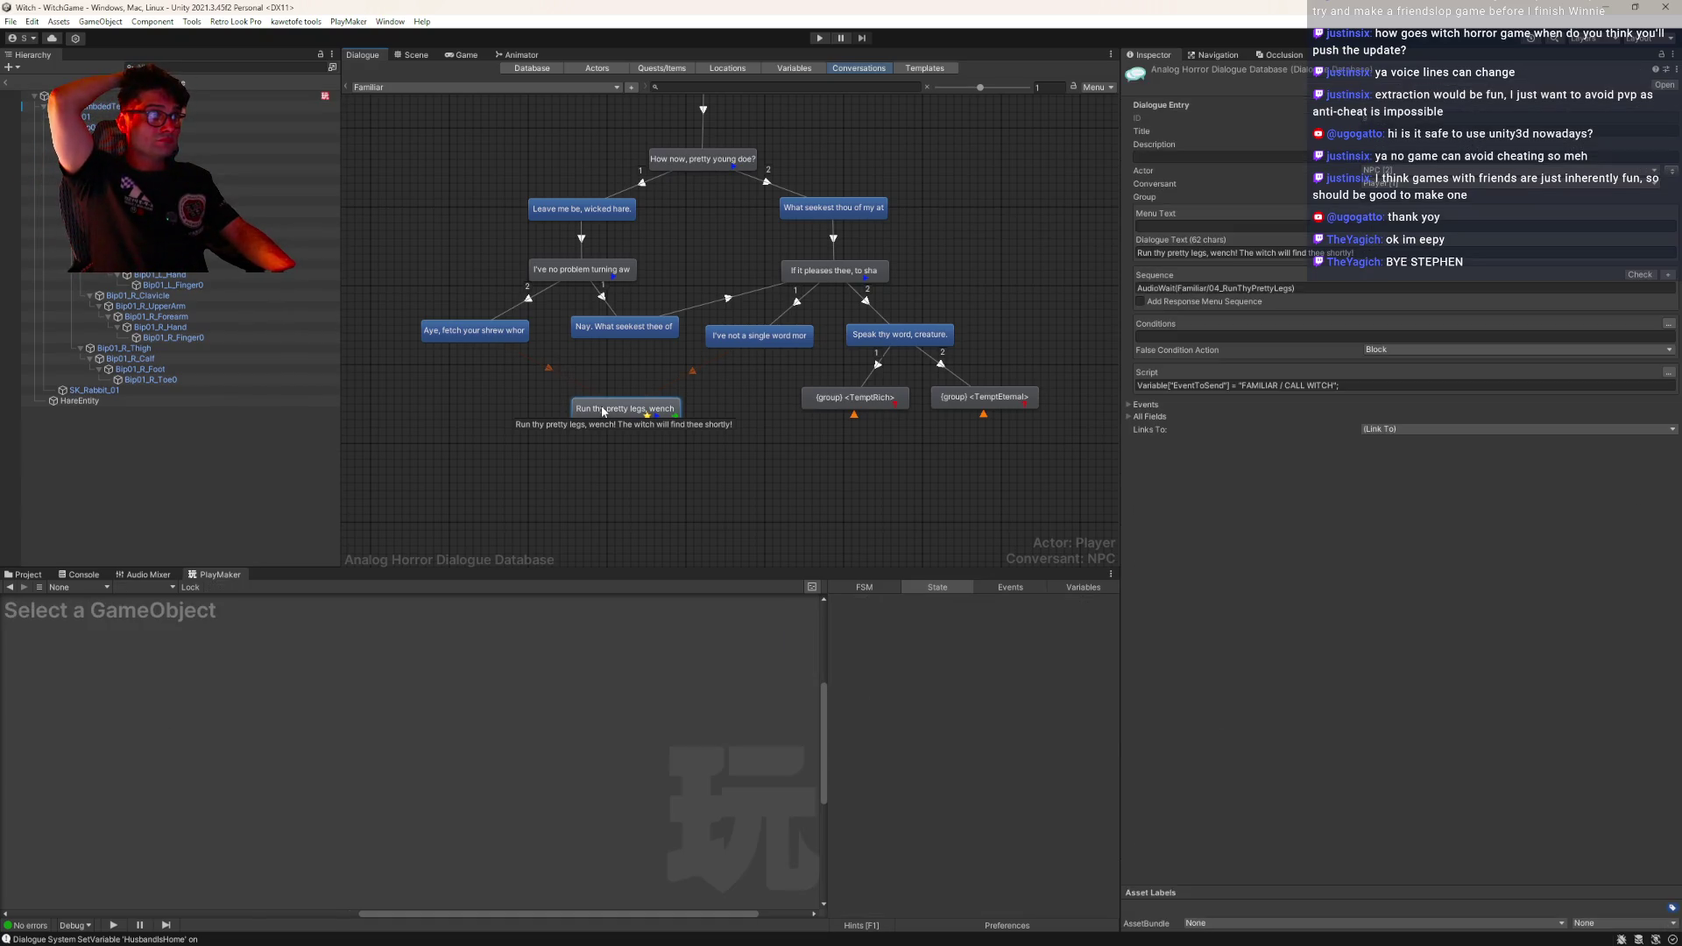
left_click_drag(603, 410, 597, 467)
right_click(744, 336)
left_click(771, 346)
left_click_drag(758, 366, 613, 395)
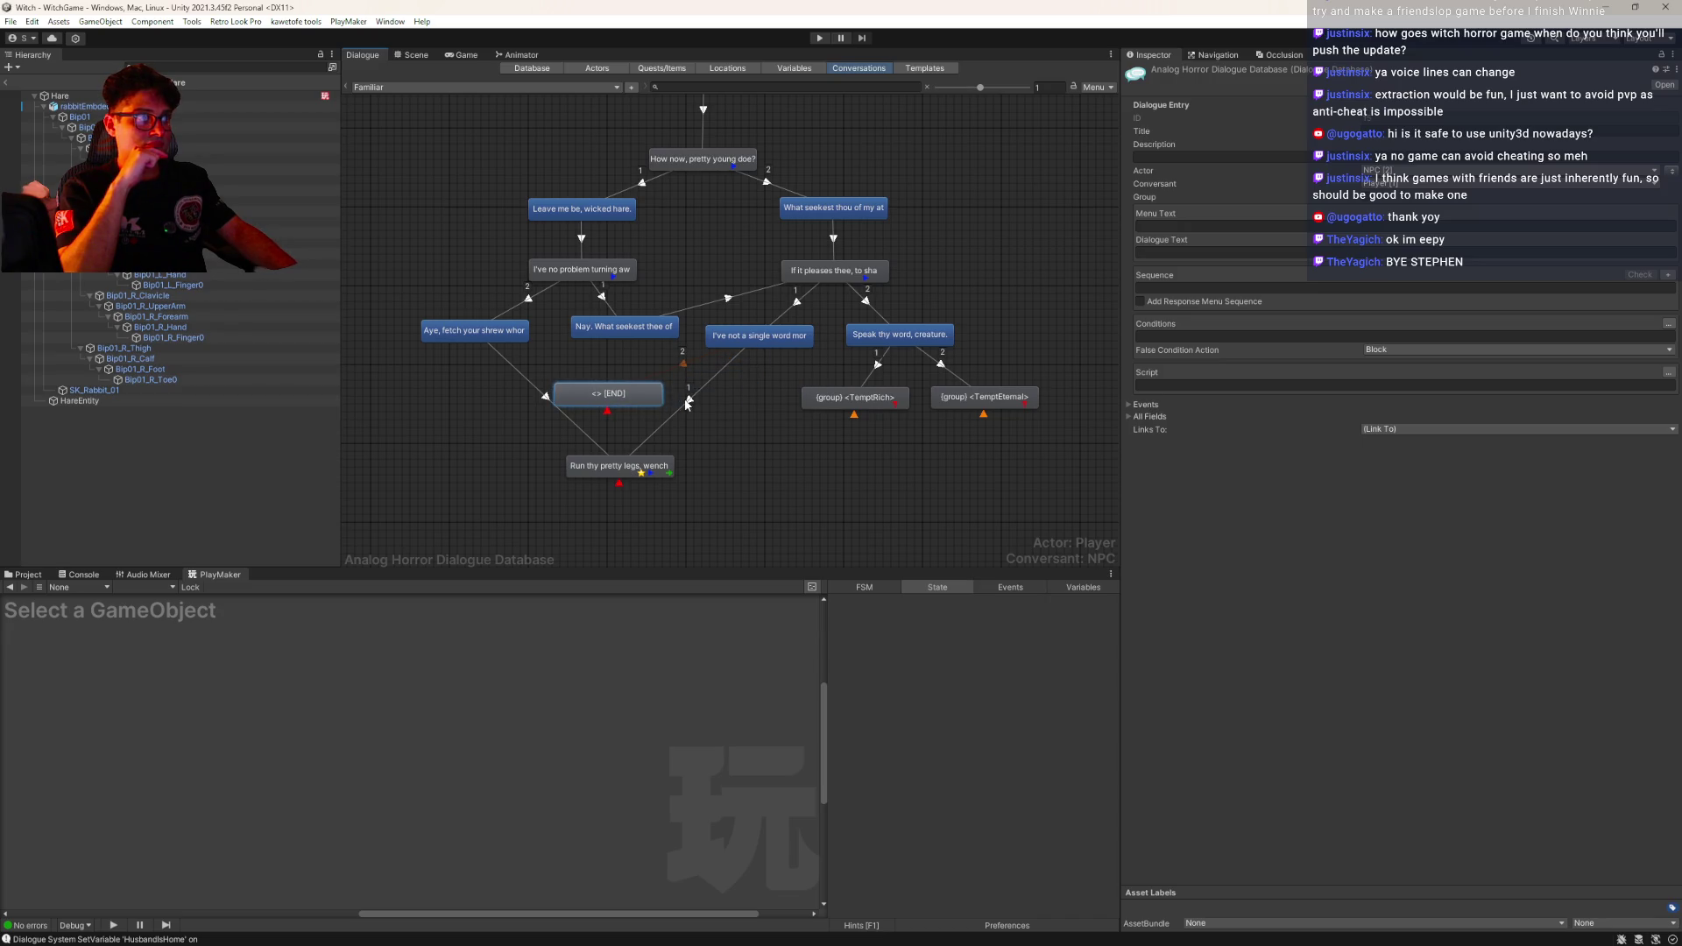
left_click(618, 469)
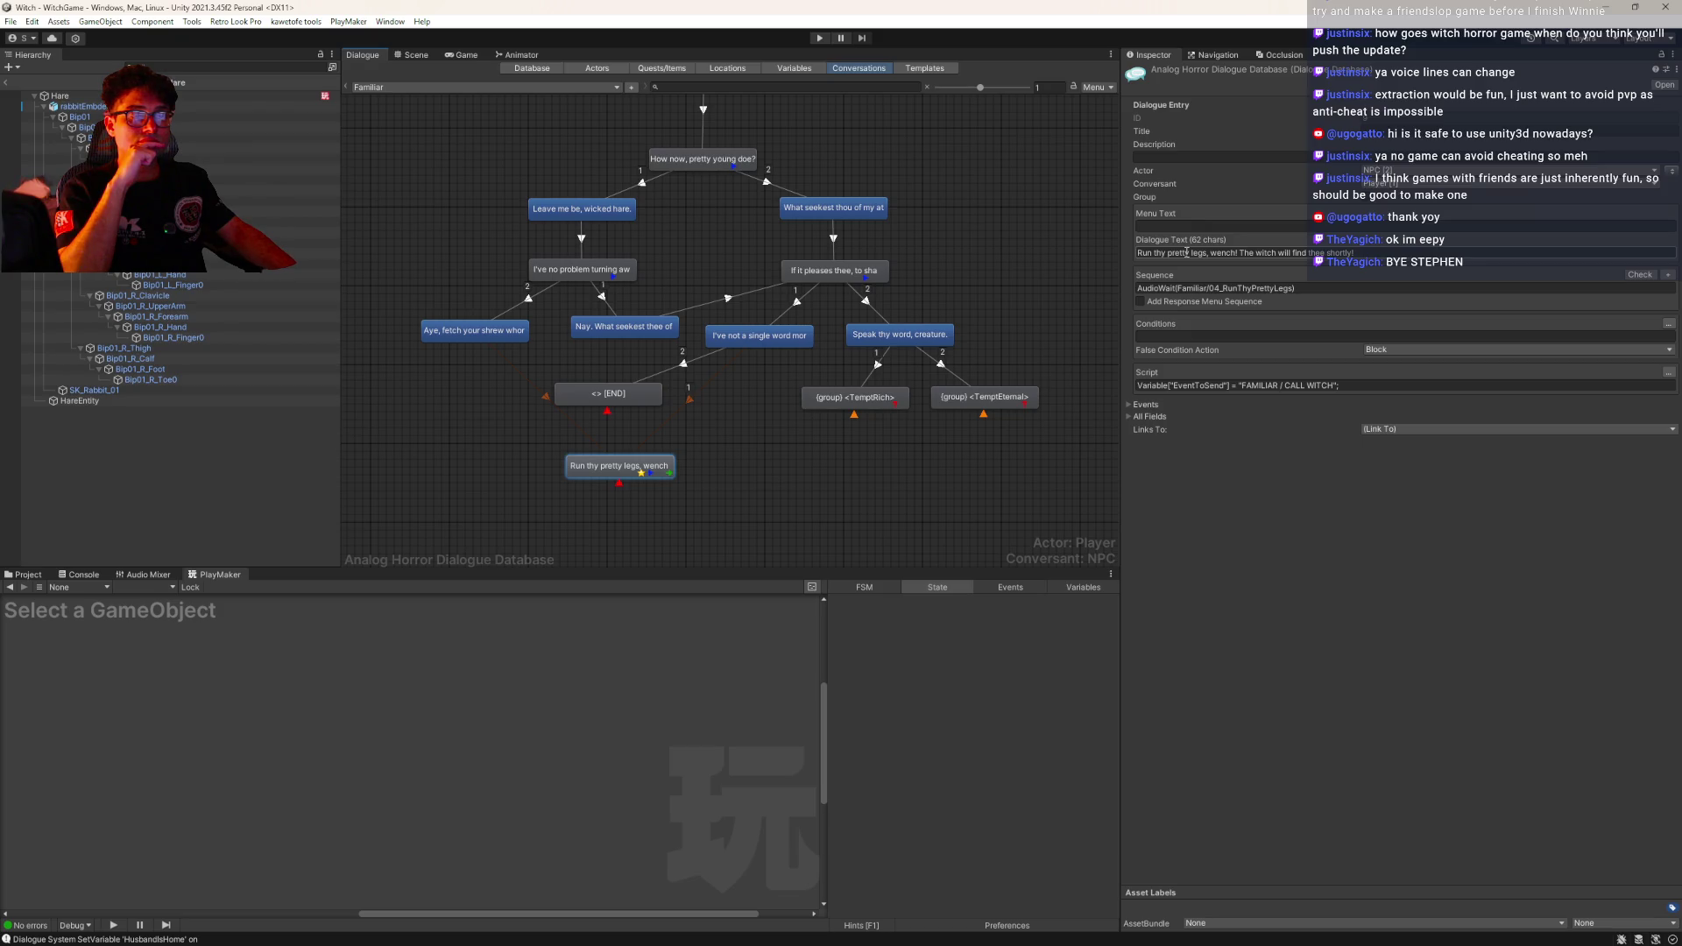
Undo the stray node edits and make the END node a group entry
key("ctrl+z")
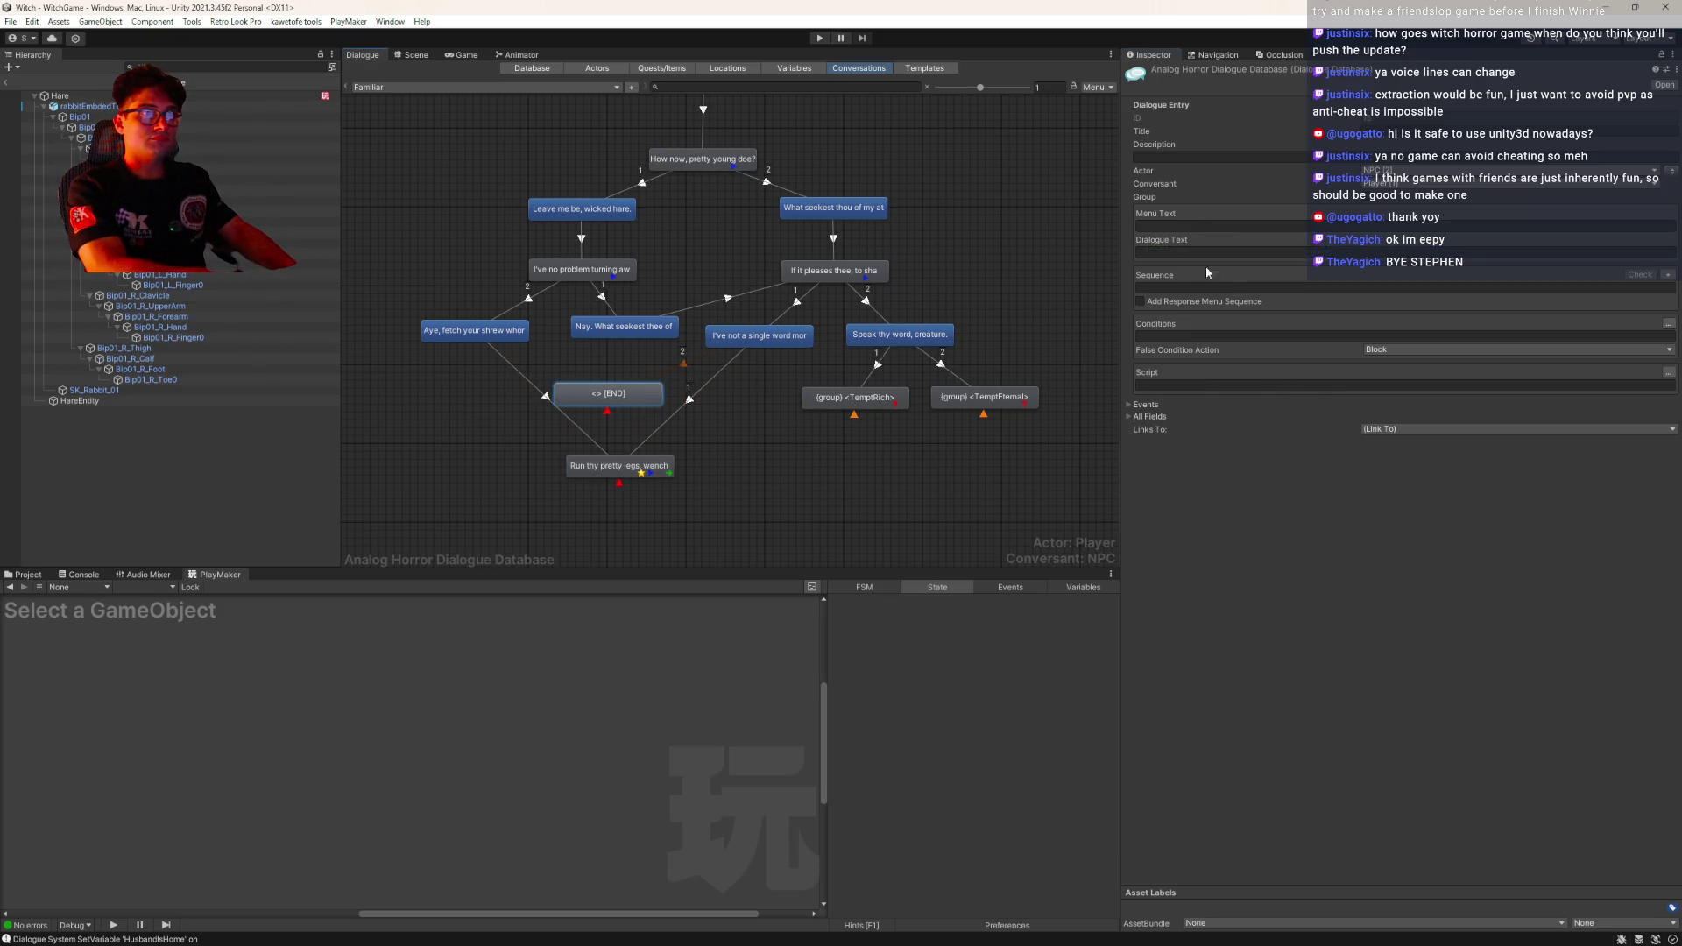
key("ctrl+z")
key("ctrl+z")
left_click(1165, 287)
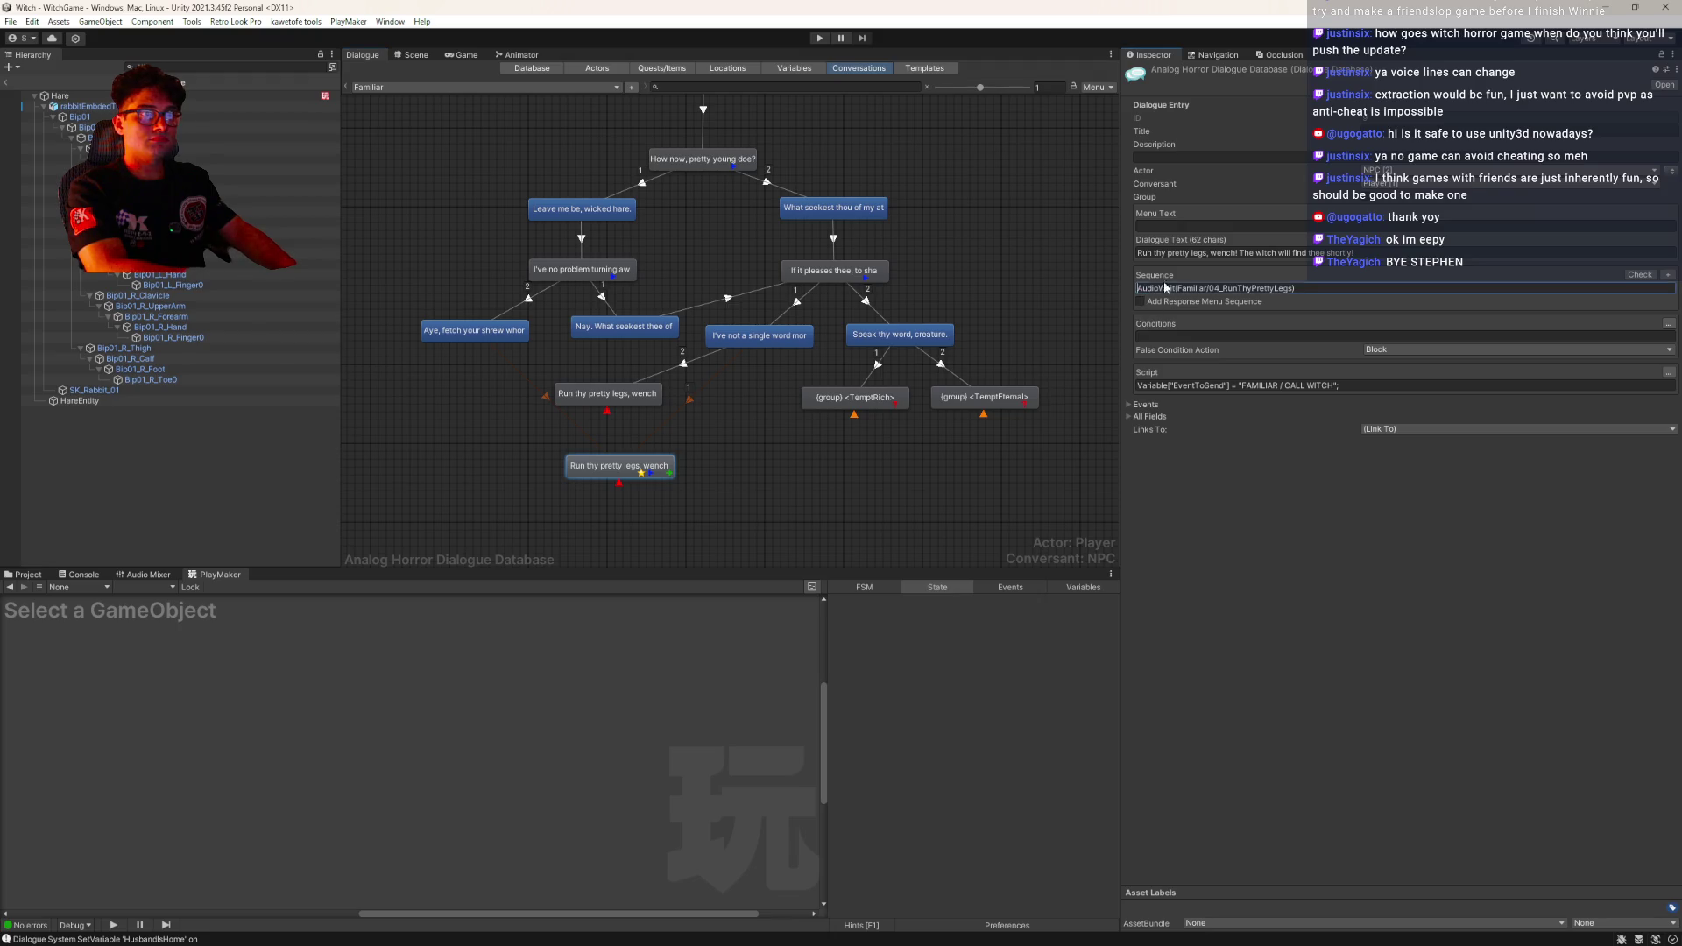
key("ctrl+z")
key("ctrl+z")
key("ctrl+z")
key("ctrl+z")
key("ctrl+z")
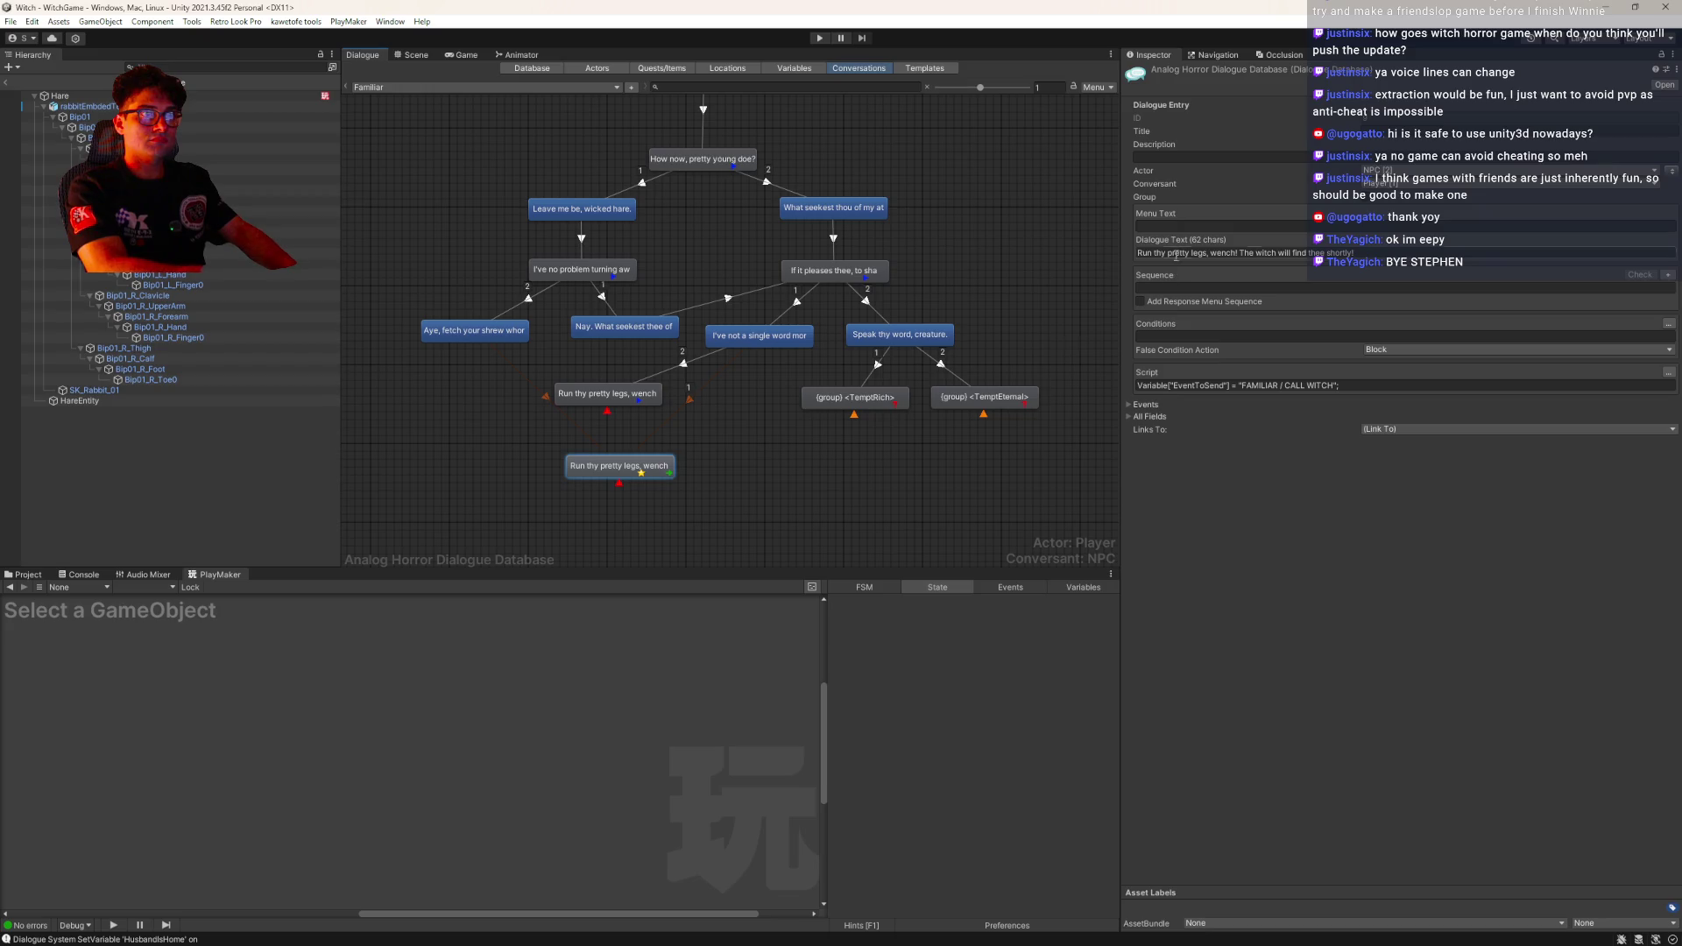
key("ctrl+z")
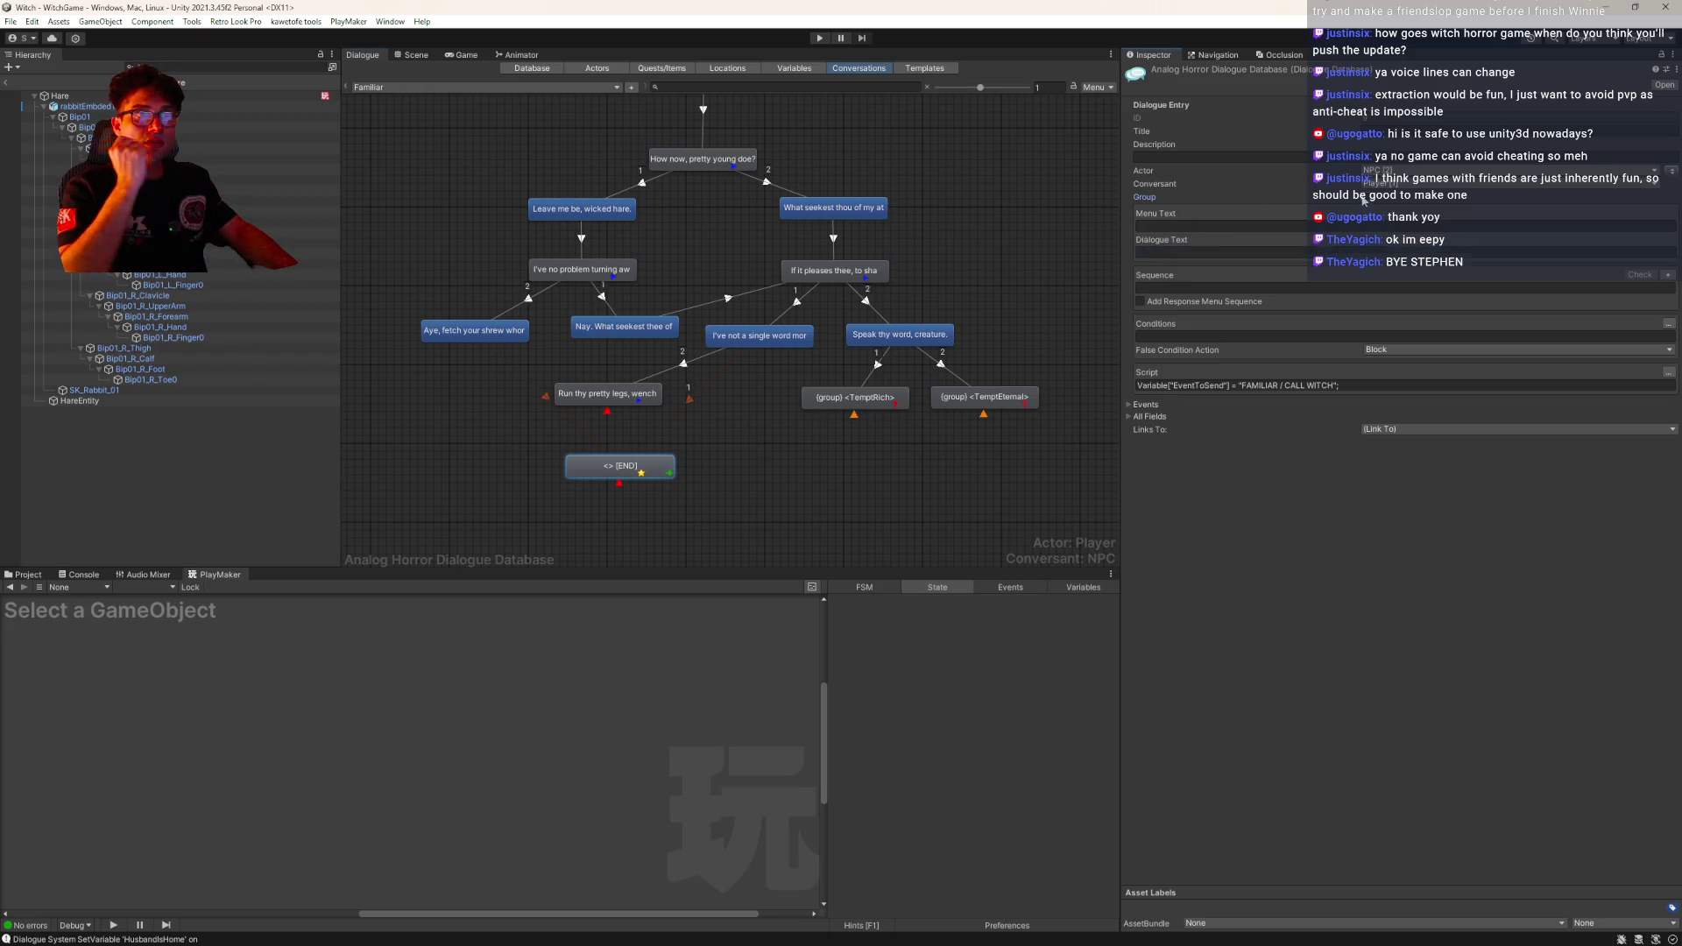
left_click(1364, 200)
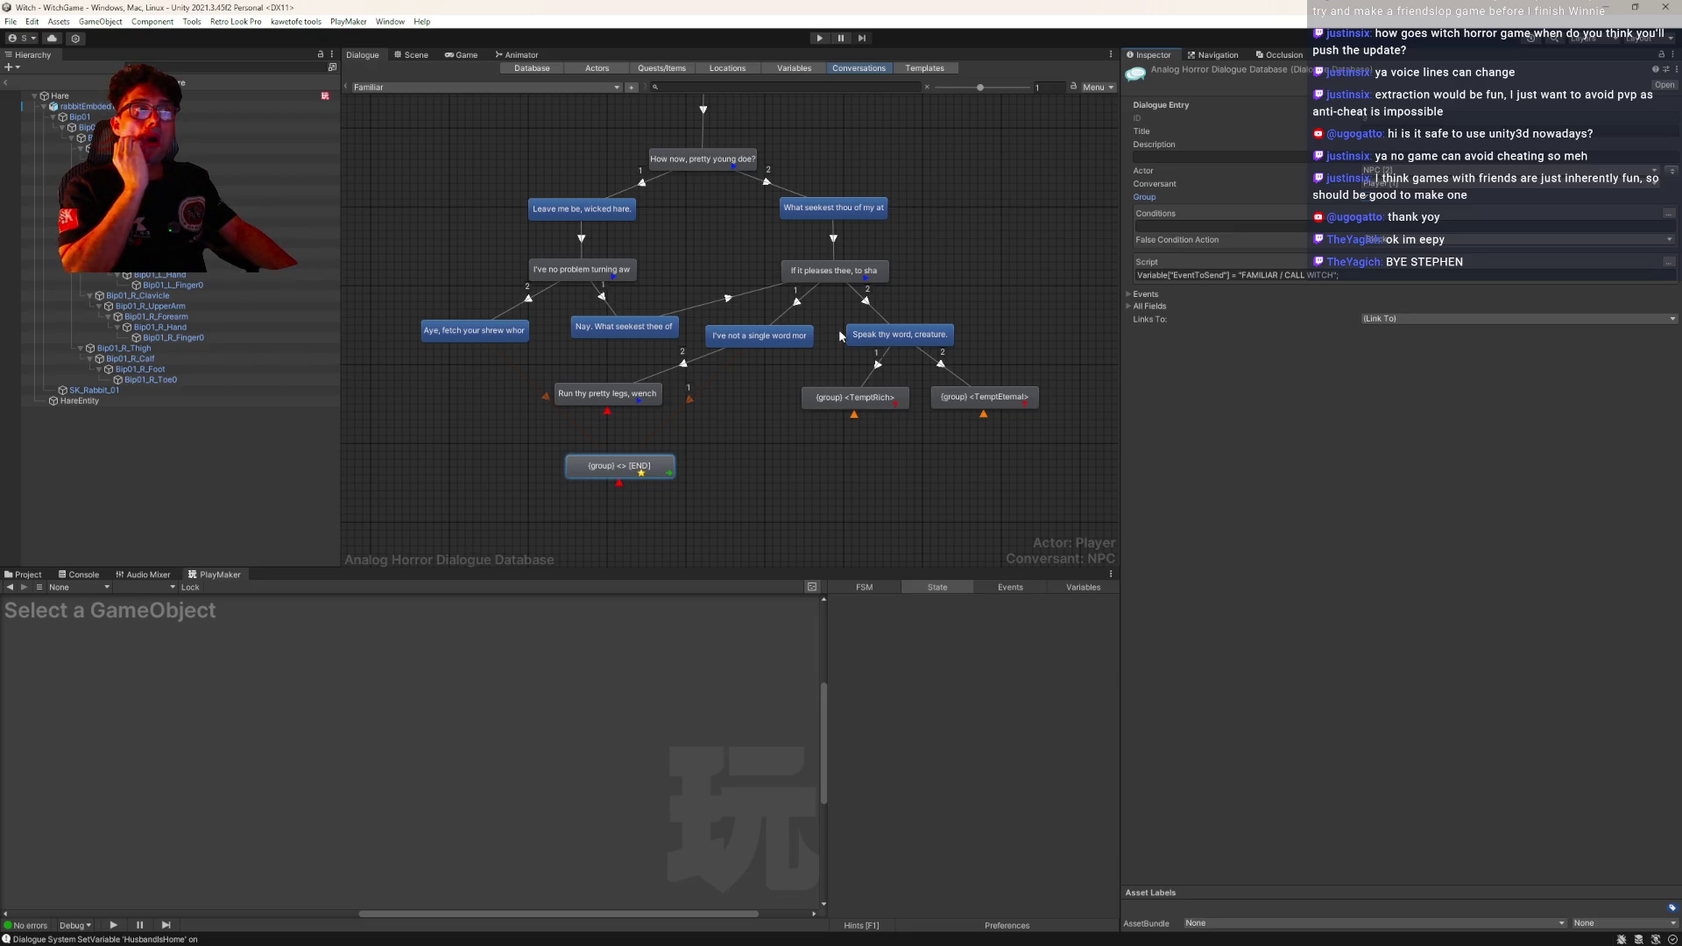
Delete the reply node's stray link to the END node
left_click_drag(612, 402, 620, 412)
left_click(693, 399)
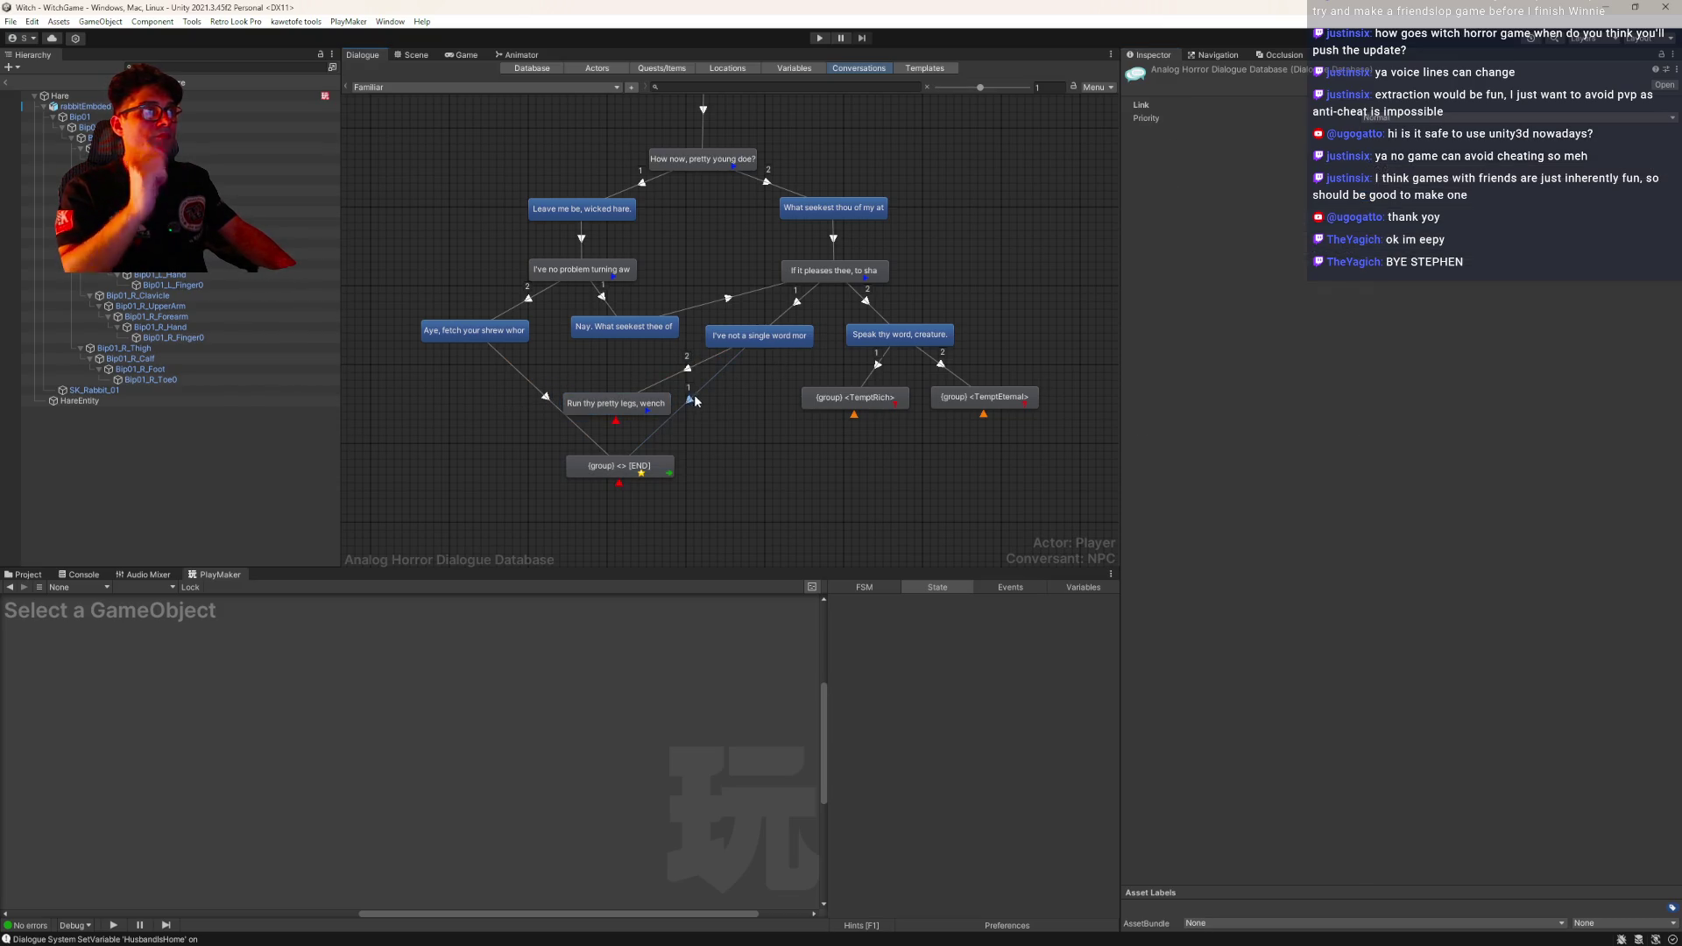
key("Delete")
left_click(872, 502)
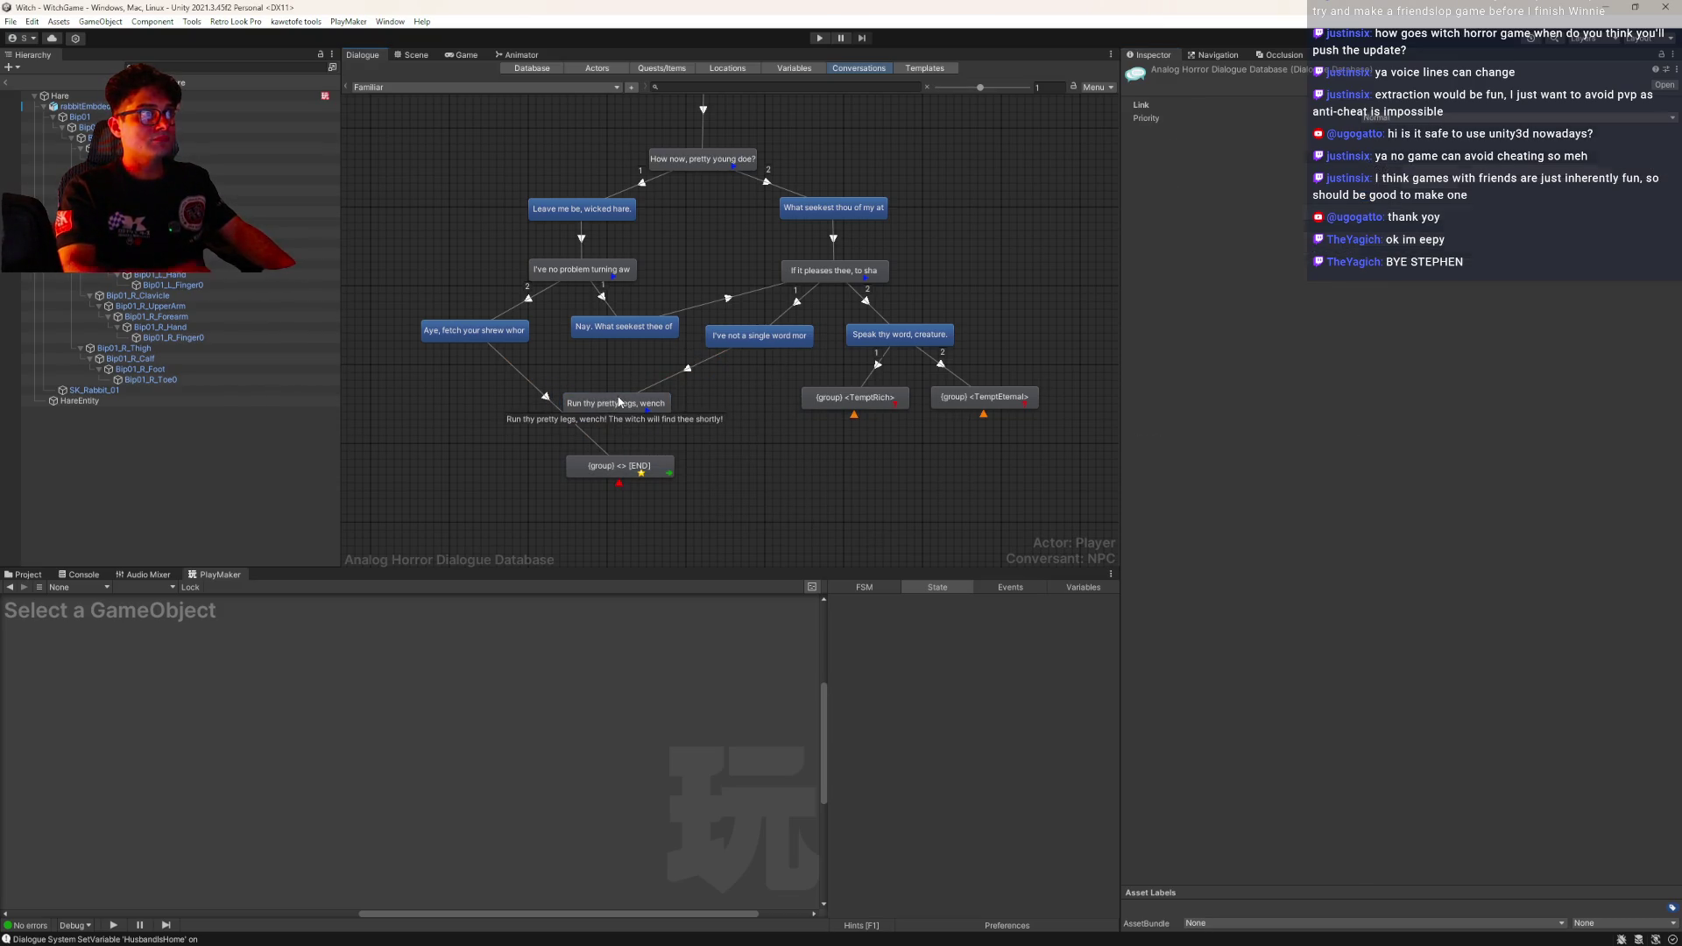
Link the not-a-single-word reply to the 'Run thy pretty legs, wench' node
left_click_drag(619, 402, 649, 403)
right_click(646, 403)
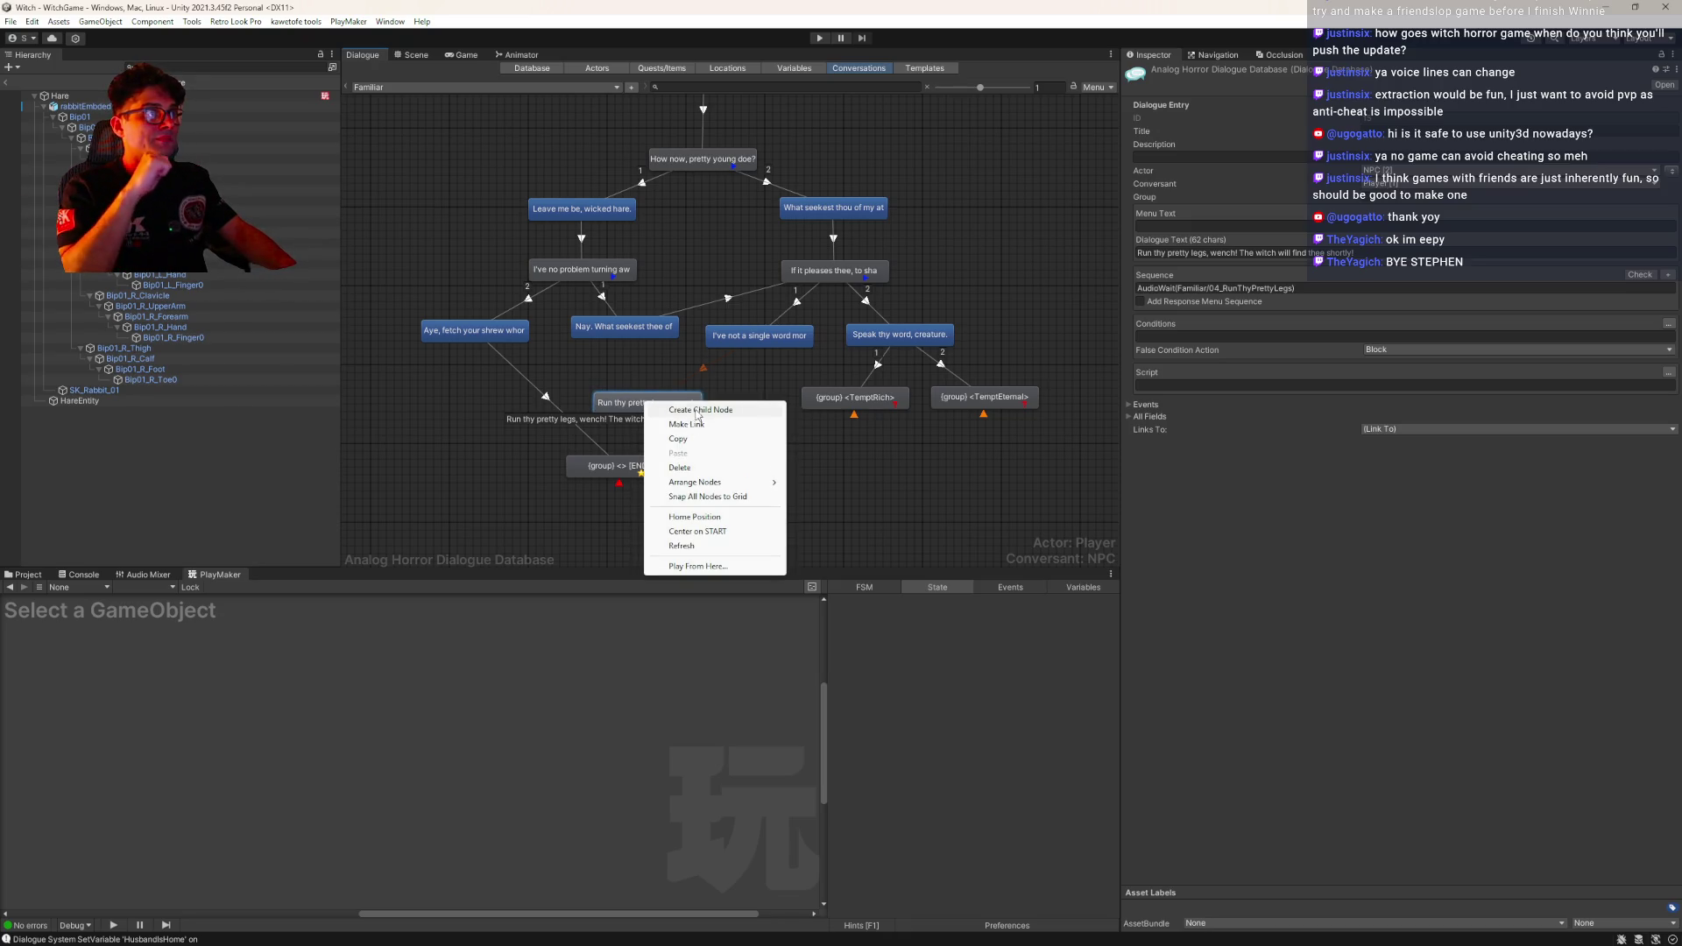
left_click(686, 425)
left_click(759, 336)
Add a child node after 'Run thy pretty legs', then delete the unwanted new END node
right_click(667, 416)
left_click(666, 417)
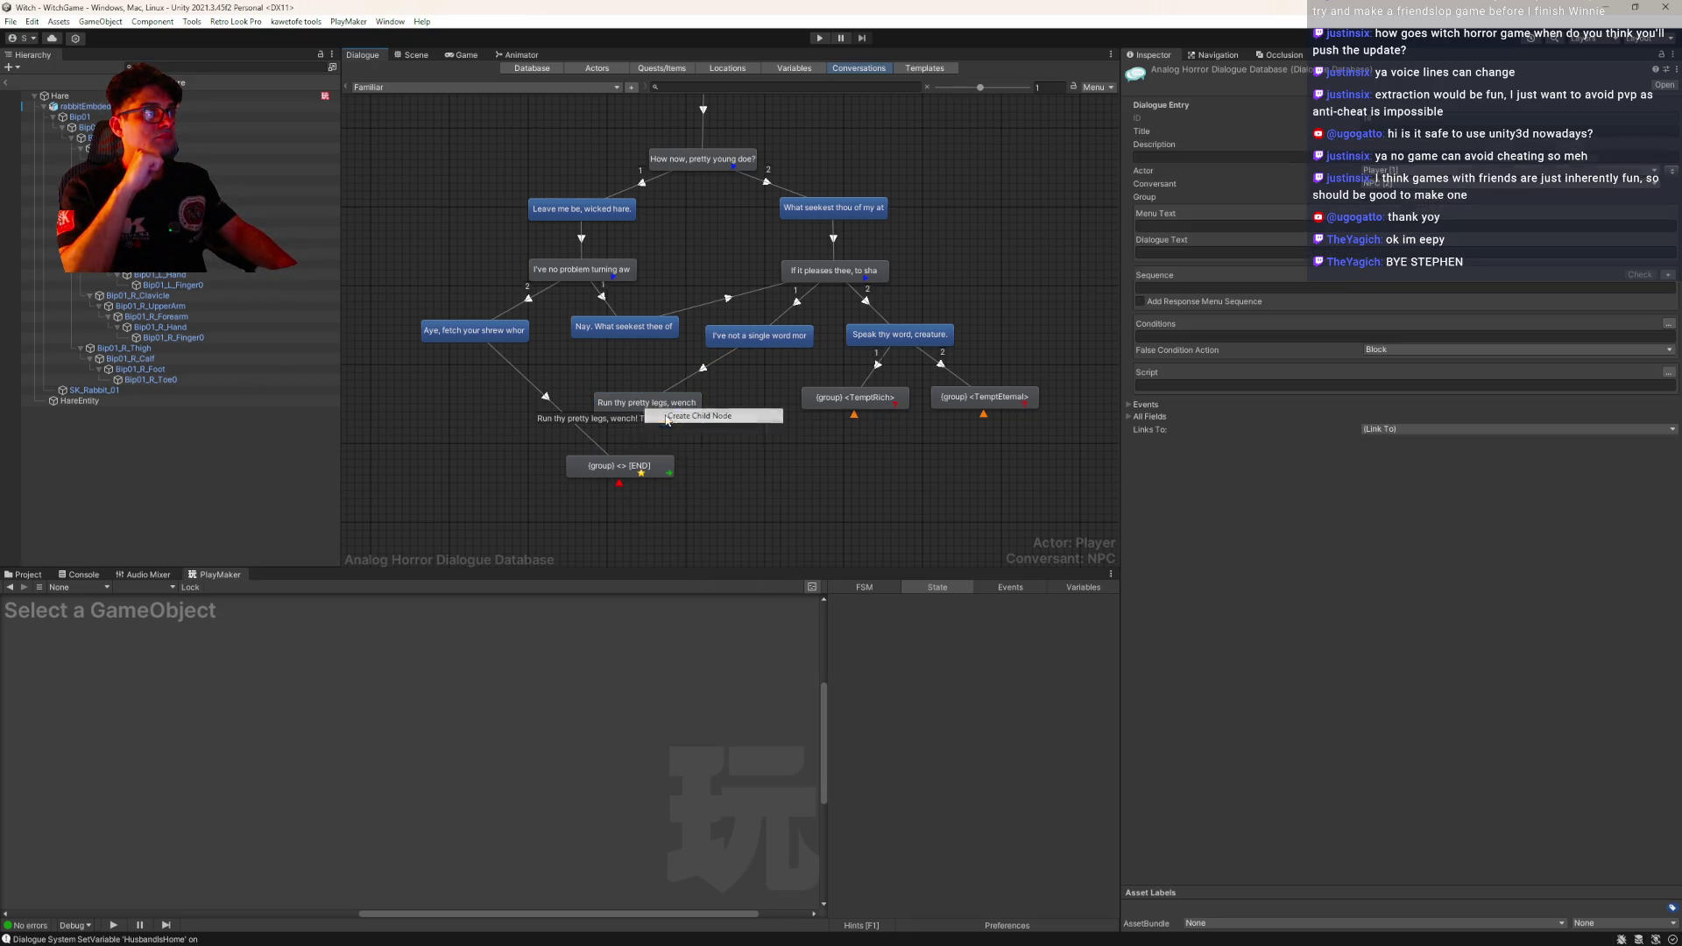
mouse_move(662, 435)
left_mouse_down()
mouse_move(829, 459)
mouse_move(820, 481)
left_mouse_up()
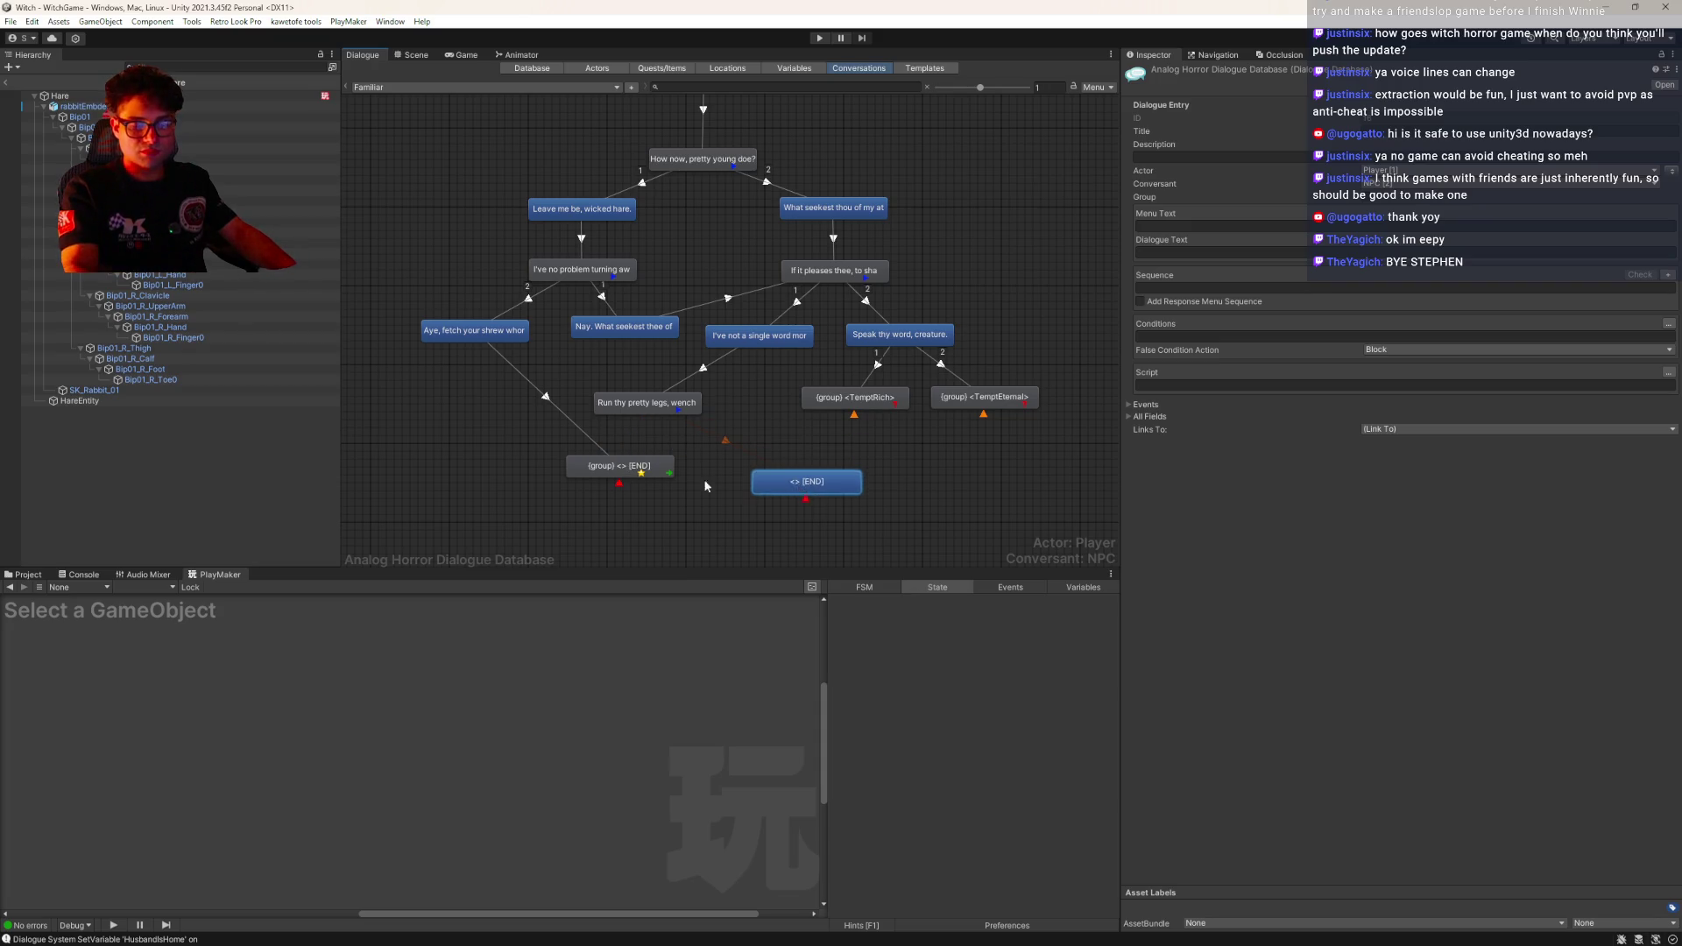
key("Delete")
left_click(879, 508)
right_click(675, 424)
Link 'Run thy pretty legs, wench' to the END node
left_click(631, 403)
right_click(628, 401)
left_click(661, 425)
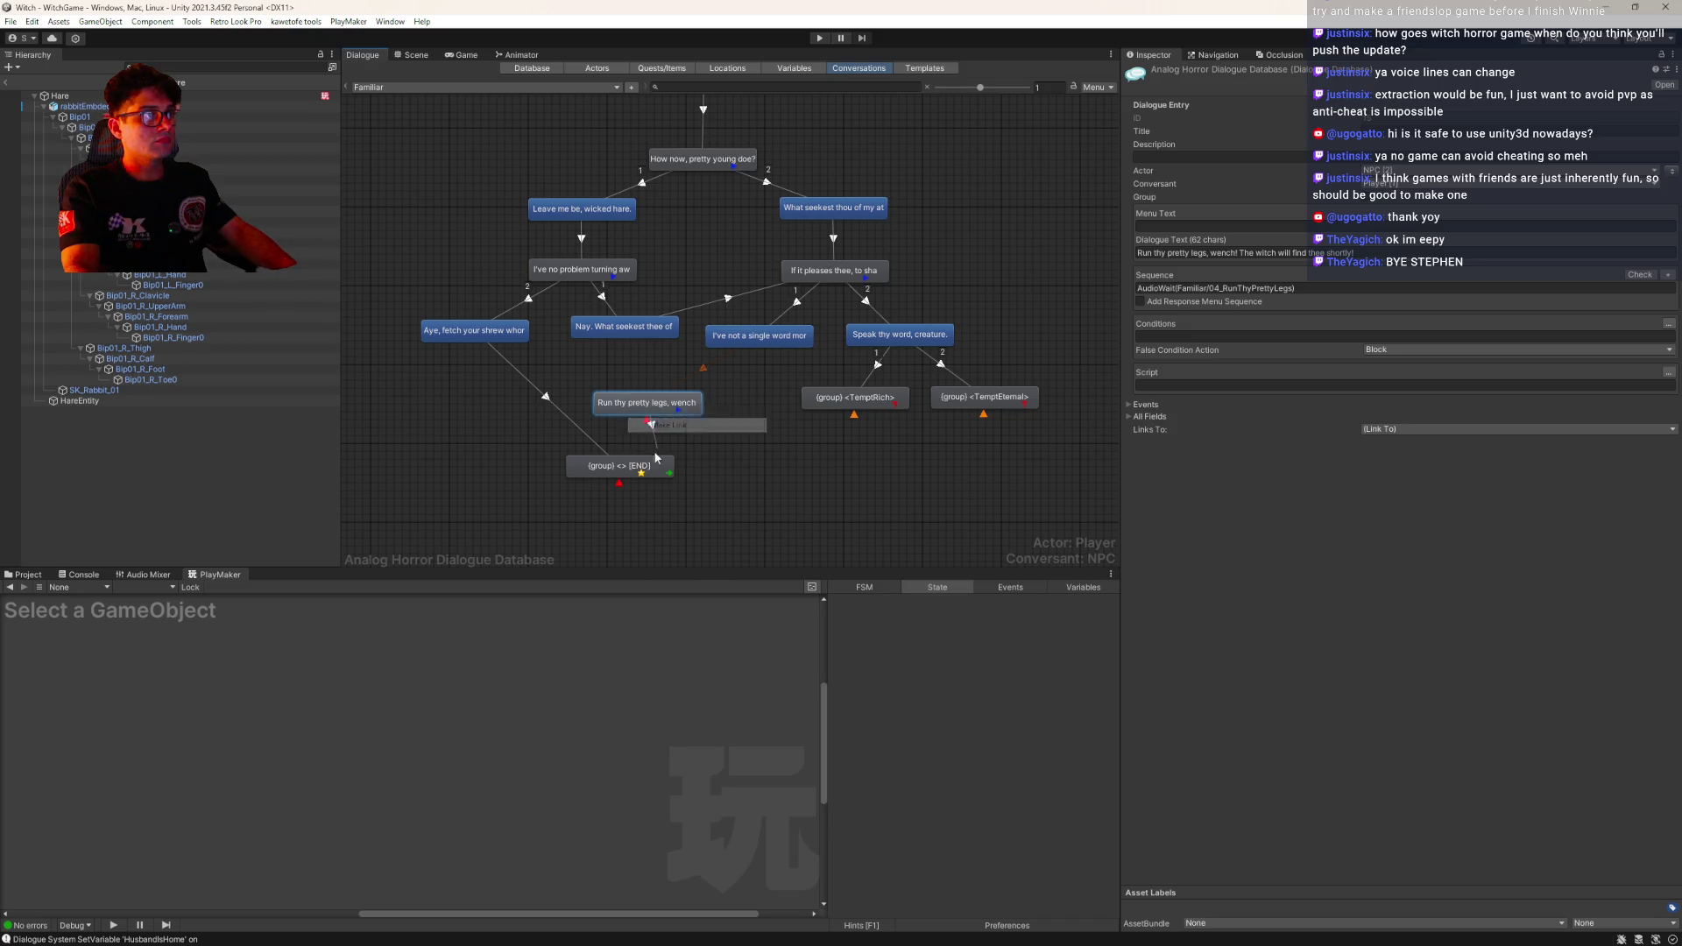
left_click(629, 469)
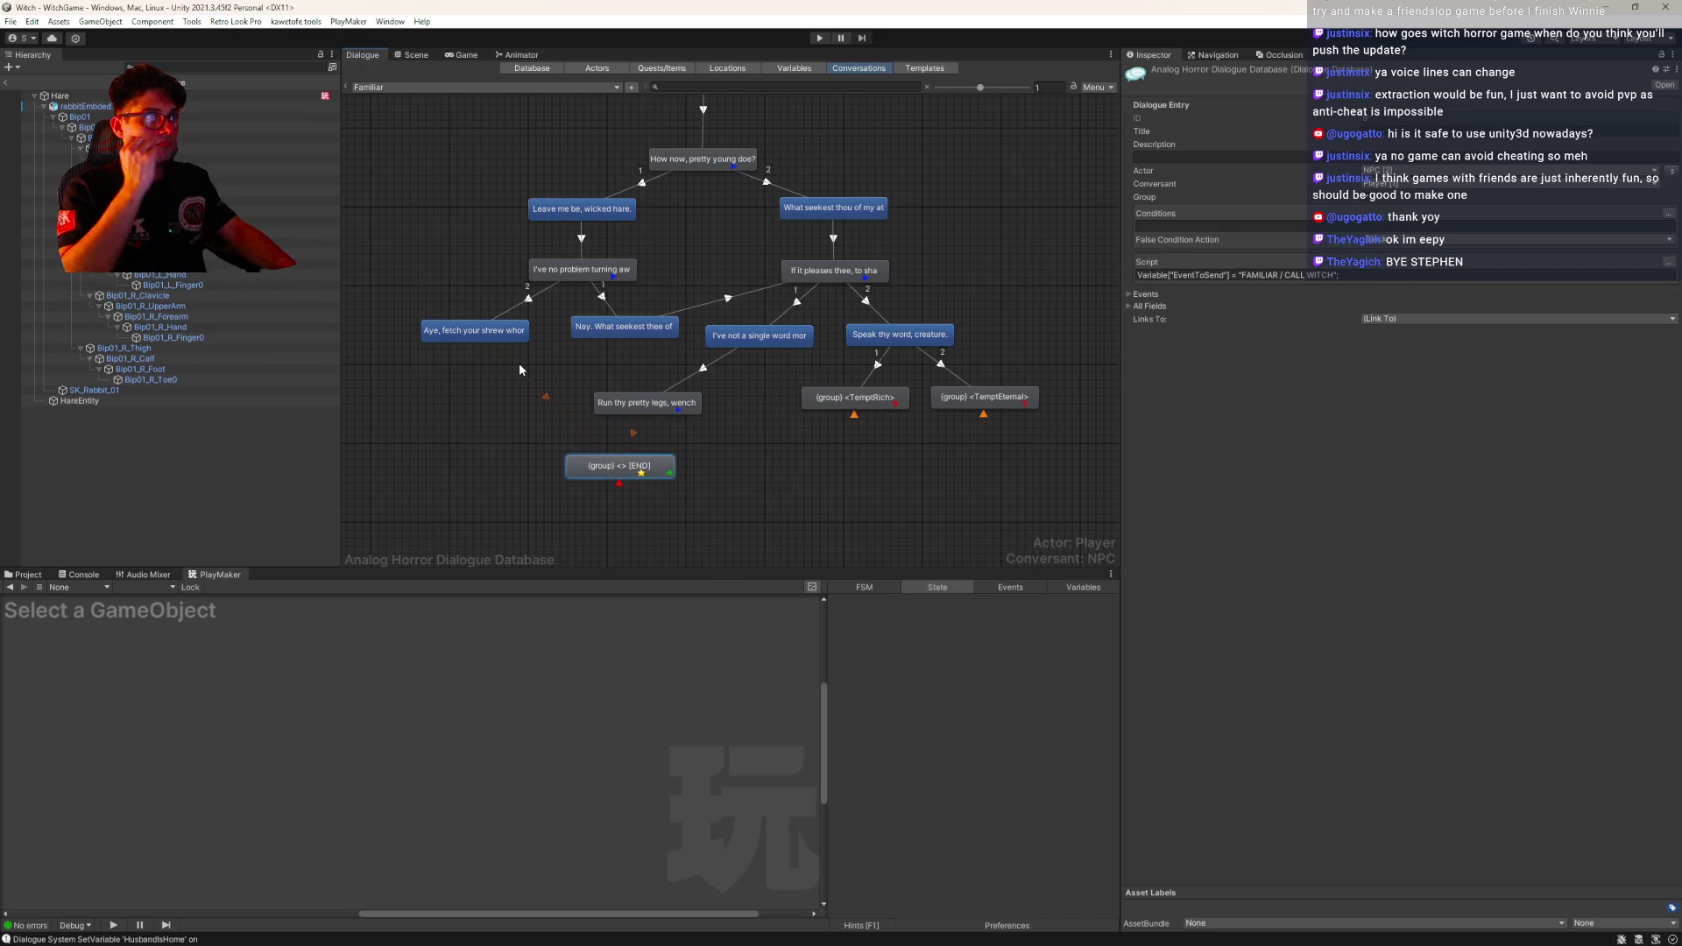
Delete the link from the Aye line directly to END
left_click(541, 395)
key("Delete")
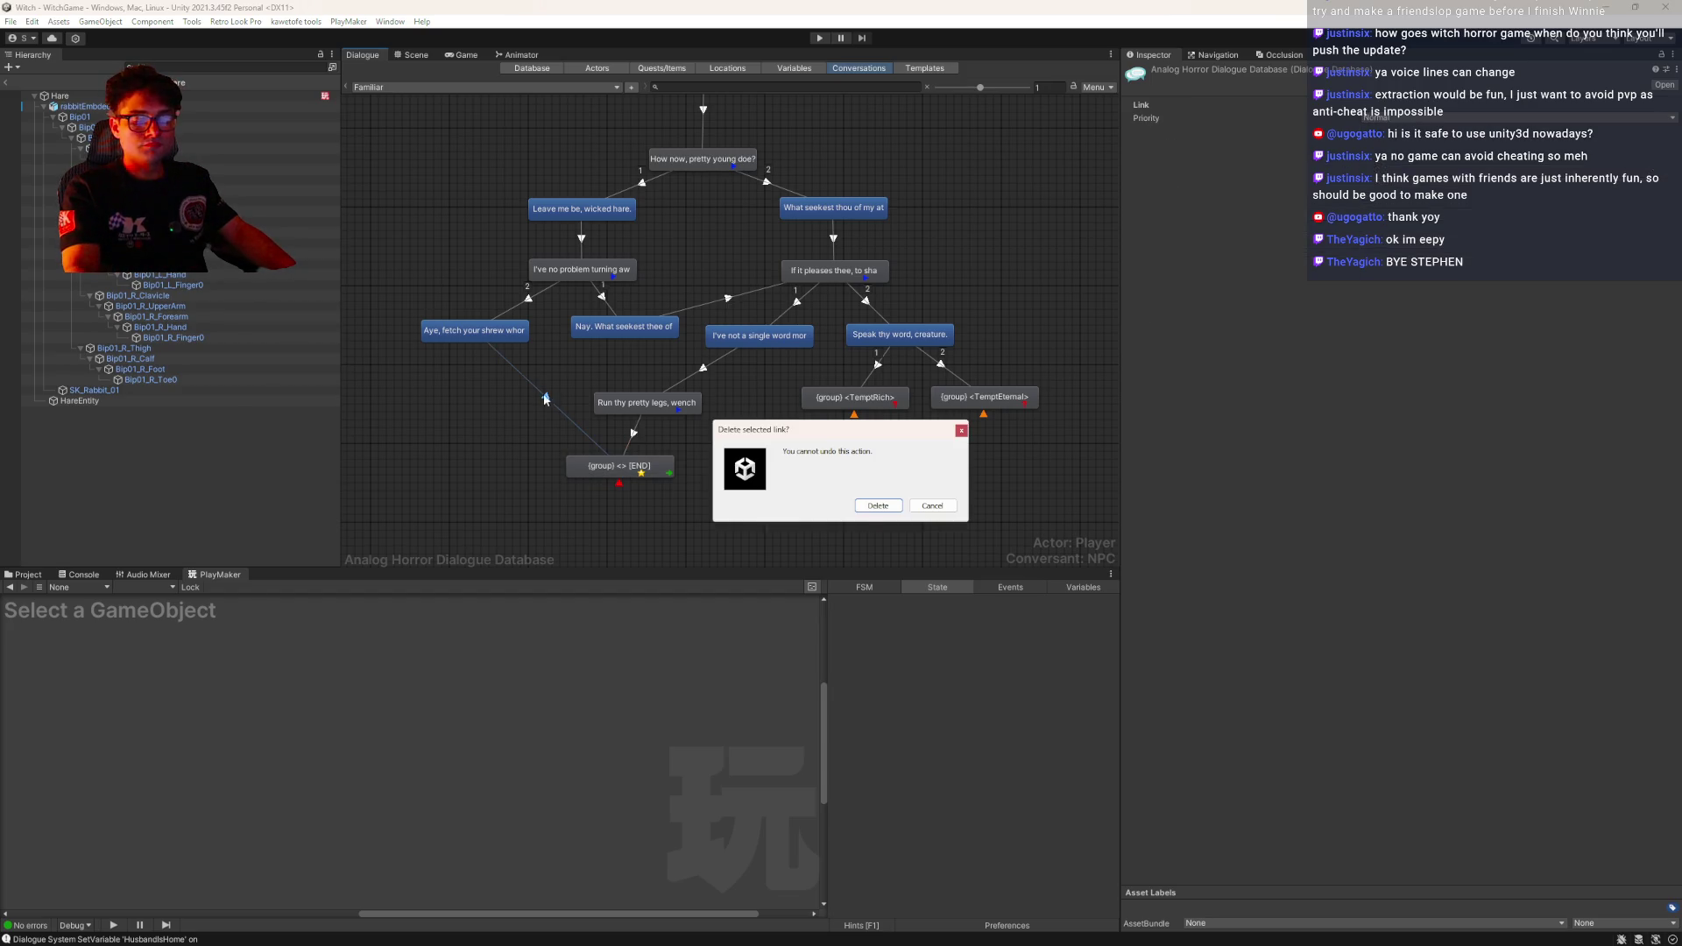
left_click(875, 510)
right_click(478, 340)
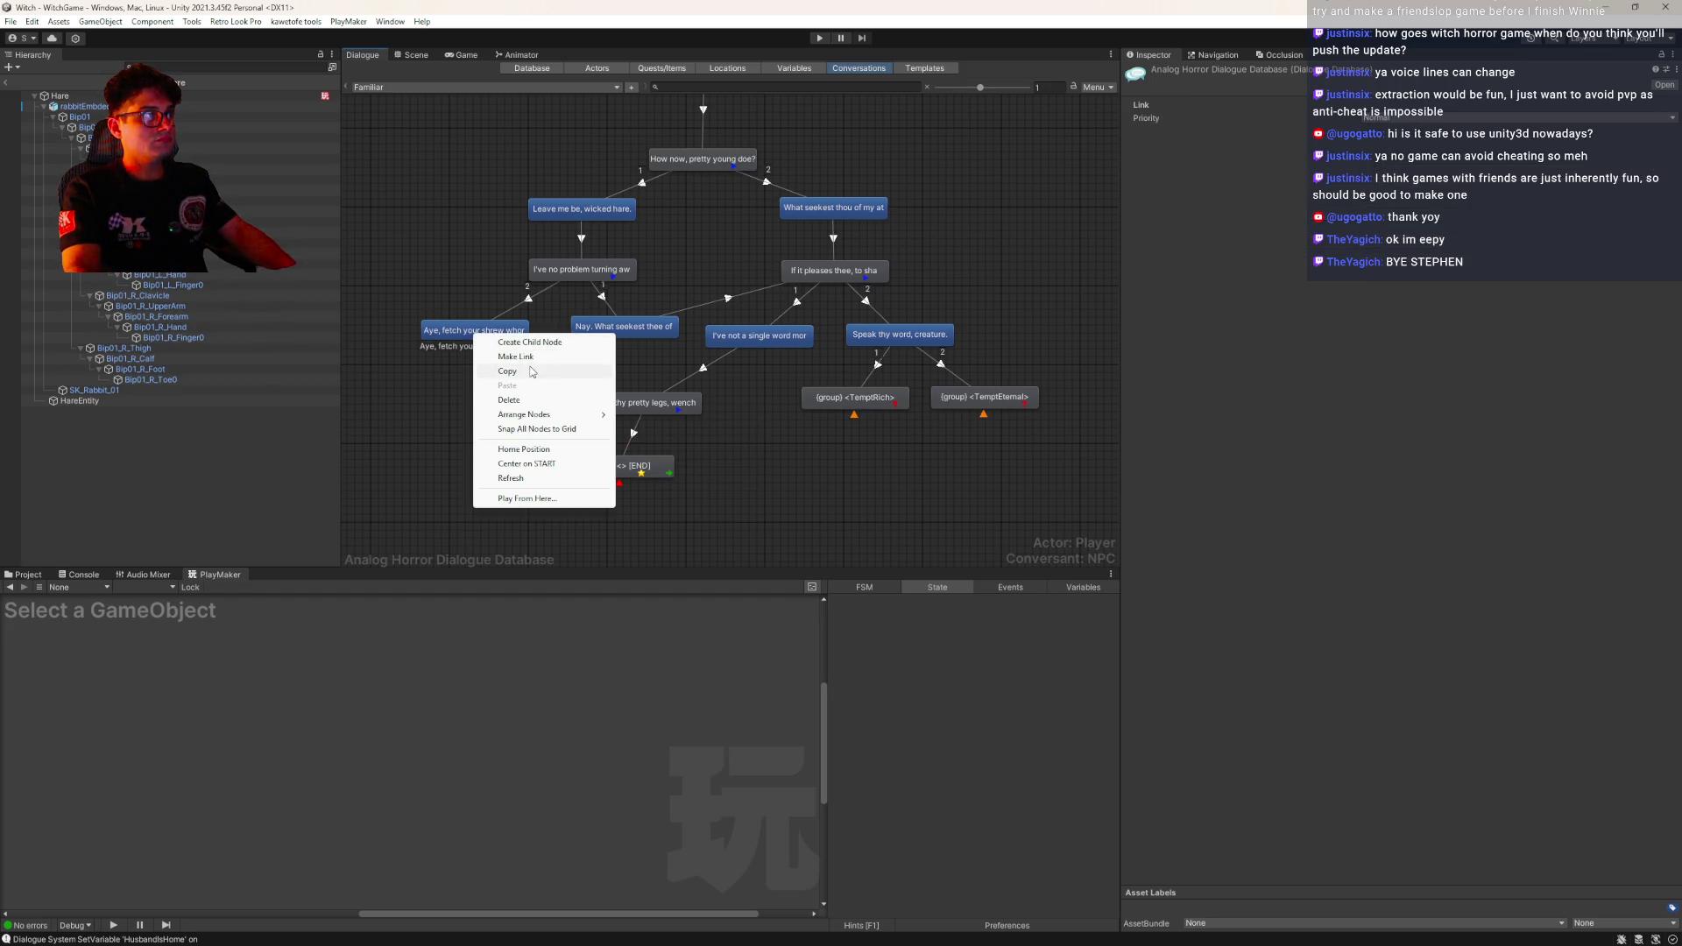
Reposition 'Run thy pretty legs' above the END node and nudge END into place
left_click(651, 404)
left_click_drag(651, 407, 612, 412)
left_click(600, 469)
left_click_drag(600, 470, 596, 462)
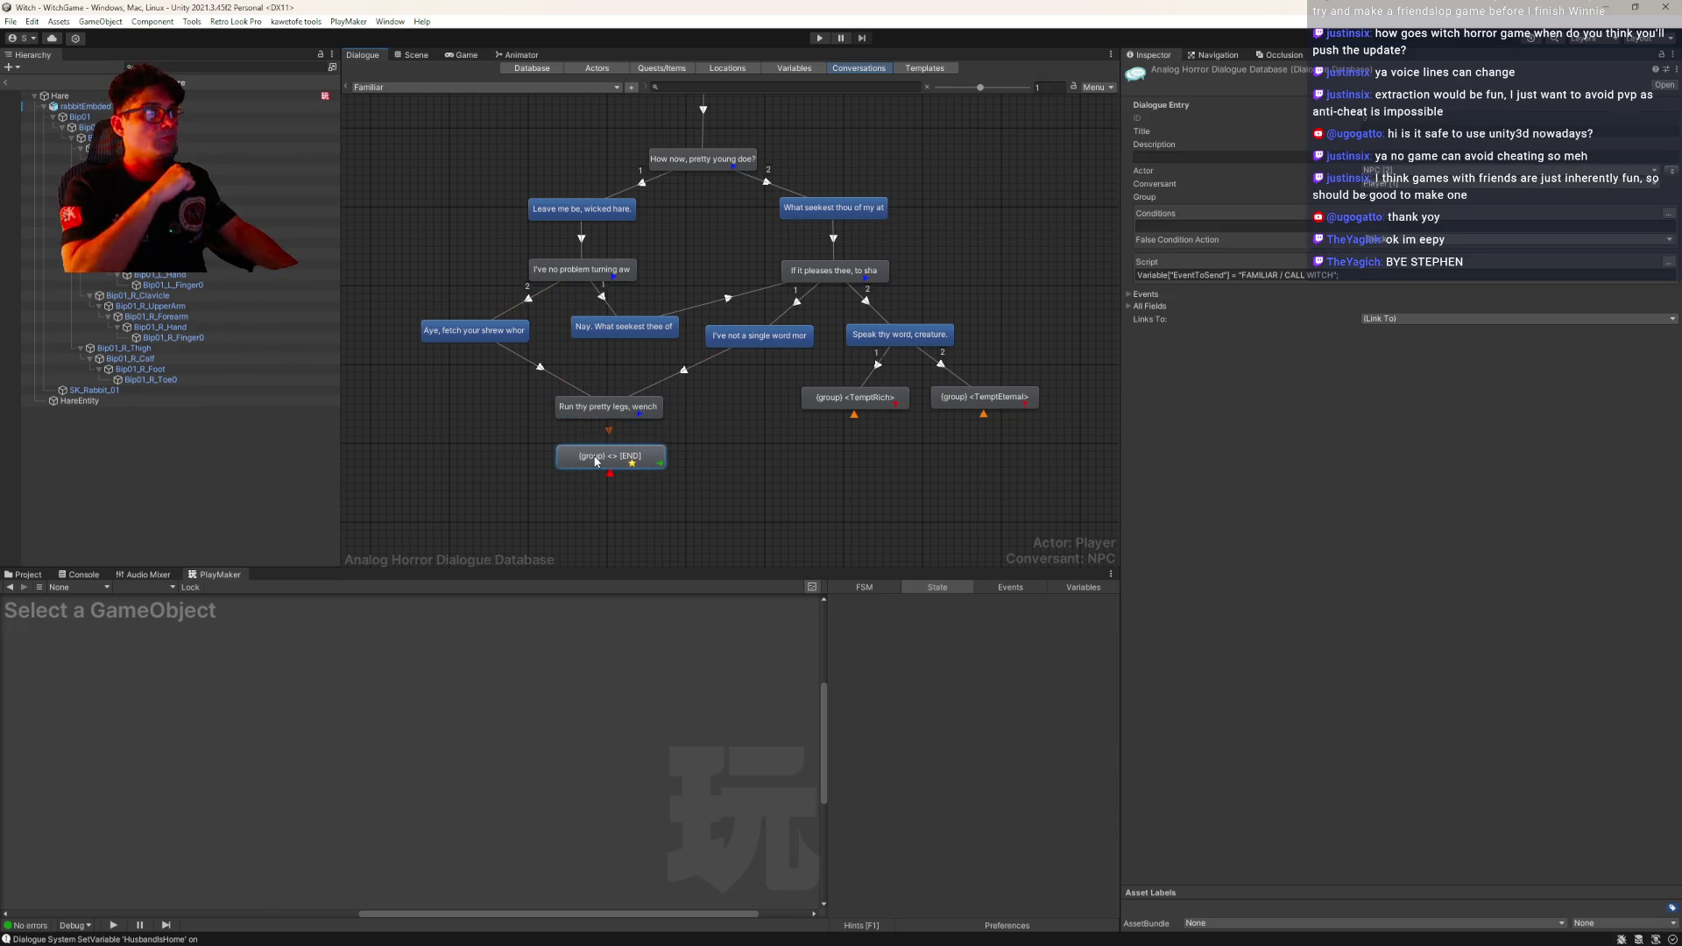
left_click(1394, 131)
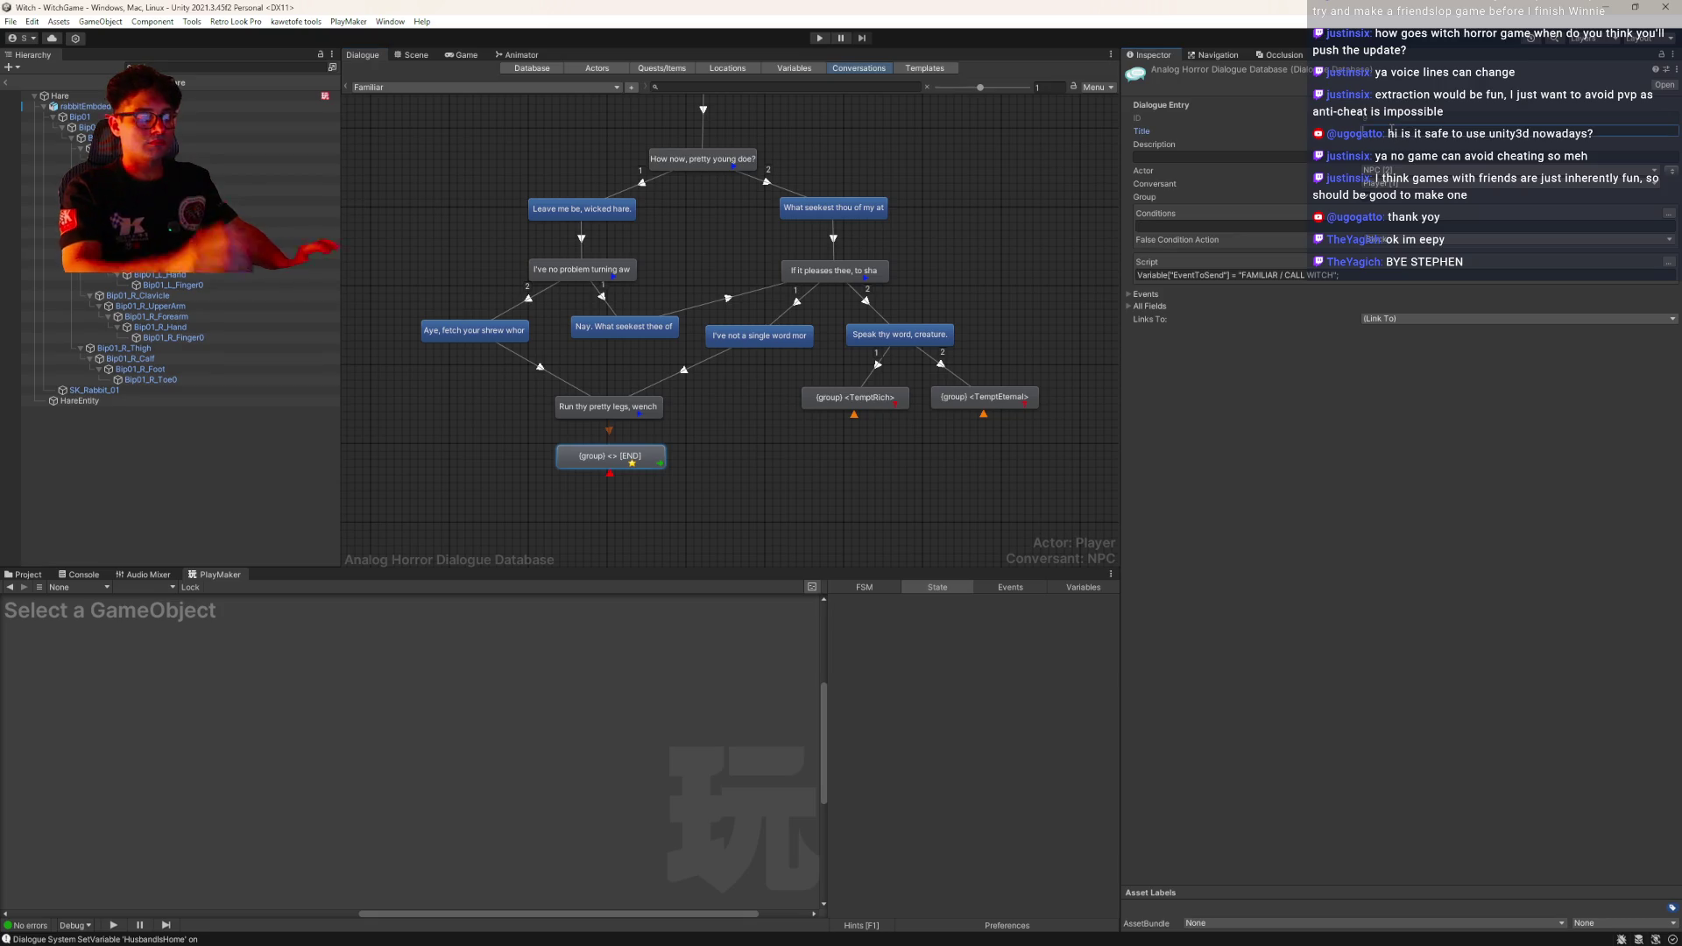
Title the END node 'CALL WITCH EVENT' in the Inspector and check the nodes
type("CALL WITCH EVENT")
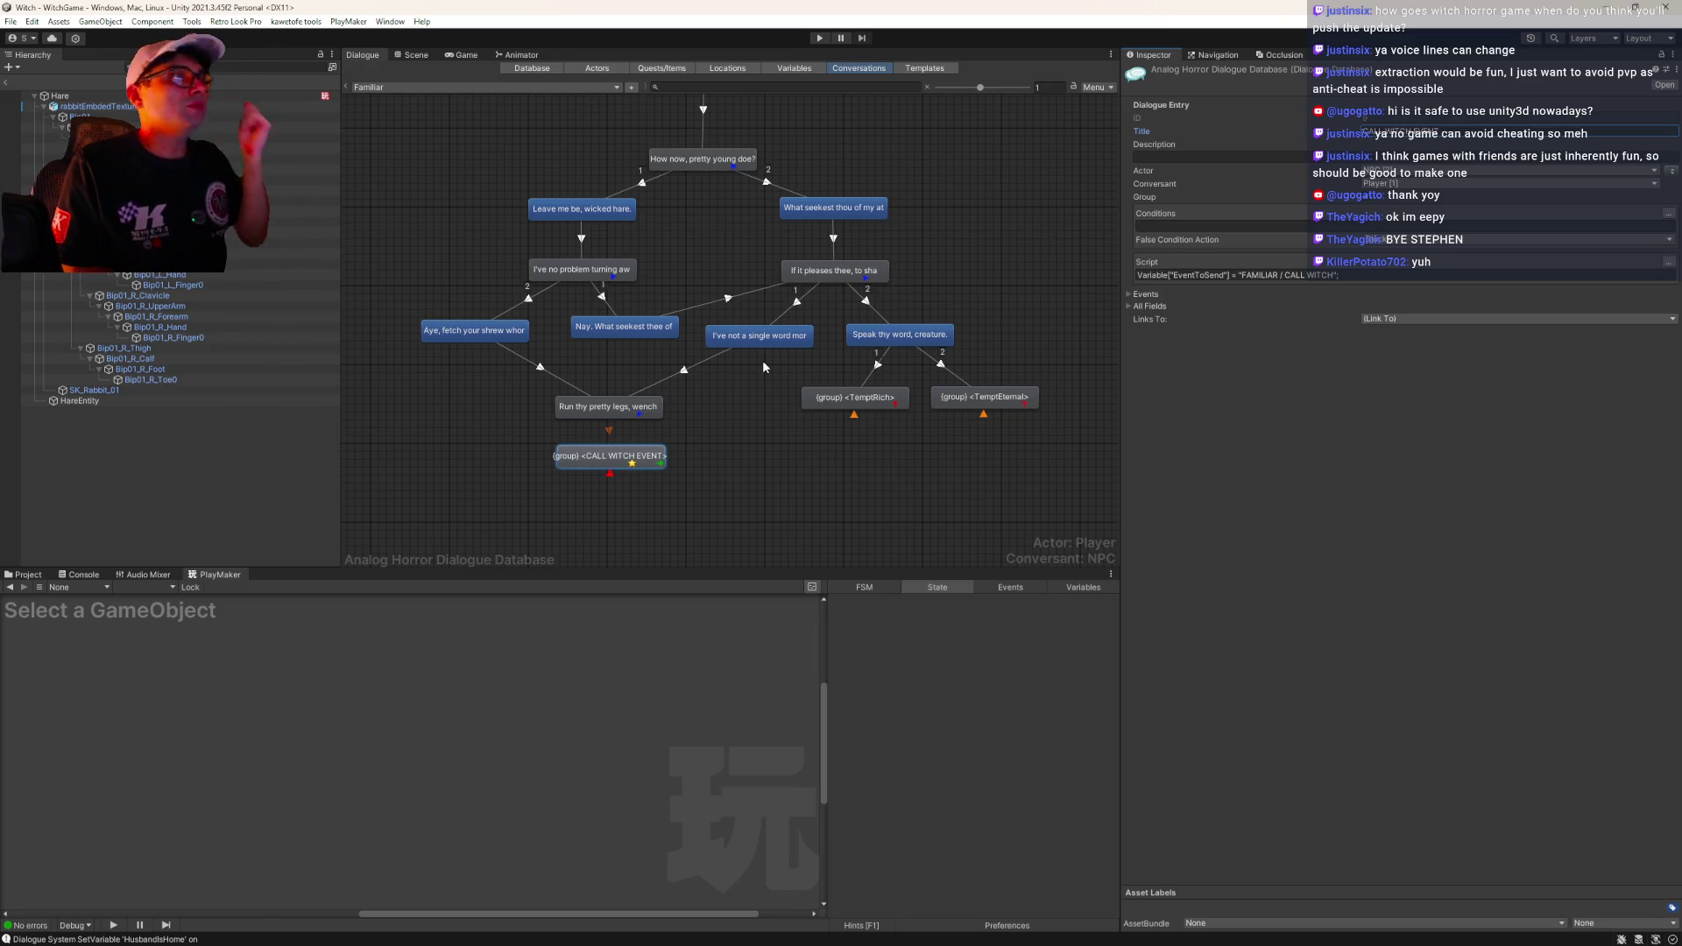
left_click(619, 409)
left_click(644, 457)
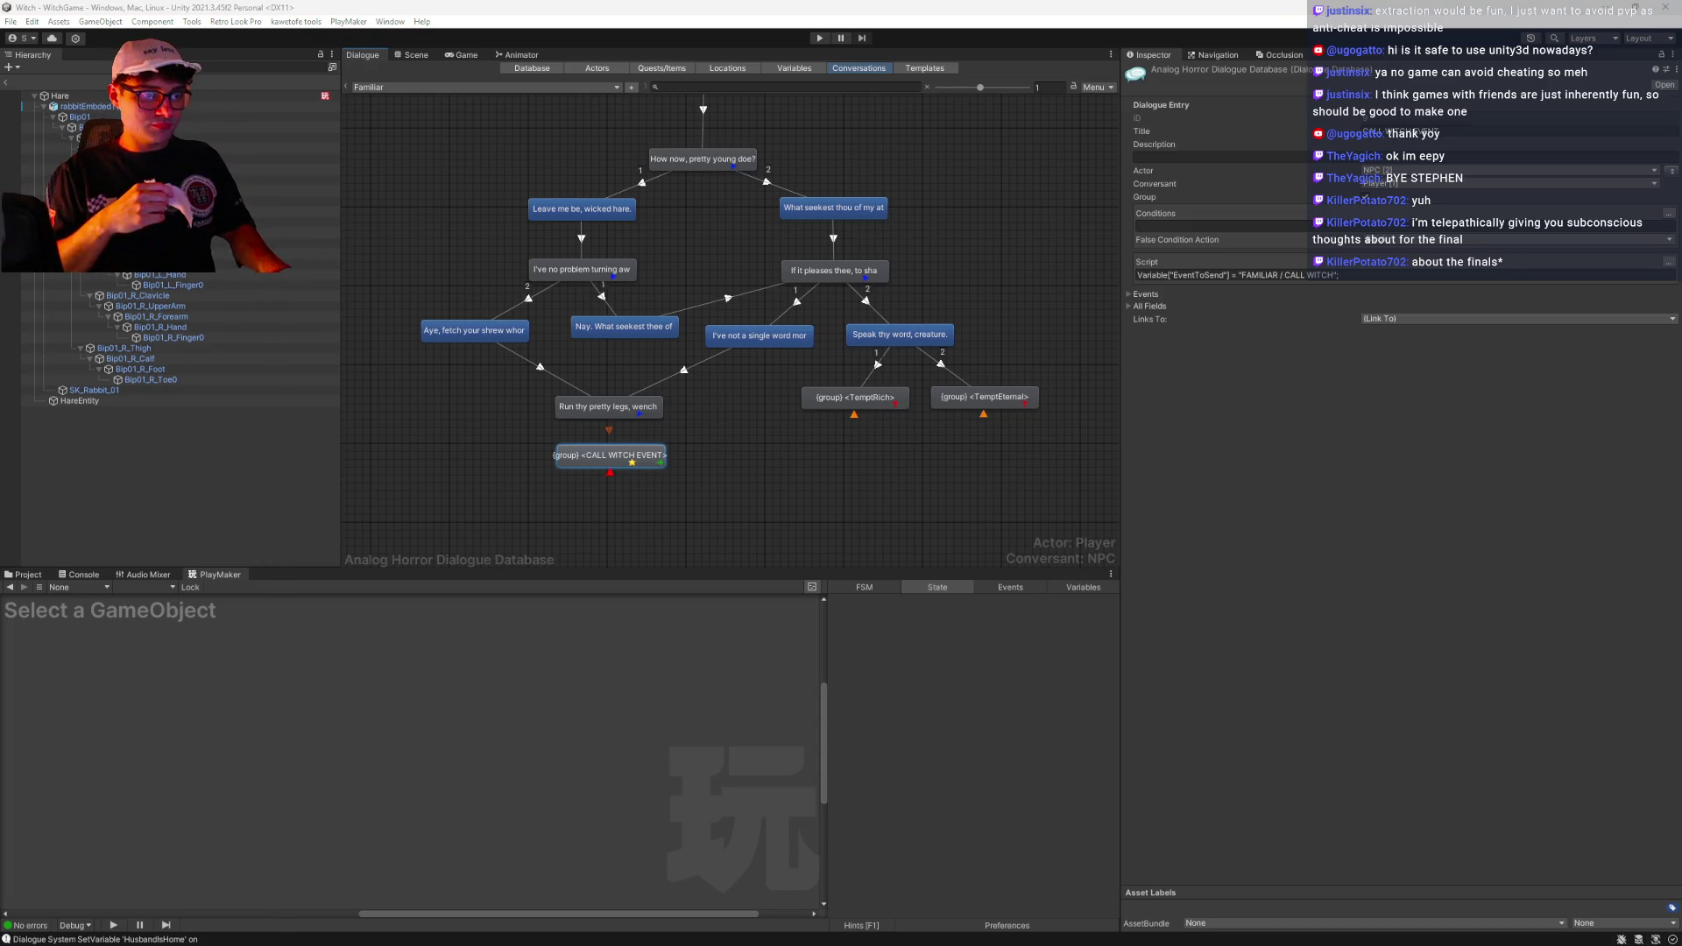
key("alt+Tab")
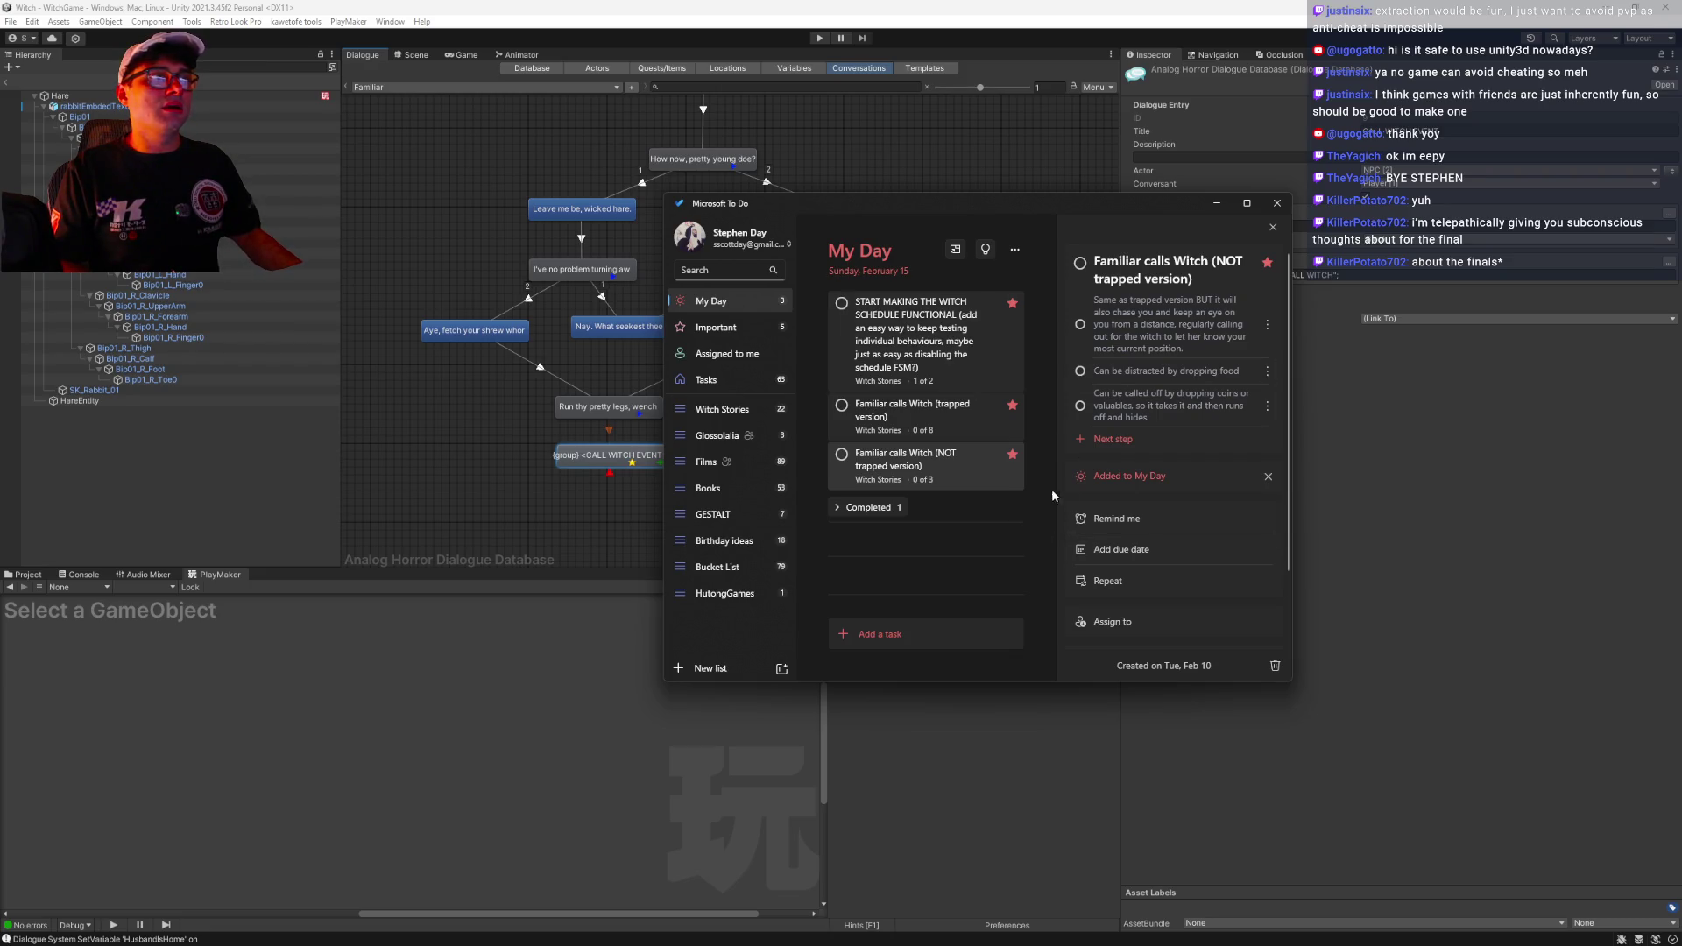
Tick the scream and 'Send WITCH / FAMILIAR ALERT event' steps of 'Familiar calls Witch (trapped version)'
left_click(973, 425)
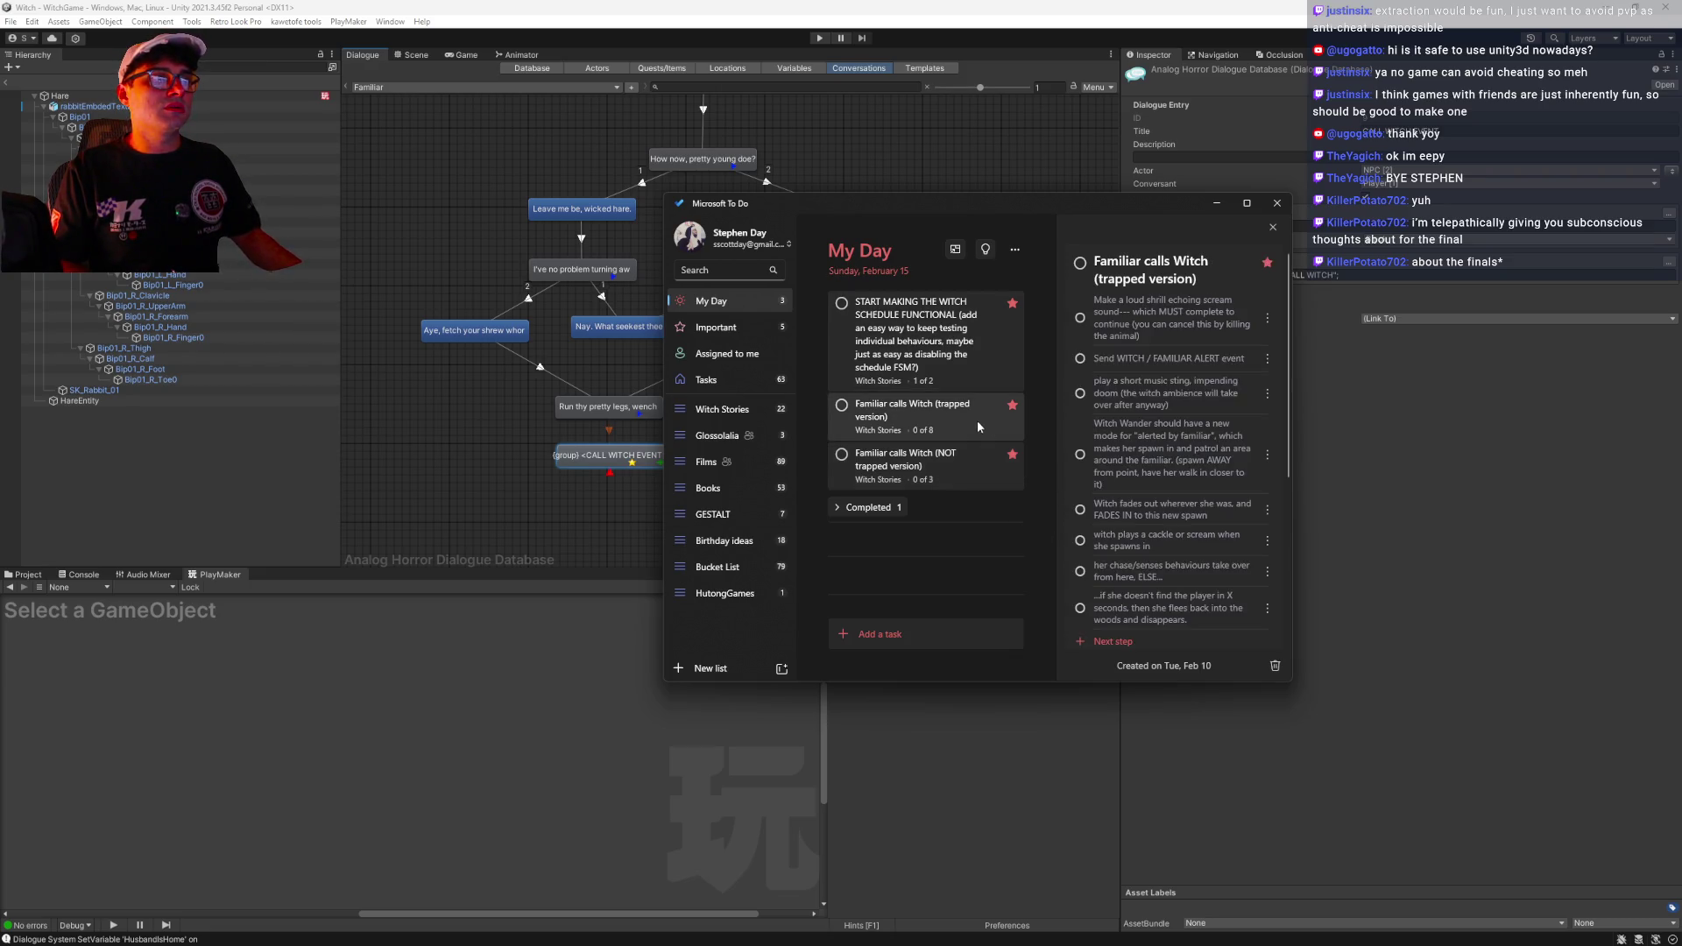
left_click(1079, 317)
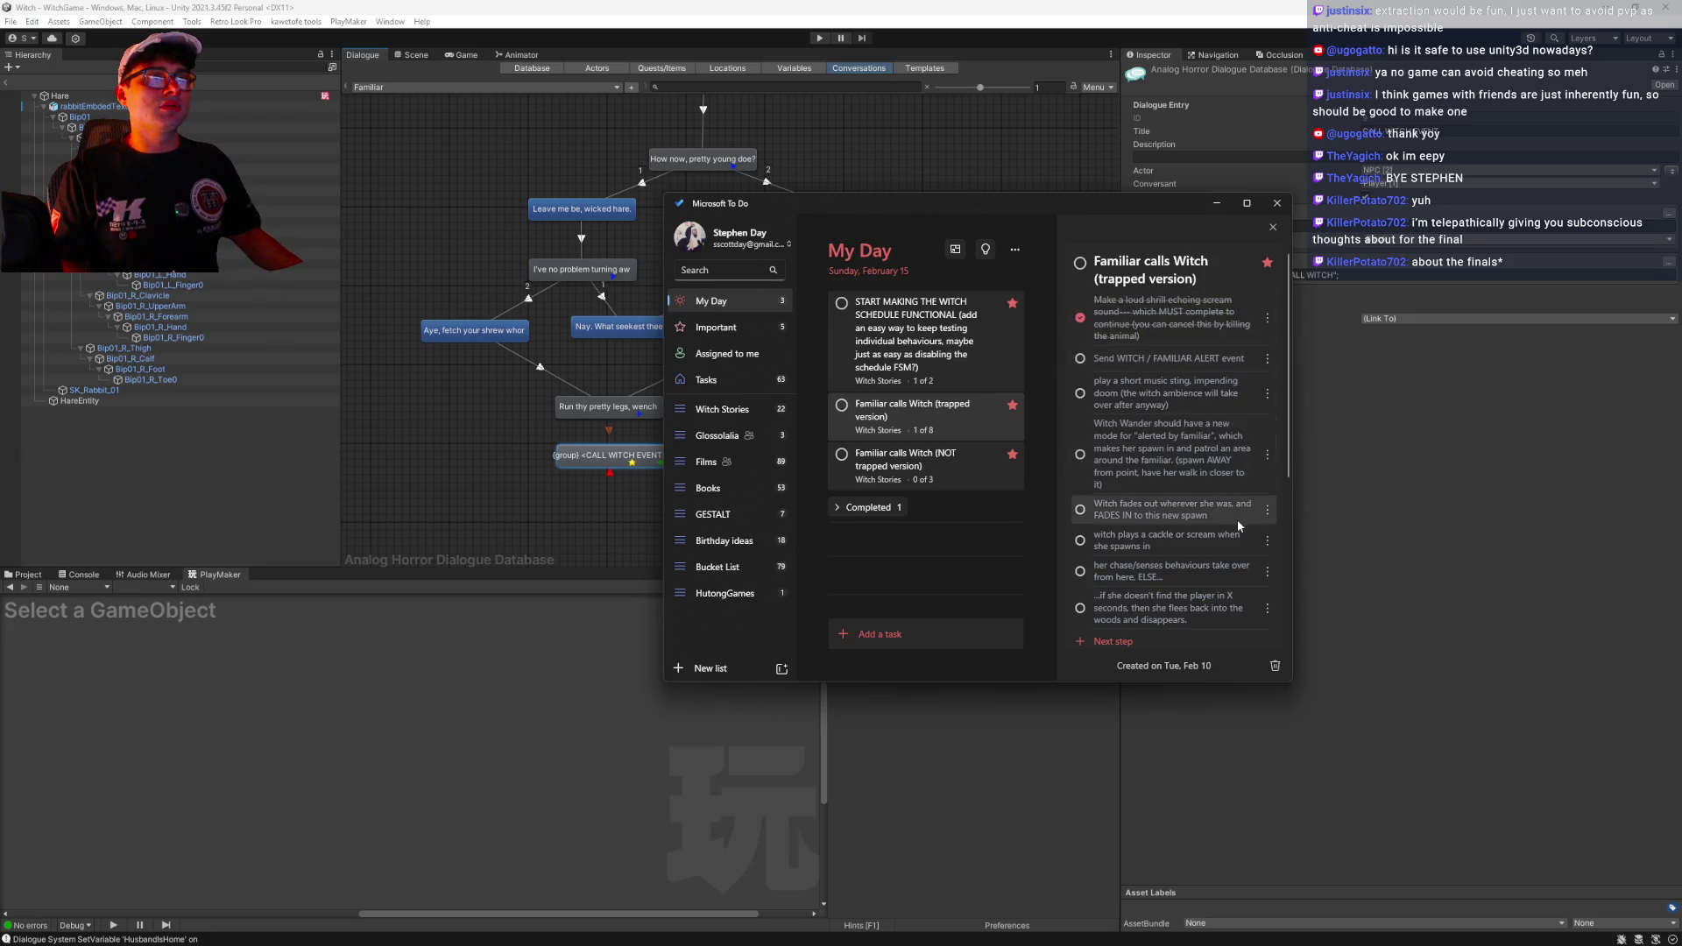
left_click(1081, 358)
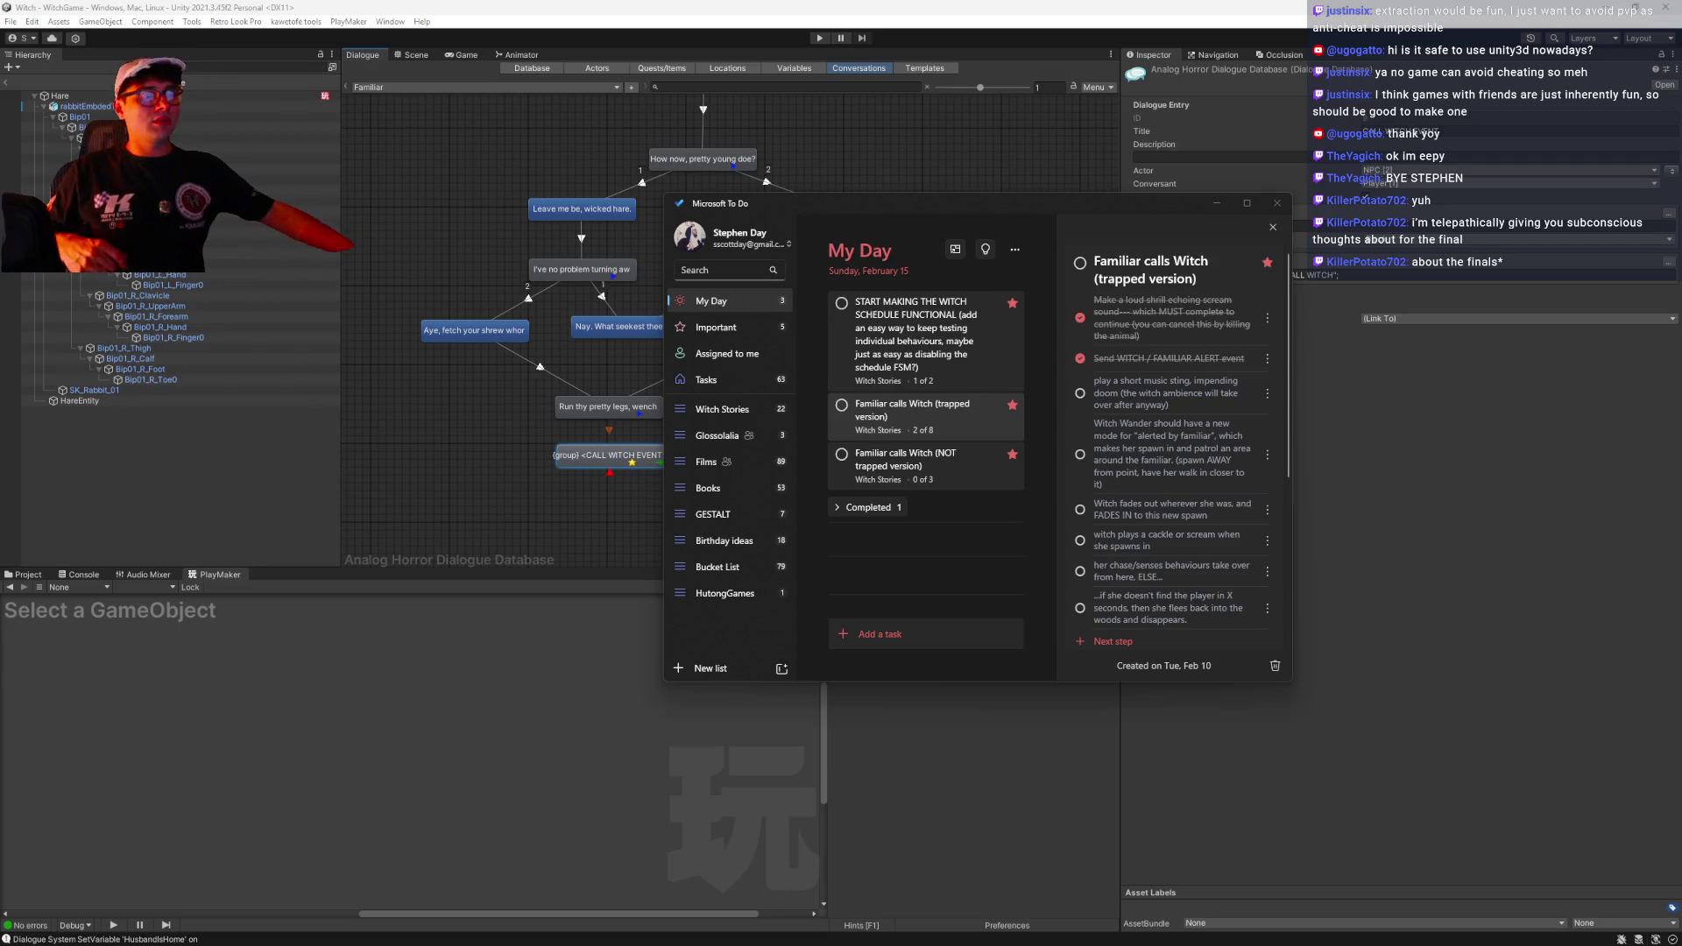
double_click(60, 95)
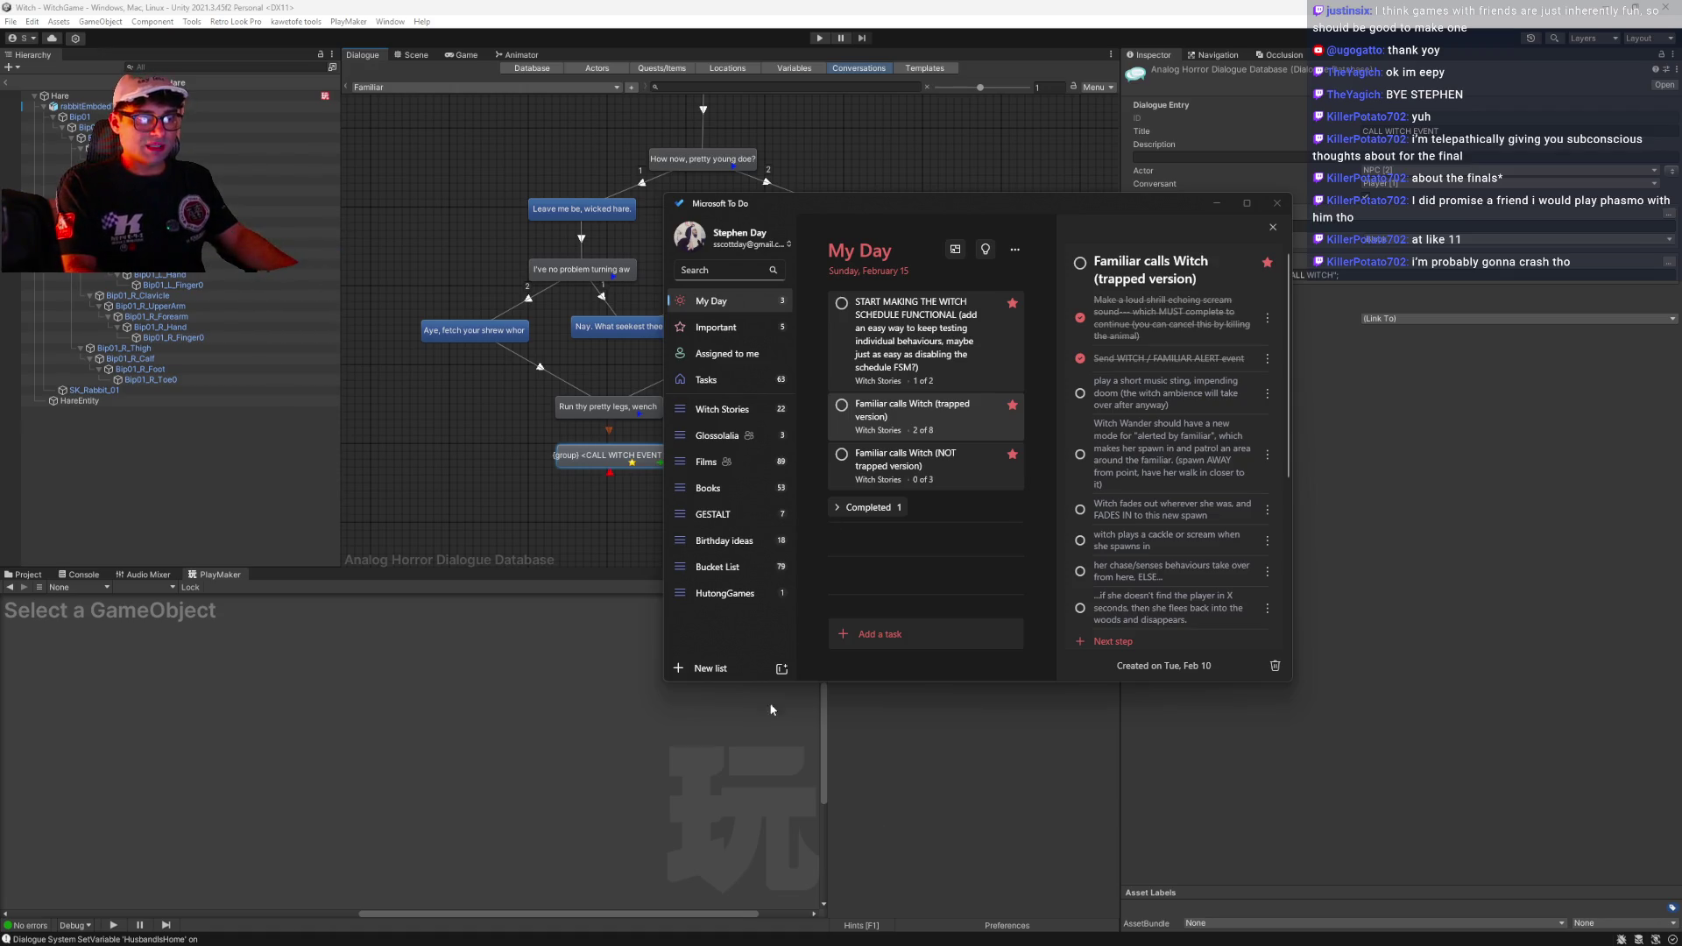
key("alt+Tab")
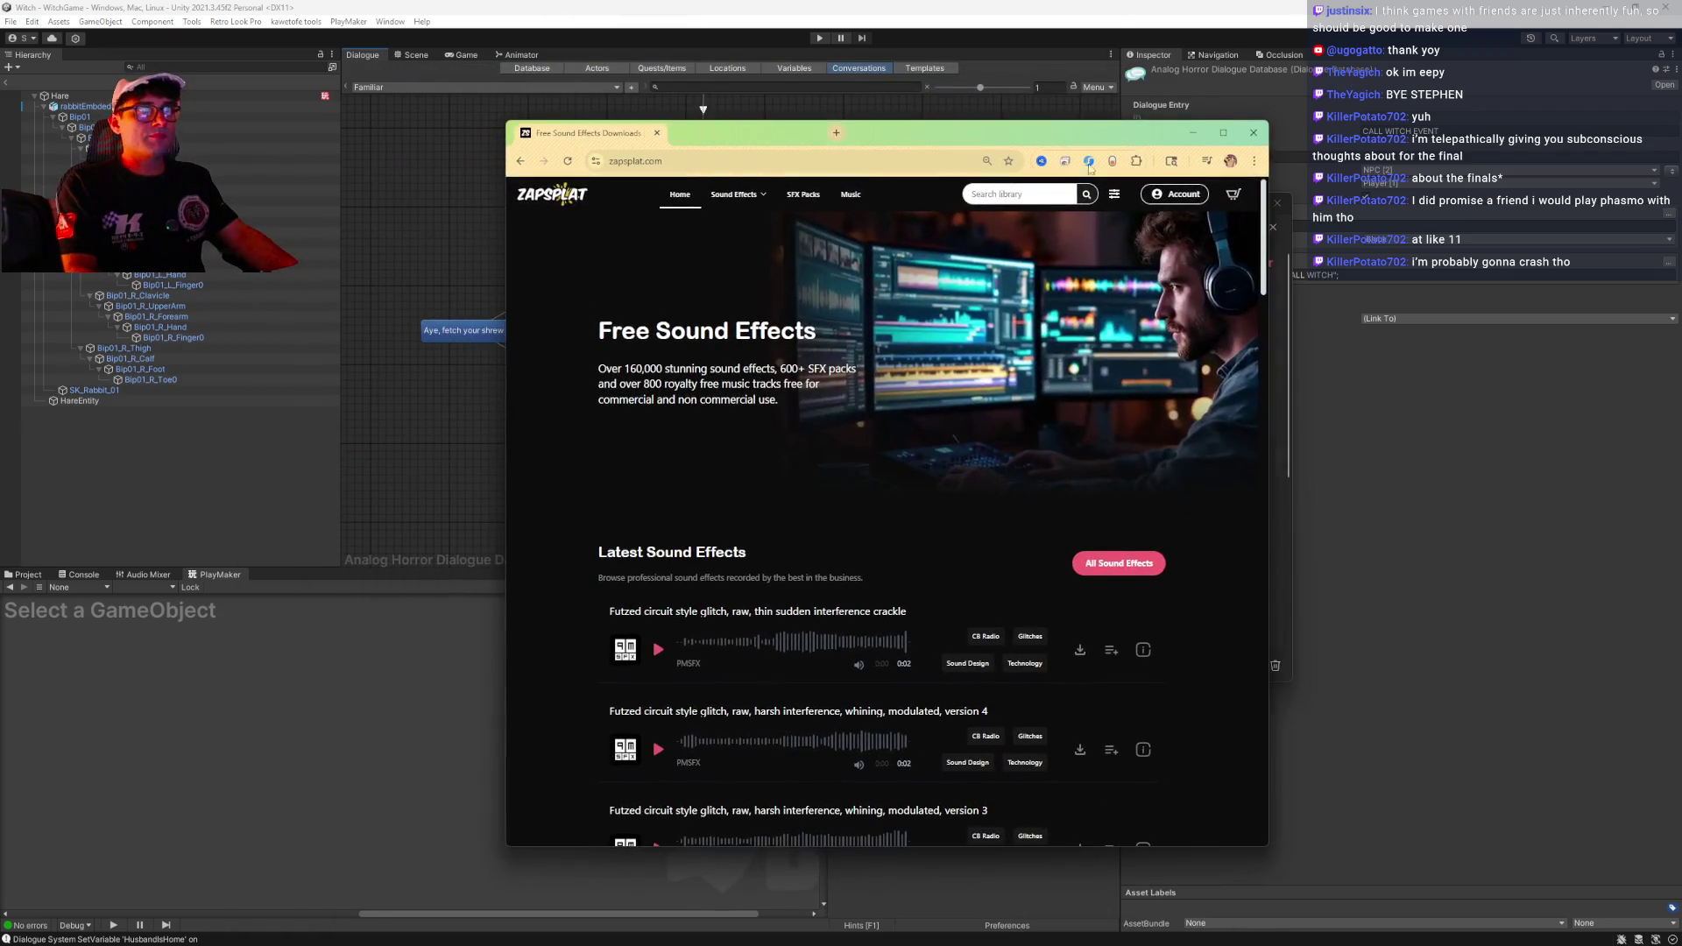
Search ZapSplat for 'doom' and maximize the browser window
left_click(1051, 199)
type("doom")
key("Return")
left_click(1223, 136)
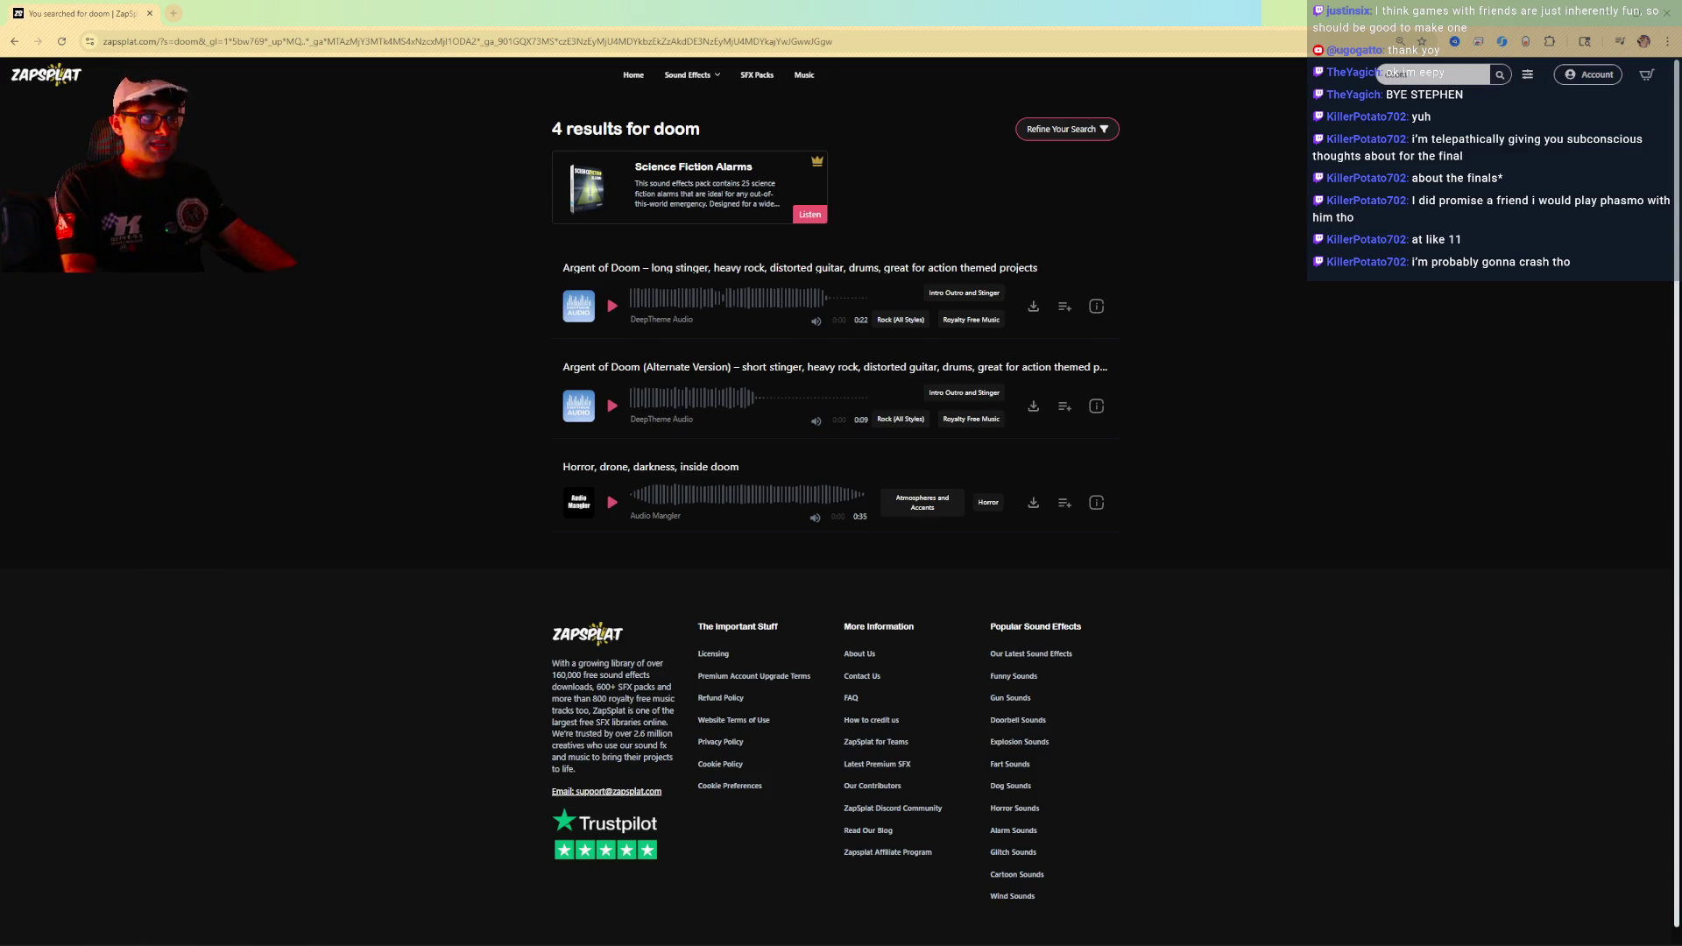
Preview the Argent of Doom stinger, its alternate, and the 'Horror, drone, darkness, inside doom' track, then stop it
left_click(612, 306)
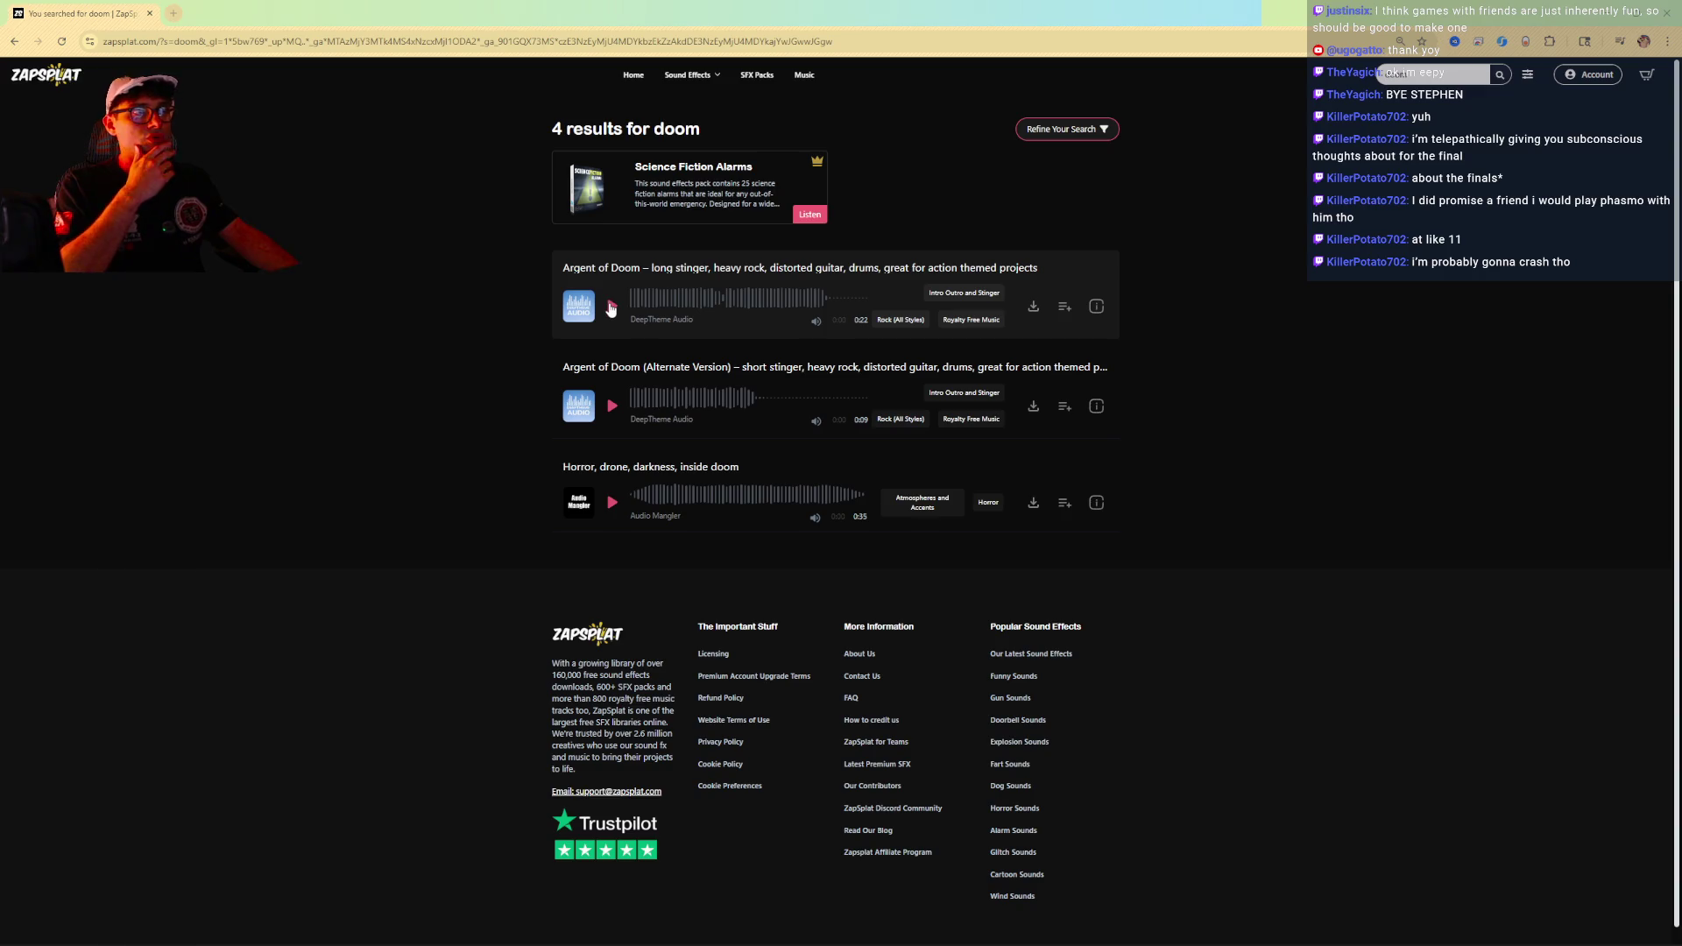
left_click(612, 306)
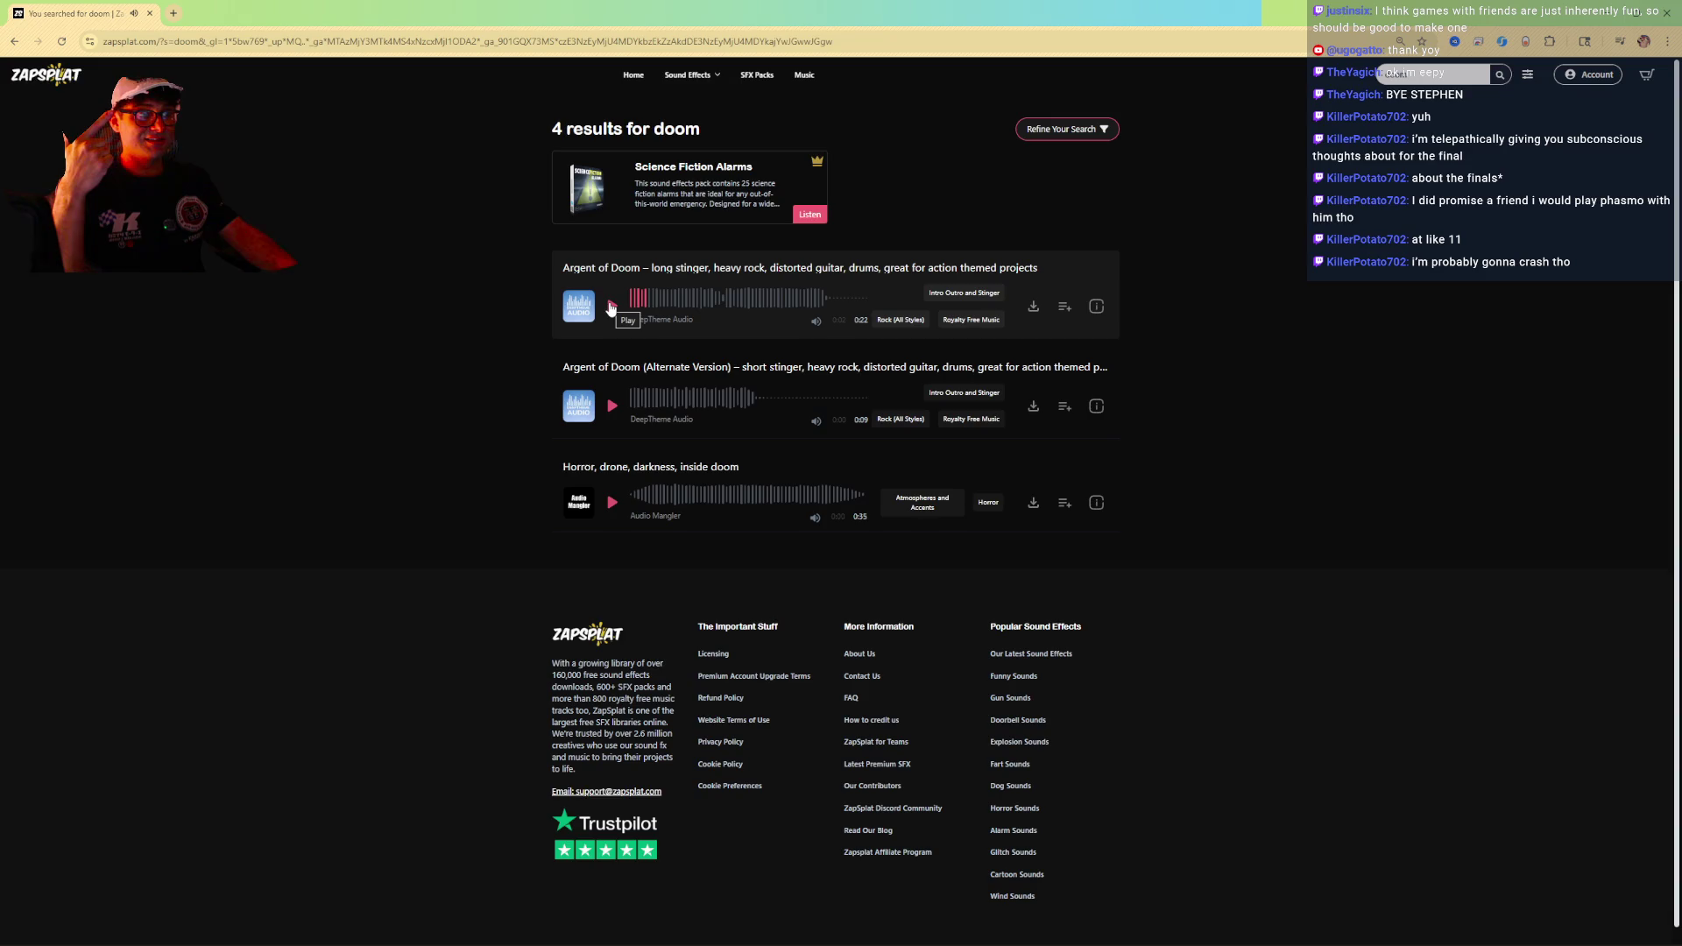
left_click(611, 306)
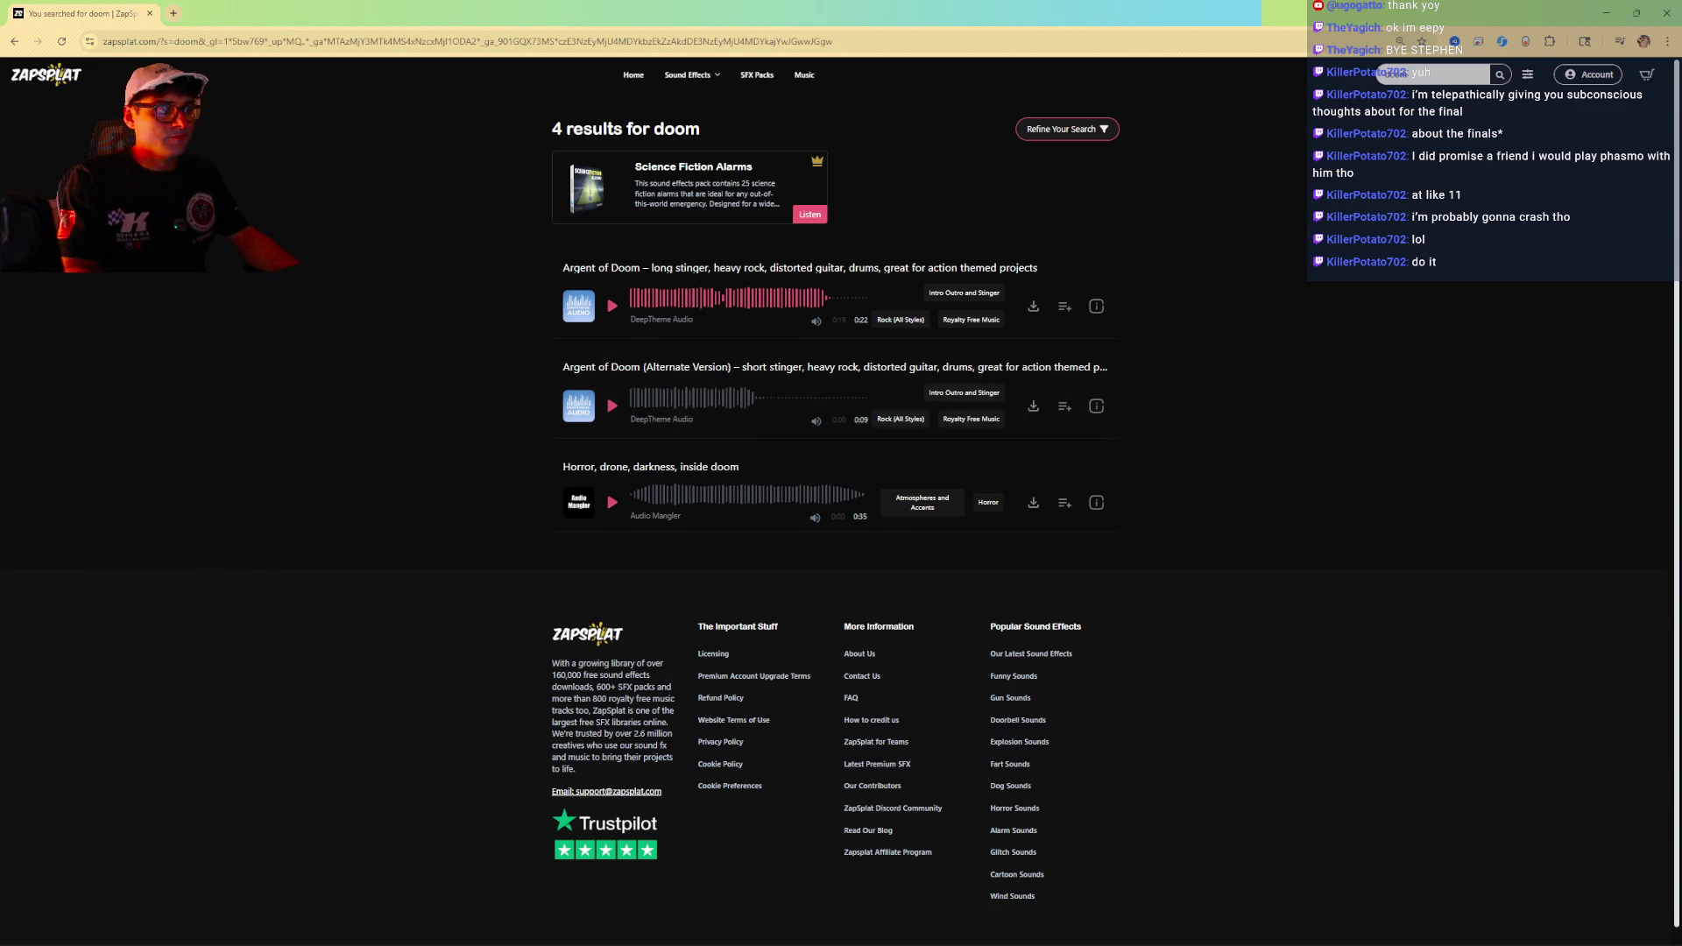
left_click(612, 407)
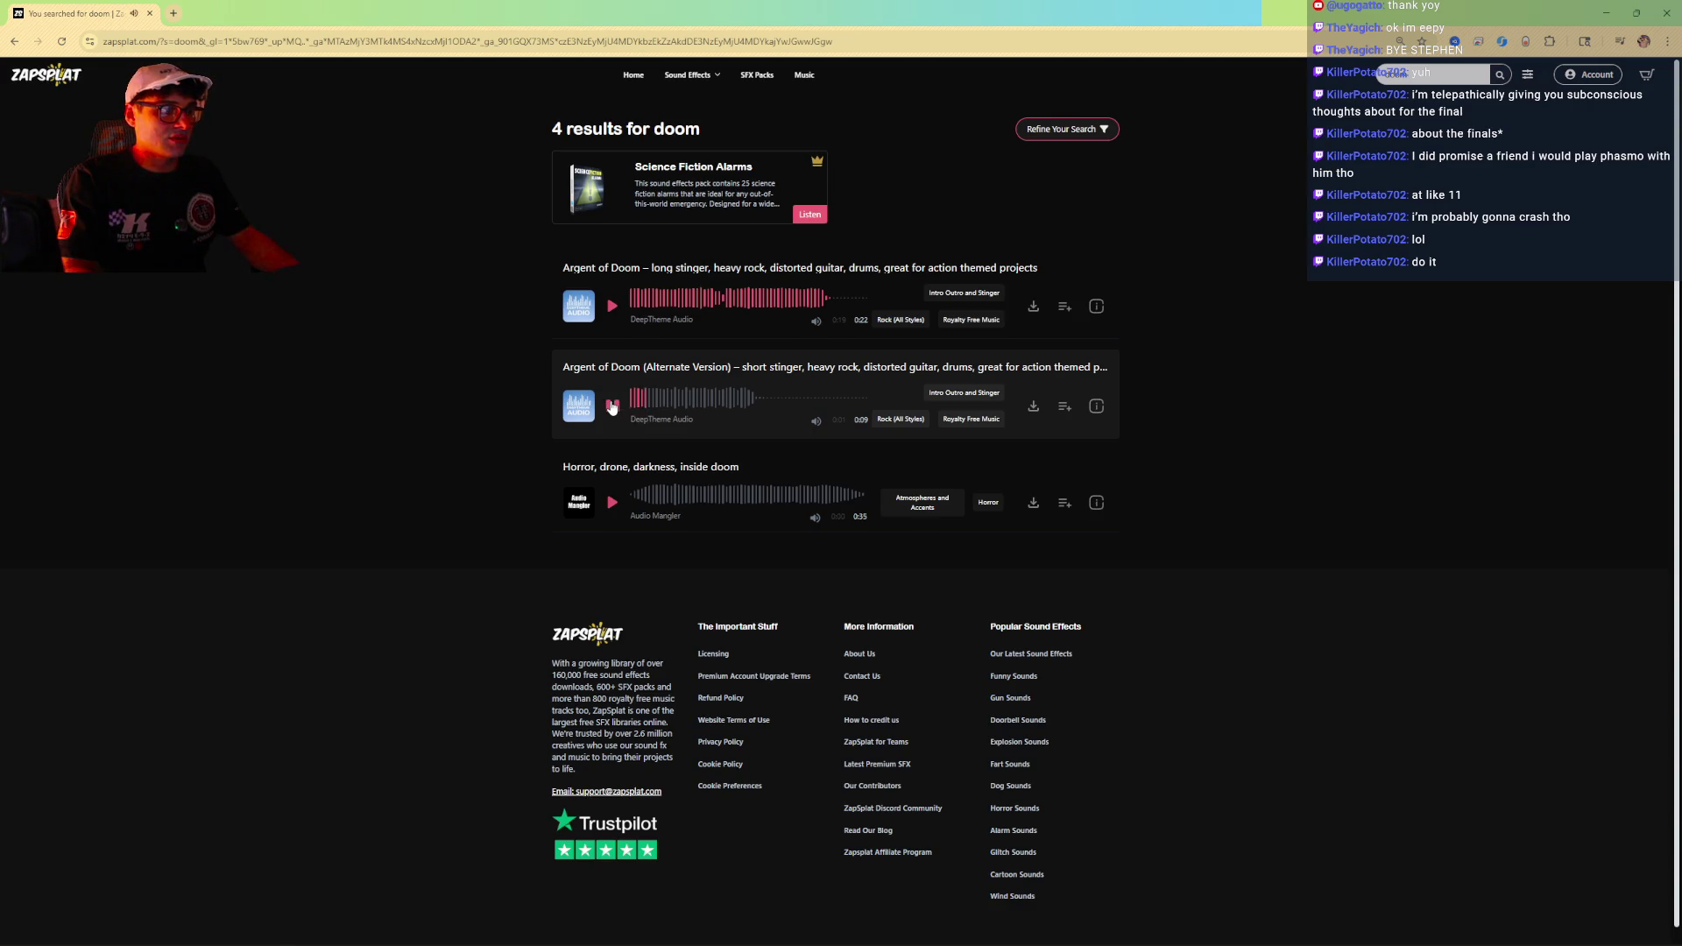
left_click(613, 510)
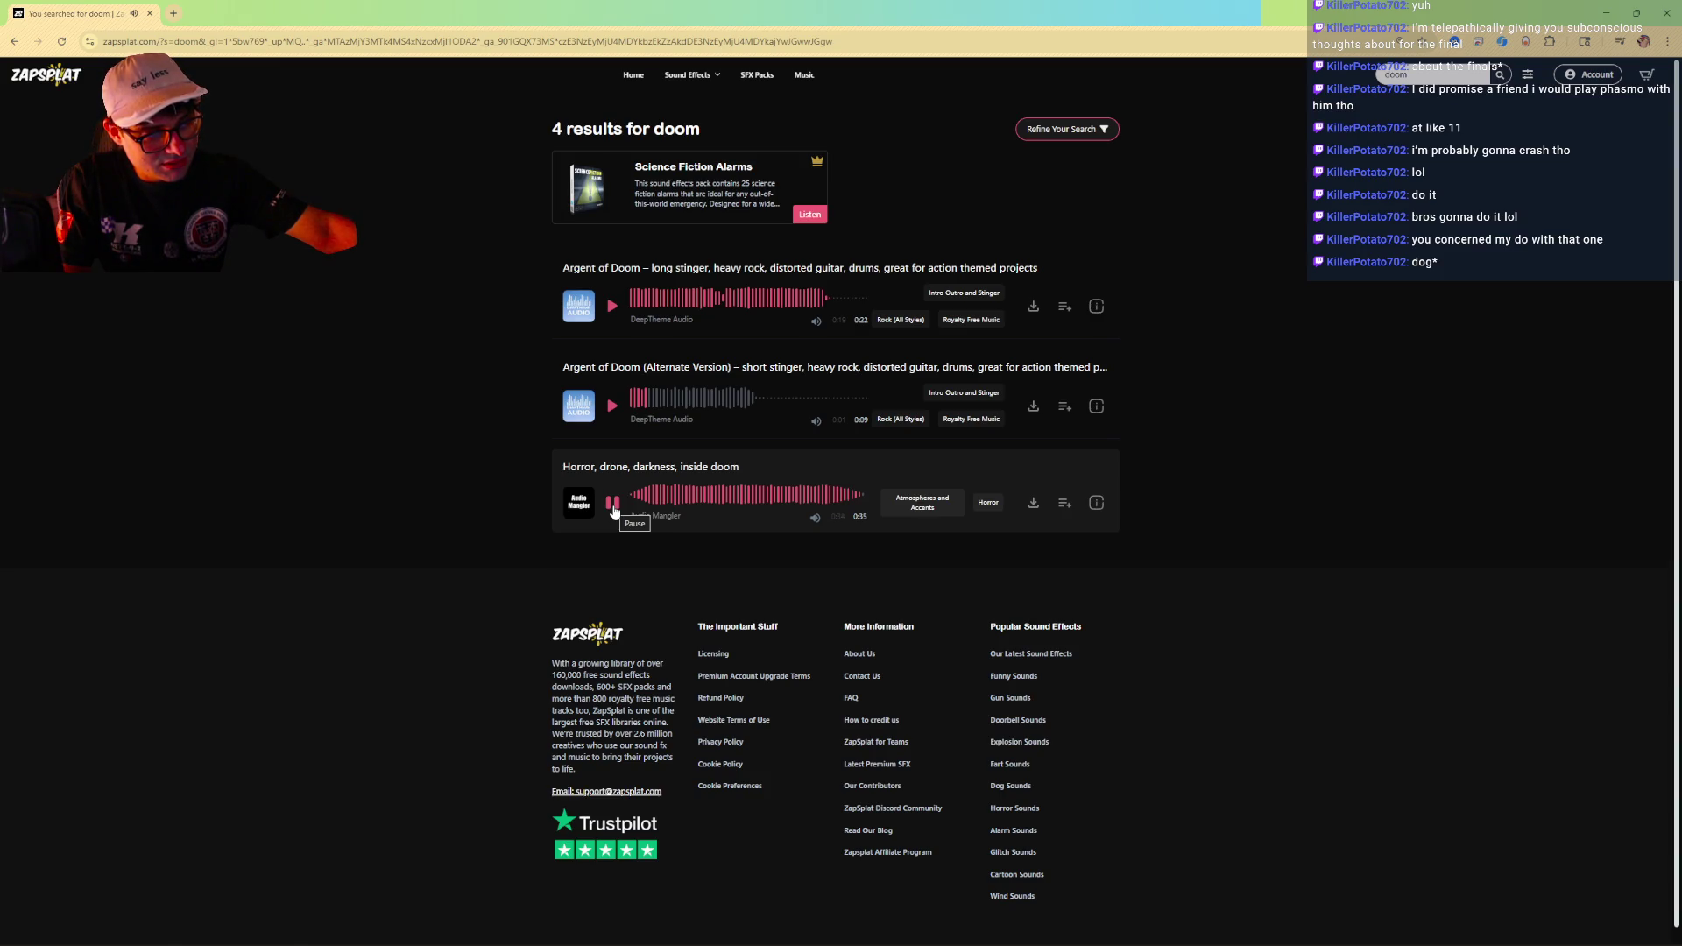
left_click(613, 511)
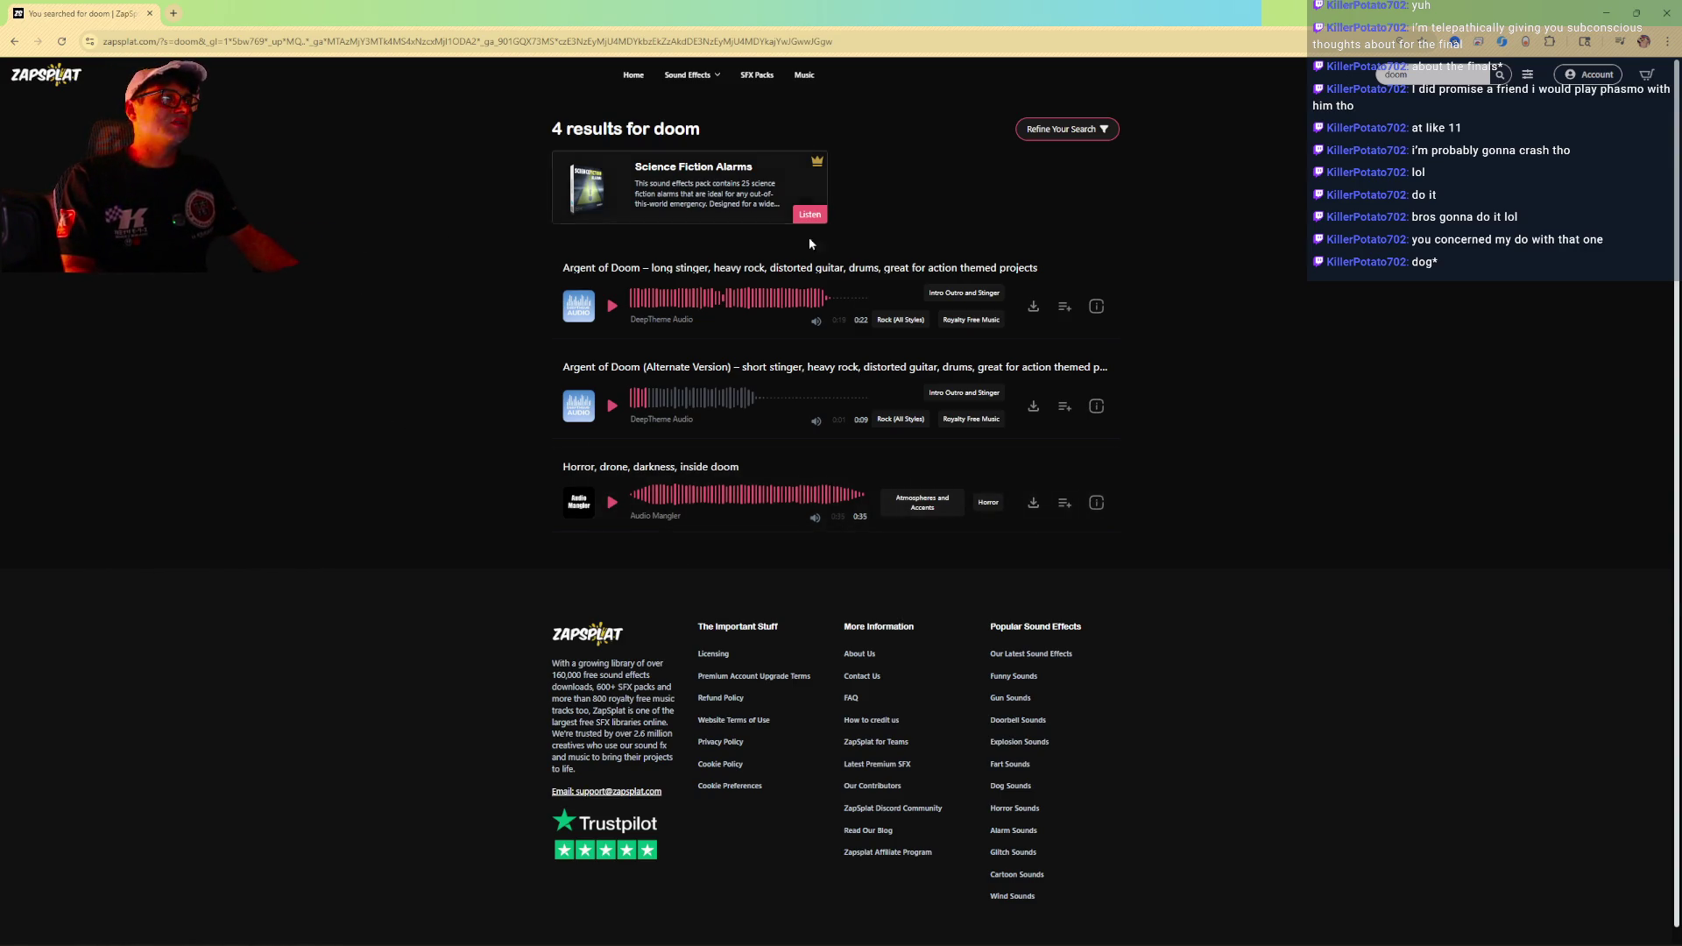
Search for 'impending' and preview The Rise of the Zombies track
key("ctrl+a")
type("impendi")
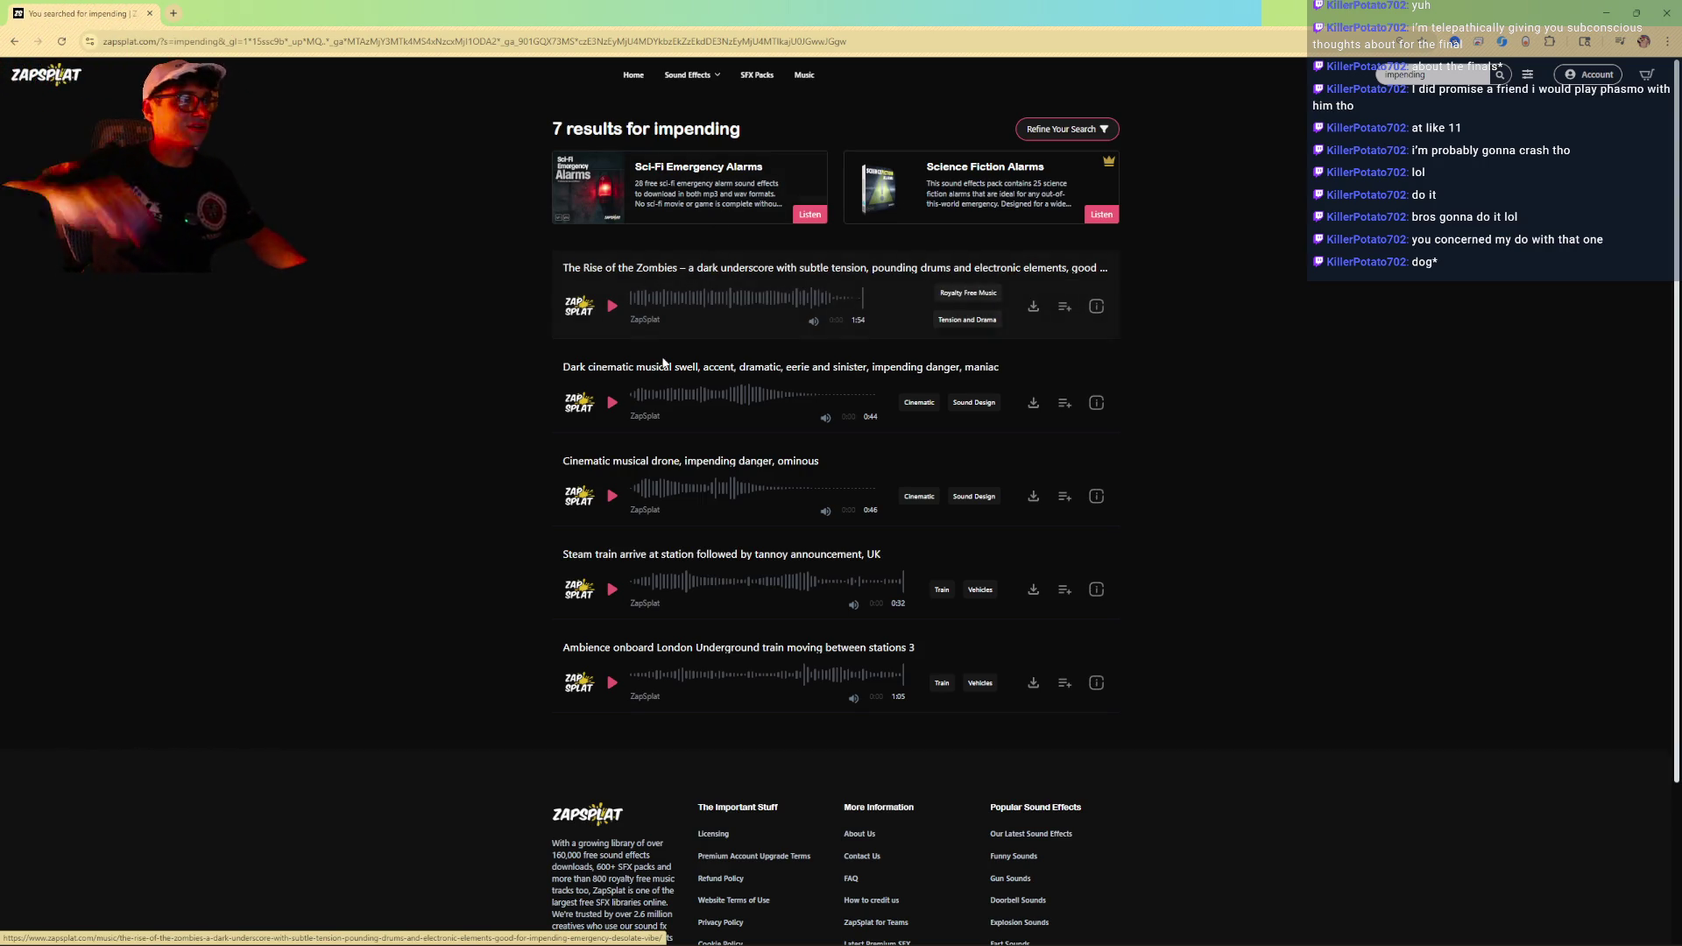
left_click(611, 307)
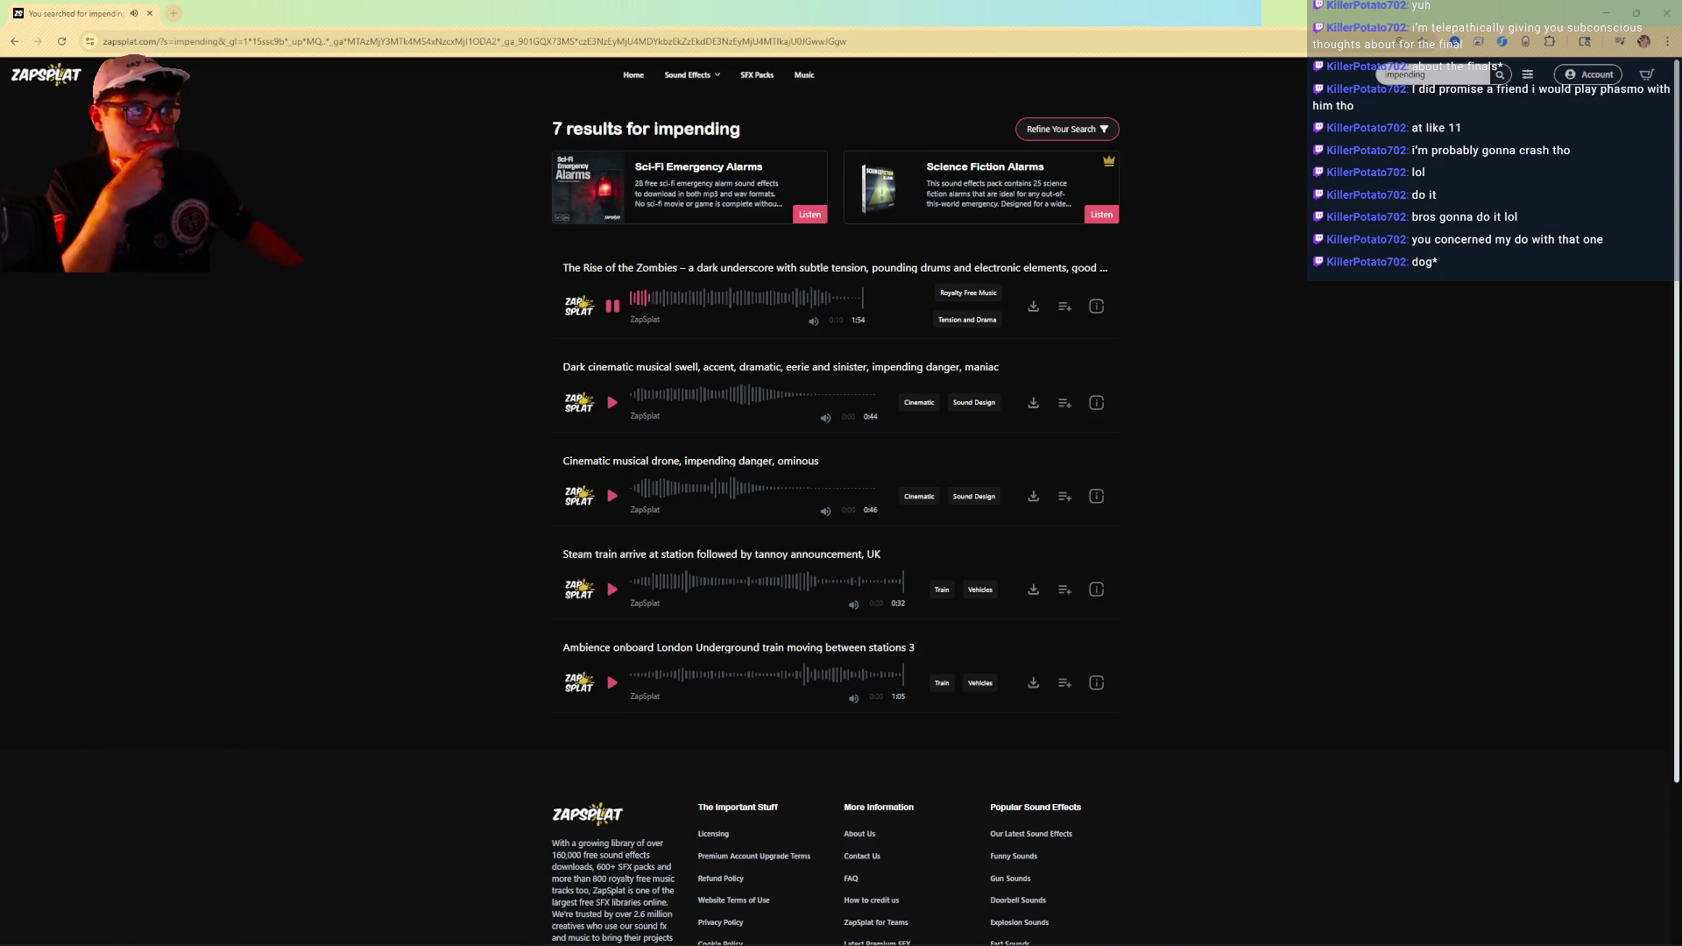
left_click(722, 298)
Preview the dark cinematic musical swell and open its page in a background tab
left_click(612, 402)
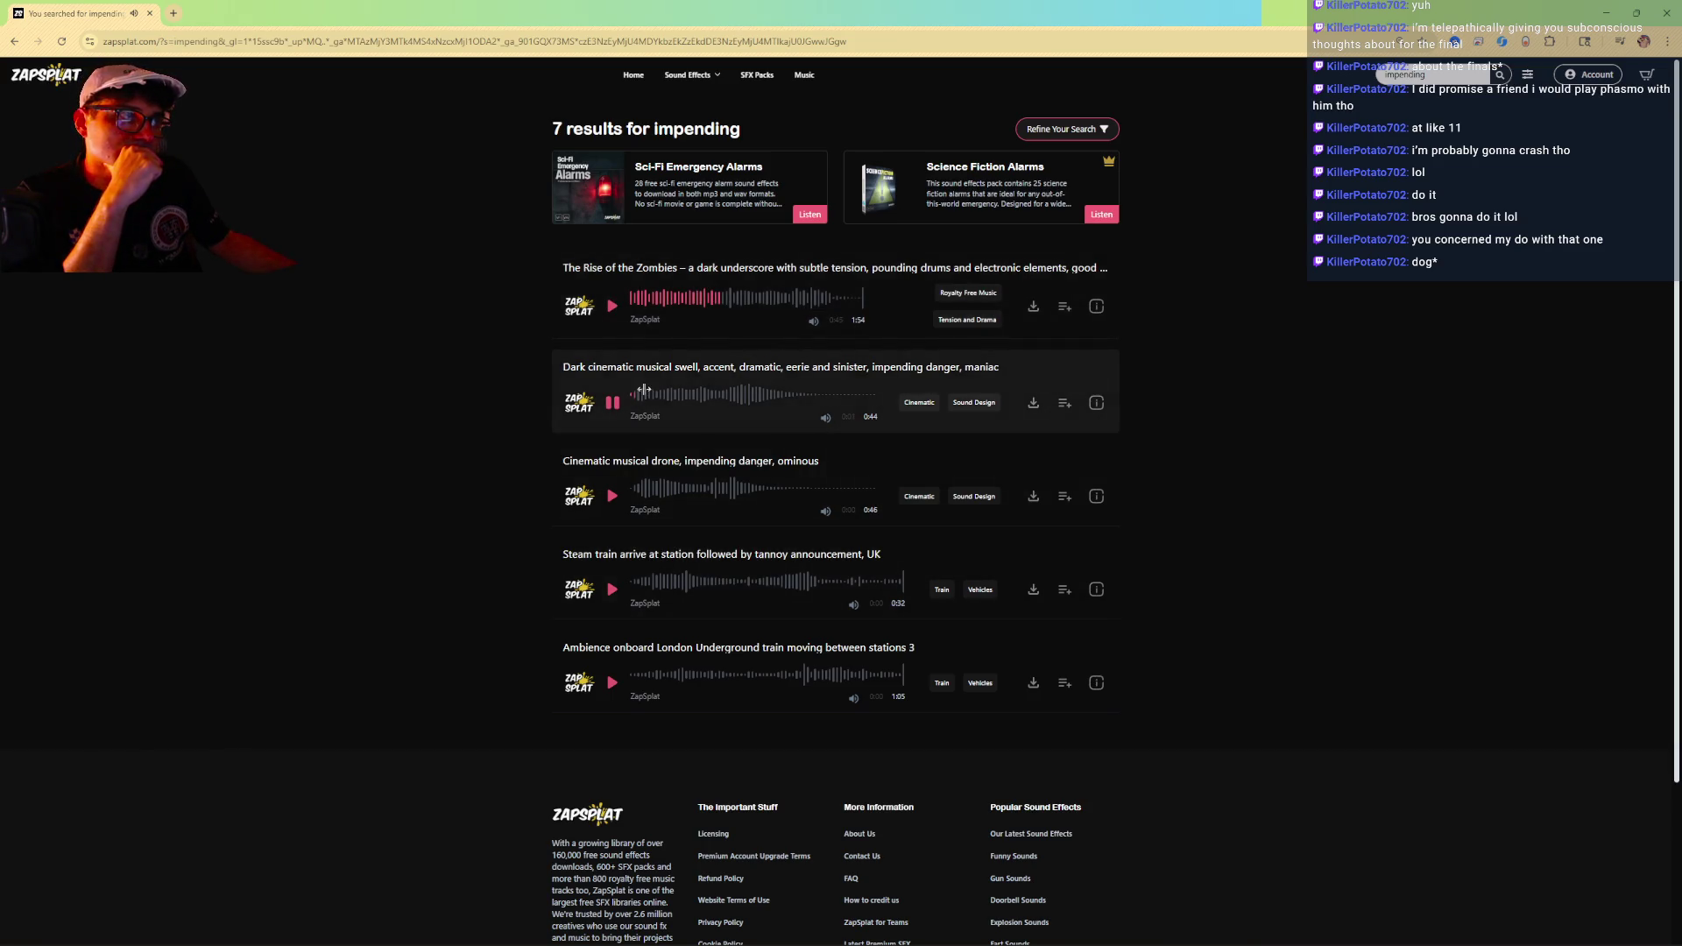
left_click(685, 397)
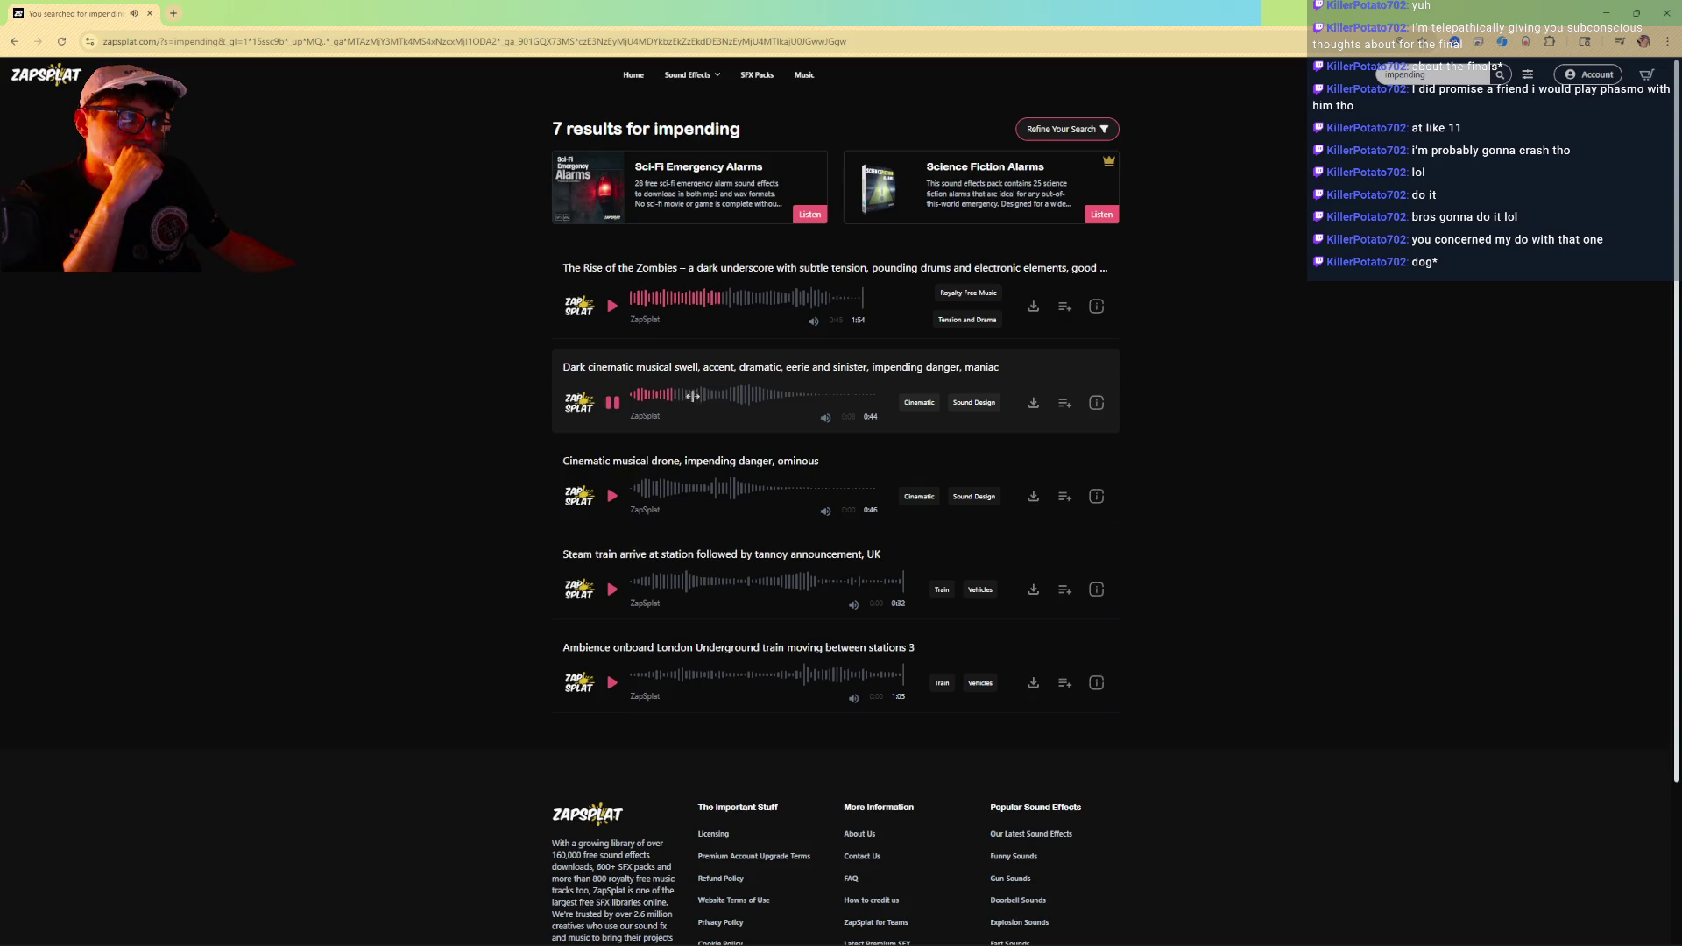
left_click(745, 395)
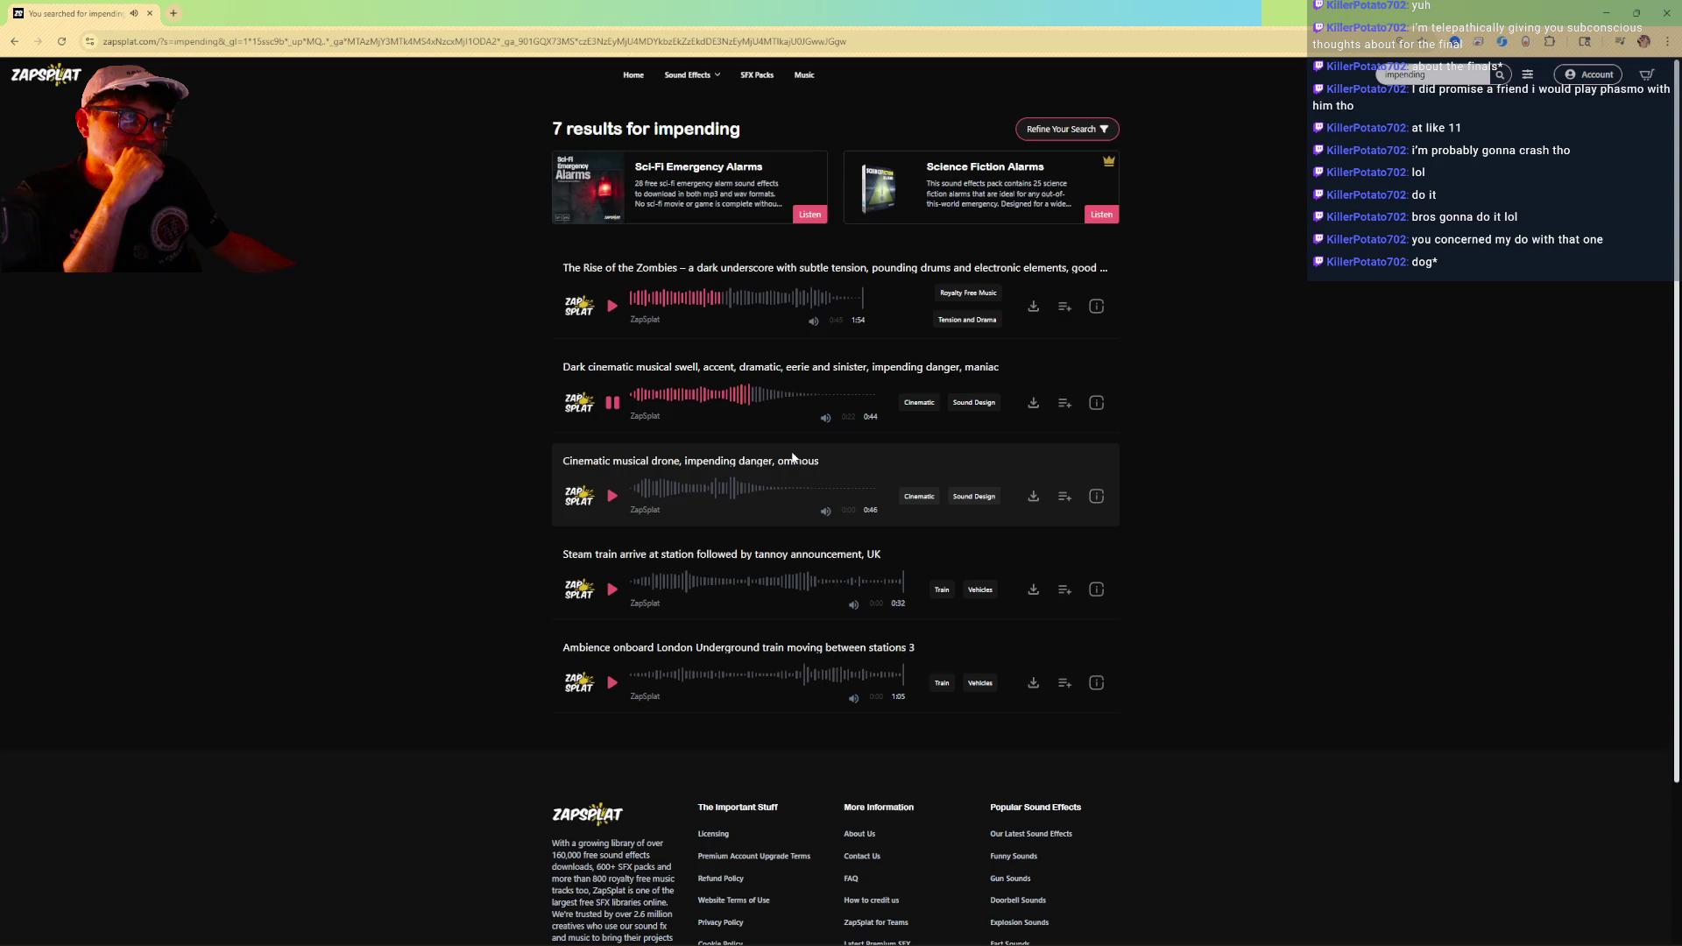
left_click(632, 395)
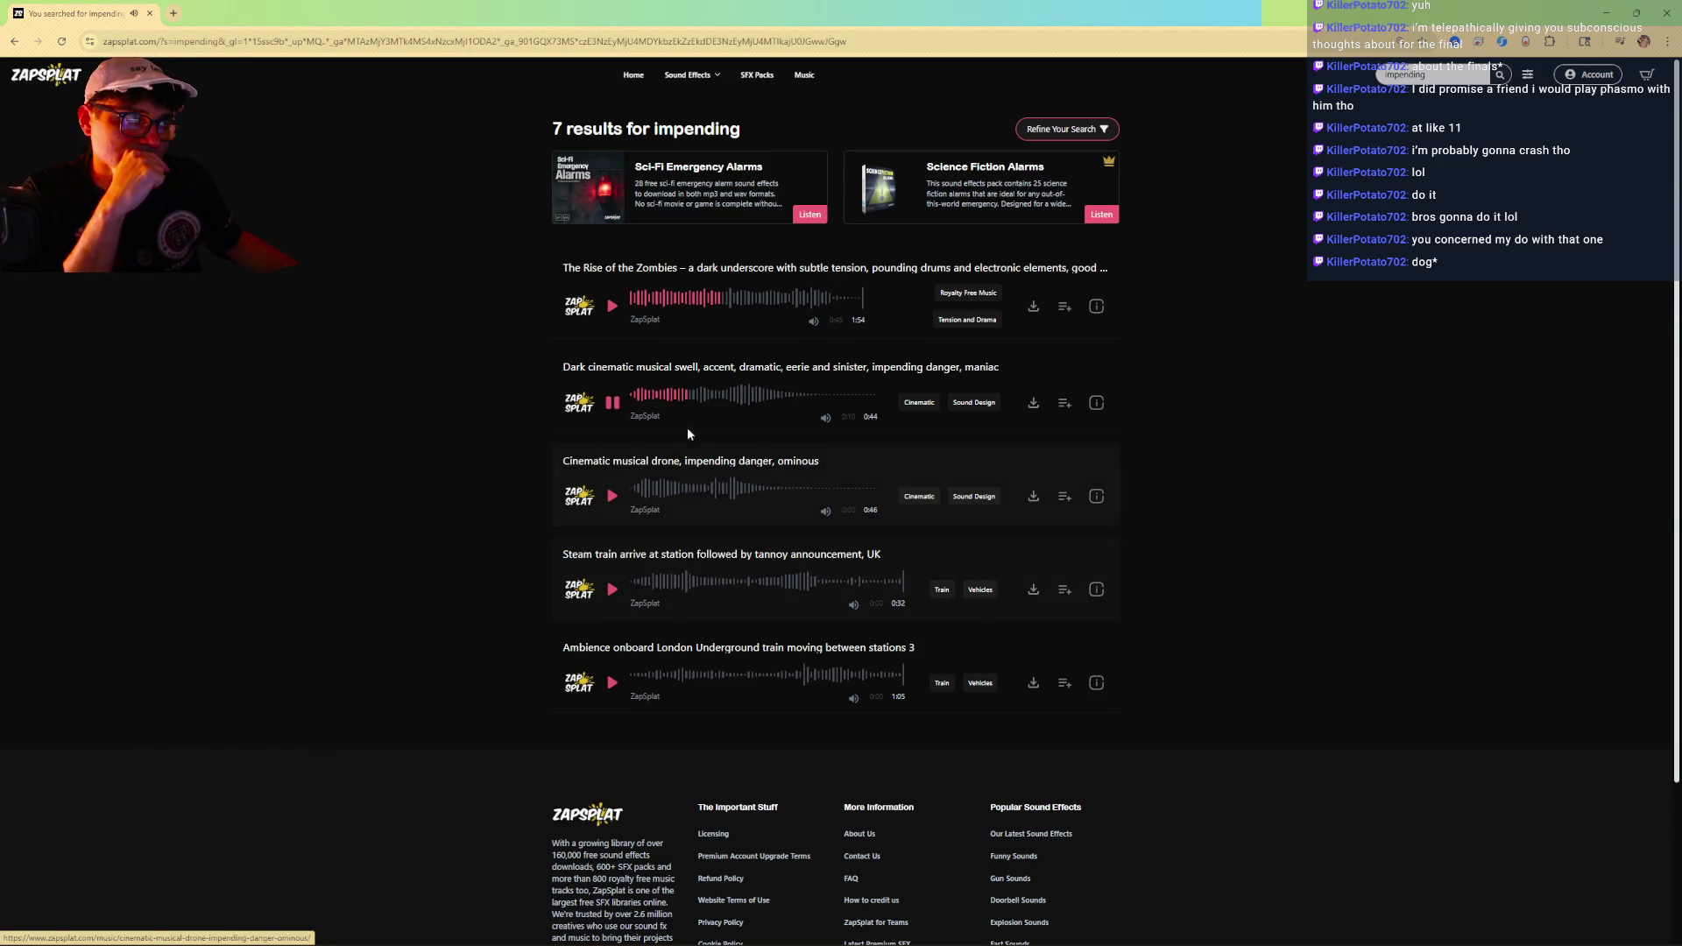
middle_click(650, 368)
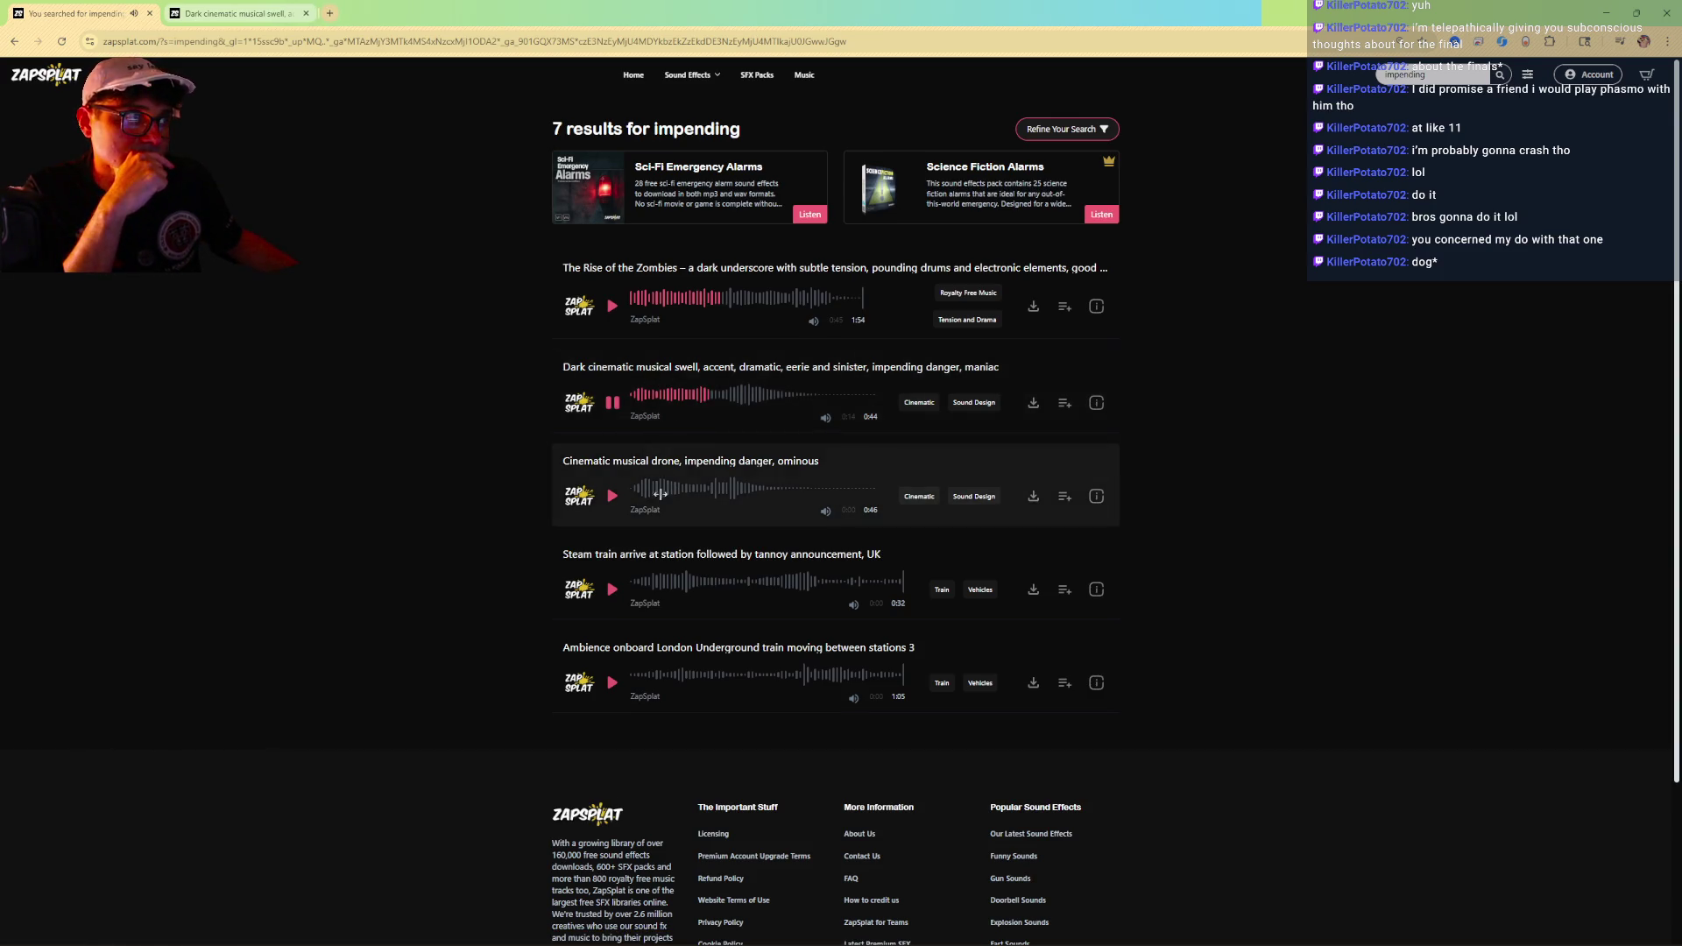
Preview the Cinematic musical drone, steam train arrival and London Underground ambience tracks
left_click(612, 496)
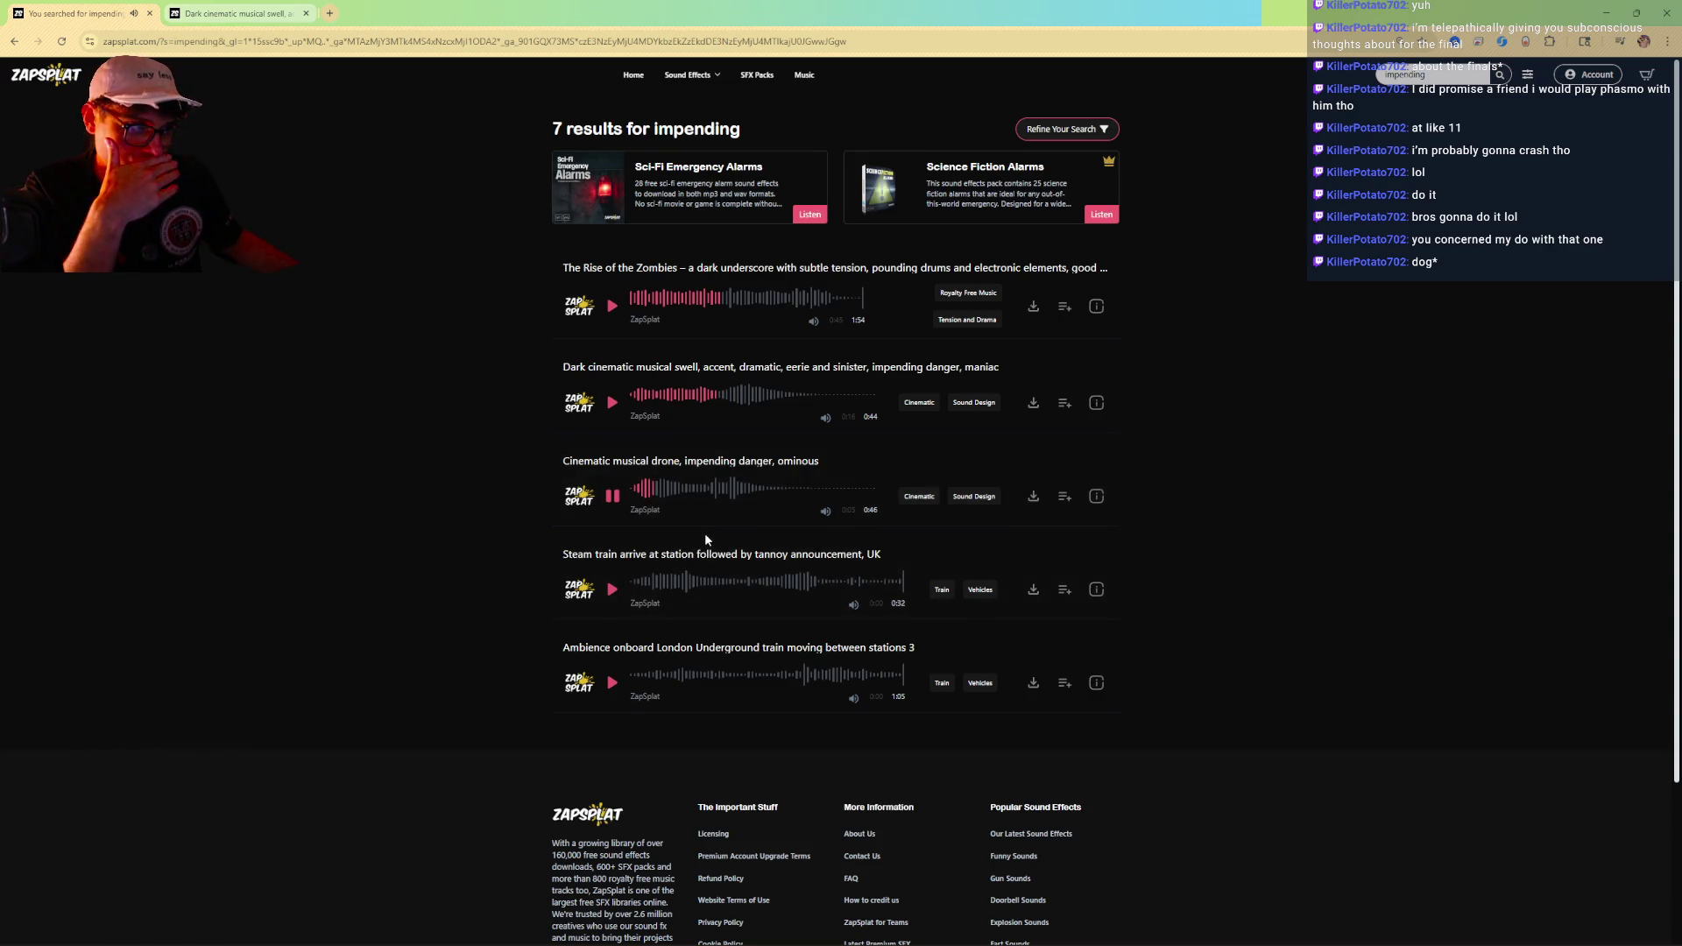
left_click(613, 590)
left_click(612, 683)
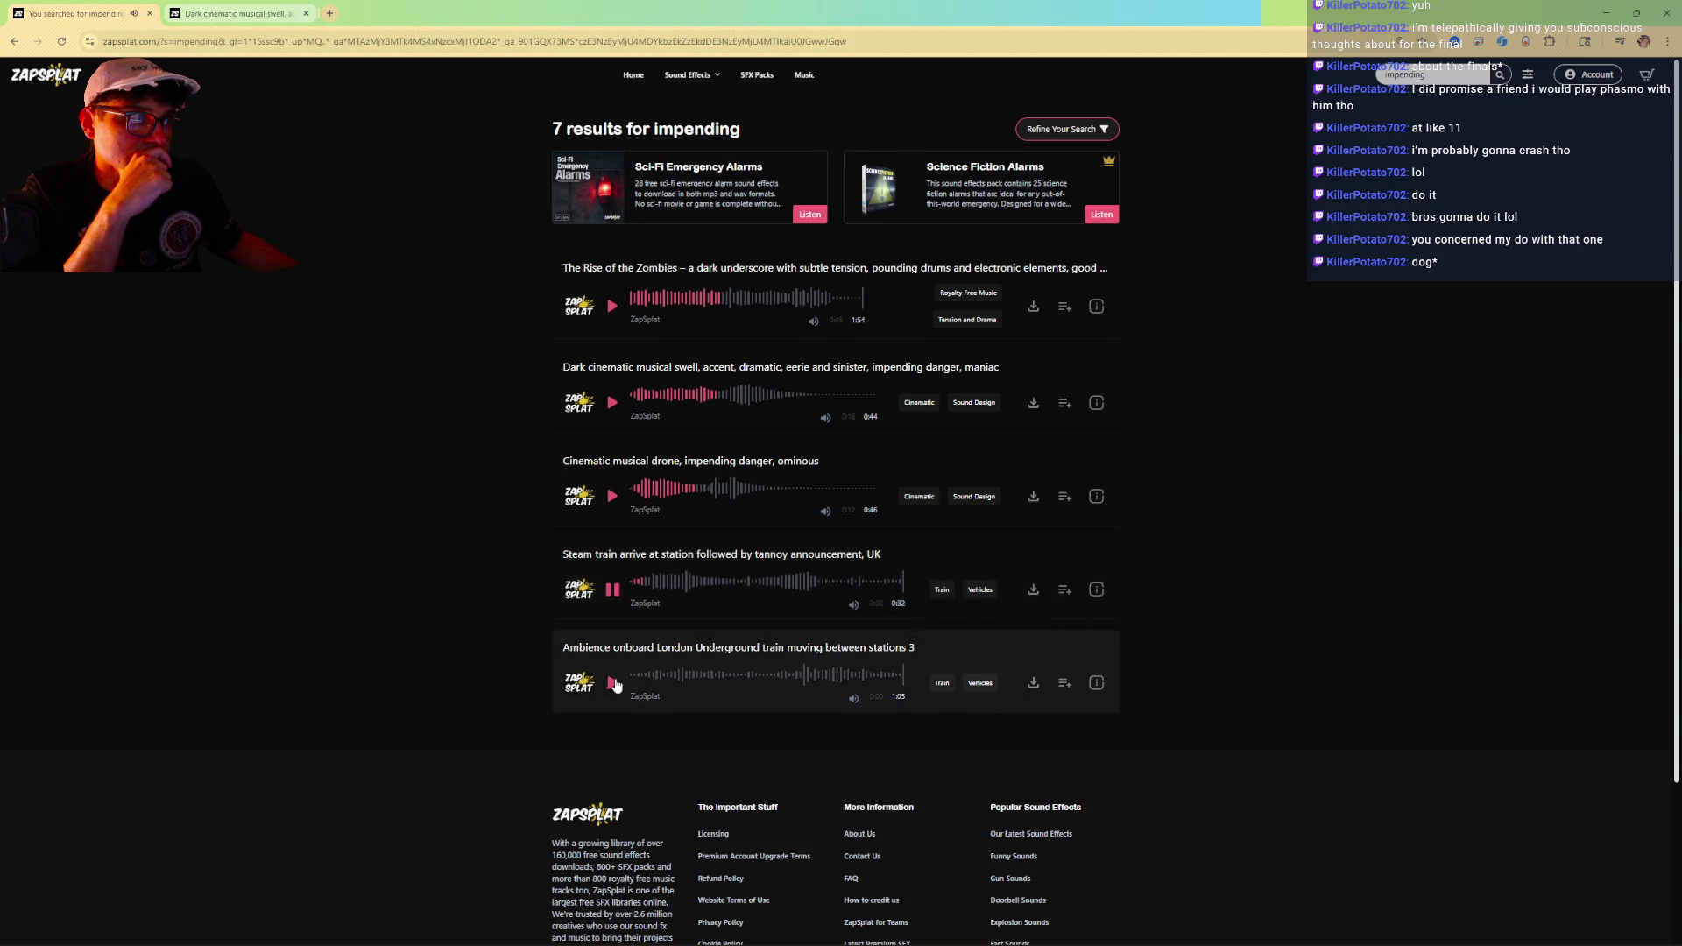
left_click(612, 683)
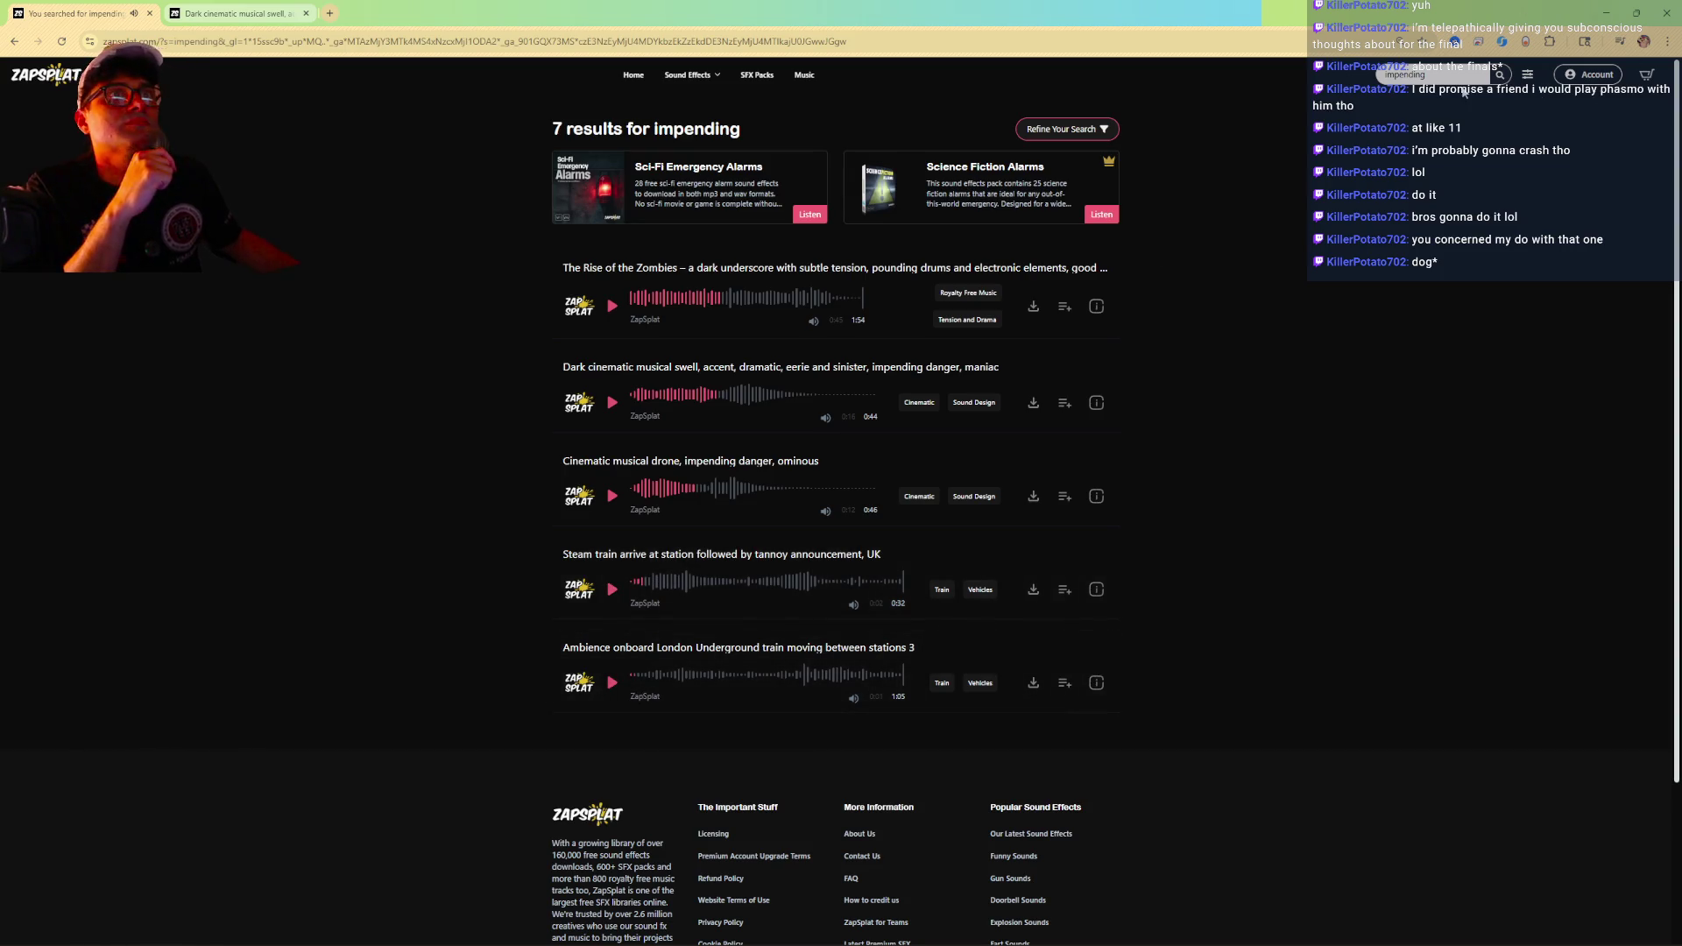
double_click(1458, 74)
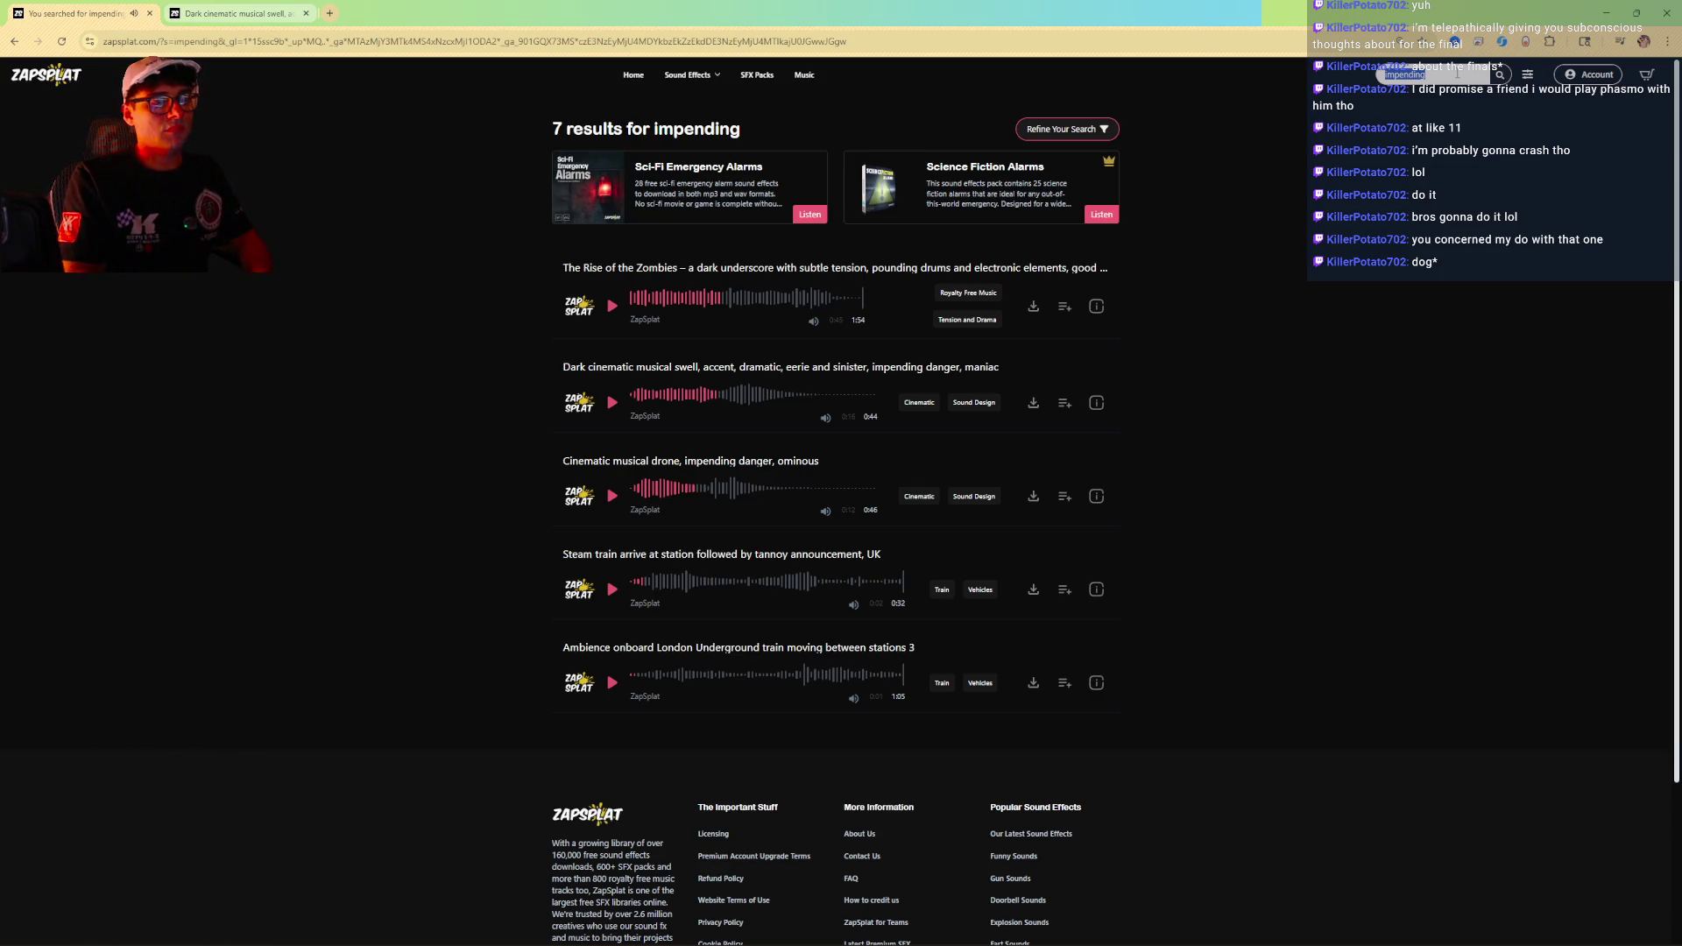
Search ZapSplat for 'danger'
type("danger")
key("Return")
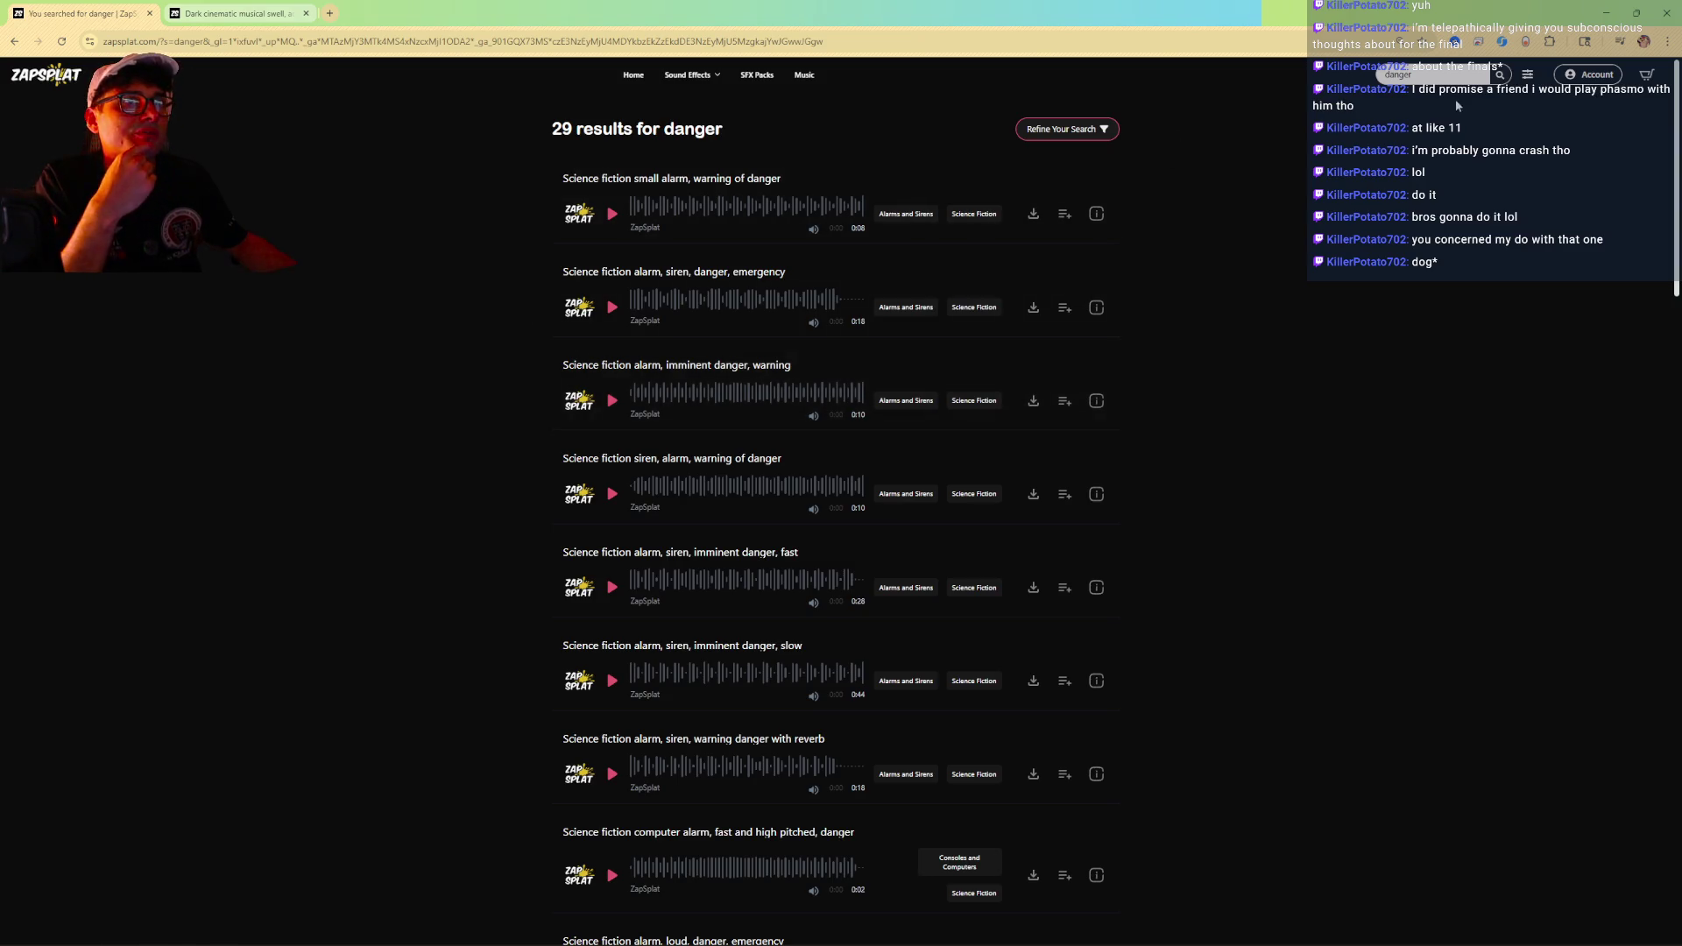
left_click(1454, 74)
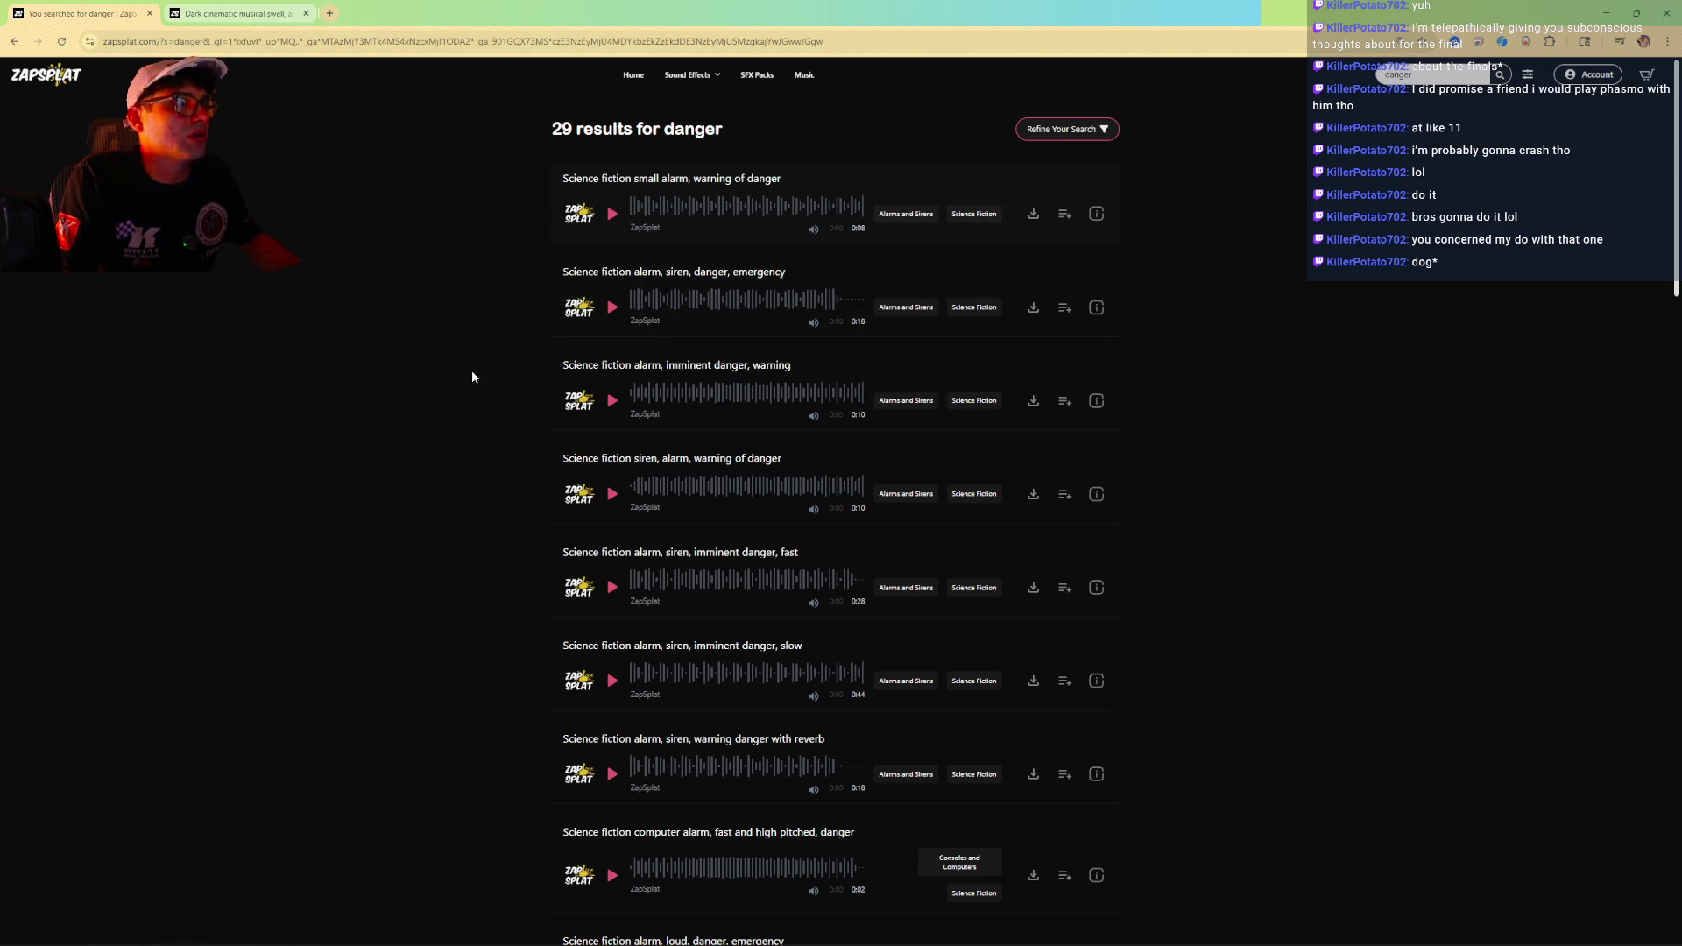
Preview the dark cinematic swell, Cinematic musical drone and Dark, droning atmospheric musical swell
scroll(468, 274, "down", 8)
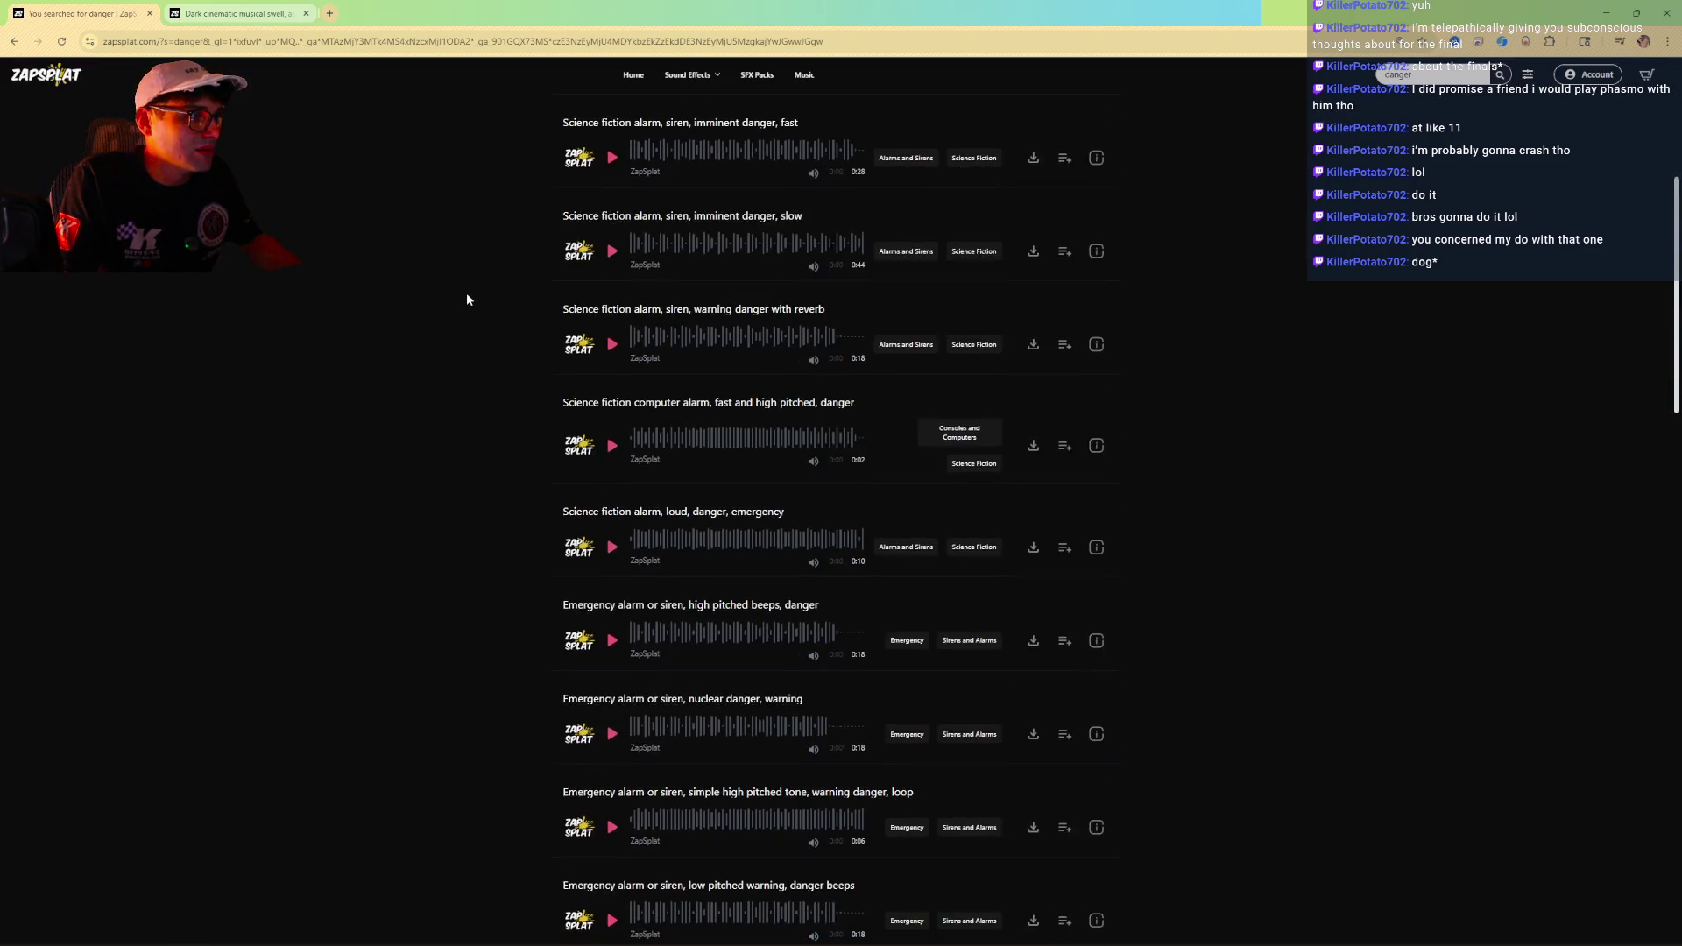
scroll(468, 302, "down", 4)
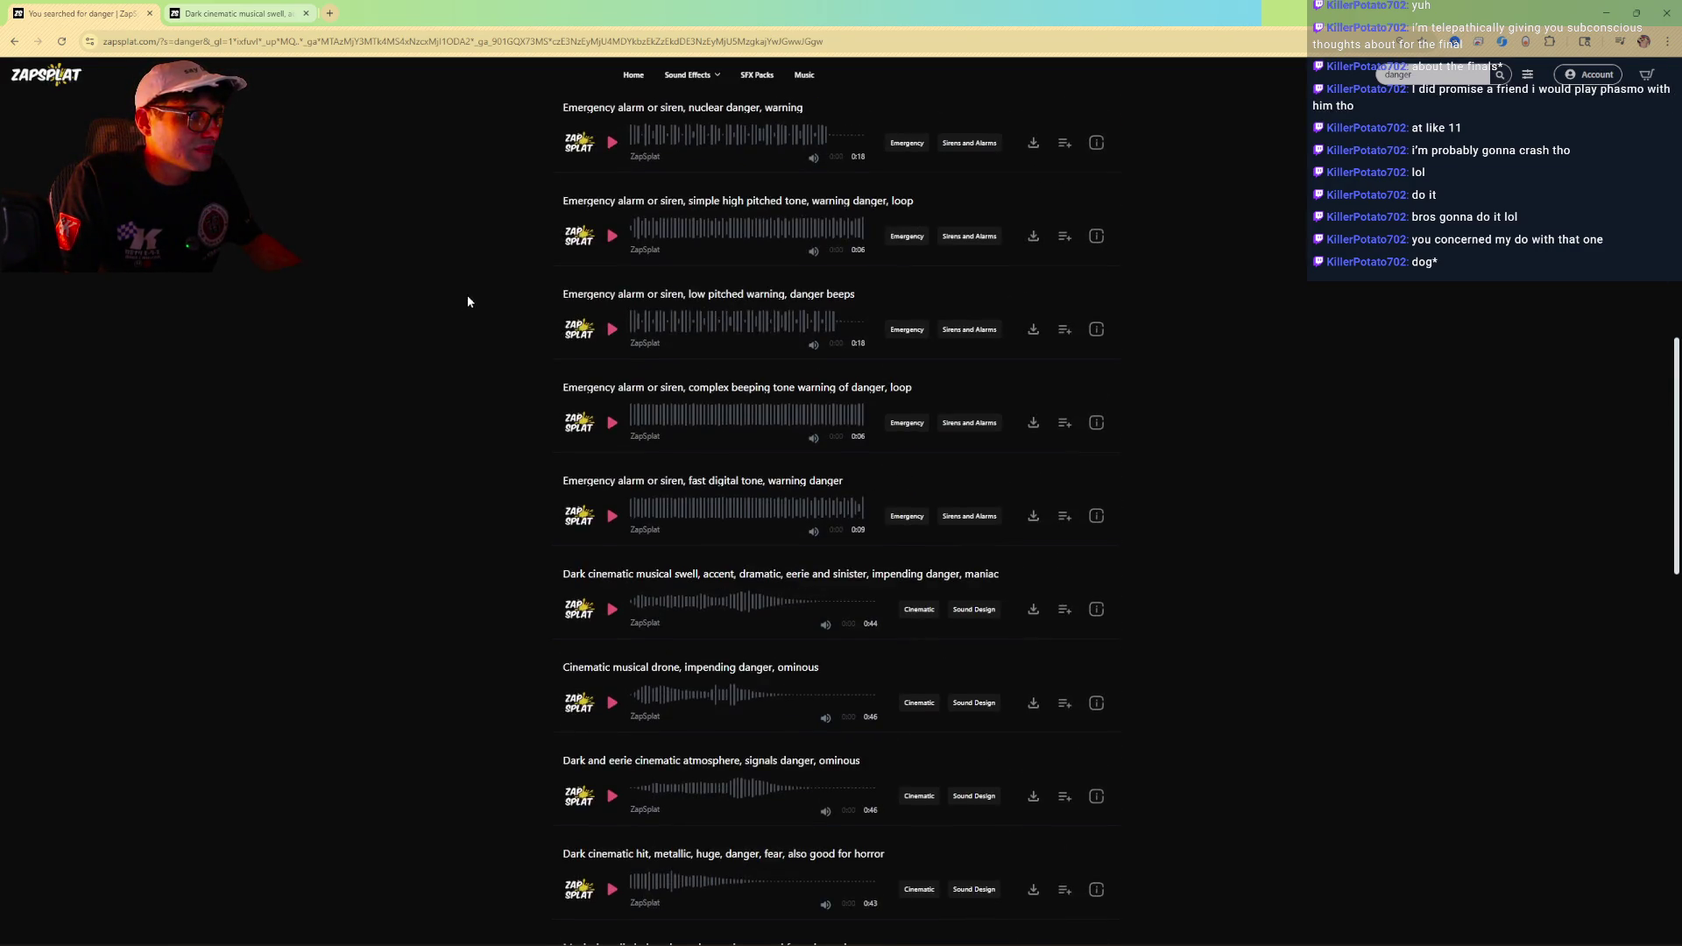
left_click(618, 609)
left_click(657, 605)
left_click(613, 703)
scroll(596, 720, "down", 2)
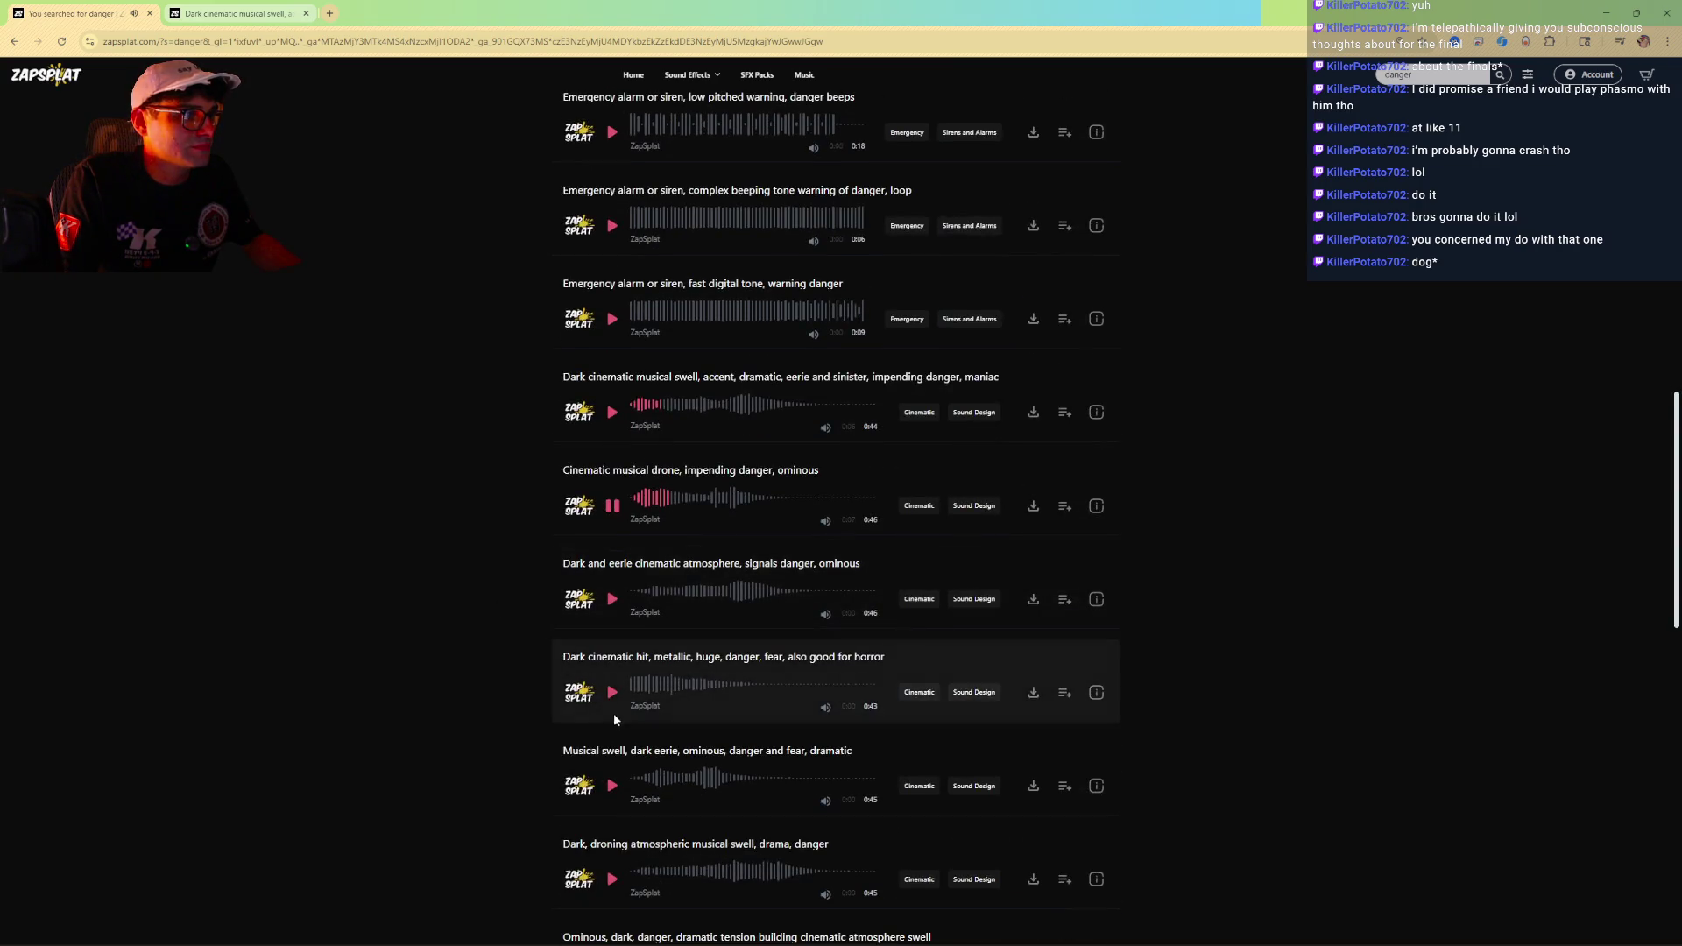
left_click(613, 878)
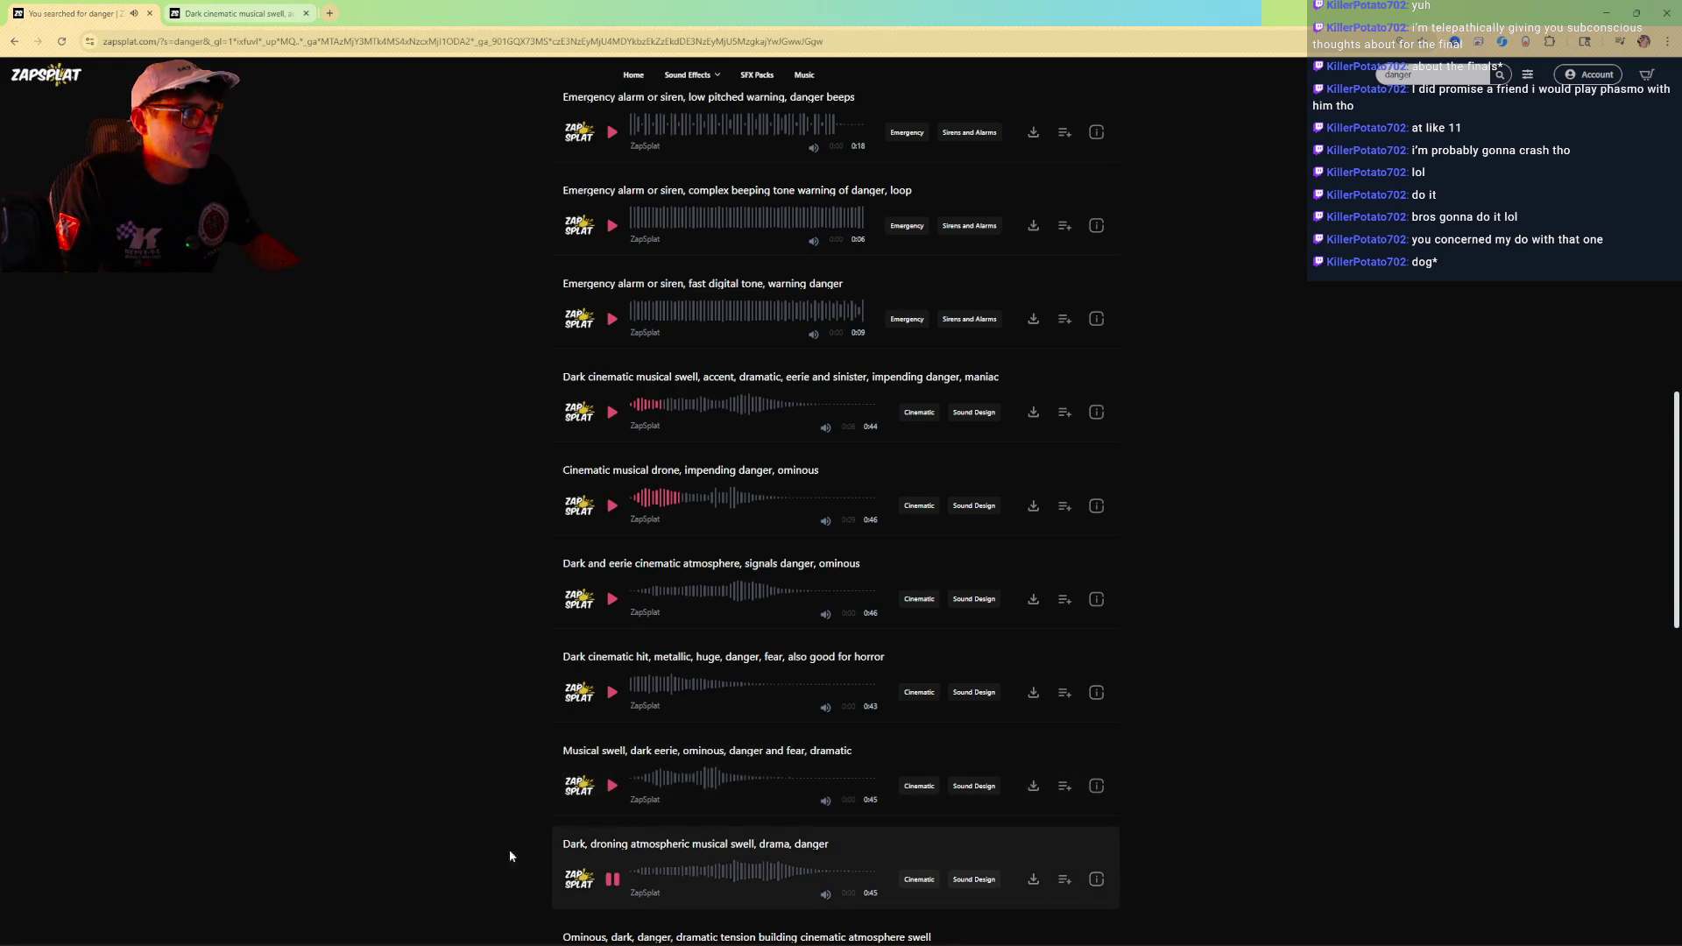
scroll(540, 732, "down", 3)
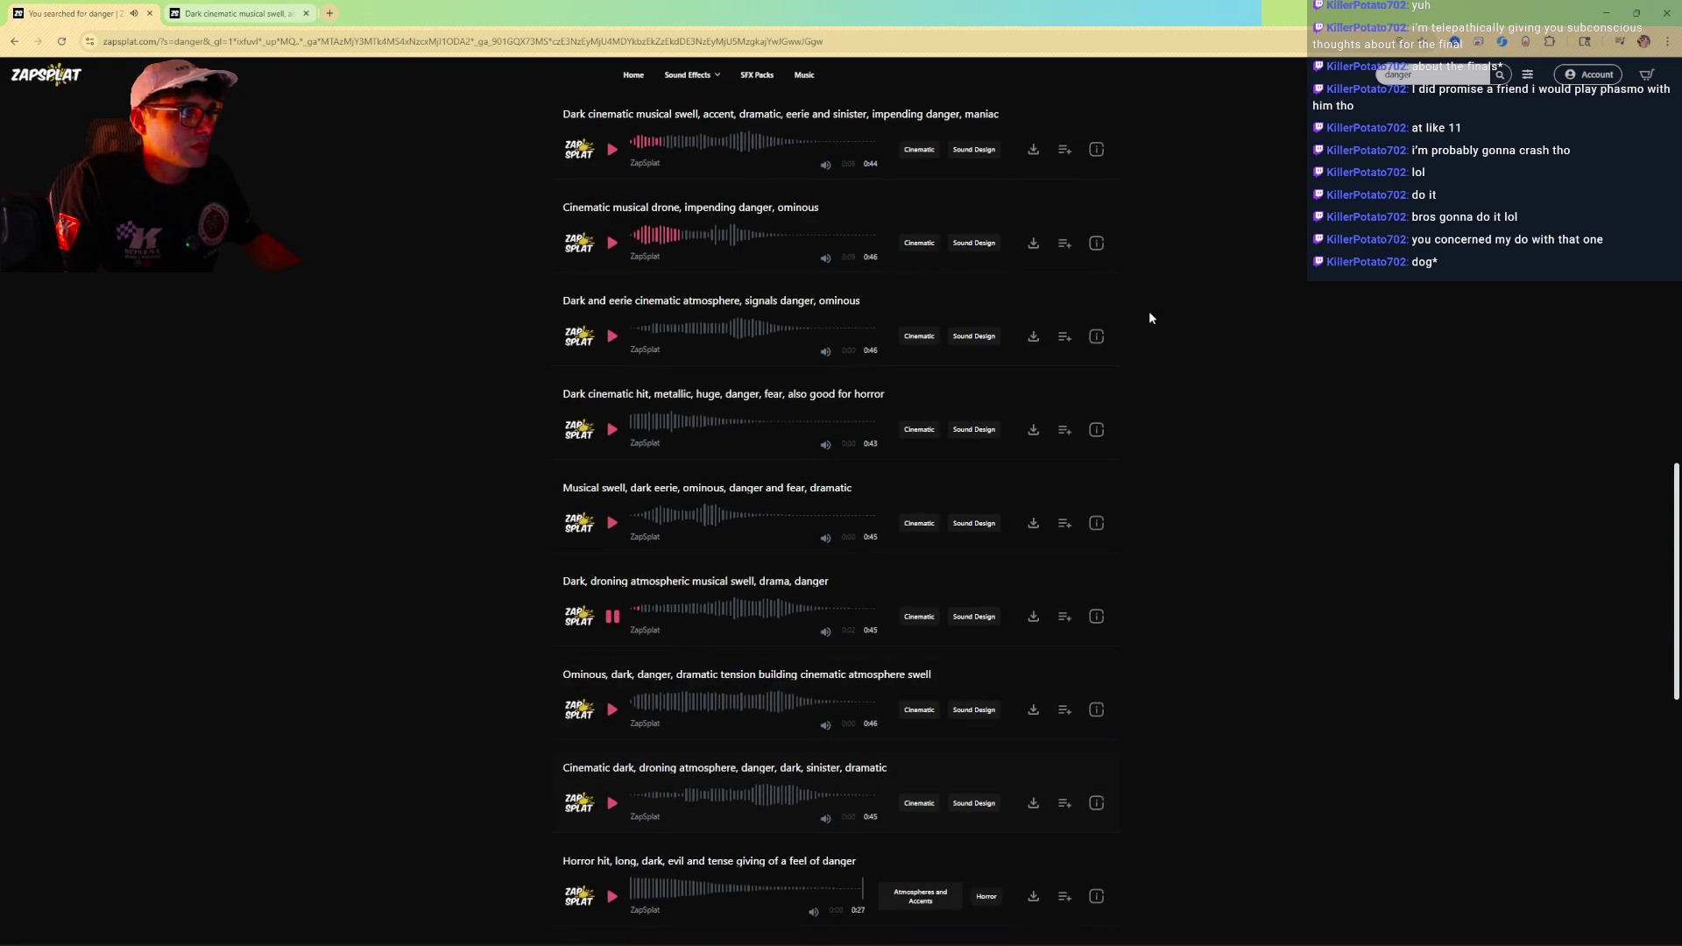
Search for 'horror swell'
double_click(1450, 72)
type("ho")
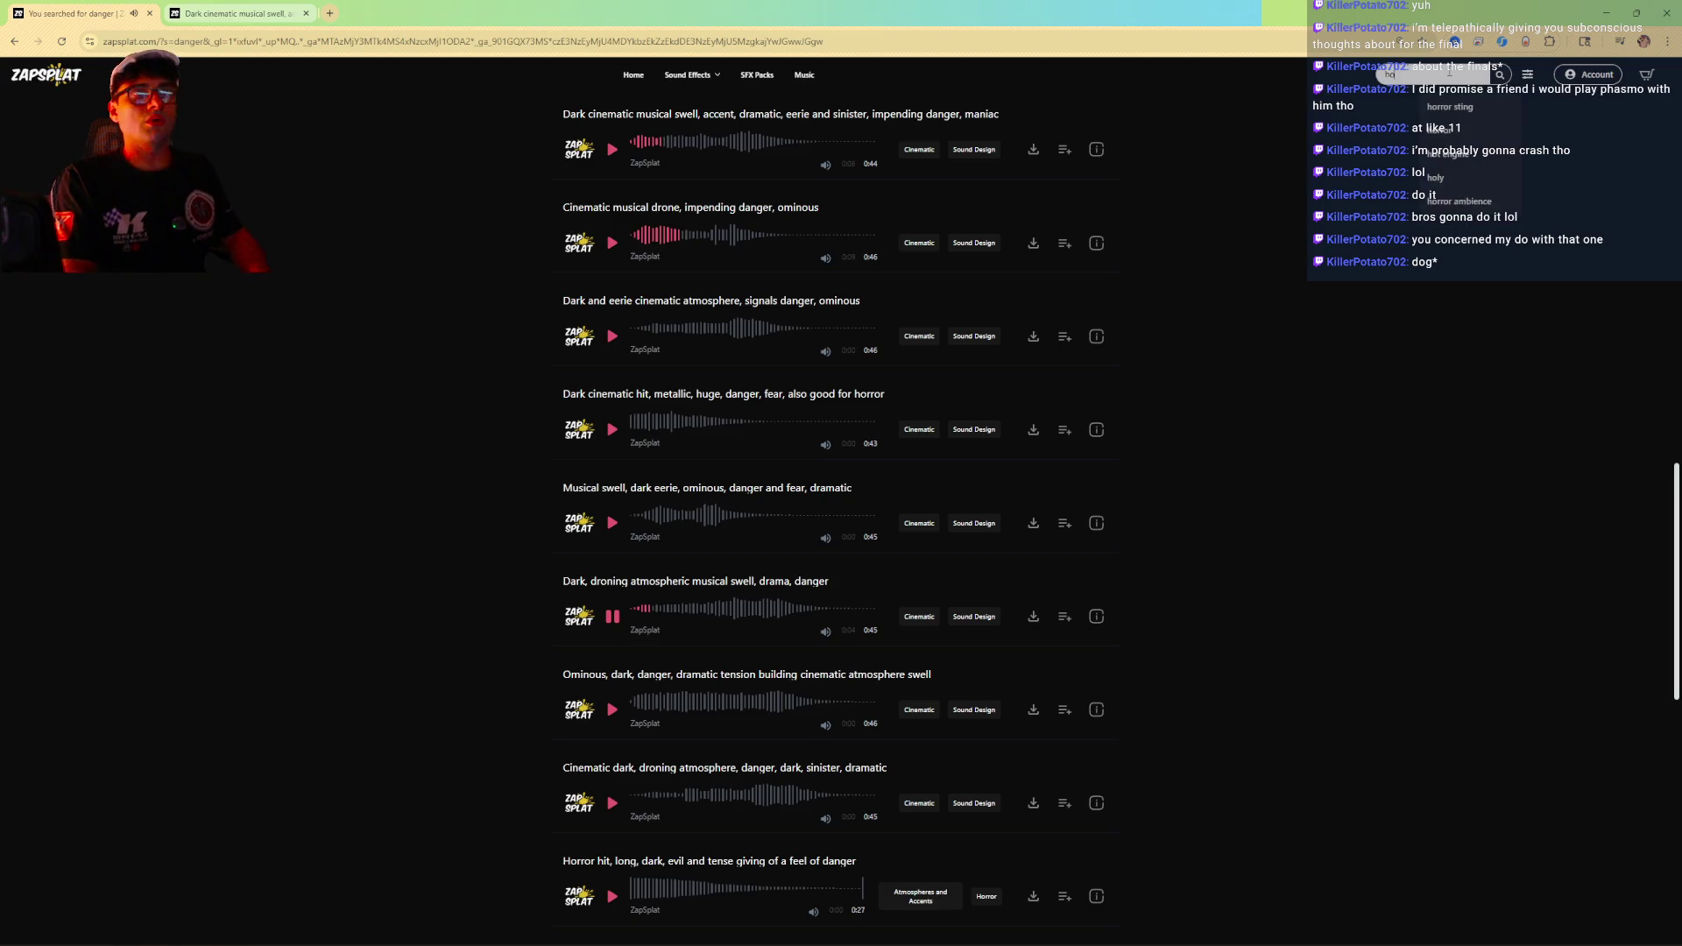
type("rror swell")
key("Return")
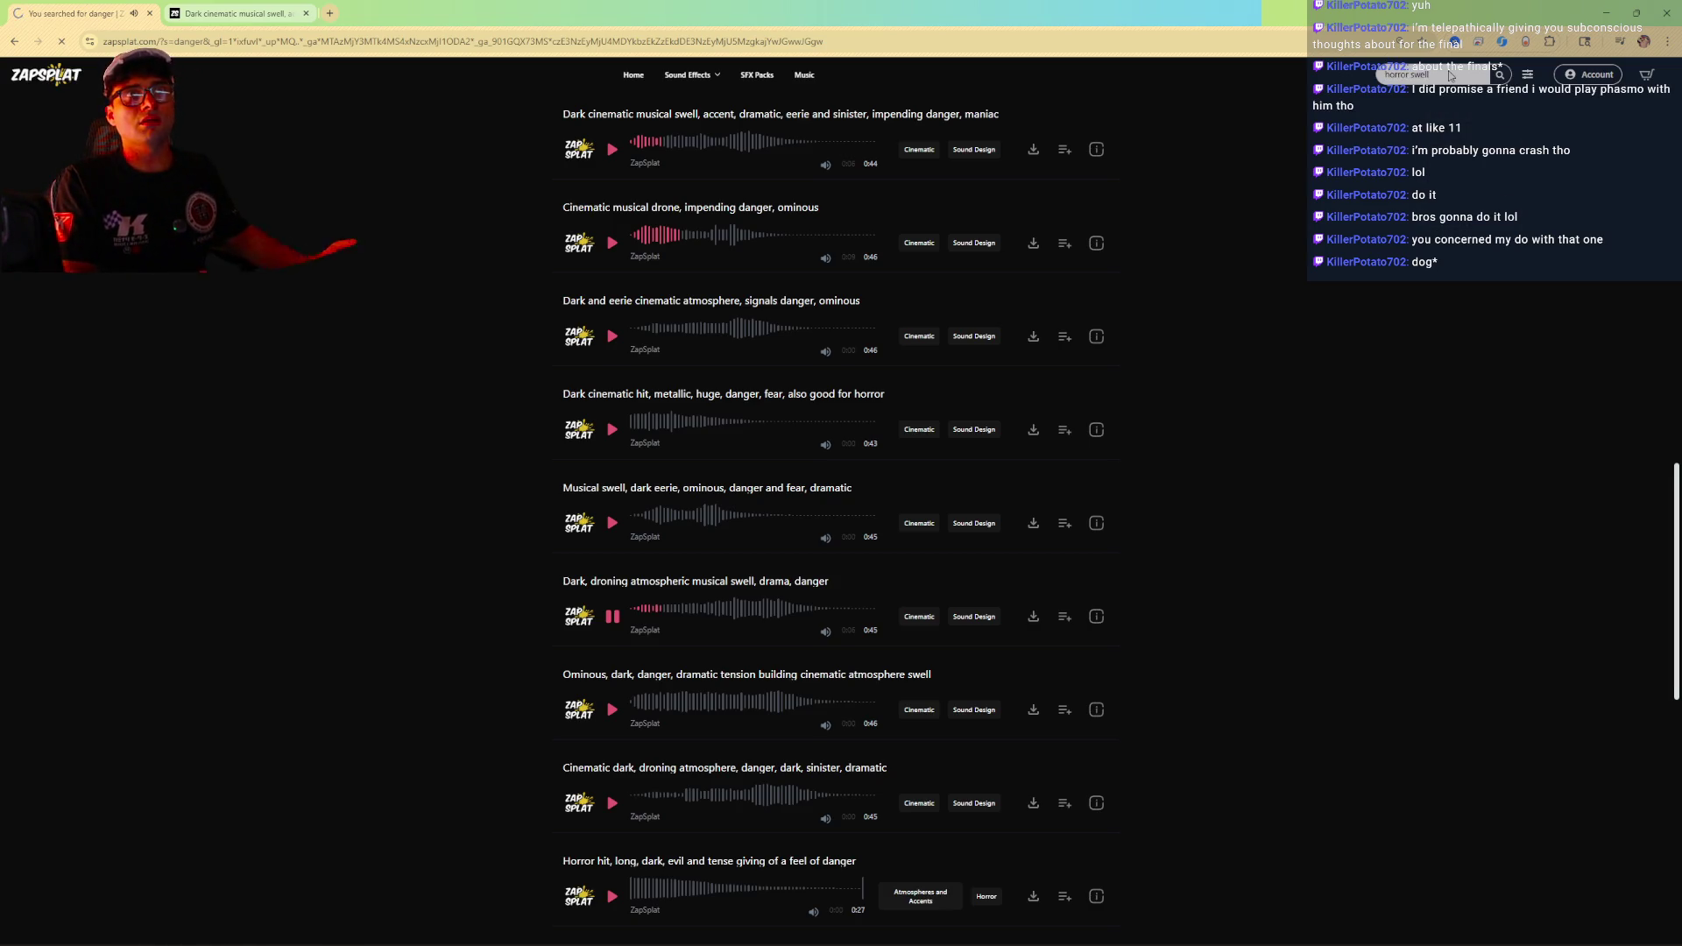